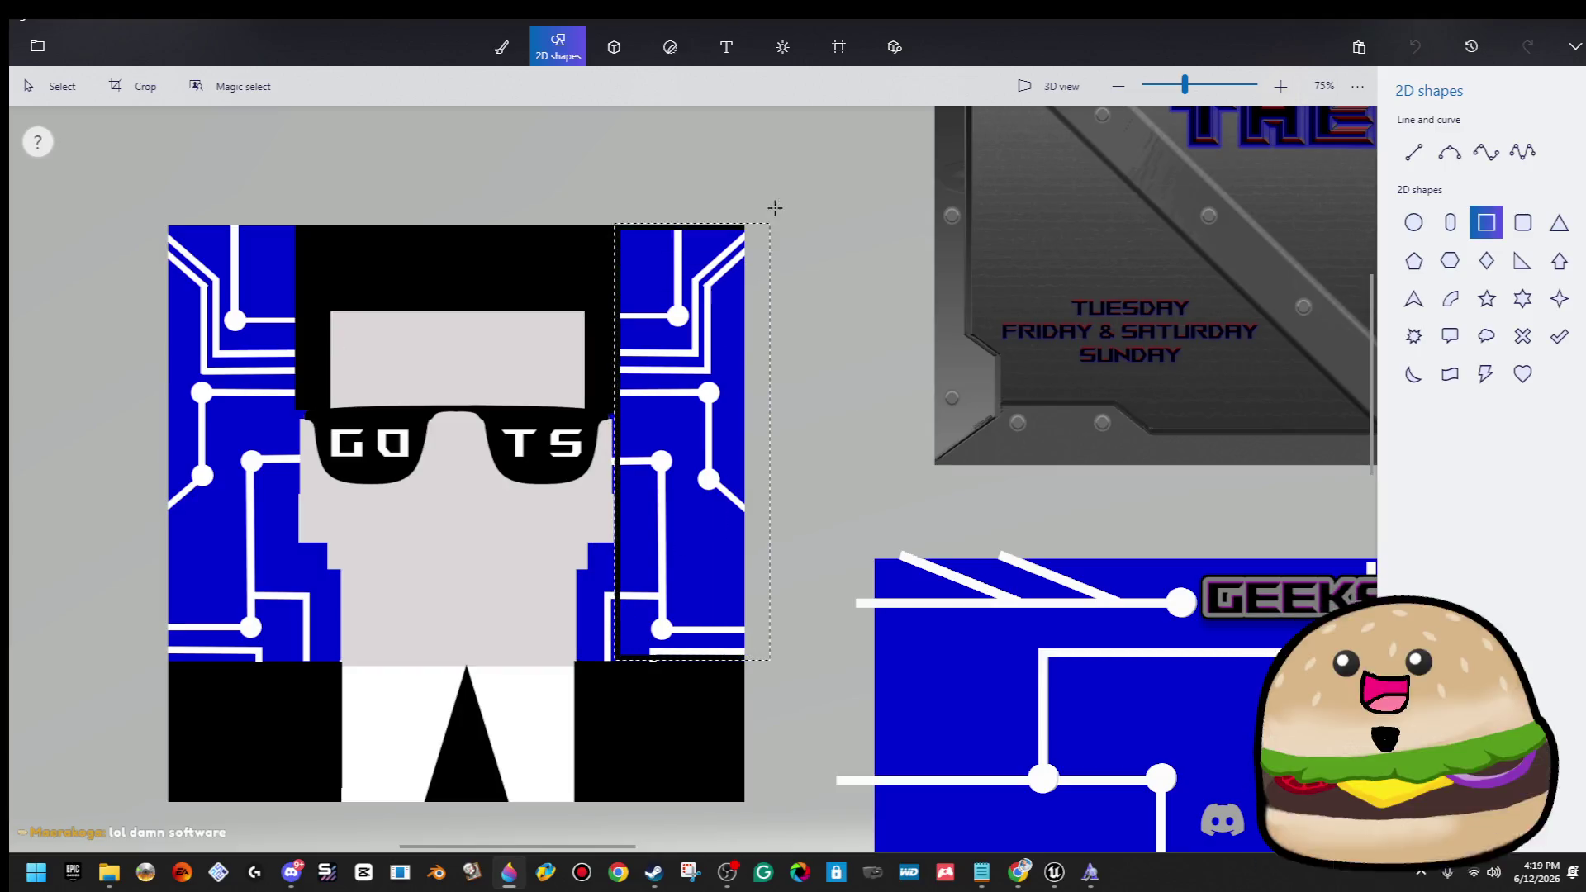
# Cover the right circuit strip with a solid indigo rectangle that has no outline.
pyautogui.moveTo(807, 150); pyautogui.dragTo(807, 149)
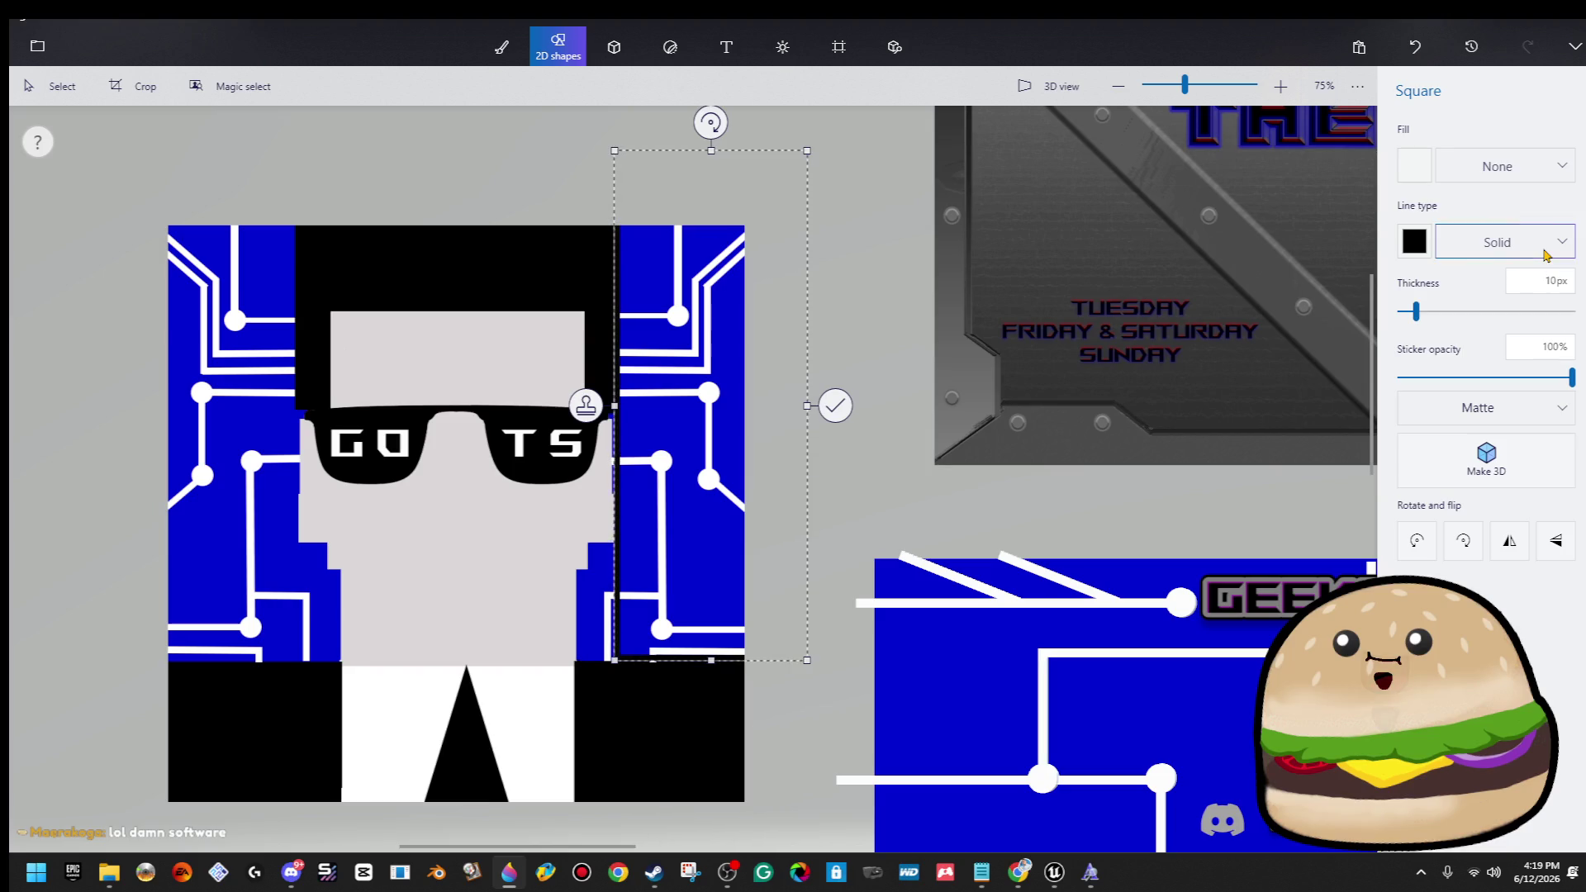
pyautogui.click(1526, 174)
pyautogui.click(1538, 215)
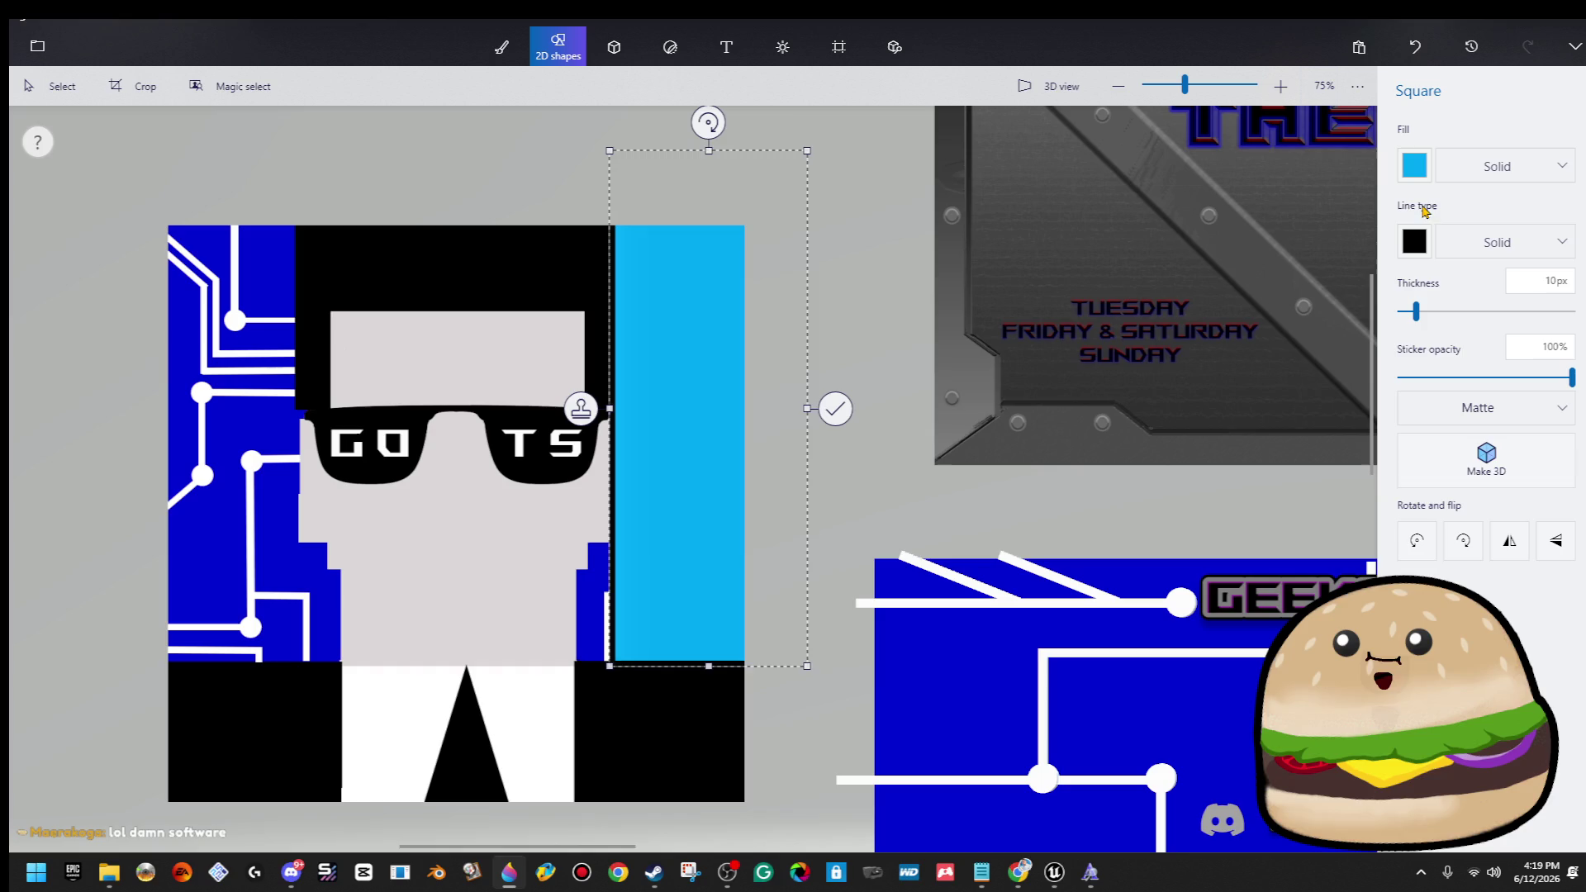
pyautogui.click(1503, 245)
pyautogui.click(1504, 223)
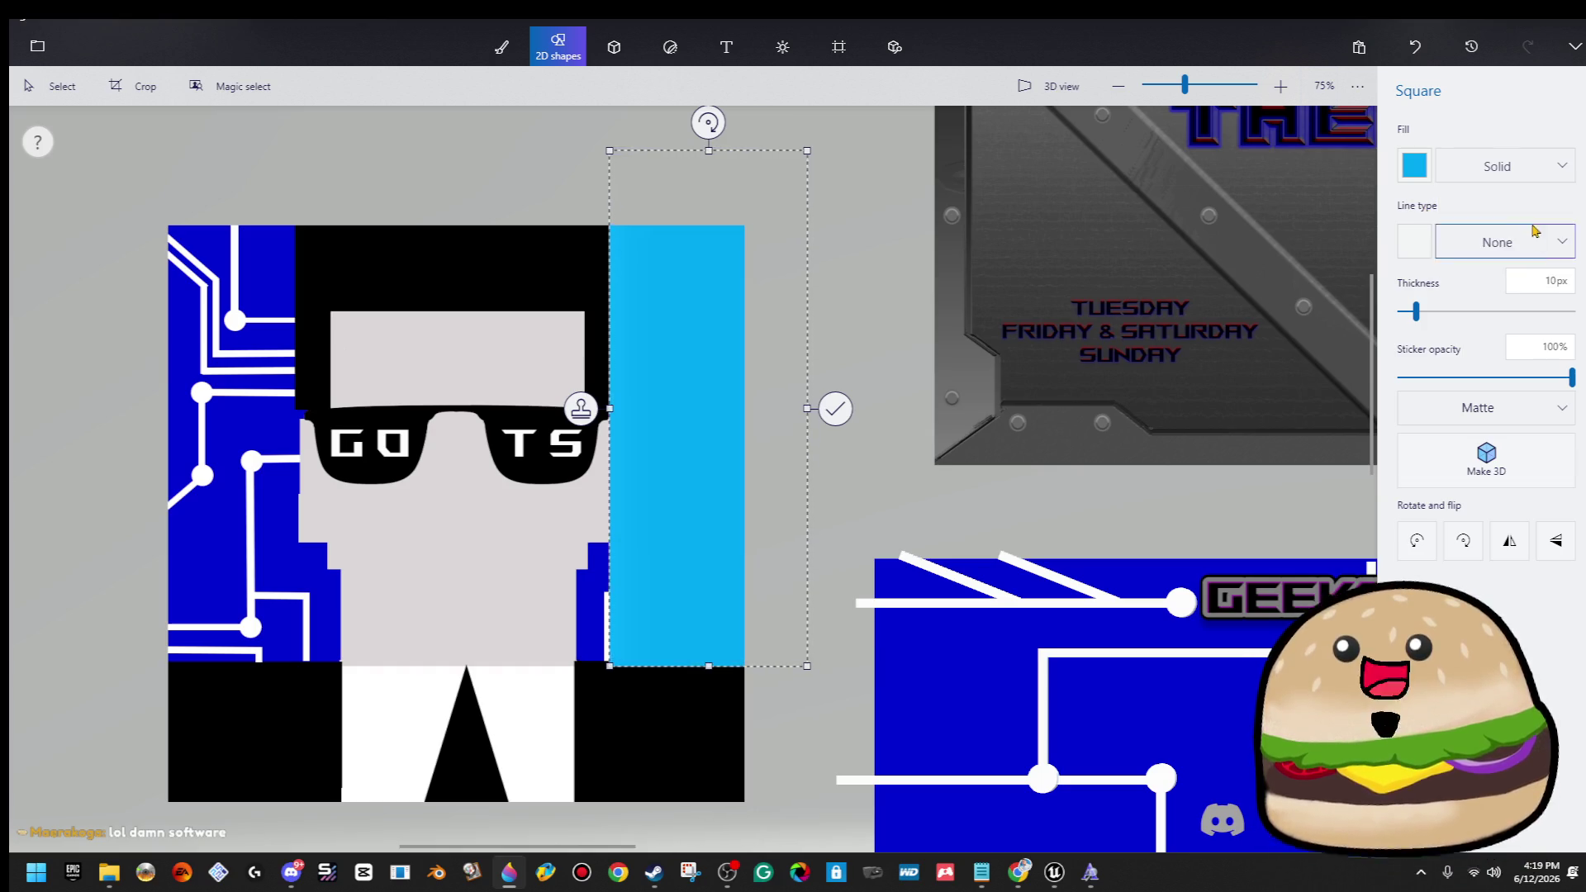
pyautogui.click(1512, 170)
pyautogui.click(1532, 175)
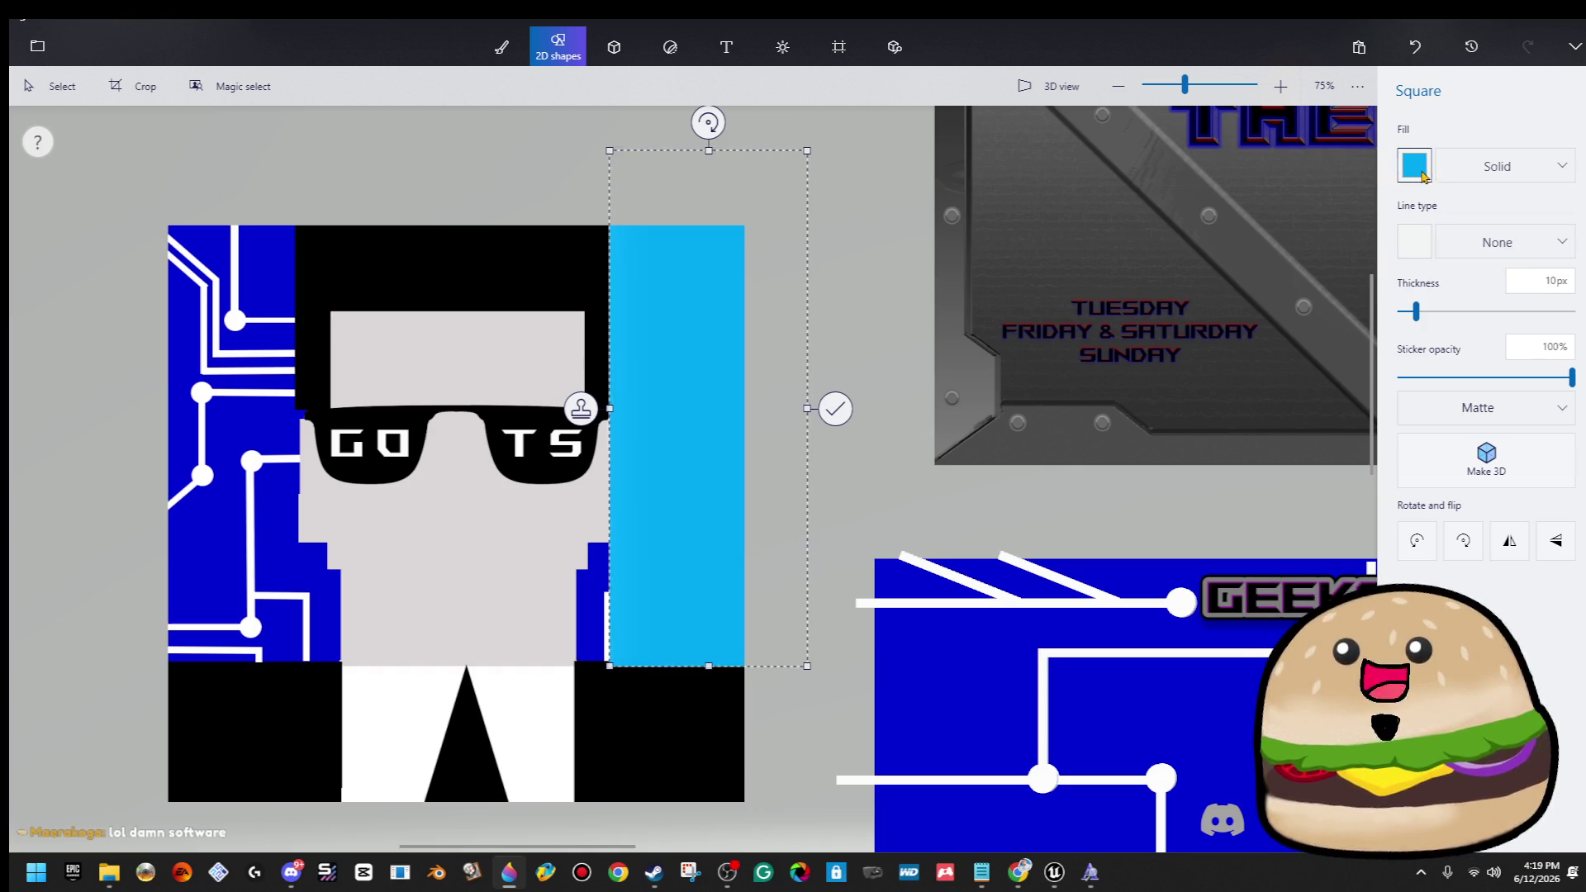
pyautogui.click(1421, 174)
pyautogui.click(1399, 288)
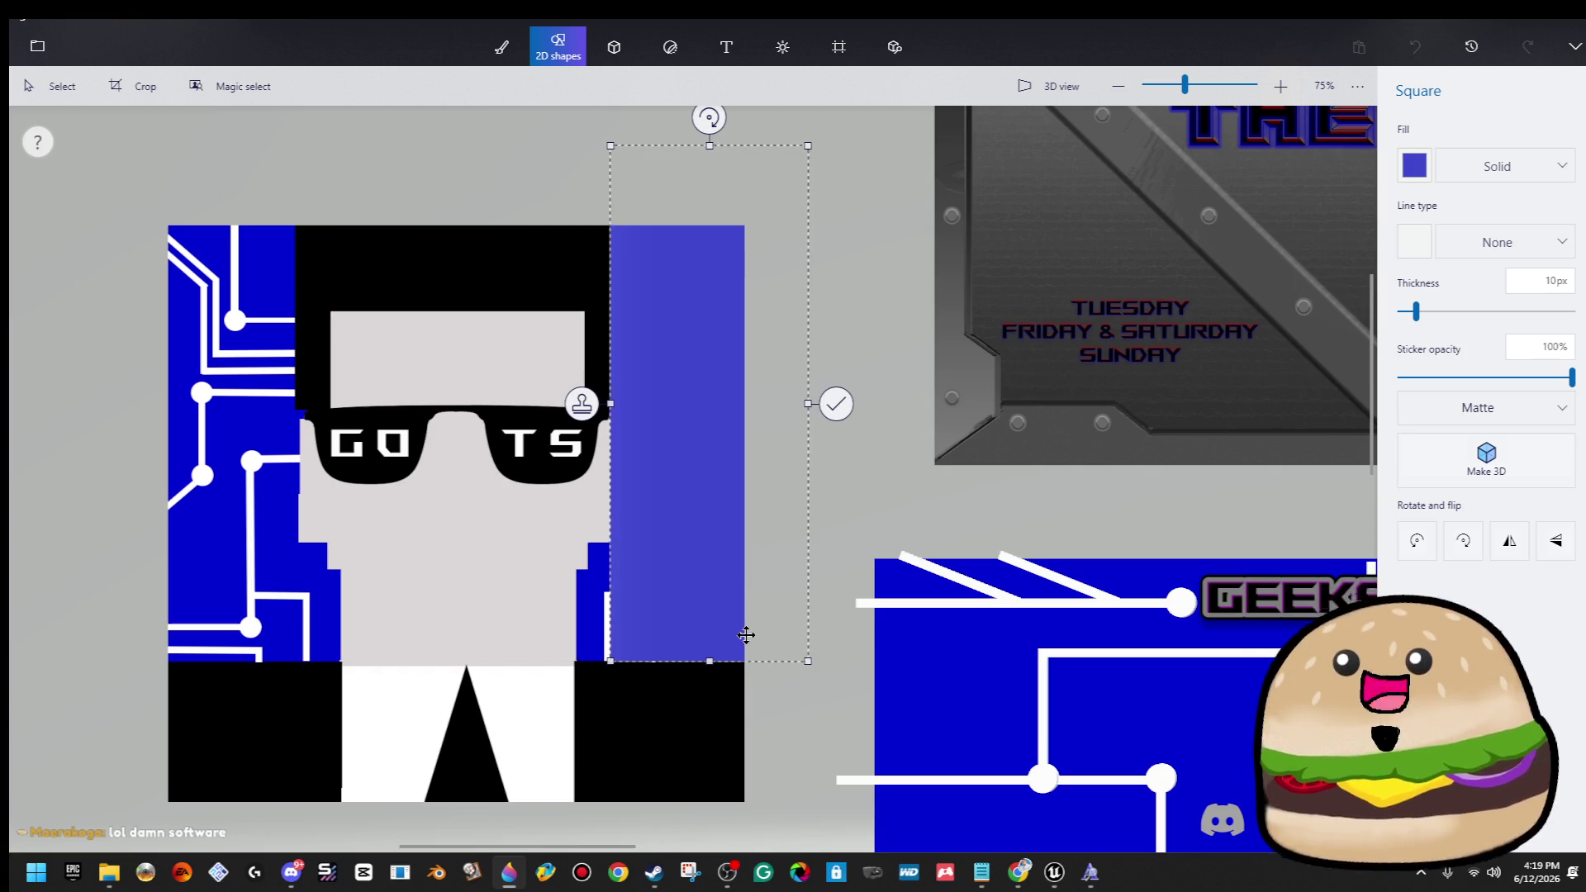
pyautogui.click(807, 725)
# Select the whole character image and drag it off to the left.
pyautogui.scroll(5, 606, 655)
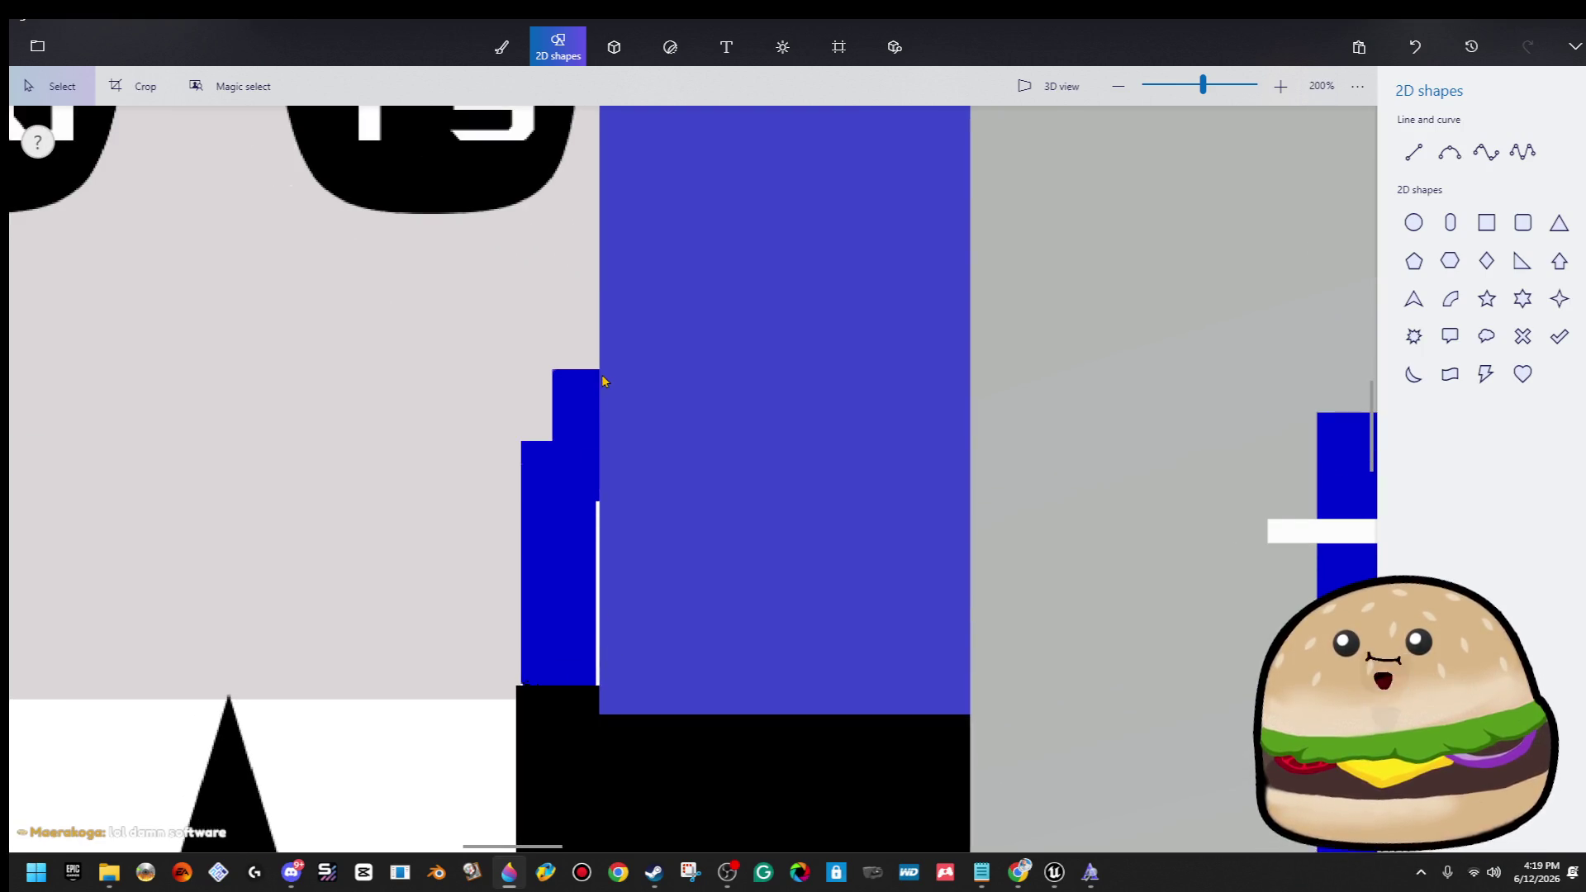
pyautogui.moveTo(658, 725); pyautogui.dragTo(658, 750)
pyautogui.click(578, 598)
pyautogui.moveTo(706, 807); pyautogui.dragTo(634, 371)
pyautogui.hotkey('ctrl', 'a')
pyautogui.scroll(-2, 702, 519)
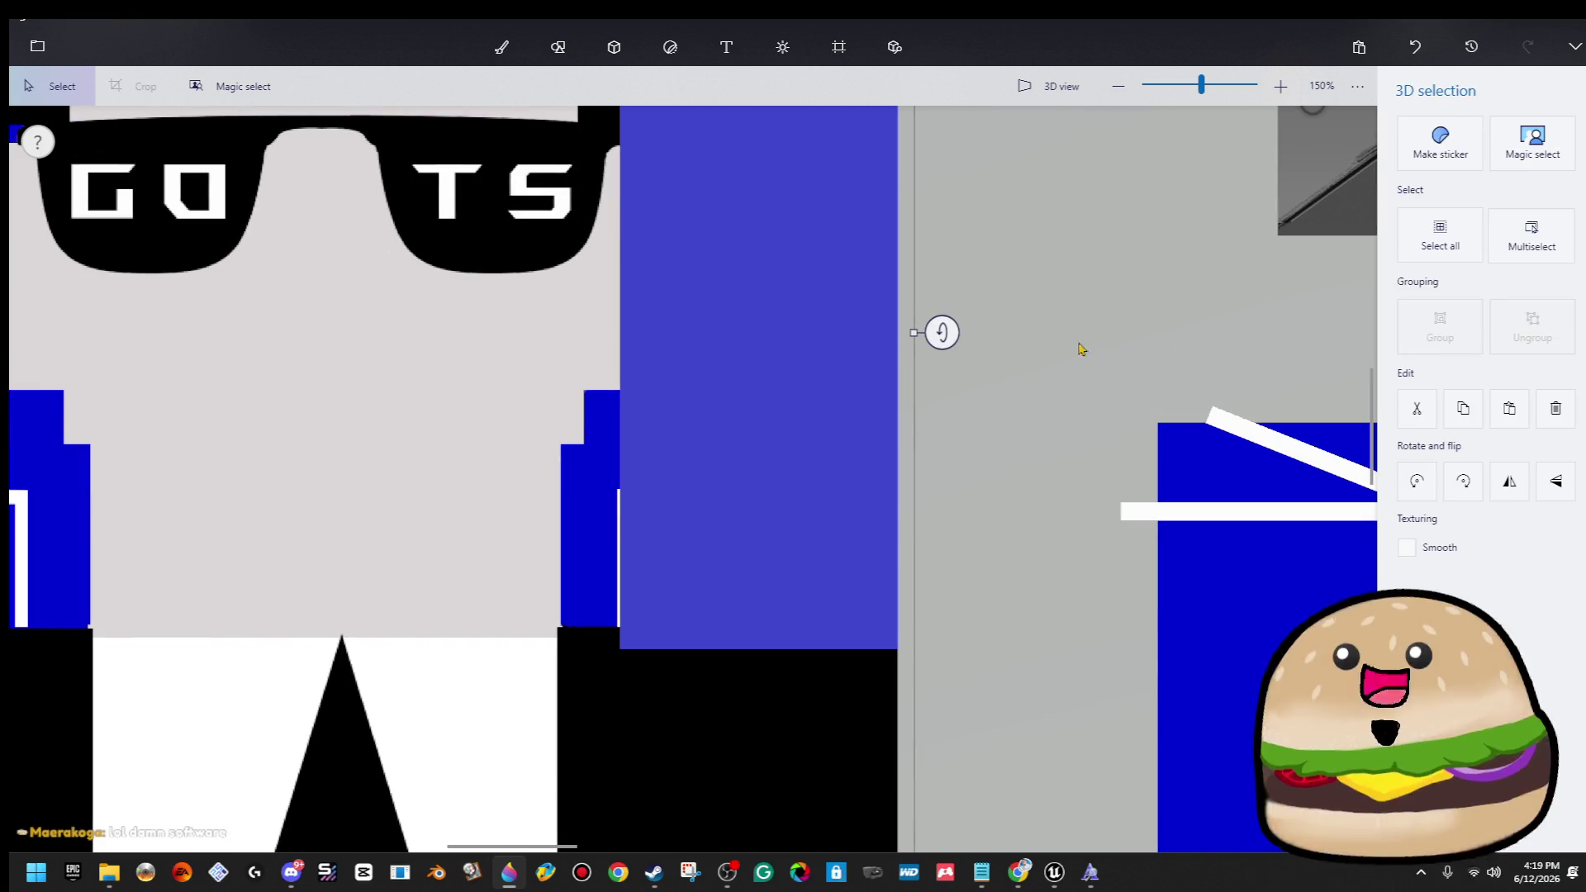
pyautogui.scroll(2, 755, 443)
pyautogui.scroll(-3, 769, 460)
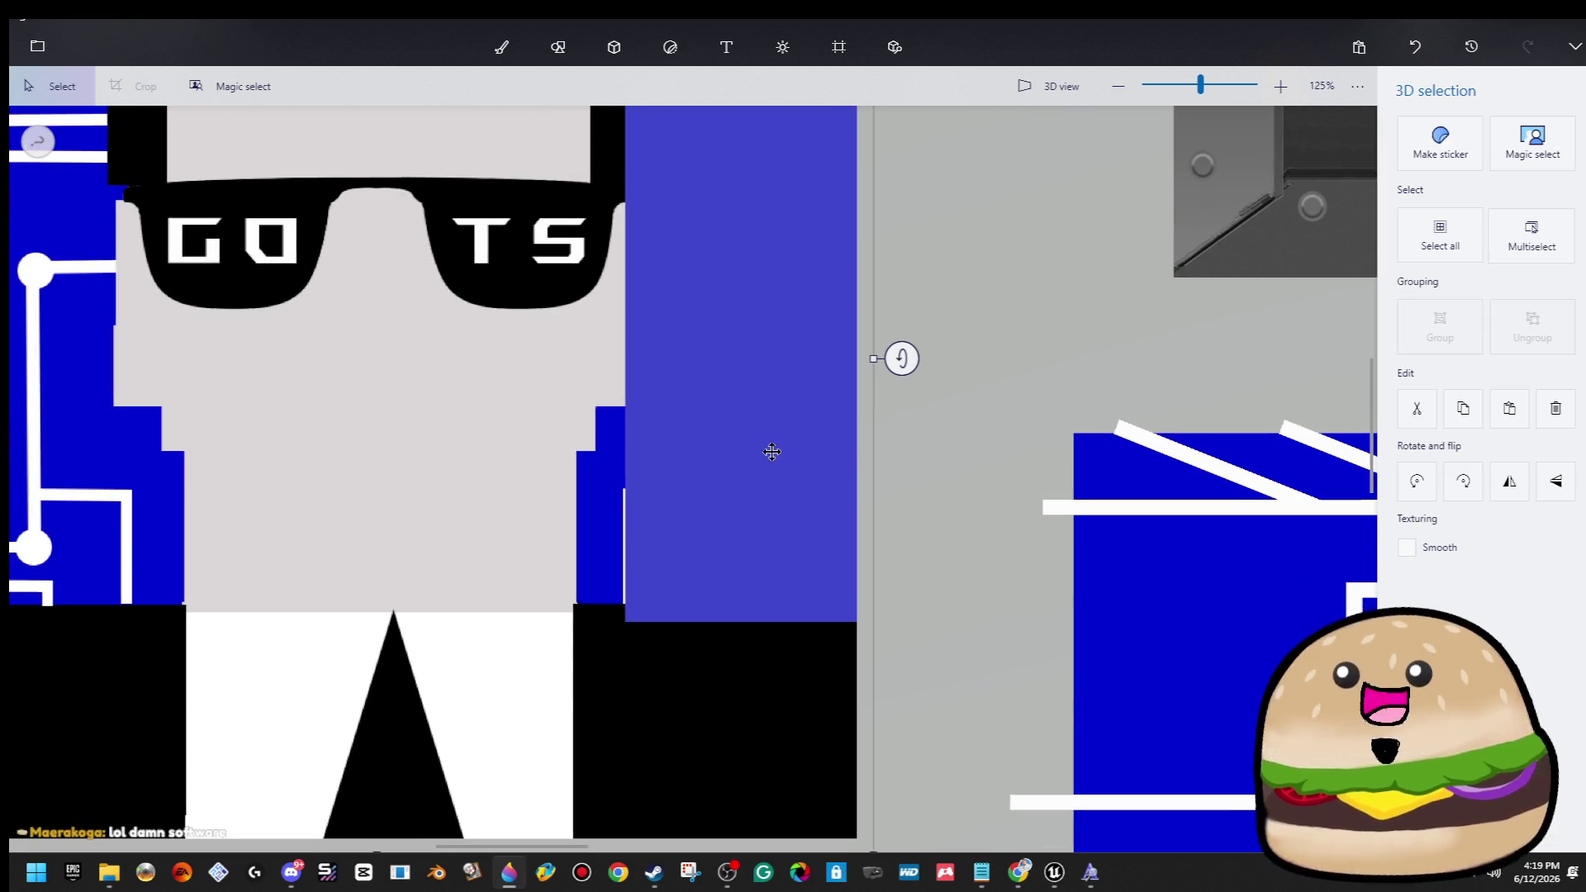
pyautogui.scroll(-4, 924, 477)
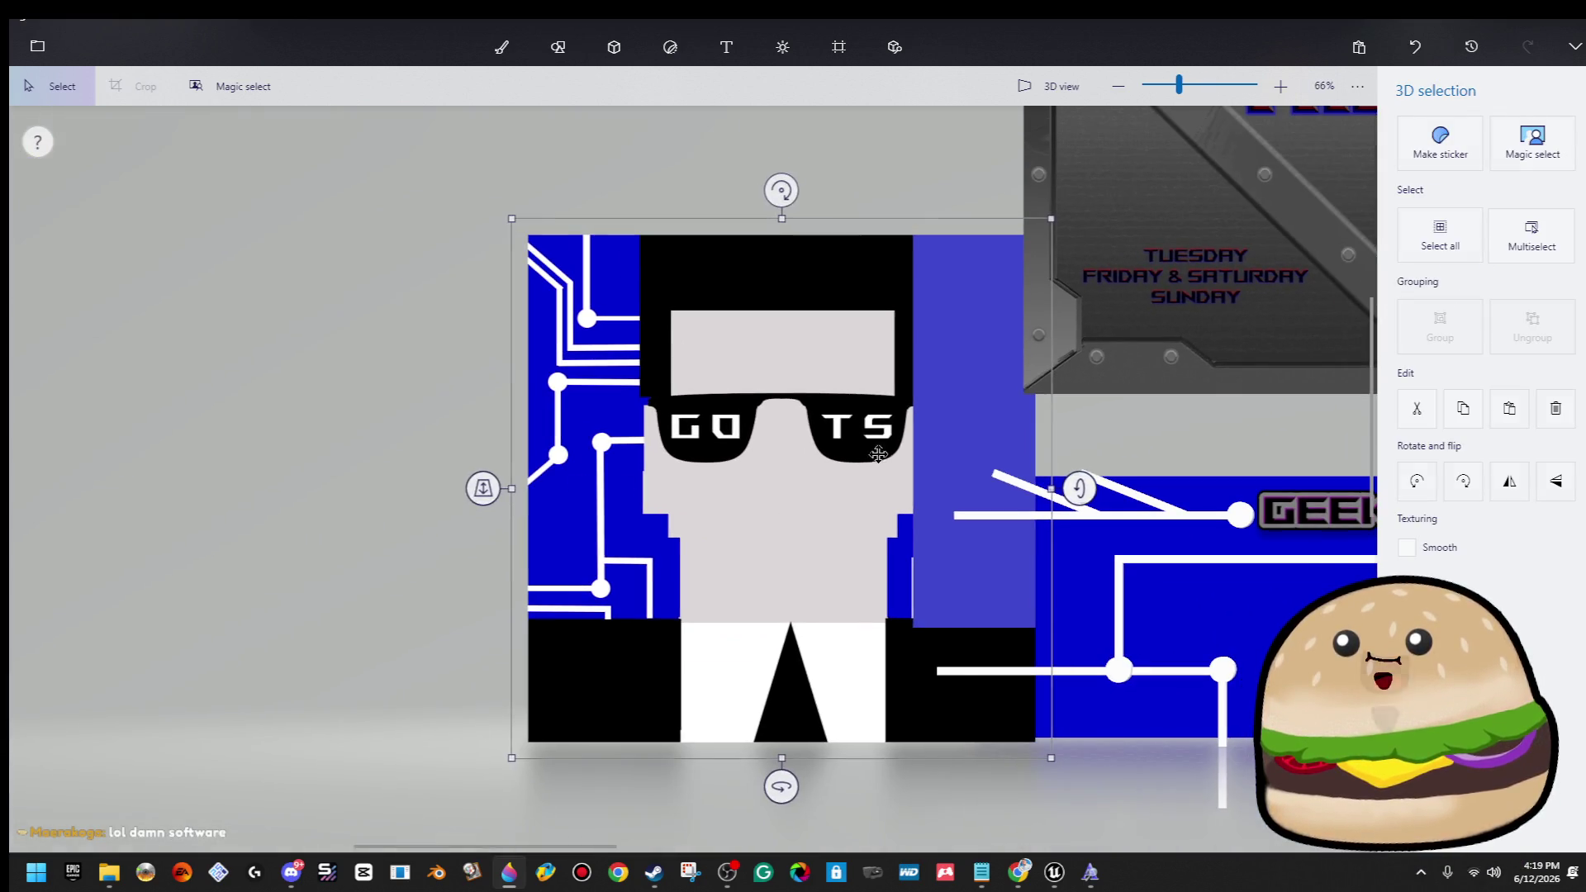
pyautogui.moveTo(879, 453); pyautogui.dragTo(152, 453)
pyautogui.press('Delete')
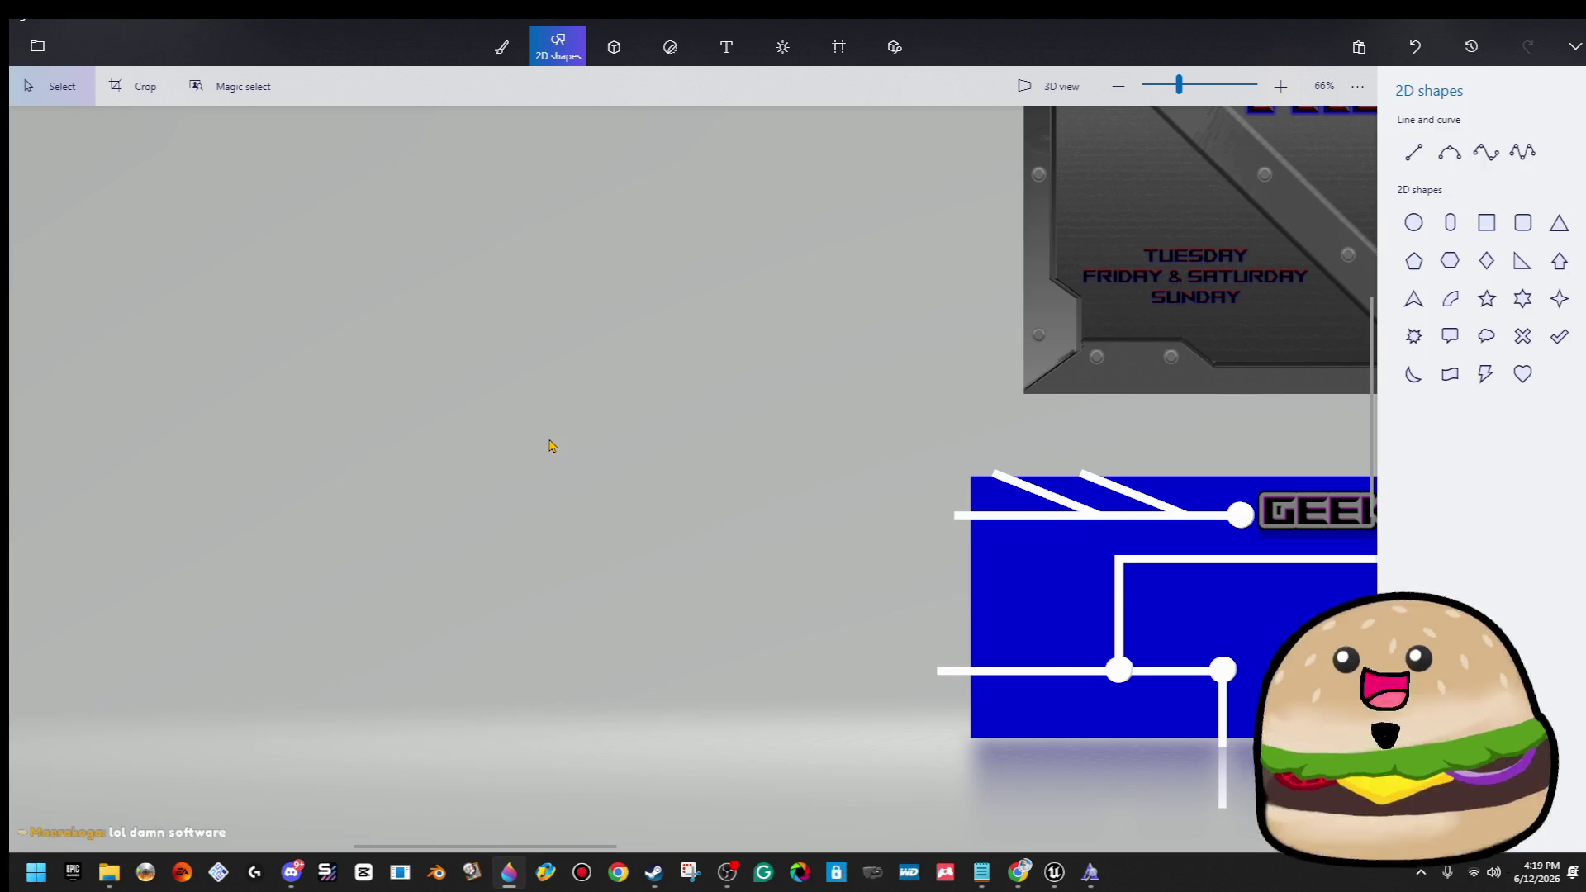
# Enlarge the canvas to 4993 × 2238 px.
pyautogui.scroll(-4, 665, 491)
pyautogui.click(836, 53)
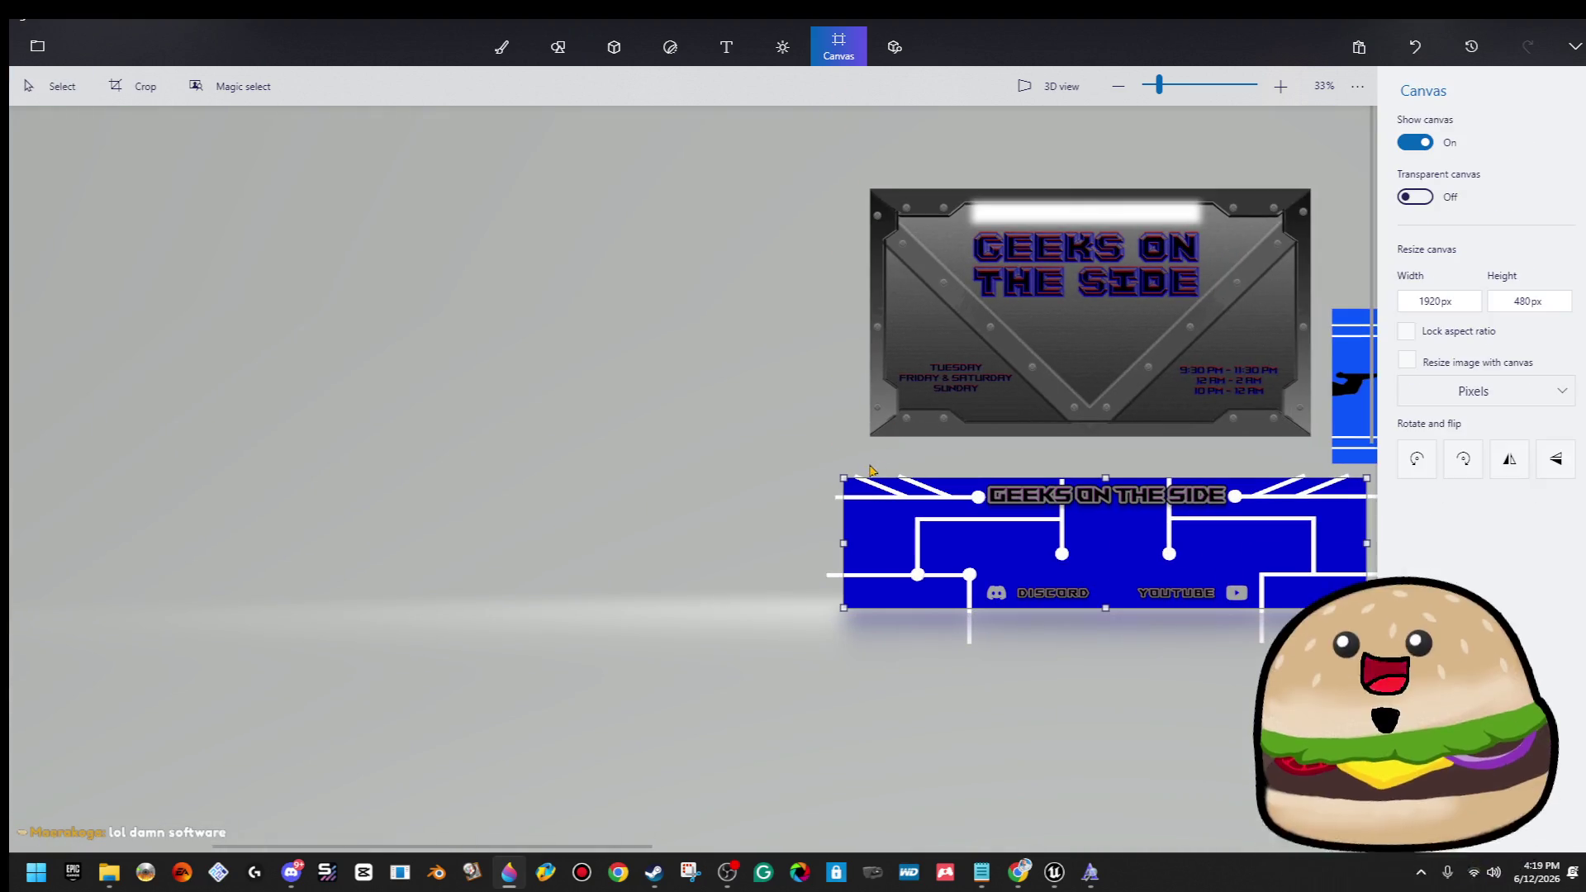
pyautogui.moveTo(843, 478)
pyautogui.mouseDown()
pyautogui.moveTo(684, 602)
pyautogui.moveTo(584, 808)
pyautogui.mouseUp()
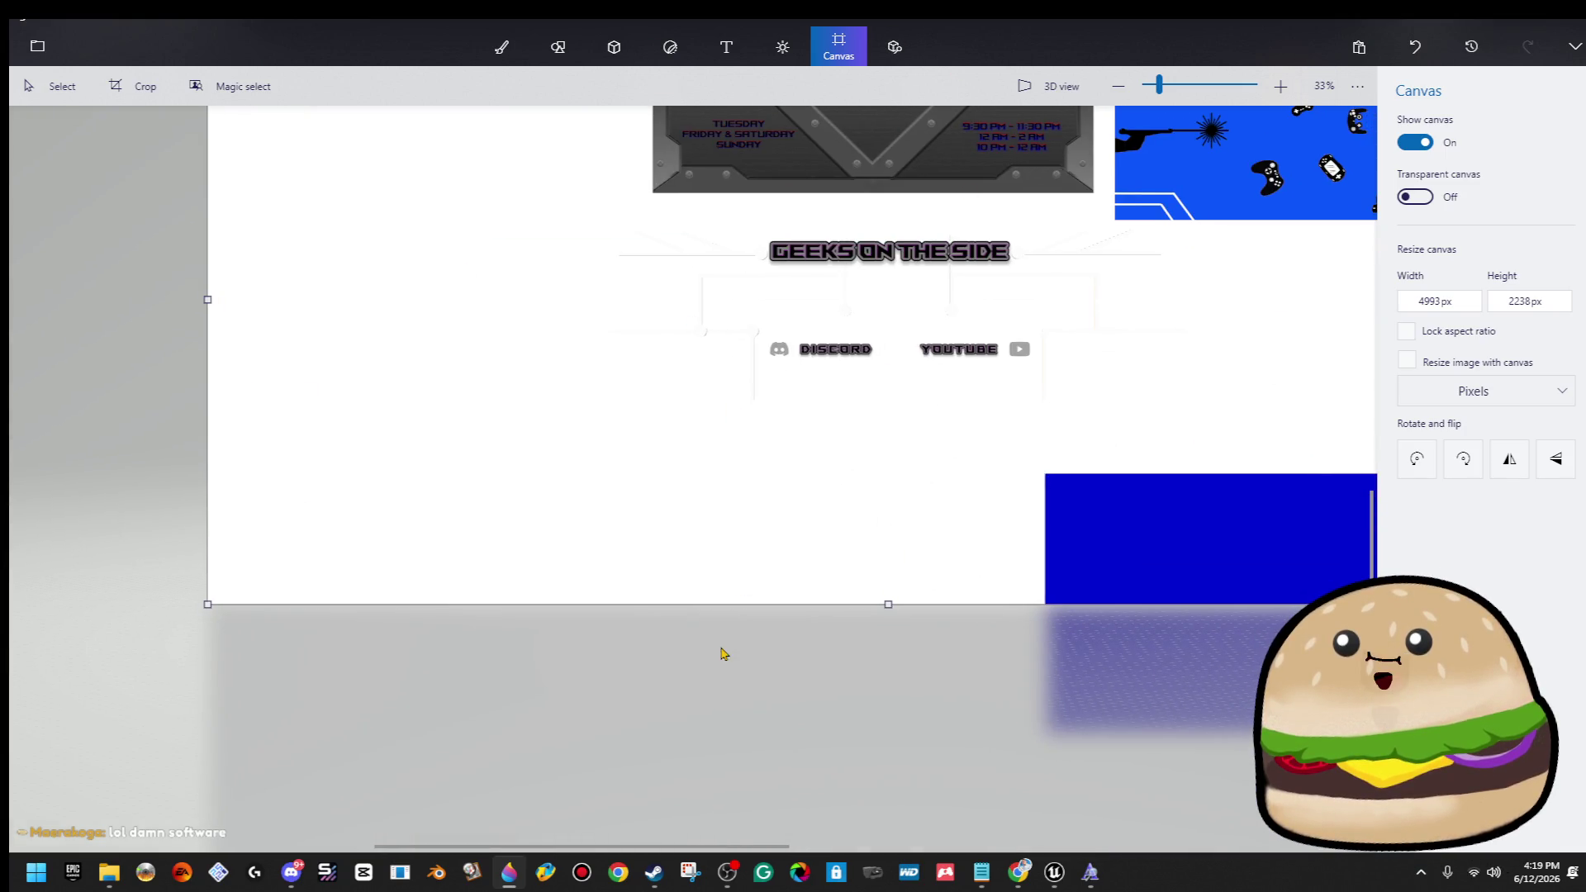
# Turn the character image into a sticker and stamp it at the canvas lower left.
pyautogui.scroll(-5, 777, 636)
pyautogui.click(929, 465)
pyautogui.moveTo(928, 465); pyautogui.dragTo(566, 463)
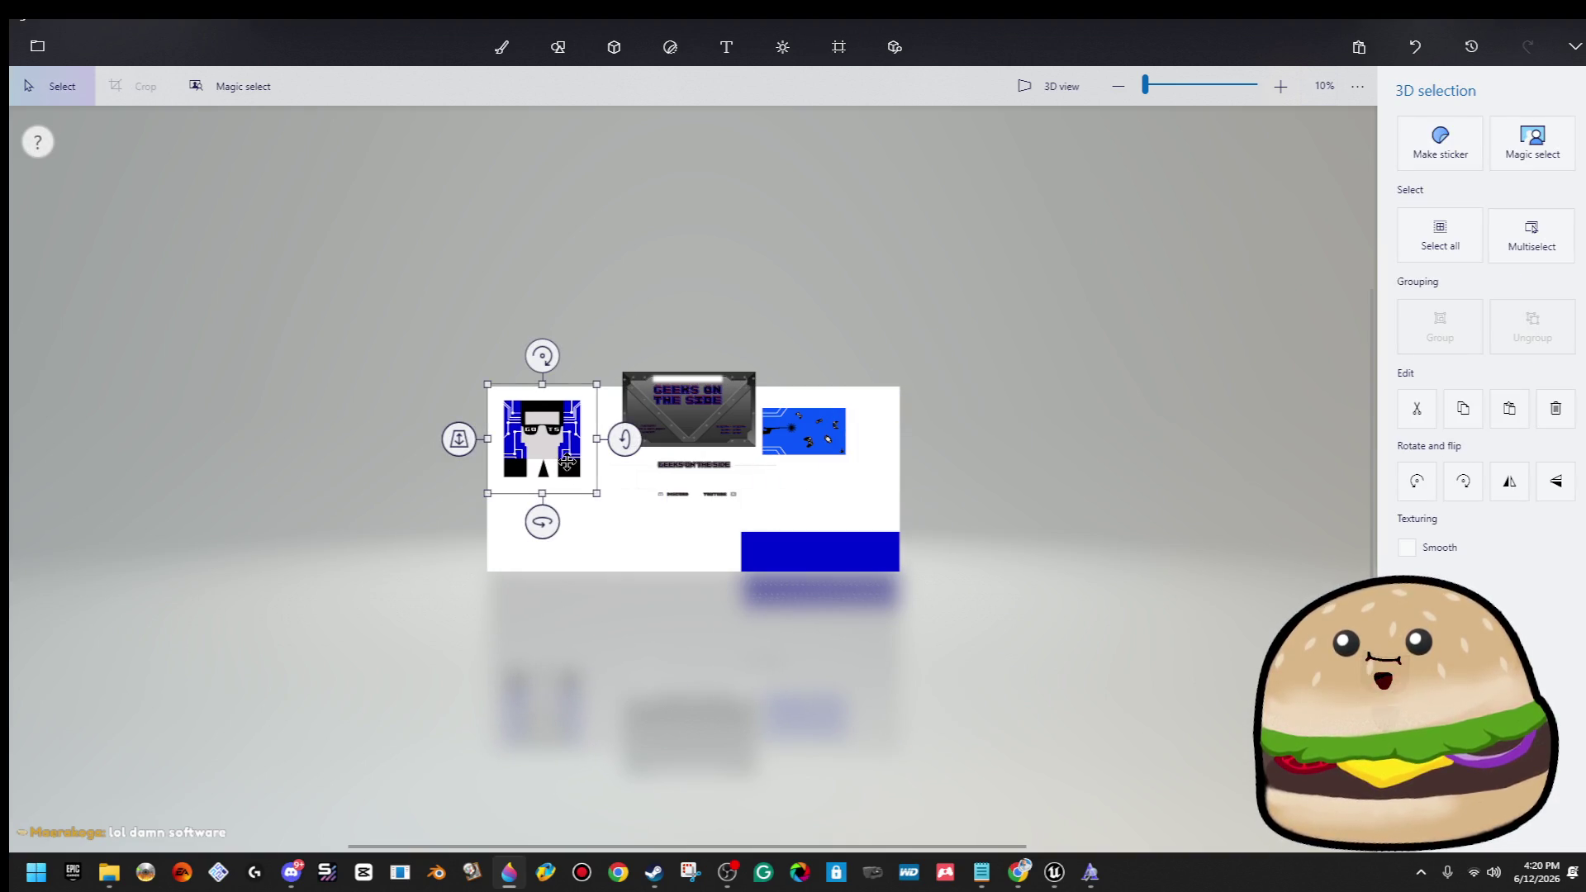
pyautogui.click(1475, 143)
pyautogui.scroll(3, 675, 493)
pyautogui.moveTo(466, 392); pyautogui.dragTo(446, 593)
pyautogui.click(477, 412)
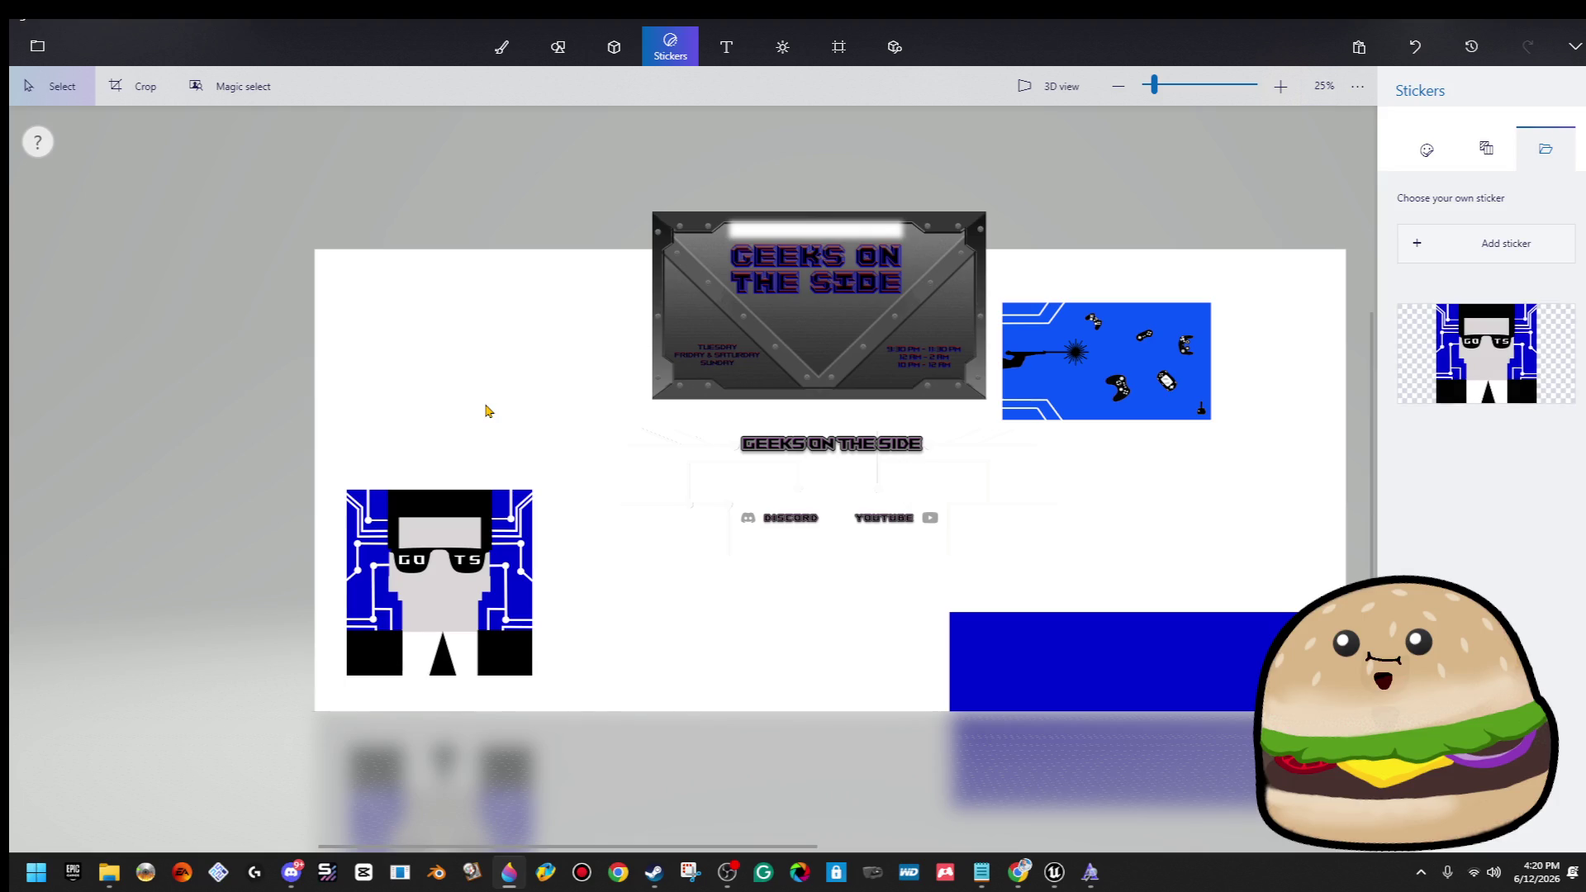
# Erase the blue patch beside the black box to white.
pyautogui.scroll(5, 386, 579)
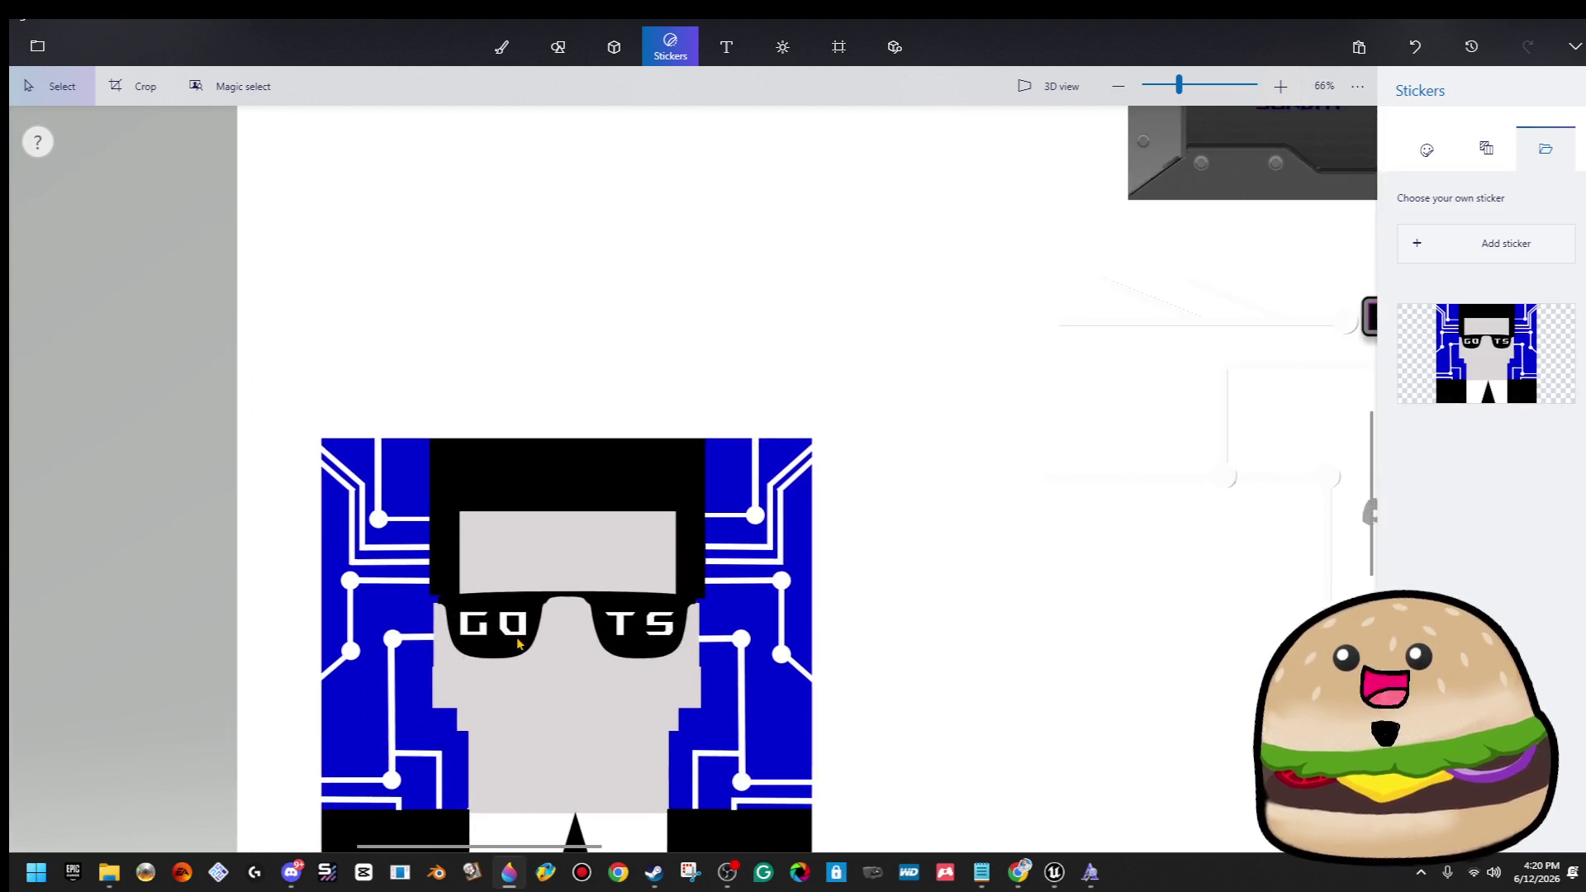
pyautogui.moveTo(895, 196)
pyautogui.mouseDown()
pyautogui.moveTo(737, 649)
pyautogui.moveTo(707, 654)
pyautogui.mouseUp()
pyautogui.scroll(5, 706, 653)
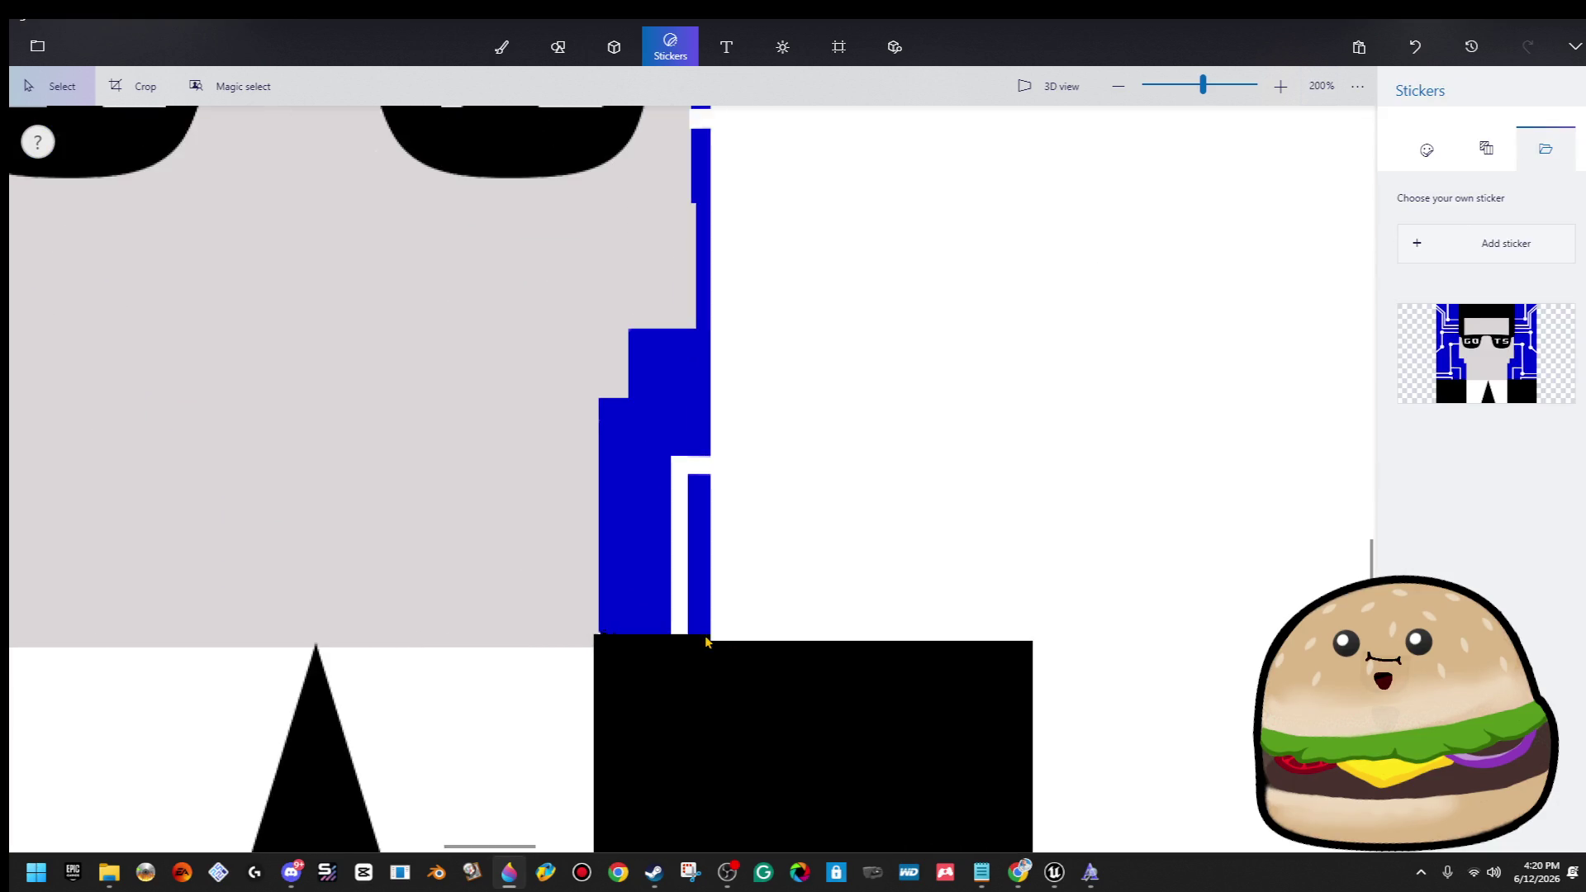
pyautogui.scroll(2, 716, 647)
pyautogui.moveTo(714, 644)
pyautogui.mouseDown()
pyautogui.moveTo(570, 293)
pyautogui.moveTo(538, 283)
pyautogui.mouseUp()
pyautogui.press('Delete')
# Erase the blue area near the shoulder and the tall blue strip beside the face.
pyautogui.moveTo(761, 365)
pyautogui.mouseDown()
pyautogui.moveTo(596, 194)
pyautogui.moveTo(748, 361)
pyautogui.mouseUp()
pyautogui.moveTo(864, 467); pyautogui.dragTo(530, 284)
pyautogui.click(1439, 213)
pyautogui.moveTo(870, 374)
pyautogui.mouseDown()
pyautogui.moveTo(652, 226)
pyautogui.moveTo(620, 184)
pyautogui.moveTo(595, 183)
pyautogui.mouseUp()
pyautogui.press('Delete')
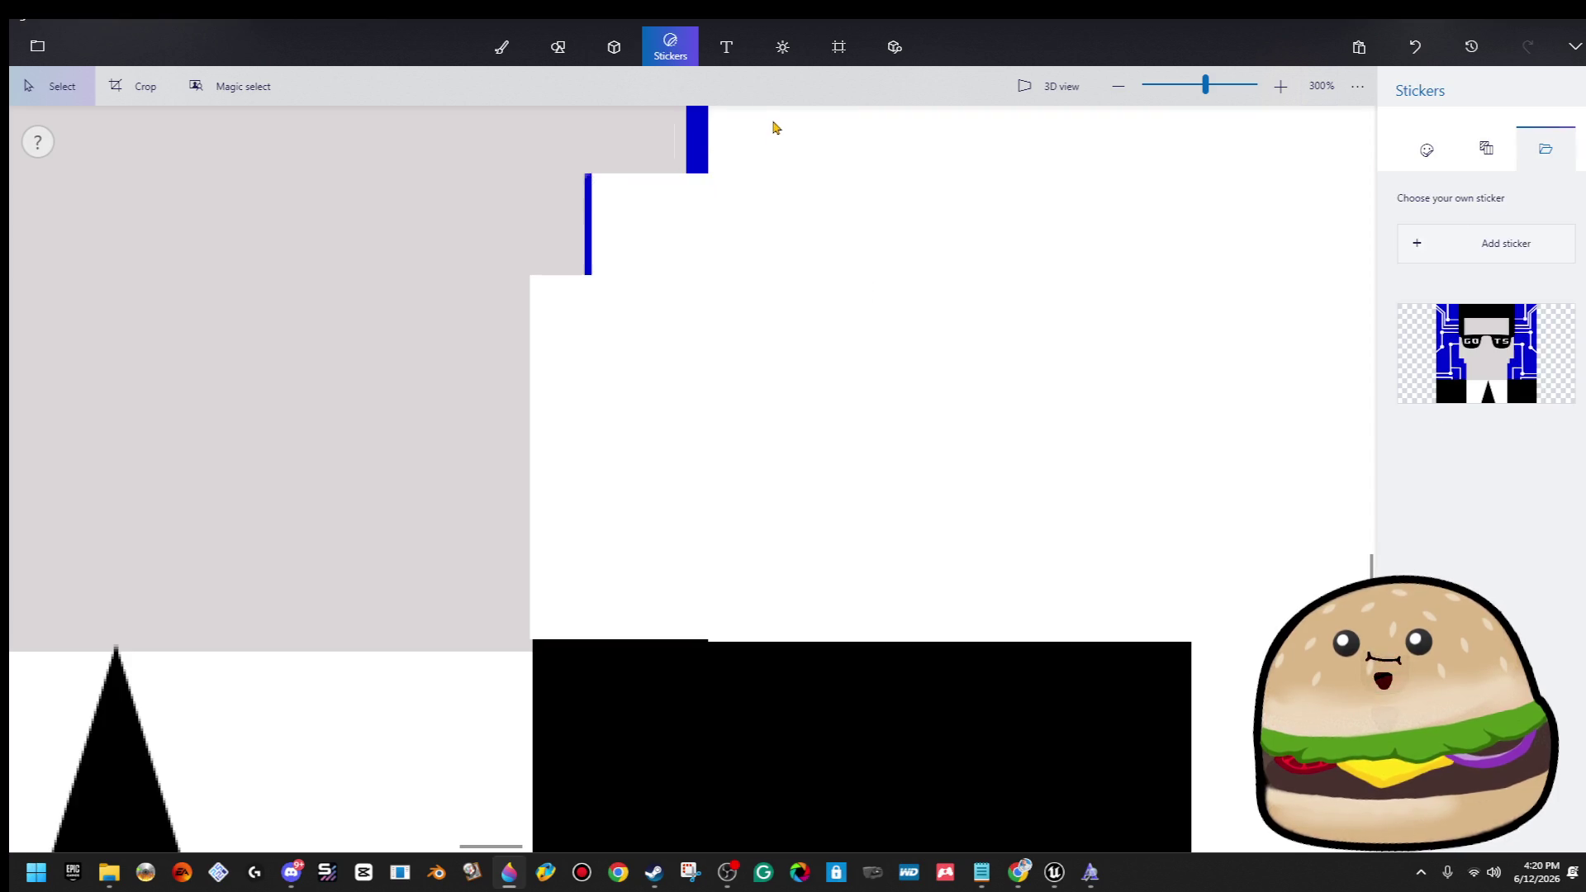
pyautogui.scroll(5, 815, 499)
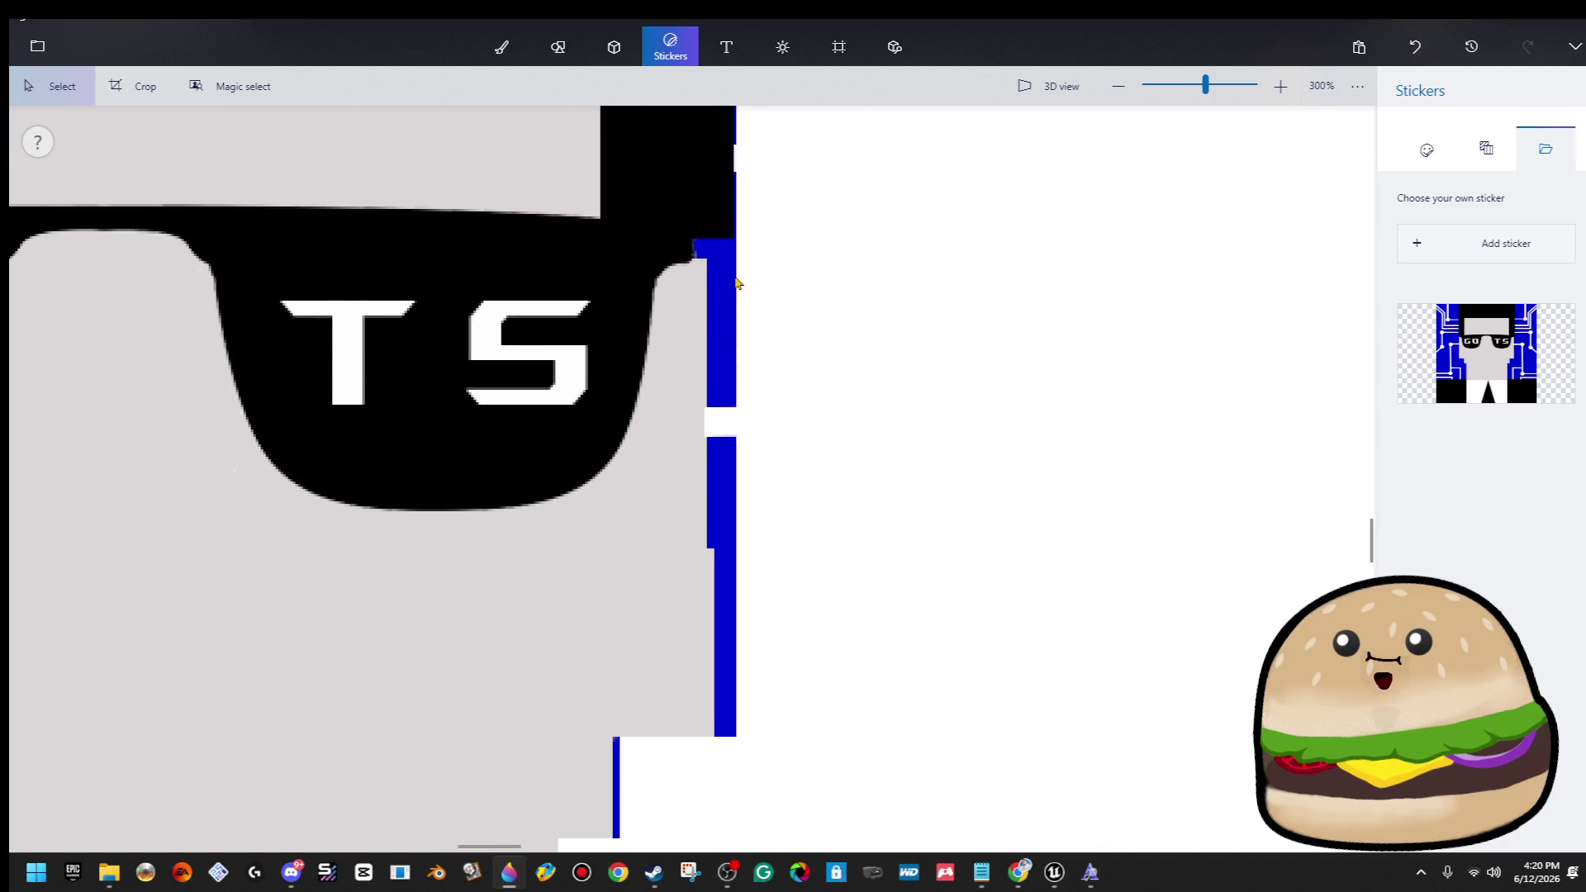
pyautogui.moveTo(796, 771)
pyautogui.mouseDown()
pyautogui.moveTo(698, 336)
pyautogui.moveTo(727, 233)
pyautogui.moveTo(691, 264)
pyautogui.moveTo(688, 217)
pyautogui.mouseUp()
pyautogui.press('Delete')
# Erase the blue strip beside the lens to white.
pyautogui.click(933, 307)
pyautogui.click(815, 188)
pyautogui.keyDown('ctrl'); pyautogui.scroll(-5, 822, 308); pyautogui.keyUp('ctrl')
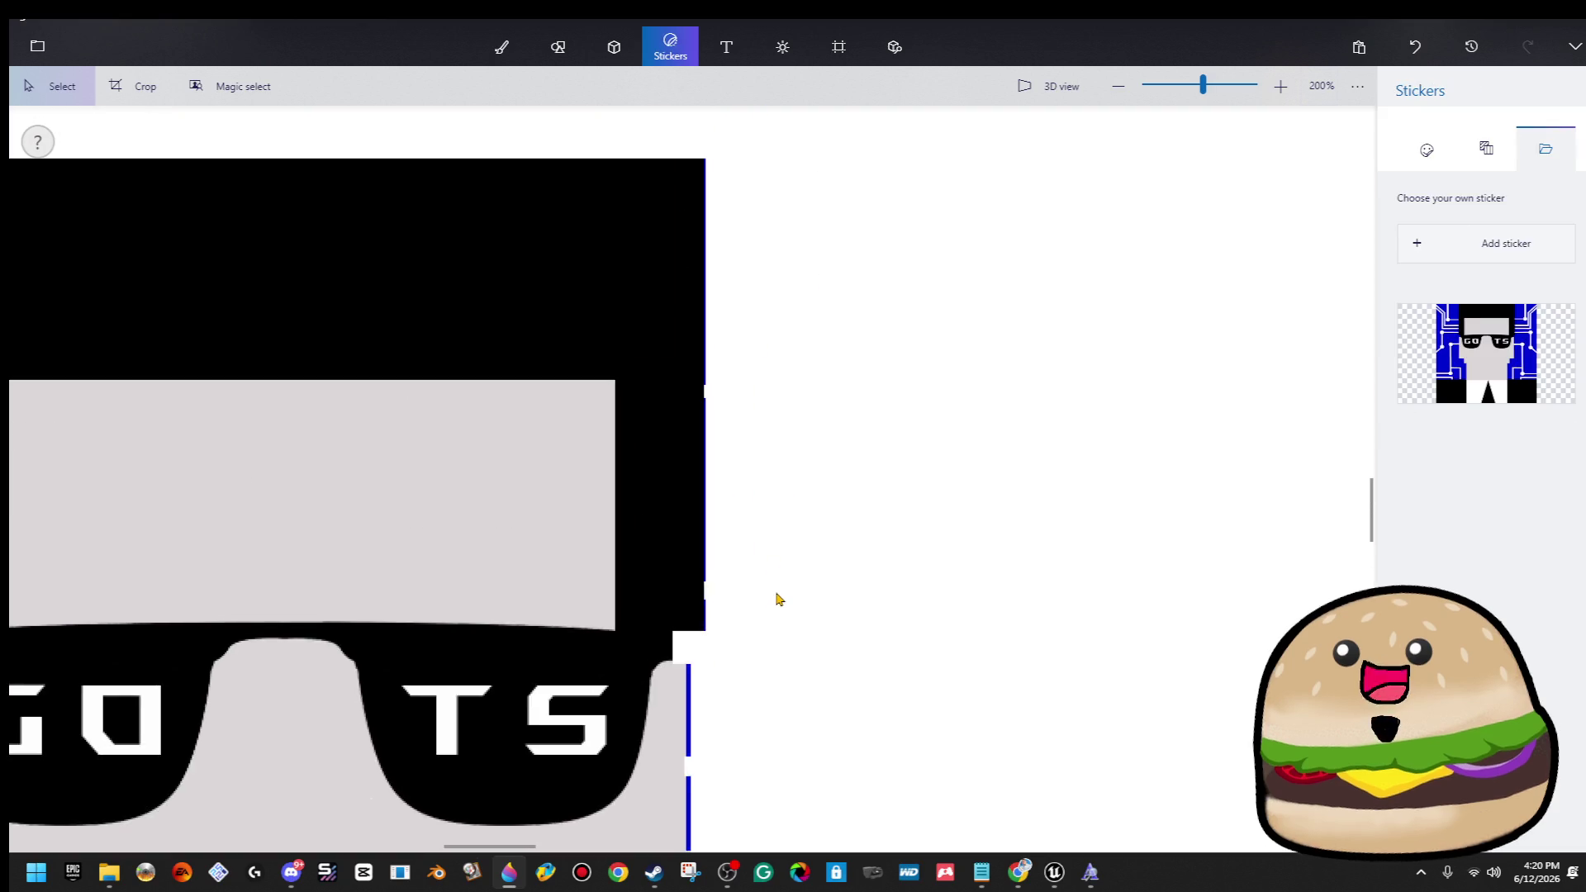
pyautogui.moveTo(788, 682)
pyautogui.mouseDown()
pyautogui.moveTo(751, 103)
pyautogui.moveTo(705, 102)
pyautogui.mouseUp()
pyautogui.click(722, 270)
pyautogui.keyDown('ctrl'); pyautogui.scroll(-2, 746, 675); pyautogui.keyUp('ctrl')
pyautogui.keyDown('ctrl'); pyautogui.scroll(5, 771, 397); pyautogui.keyUp('ctrl')
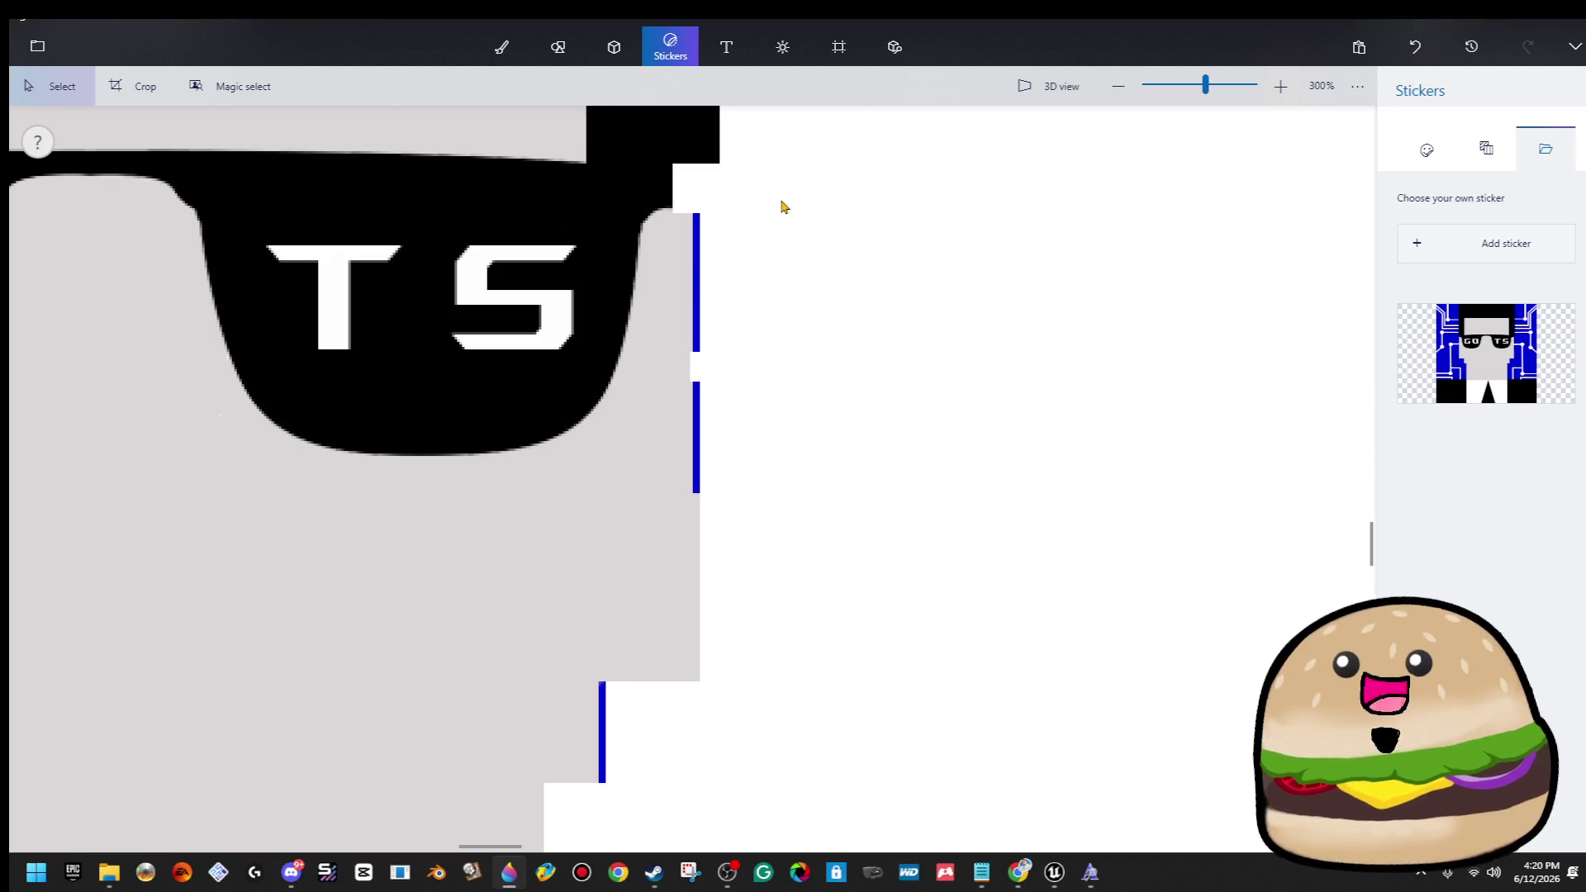
pyautogui.moveTo(776, 364); pyautogui.dragTo(693, 749)
pyautogui.press('Delete')
pyautogui.moveTo(697, 255); pyautogui.dragTo(692, 198)
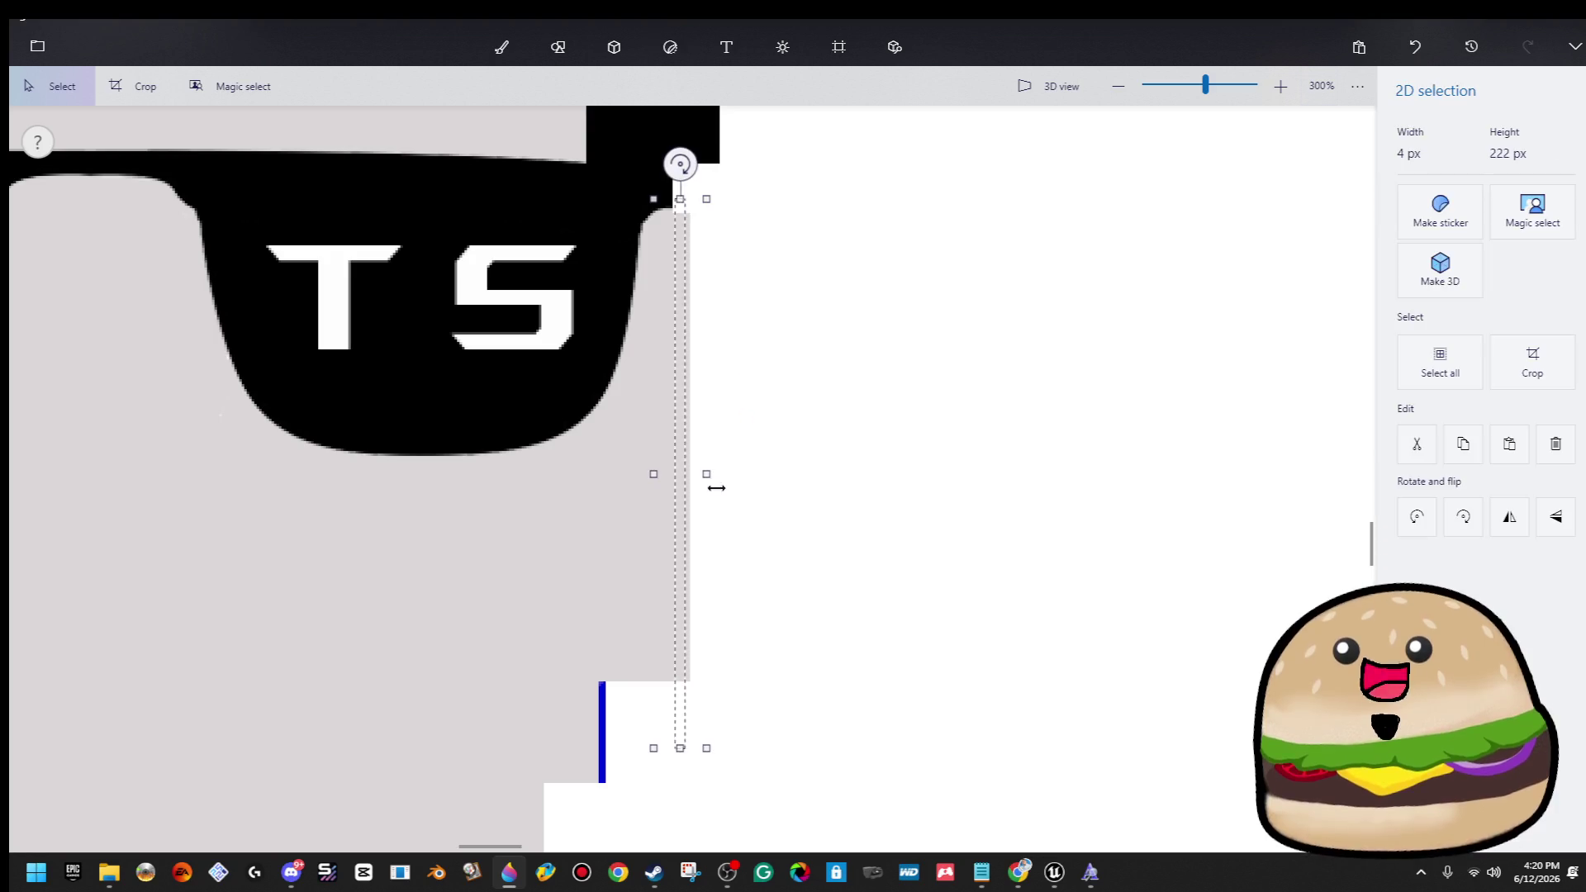
pyautogui.click(716, 497)
# Stretch the grey face-edge strips wider to close the gaps, the lower one to 33 px.
pyautogui.moveTo(671, 612)
pyautogui.mouseDown()
pyautogui.moveTo(652, 719)
pyautogui.moveTo(673, 733)
pyautogui.mouseUp()
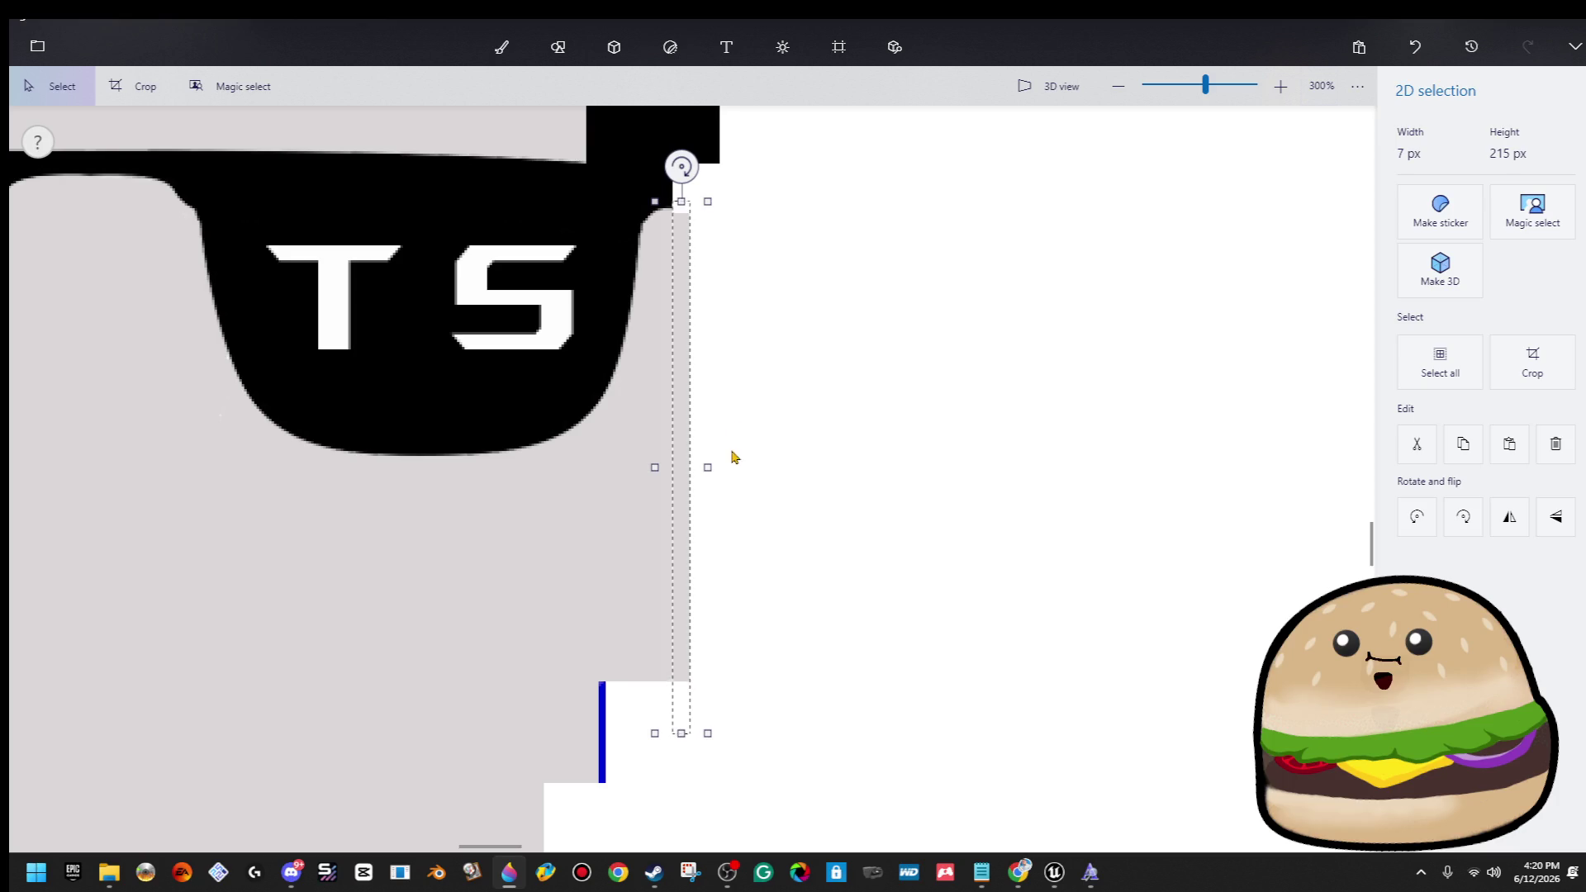
pyautogui.moveTo(708, 460); pyautogui.dragTo(752, 479)
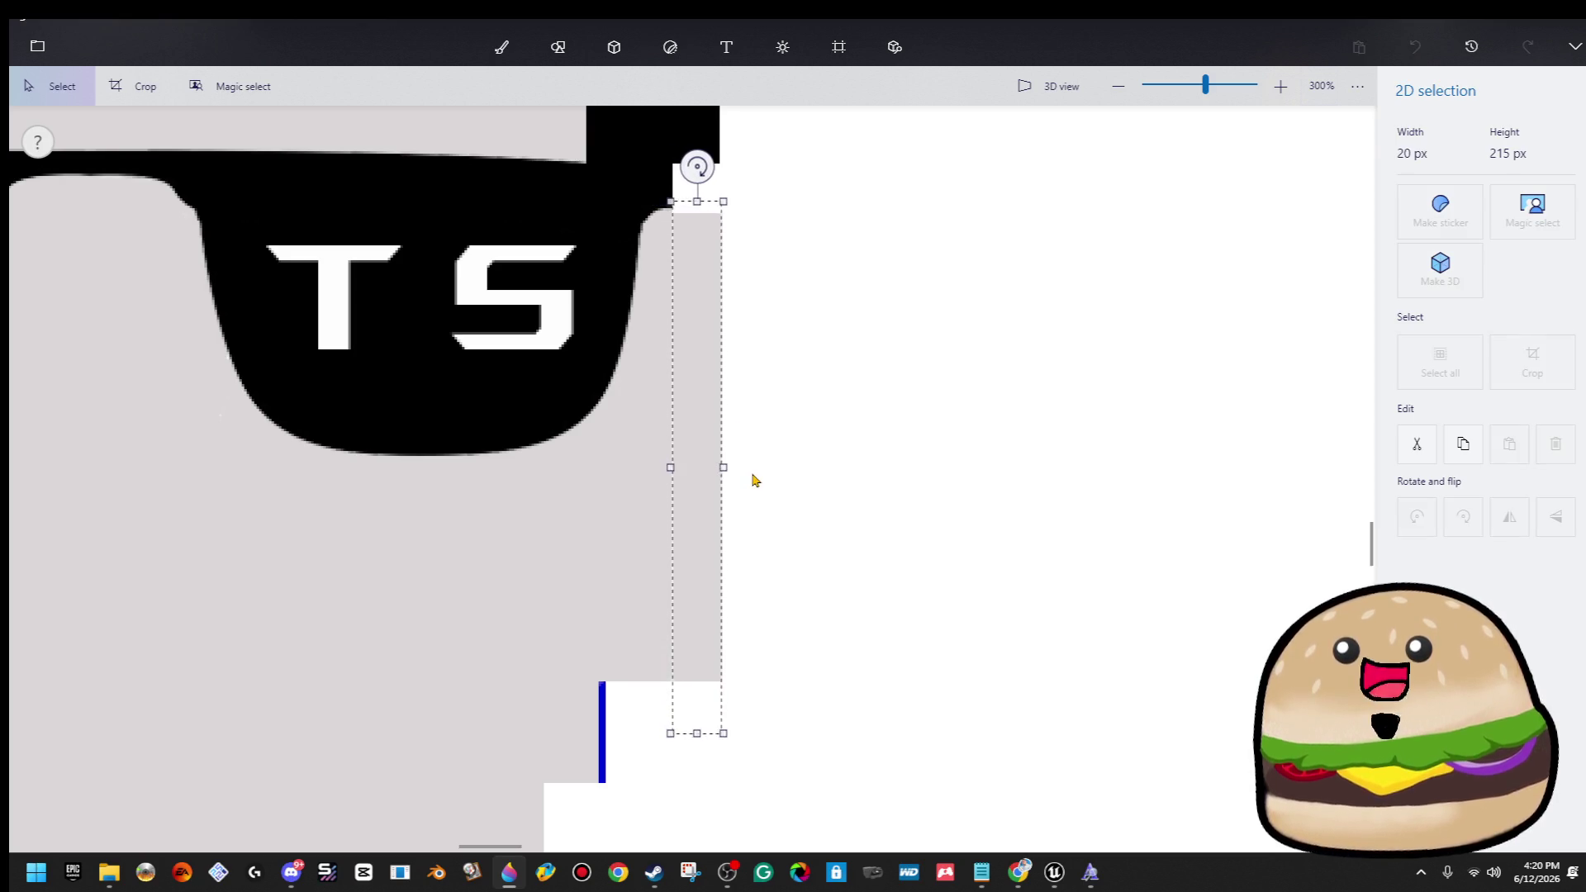
pyautogui.click(746, 474)
pyautogui.scroll(-3, 870, 326)
pyautogui.scroll(1, 726, 559)
pyautogui.moveTo(584, 386); pyautogui.dragTo(647, 681)
pyautogui.moveTo(645, 528); pyautogui.dragTo(694, 537)
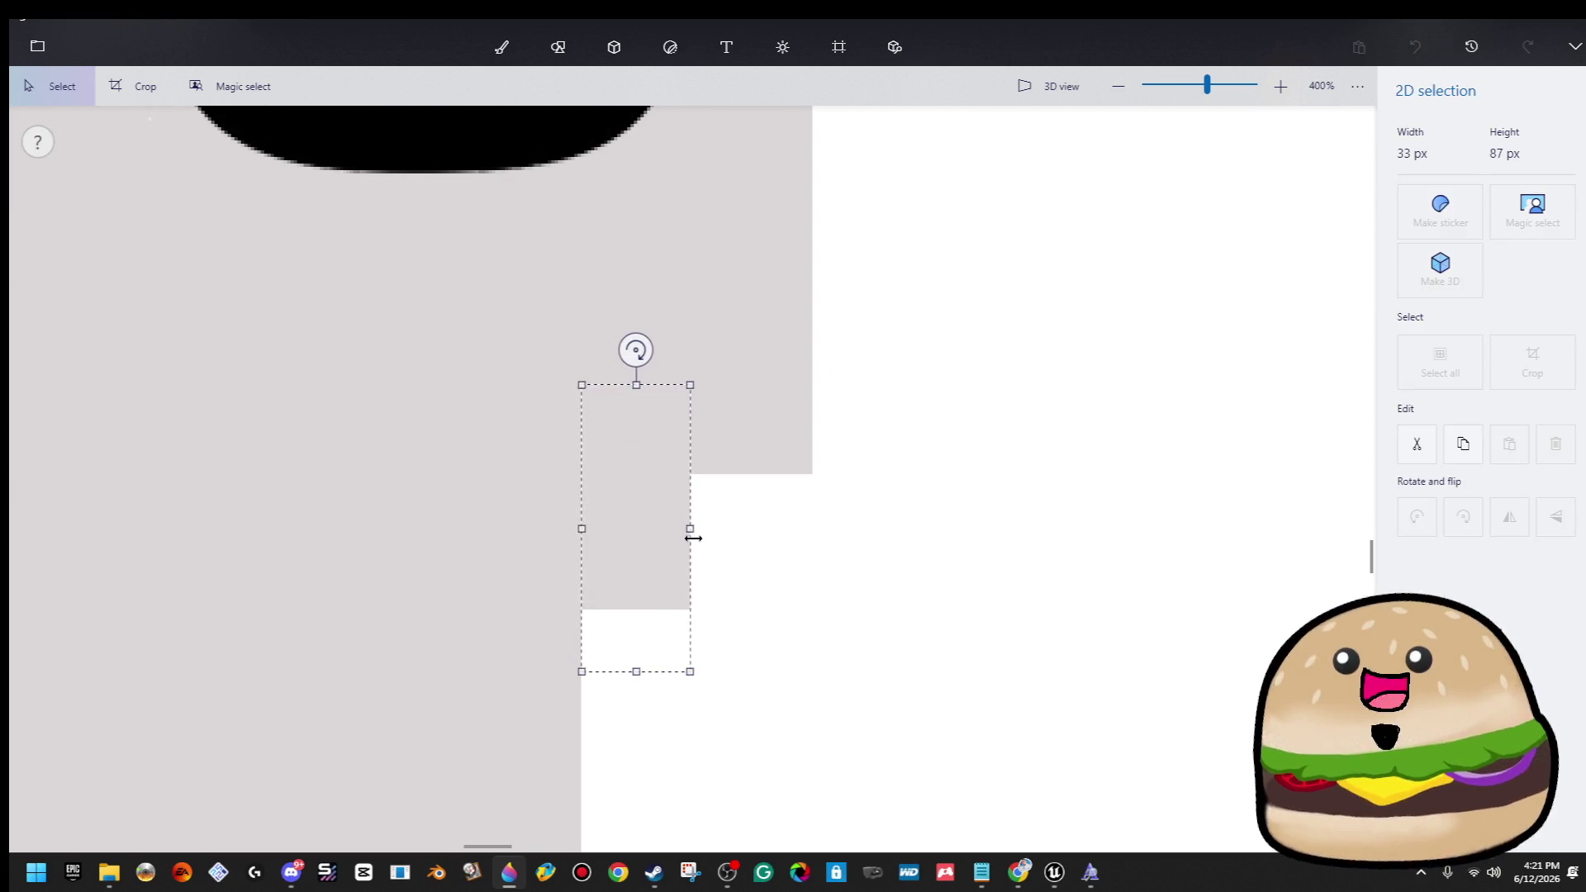
pyautogui.click(797, 532)
# Select the left part of the character image.
pyautogui.scroll(-3, 825, 510)
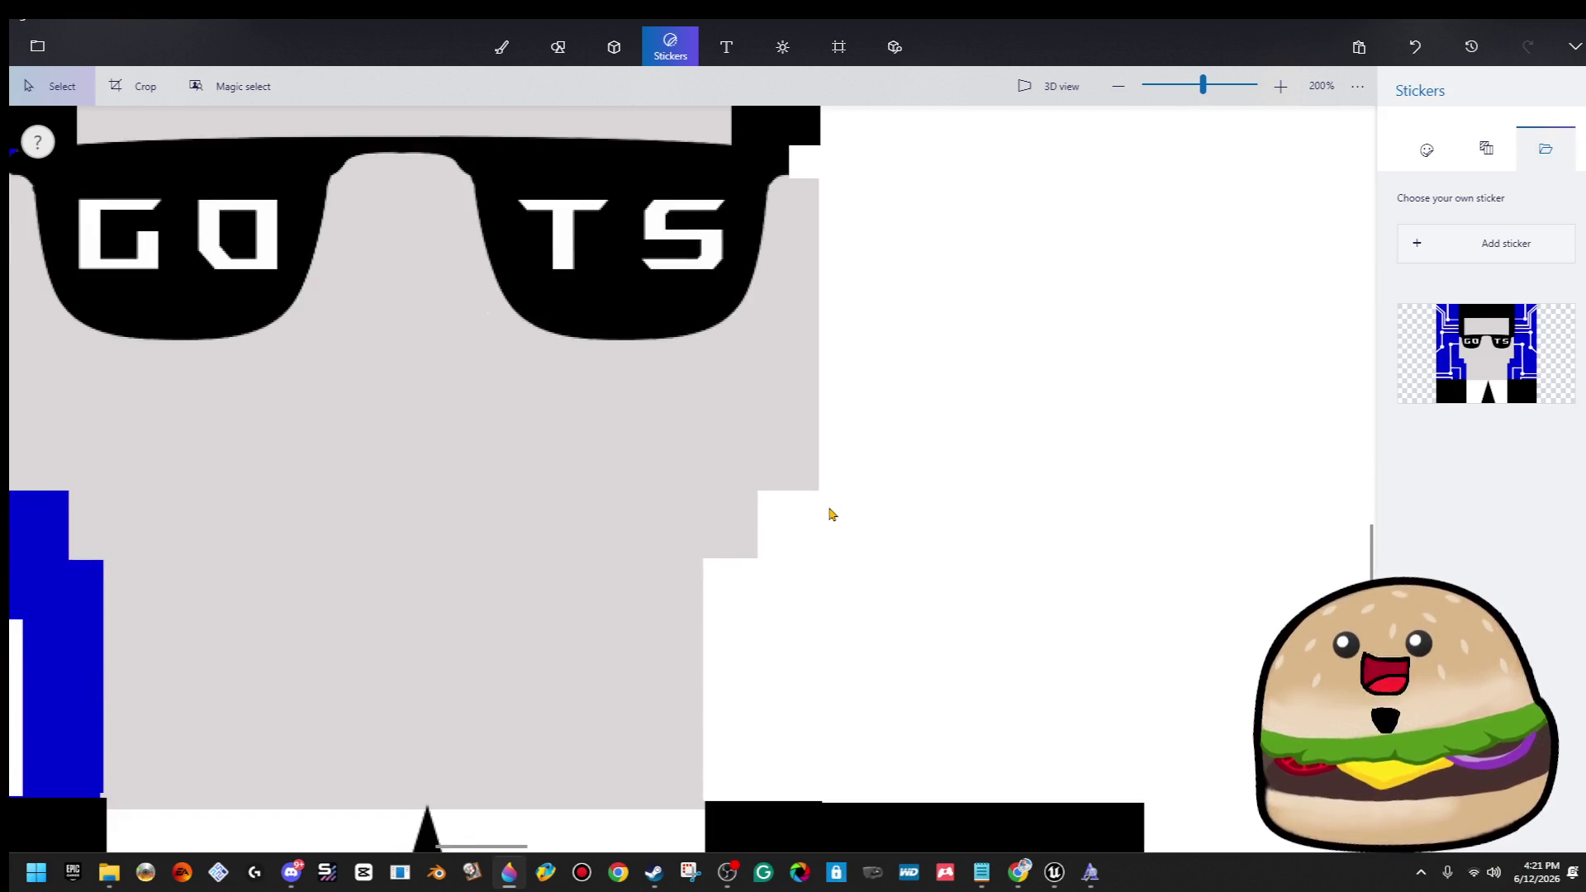
pyautogui.scroll(-1, 833, 514)
pyautogui.scroll(-3, 835, 514)
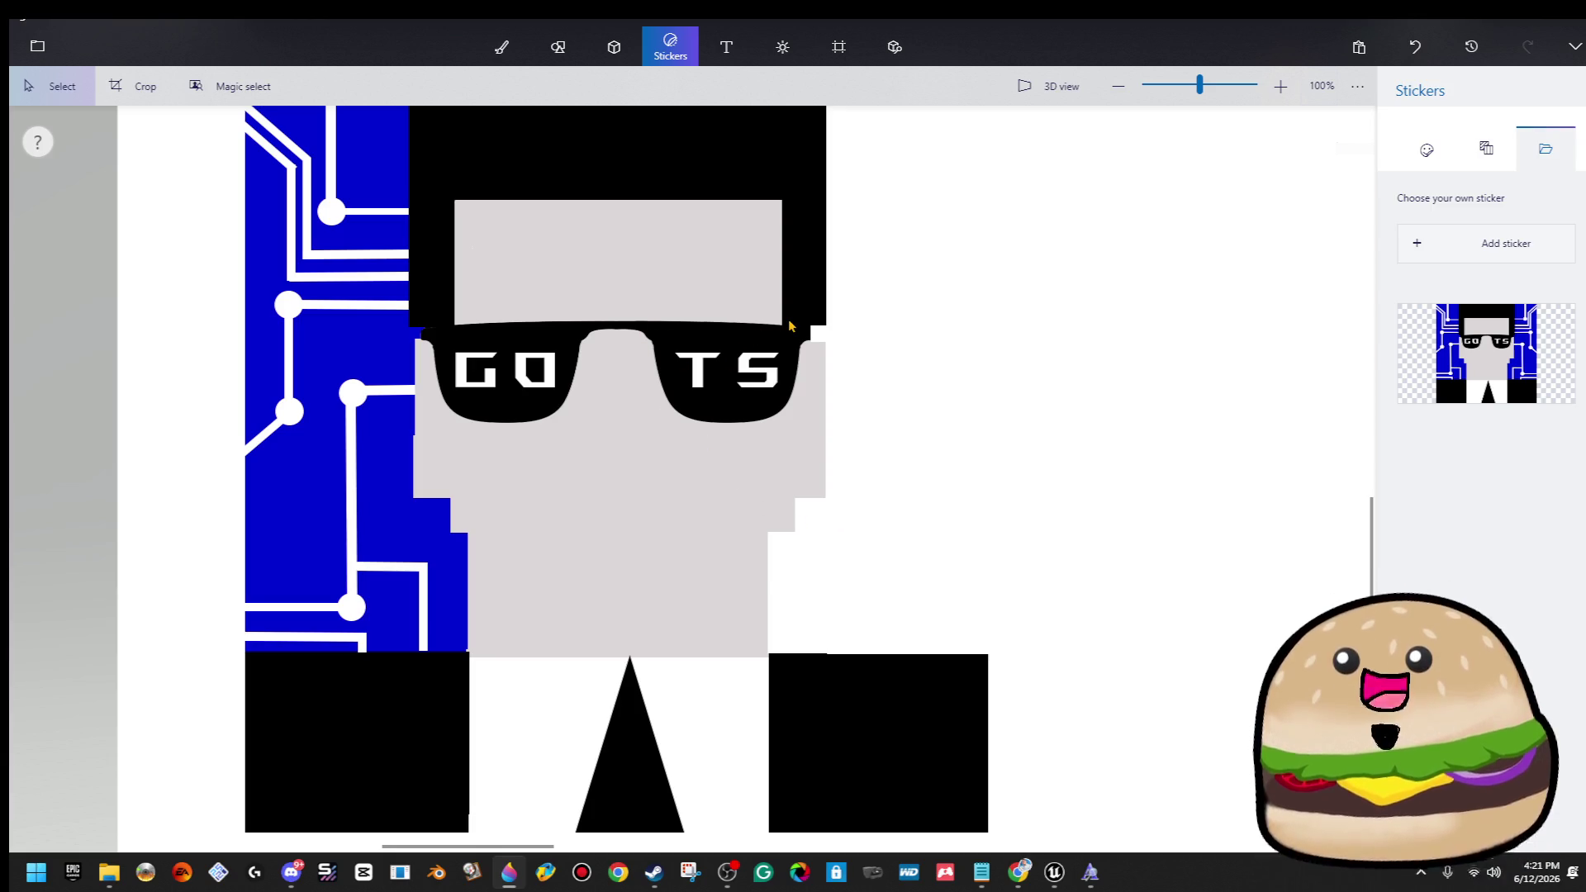
pyautogui.scroll(-1, 790, 326)
pyautogui.moveTo(403, 136)
pyautogui.mouseDown()
pyautogui.moveTo(673, 797)
pyautogui.moveTo(689, 774)
pyautogui.mouseUp()
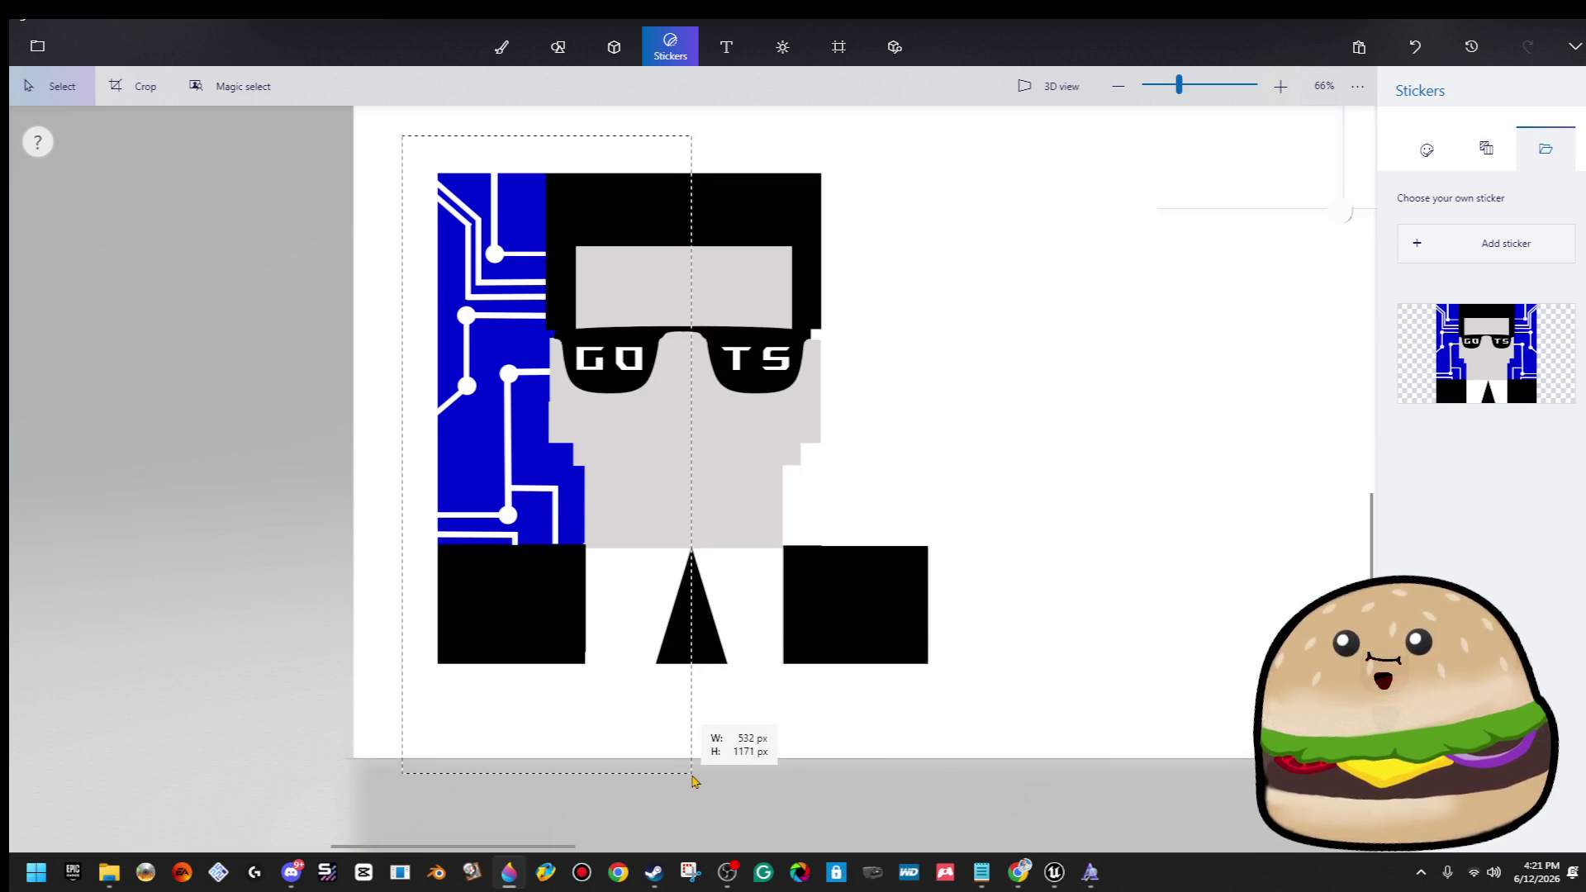
# Erase the selected left part to white and select the remaining half of the character.
pyautogui.press('Delete')
pyautogui.moveTo(994, 205); pyautogui.dragTo(1052, 107)
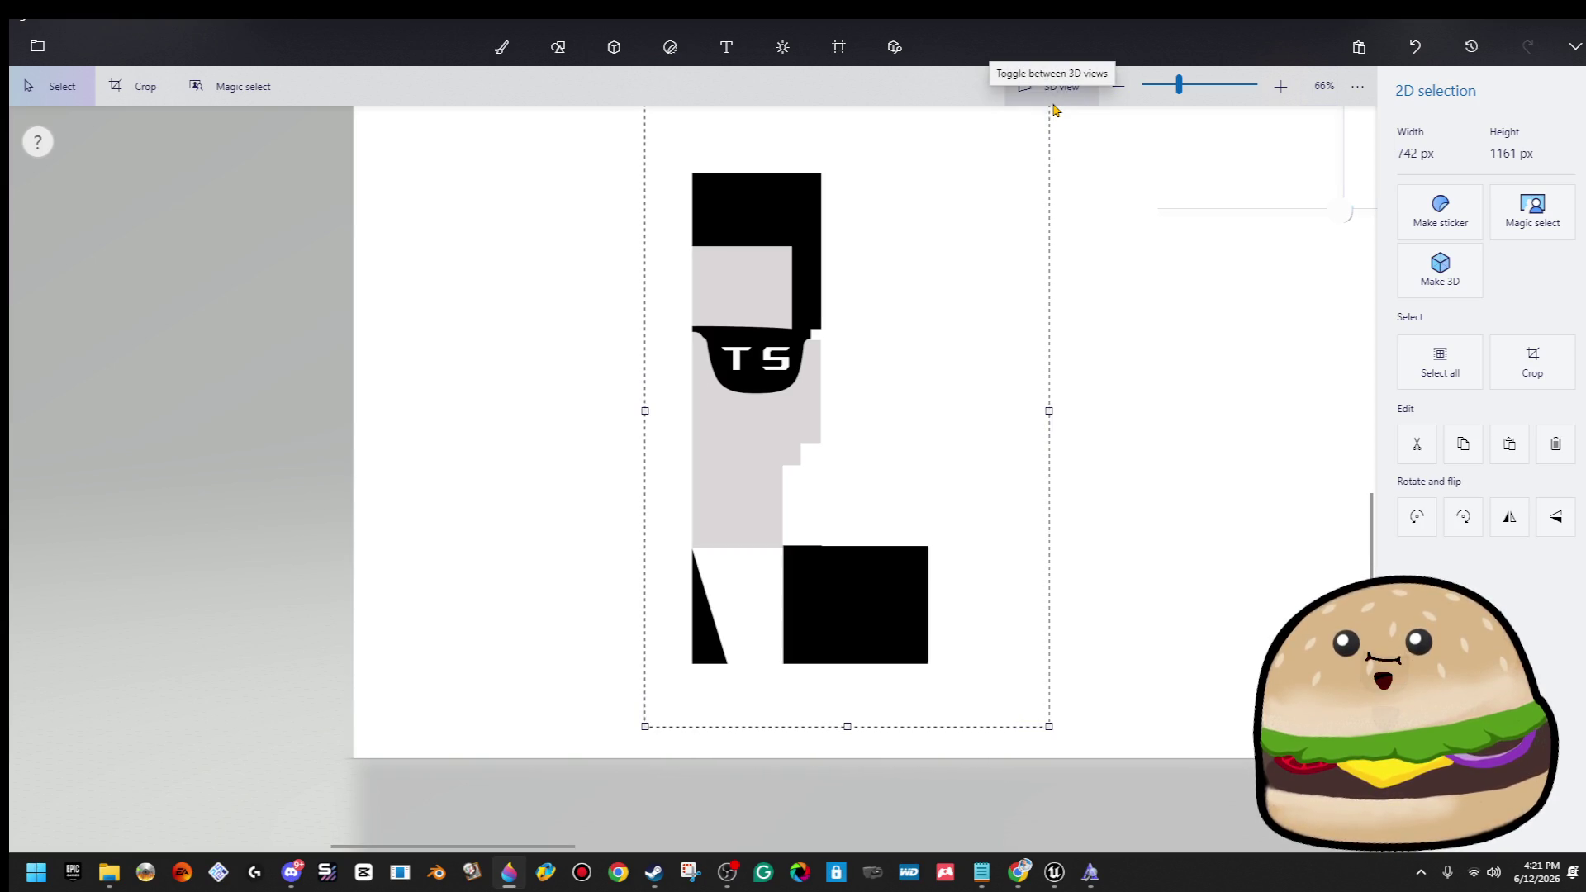
pyautogui.moveTo(1141, 636)
pyautogui.mouseDown()
pyautogui.moveTo(780, 273)
pyautogui.moveTo(733, 149)
pyautogui.moveTo(691, 127)
pyautogui.mouseUp()
pyautogui.press('Escape')
pyautogui.moveTo(1080, 752)
pyautogui.mouseDown()
pyautogui.moveTo(828, 113)
pyautogui.moveTo(730, 127)
pyautogui.moveTo(693, 108)
pyautogui.mouseUp()
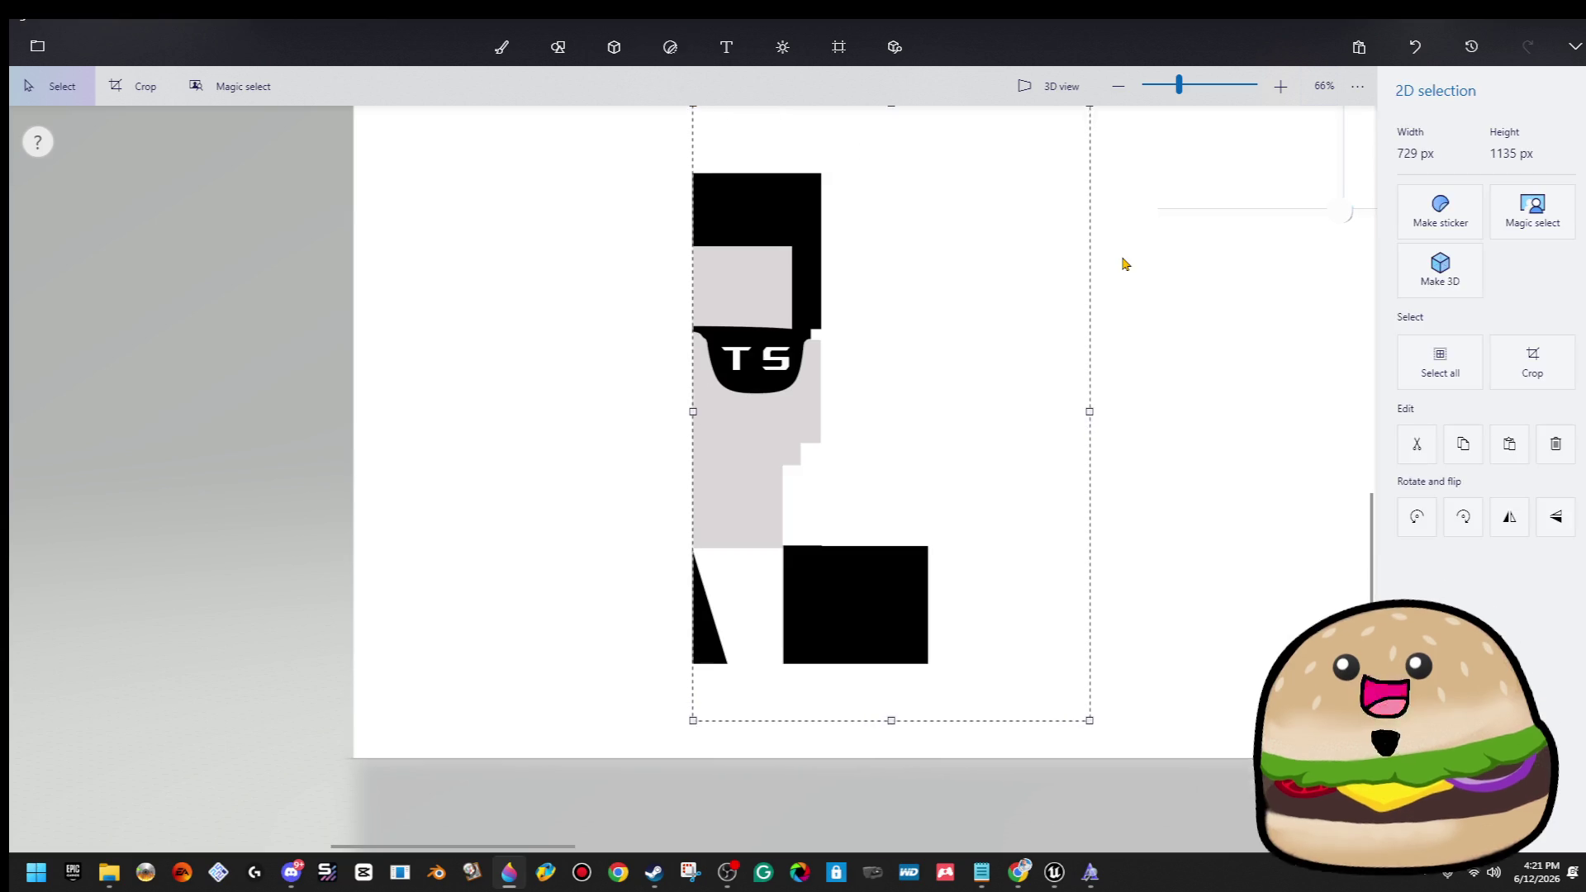
# Flip the half horizontally and nudge it left until it meets the original.
pyautogui.click(1514, 514)
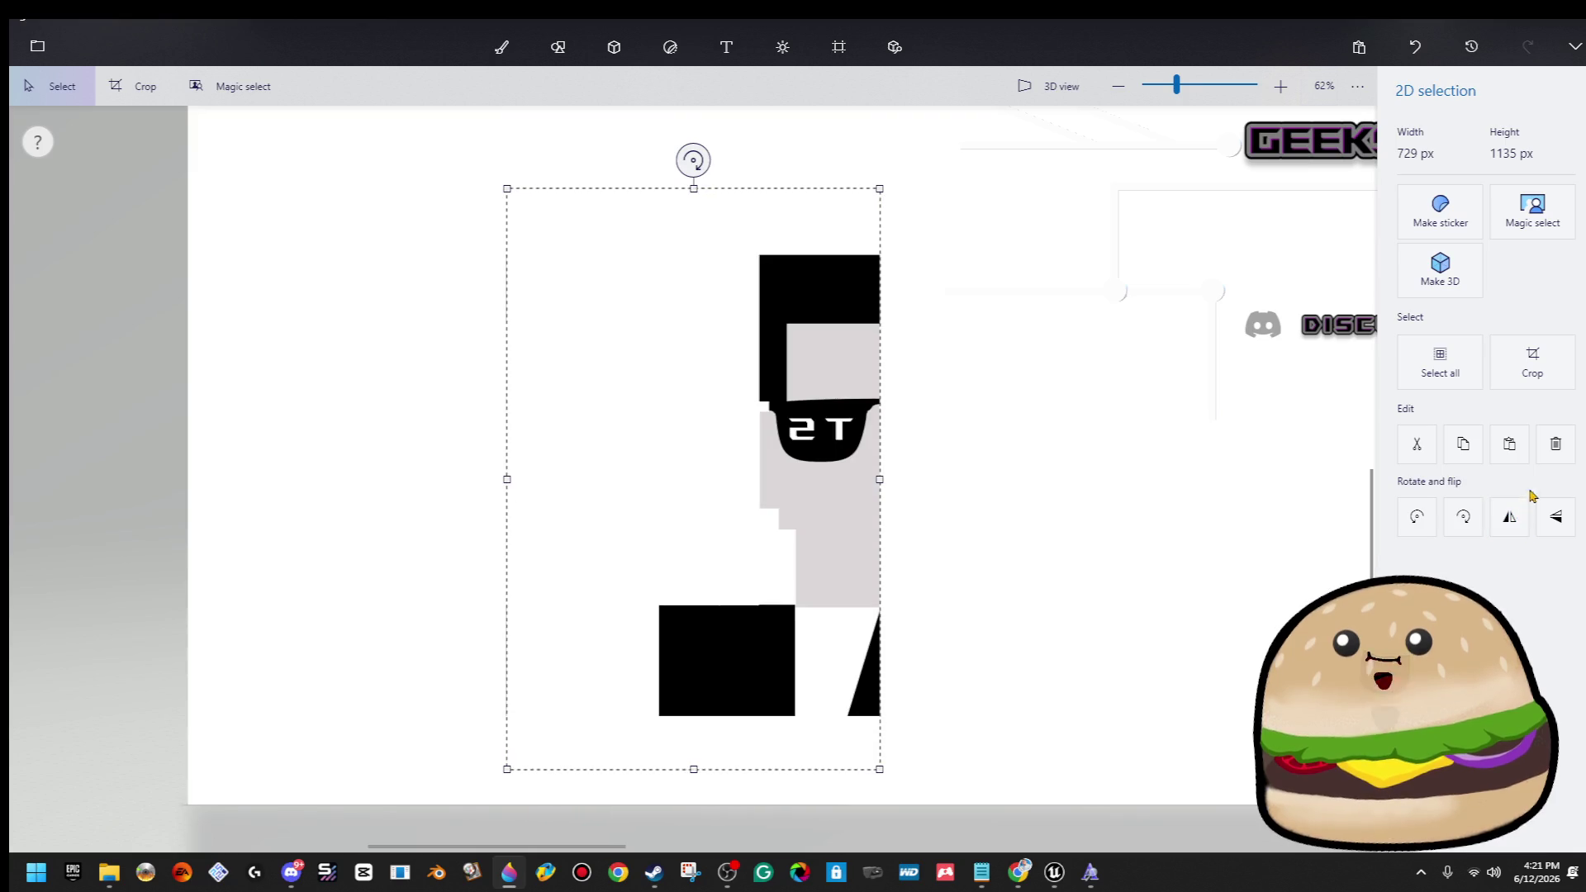
pyautogui.press('Left')
pyautogui.press('Left')
pyautogui.press('Left')
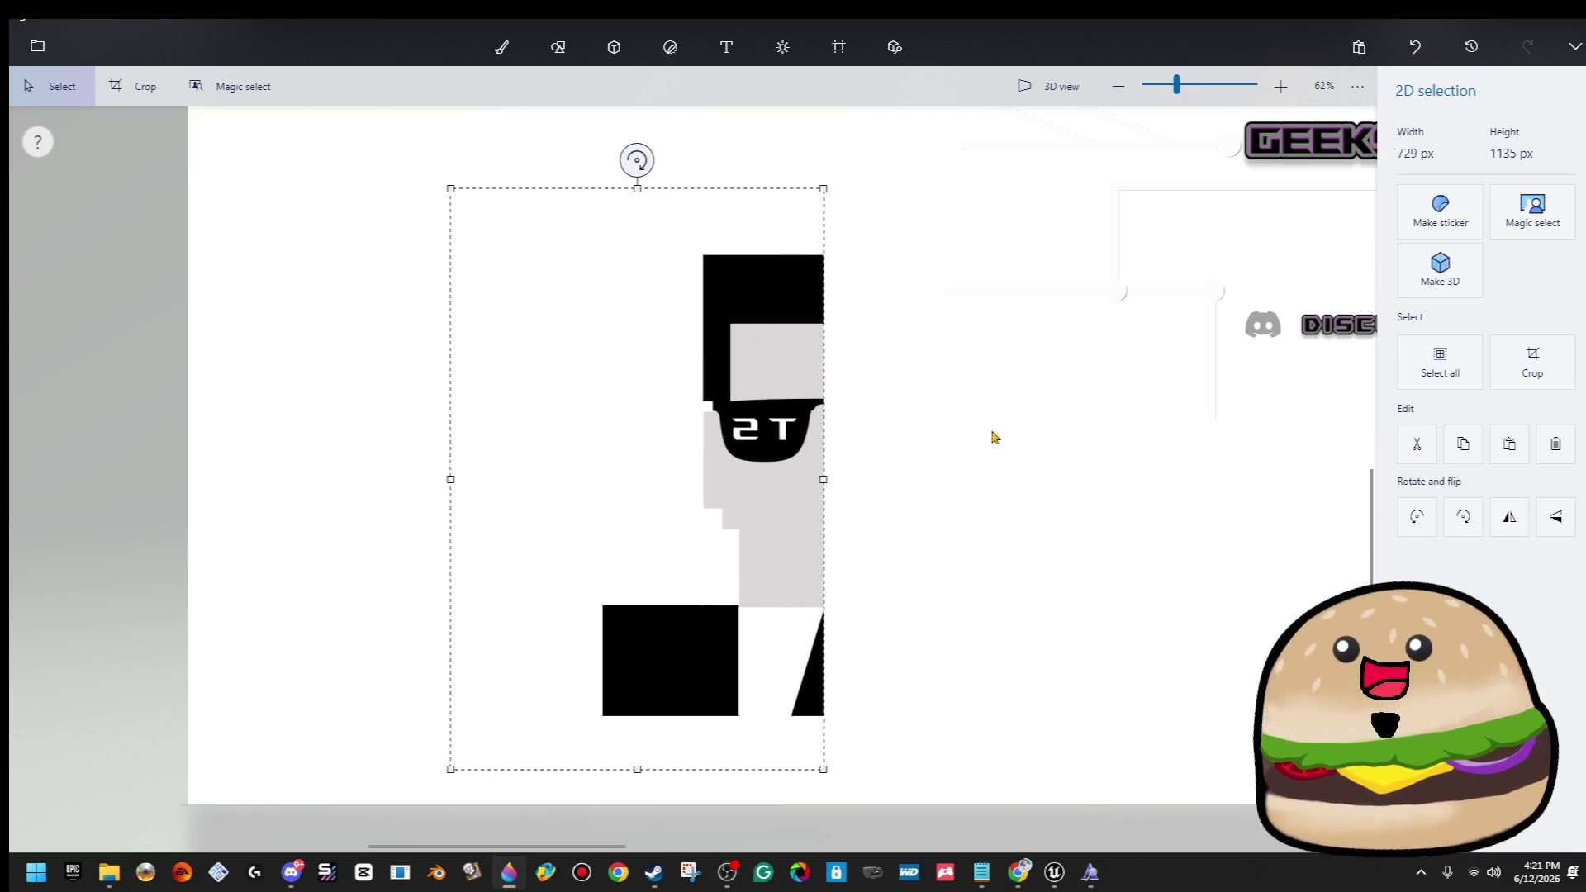
pyautogui.press('Left')
pyautogui.press('Left')
pyautogui.press('Left')
pyautogui.press('Left')
pyautogui.press('Left')
pyautogui.press('Left')
pyautogui.press('Right')
pyautogui.press('Right')
pyautogui.press('Left')
pyautogui.hotkey('ctrl', 'i')
pyautogui.moveTo(194, 185)
pyautogui.mouseDown()
pyautogui.moveTo(427, 851)
pyautogui.moveTo(507, 859)
pyautogui.mouseUp()
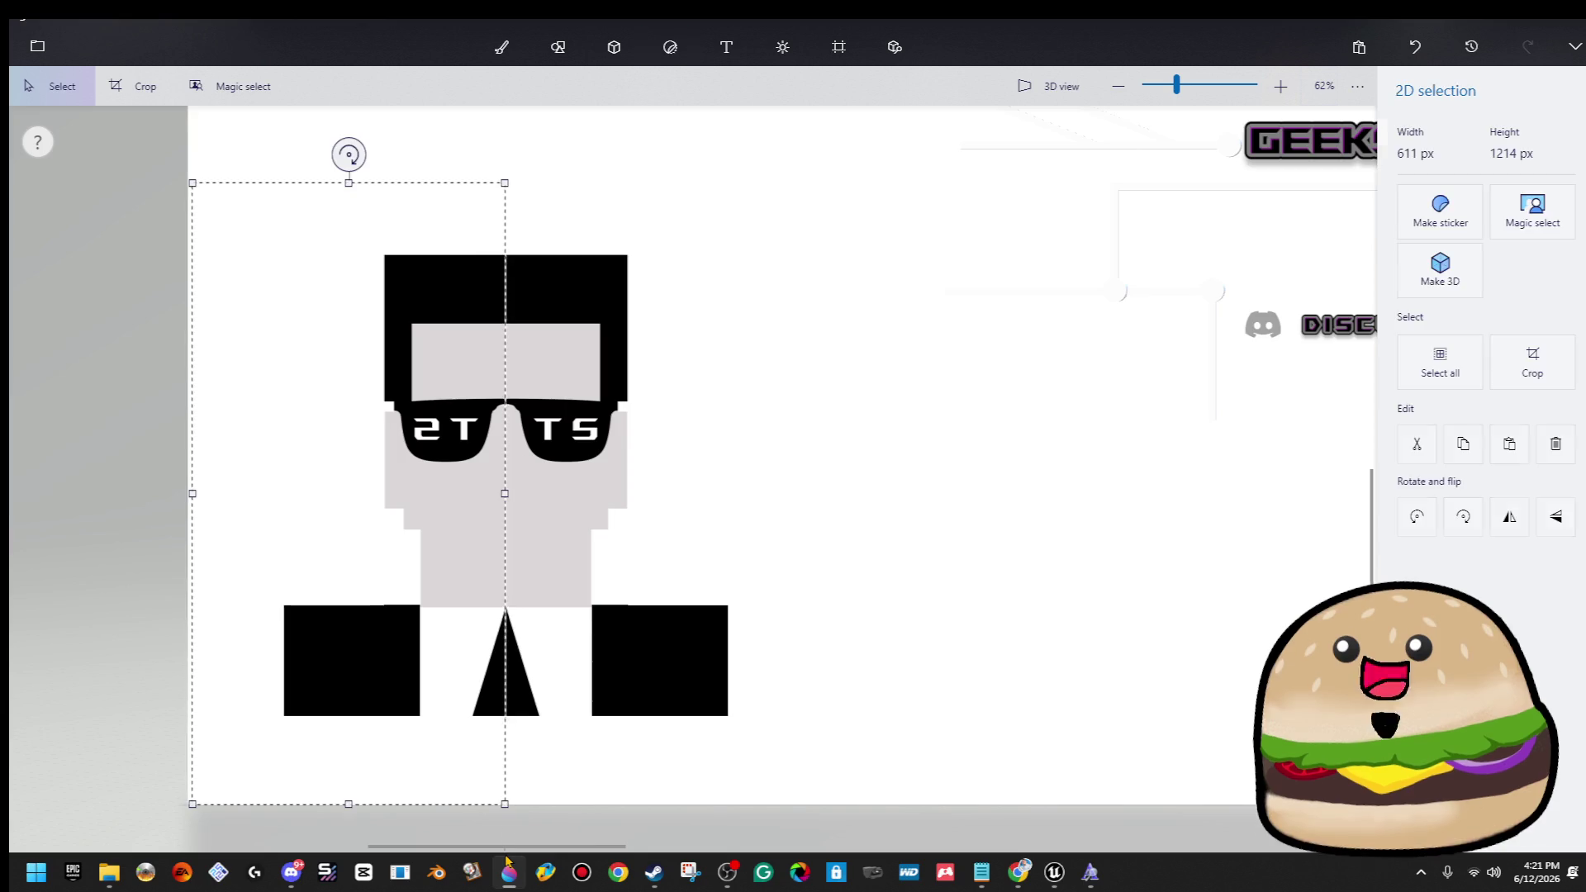
pyautogui.hotkey('ctrl', 'i')
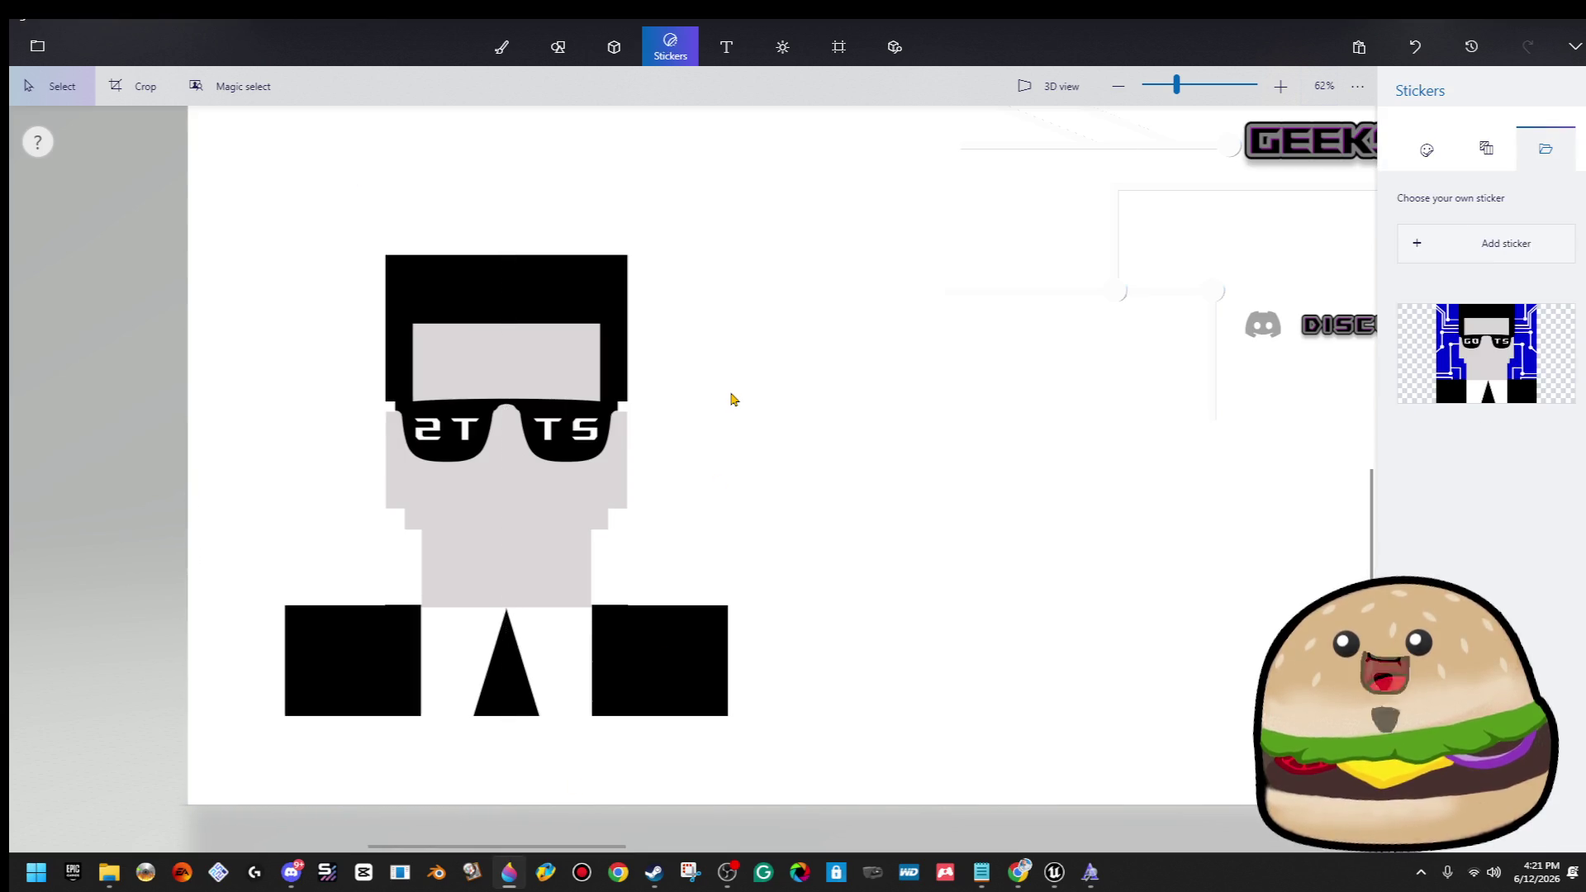
# Hide the left lens lettering under a black strip stretched down over it.
pyautogui.scroll(5, 496, 405)
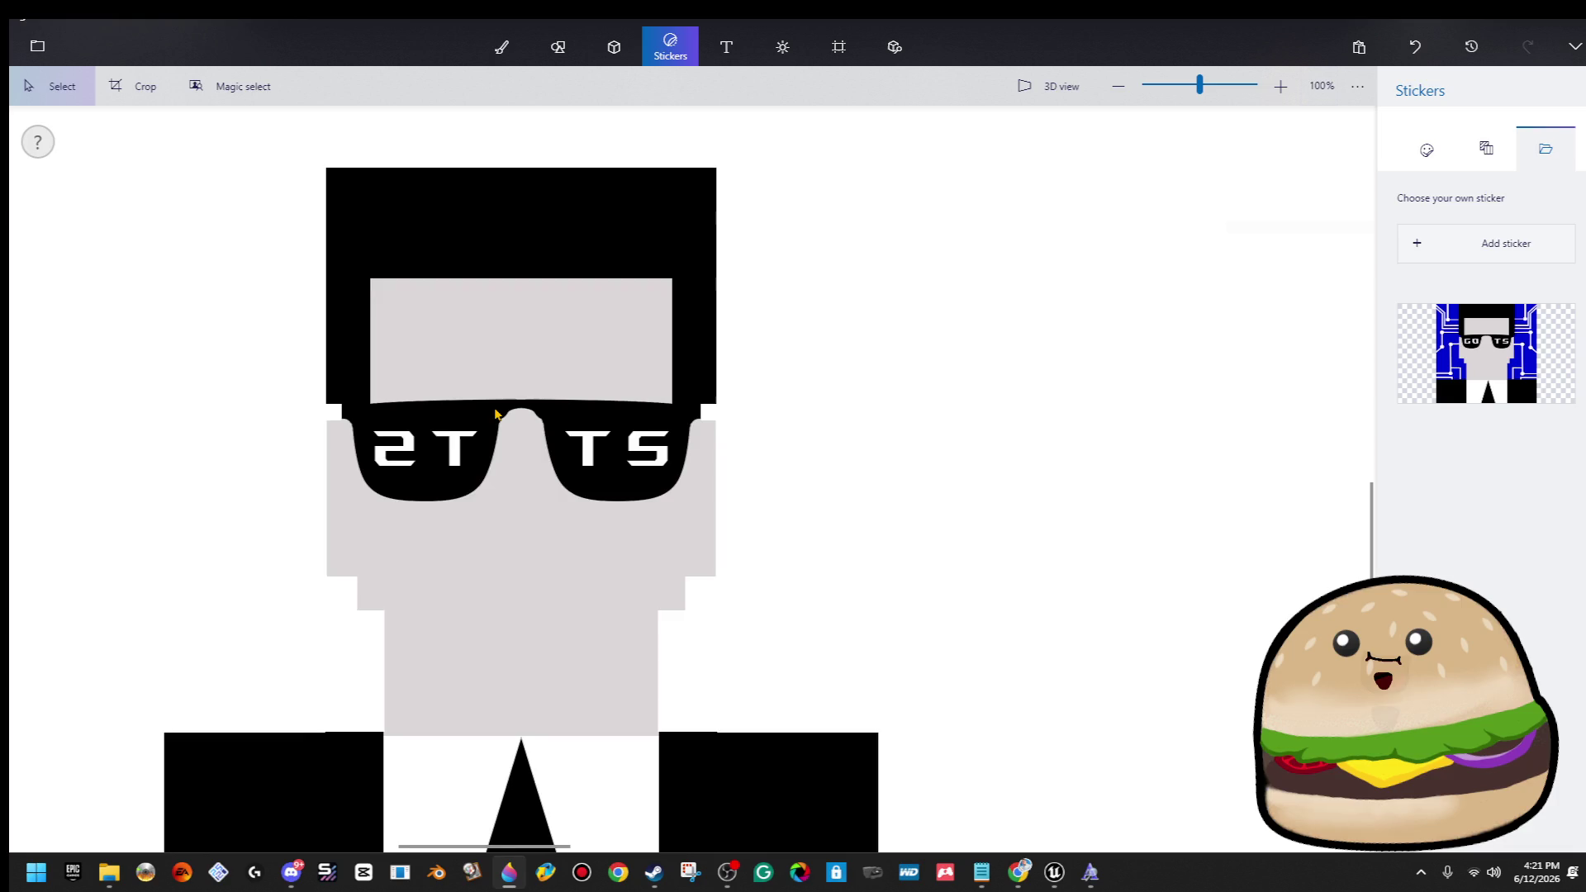
pyautogui.scroll(5, 502, 419)
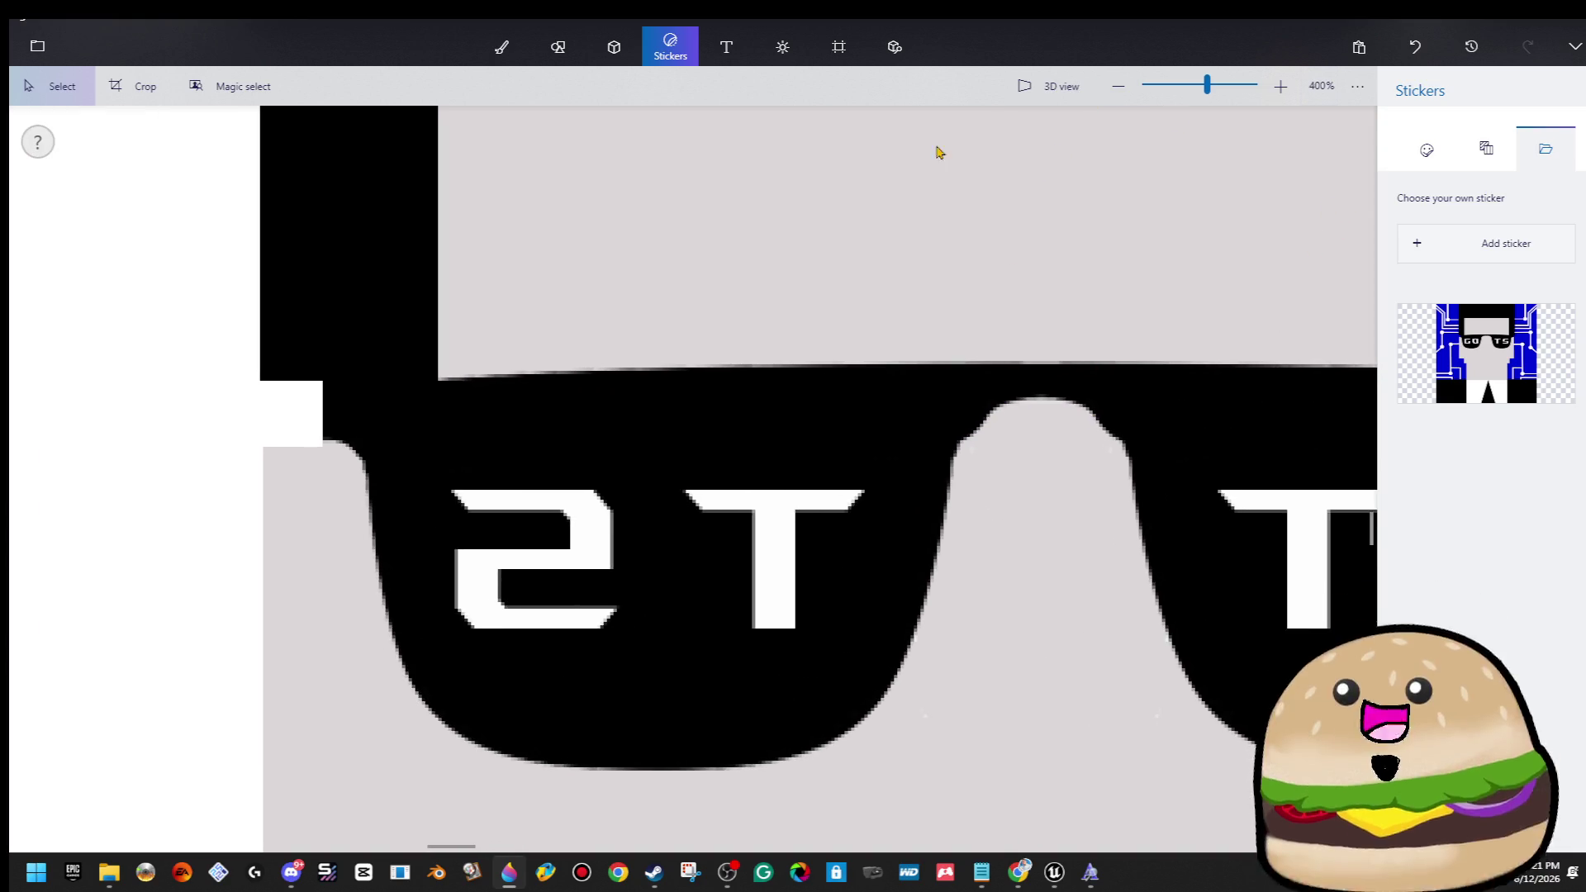
pyautogui.moveTo(890, 476)
pyautogui.mouseDown()
pyautogui.moveTo(863, 560)
pyautogui.moveTo(442, 559)
pyautogui.mouseUp()
pyautogui.hotkey('ctrl', 'shift', 's')
pyautogui.moveTo(421, 485)
pyautogui.mouseDown()
pyautogui.moveTo(438, 505)
pyautogui.moveTo(830, 567)
pyautogui.moveTo(870, 538)
pyautogui.mouseUp()
pyautogui.moveTo(644, 537)
pyautogui.mouseDown()
pyautogui.moveTo(673, 648)
pyautogui.moveTo(653, 641)
pyautogui.mouseUp()
pyautogui.click(969, 356)
# Cover the TS lettering and leftover white bars on the right lens with black strips.
pyautogui.moveTo(968, 356); pyautogui.dragTo(364, 309)
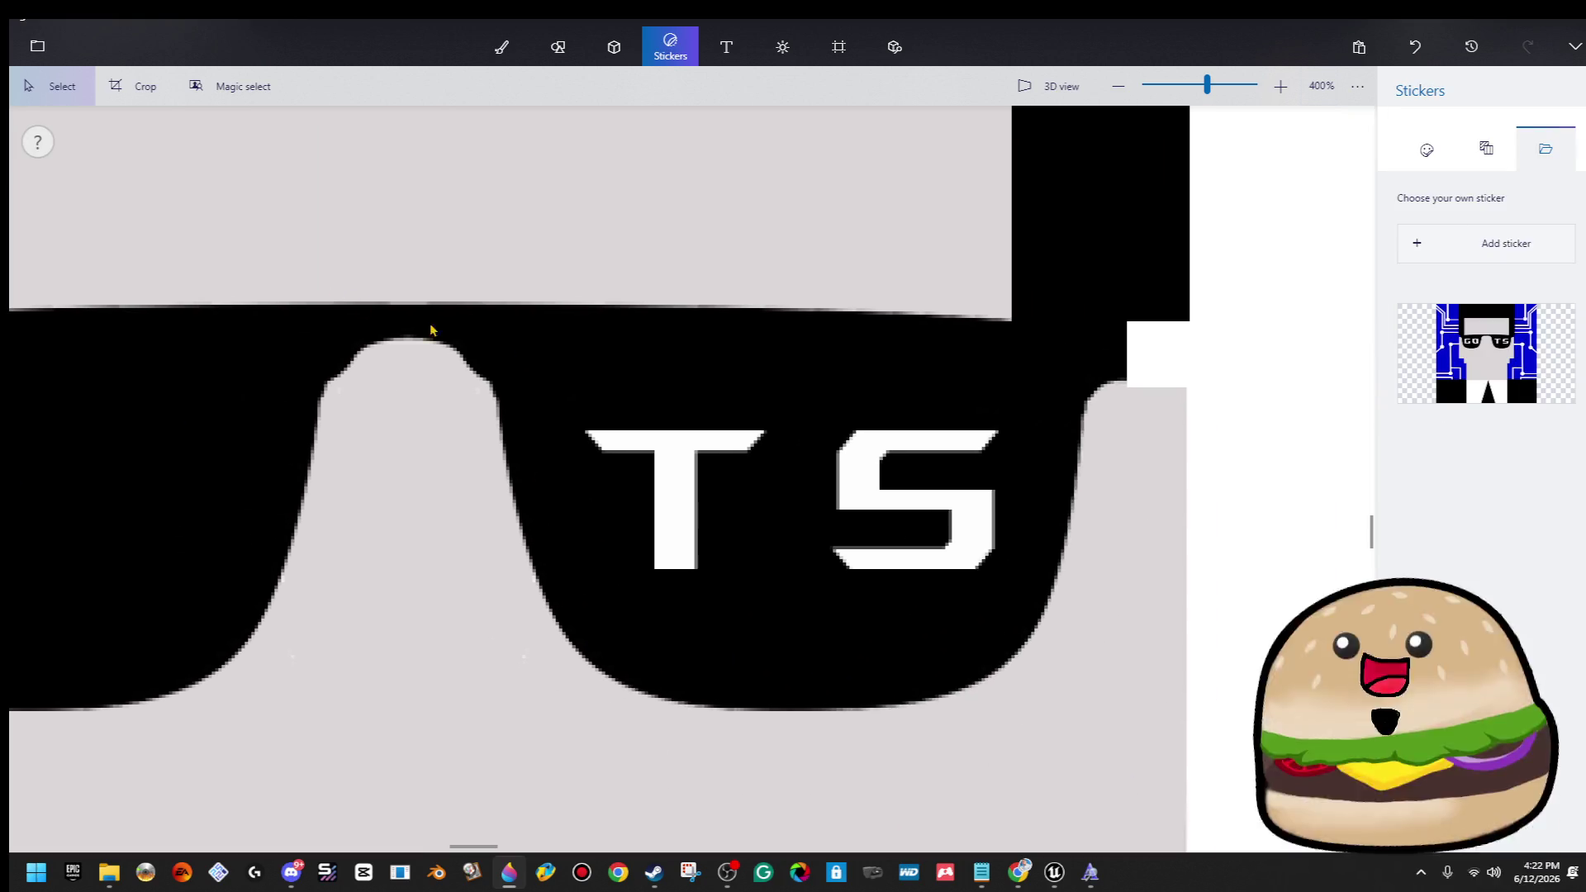
pyautogui.moveTo(566, 364); pyautogui.dragTo(1045, 416)
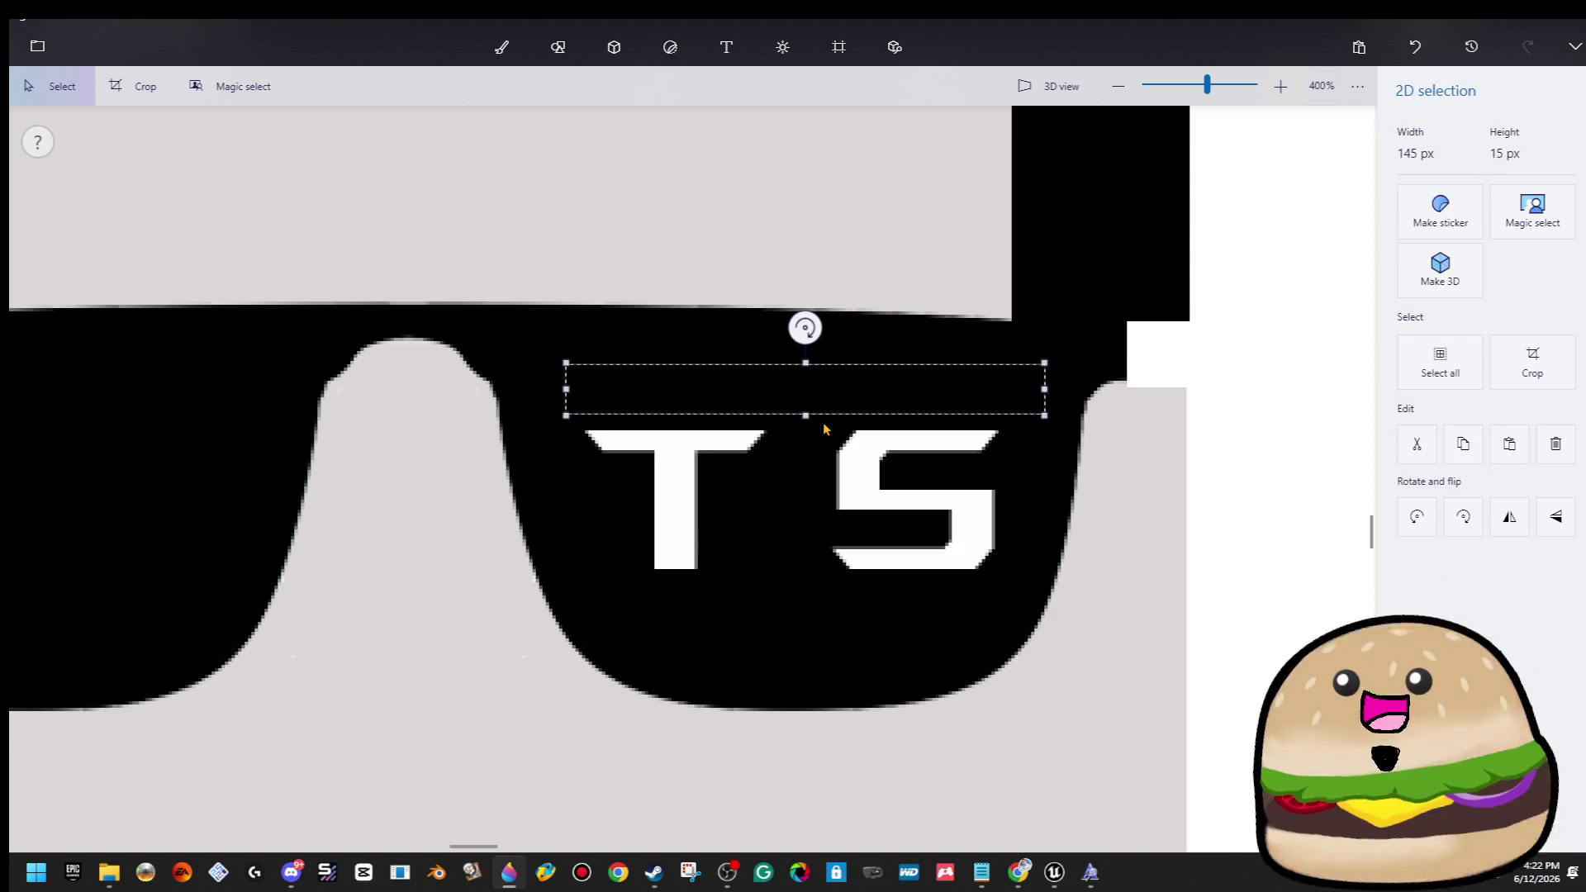
pyautogui.moveTo(805, 415); pyautogui.dragTo(818, 524)
pyautogui.click(1135, 337)
pyautogui.moveTo(629, 483); pyautogui.dragTo(1021, 512)
pyautogui.moveTo(824, 516); pyautogui.dragTo(817, 602)
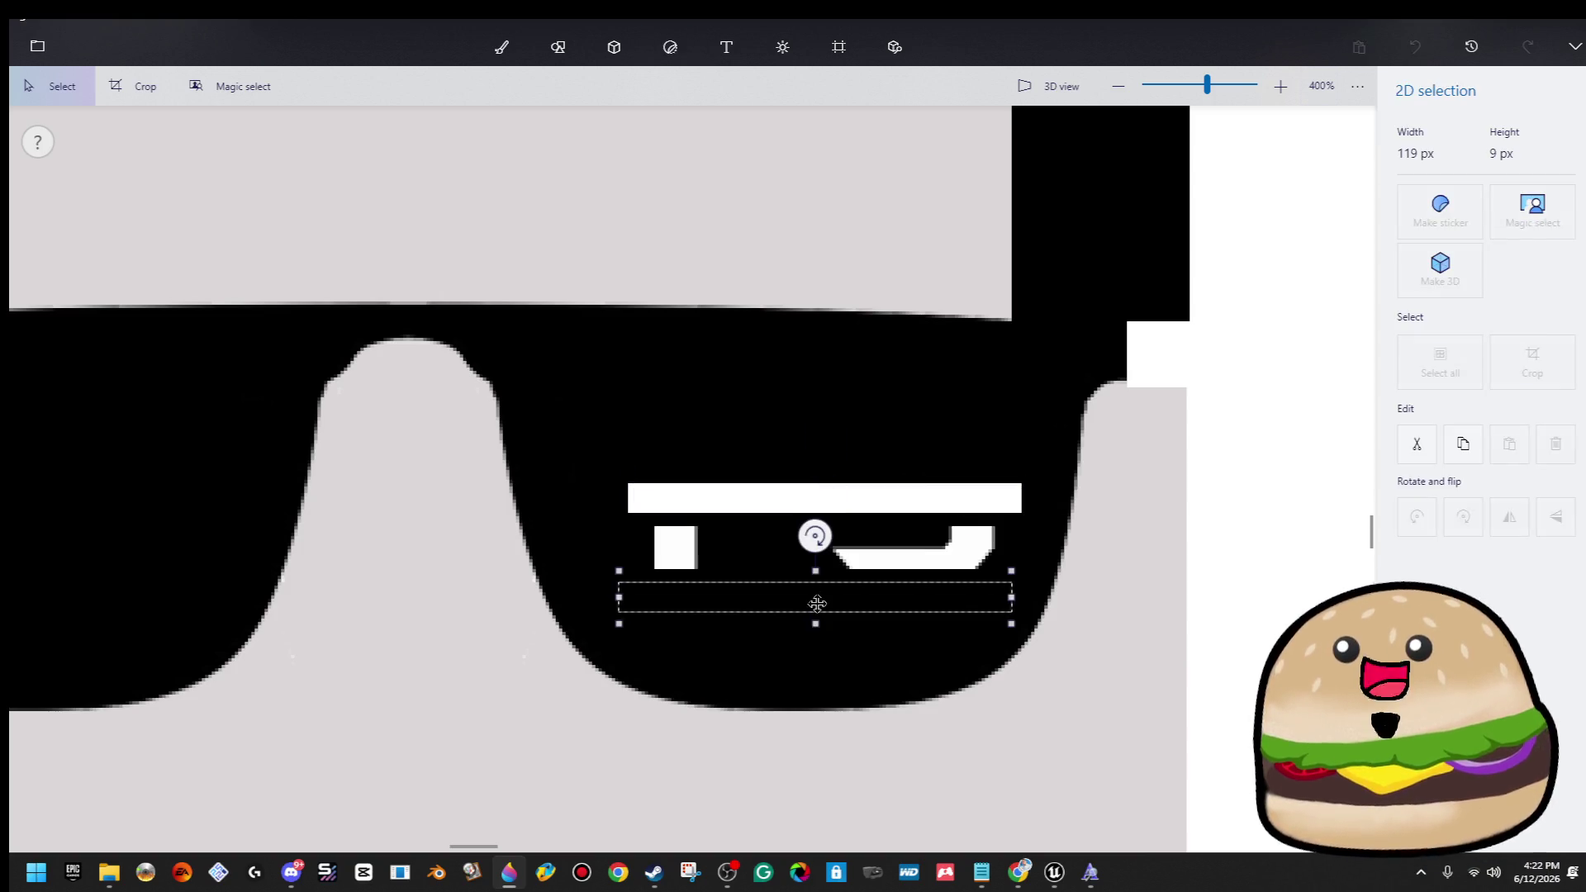
pyautogui.press('Return')
pyautogui.moveTo(625, 576); pyautogui.dragTo(1035, 599)
pyautogui.moveTo(625, 561); pyautogui.dragTo(621, 454)
pyautogui.click(670, 47)
pyautogui.scroll(-5, 711, 390)
pyautogui.scroll(-4, 714, 391)
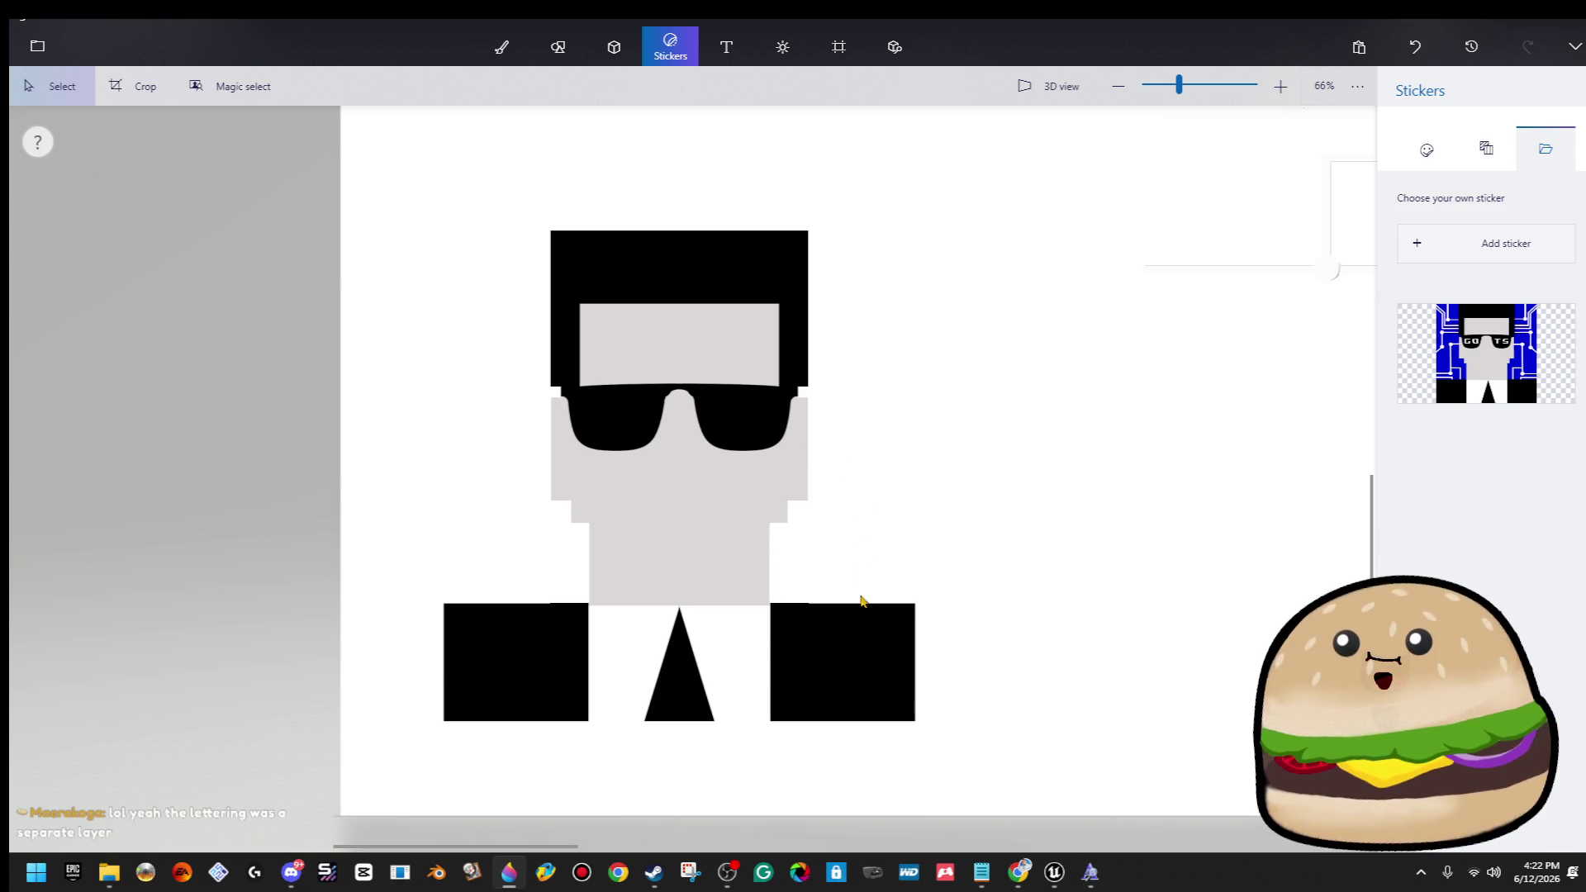
# Draw a black line along the bottom of the torso.
pyautogui.scroll(4, 863, 596)
pyautogui.click(513, 51)
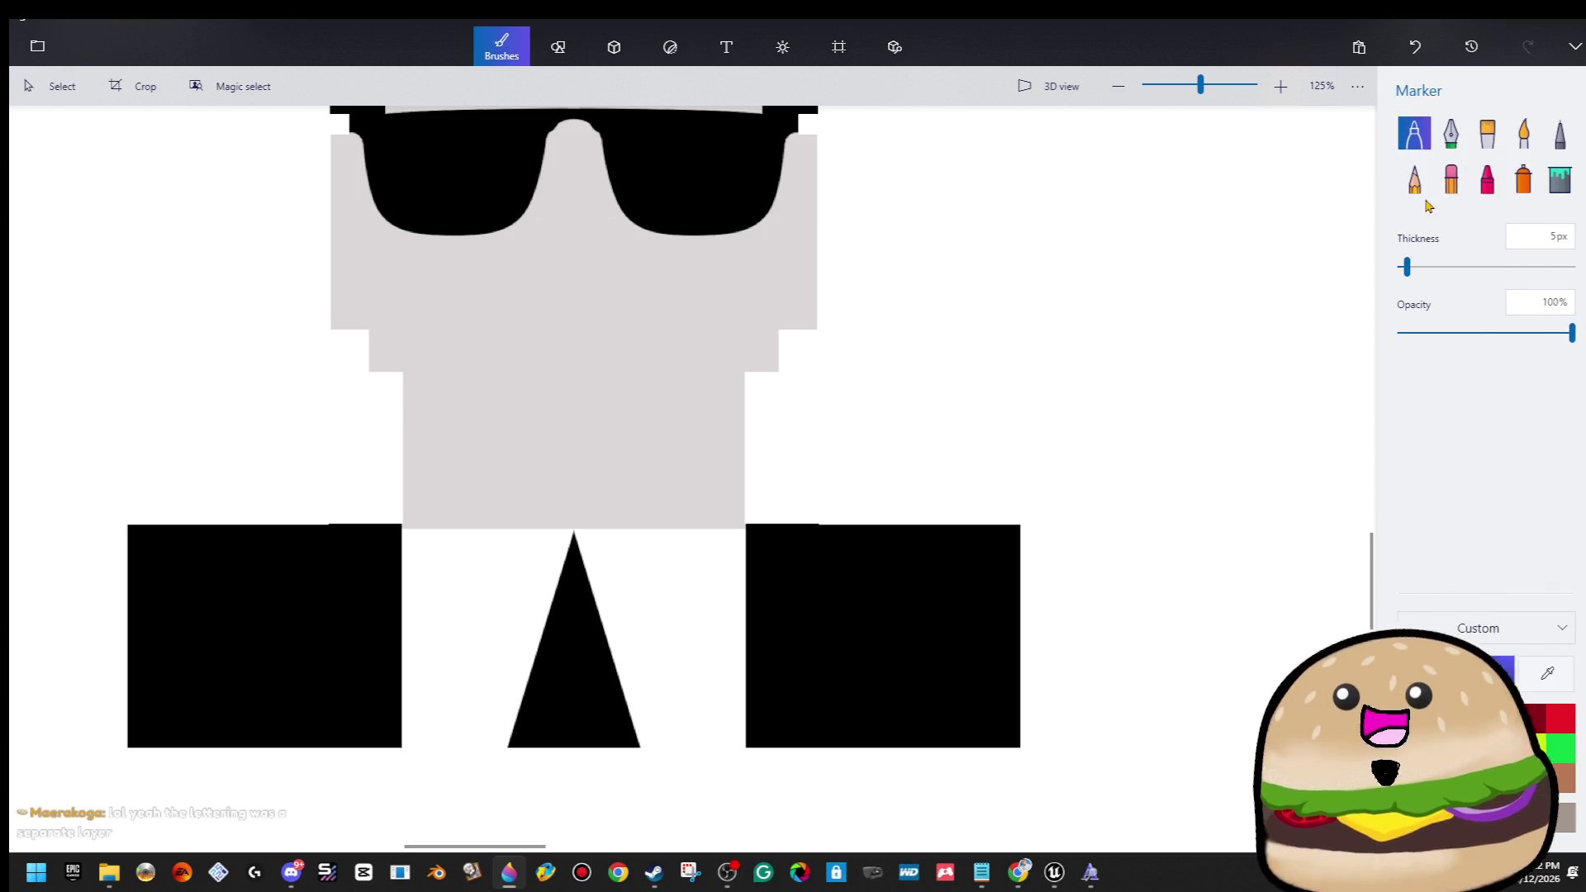
pyautogui.scroll(3, 425, 733)
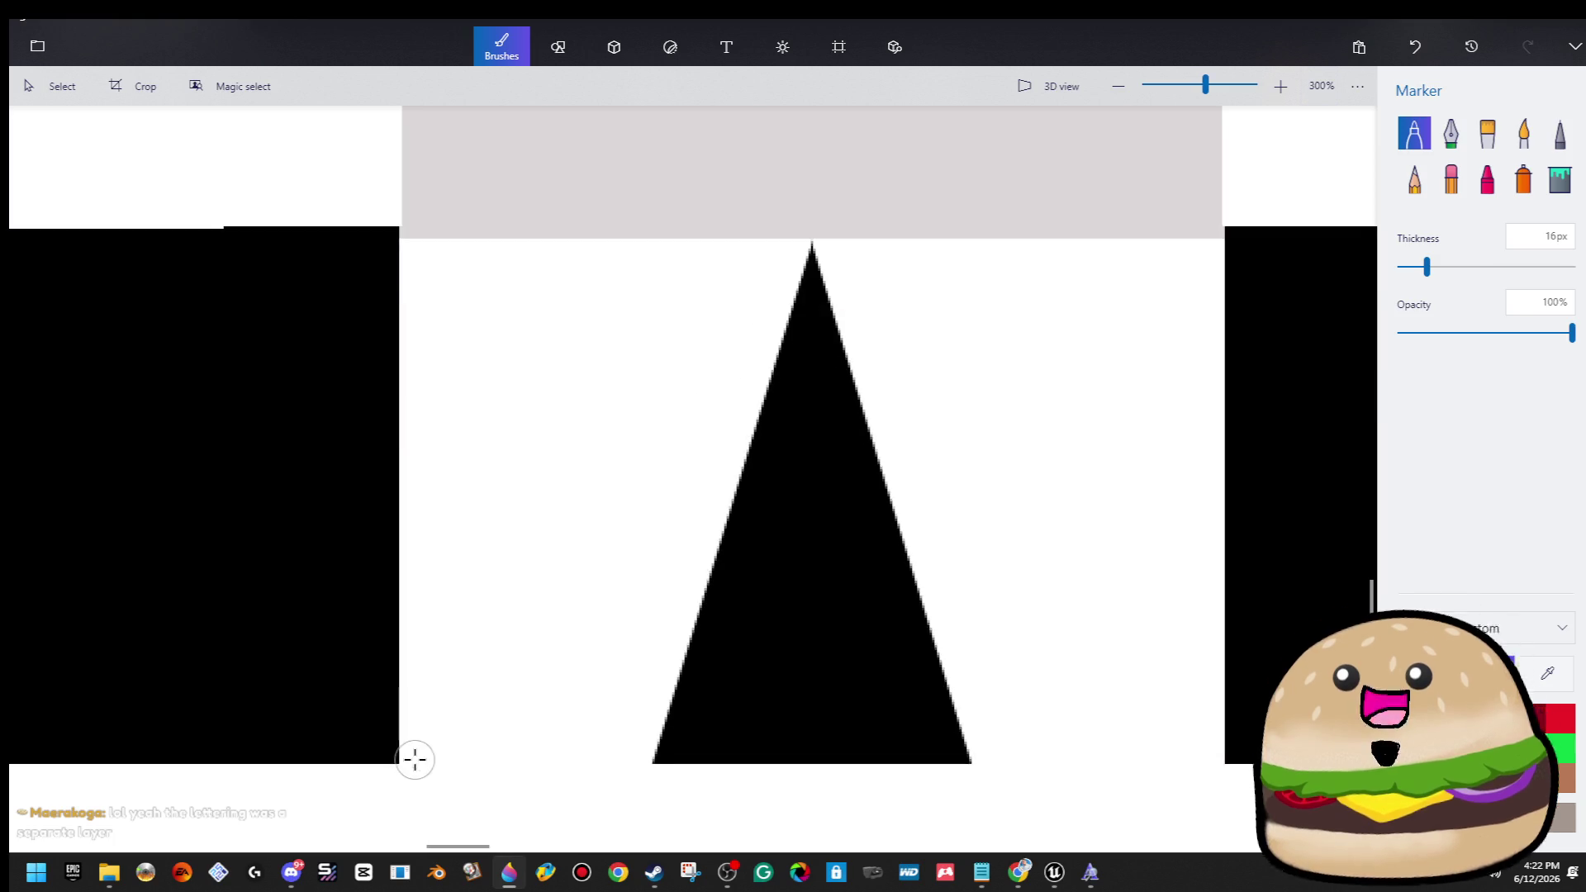
pyautogui.scroll(-3, 963, 409)
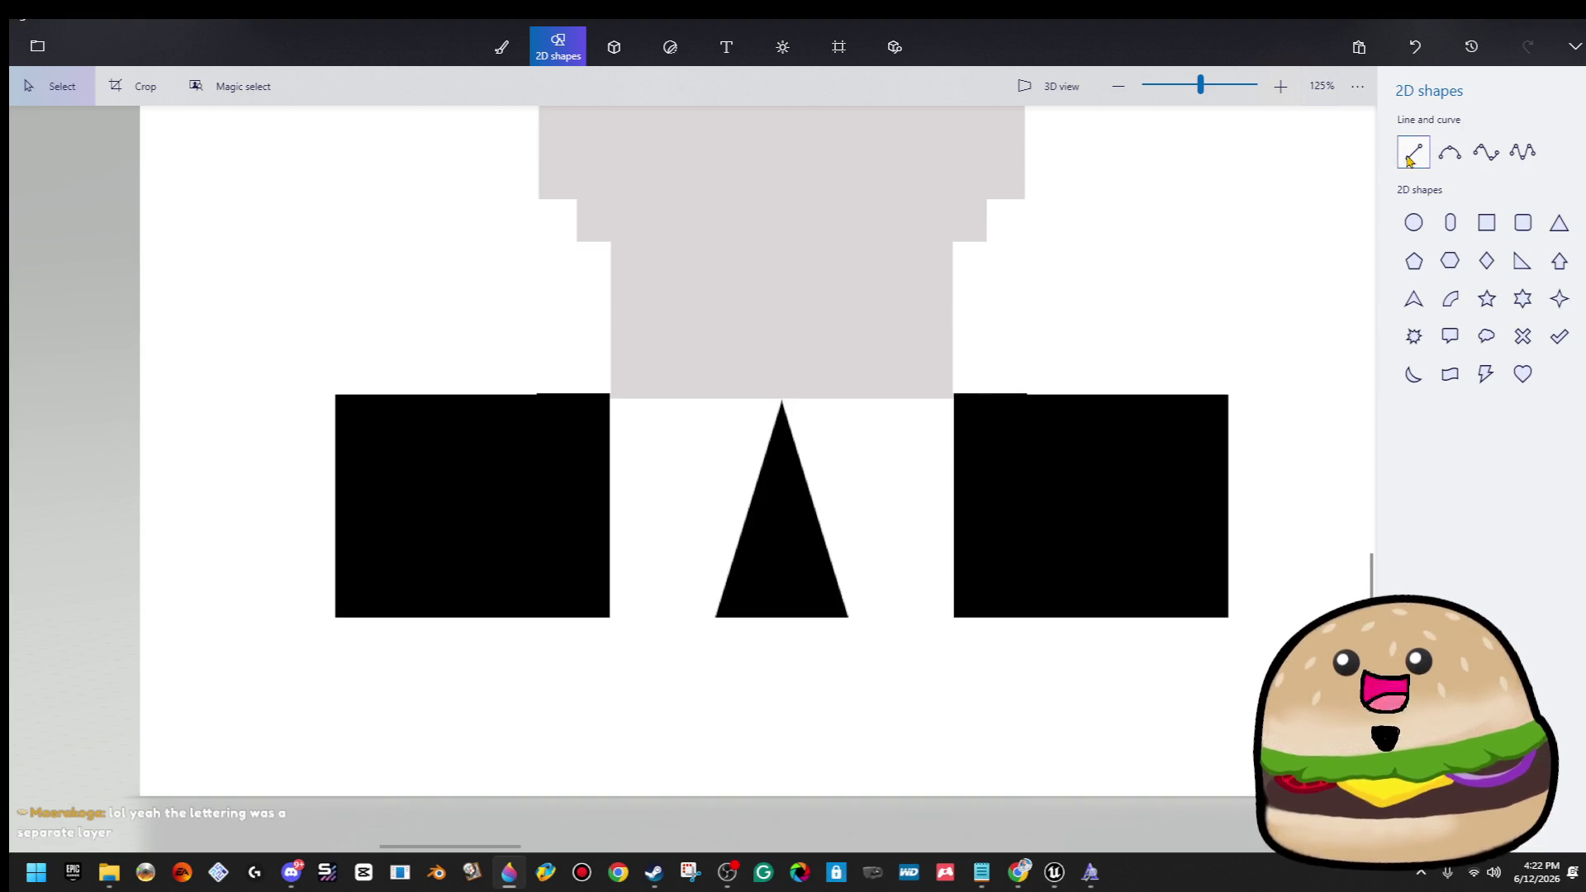
pyautogui.click(1411, 157)
pyautogui.scroll(5, 793, 661)
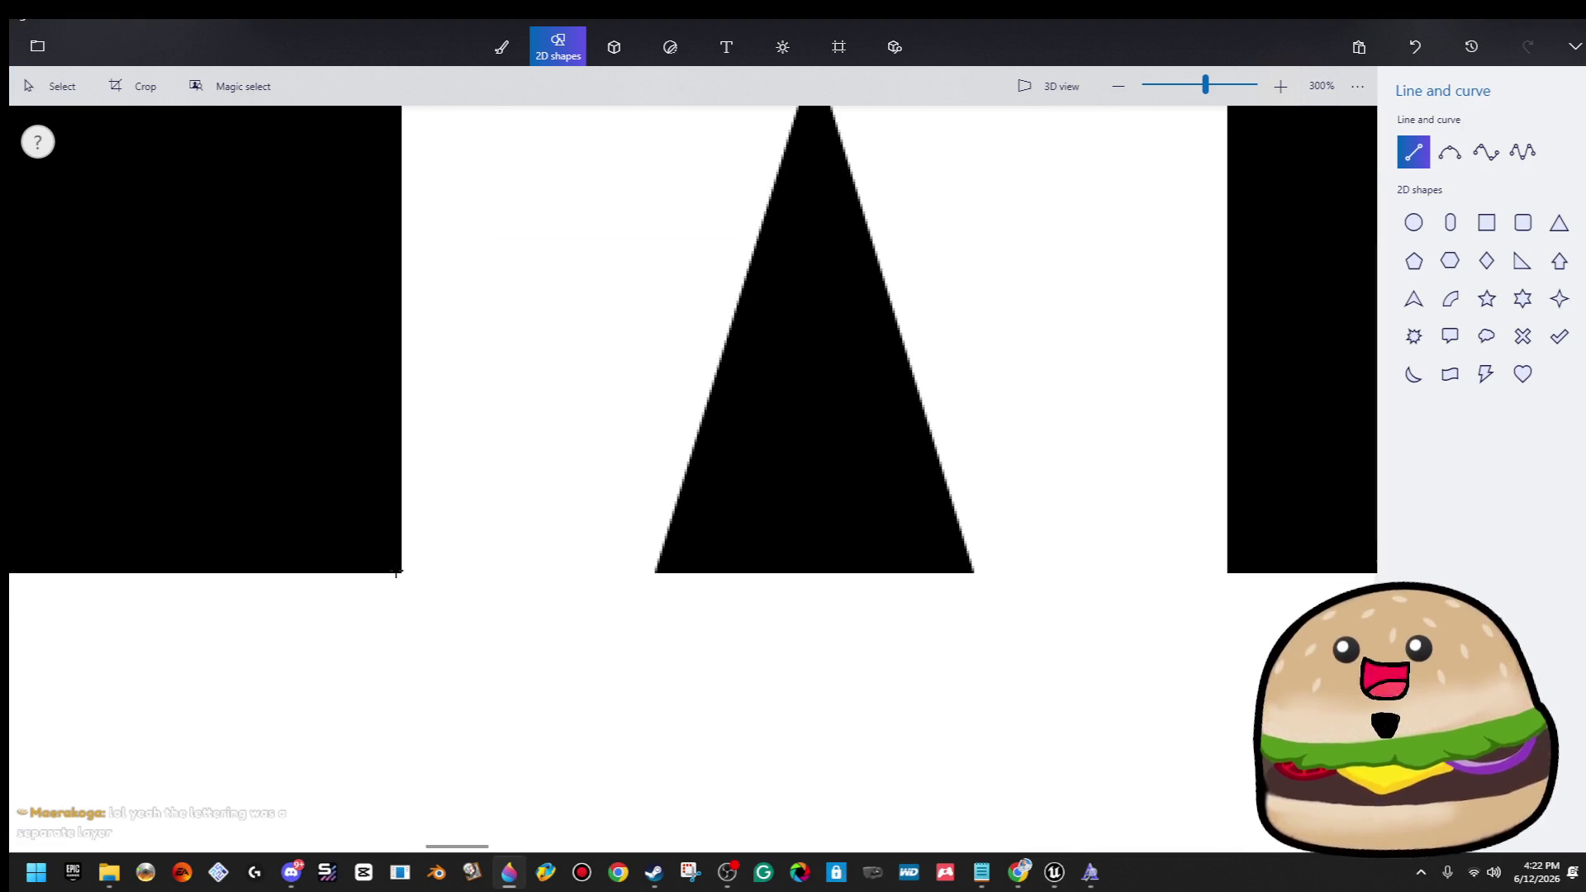
pyautogui.scroll(-1, 395, 570)
pyautogui.moveTo(1320, 589); pyautogui.dragTo(1241, 570)
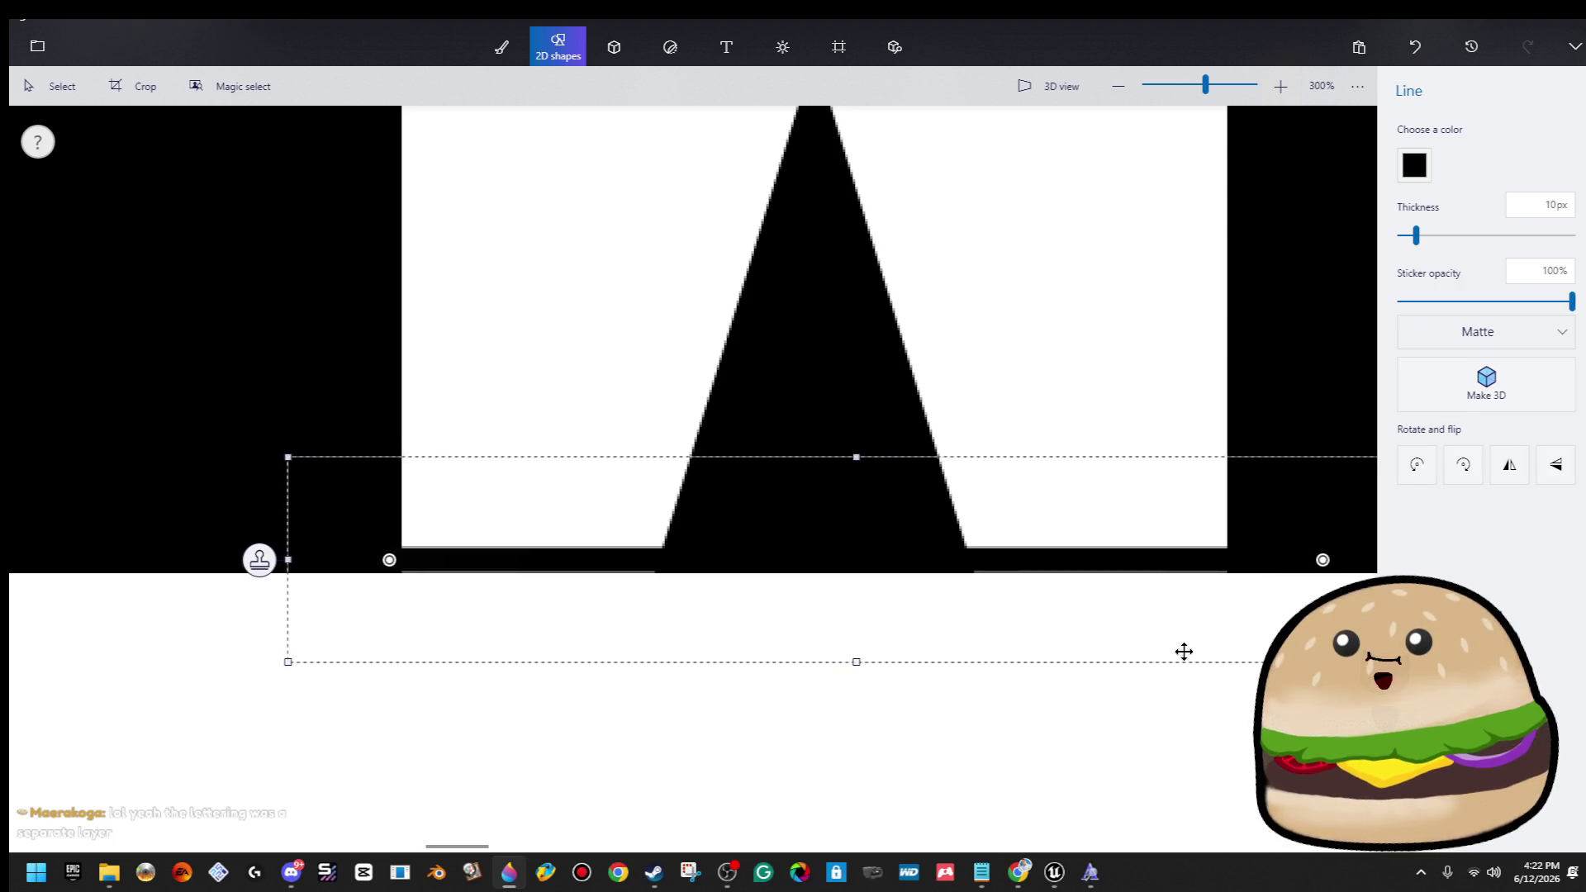
pyautogui.click(1182, 722)
# Fill the white area beside the tie brown with the fill bucket.
pyautogui.scroll(-3, 1178, 711)
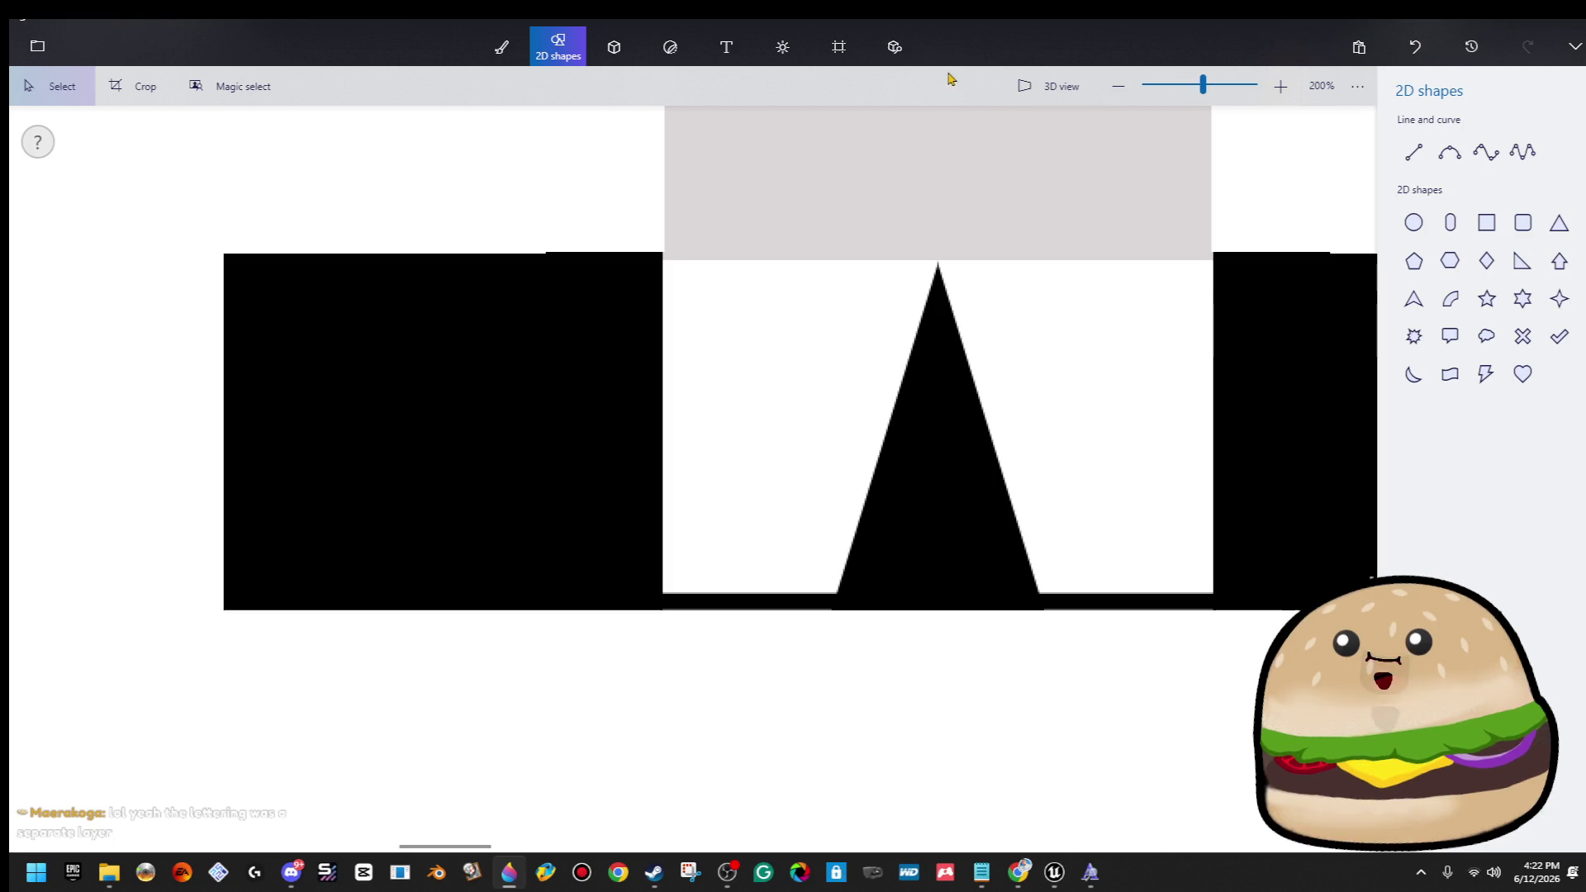
pyautogui.click(502, 46)
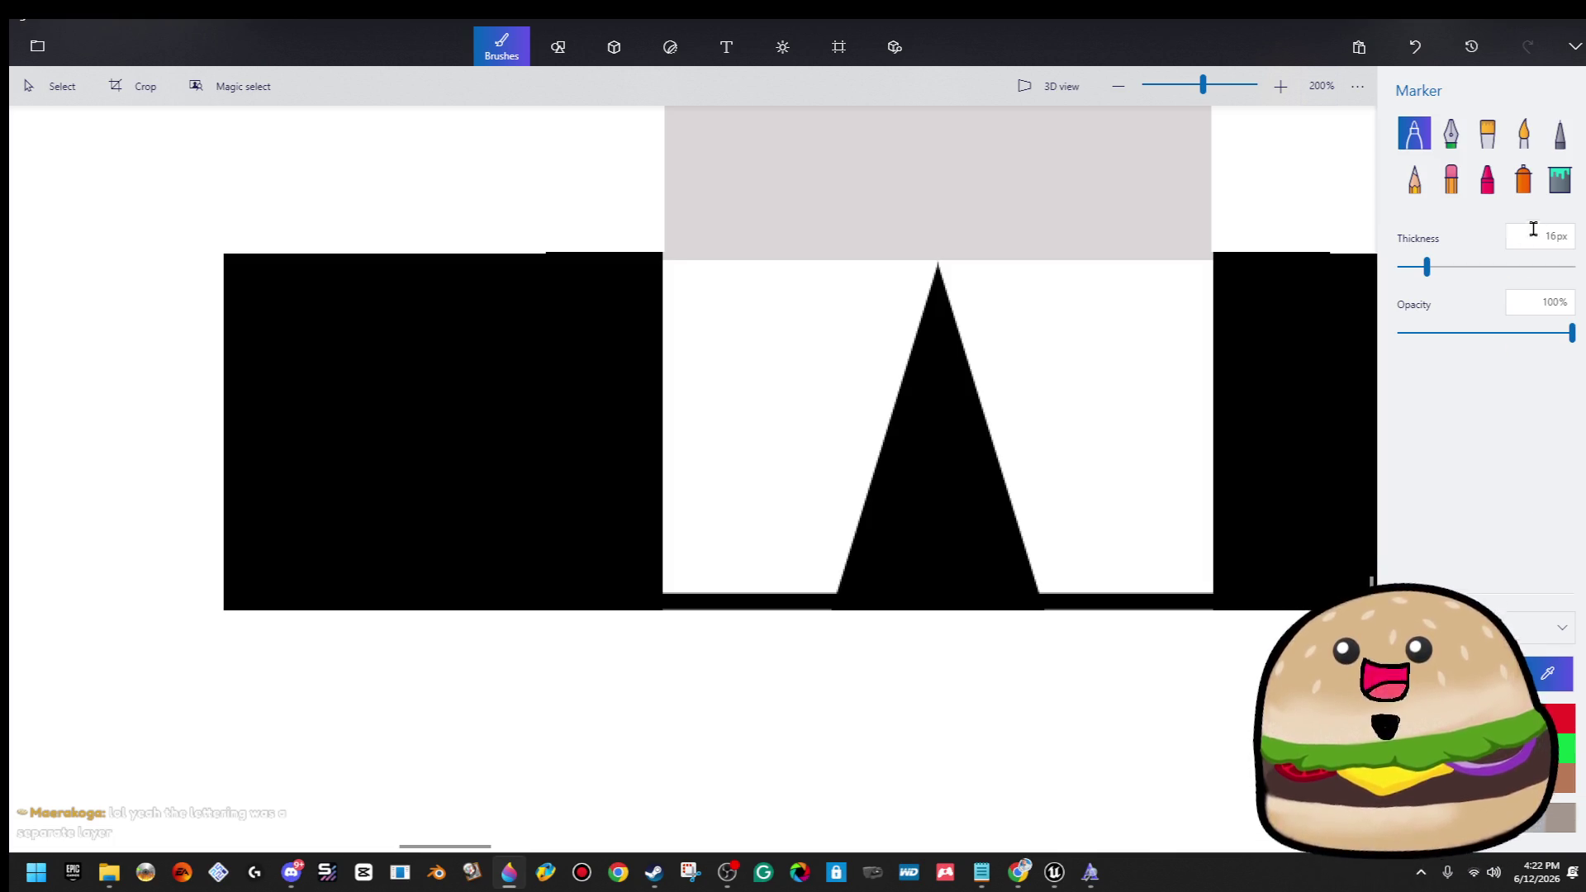
pyautogui.click(1560, 178)
pyautogui.click(811, 347)
pyautogui.scroll(-3, 747, 425)
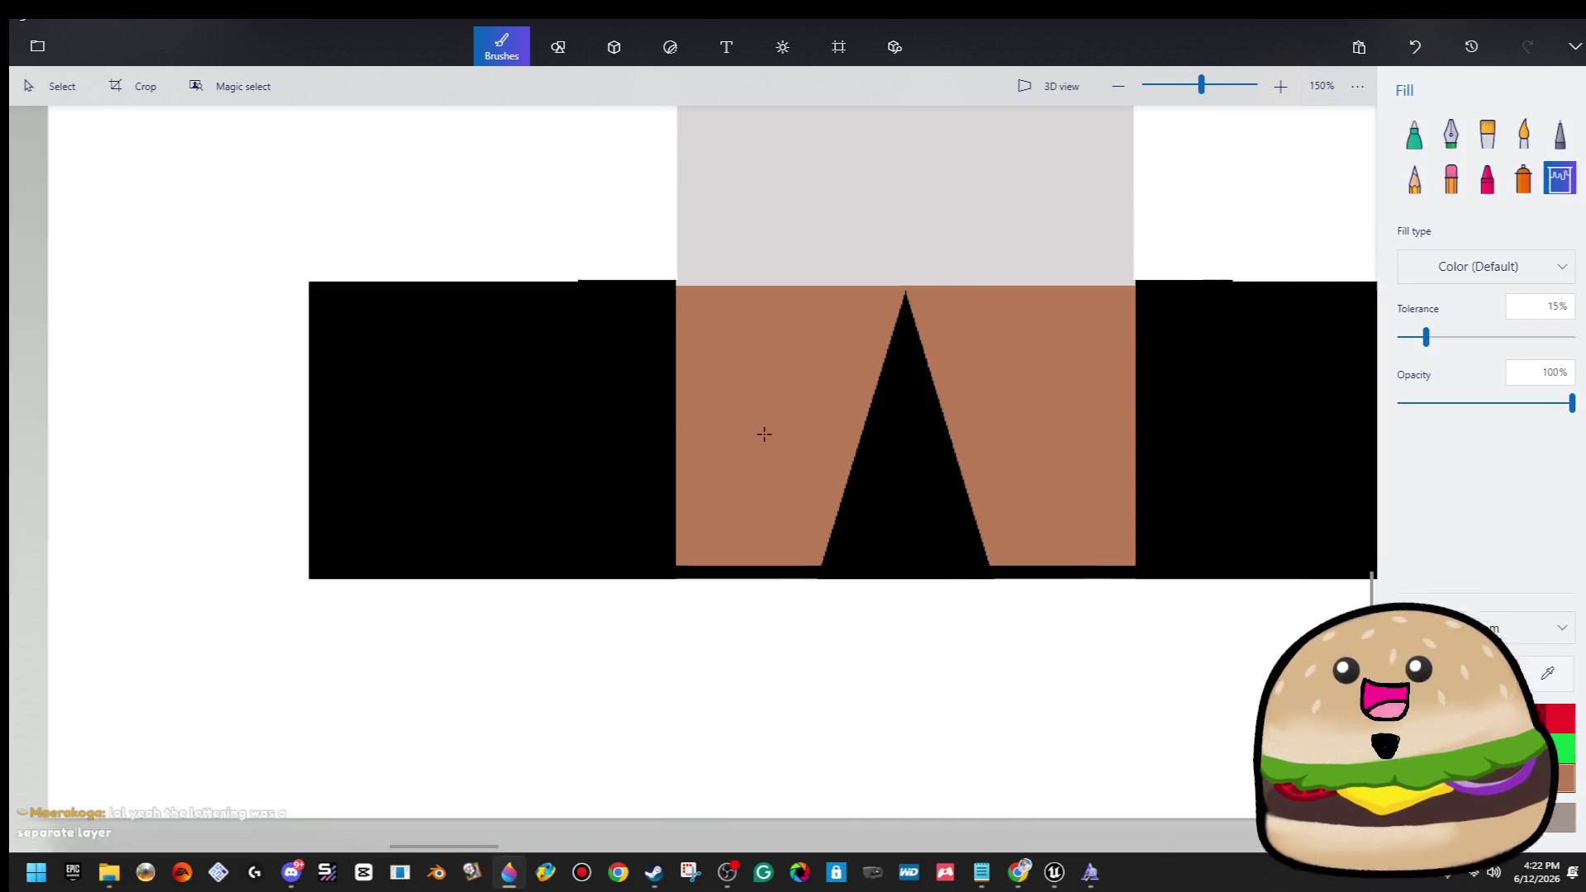
# Box the character figure with Select and capture that region using Win+Shift+S.
pyautogui.scroll(-6, 842, 397)
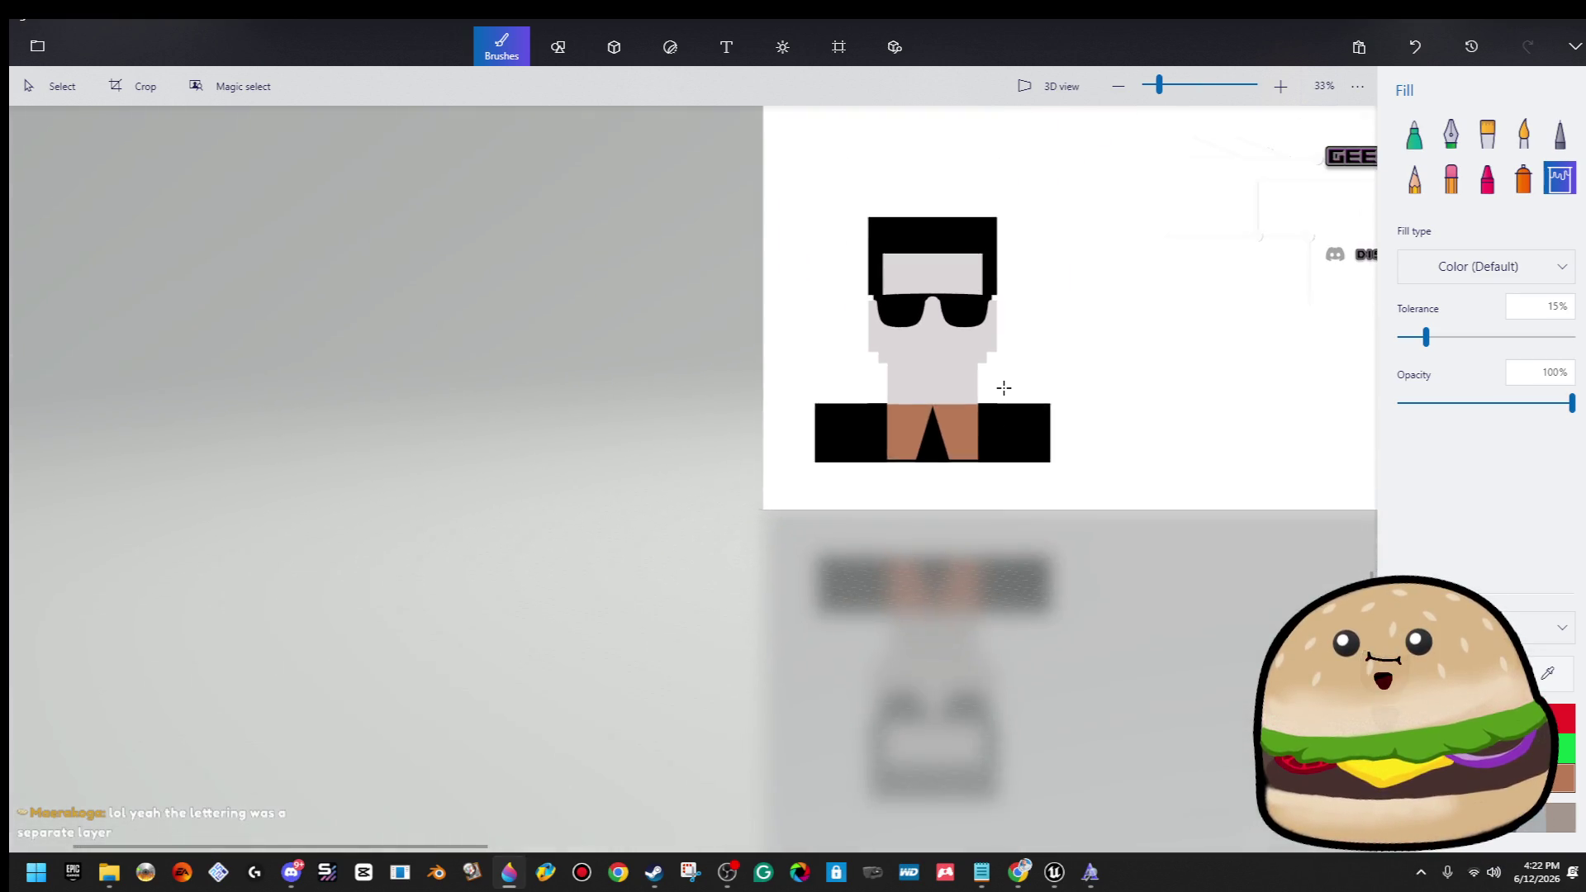
pyautogui.click(52, 86)
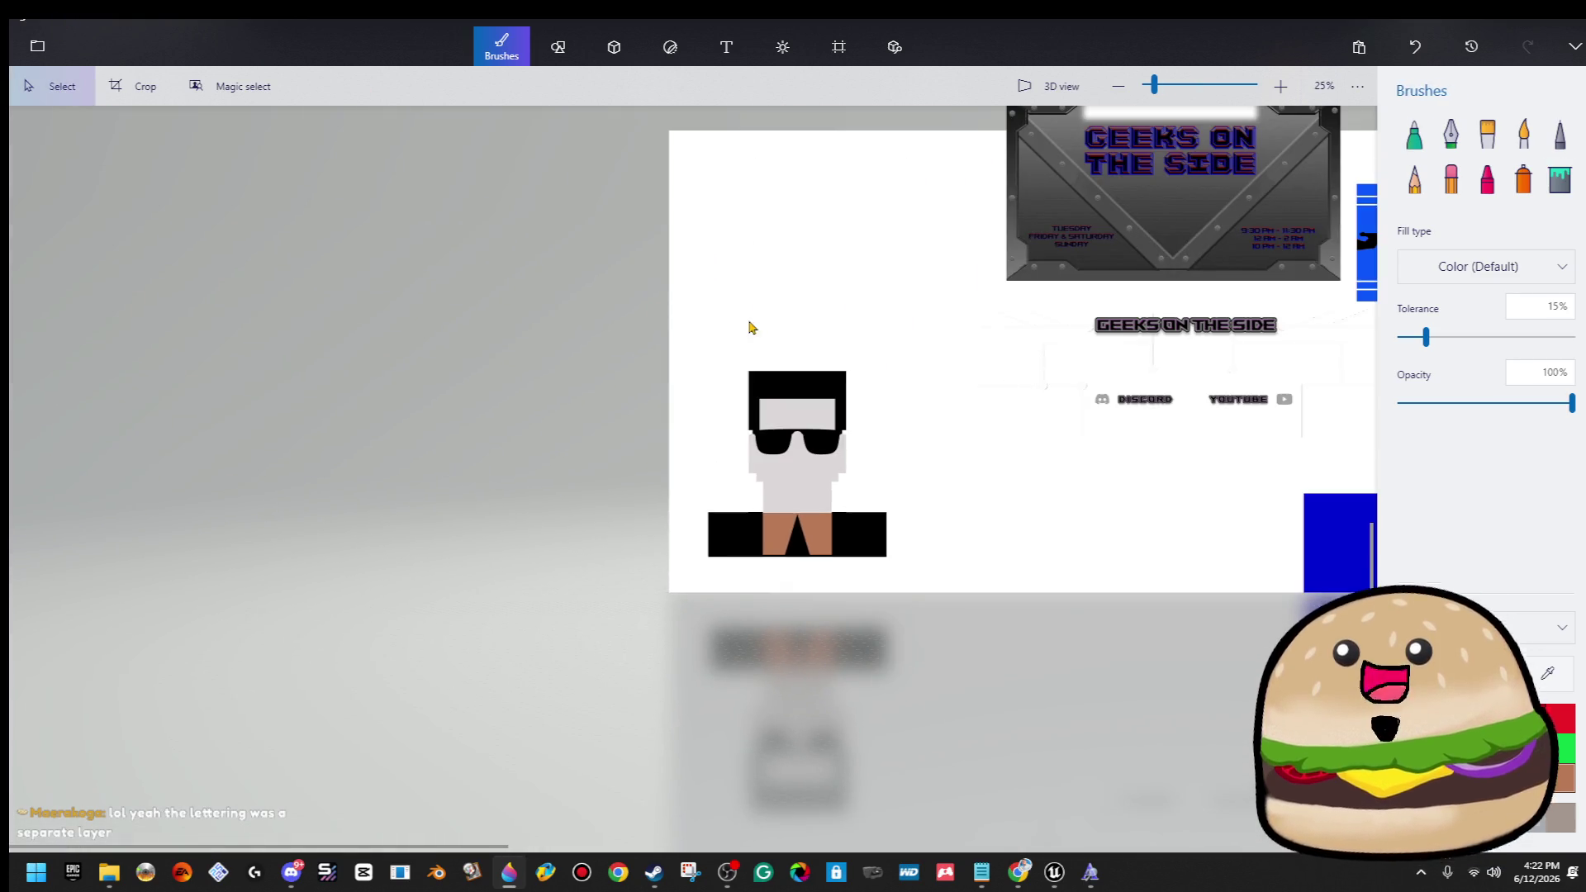
pyautogui.moveTo(692, 385); pyautogui.dragTo(946, 614)
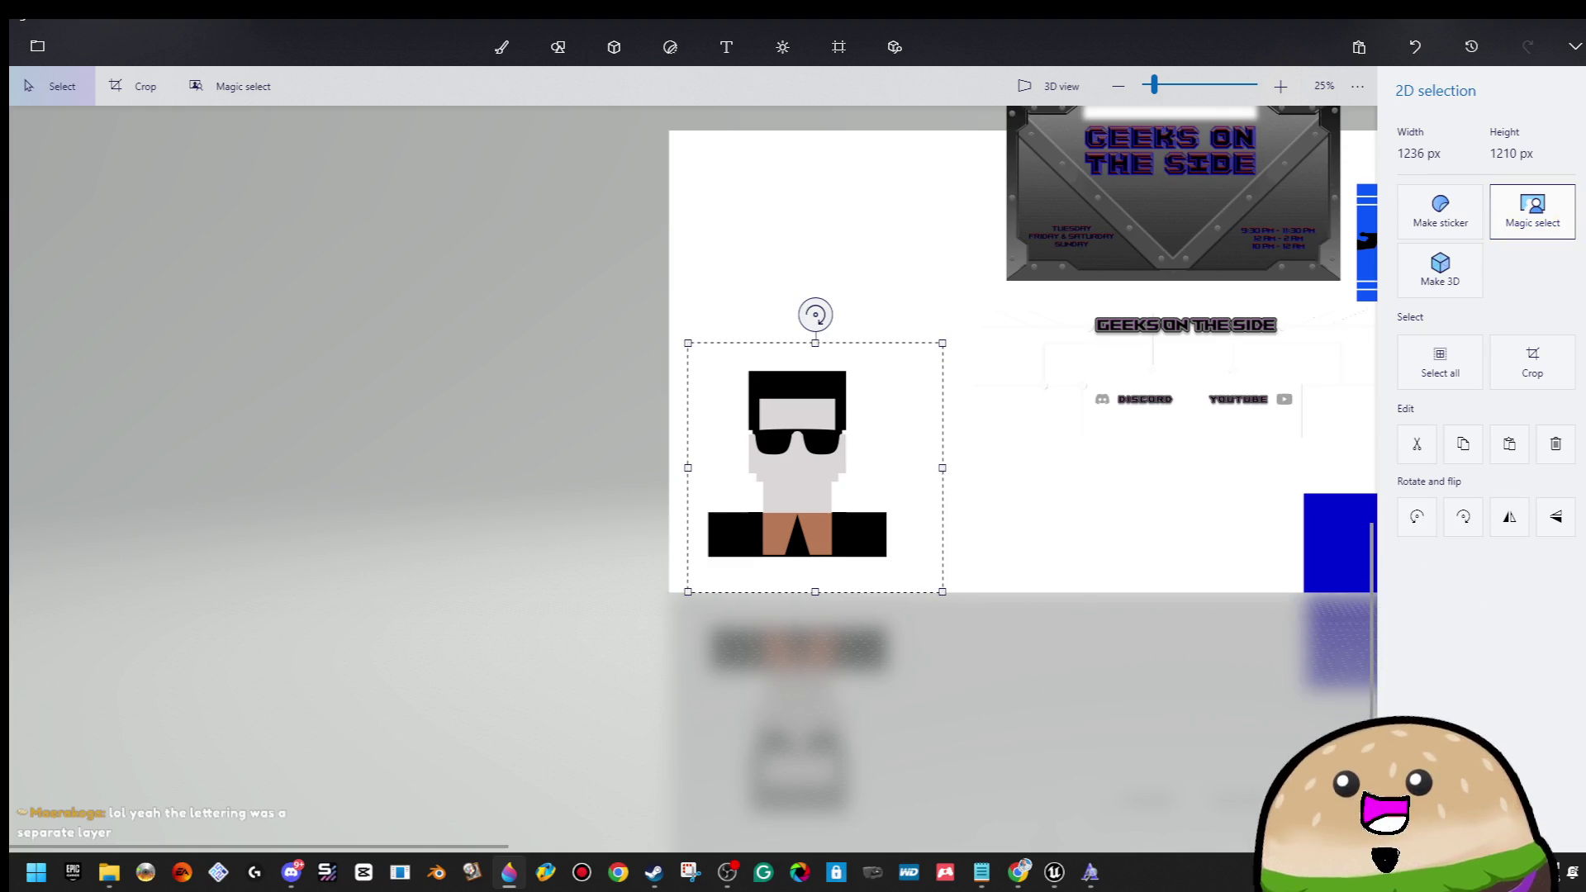
pyautogui.press('super+shift+s')
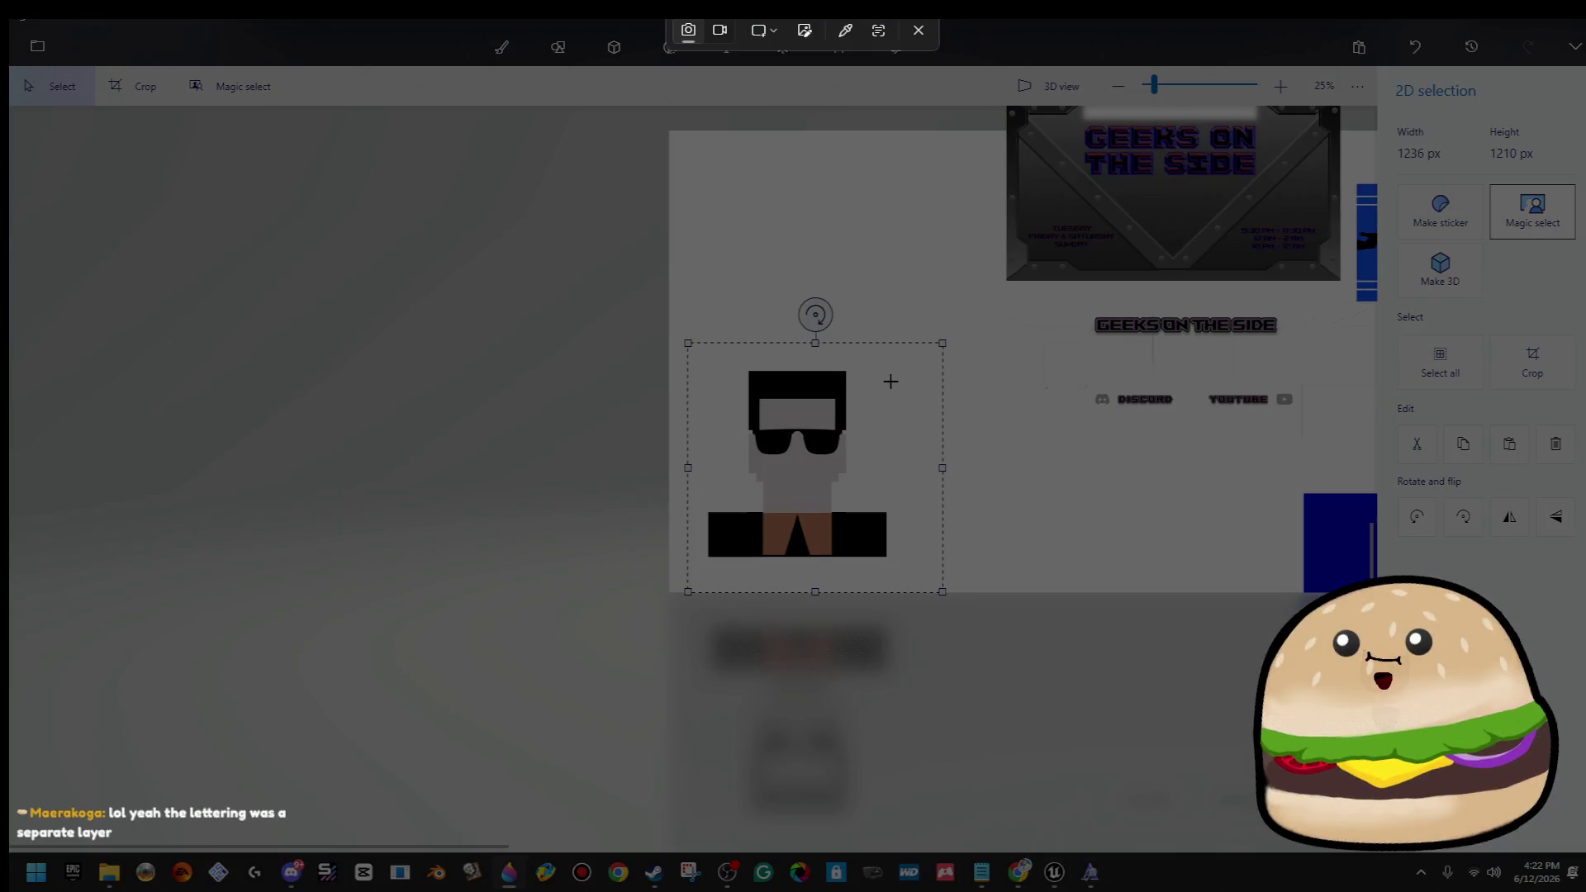
pyautogui.moveTo(912, 354)
pyautogui.mouseDown()
pyautogui.moveTo(765, 479)
pyautogui.moveTo(684, 573)
pyautogui.moveTo(702, 575)
pyautogui.mouseUp()
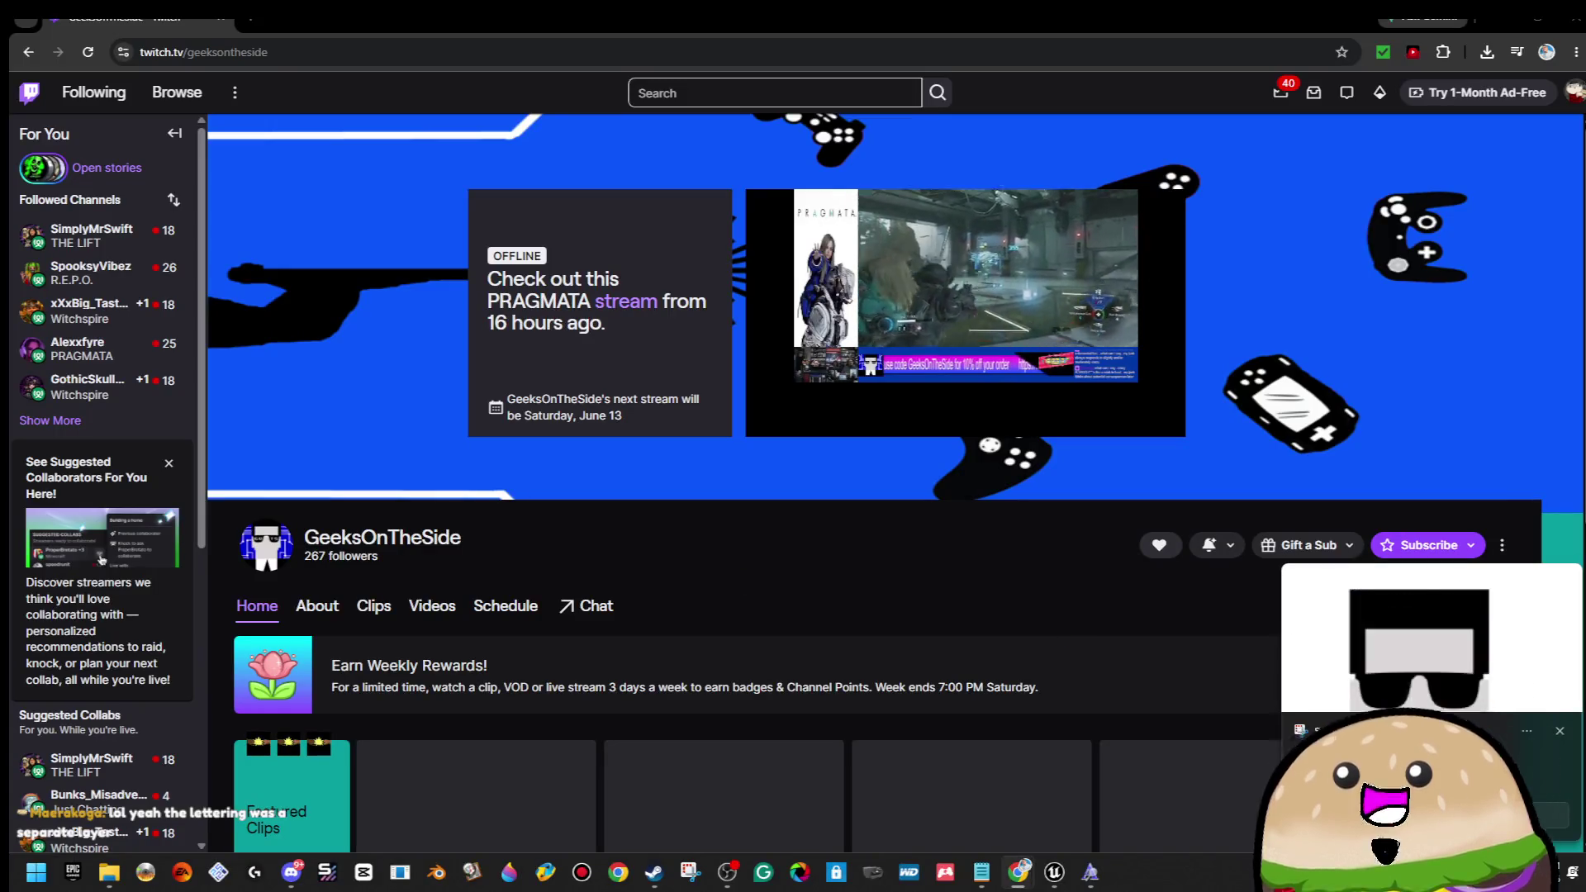
# Dismiss the Snipping Tool screenshot notification.
pyautogui.click(1487, 687)
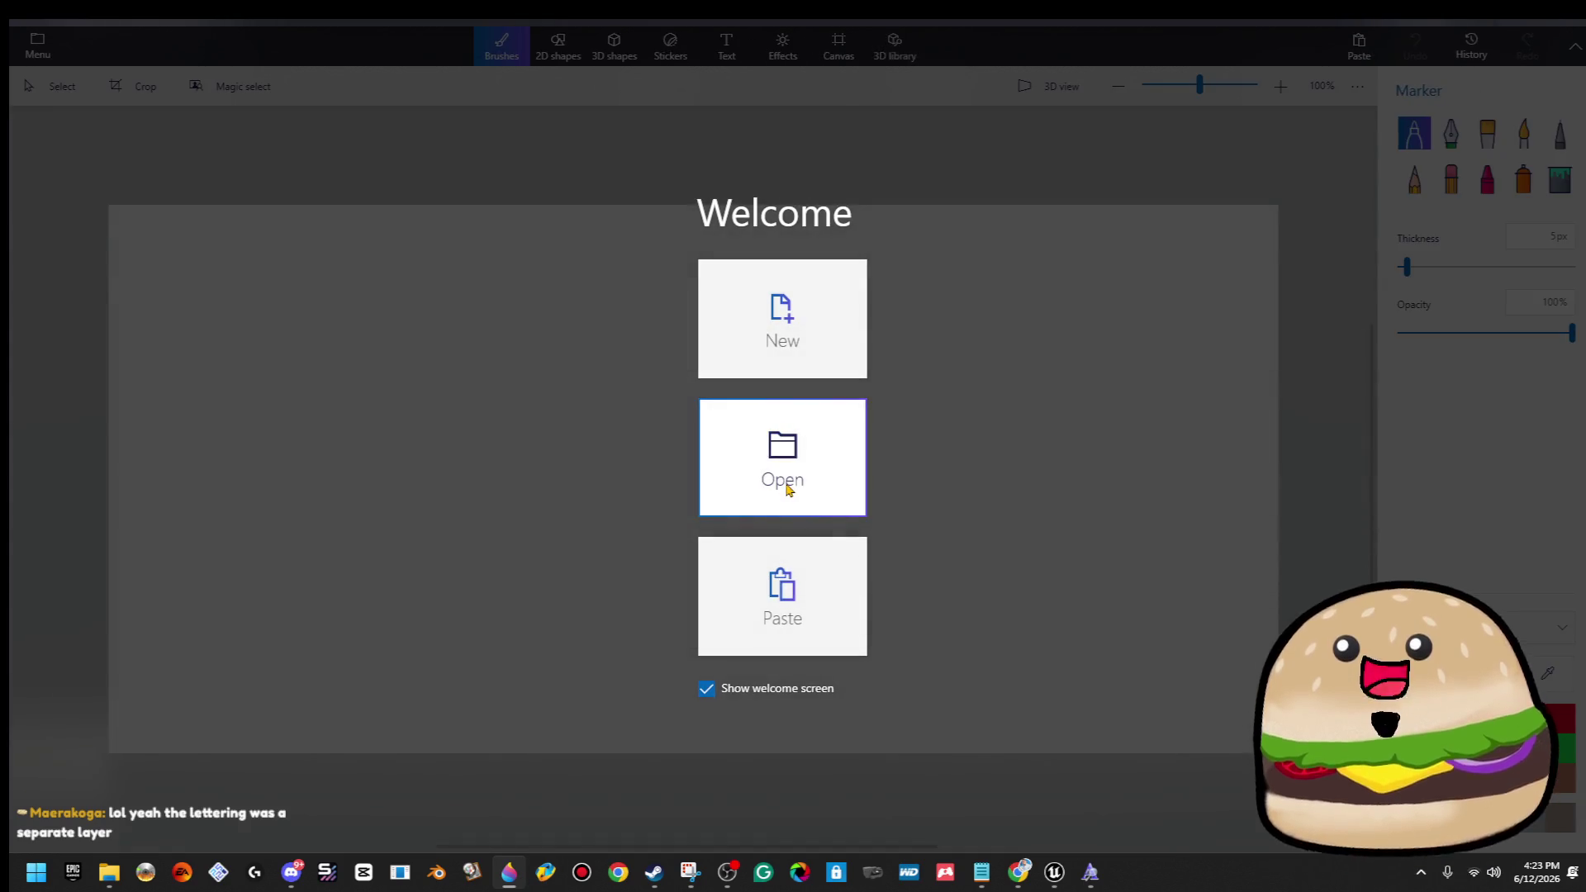
# Open the saved banner from the project list and save it as Paint 3D project 'geeks on teh side'.
pyautogui.click(783, 479)
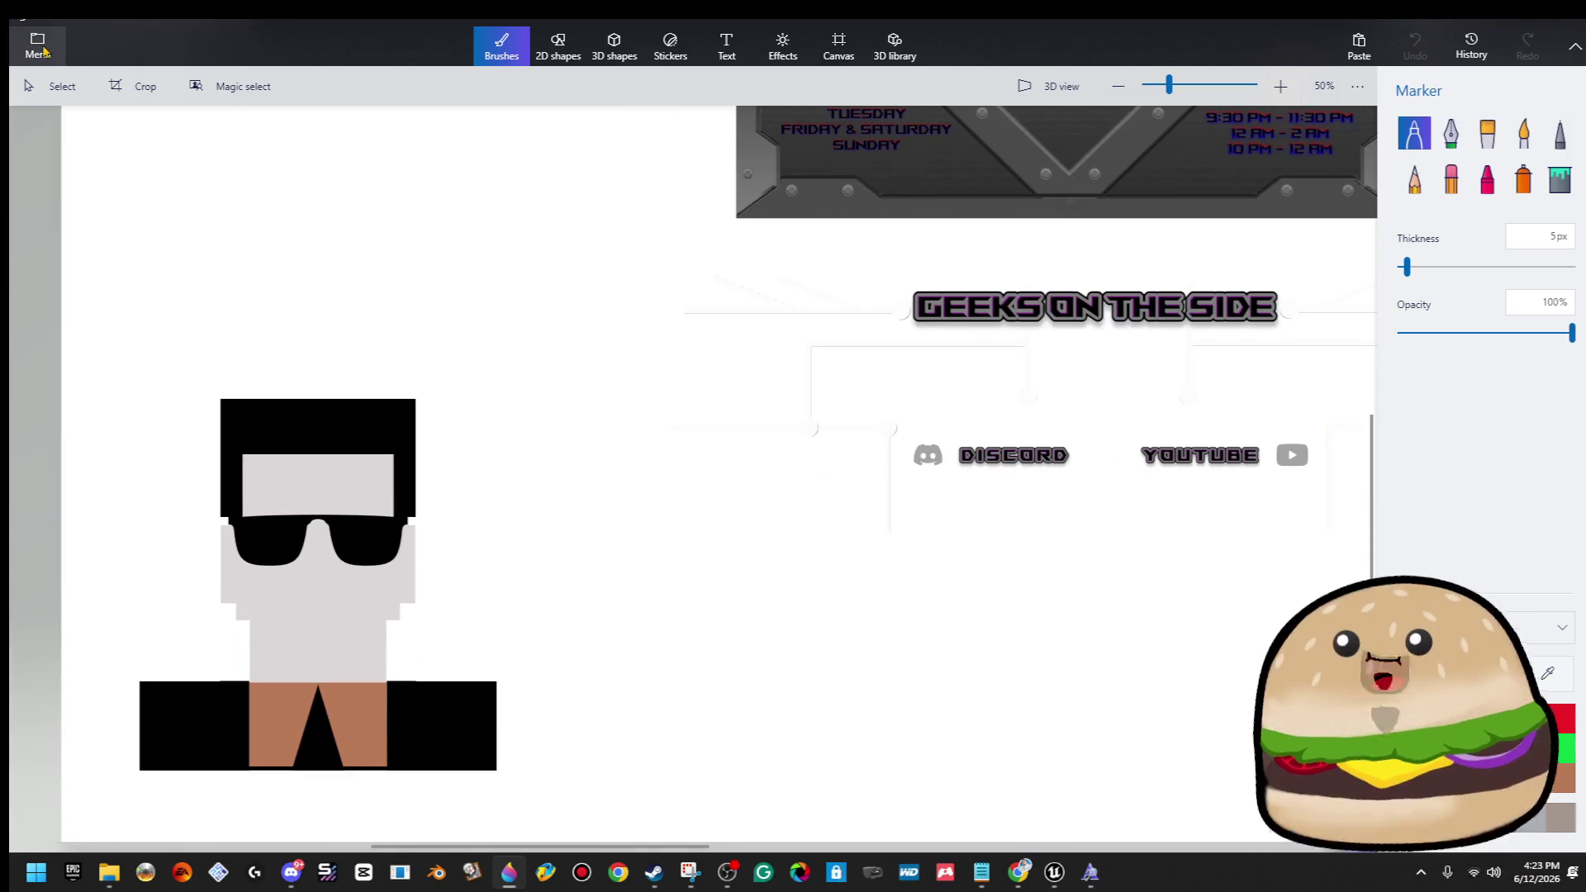
pyautogui.click(37, 45)
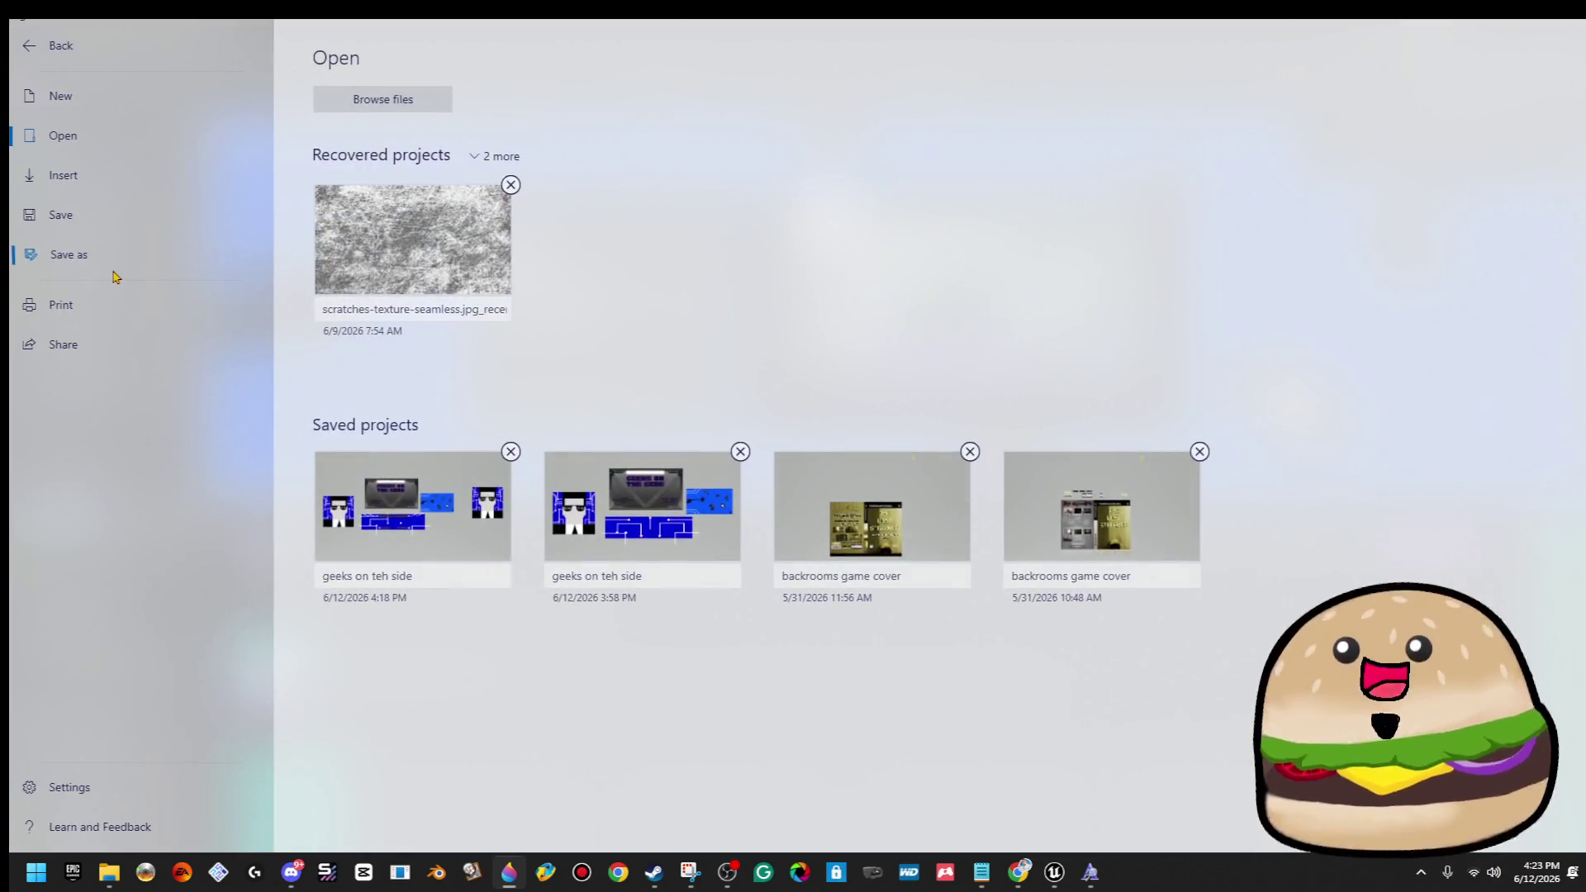
pyautogui.click(67, 255)
pyautogui.click(370, 335)
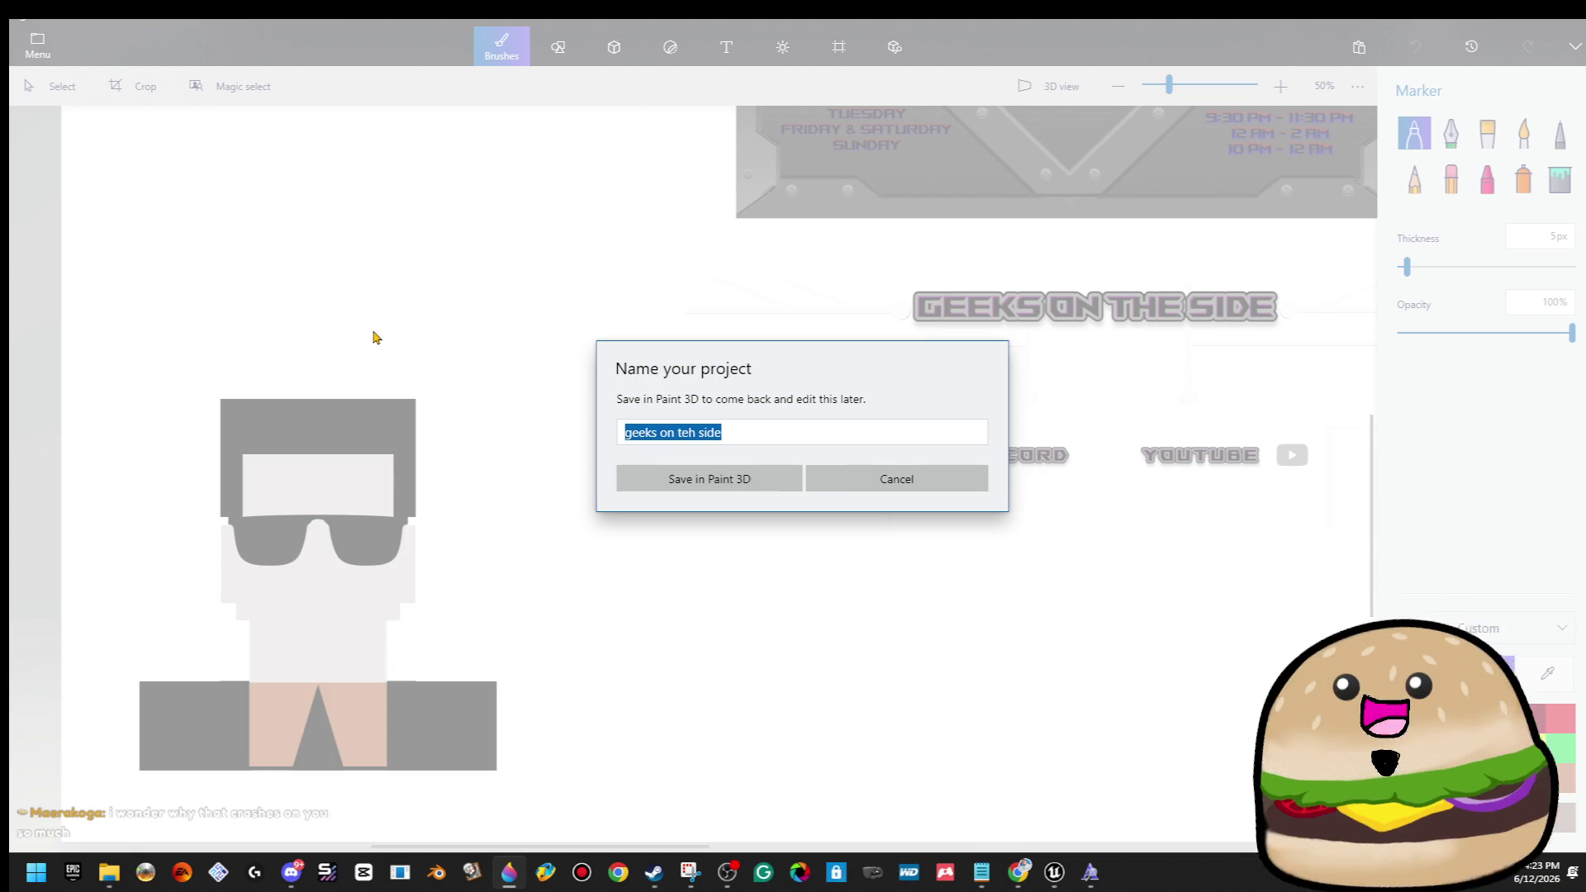
pyautogui.click(701, 476)
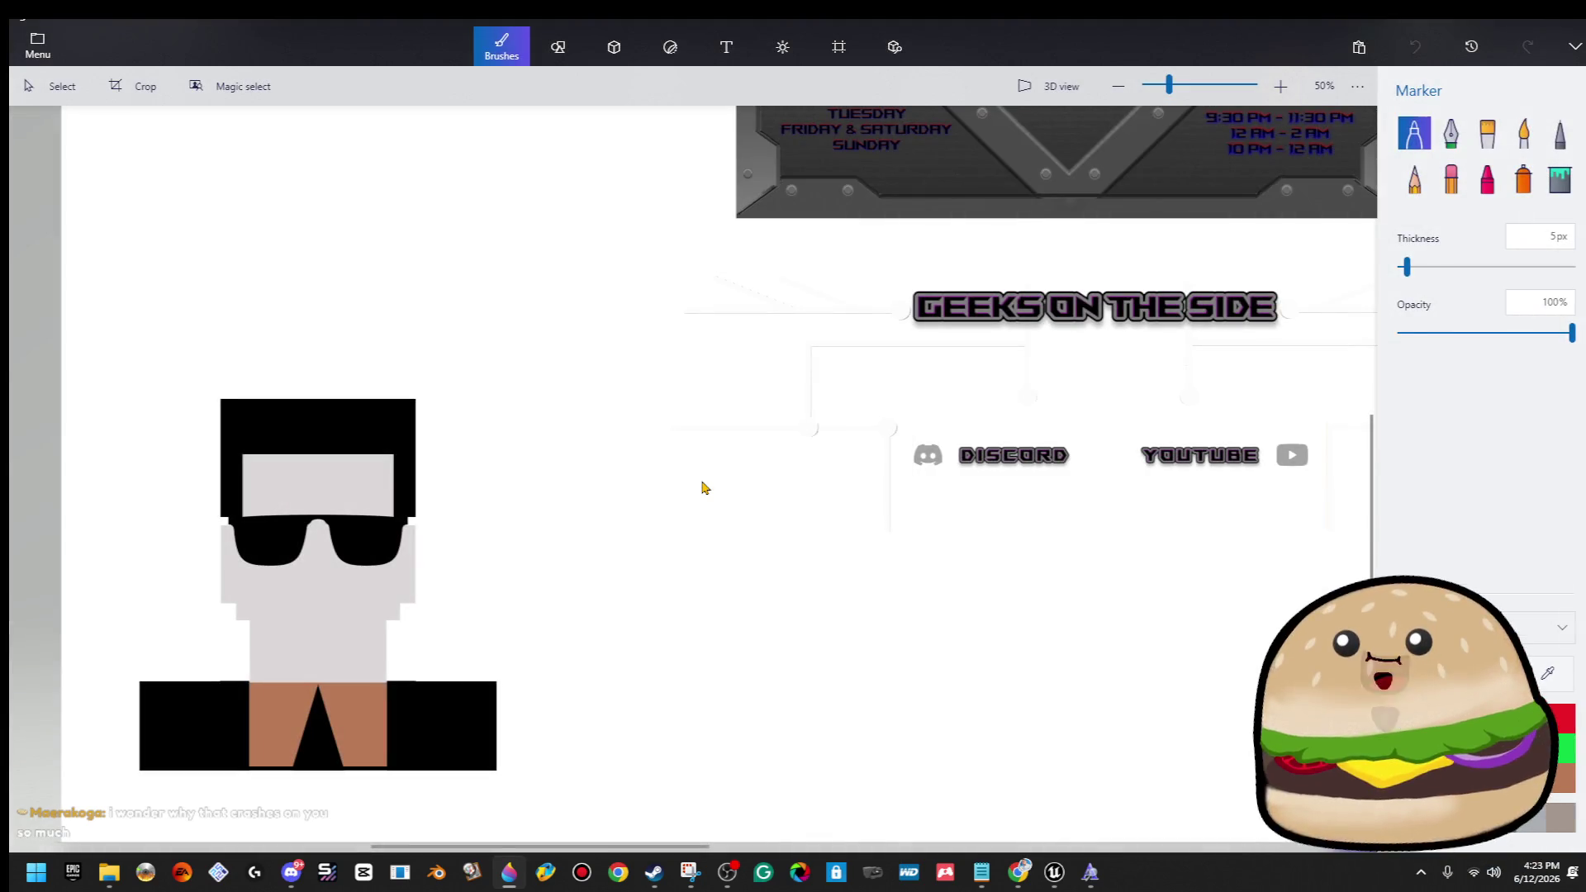
pyautogui.scroll(-1, 147, 267)
pyautogui.click(53, 86)
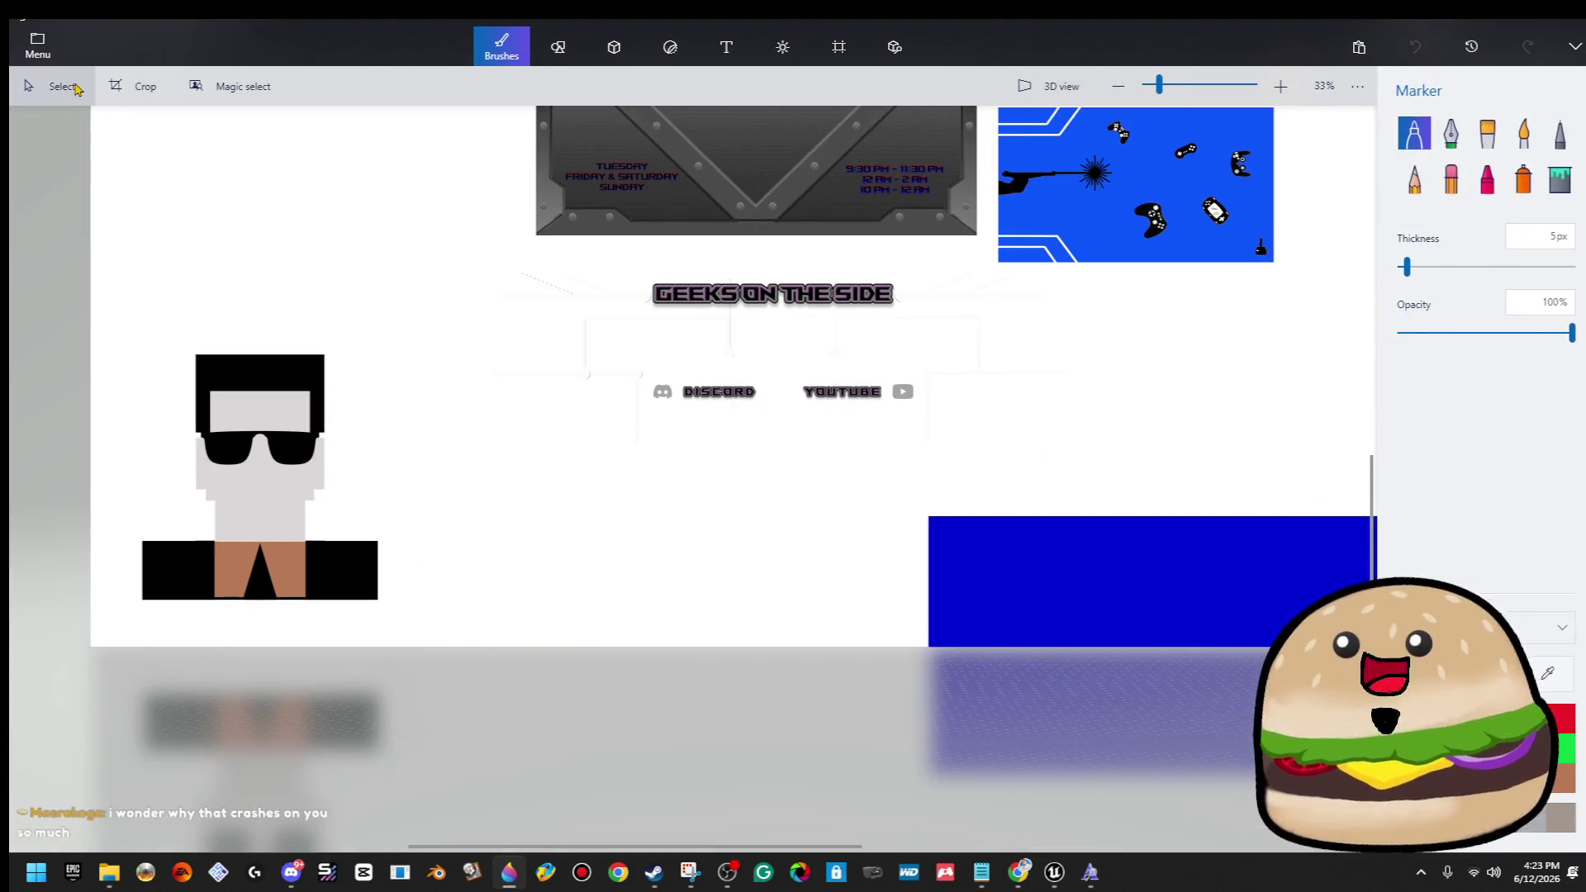
# Magic-select the sunglasses figure and drag the cutout off the canvas to the upper left.
pyautogui.moveTo(125, 333)
pyautogui.mouseDown()
pyautogui.moveTo(316, 586)
pyautogui.moveTo(463, 631)
pyautogui.moveTo(390, 613)
pyautogui.mouseUp()
pyautogui.click(1532, 208)
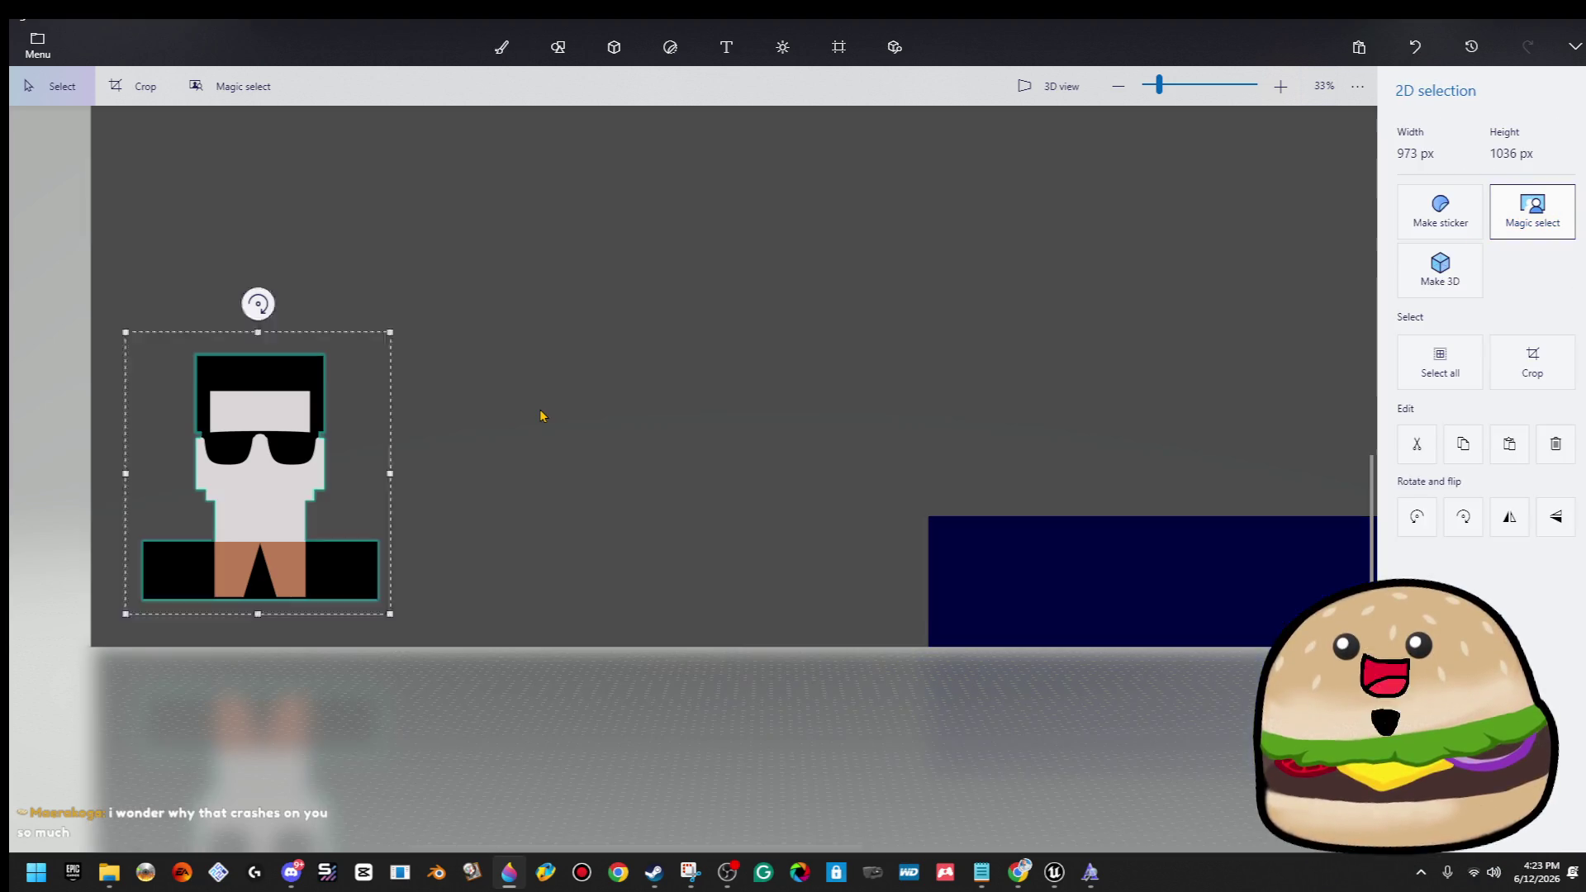
pyautogui.scroll(1, 256, 479)
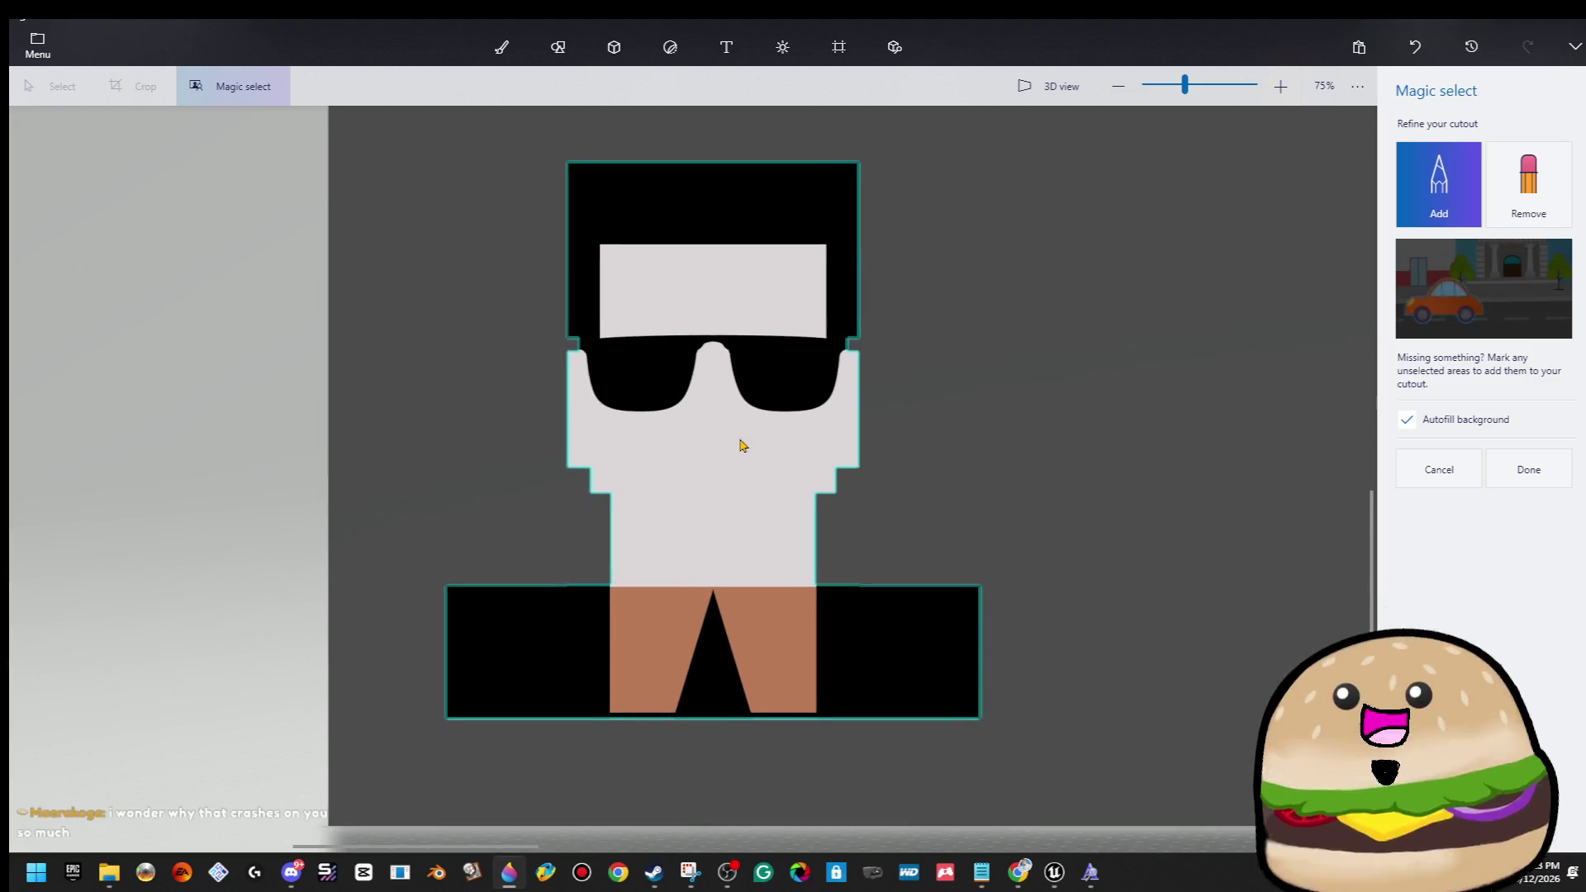
pyautogui.click(1532, 469)
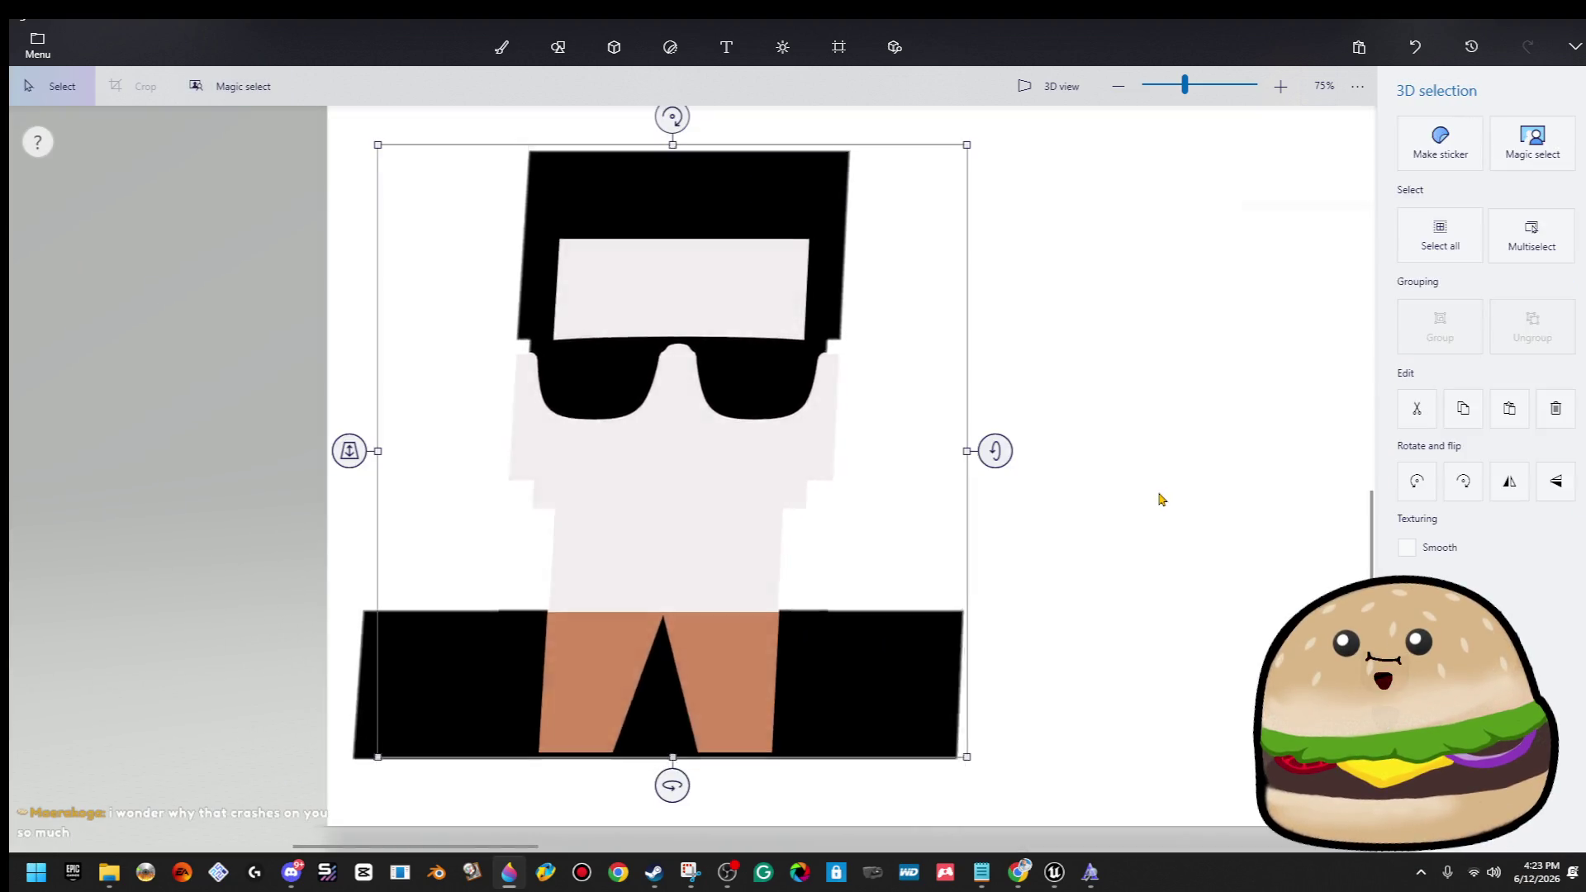
pyautogui.scroll(-5, 1155, 506)
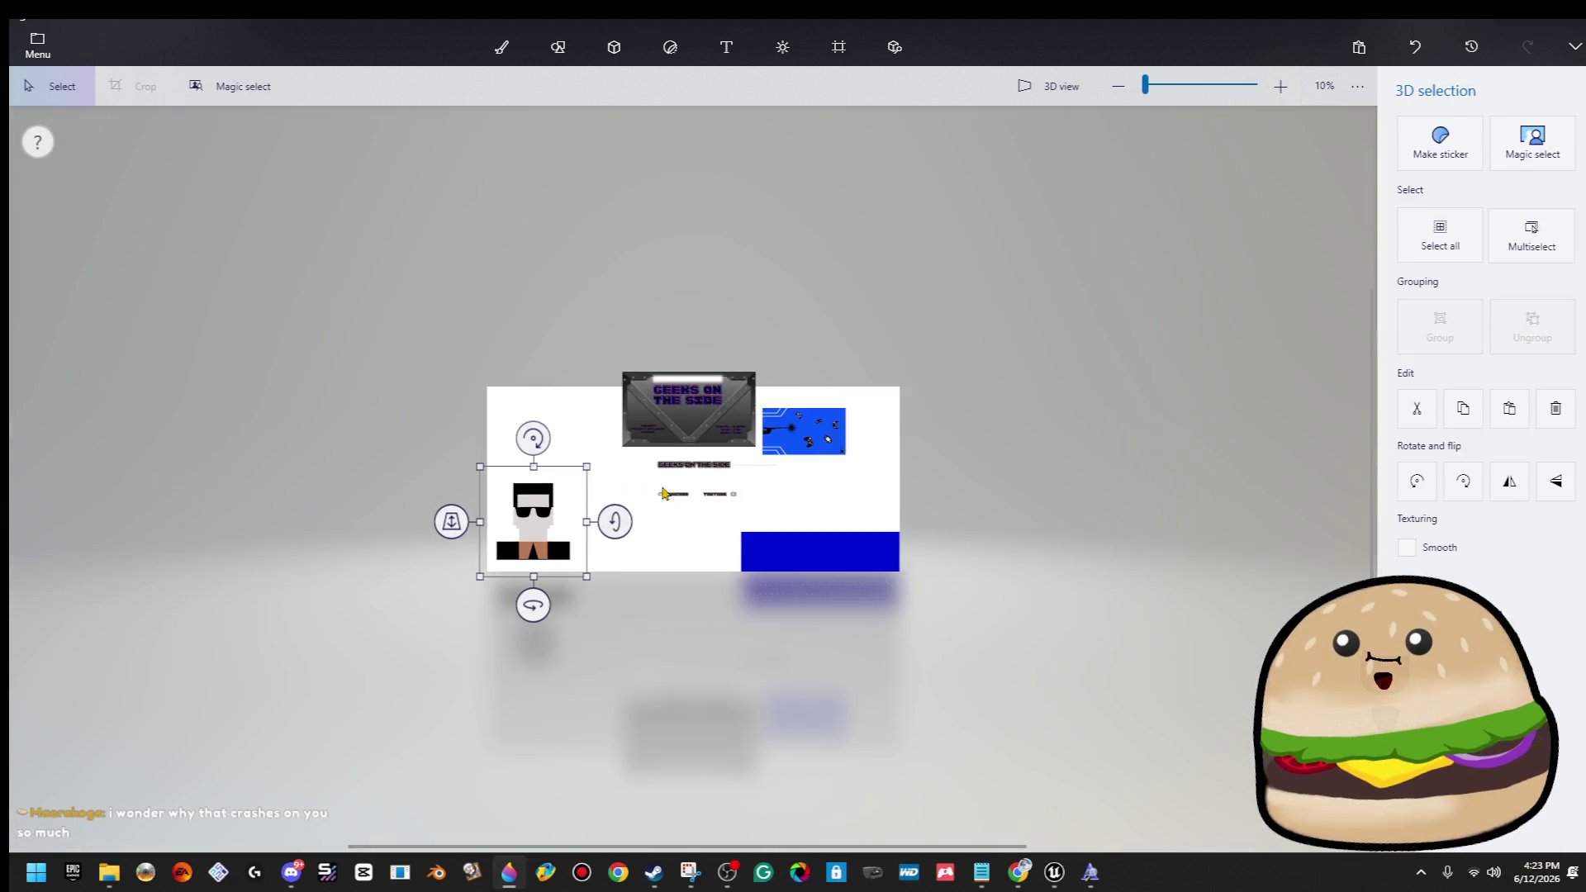
pyautogui.moveTo(533, 512)
pyautogui.mouseDown()
pyautogui.moveTo(478, 364)
pyautogui.moveTo(321, 396)
pyautogui.mouseUp()
pyautogui.moveTo(590, 468); pyautogui.dragTo(378, 695)
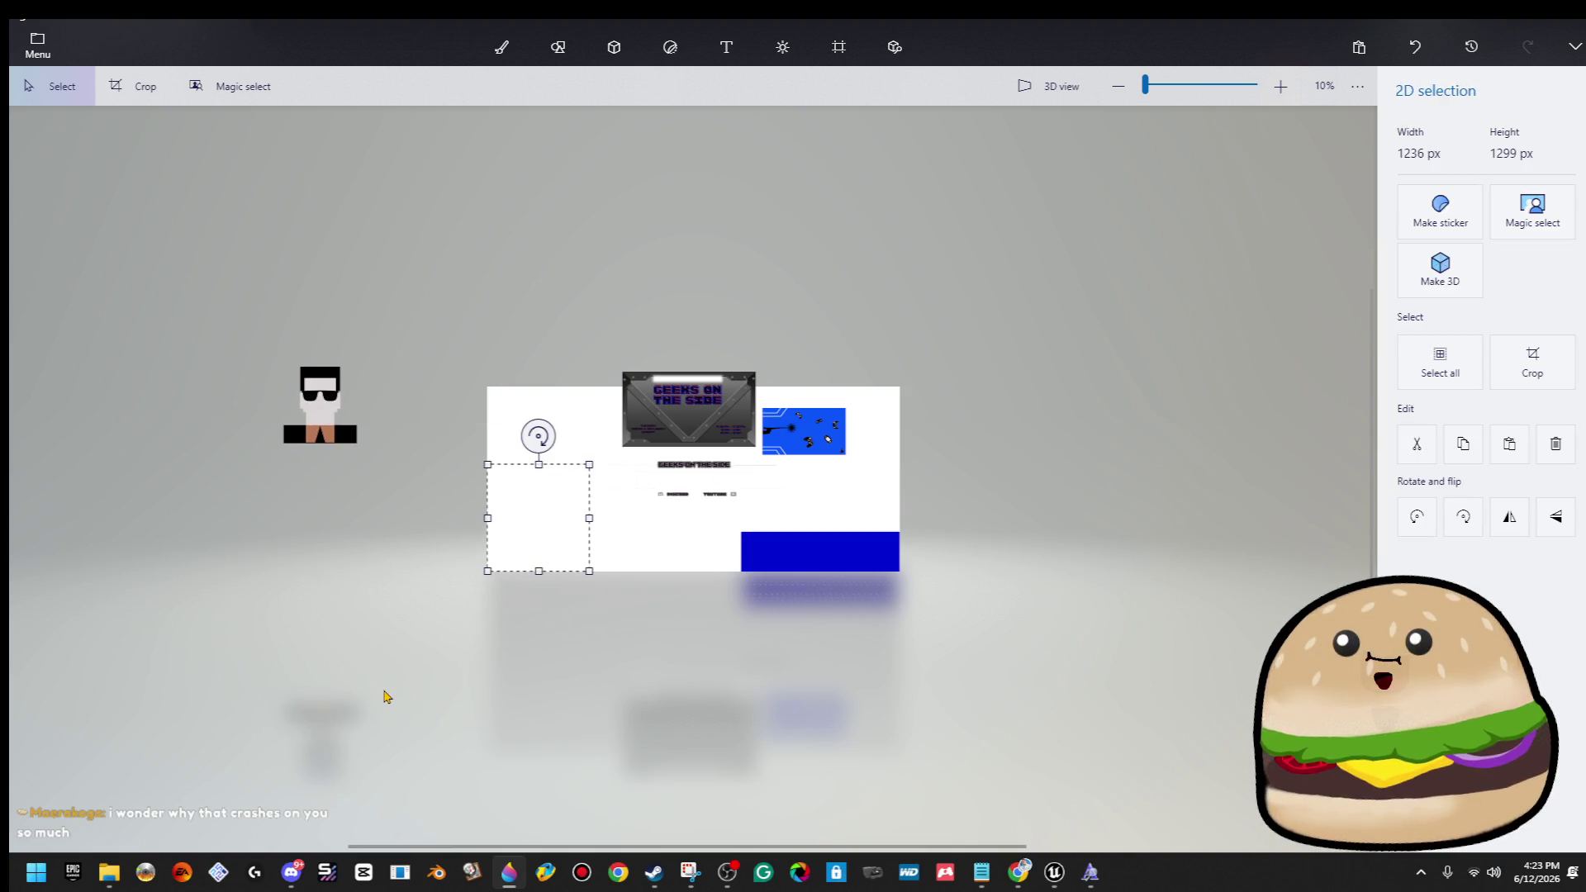
pyautogui.press('Escape')
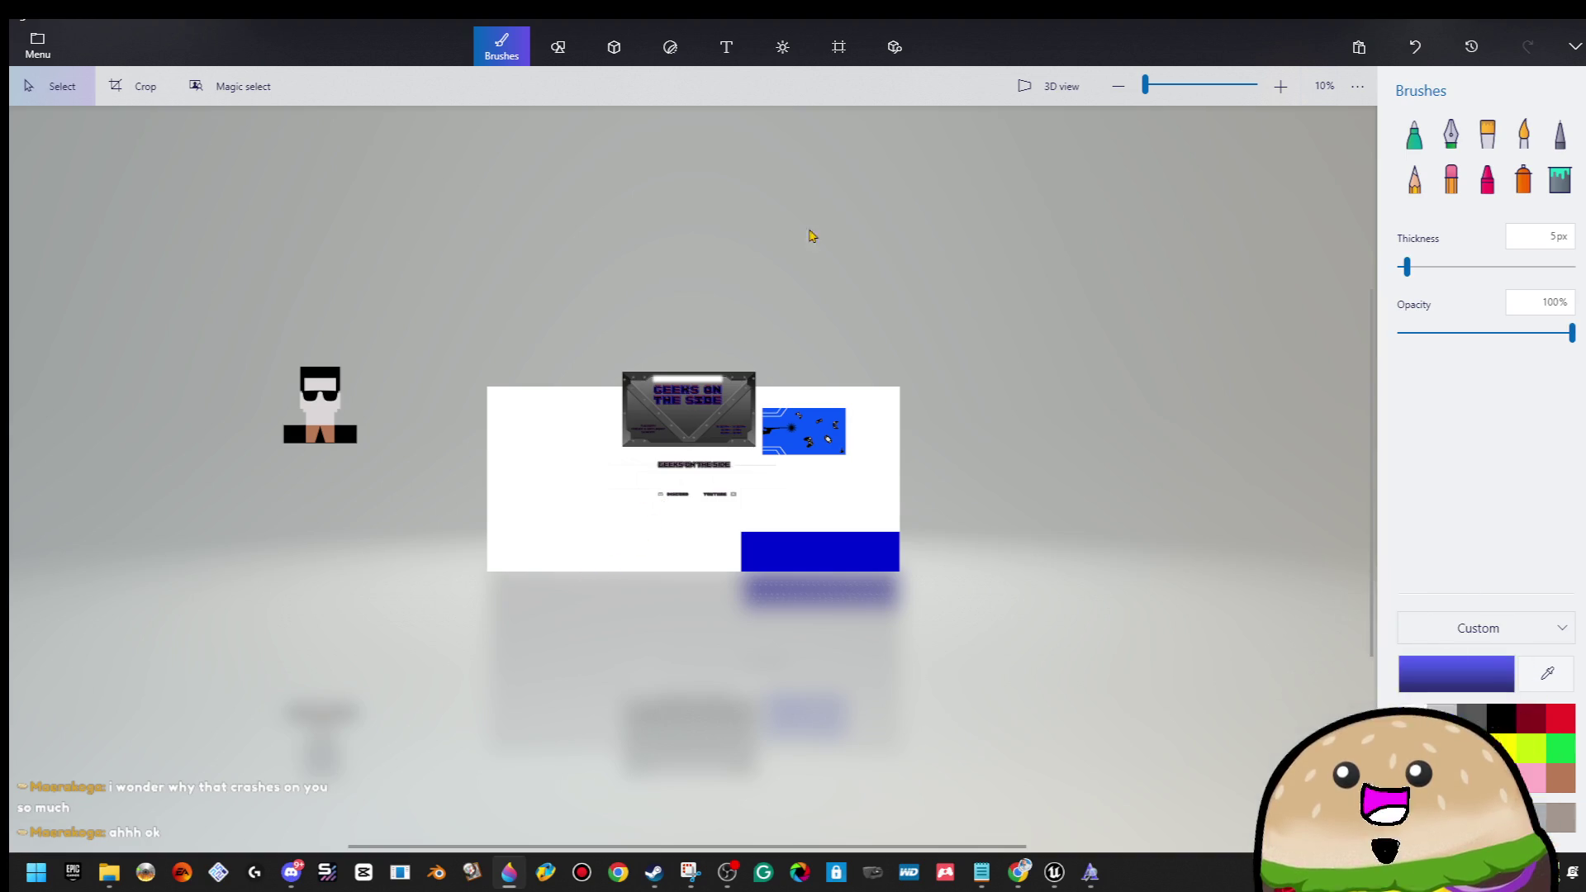
pyautogui.click(841, 50)
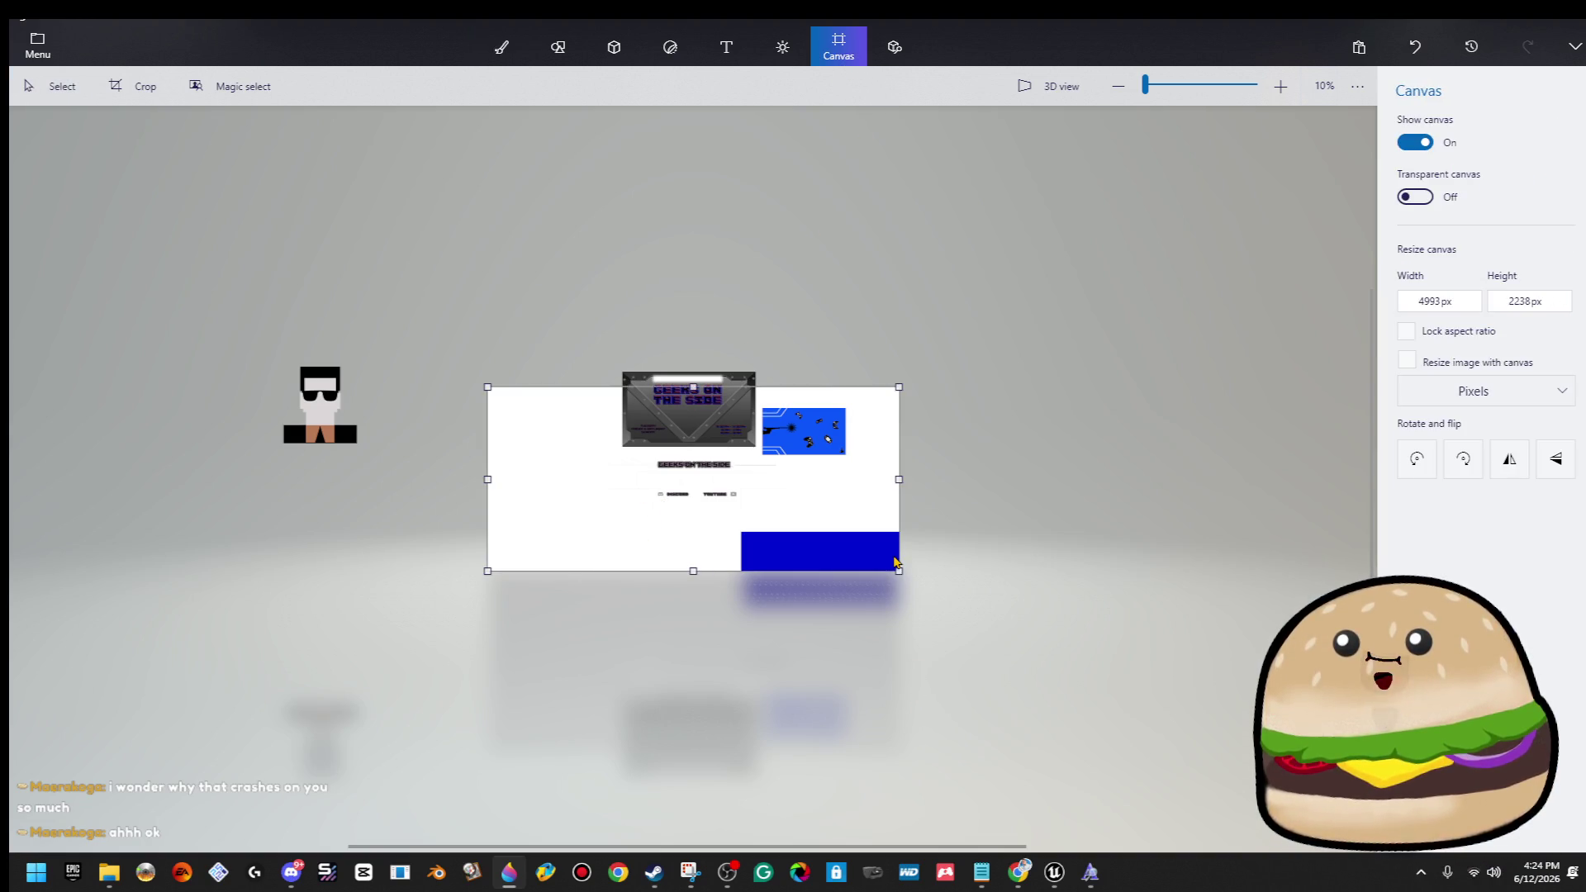
# Move the blue controller image and the grey Geeks on the Side image above the canvas.
pyautogui.click(807, 443)
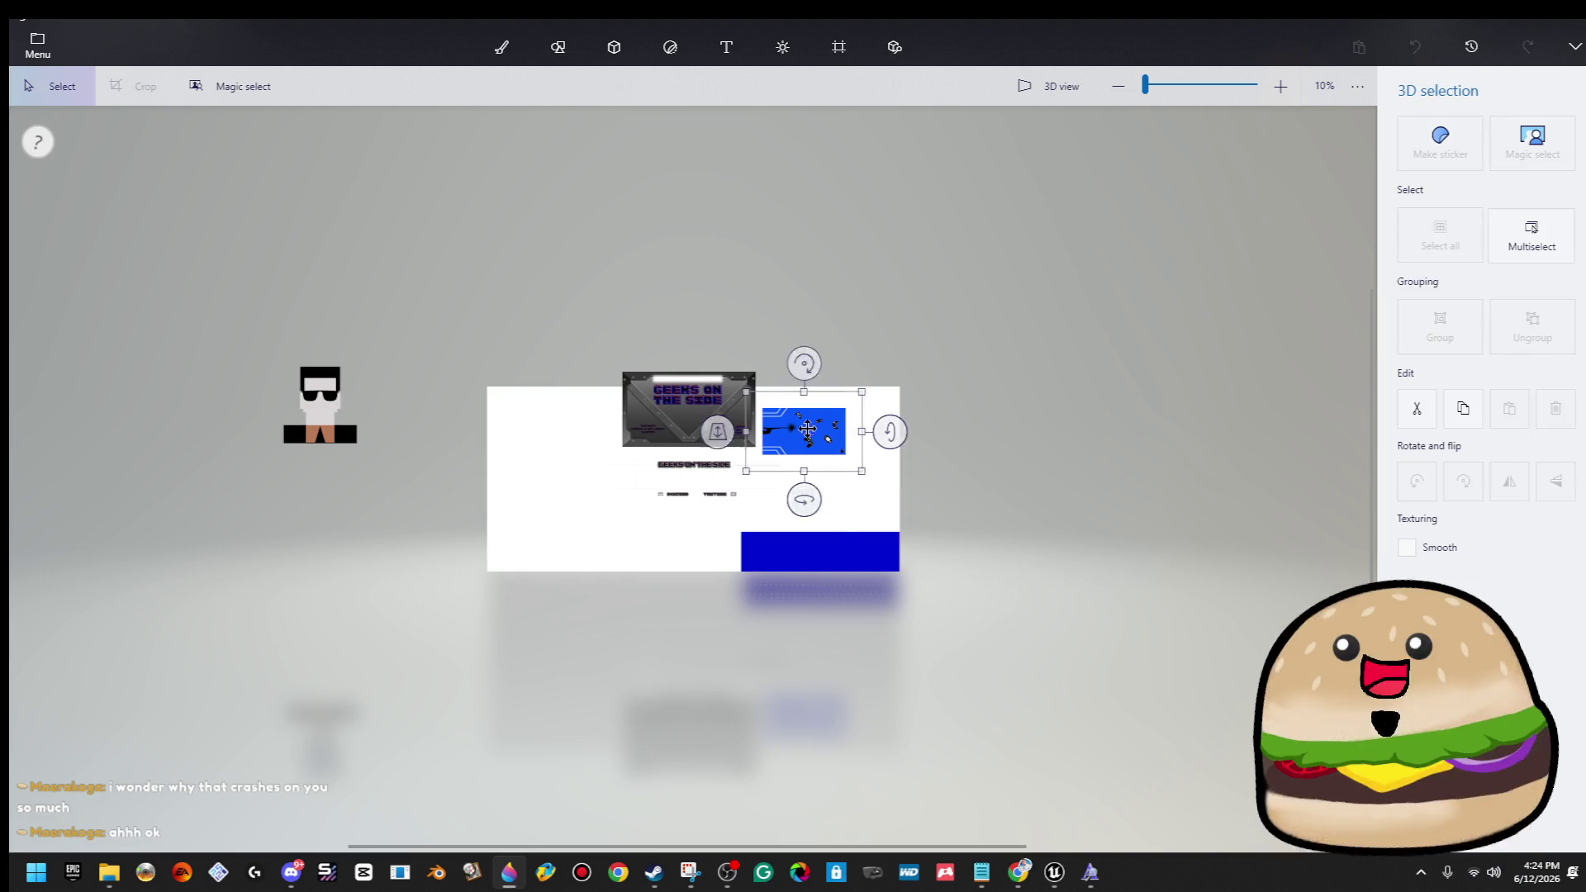
pyautogui.moveTo(807, 444); pyautogui.dragTo(853, 332)
pyautogui.moveTo(688, 413); pyautogui.dragTo(703, 315)
# Insert an image from file, delete the wrongly inserted image, and reopen the menu.
pyautogui.click(839, 47)
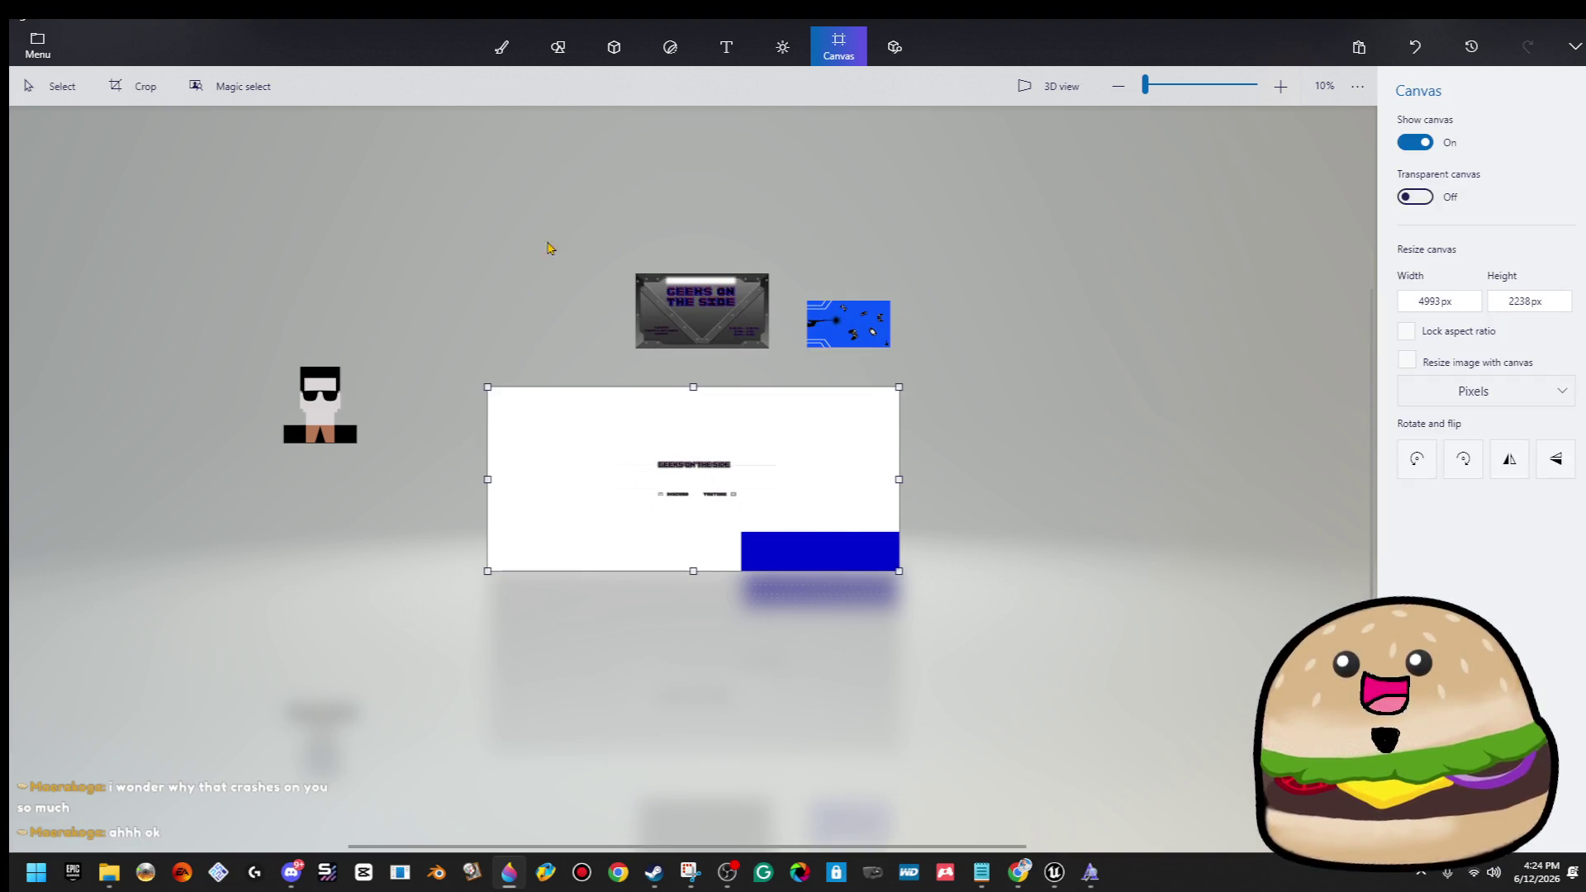
pyautogui.click(37, 46)
pyautogui.click(115, 190)
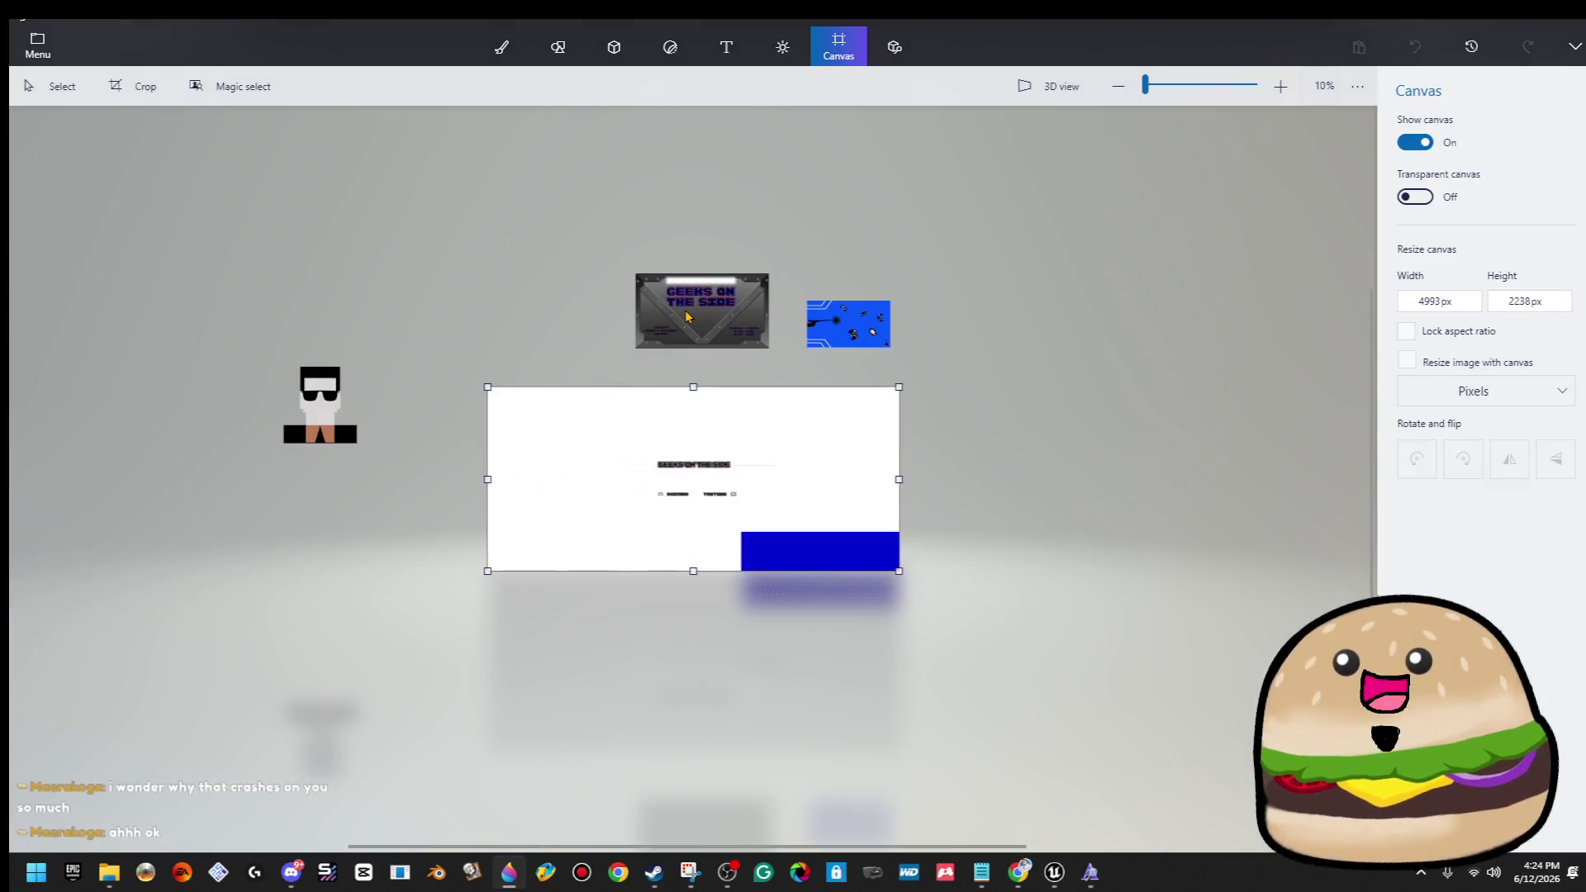
pyautogui.doubleClick(701, 309)
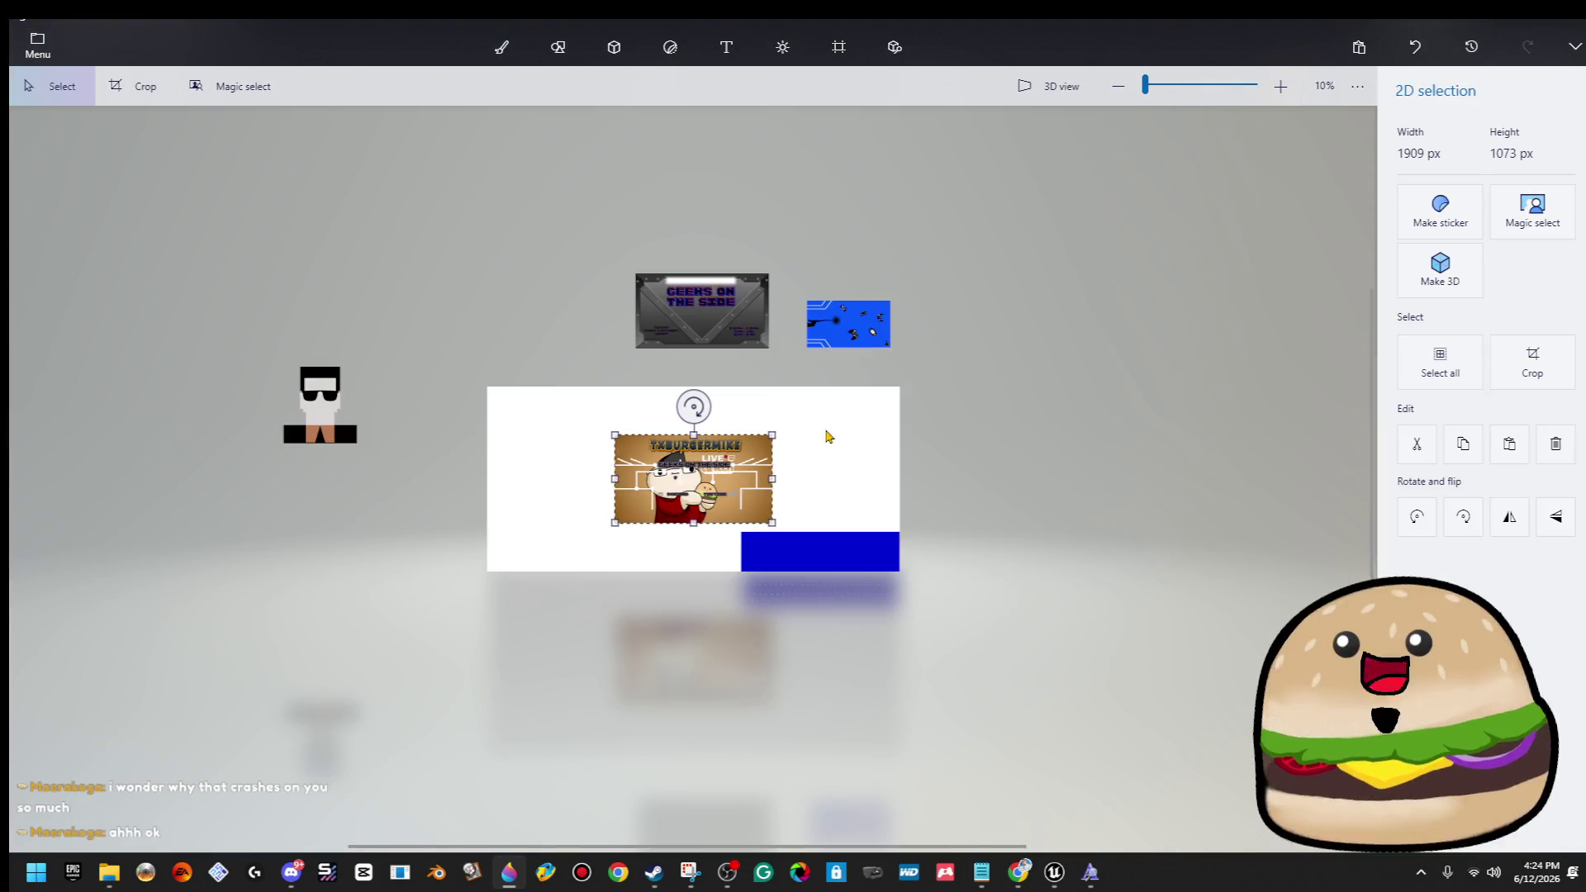
pyautogui.press('Delete')
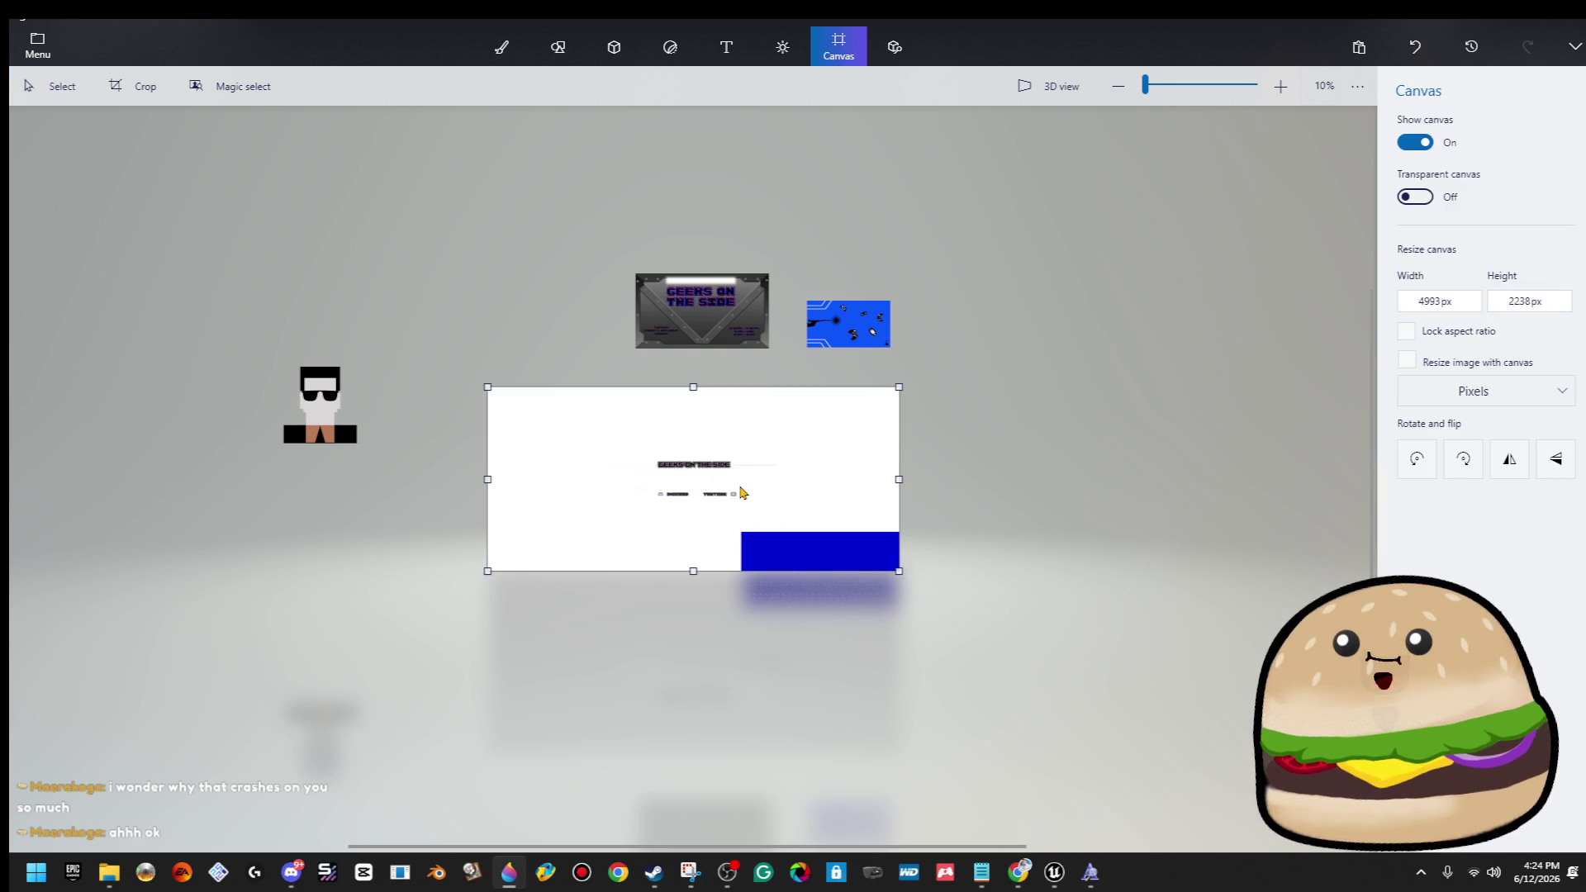
pyautogui.click(38, 45)
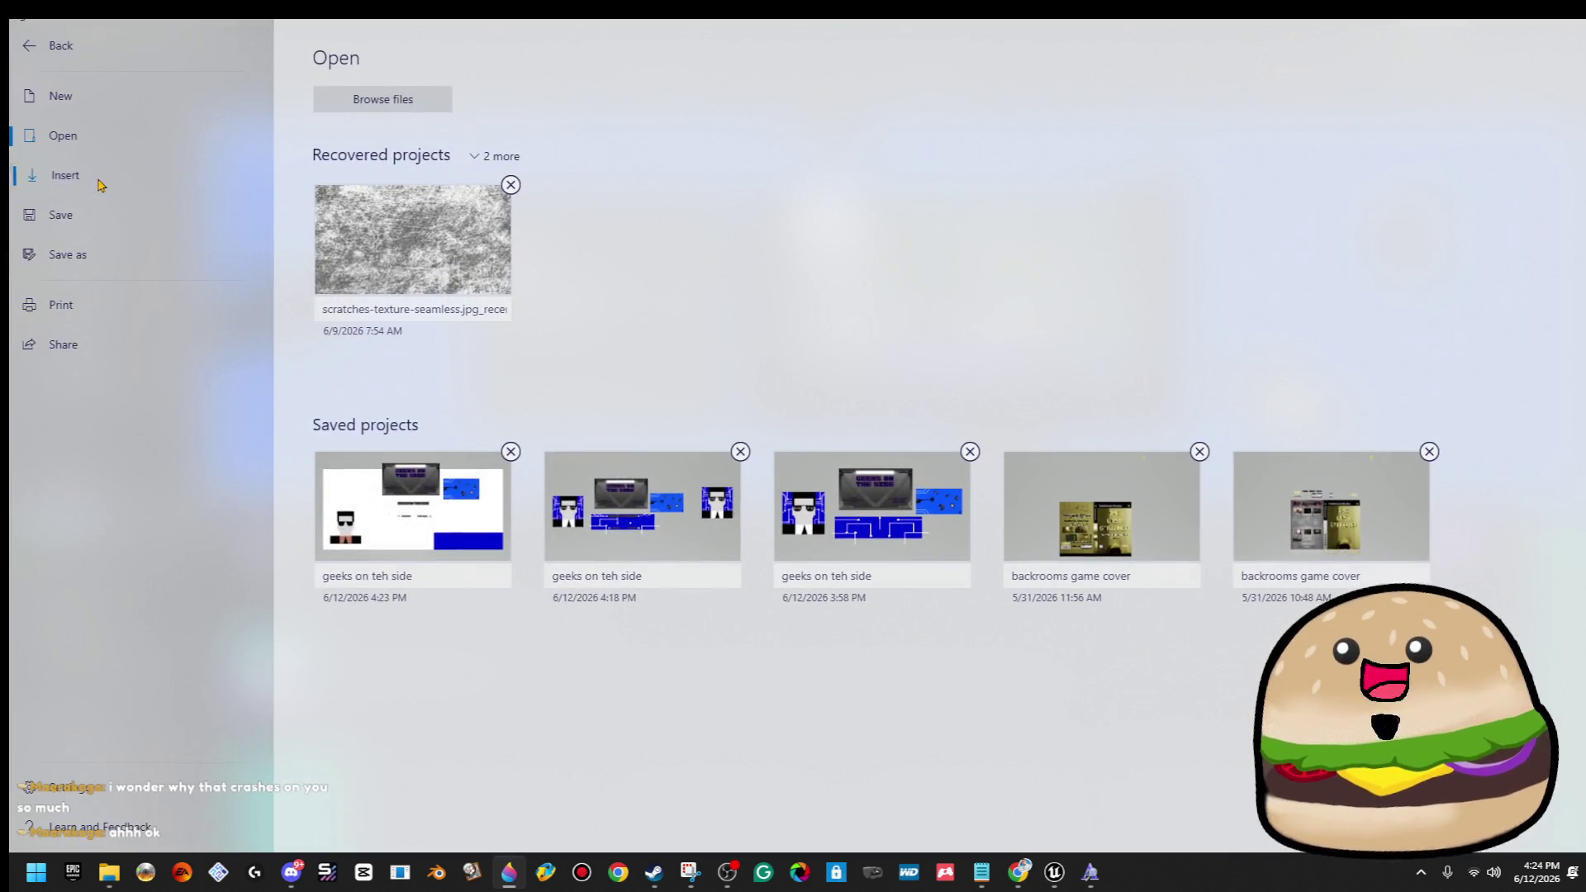
# Insert the TX BURGER MIKE banner image and make it a 3D object.
pyautogui.click(99, 175)
pyautogui.doubleClick(716, 370)
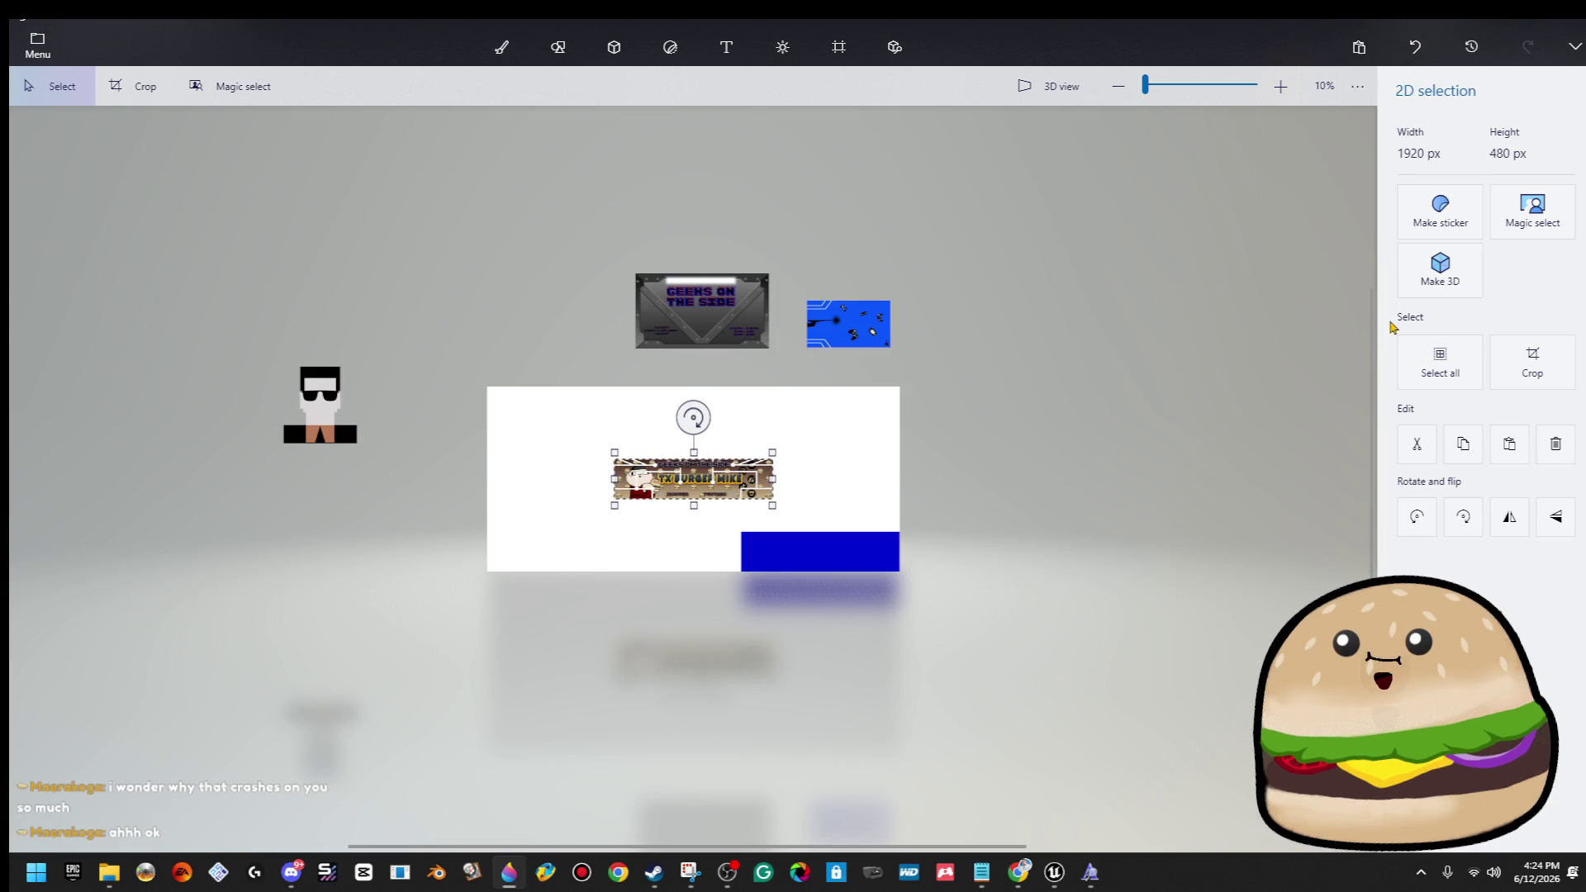
pyautogui.click(1436, 278)
pyautogui.scroll(5, 717, 487)
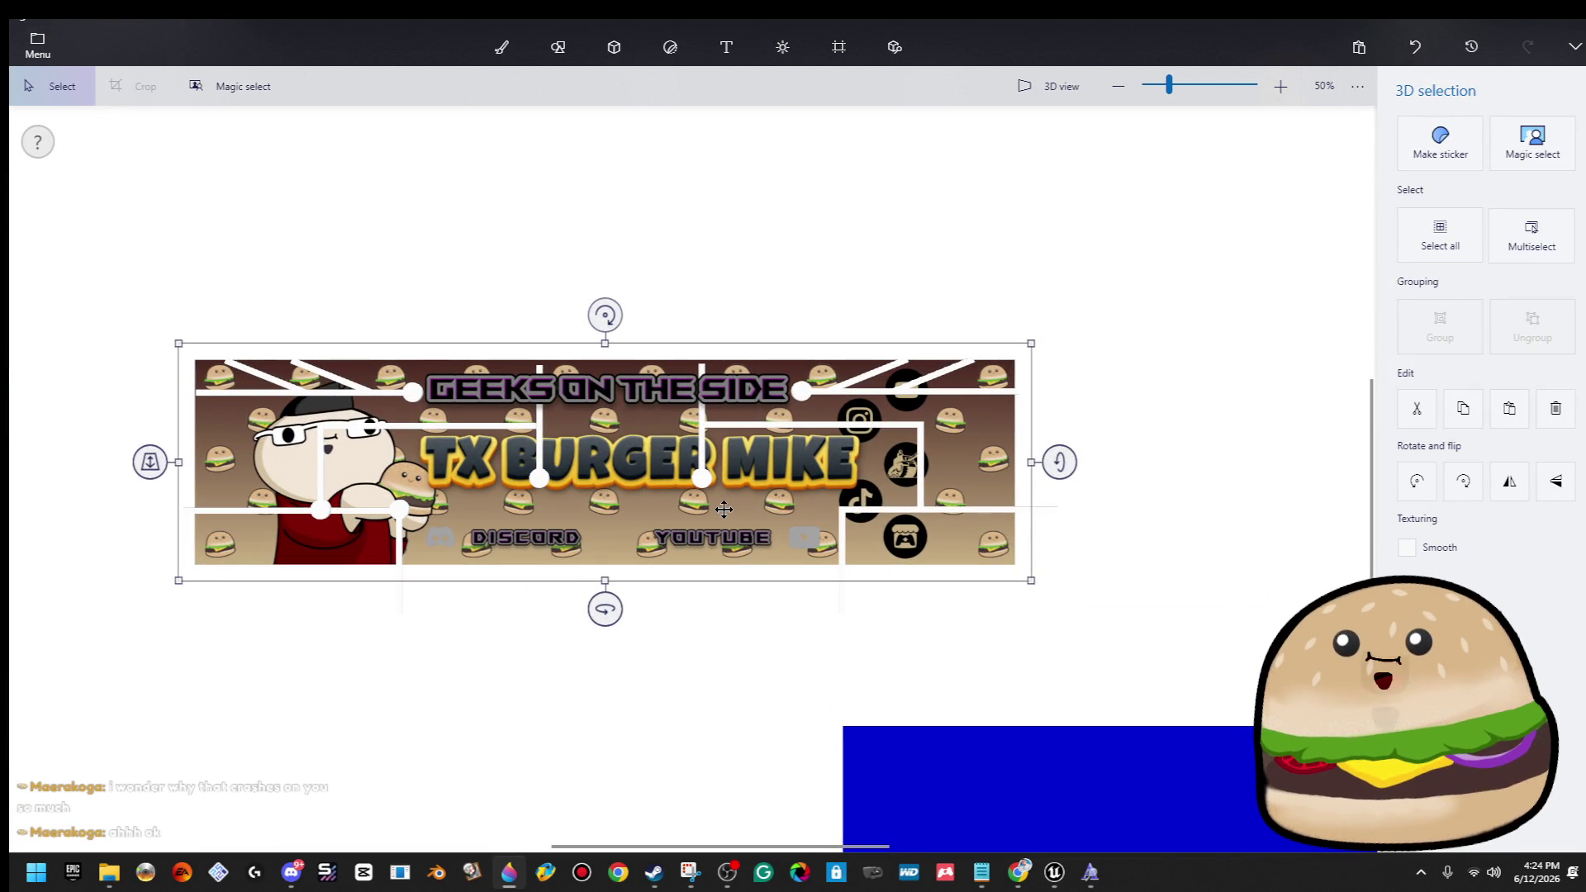
# Test selecting the vertical line pieces and burger shape on the banner, then zoom out.
pyautogui.click(909, 650)
pyautogui.moveTo(842, 629)
pyautogui.mouseDown()
pyautogui.moveTo(496, 430)
pyautogui.moveTo(380, 463)
pyautogui.mouseUp()
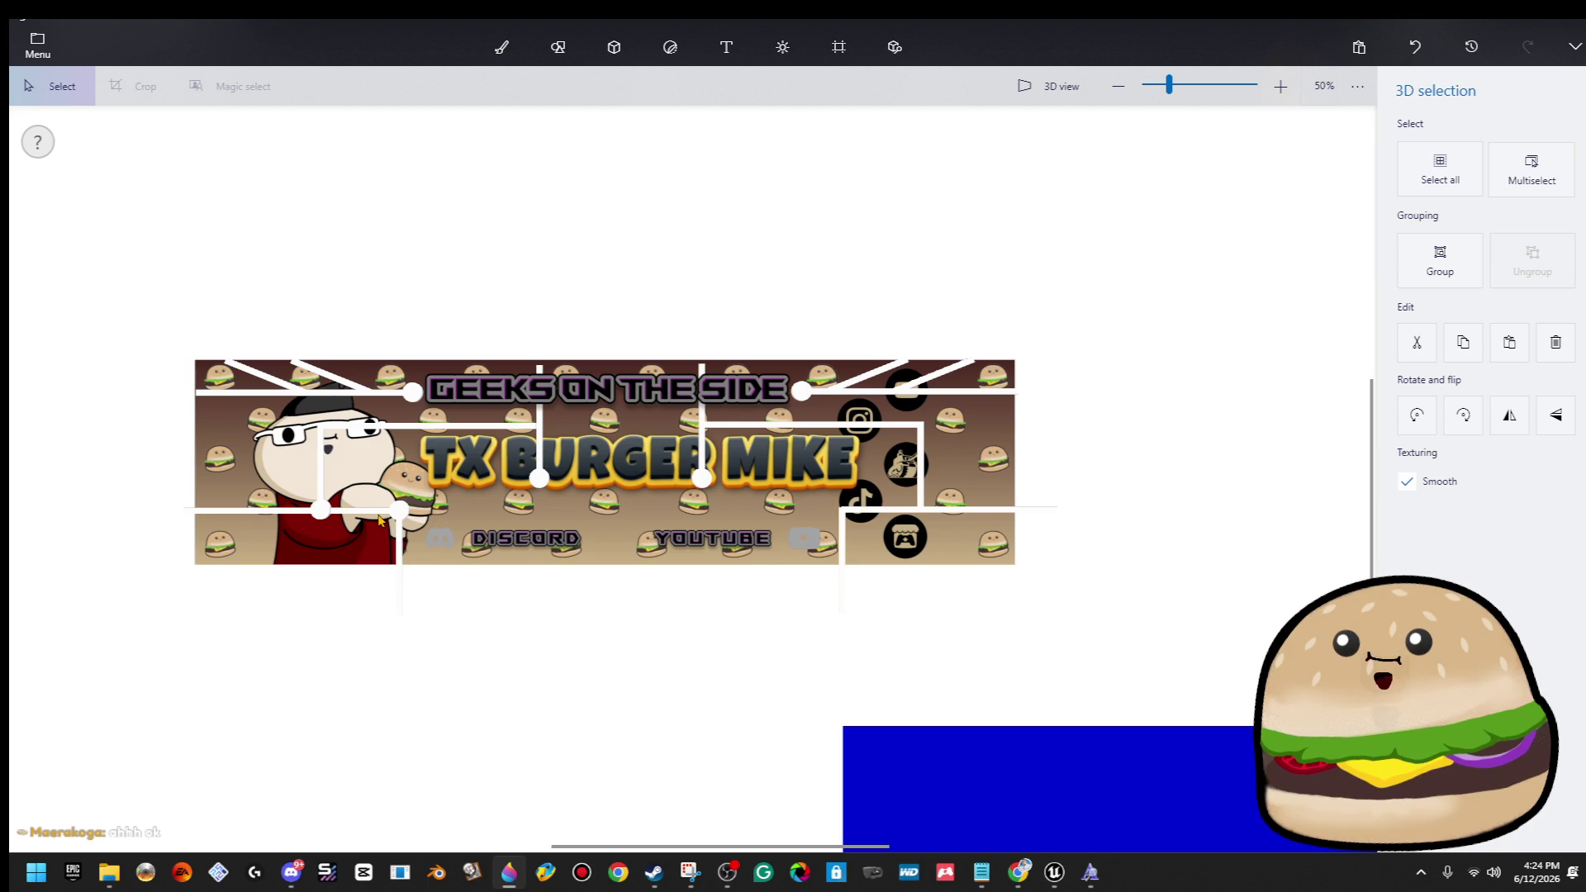
pyautogui.click(764, 682)
pyautogui.moveTo(786, 644); pyautogui.dragTo(821, 603)
pyautogui.click(858, 600)
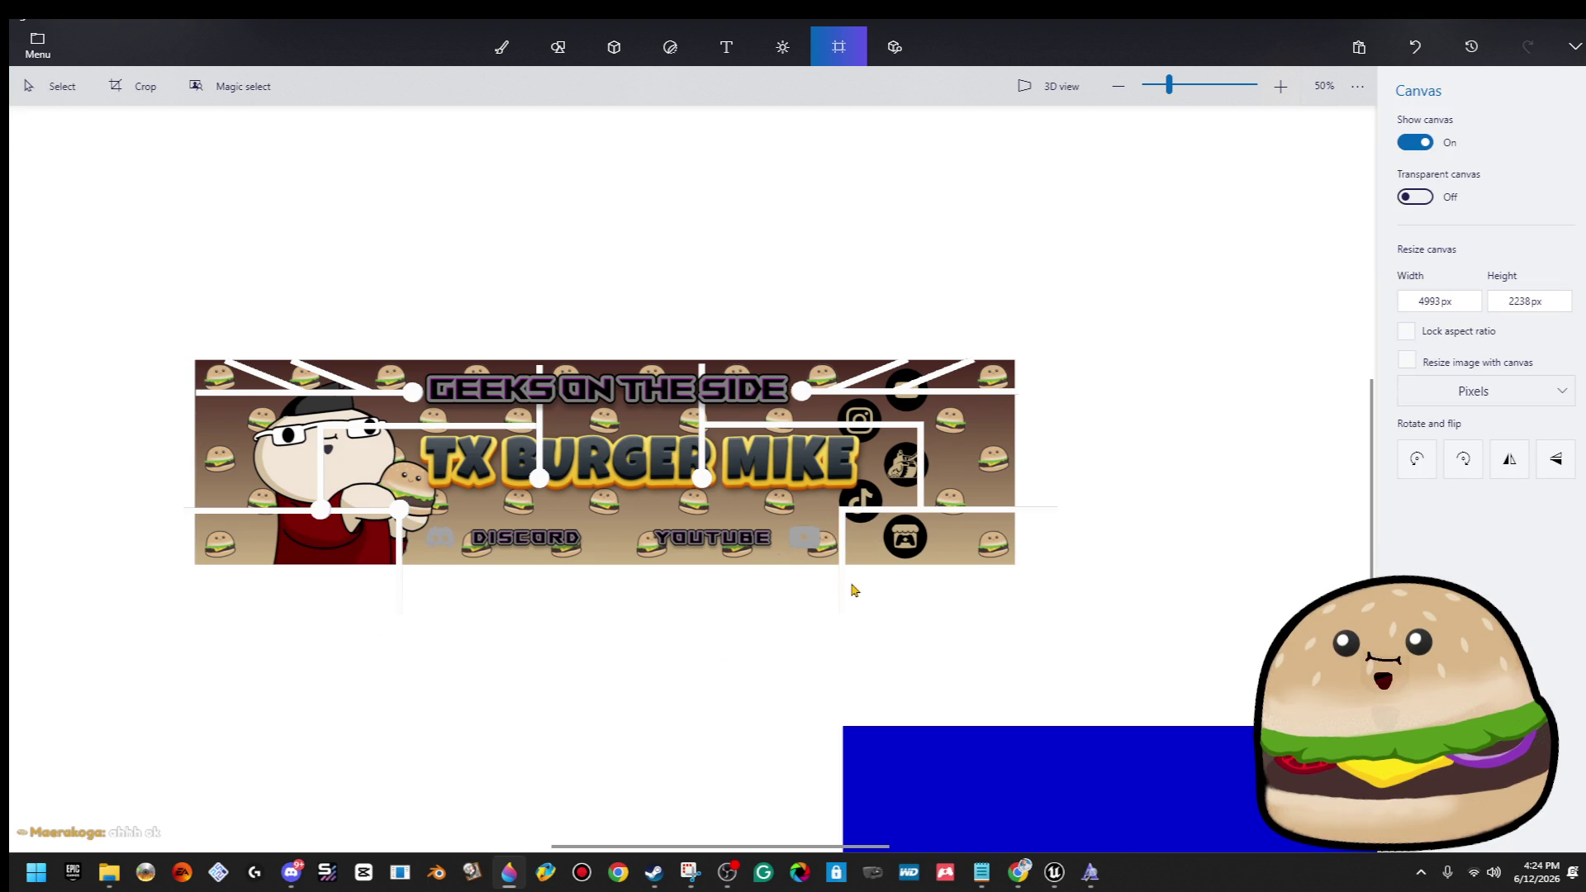
pyautogui.moveTo(842, 547); pyautogui.dragTo(404, 629)
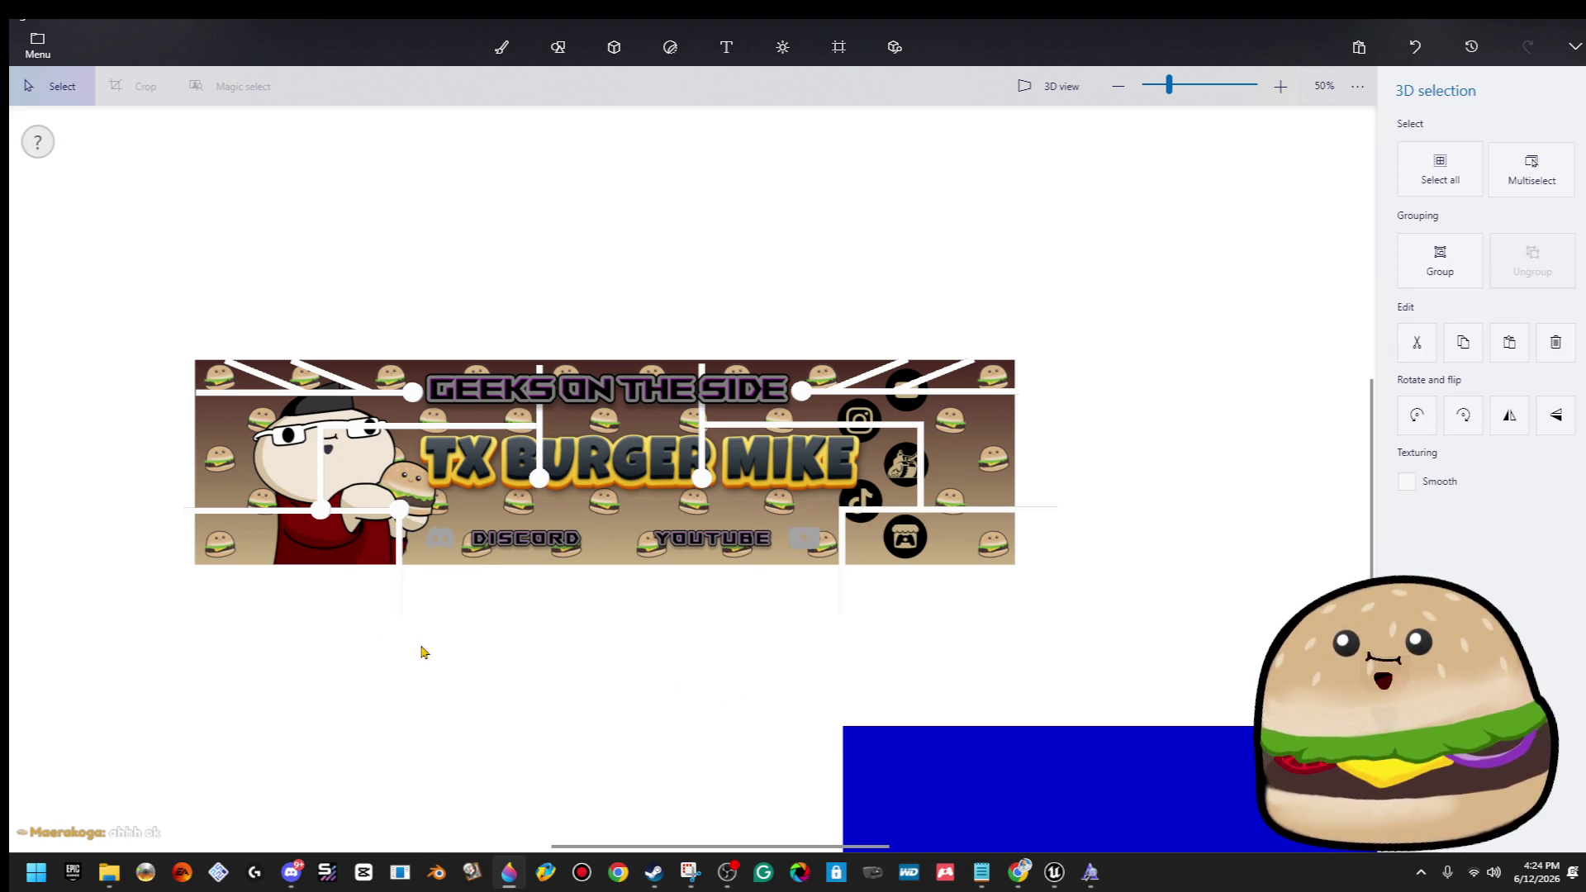
pyautogui.click(461, 621)
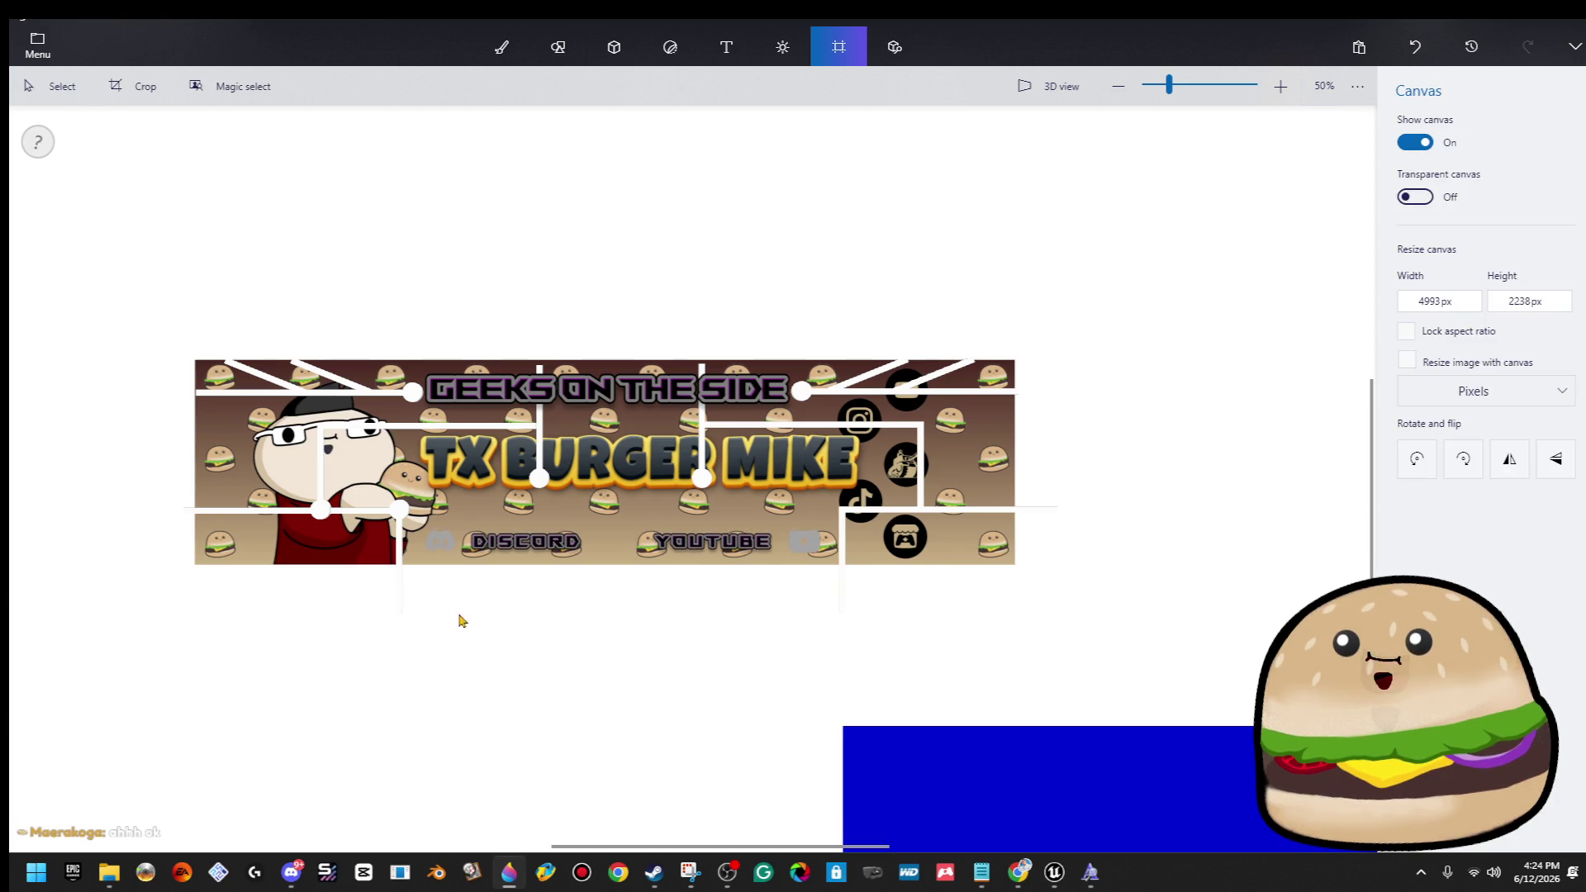
pyautogui.click(420, 496)
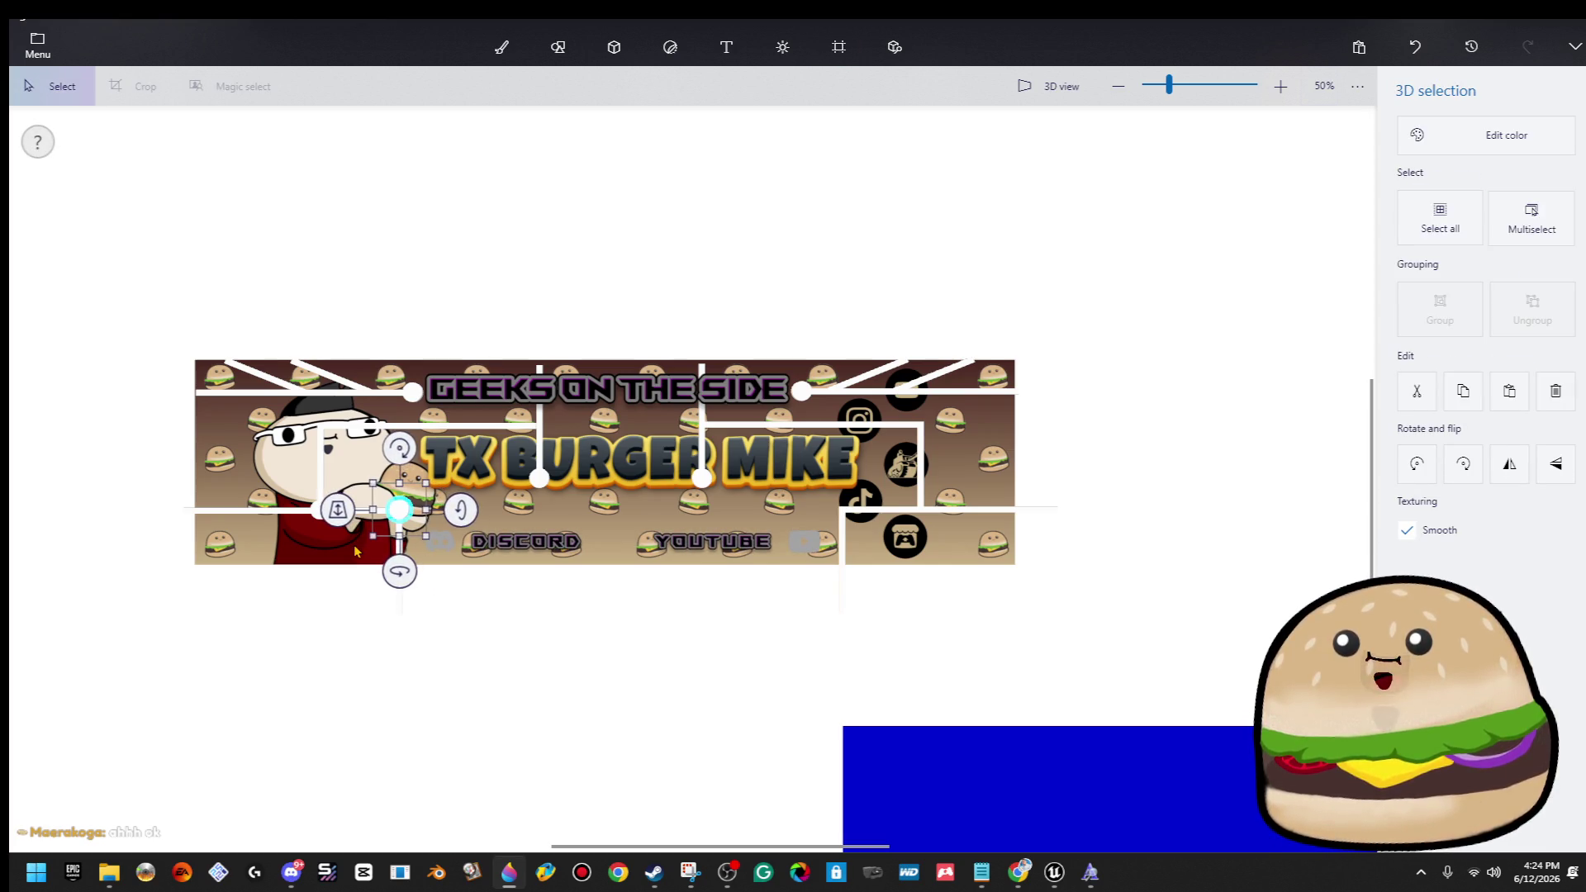
pyautogui.click(1531, 218)
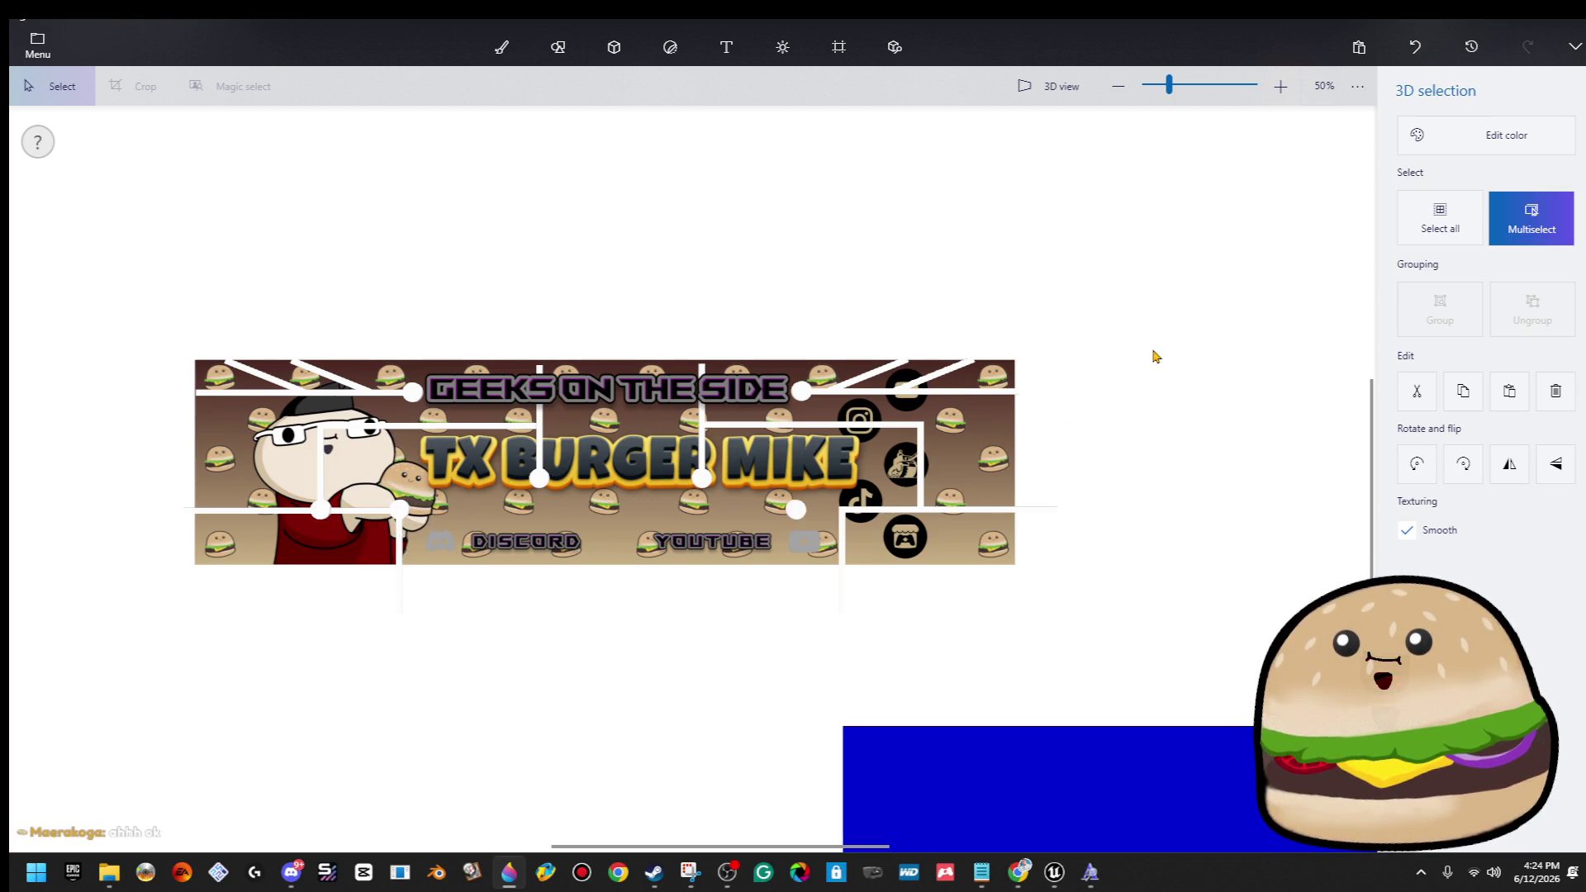
pyautogui.click(1153, 355)
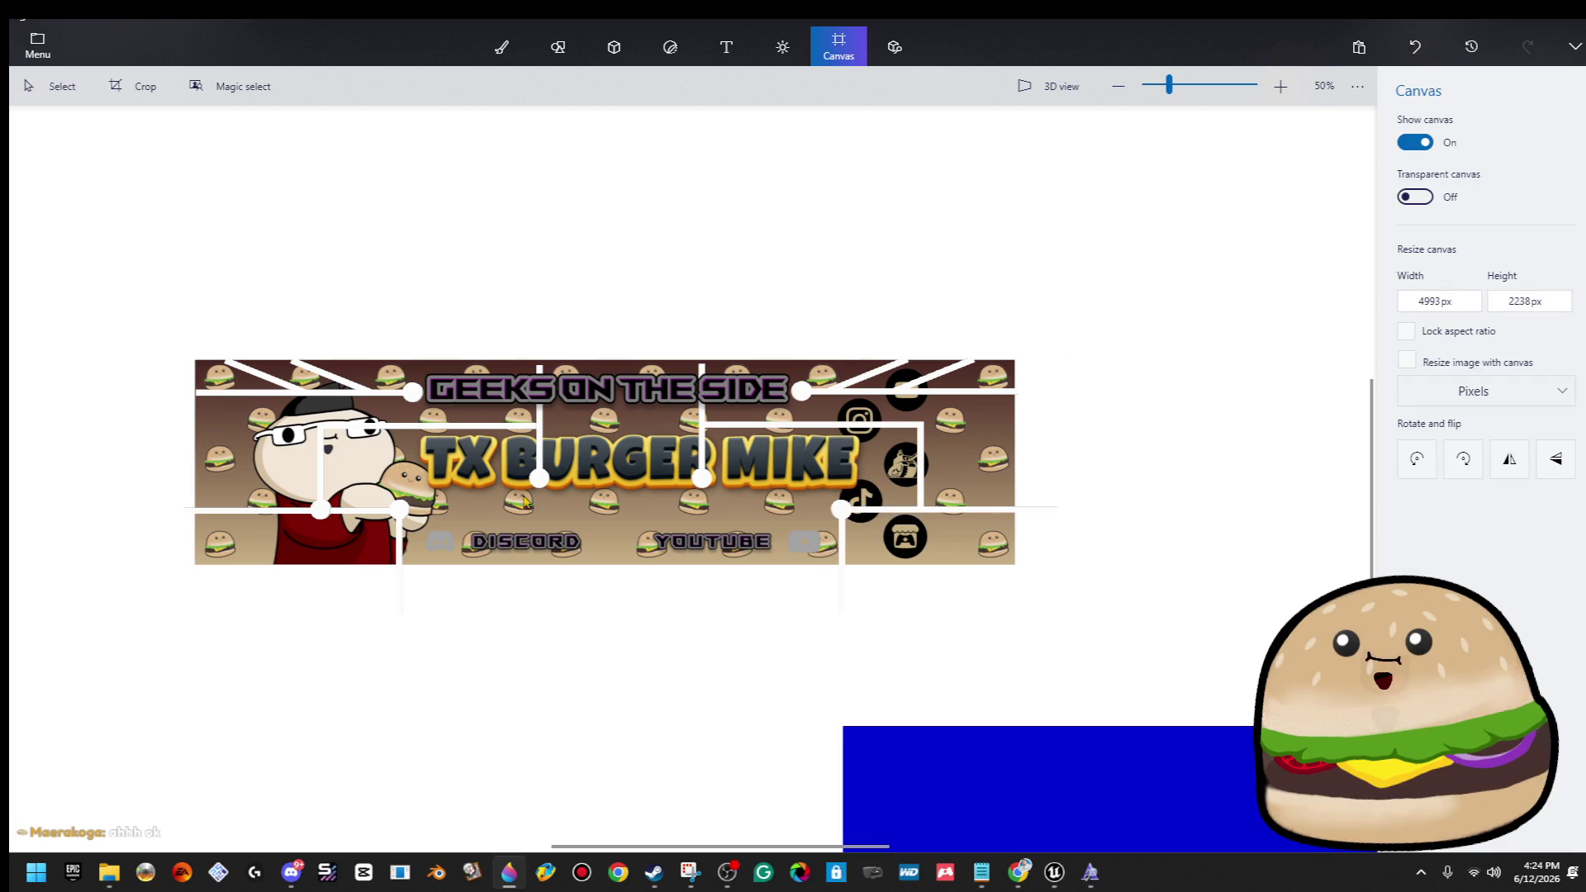
pyautogui.scroll(-5, 523, 652)
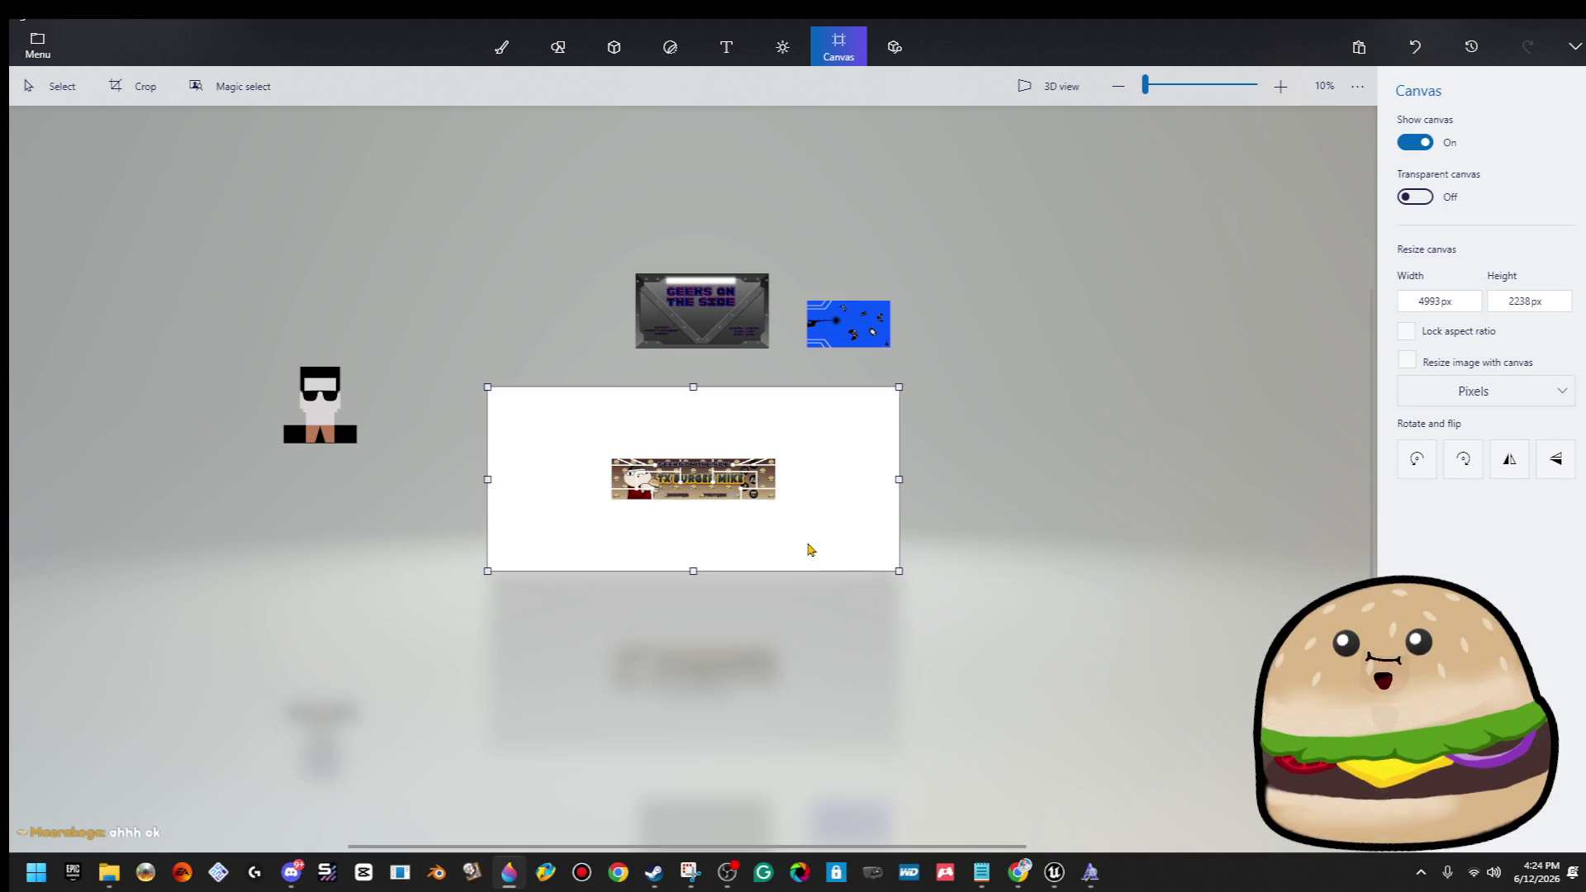
# Shrink the canvas to 1981 × 510 px around the banner.
pyautogui.scroll(3, 810, 549)
pyautogui.moveTo(1140, 679)
pyautogui.mouseDown()
pyautogui.moveTo(829, 518)
pyautogui.moveTo(833, 502)
pyautogui.mouseUp()
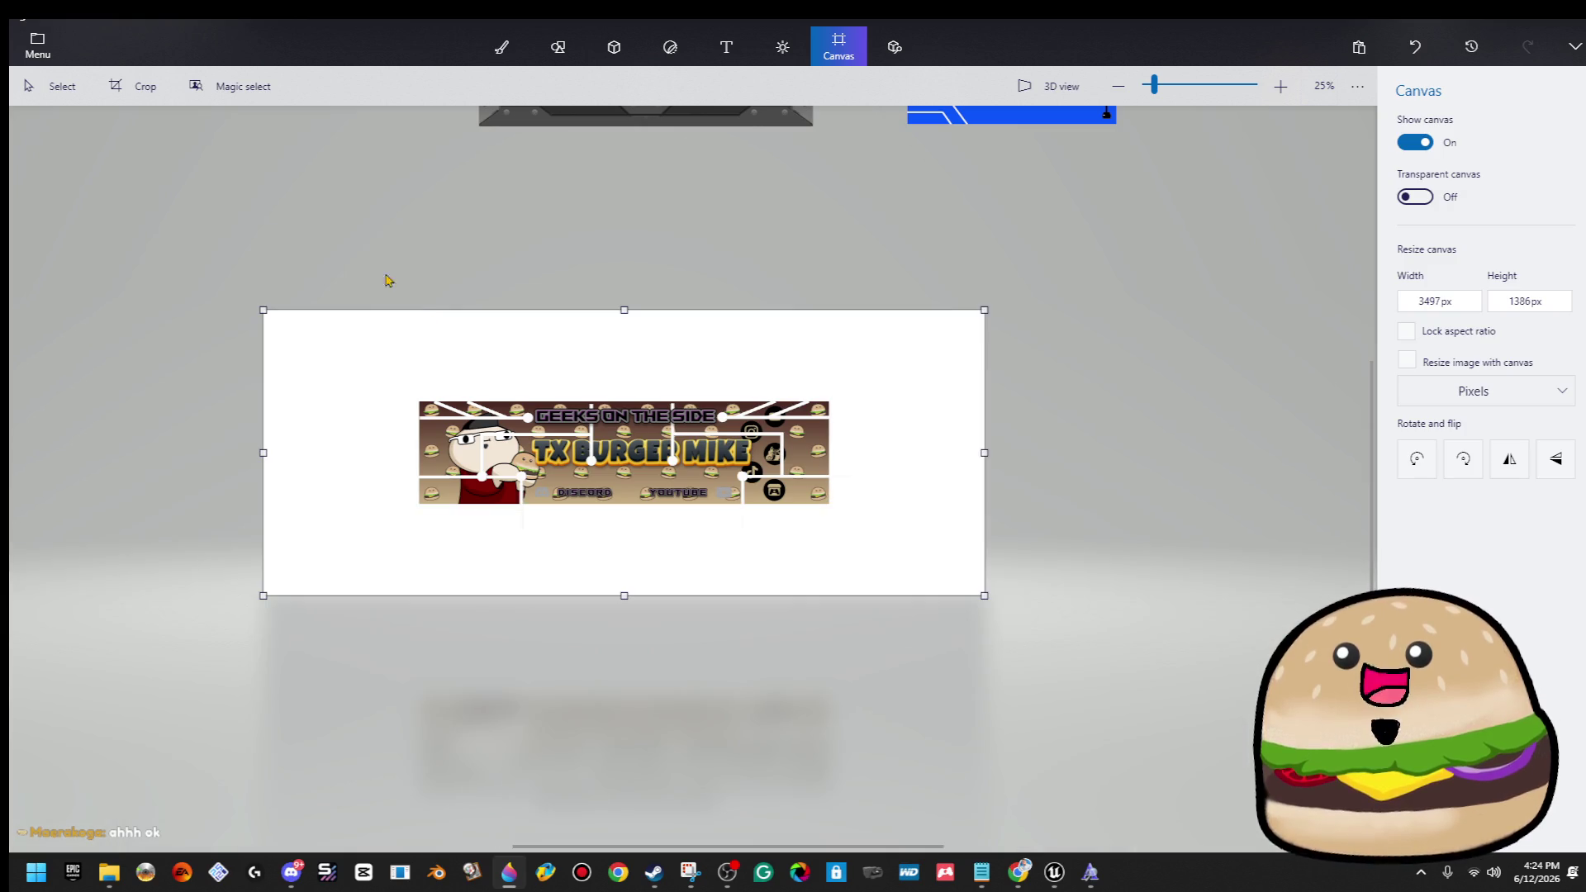
pyautogui.moveTo(261, 306); pyautogui.dragTo(628, 496)
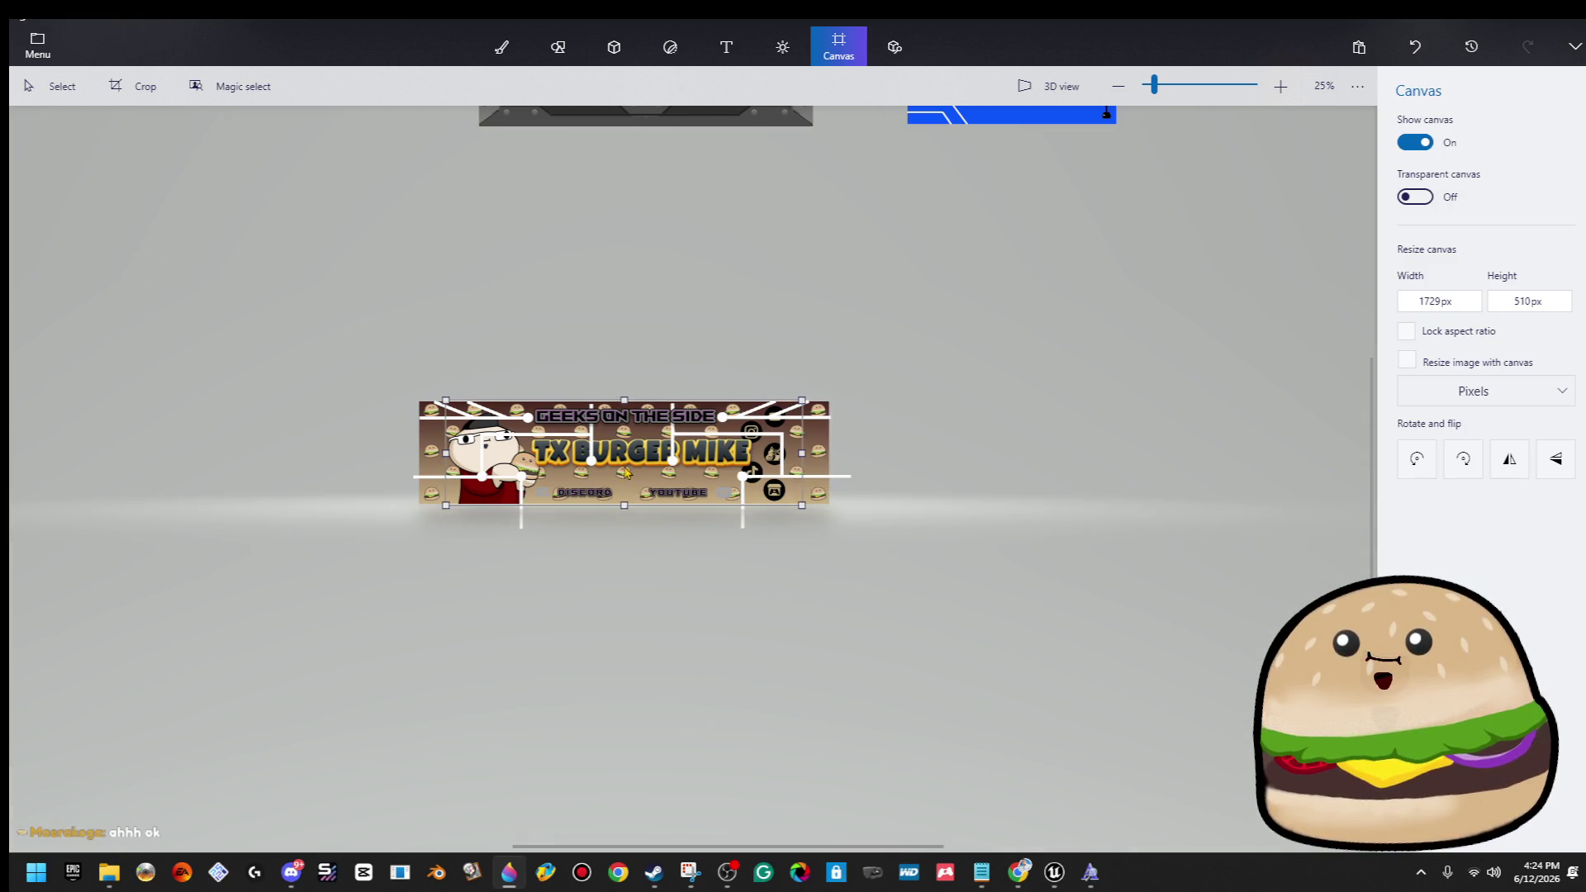
pyautogui.scroll(5, 636, 480)
pyautogui.moveTo(489, 496); pyautogui.dragTo(386, 512)
# Select the inserted banner image and remove it from the canvas.
pyautogui.scroll(-5, 975, 661)
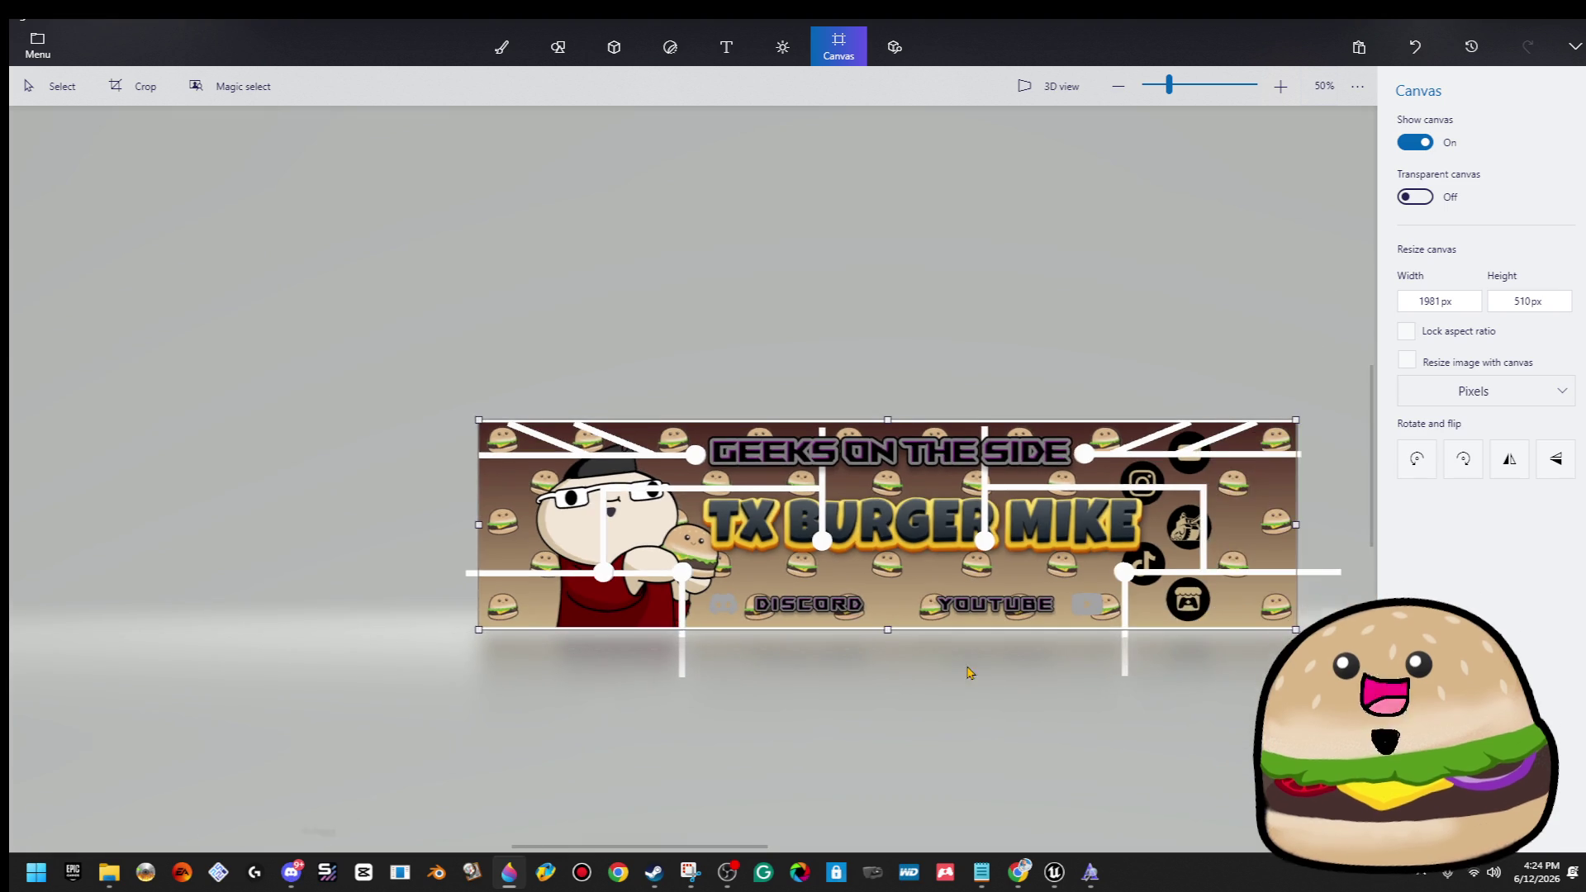
pyautogui.click(1054, 577)
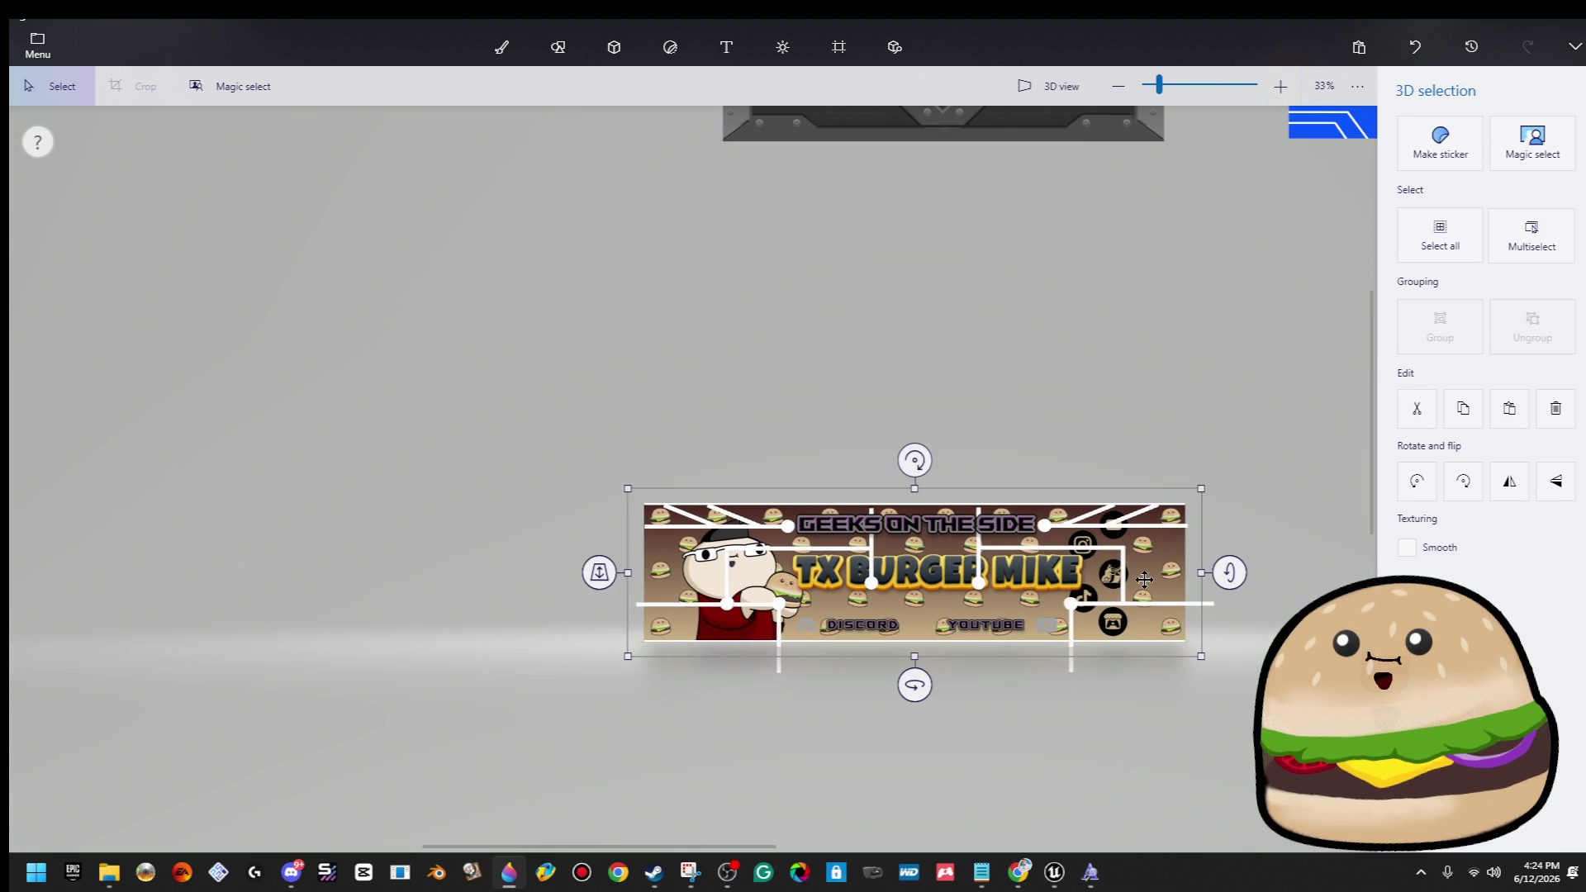
pyautogui.press('c')
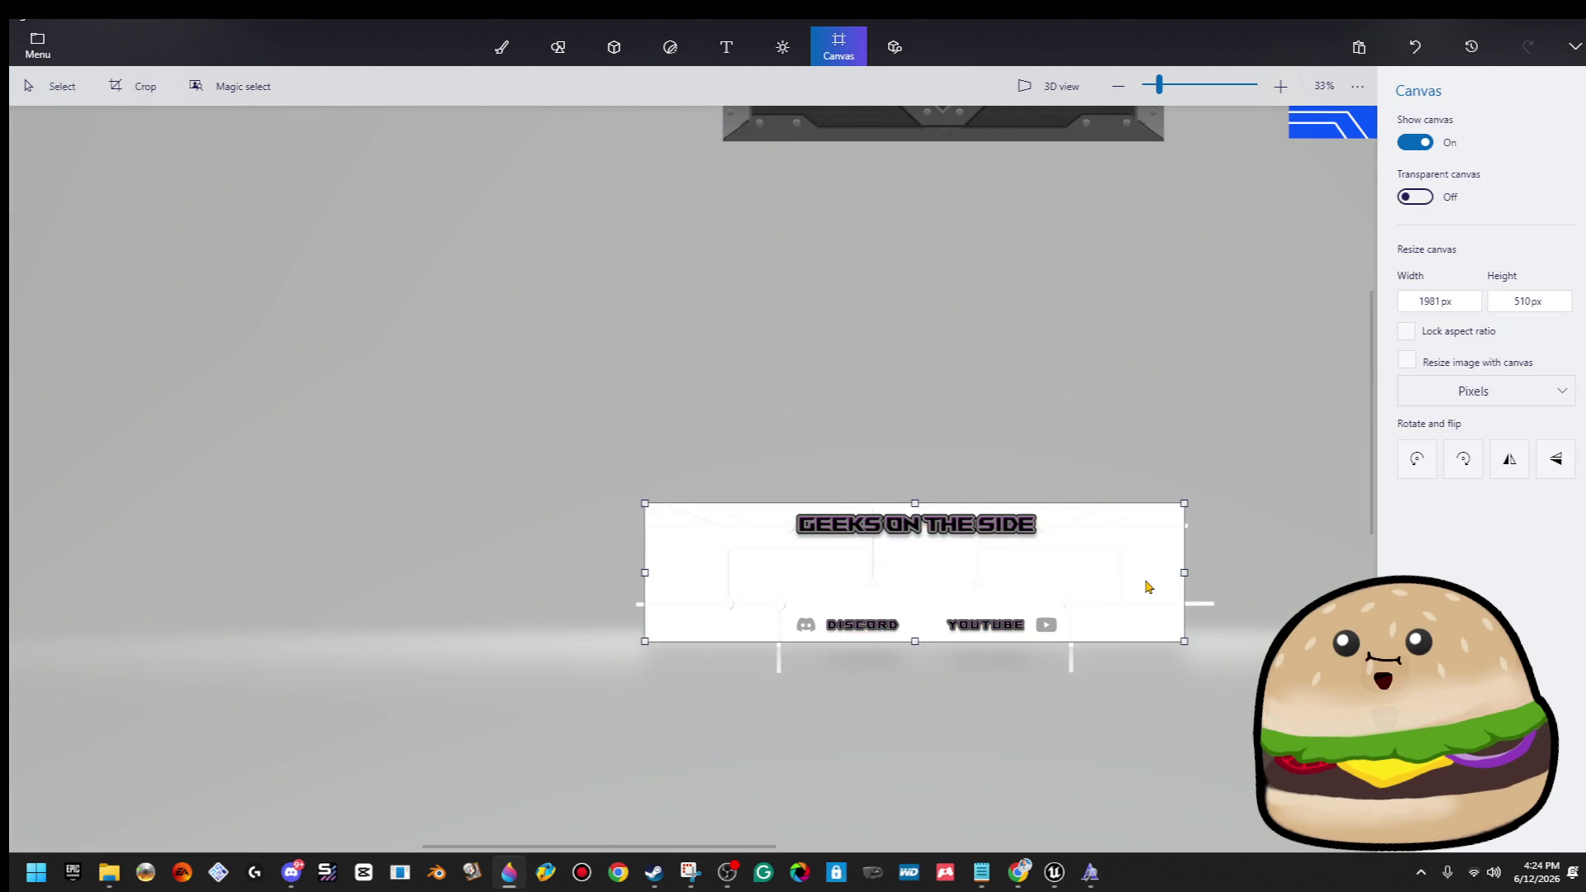
pyautogui.scroll(-2, 1147, 587)
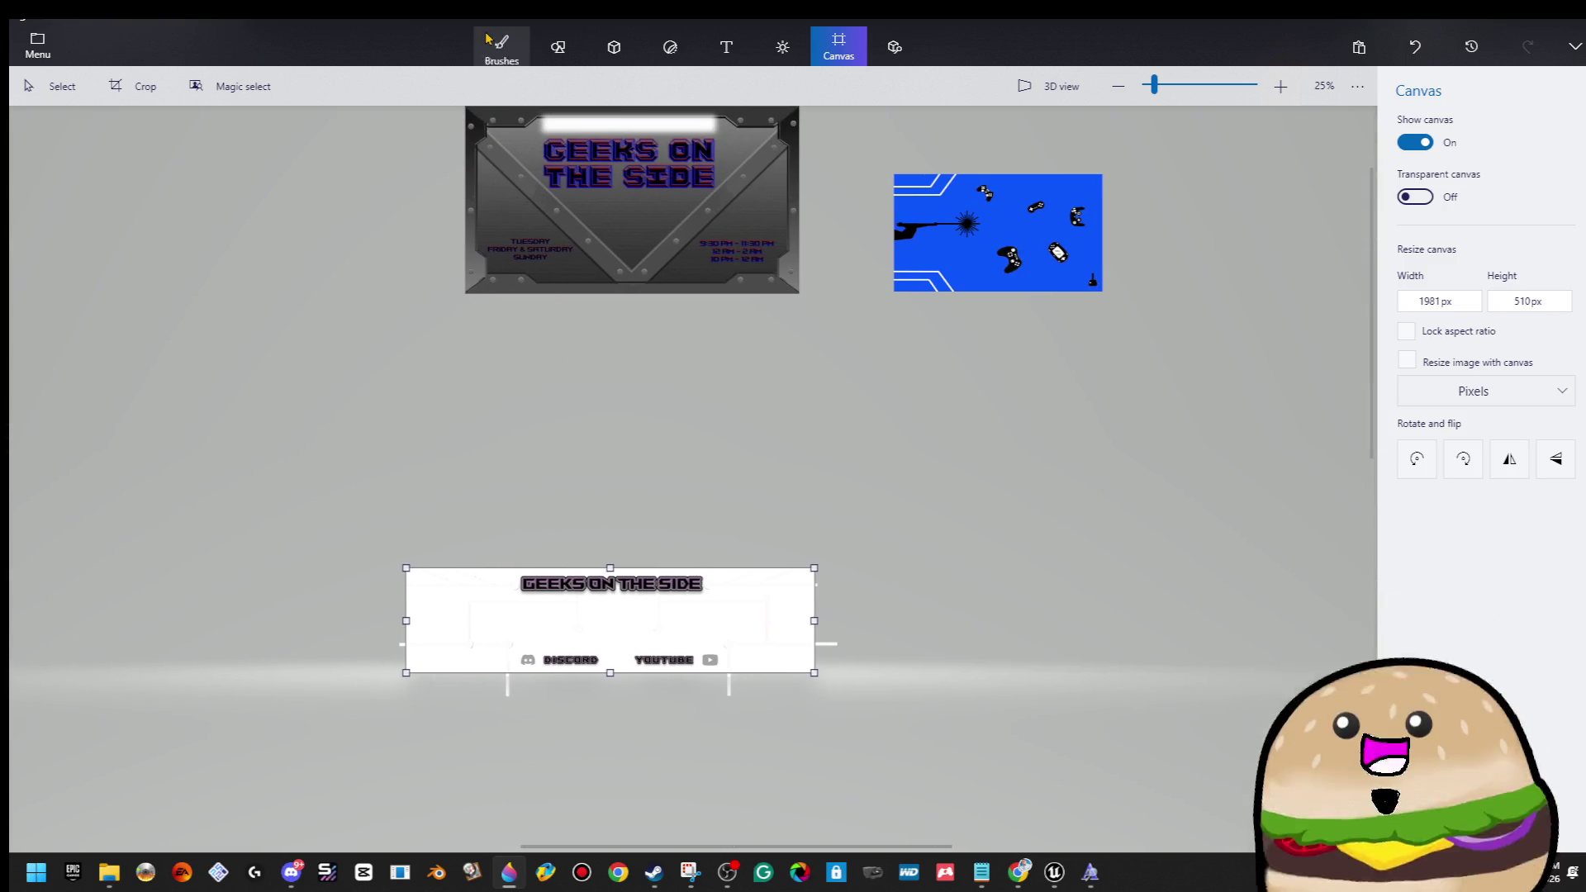
# Paste the sunglasses figure image, make it 3D, and park it right of the banner canvas.
pyautogui.scroll(-4, 297, 380)
pyautogui.scroll(3, 493, 446)
pyautogui.scroll(1, 490, 446)
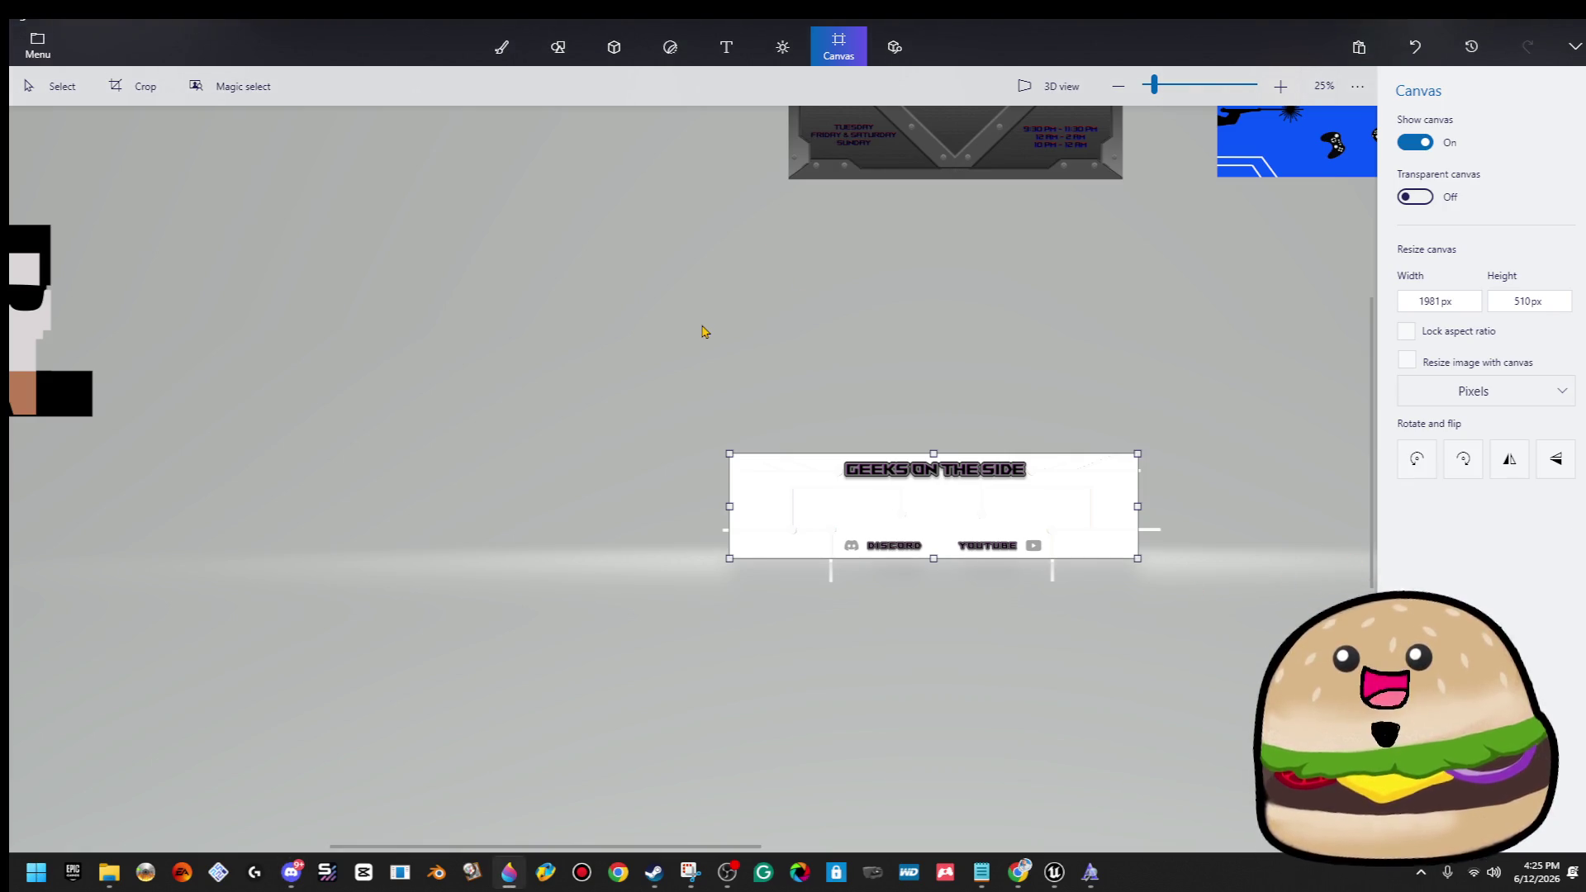
pyautogui.hotkey('ctrl', 'v')
pyautogui.click(1440, 265)
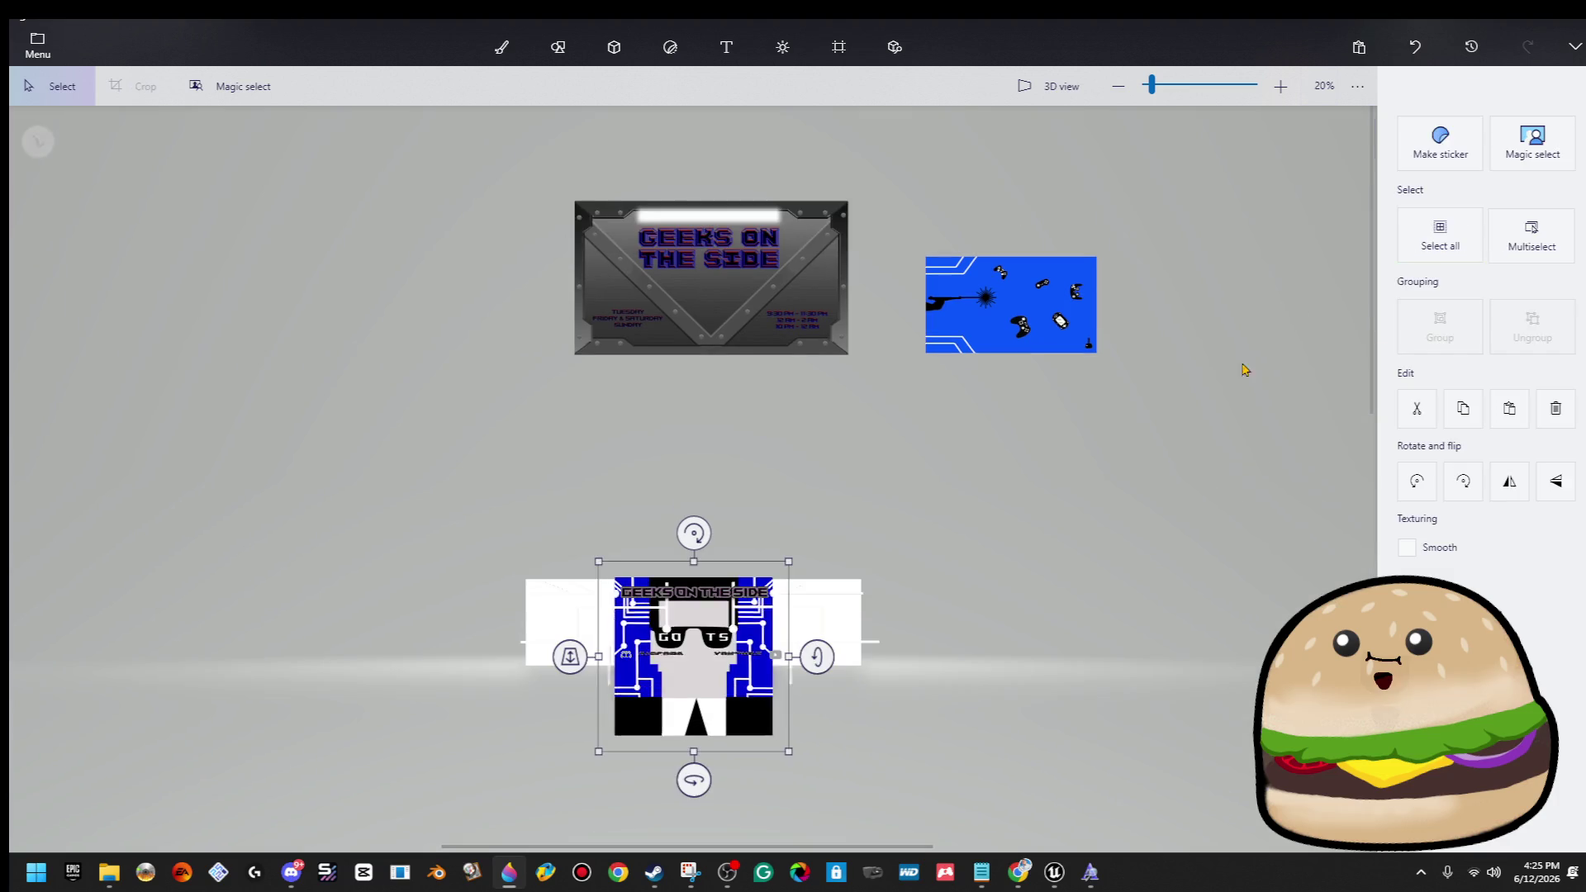
pyautogui.moveTo(698, 652); pyautogui.dragTo(1052, 570)
# Sample the blue from the other image and fill the white banner background with it.
pyautogui.press('c')
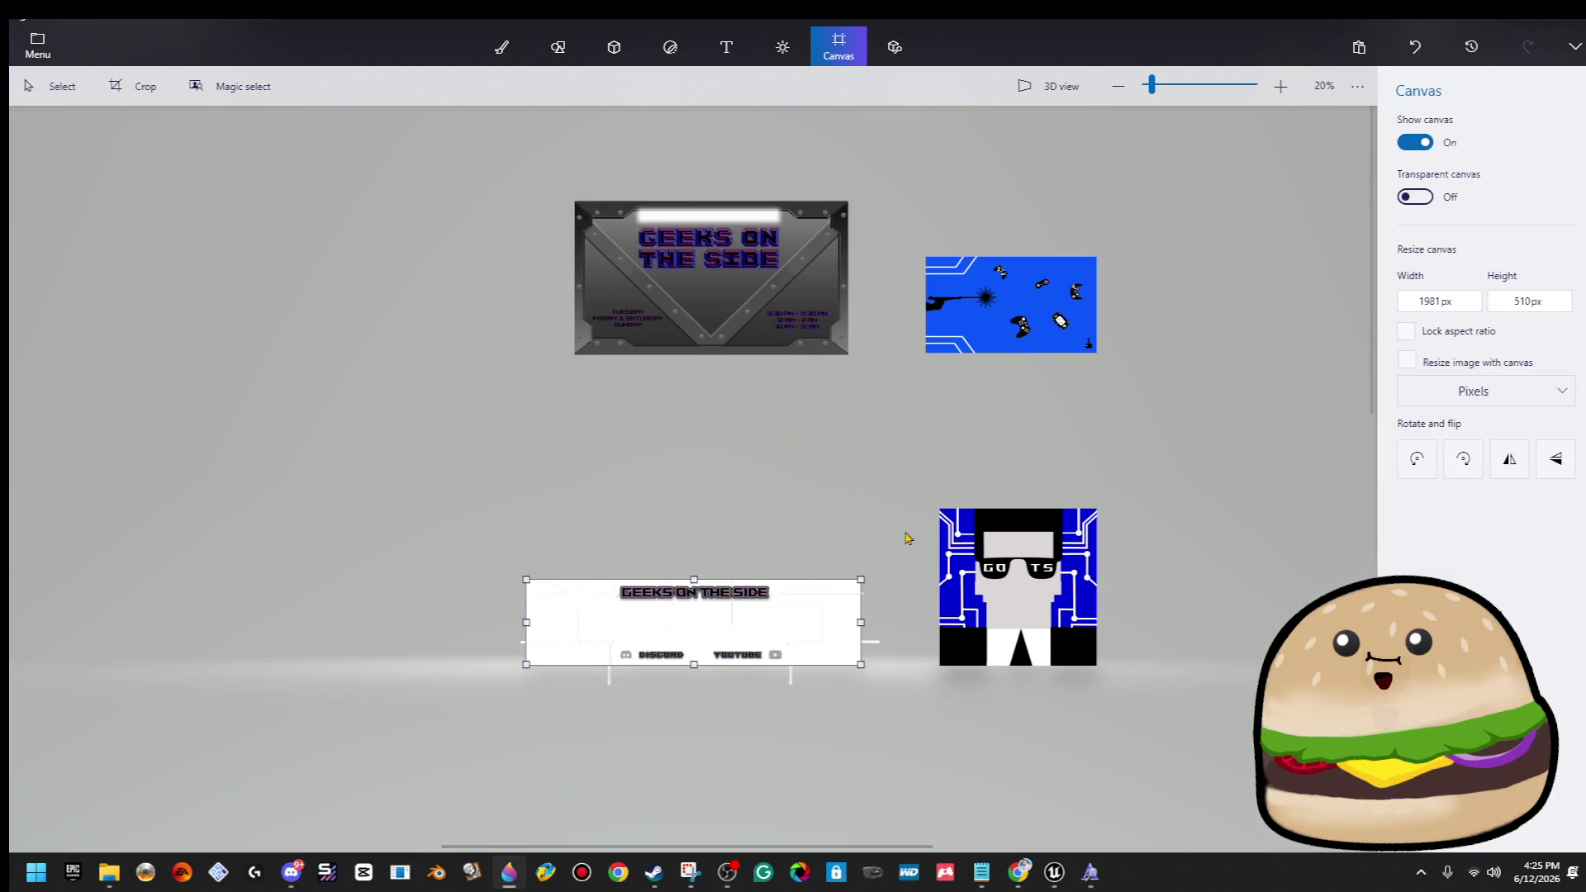
pyautogui.click(498, 50)
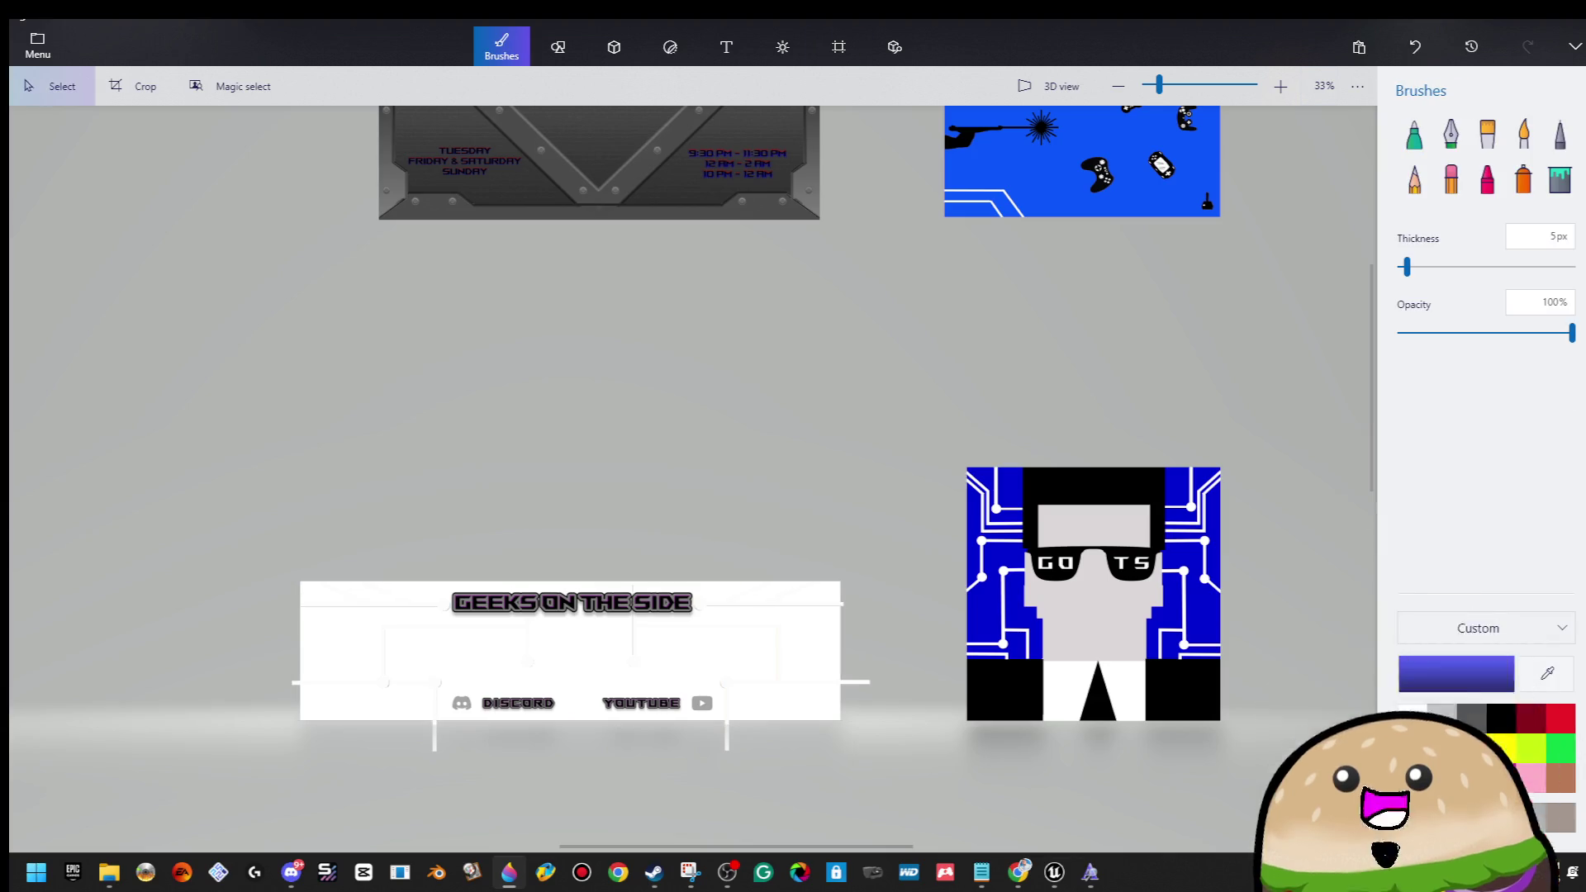
pyautogui.click(1547, 690)
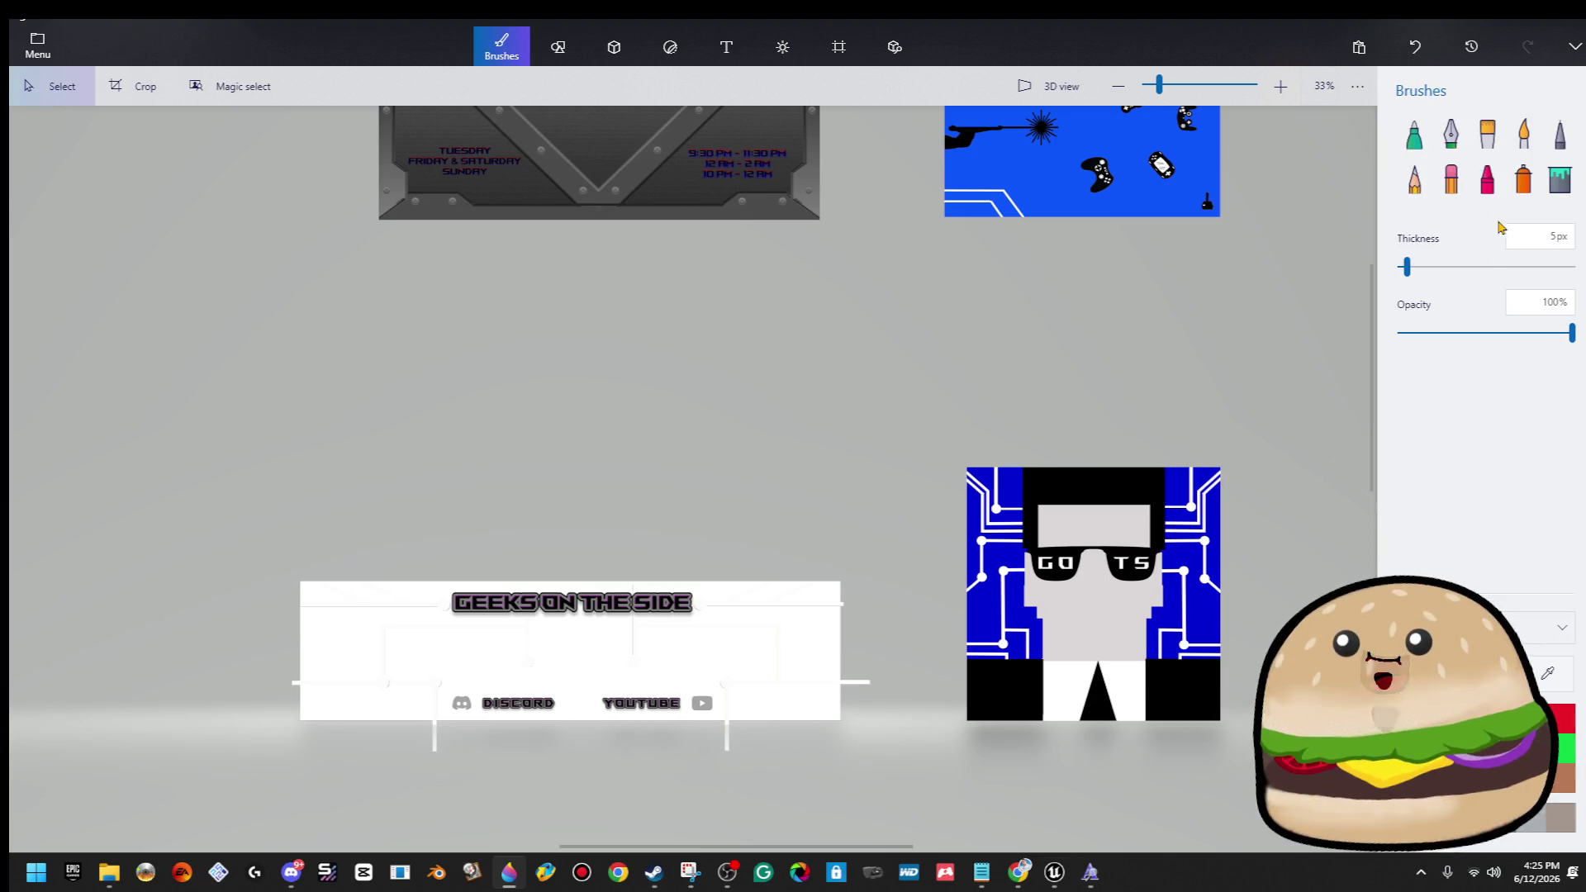
pyautogui.click(1547, 193)
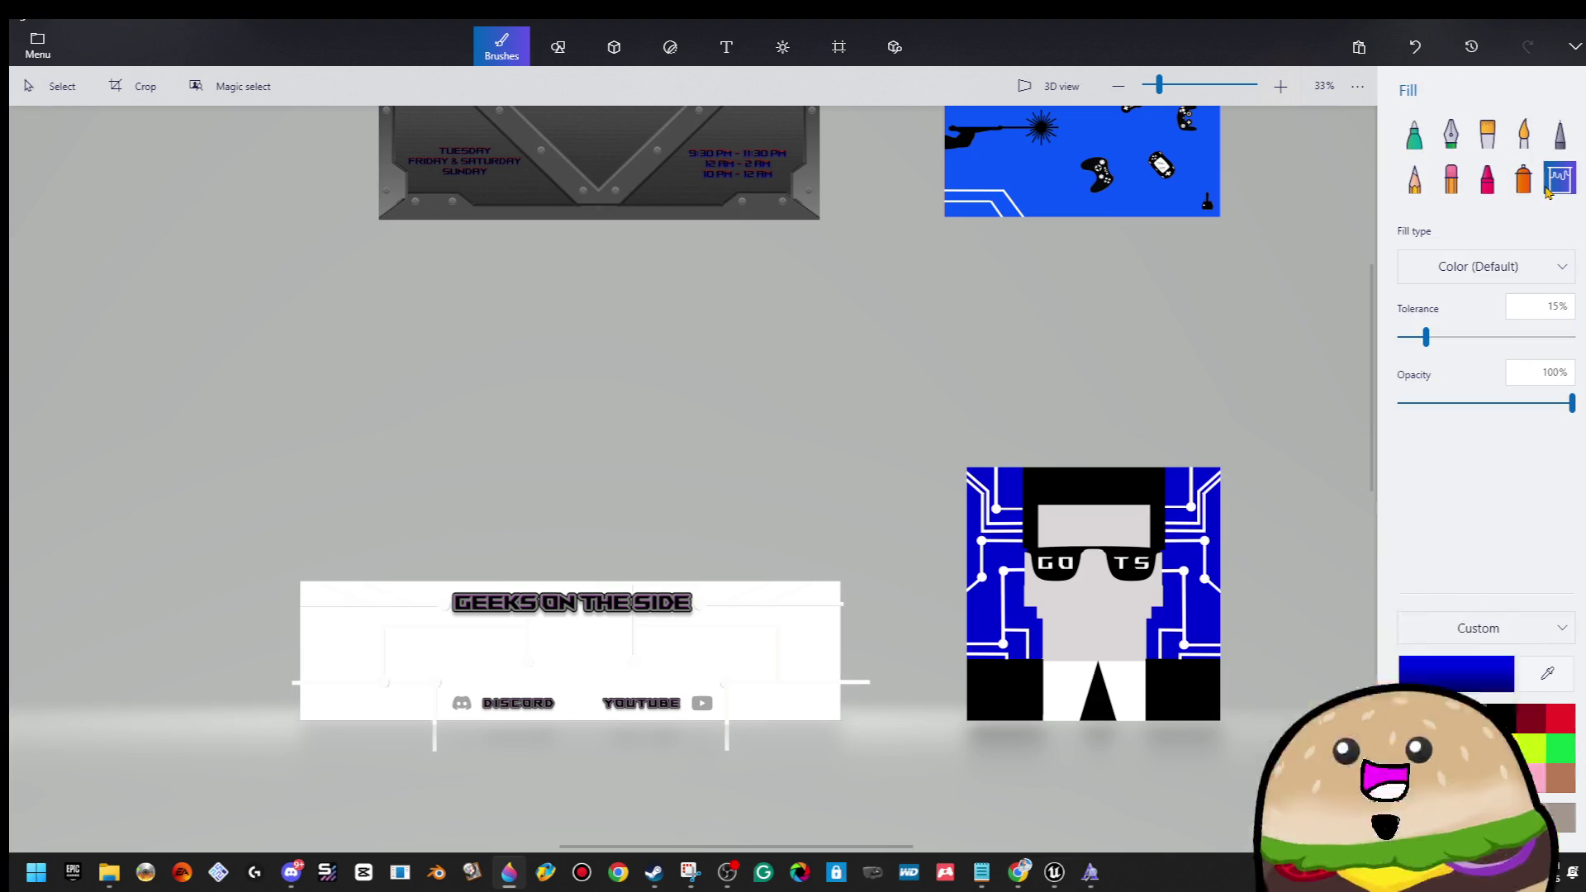
pyautogui.click(741, 642)
pyautogui.scroll(-1, 556, 761)
pyautogui.scroll(2, 556, 760)
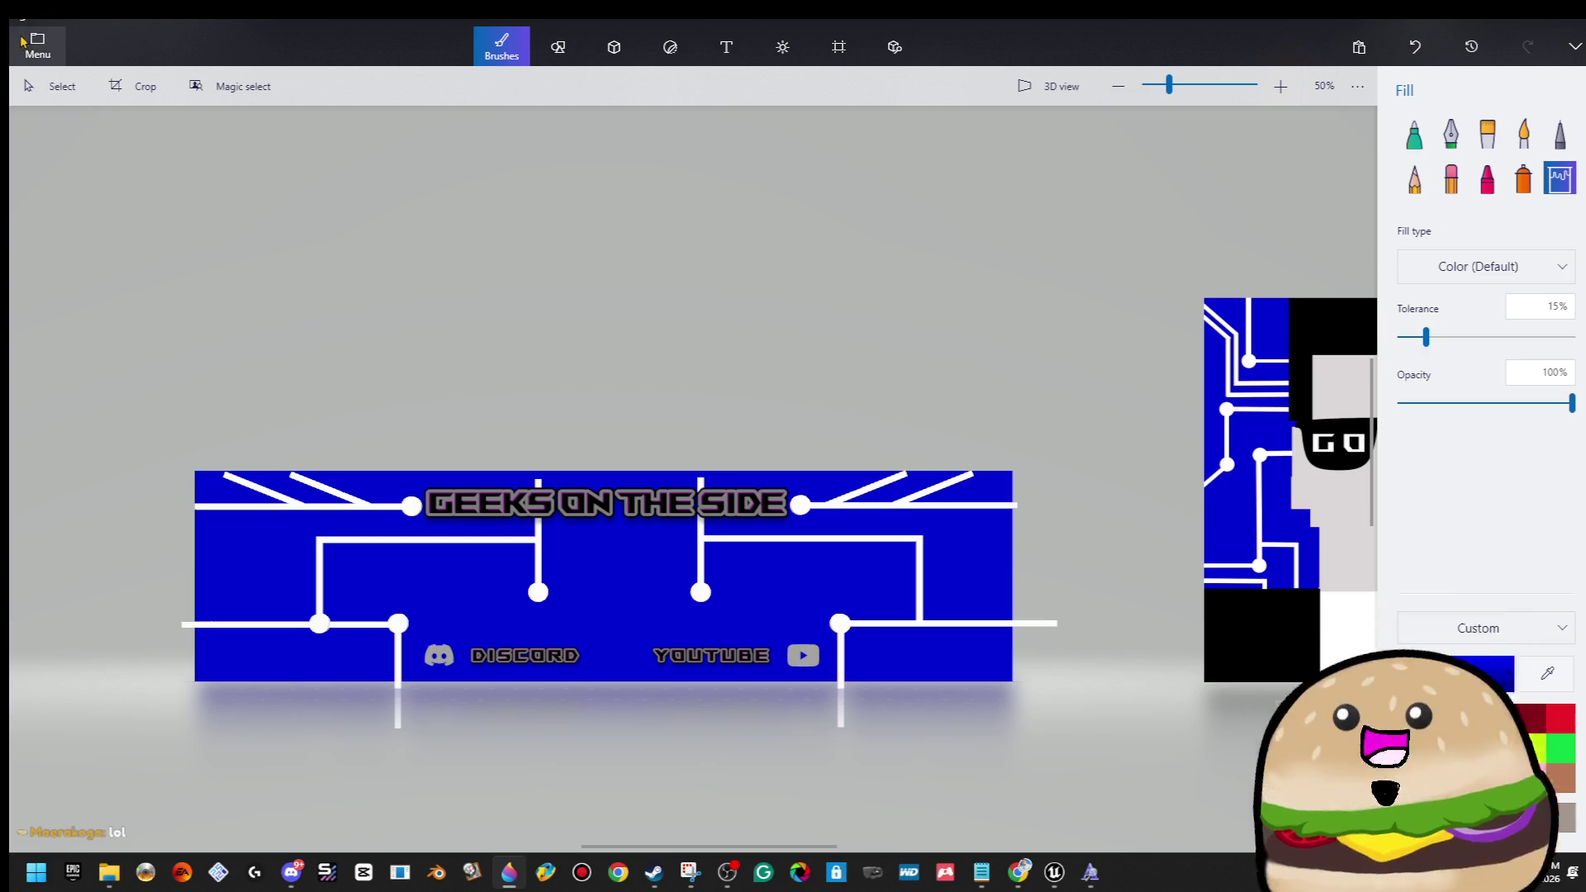
# Start saving a copy of the banner as a flat PNG image.
pyautogui.click(37, 46)
pyautogui.click(105, 263)
pyautogui.click(347, 165)
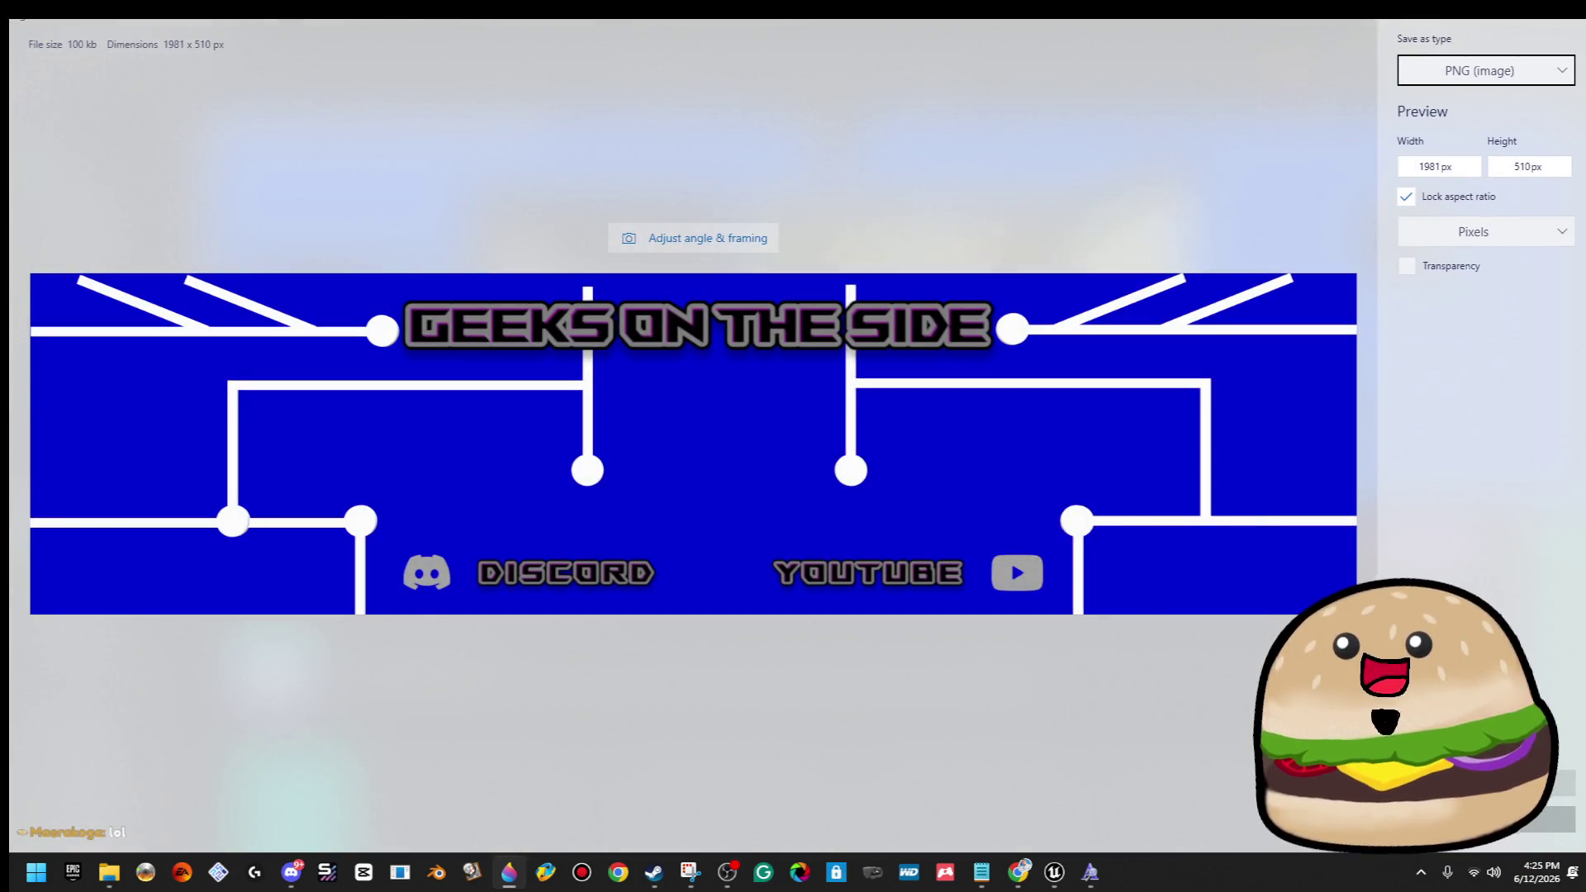
# Save the 1981 × 510 px PNG banner into the Desktop folder.
pyautogui.press('Return')
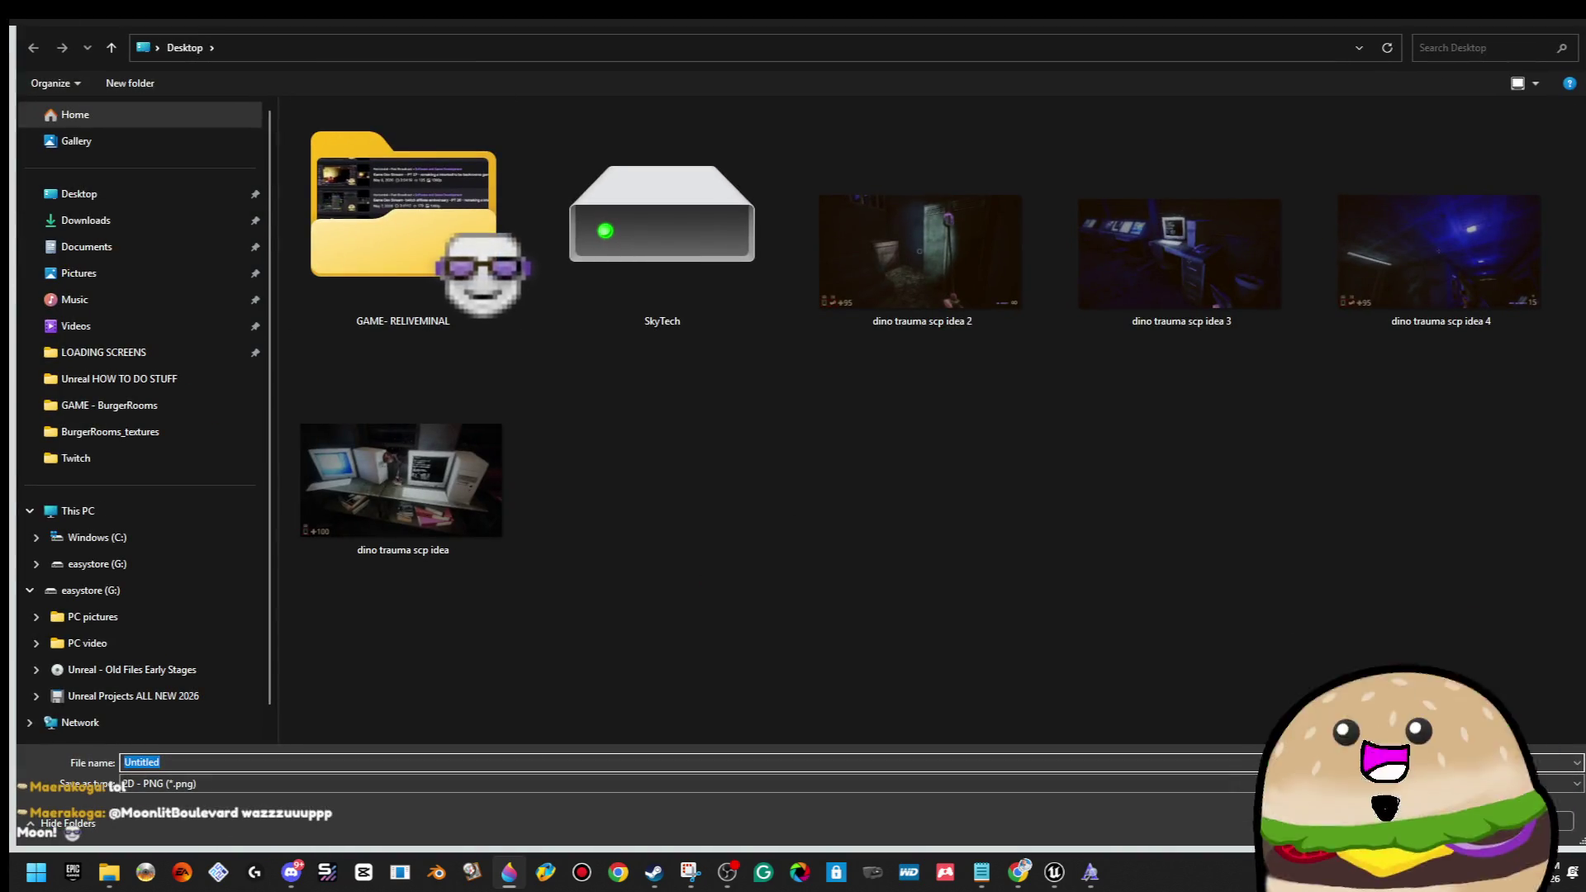
pyautogui.click(78, 193)
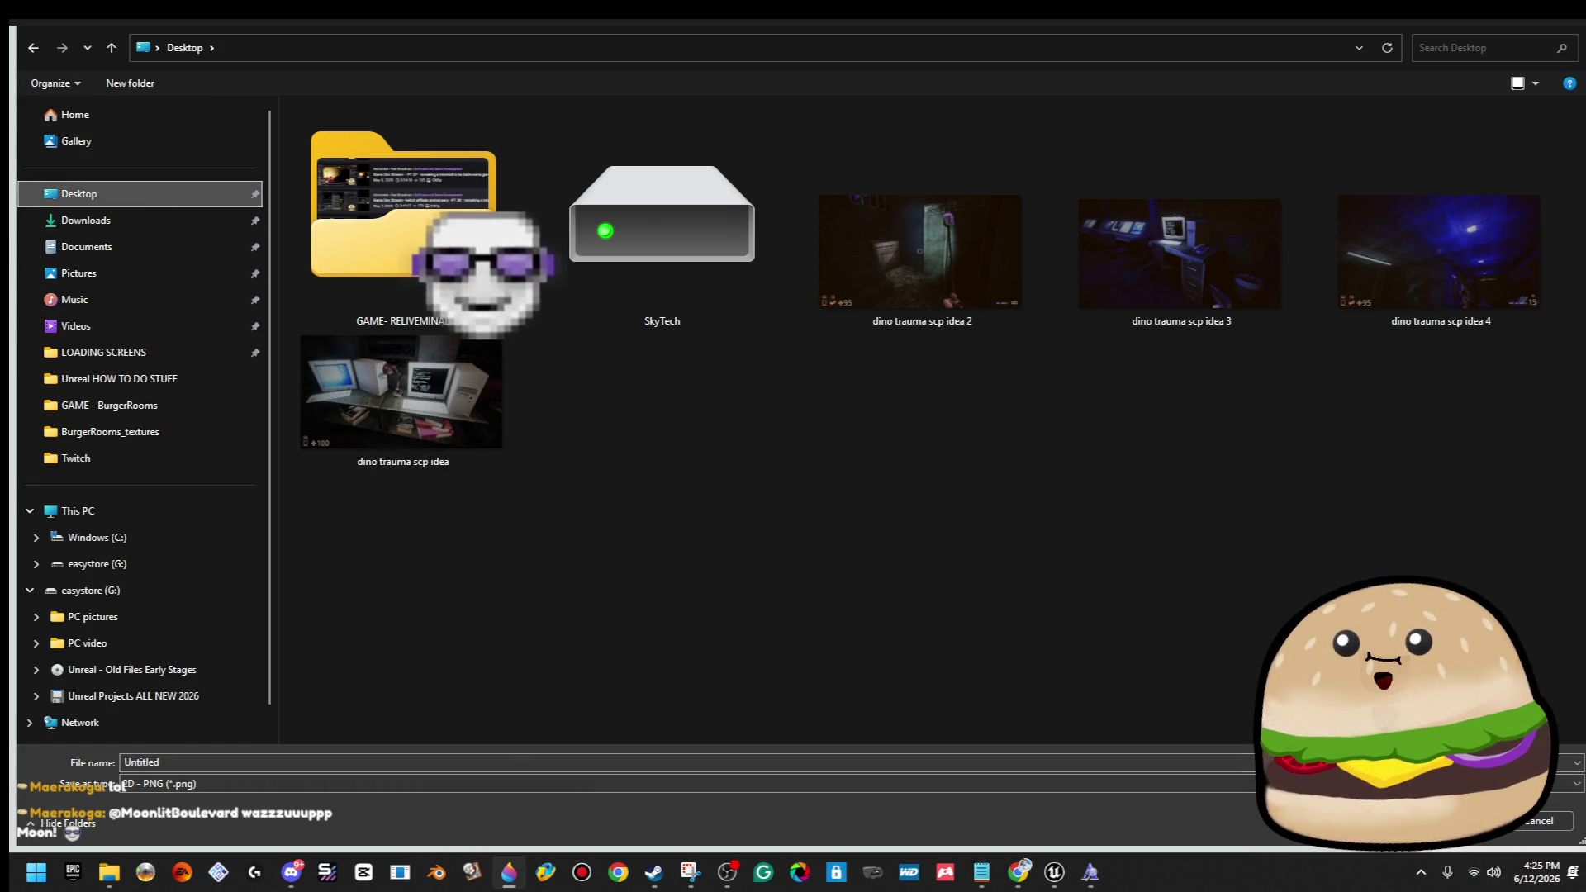
pyautogui.click(192, 762)
pyautogui.press('Return')
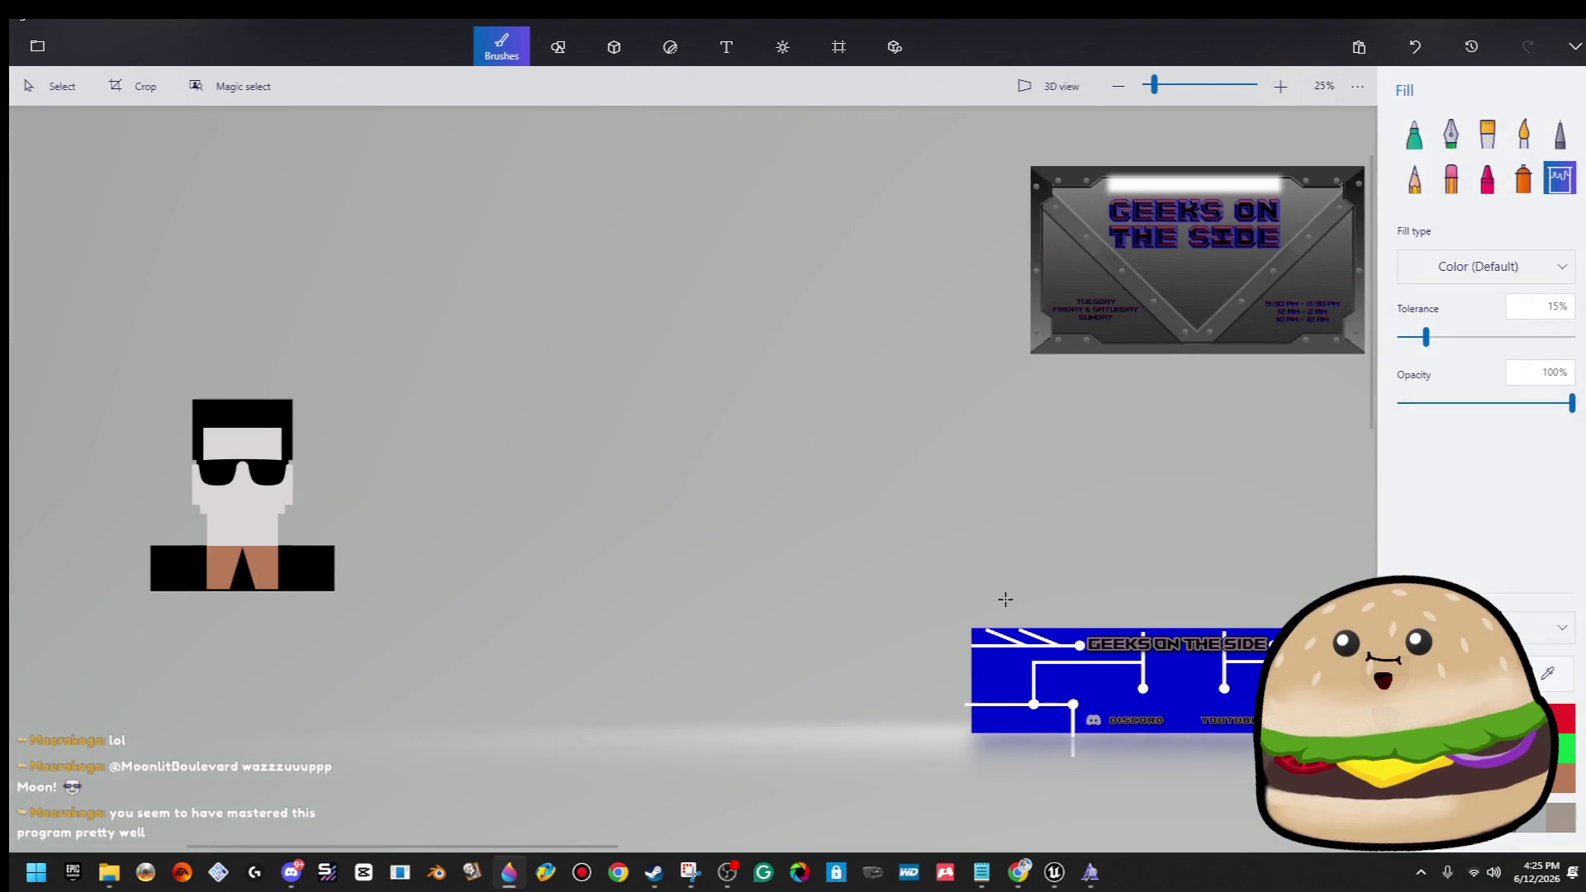
# Move the sunglasses character onto the blue banner, shrink it, and centre it below the title.
pyautogui.click(58, 86)
pyautogui.moveTo(197, 501)
pyautogui.mouseDown()
pyautogui.moveTo(1061, 694)
pyautogui.moveTo(1192, 689)
pyautogui.mouseUp()
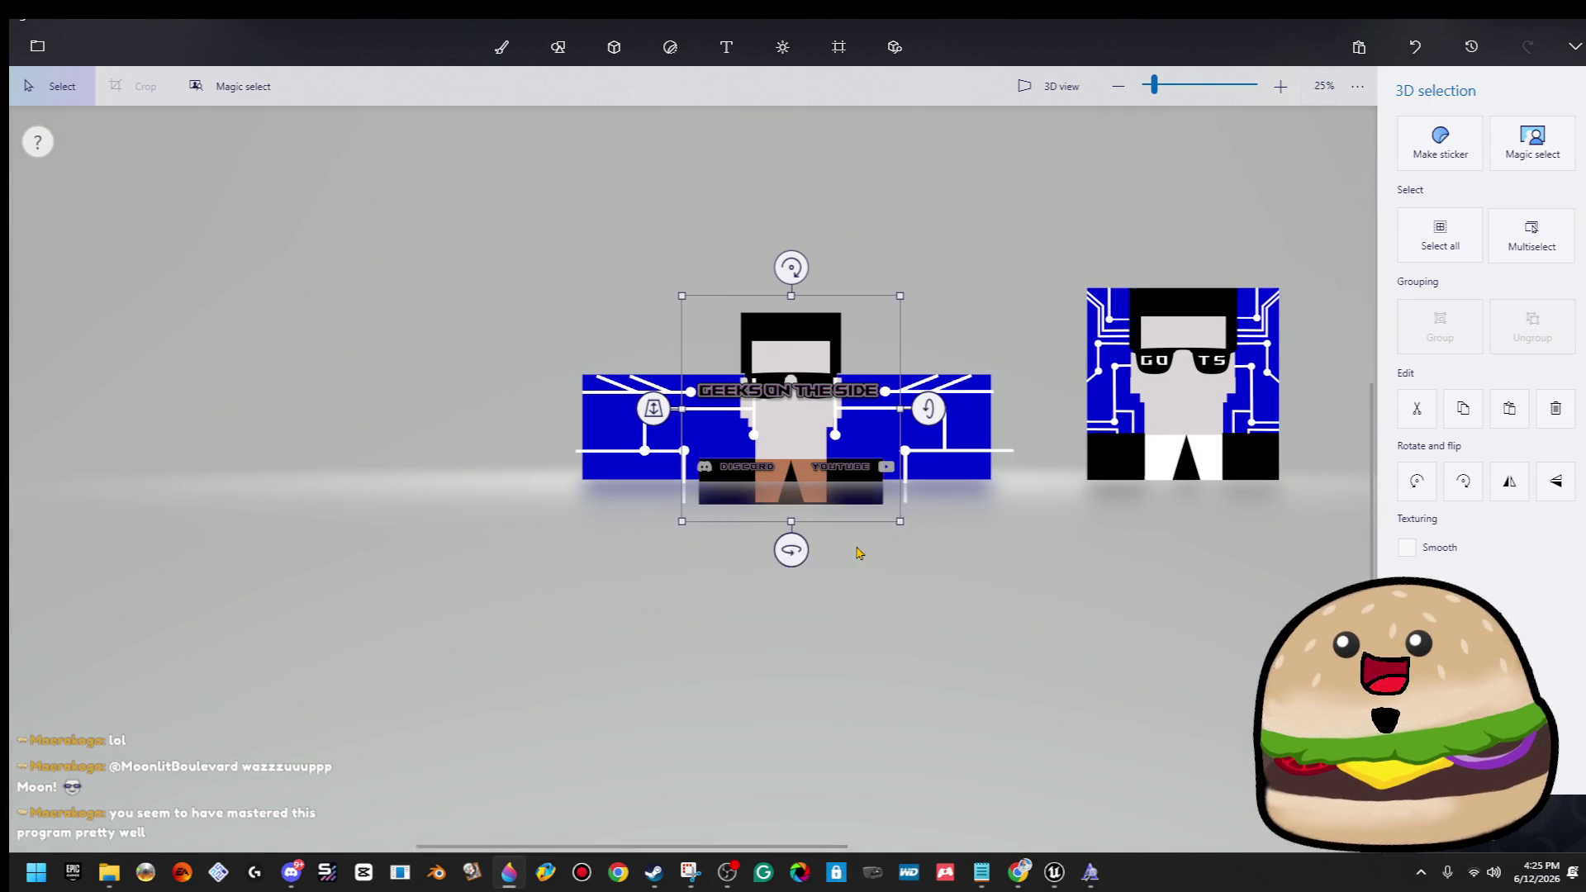
pyautogui.moveTo(628, 406)
pyautogui.mouseDown()
pyautogui.moveTo(623, 488)
pyautogui.moveTo(624, 388)
pyautogui.mouseUp()
pyautogui.moveTo(902, 247); pyautogui.dragTo(727, 457)
pyautogui.scroll(5, 727, 459)
pyautogui.scroll(1, 727, 456)
pyautogui.moveTo(638, 526); pyautogui.dragTo(896, 385)
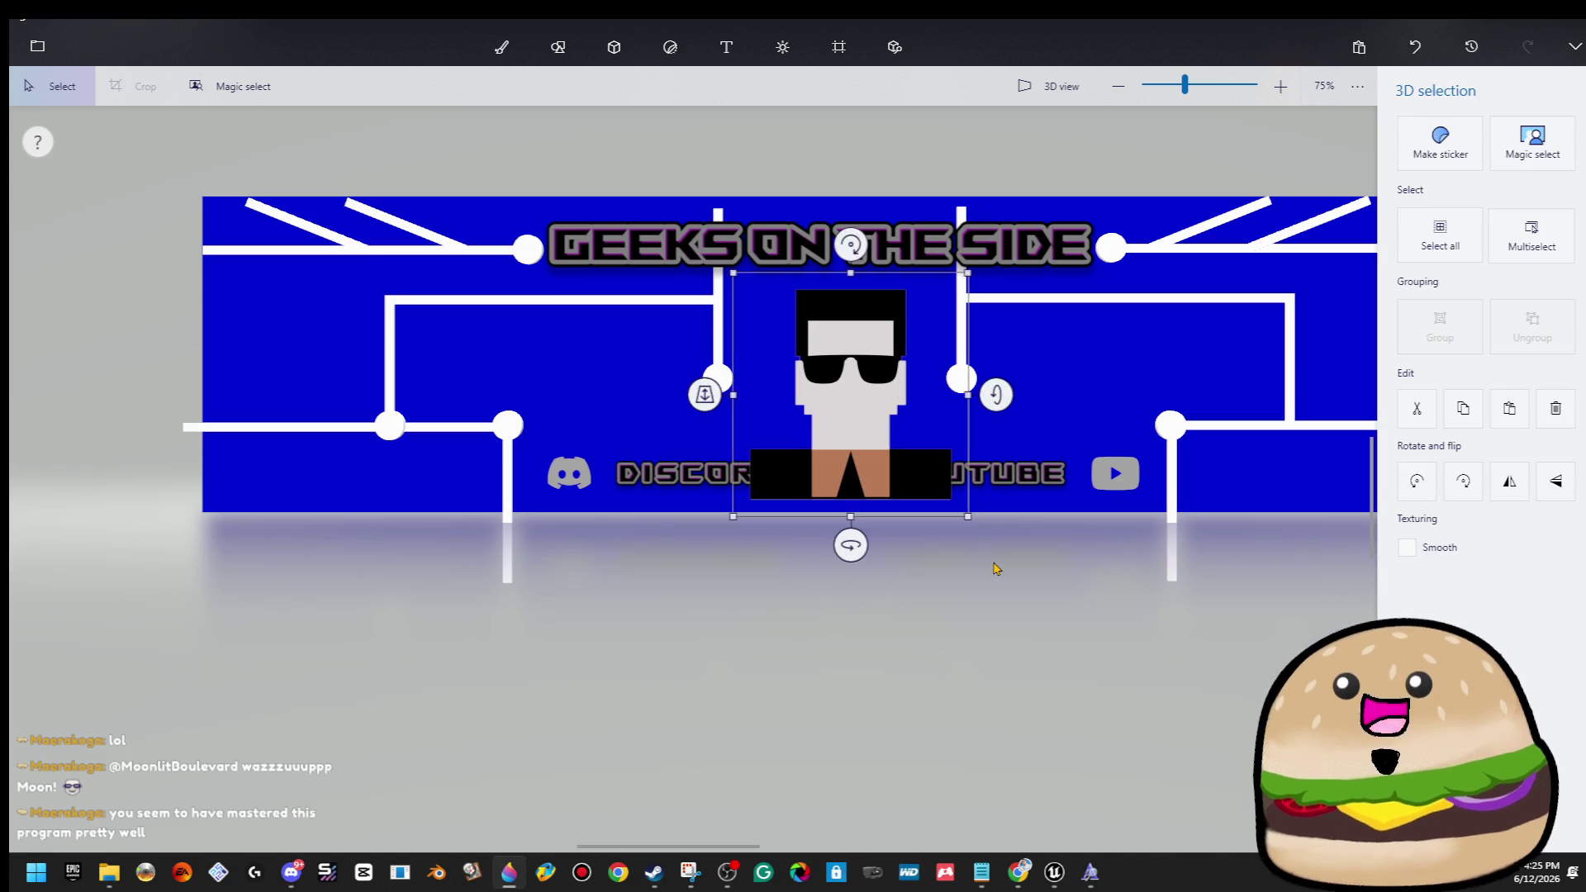
pyautogui.moveTo(970, 525); pyautogui.dragTo(886, 451)
pyautogui.click(844, 531)
pyautogui.scroll(5, 834, 496)
pyautogui.scroll(10, 830, 454)
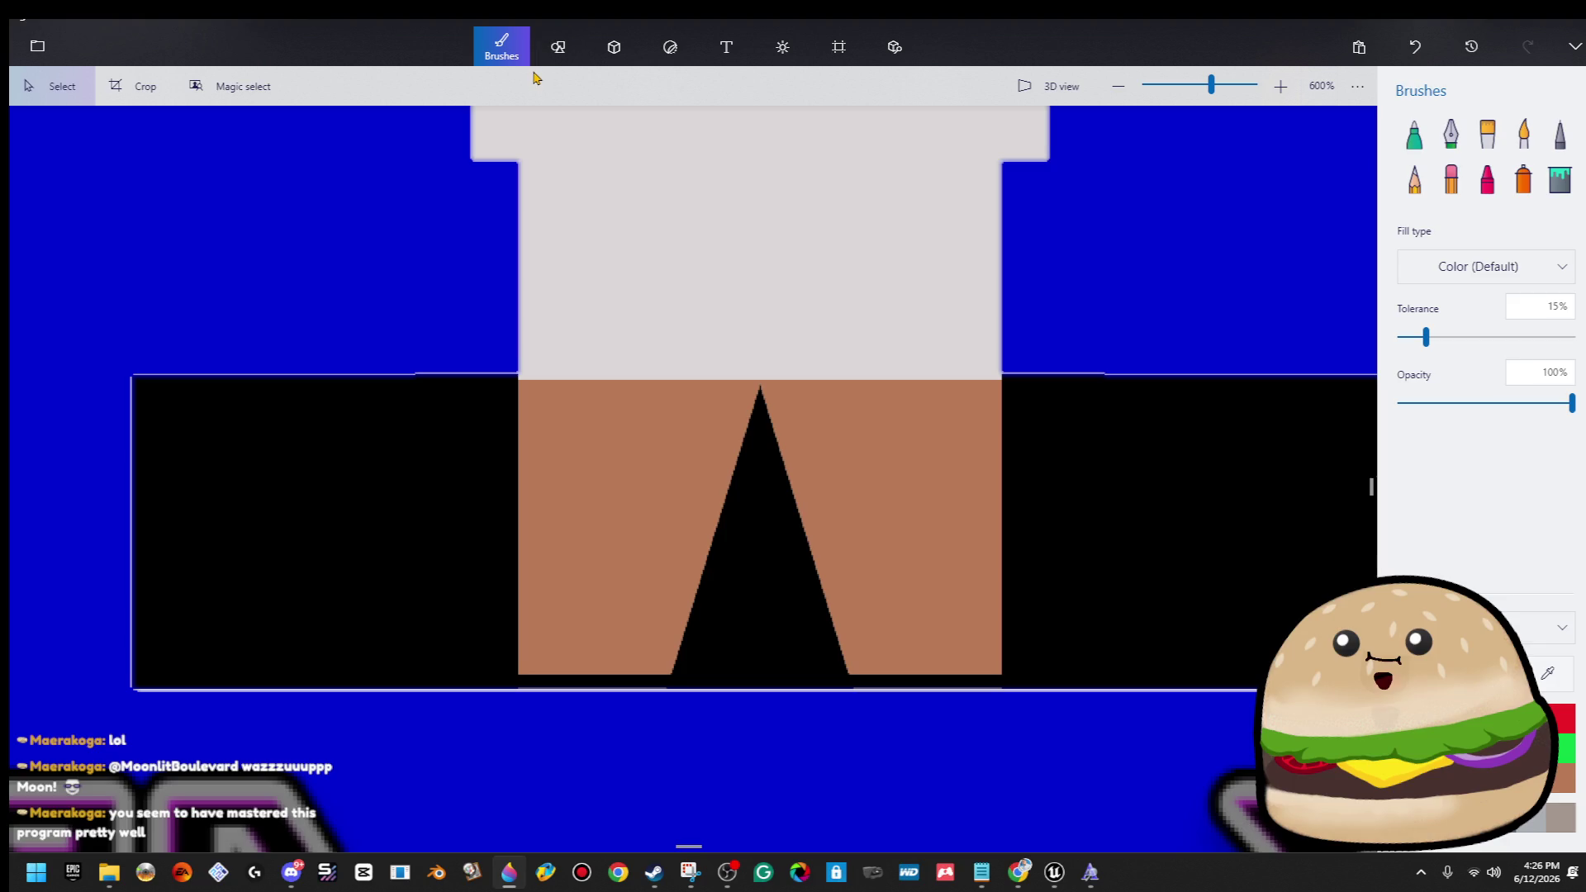
# With the Fill bucket, fill the first pale edge strips and corner square blue.
pyautogui.click(1567, 187)
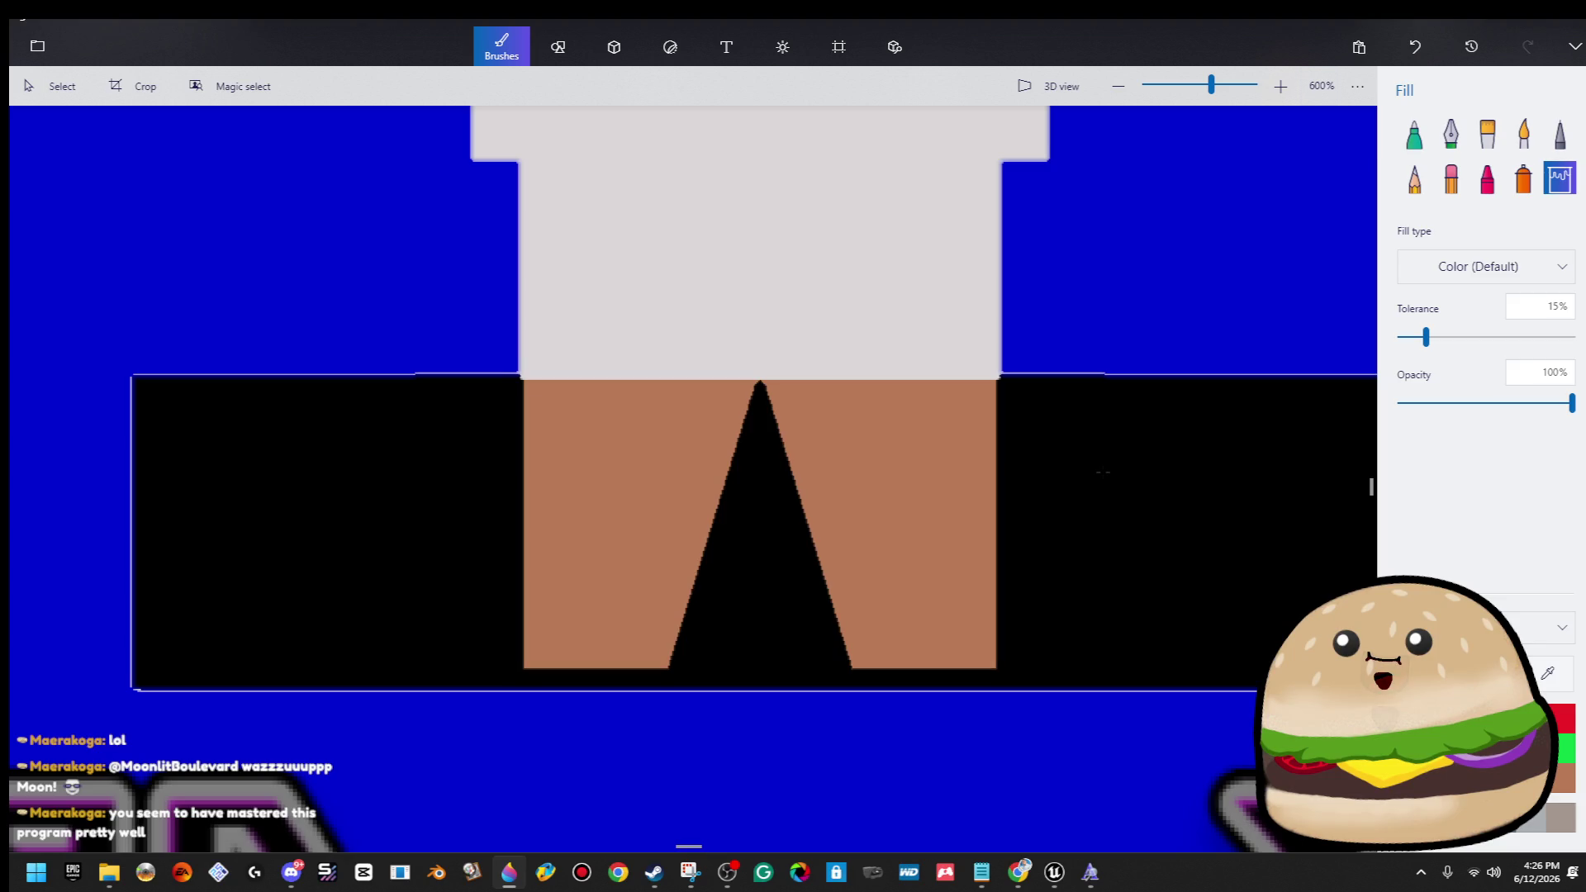
pyautogui.scroll(10, 399, 380)
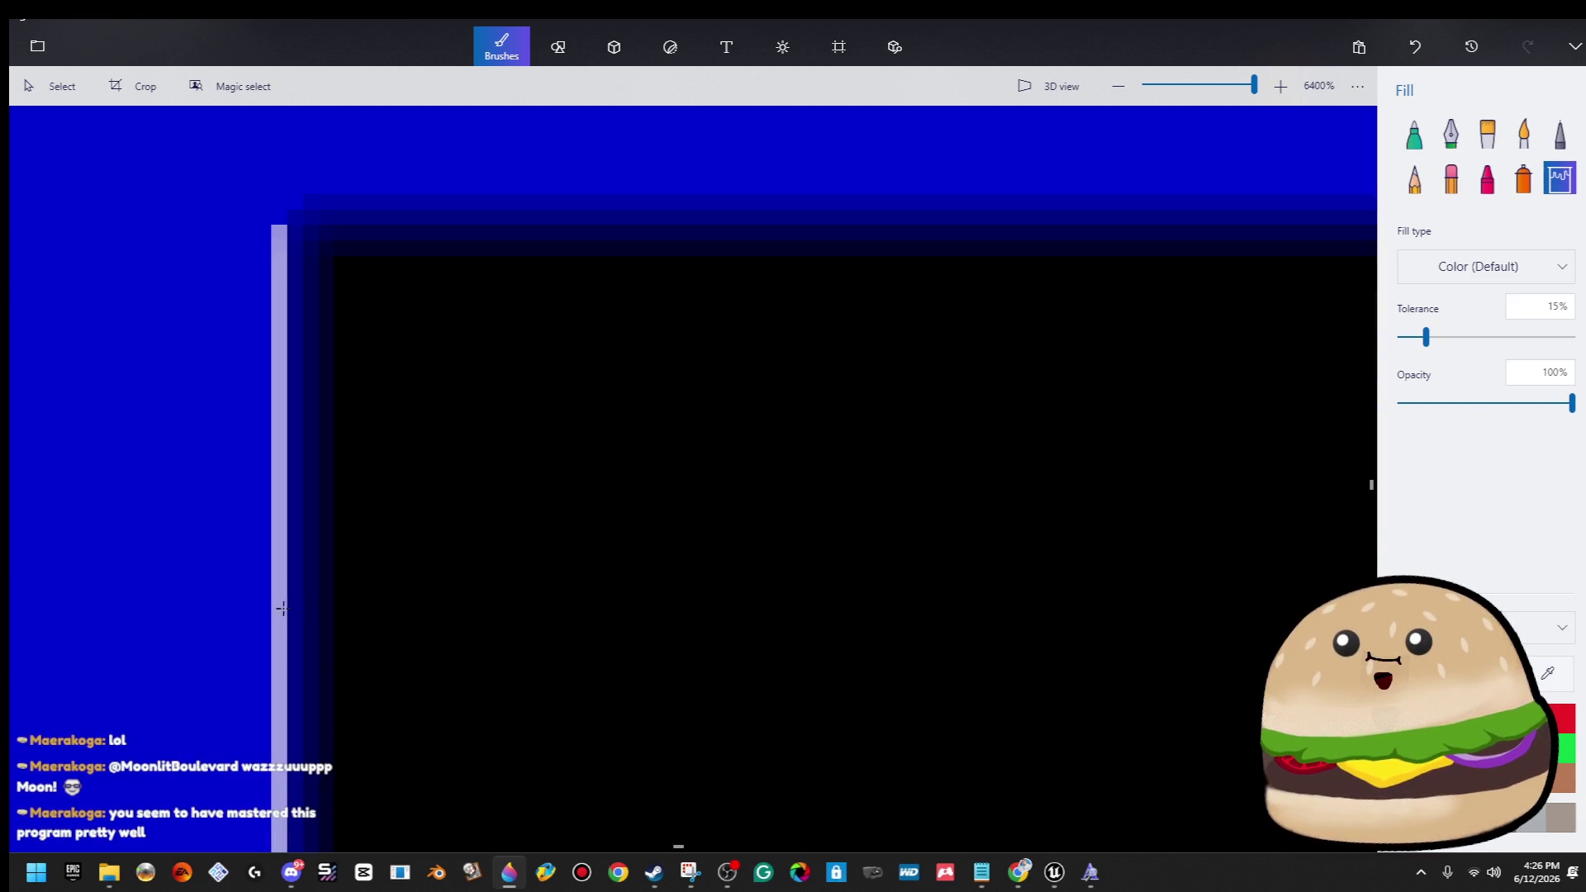
pyautogui.scroll(-2, 693, 480)
pyautogui.scroll(-2, 216, 607)
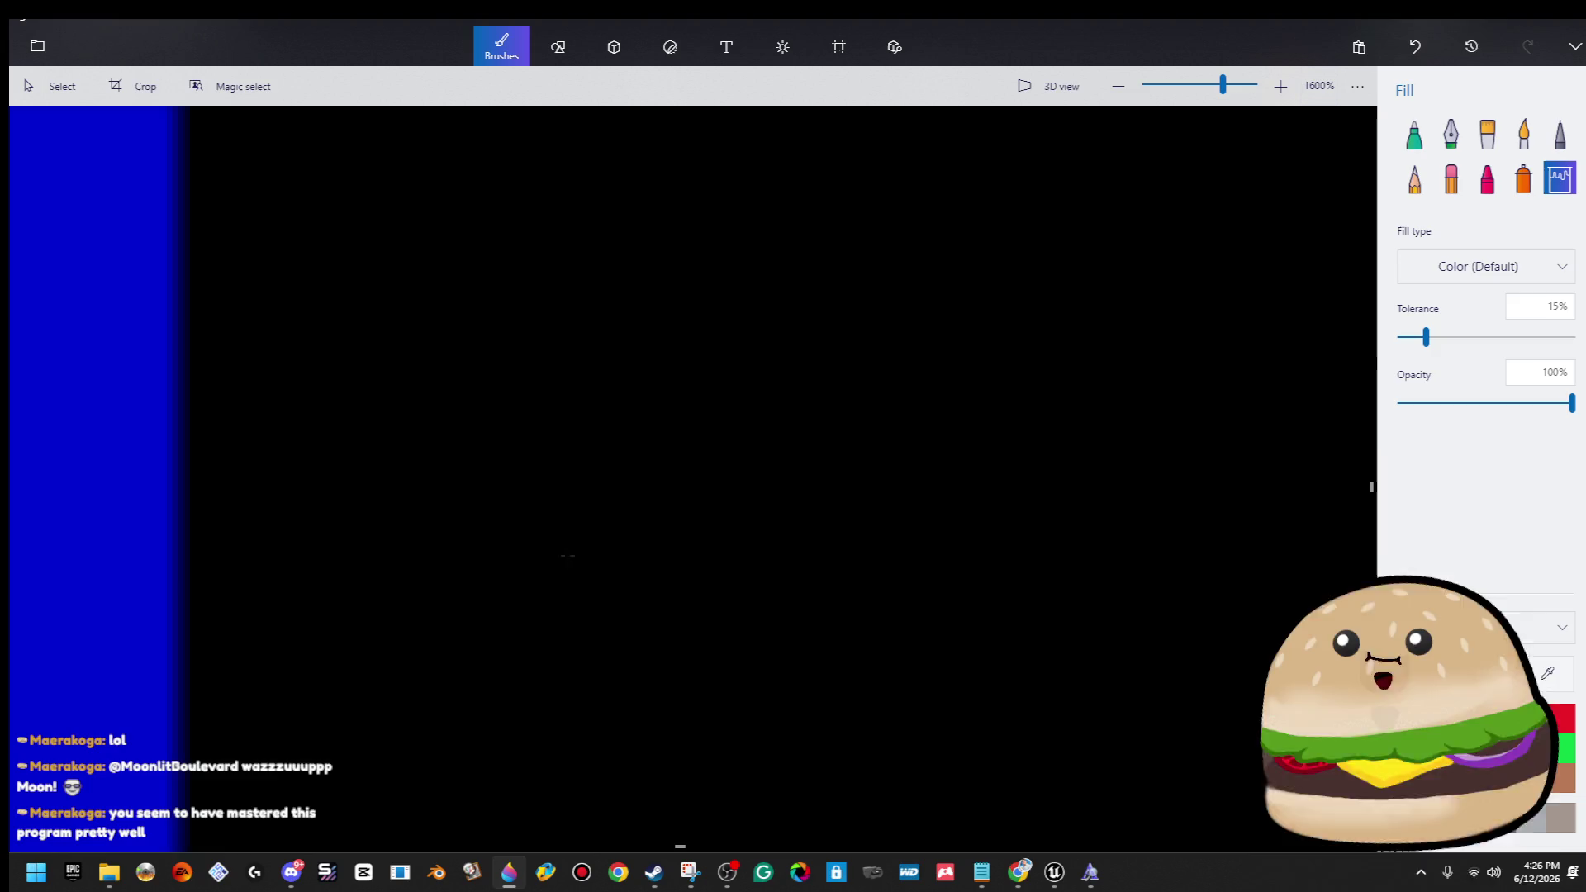
pyautogui.scroll(2, 417, 568)
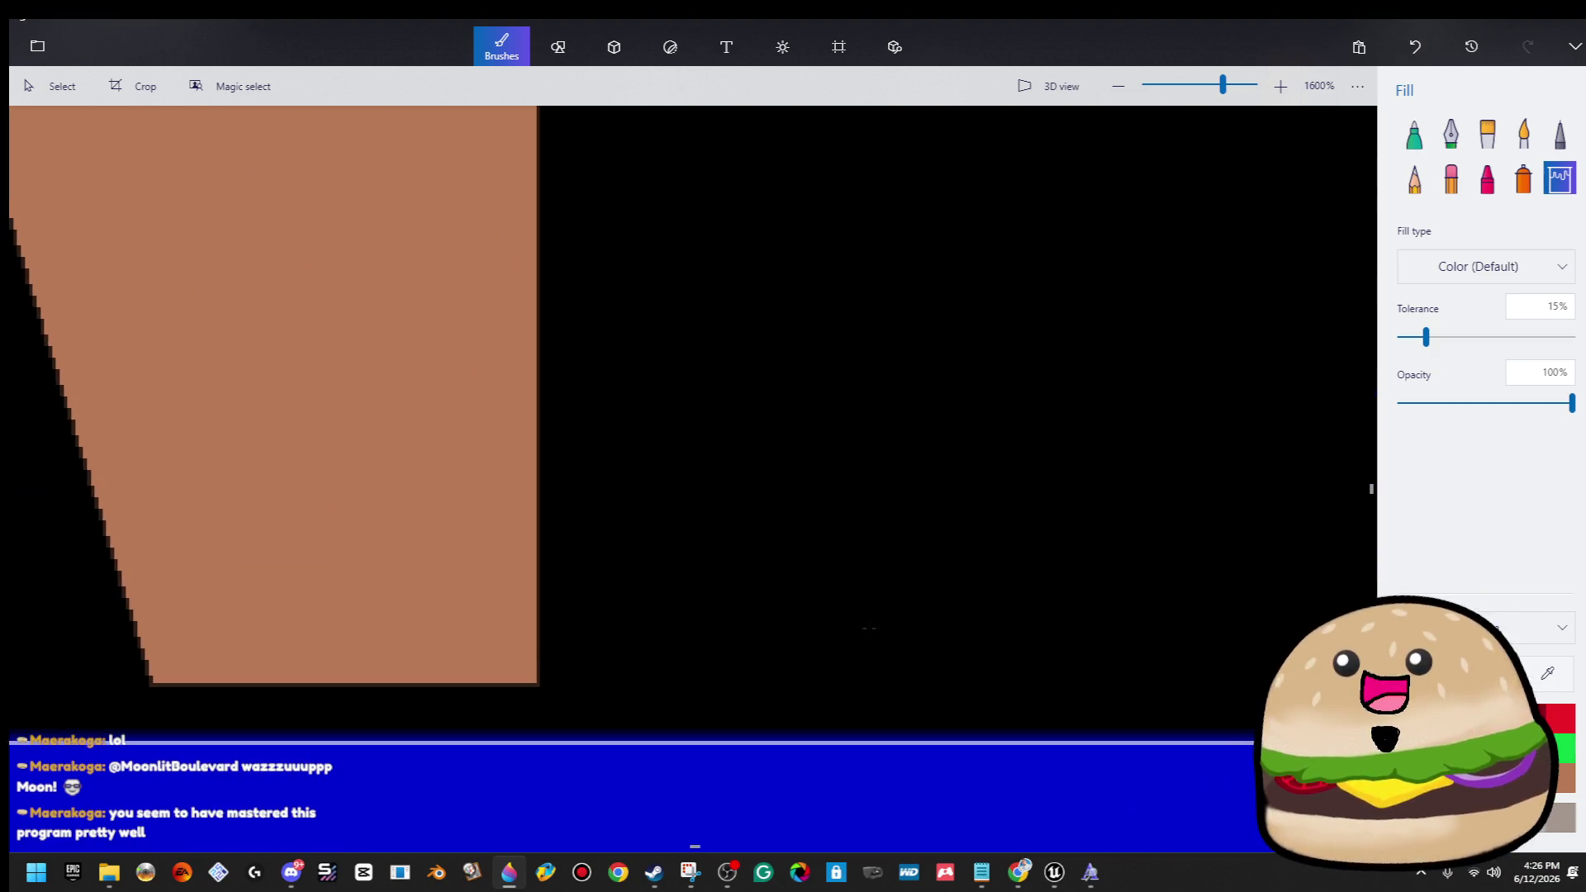
pyautogui.scroll(2, 417, 570)
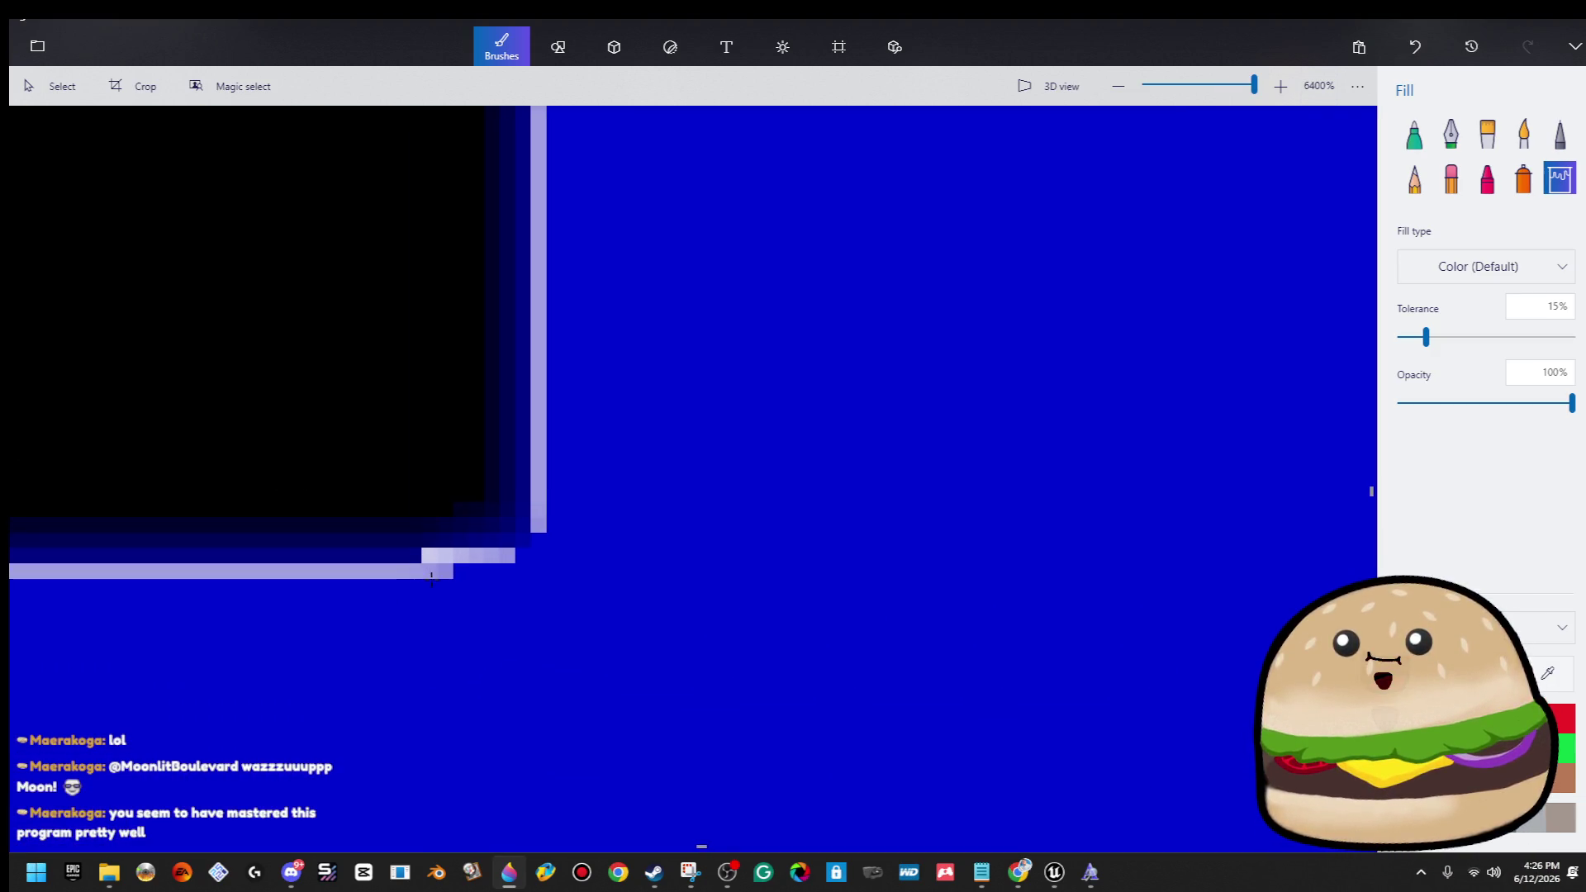
pyautogui.click(414, 570)
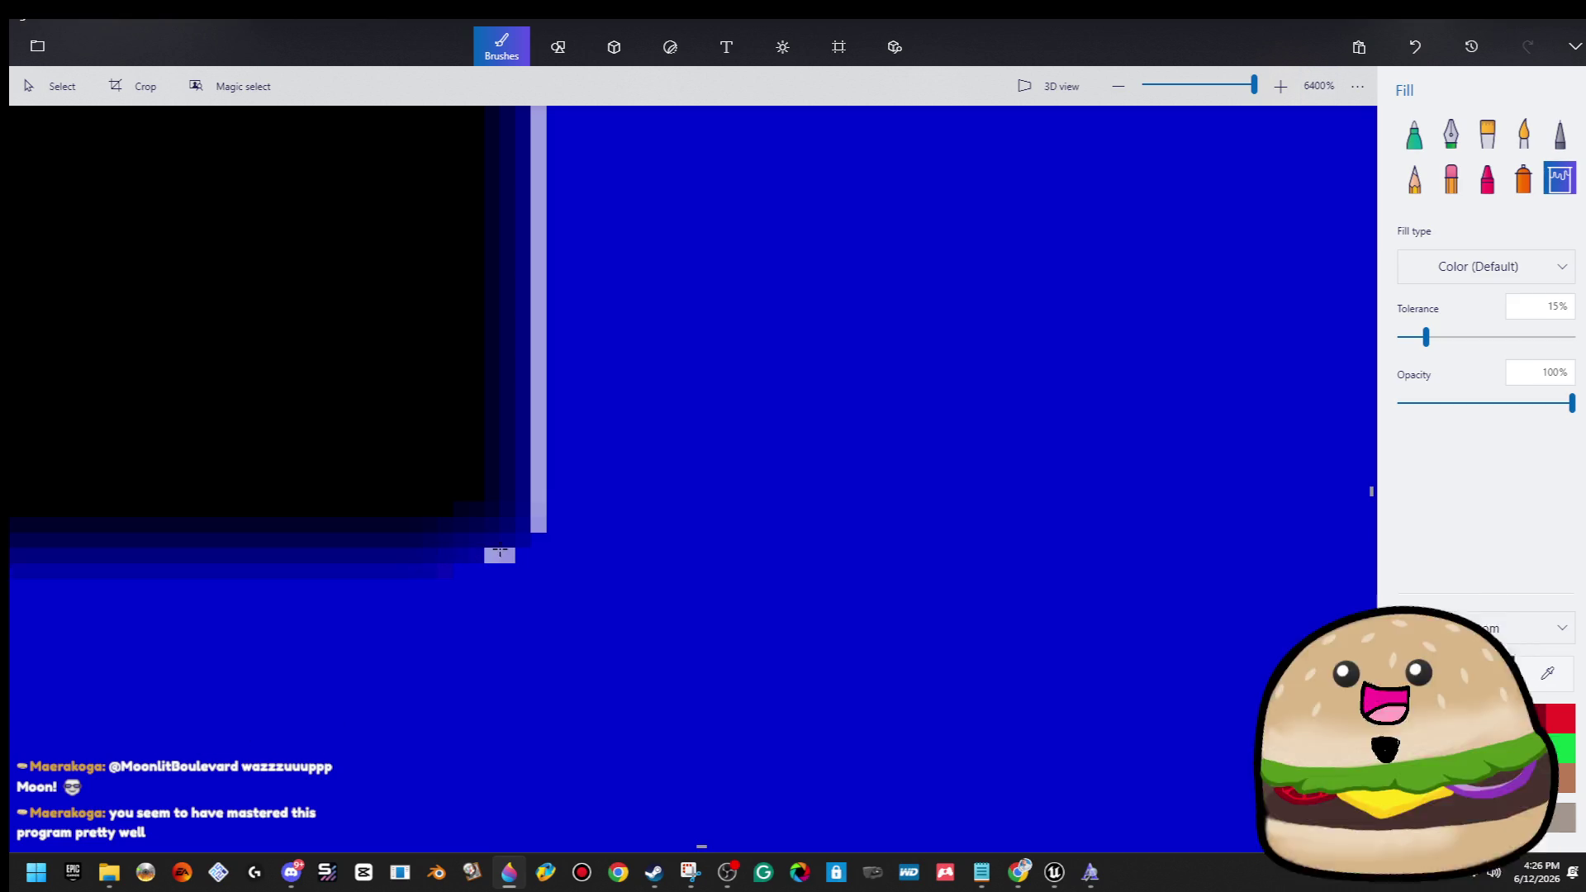
pyautogui.click(499, 555)
pyautogui.click(538, 519)
# Fill more pale corner pixels and horizontal and vertical strips with blue.
pyautogui.scroll(-6, 538, 519)
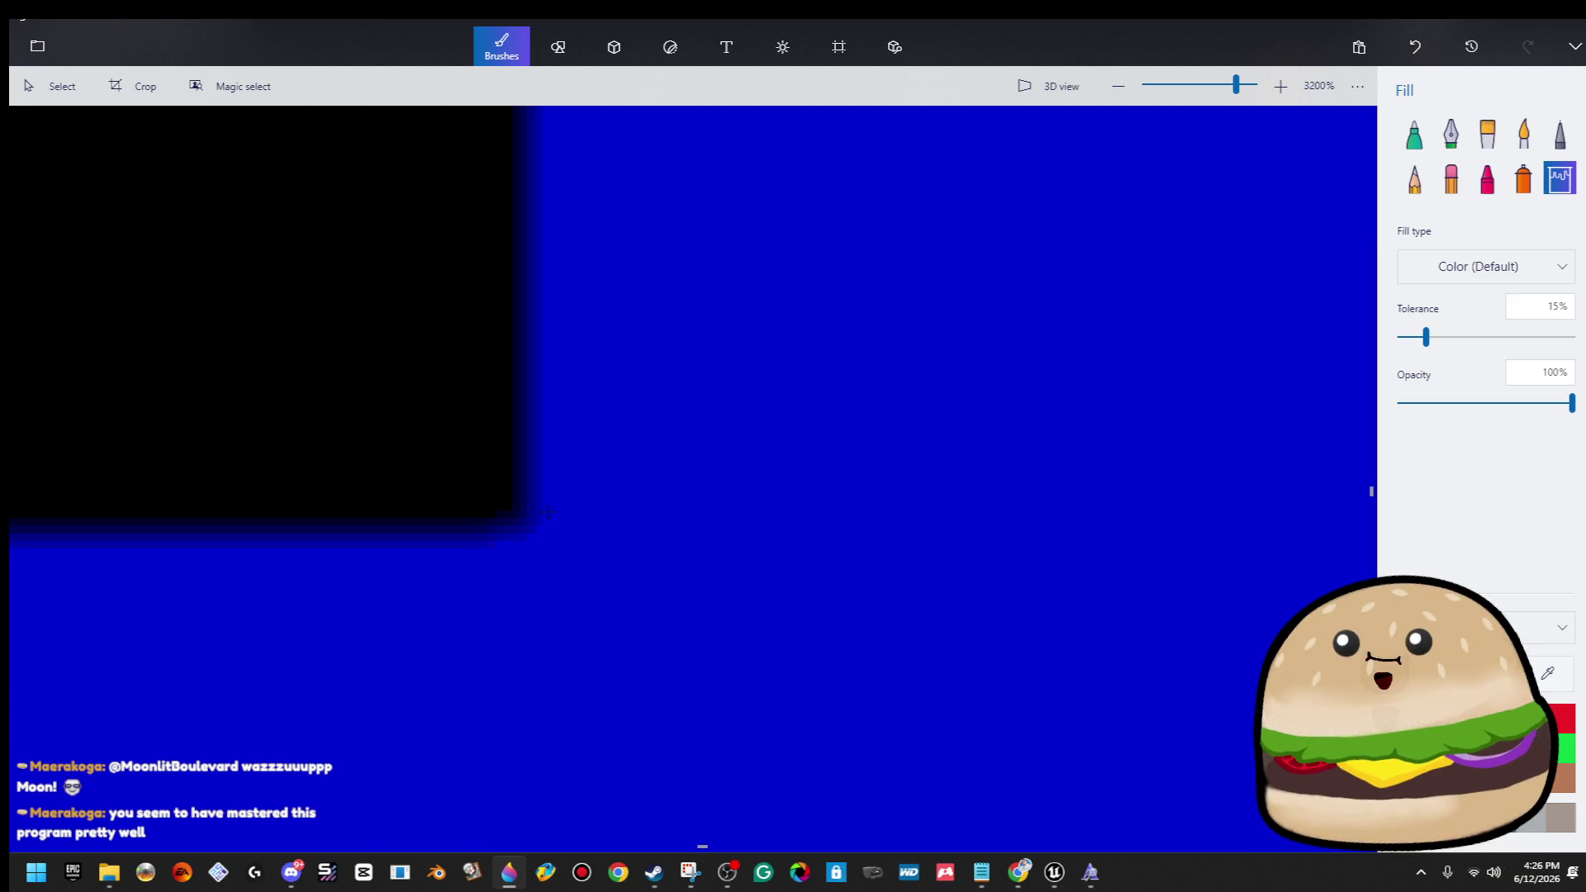
pyautogui.scroll(4, 373, 377)
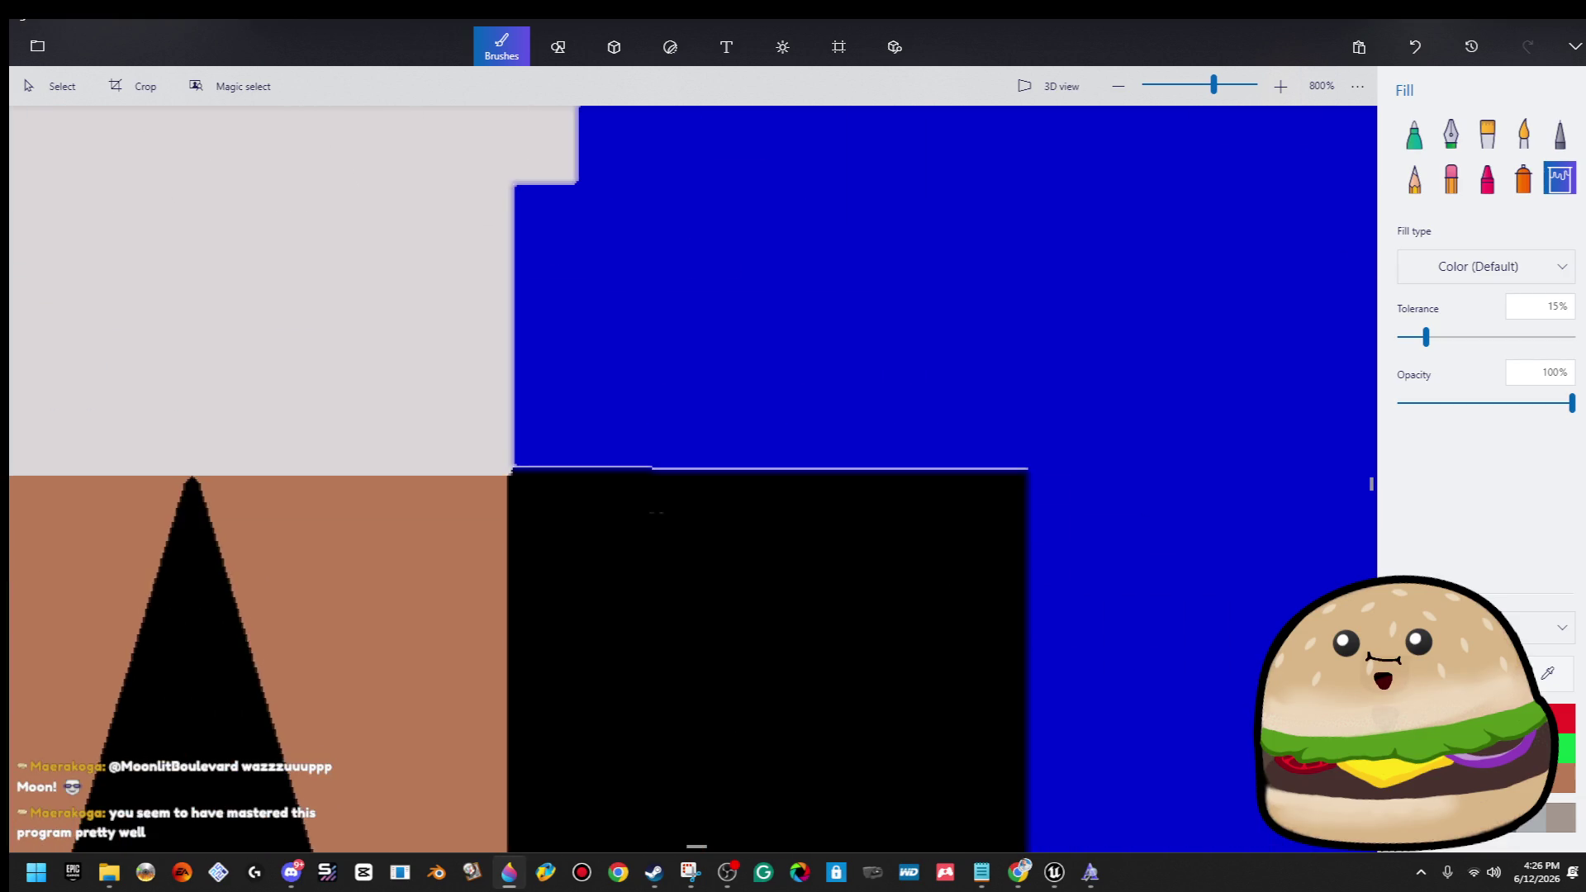
pyautogui.scroll(-5, 373, 378)
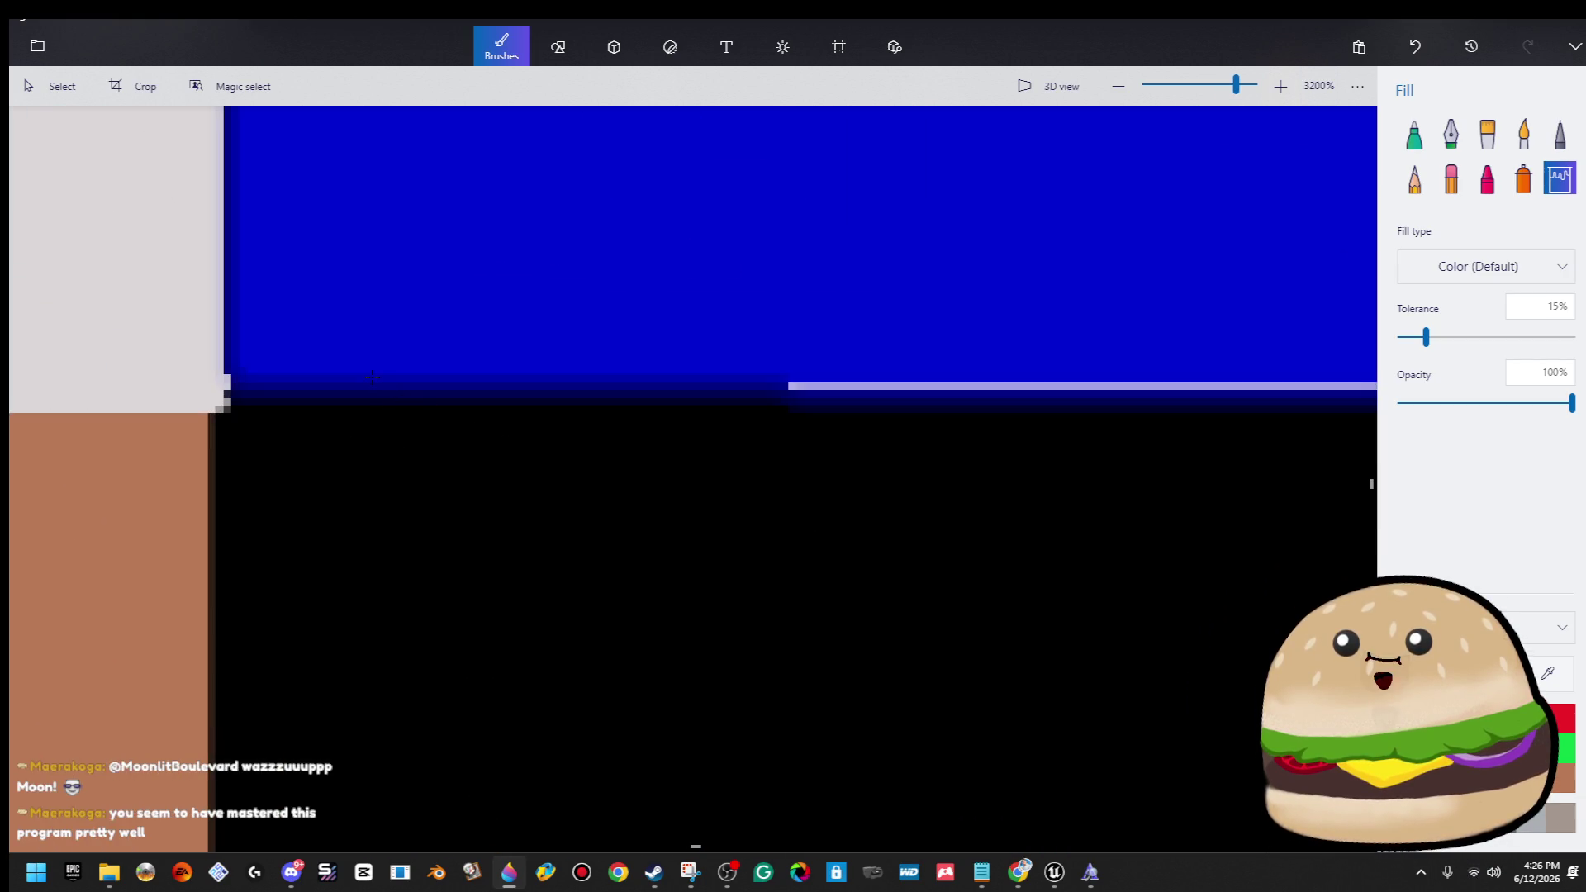
pyautogui.scroll(5, 440, 427)
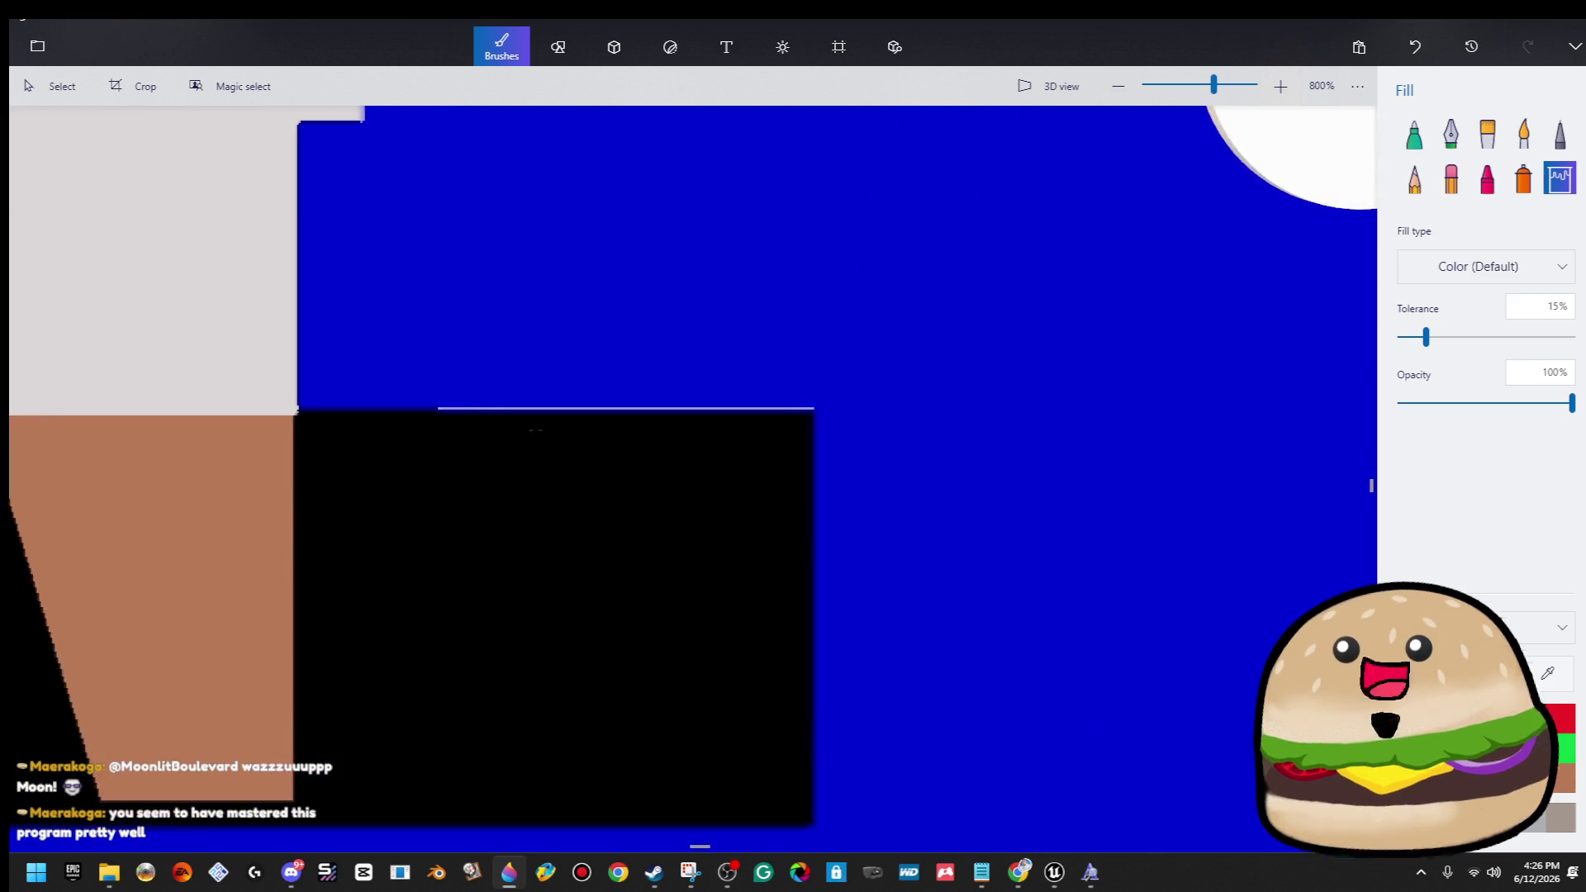
pyautogui.scroll(-5, 591, 383)
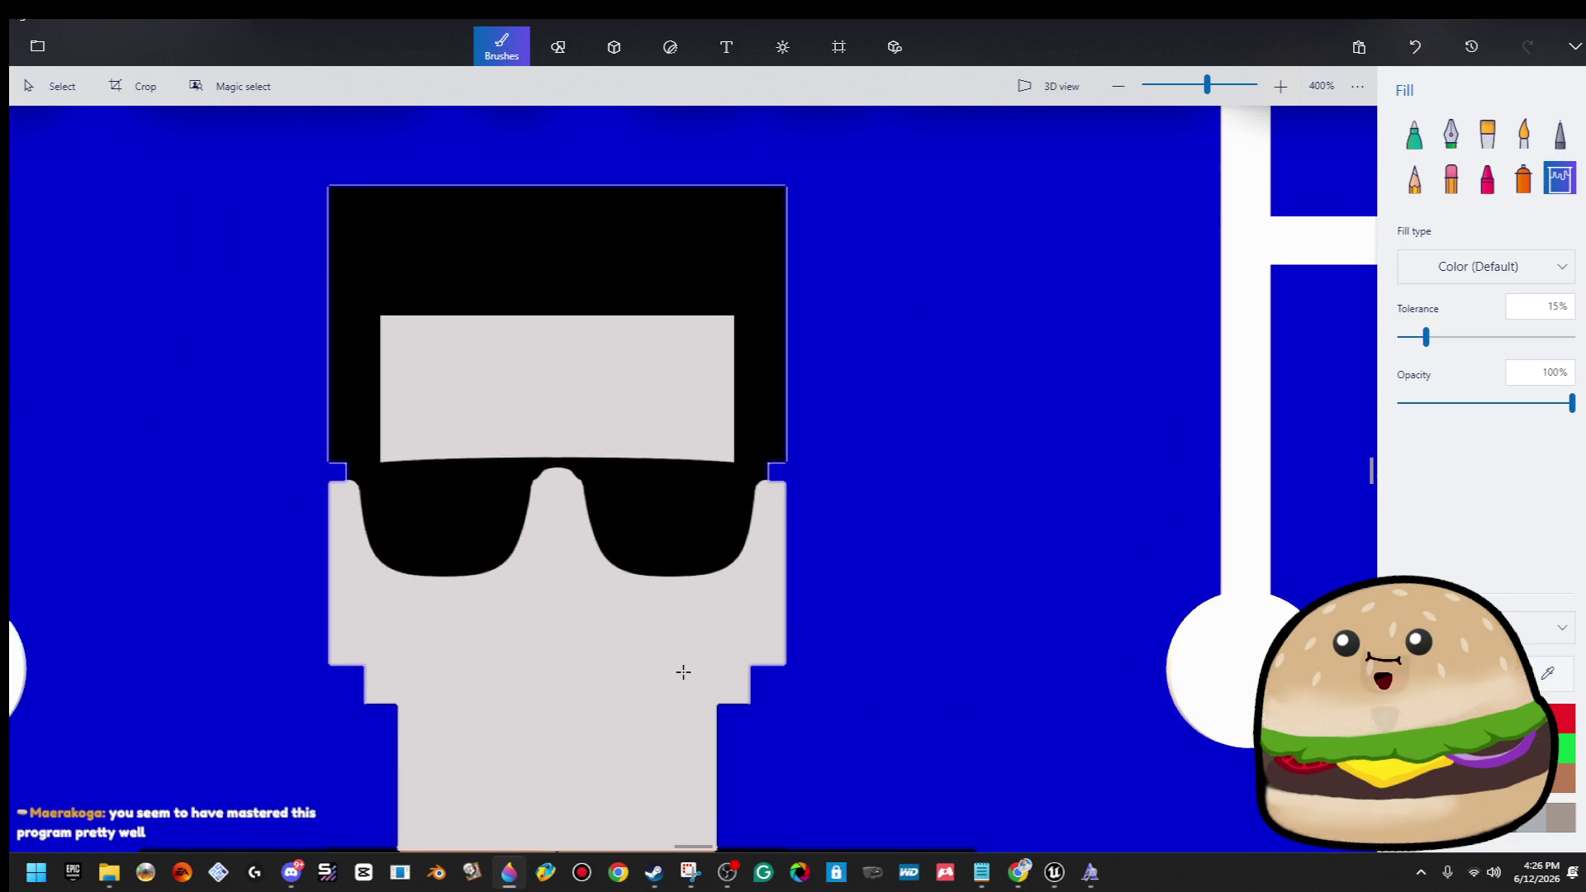
pyautogui.scroll(5, 686, 665)
pyautogui.scroll(1, 948, 599)
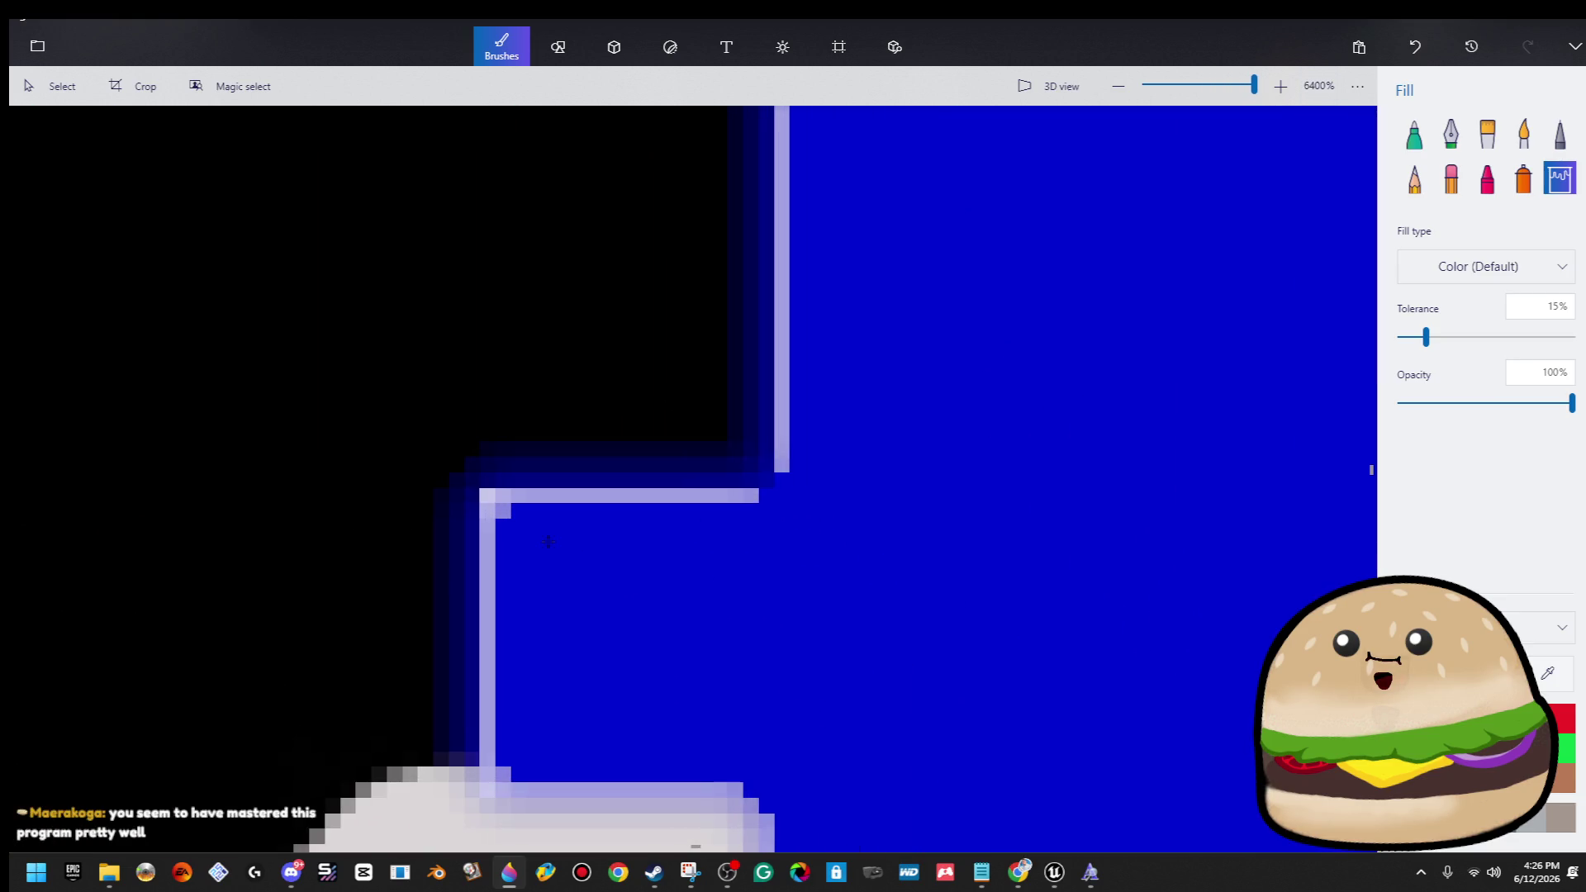
pyautogui.click(490, 498)
pyautogui.click(559, 495)
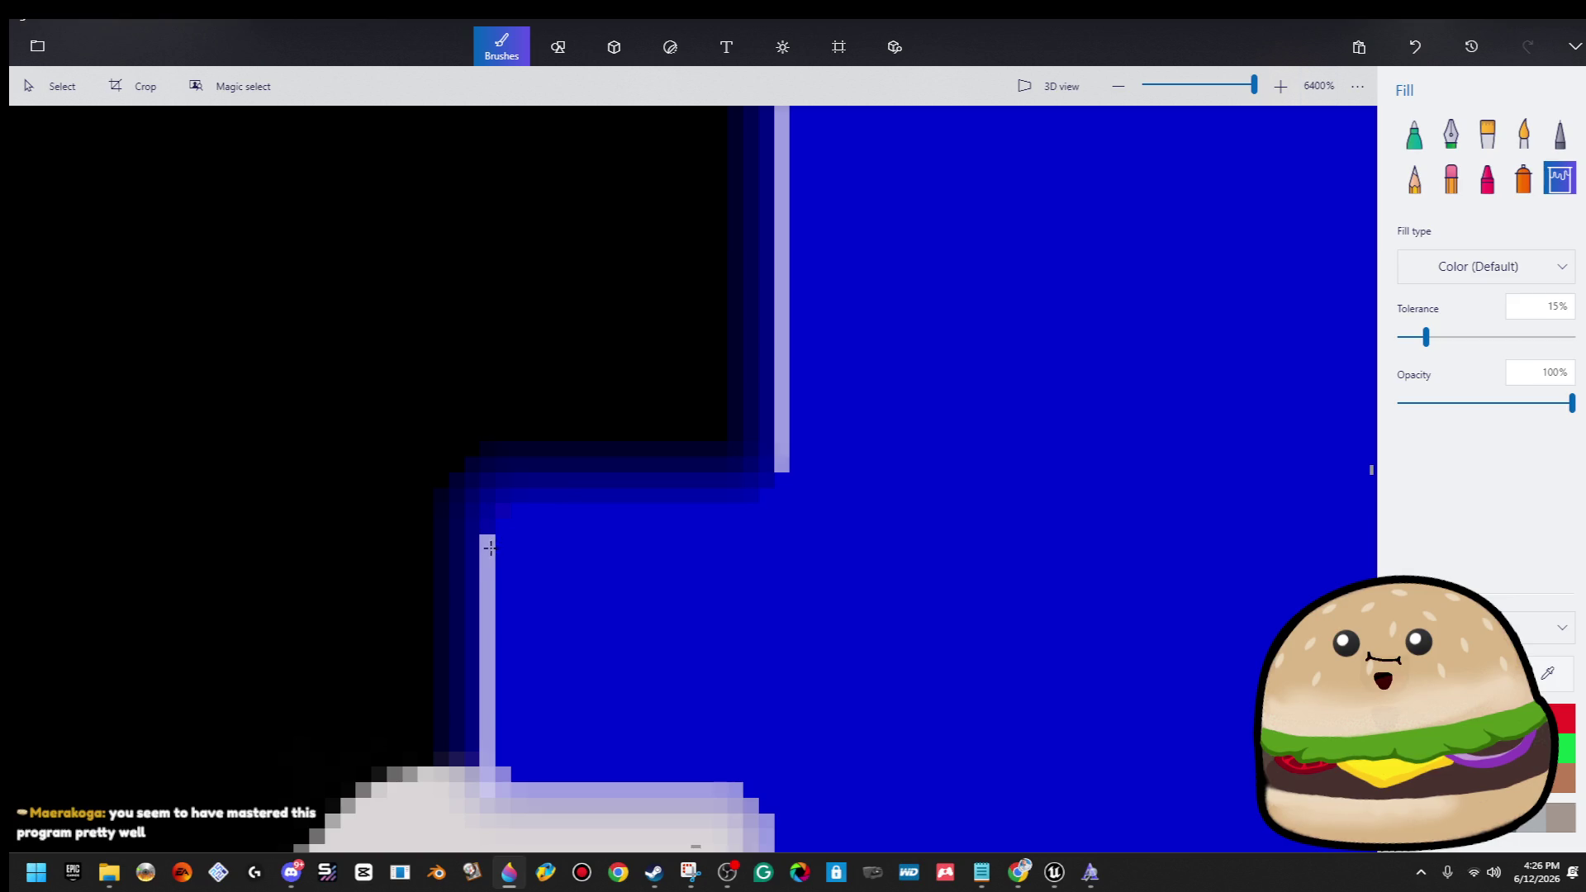
pyautogui.click(488, 552)
pyautogui.click(777, 424)
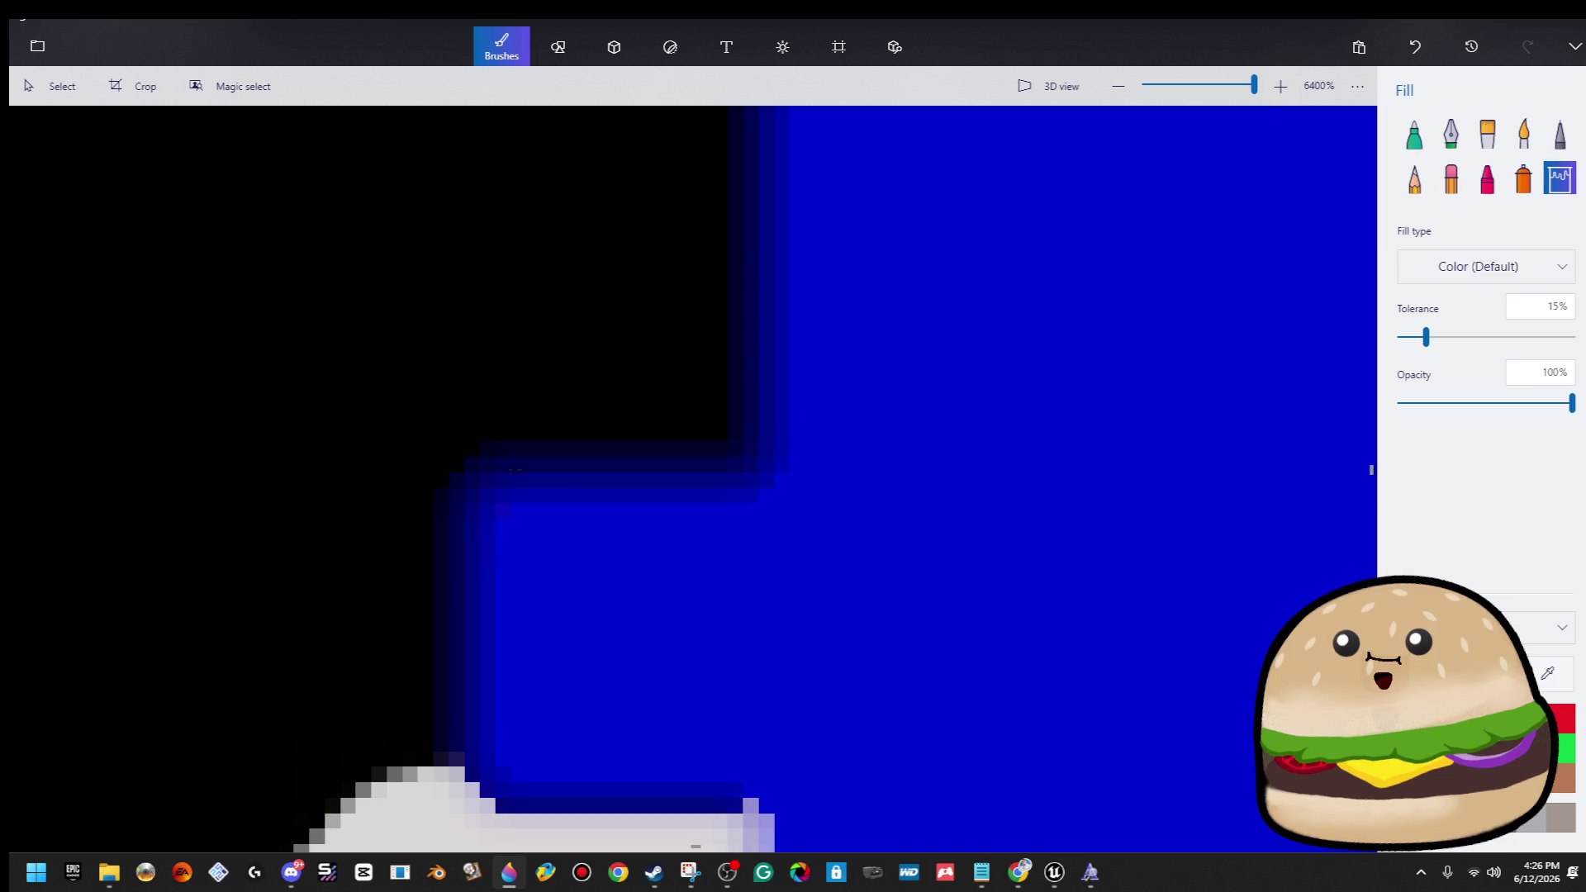
# Fill the last pale vertical, corner and lower strips blue, then zoom out.
pyautogui.scroll(-1, 777, 425)
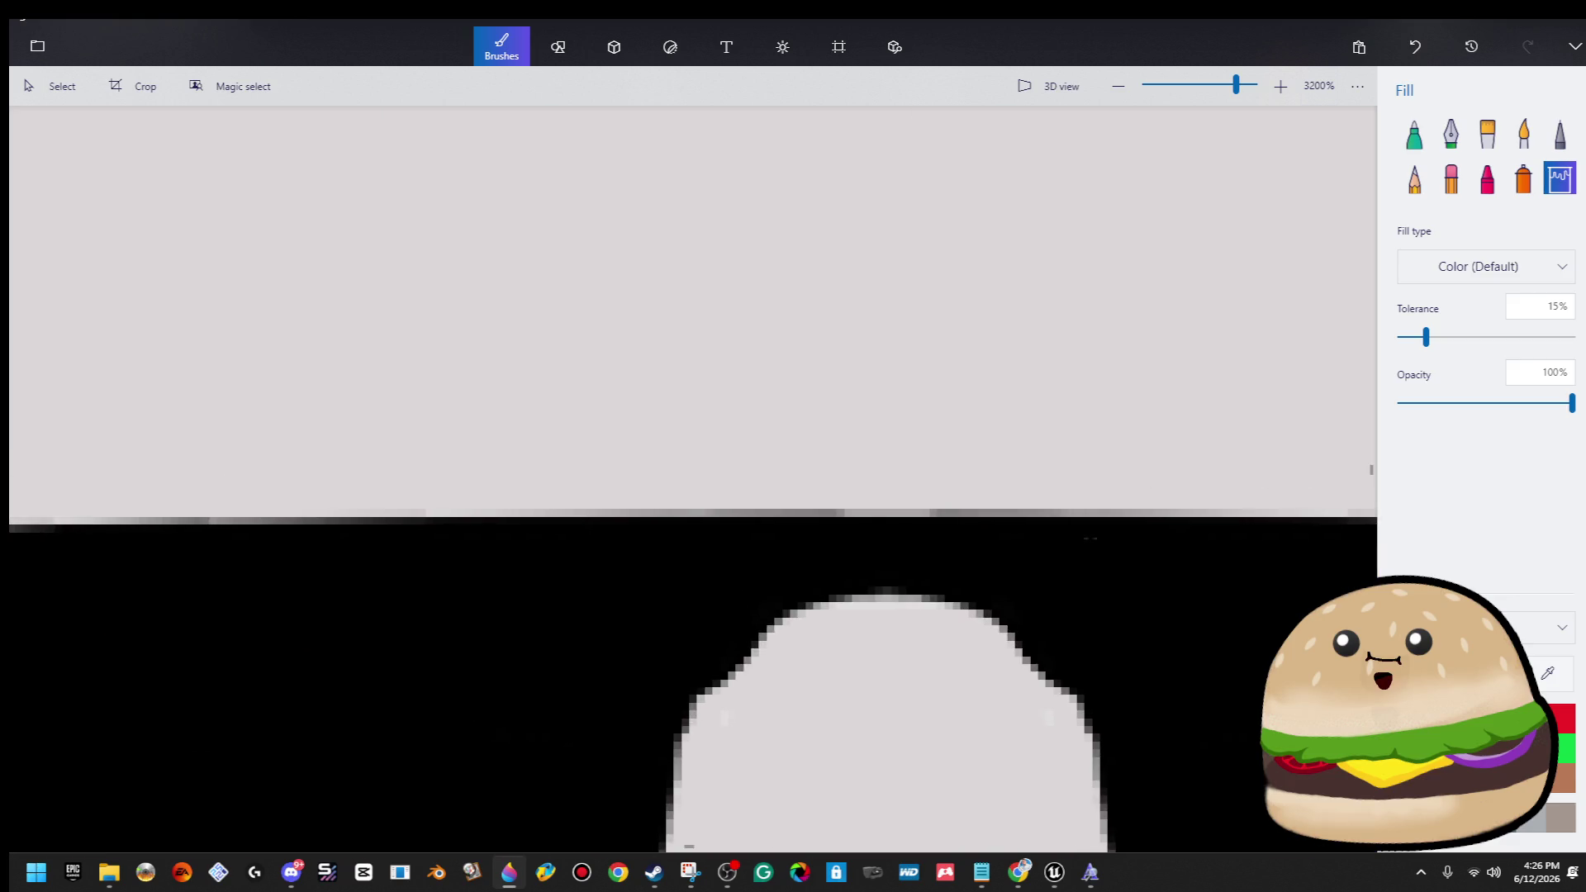
pyautogui.scroll(1, 206, 422)
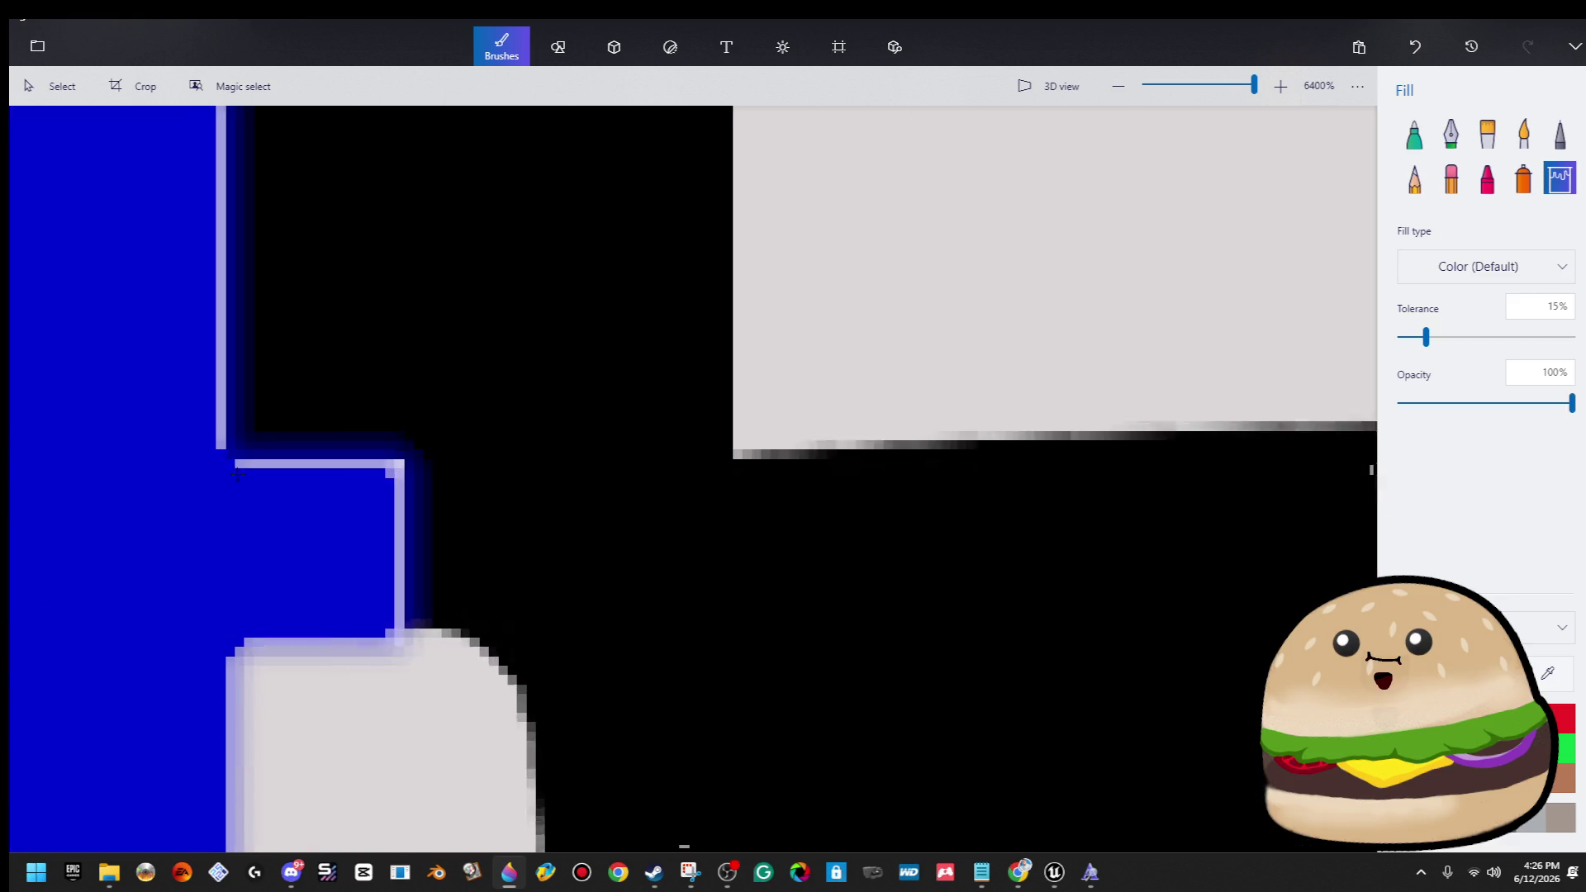
pyautogui.click(206, 422)
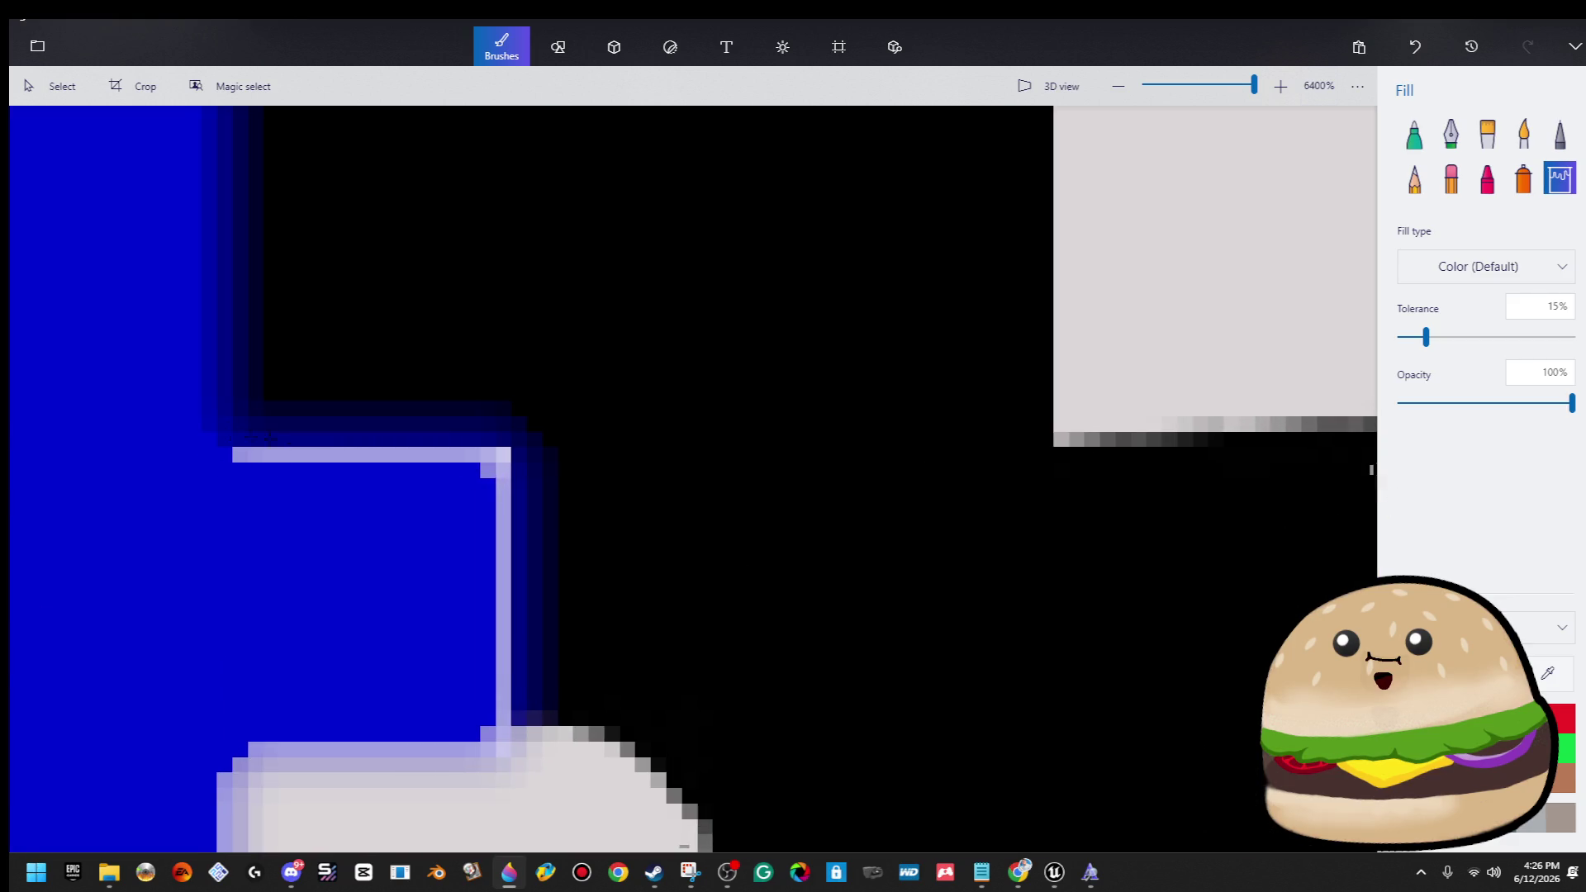
pyautogui.click(478, 454)
pyautogui.scroll(-5, 477, 454)
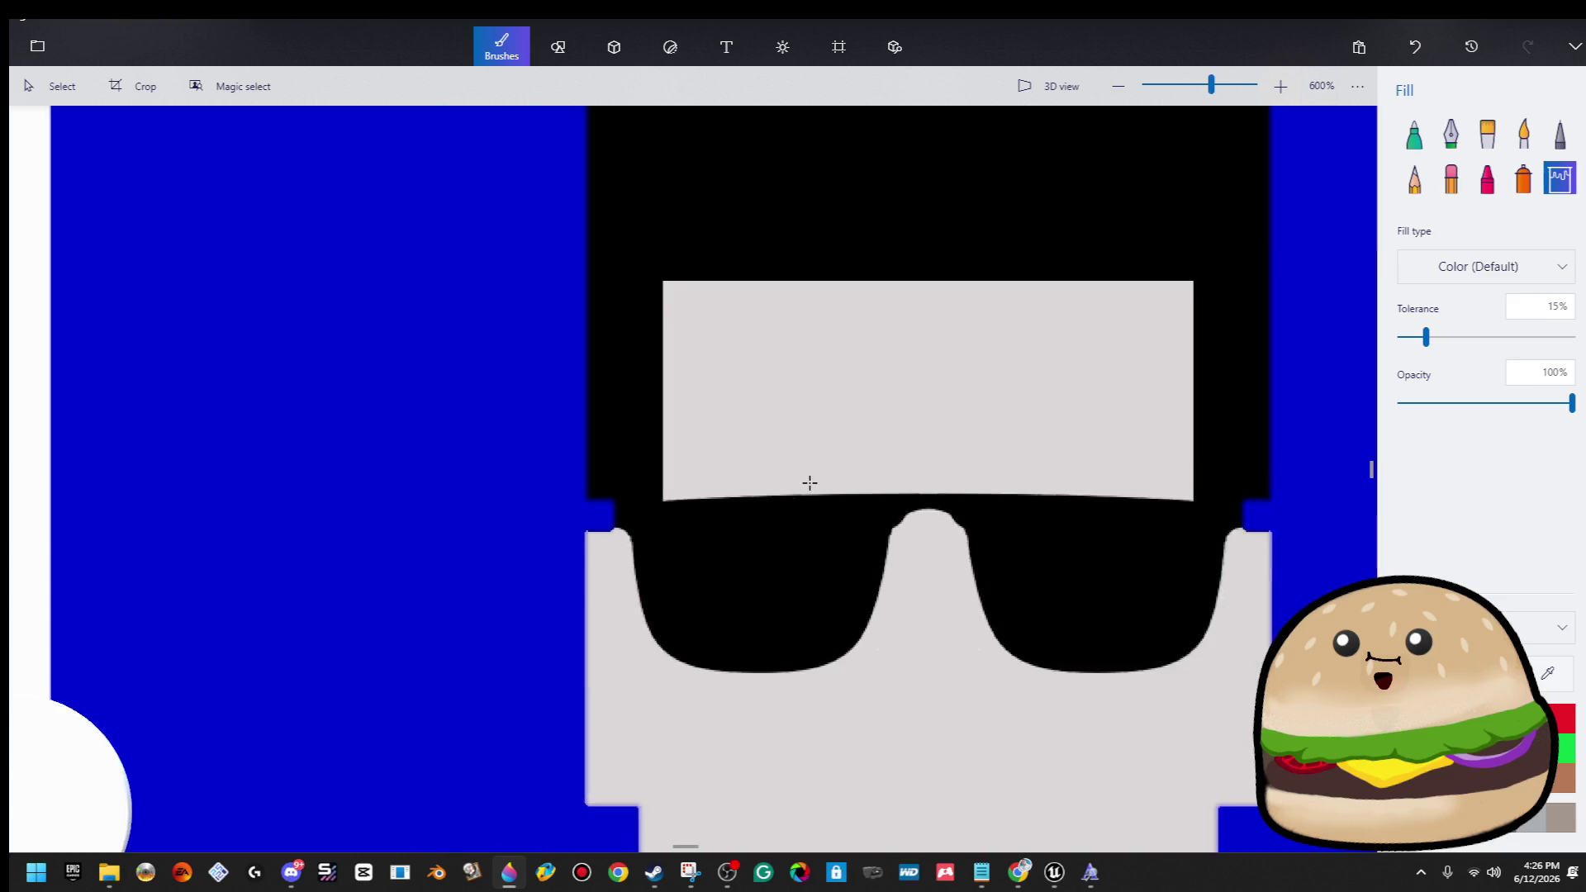
pyautogui.scroll(-1, 808, 485)
pyautogui.scroll(3, 906, 224)
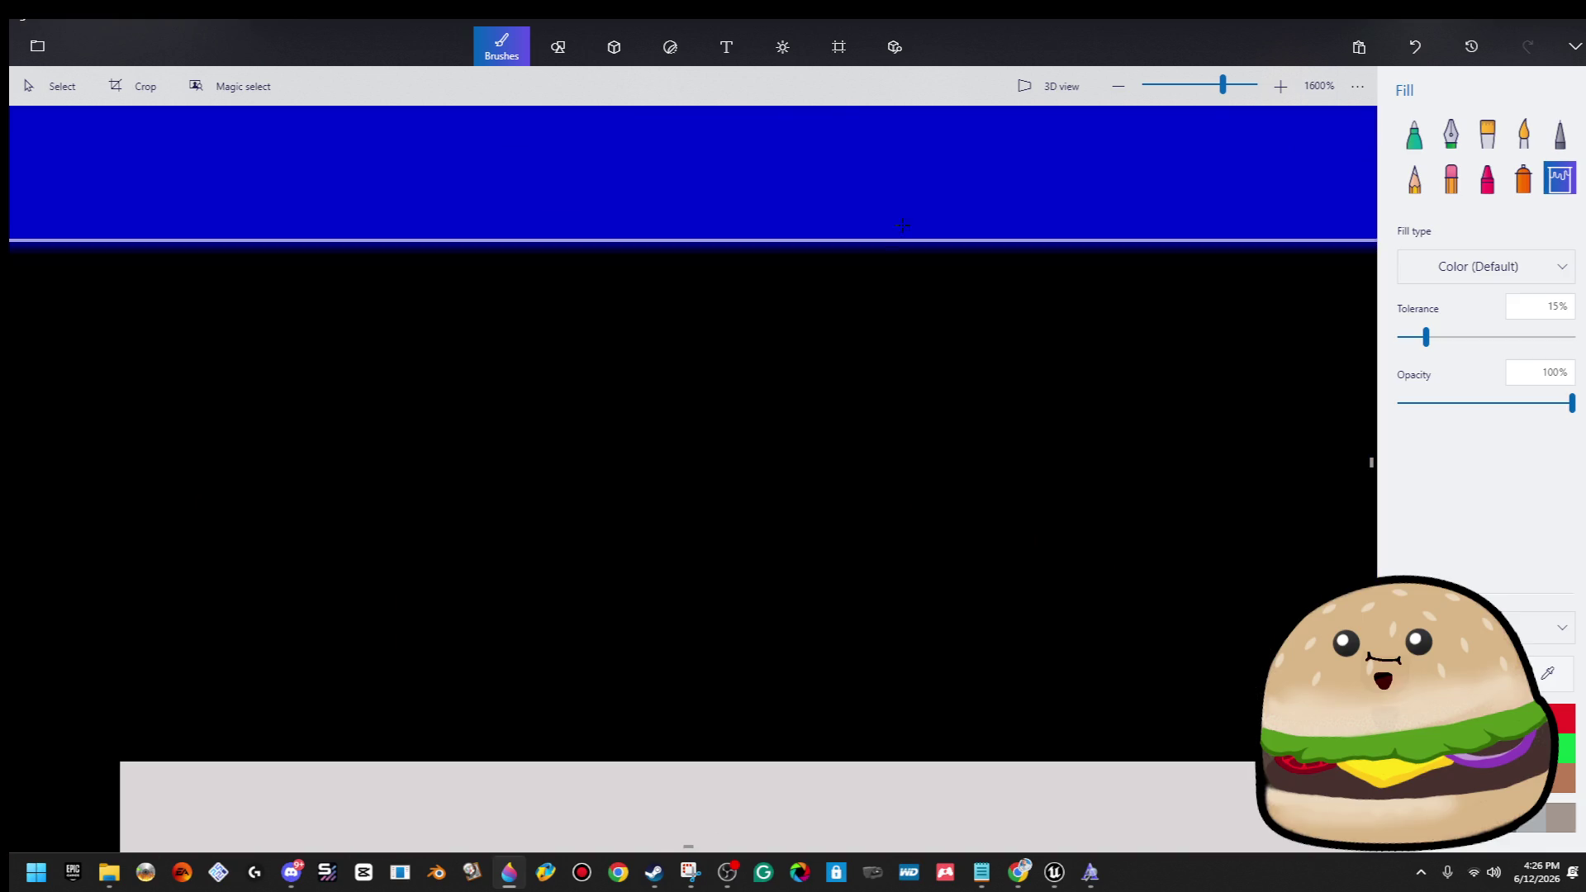
pyautogui.click(925, 241)
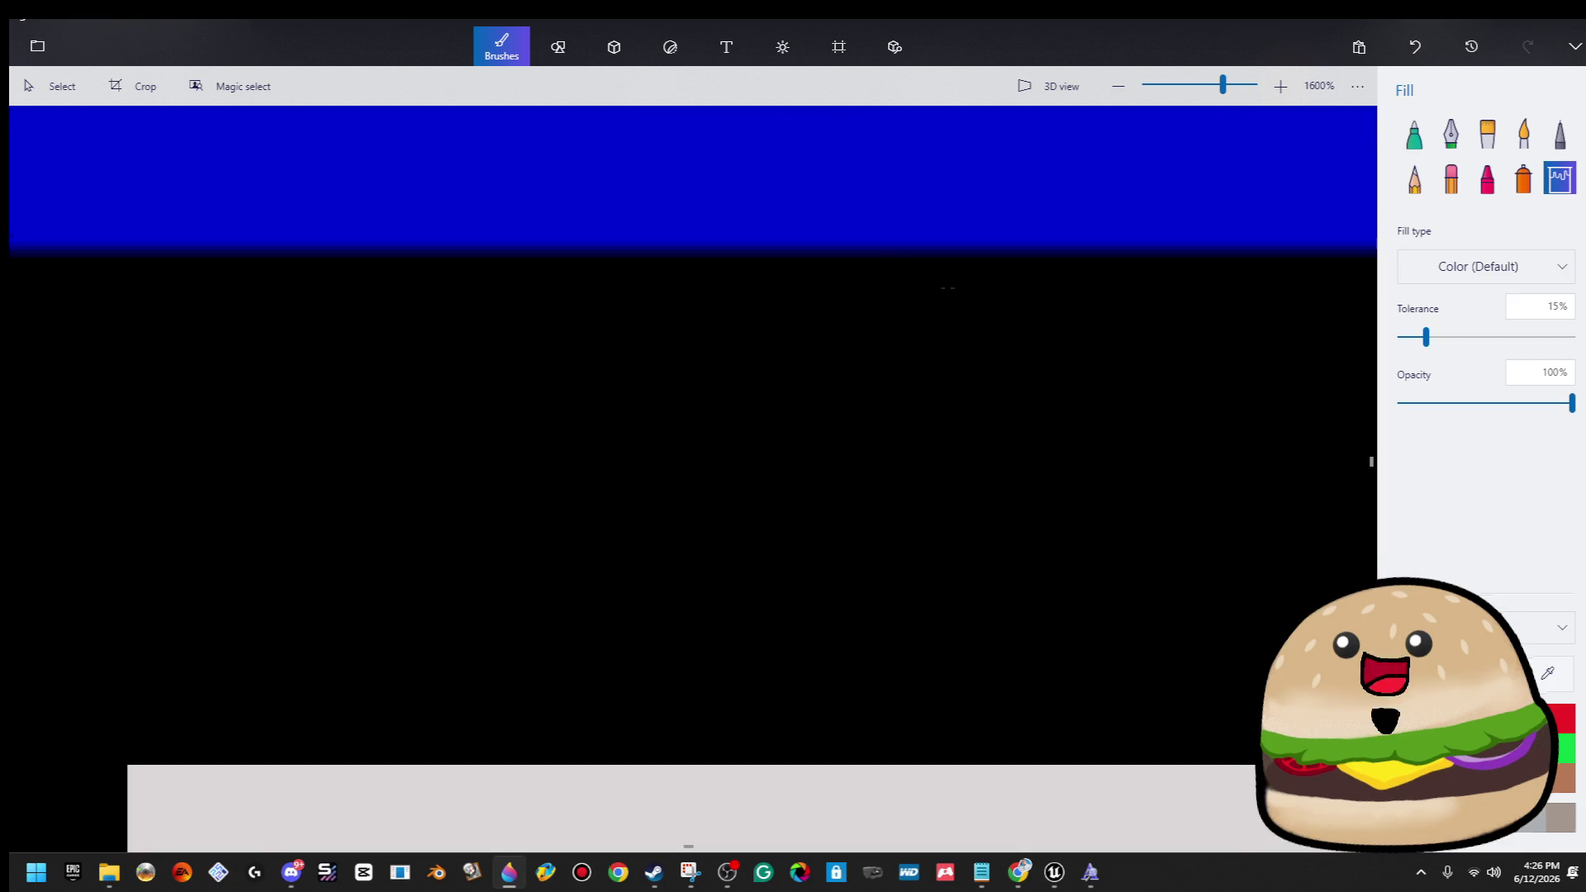
pyautogui.scroll(-5, 948, 287)
pyautogui.scroll(-2, 869, 472)
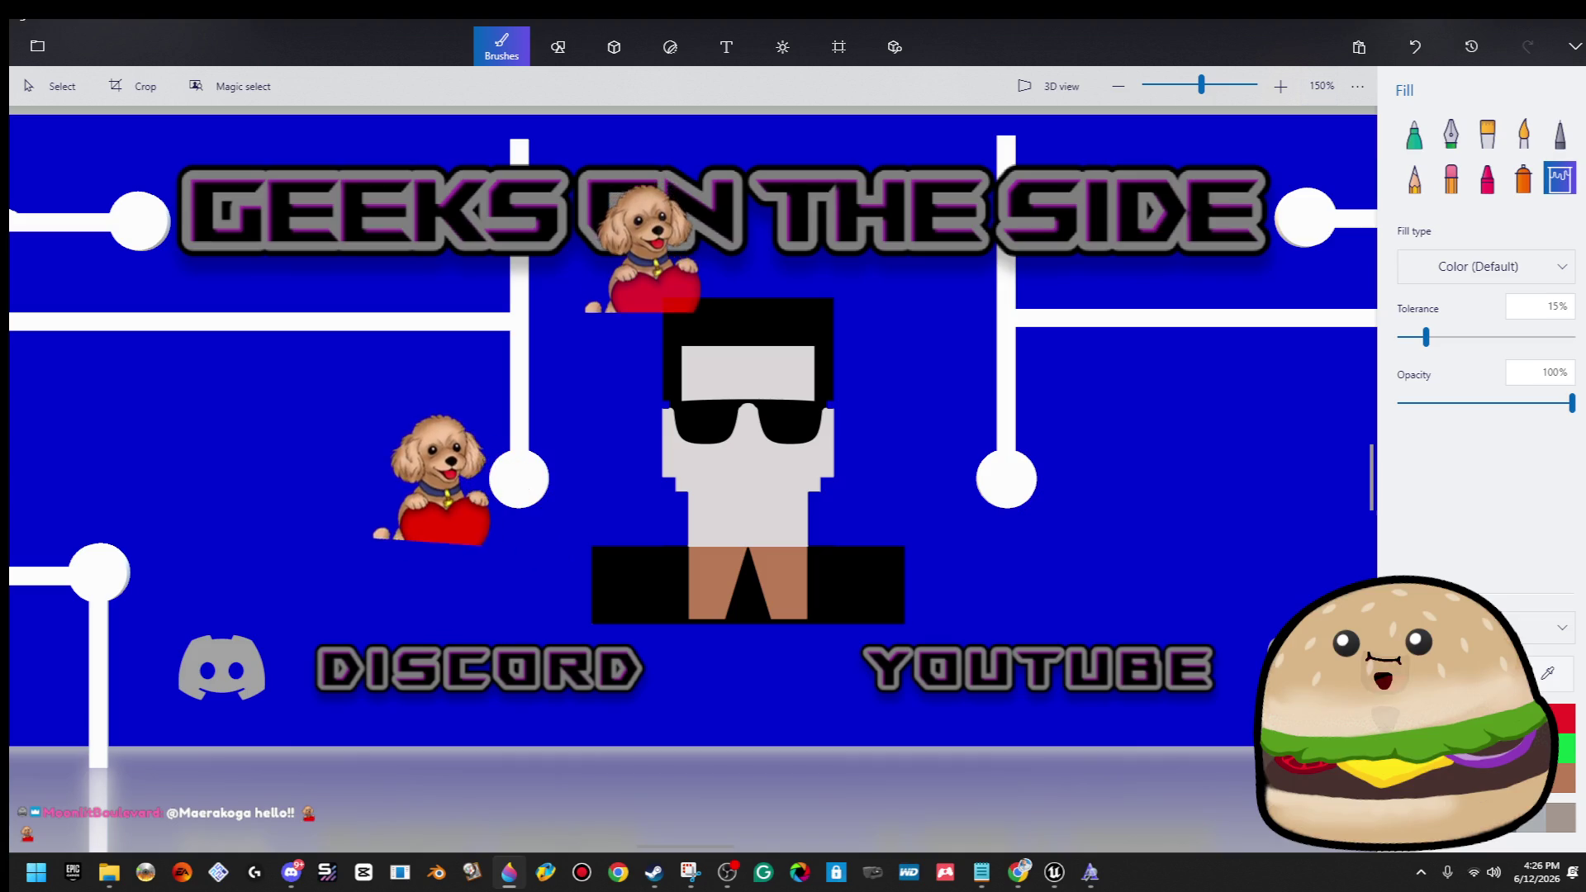
# Copy the sunglasses pixel character and paste a duplicate onto the banner.
pyautogui.click(71, 95)
pyautogui.click(892, 579)
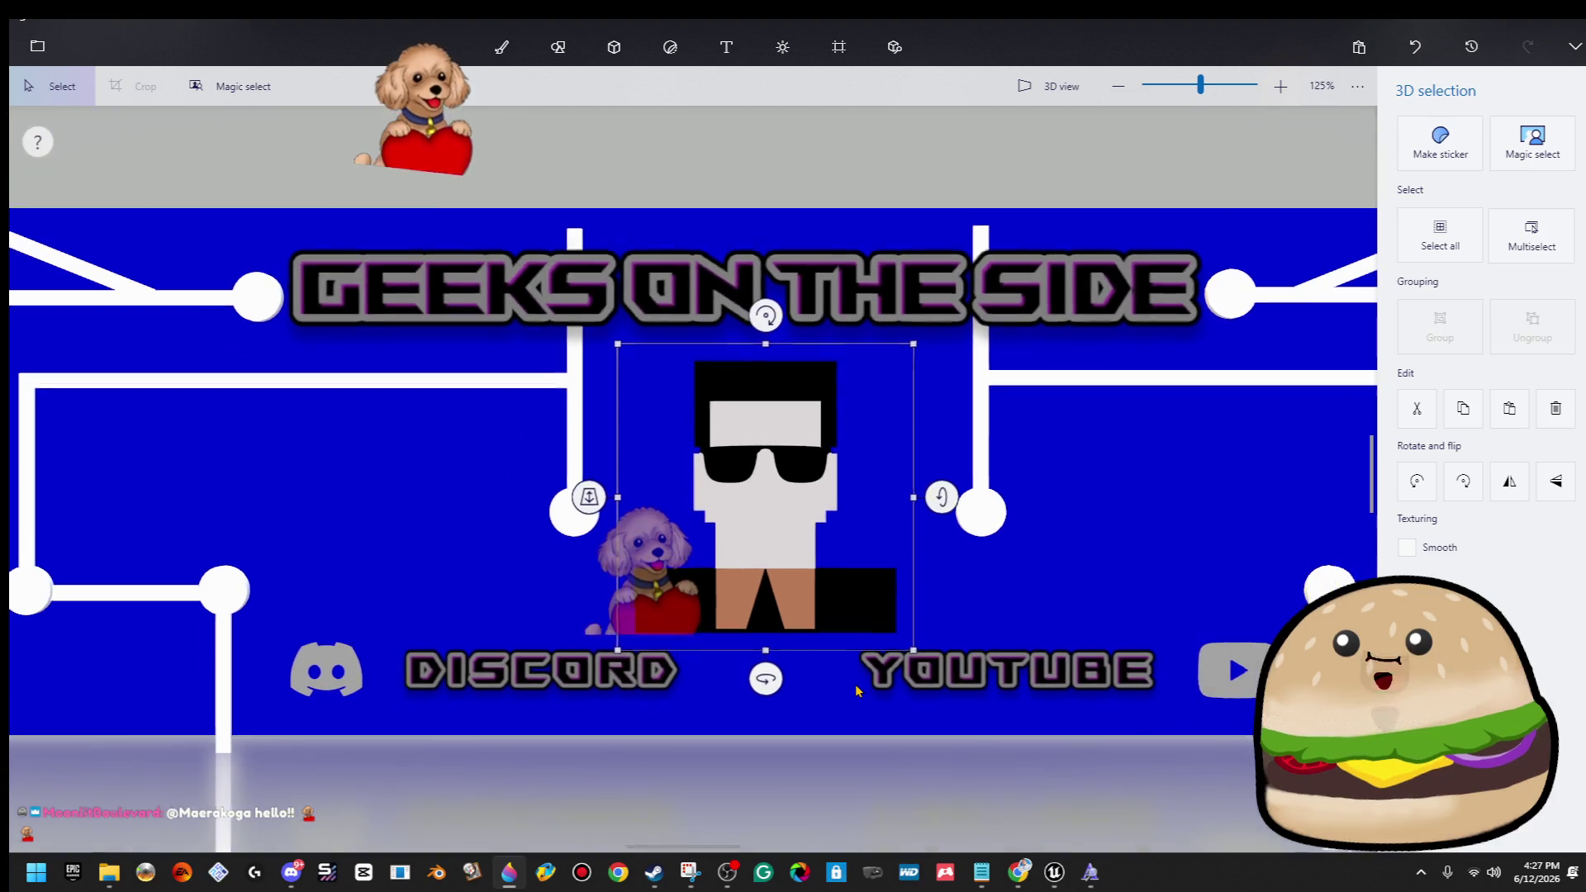
pyautogui.hotkey('ctrl', 'c')
pyautogui.hotkey('ctrl', 'v')
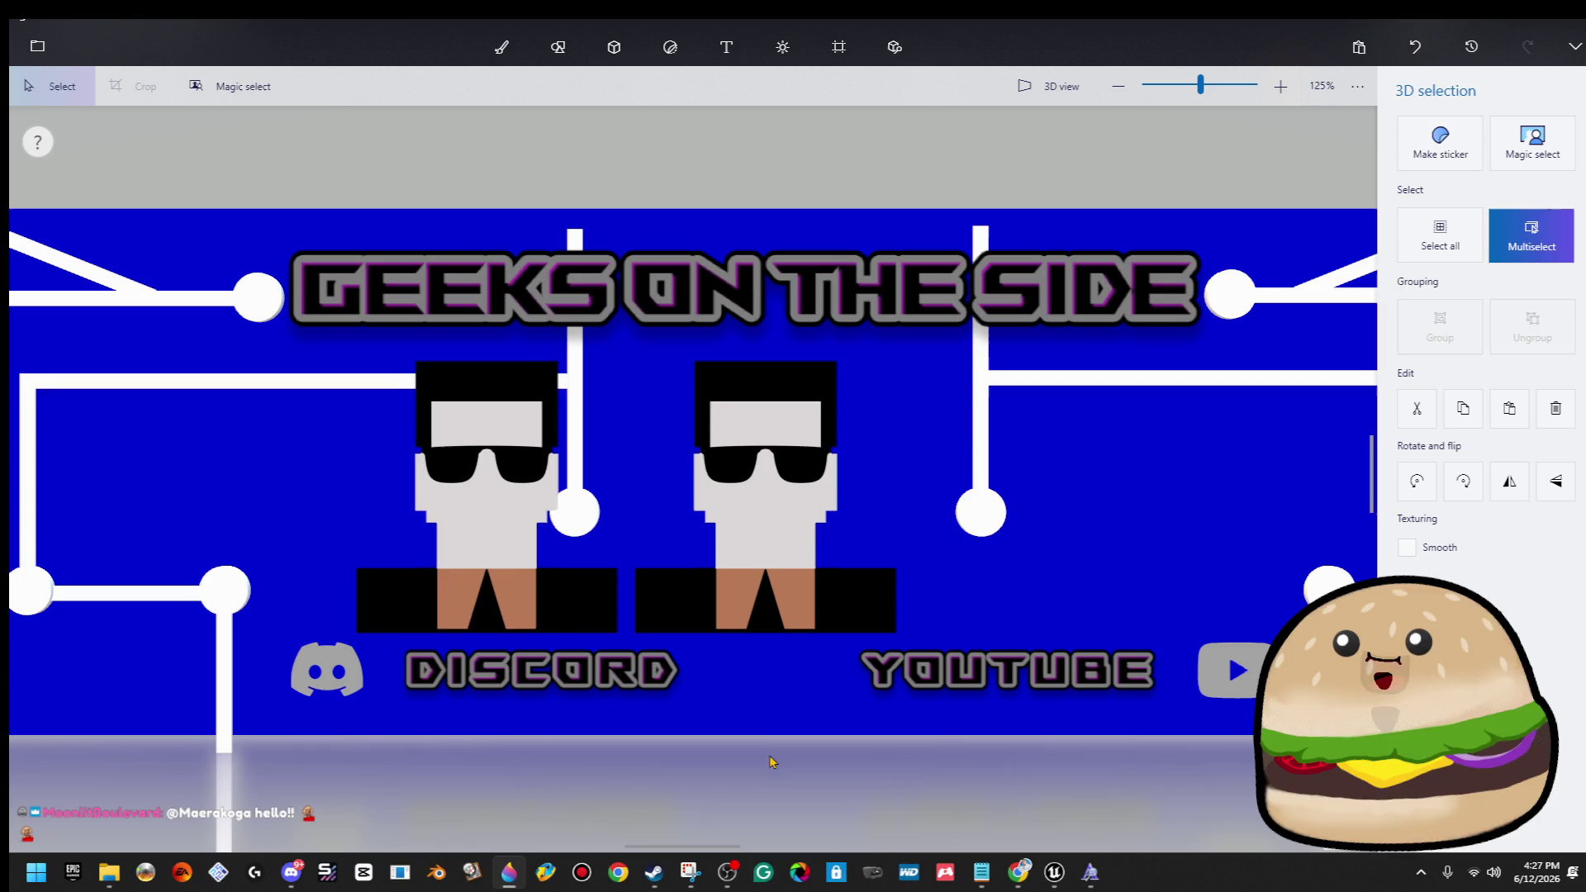
pyautogui.click(724, 797)
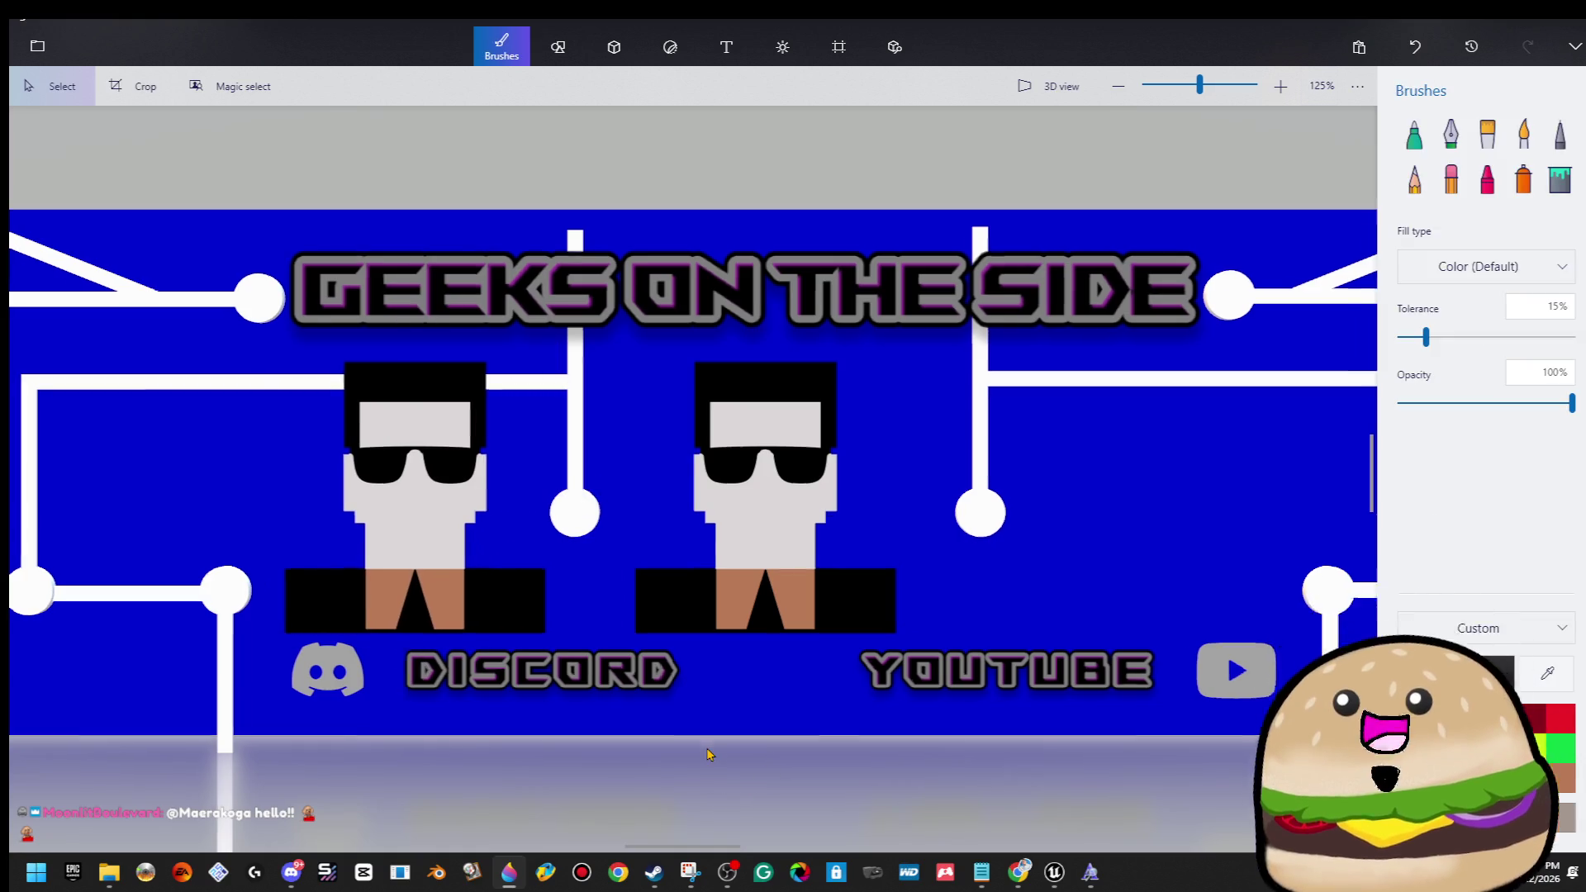
pyautogui.scroll(-2, 708, 754)
# Nudge the characters right with arrow keys into a row, undoing the last nudge.
pyautogui.click(481, 632)
pyautogui.press('Right')
pyautogui.press('Right')
pyautogui.press('Right')
pyautogui.press('Right')
pyautogui.press('Right')
pyautogui.press('Right')
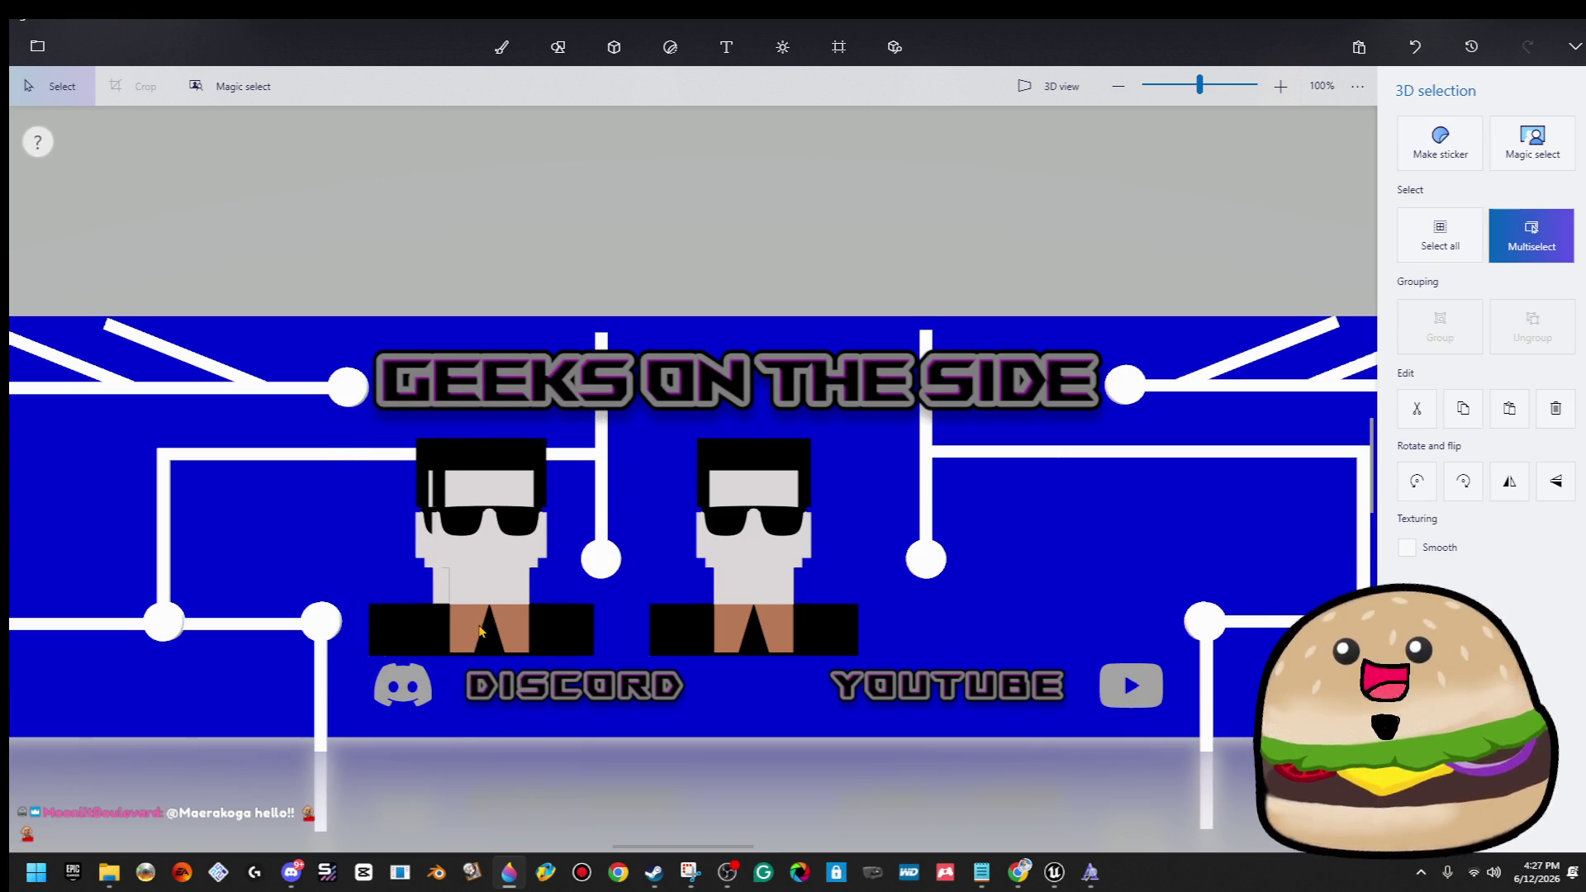
pyautogui.press('Right')
pyautogui.press('Right')
pyautogui.press('Right')
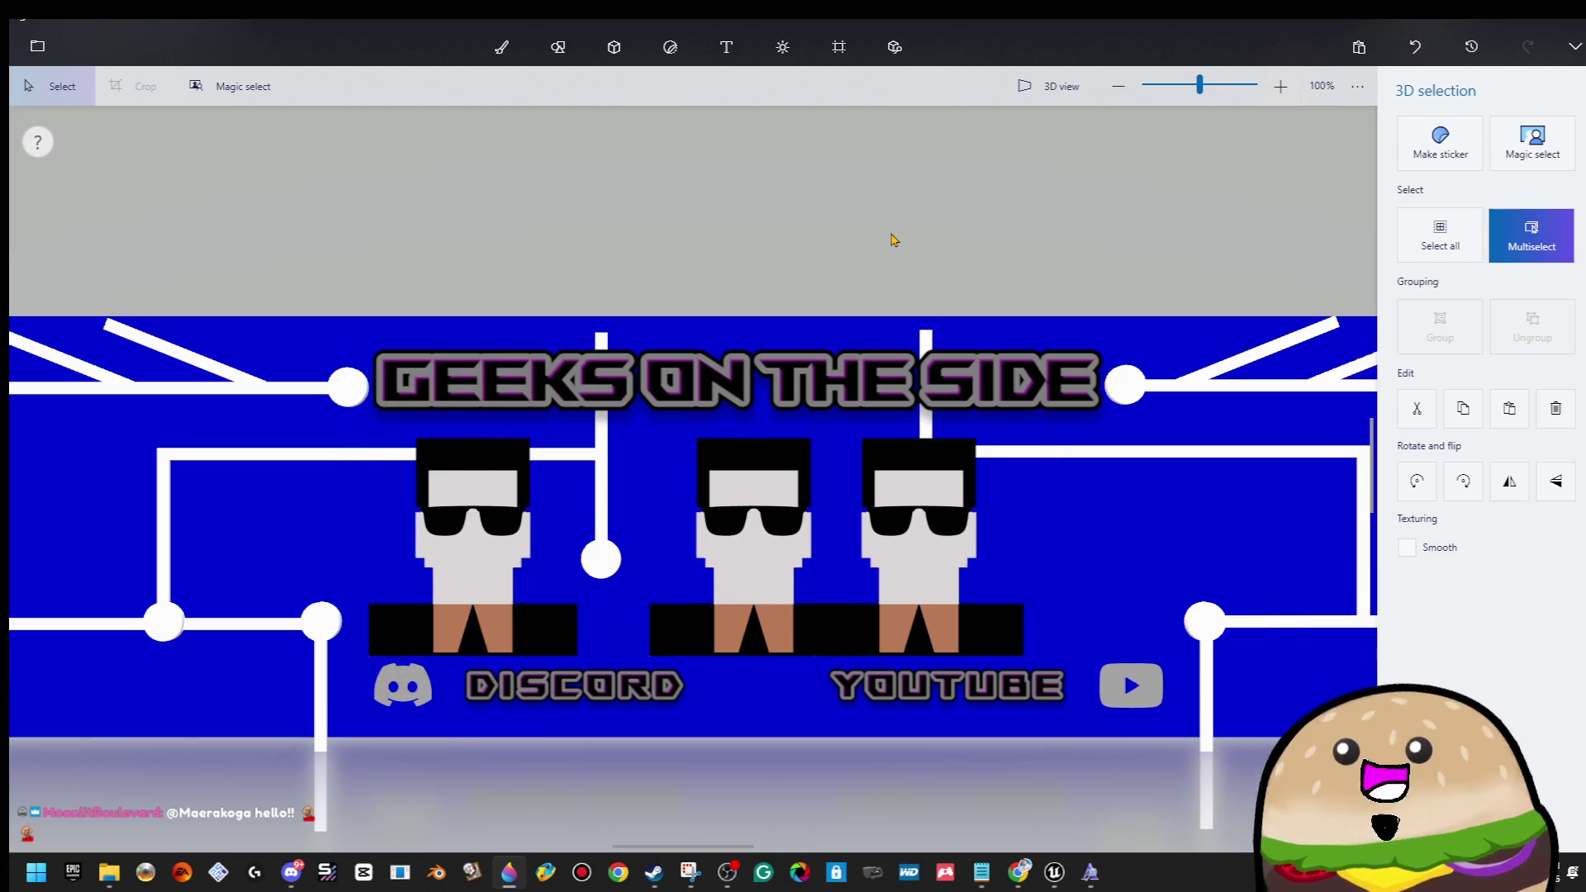
pyautogui.press('Right')
pyautogui.press('Right')
pyautogui.press('Right')
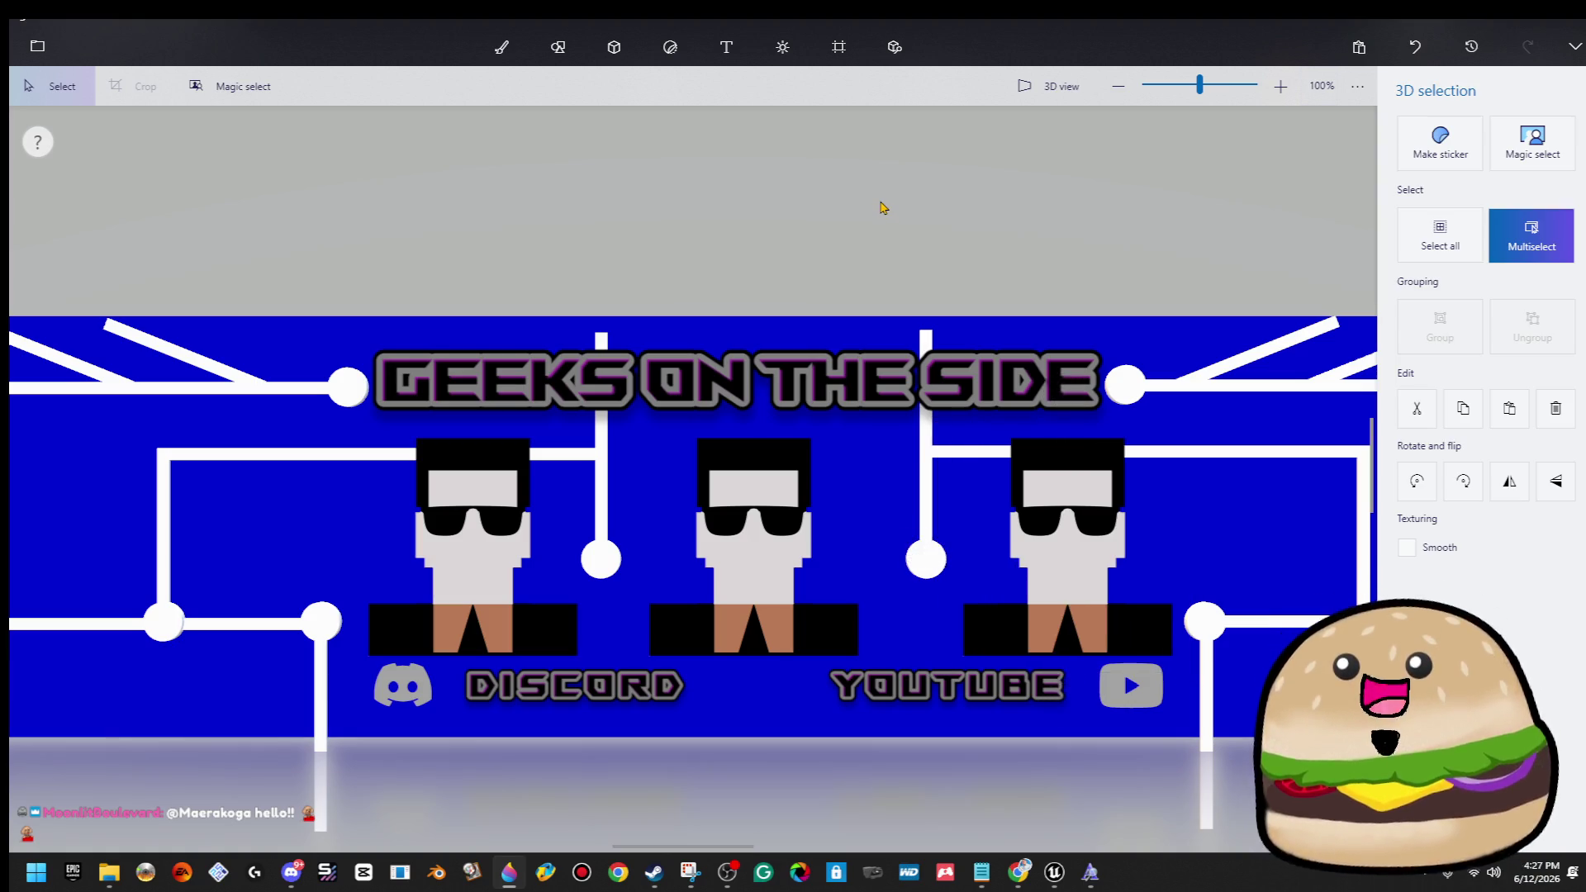
pyautogui.press('b')
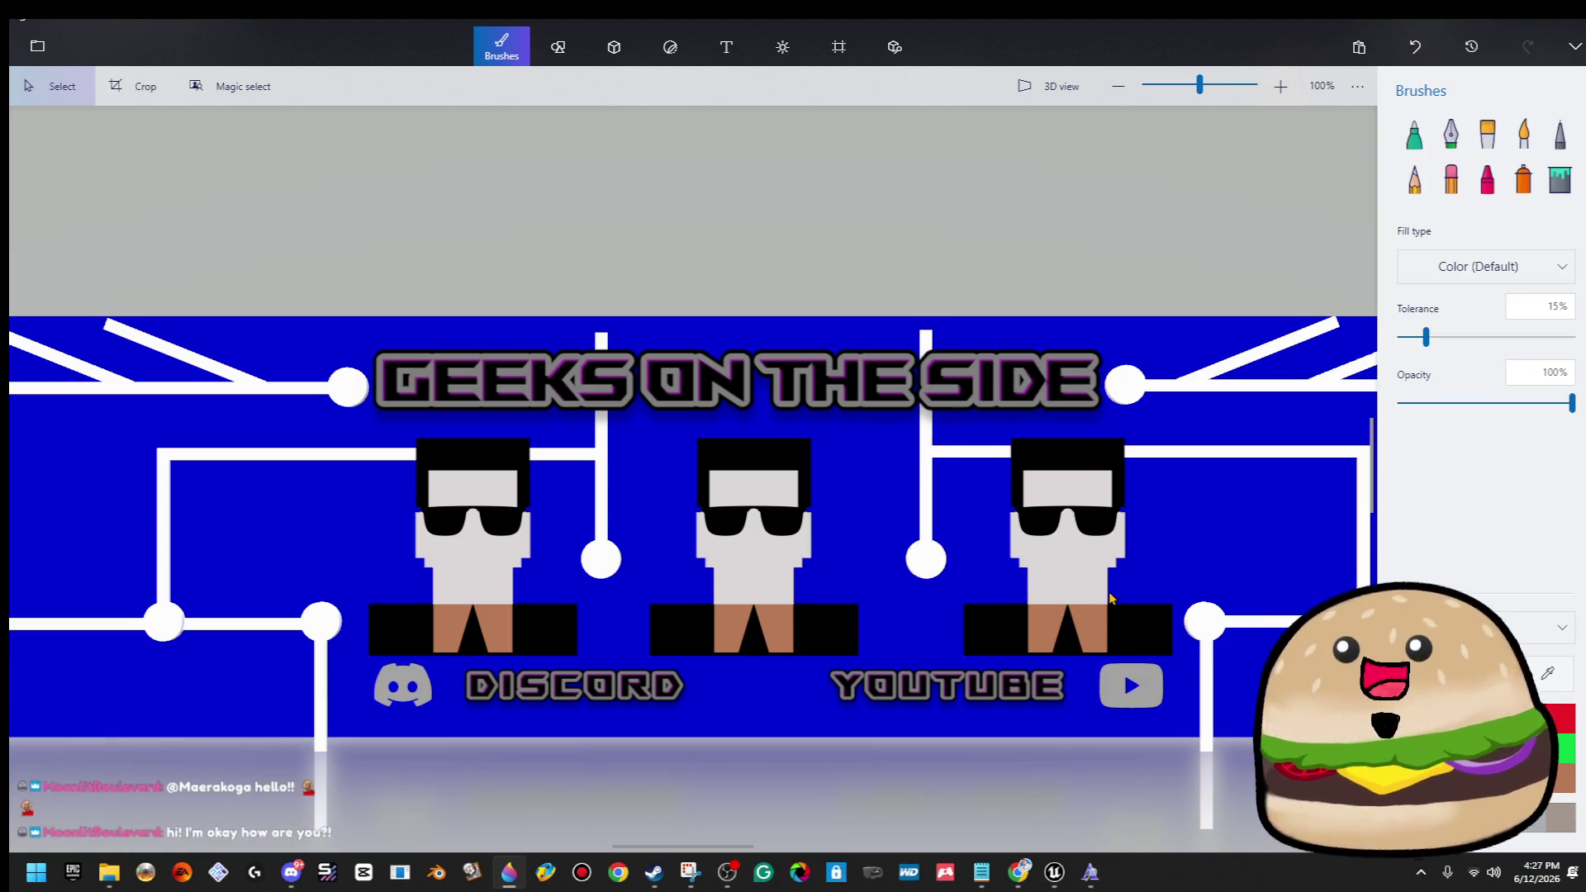
pyautogui.hotkey('ctrl', 'z')
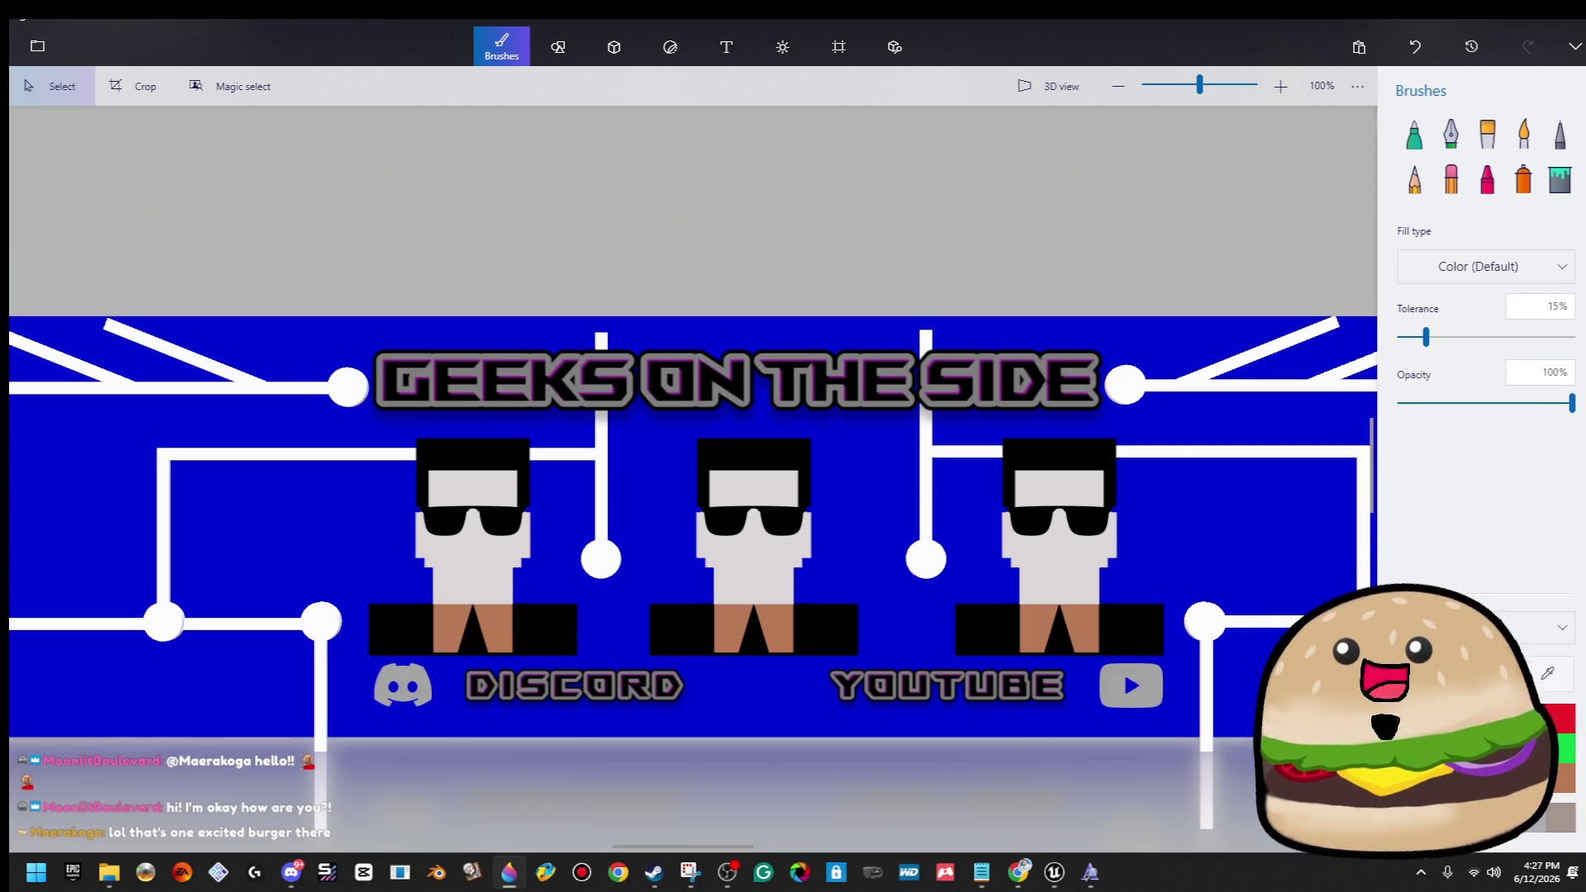
# Fill both legs of the middle character with yellow.
pyautogui.click(1560, 179)
pyautogui.click(772, 621)
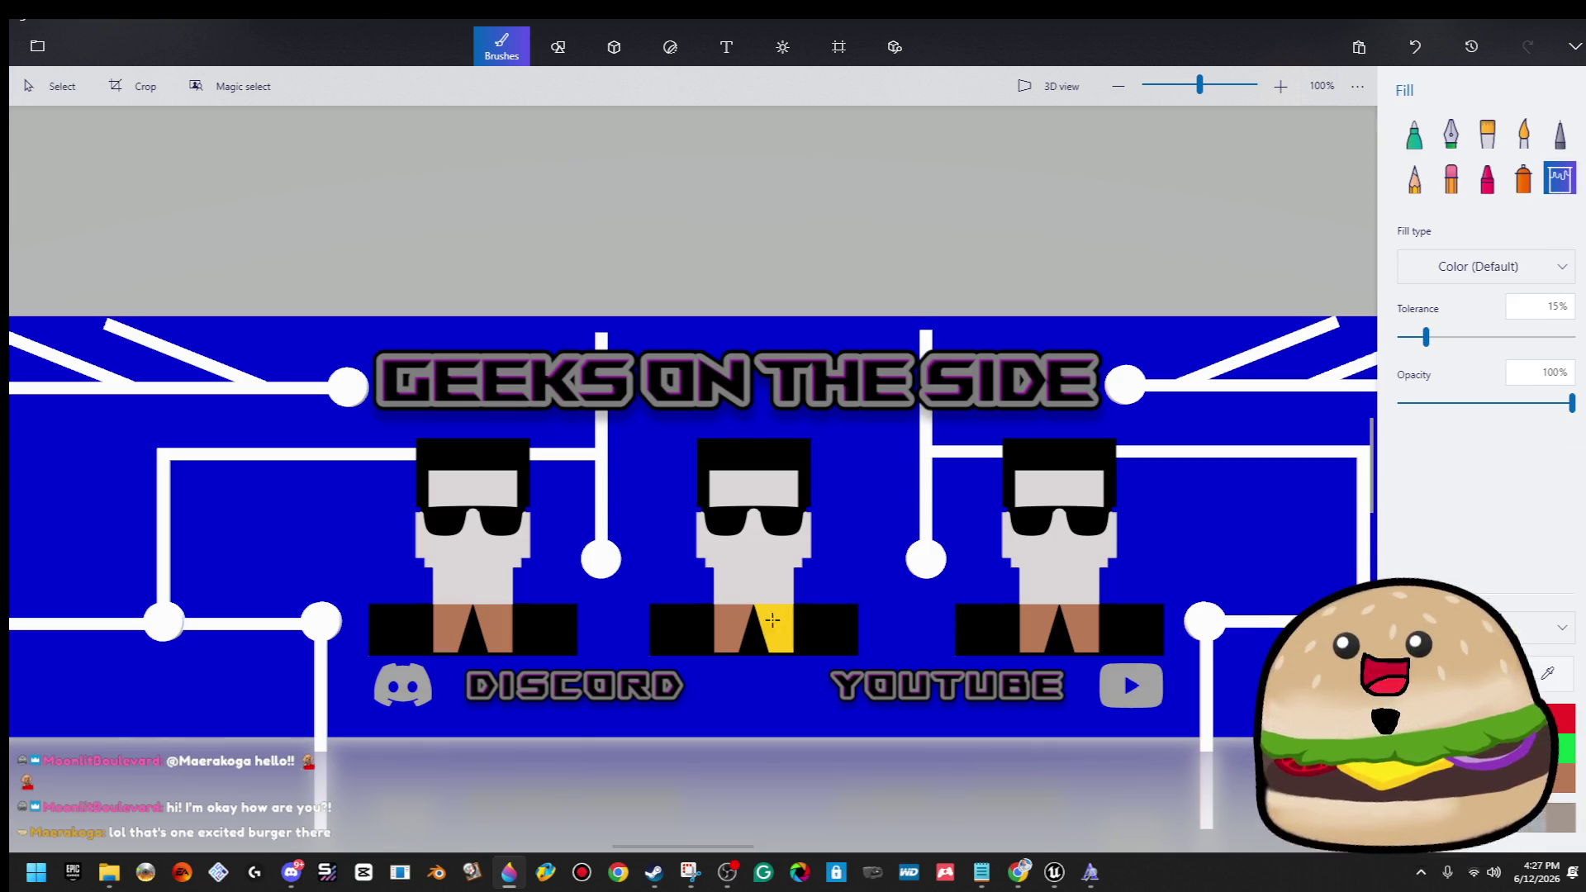
pyautogui.click(735, 627)
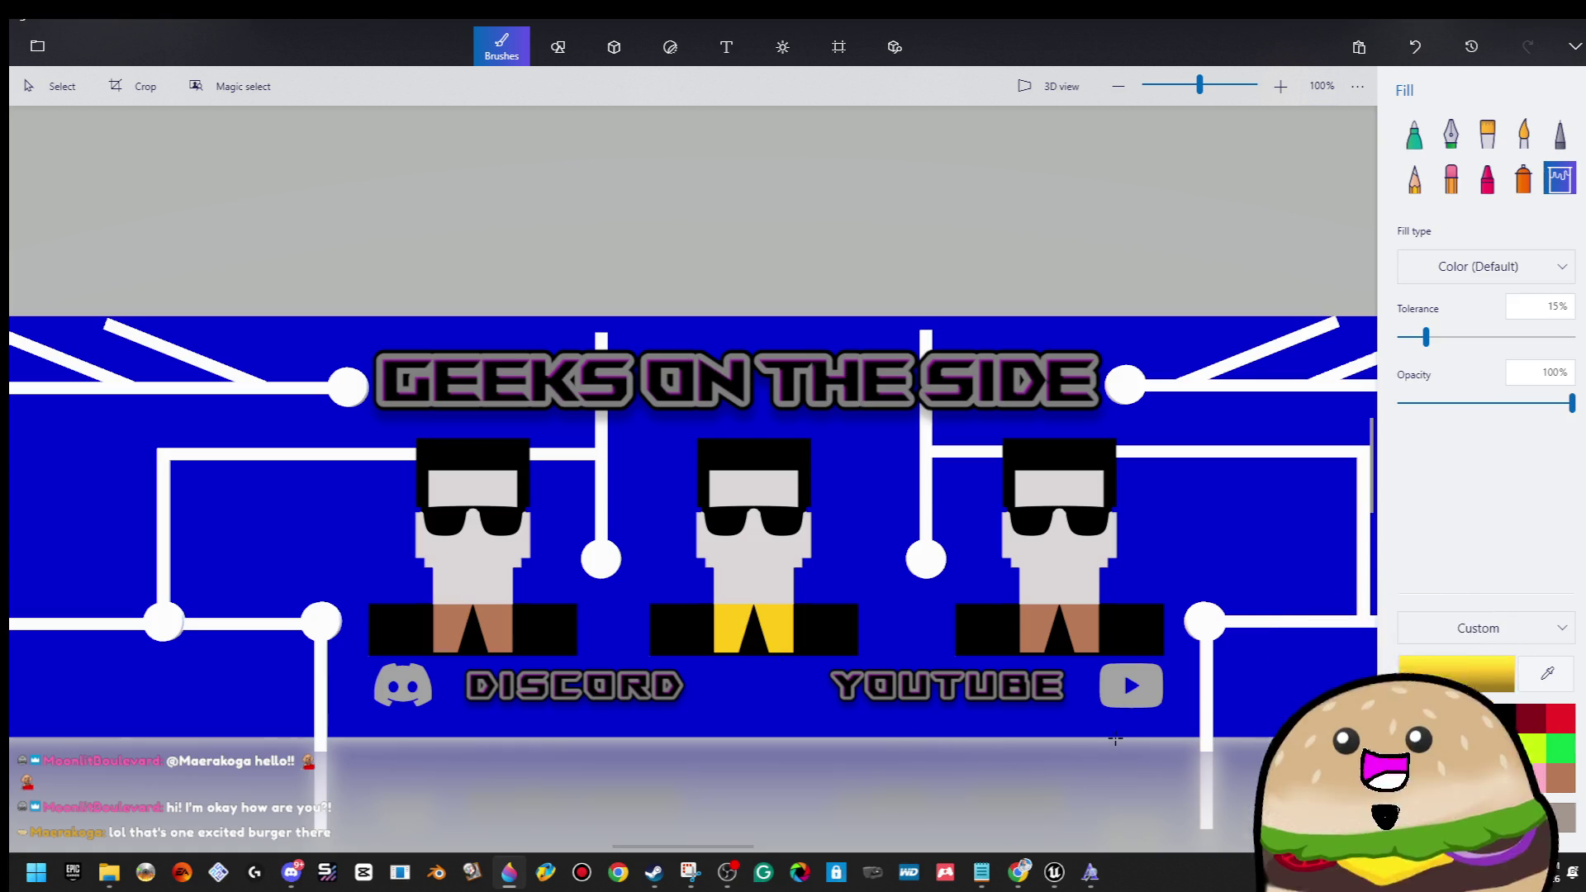
pyautogui.scroll(-1, 1072, 703)
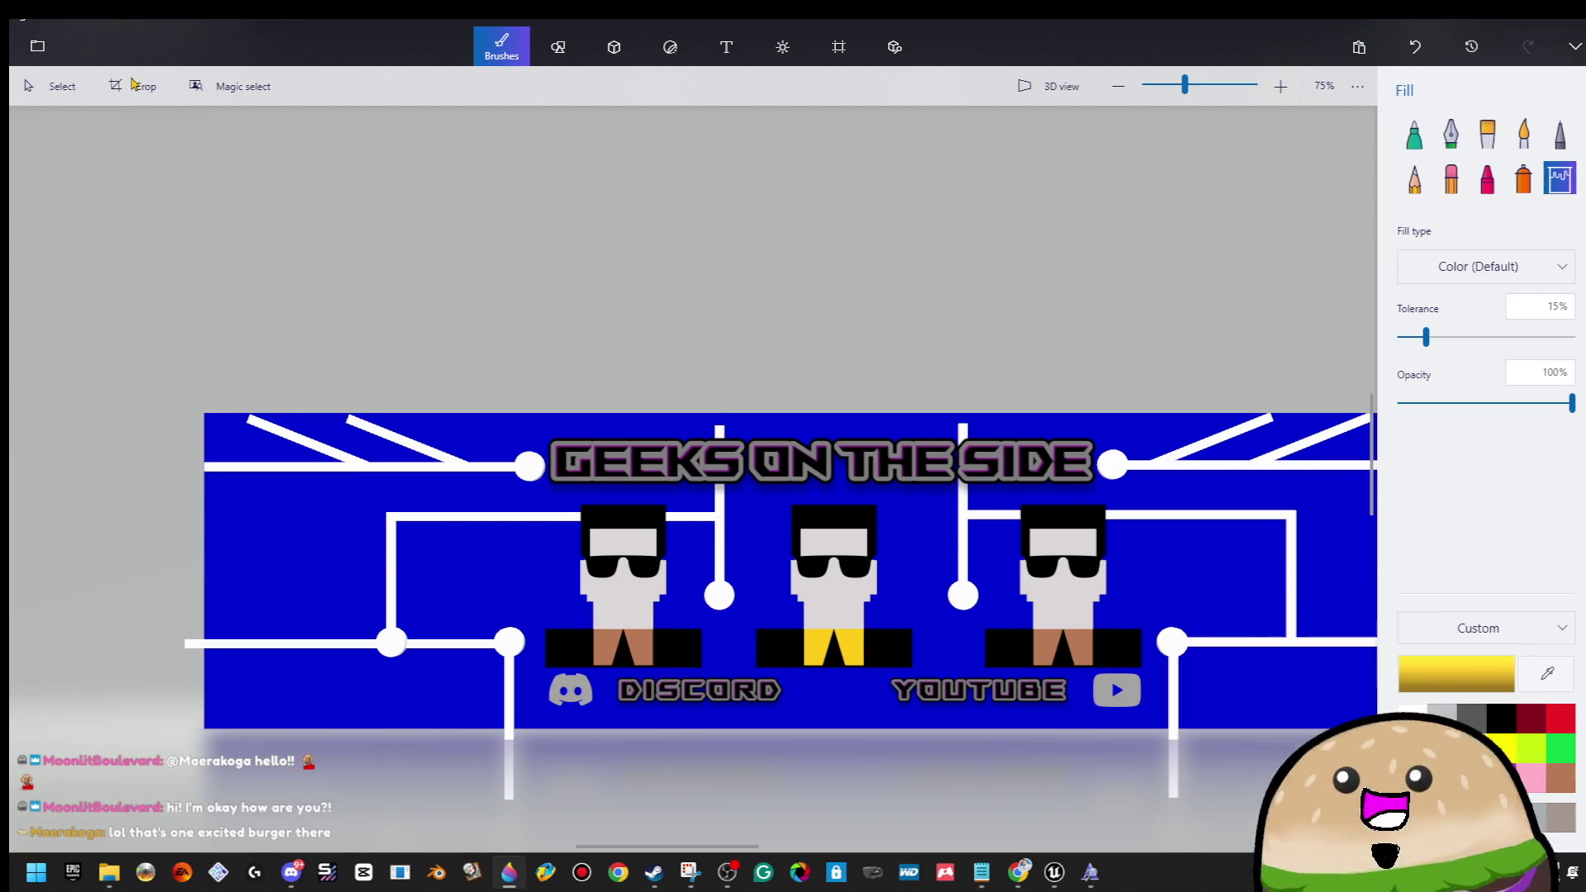
# Open and close the menu, then select and deselect the banner characters.
pyautogui.click(37, 46)
pyautogui.press('Escape')
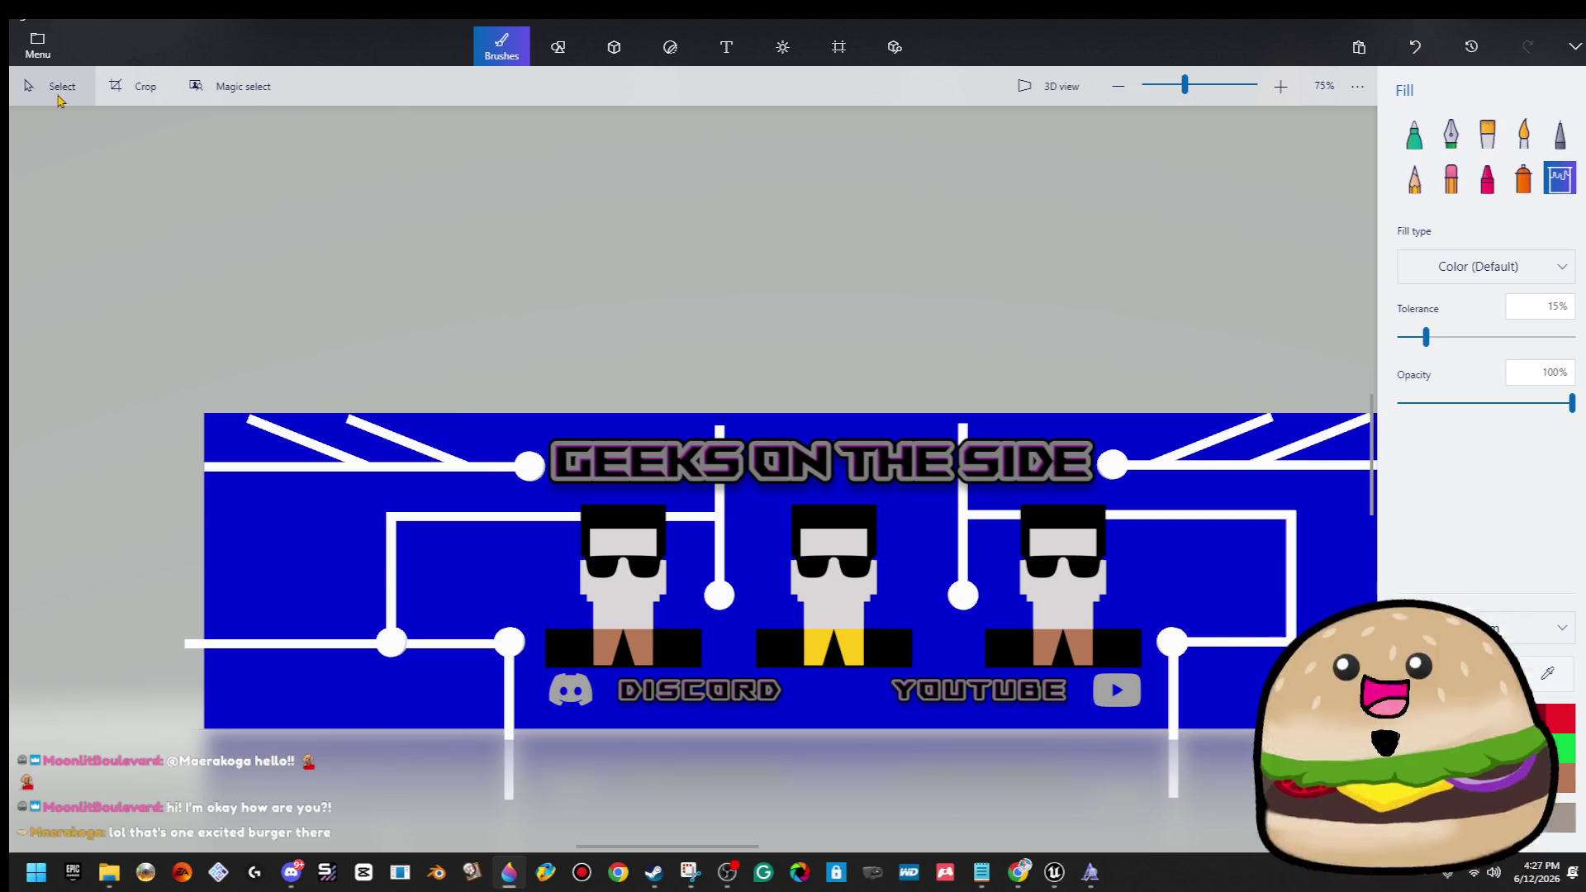
pyautogui.moveTo(496, 465); pyautogui.dragTo(1183, 691)
pyautogui.press('Escape')
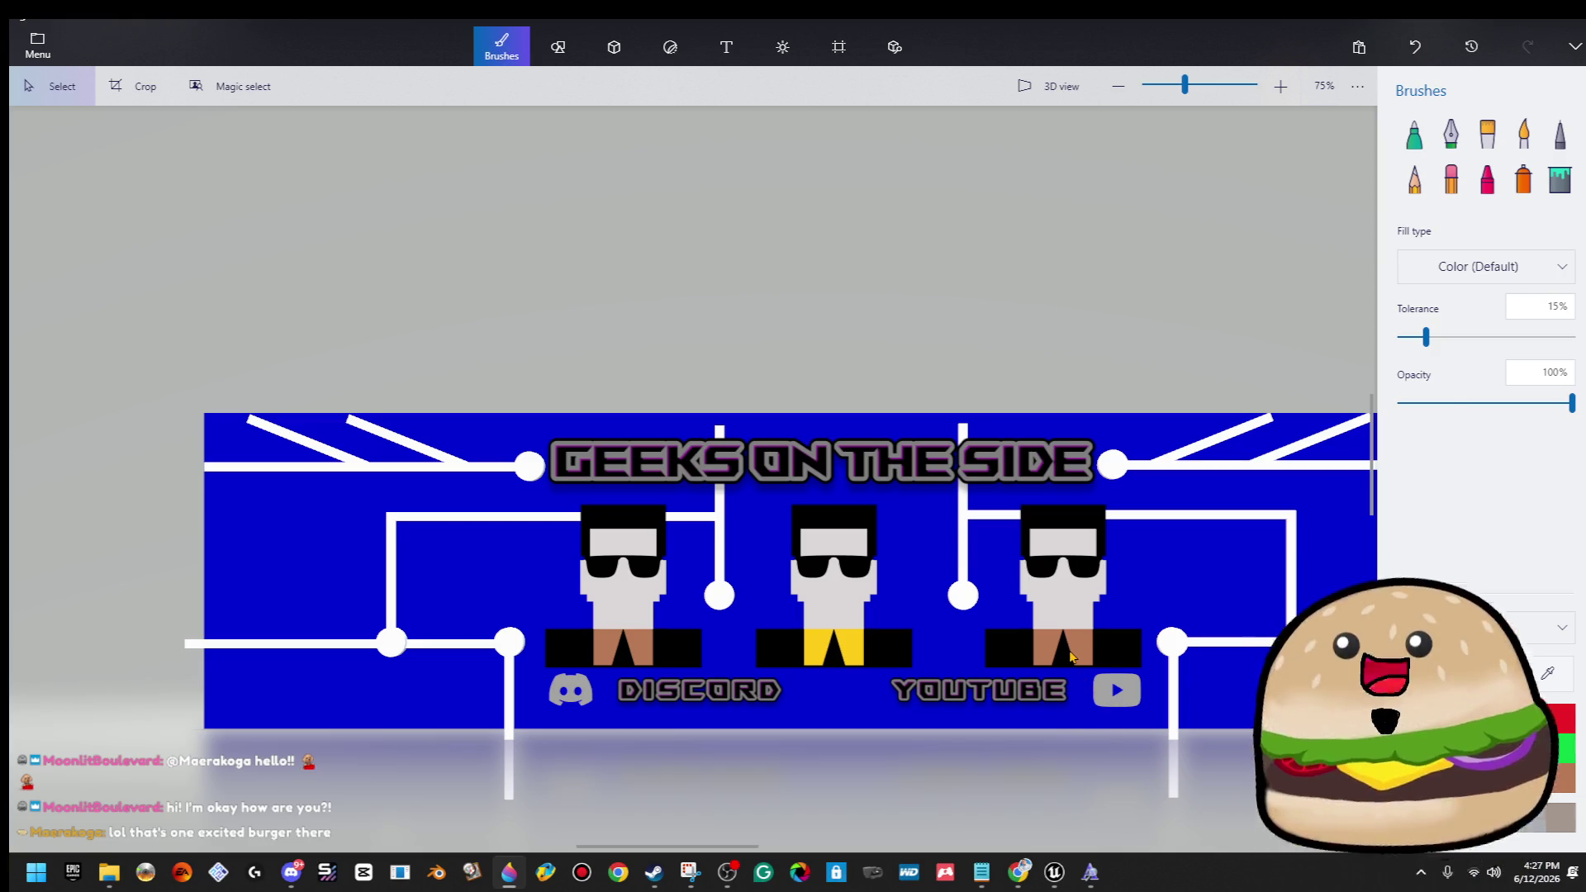
pyautogui.click(1069, 651)
pyautogui.keyDown('ctrl'); pyautogui.click(840, 573); pyautogui.keyUp('ctrl')
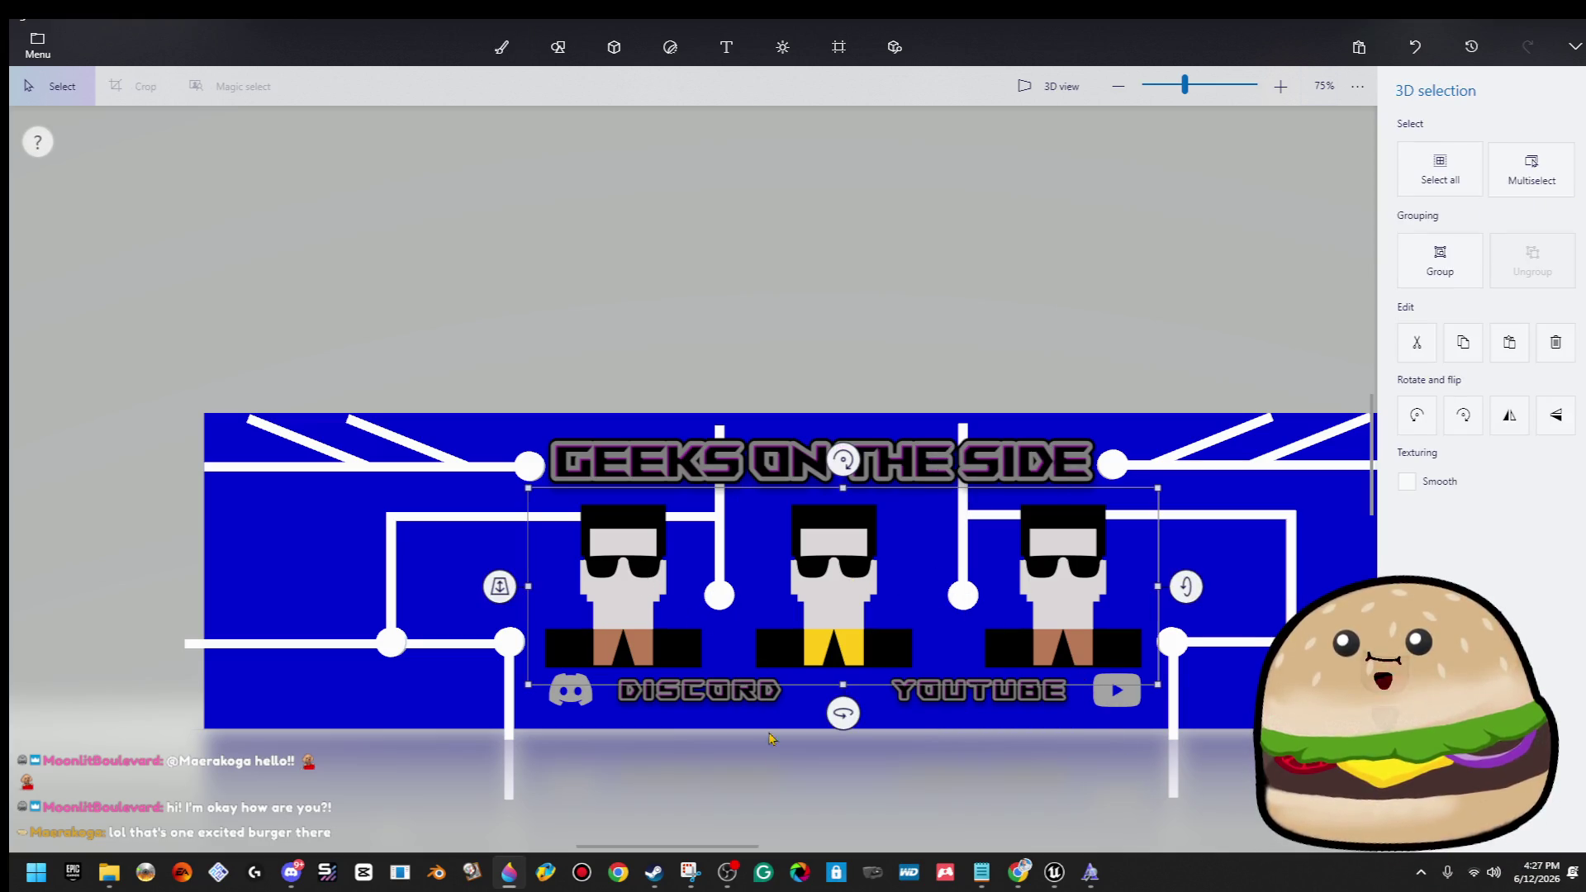
pyautogui.click(804, 774)
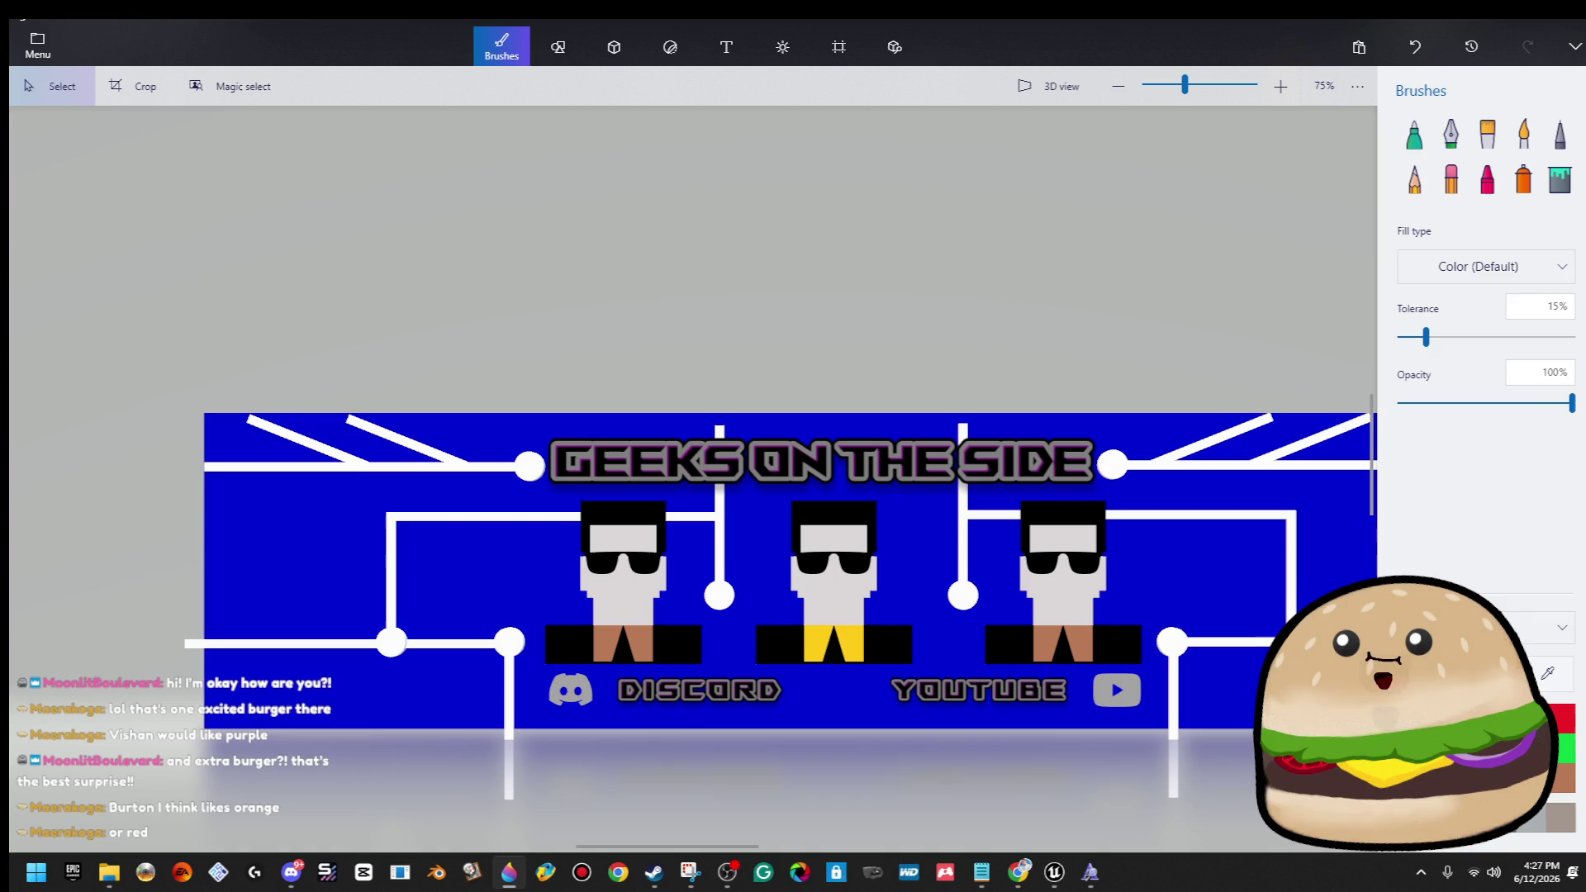
# Fill both of the left character's legs with red.
pyautogui.click(1575, 181)
pyautogui.scroll(5, 585, 613)
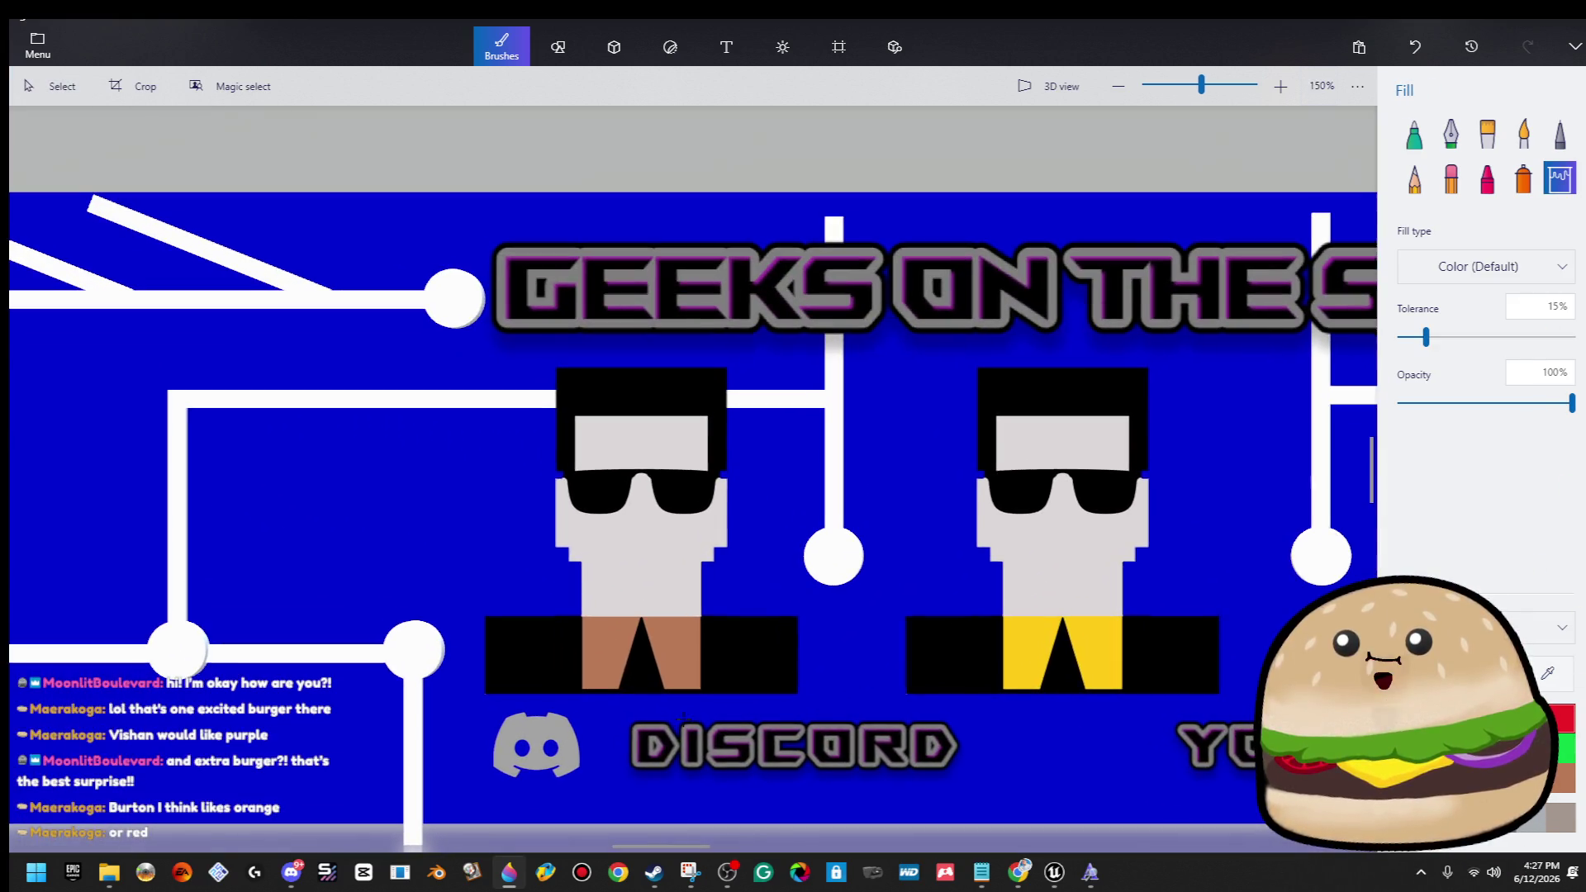
pyautogui.click(662, 651)
pyautogui.click(615, 648)
pyautogui.scroll(-5, 615, 648)
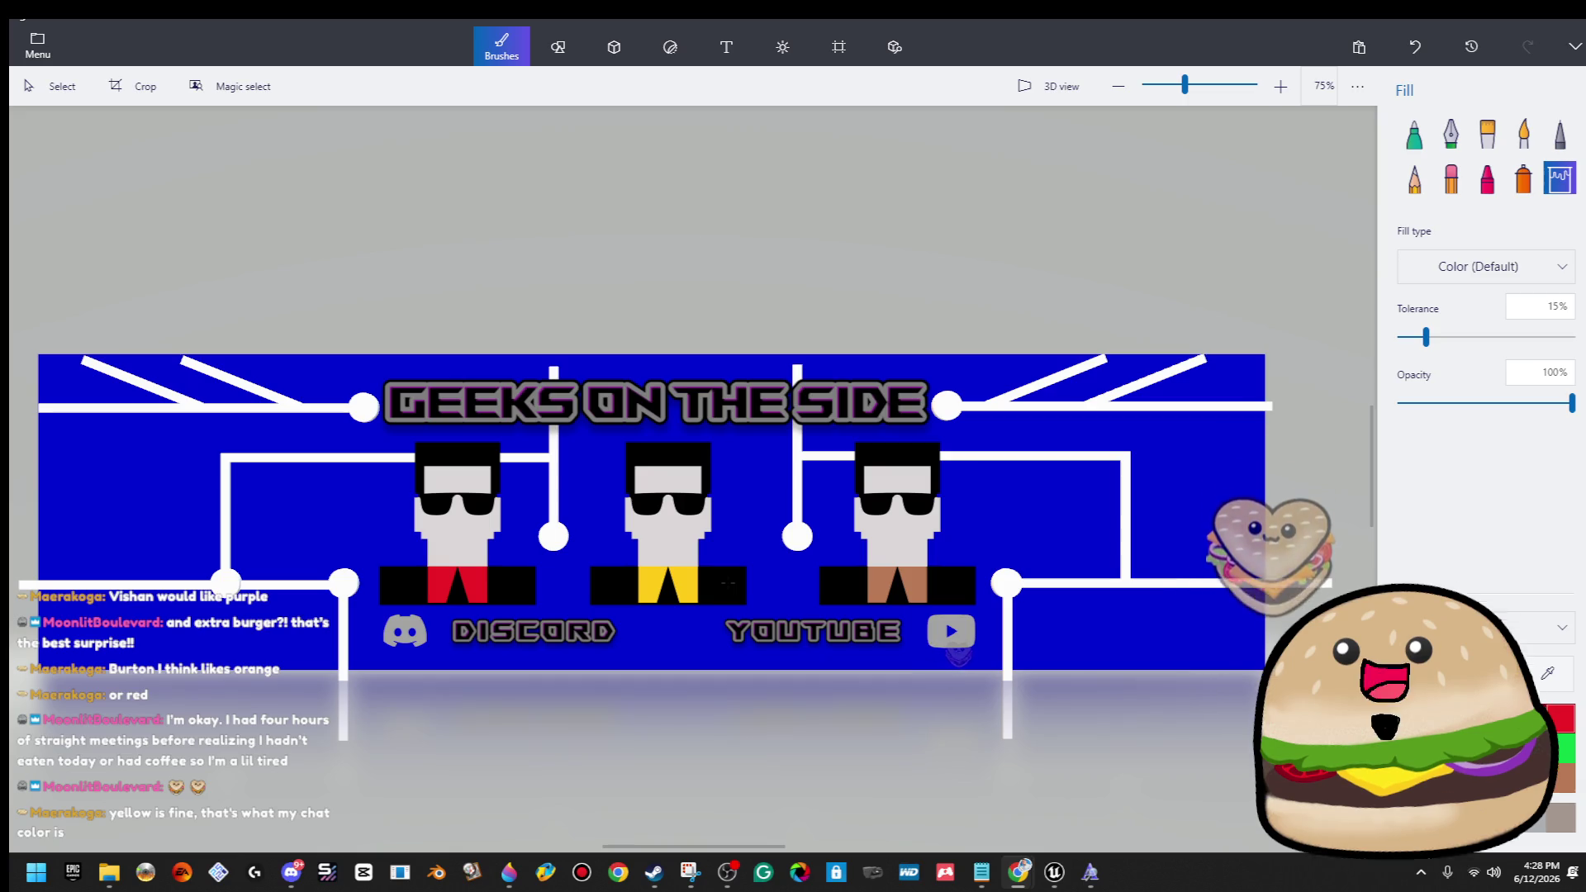
# Set the custom colour 78007a and fill both of the right character's legs purple.
pyautogui.scroll(5, 588, 562)
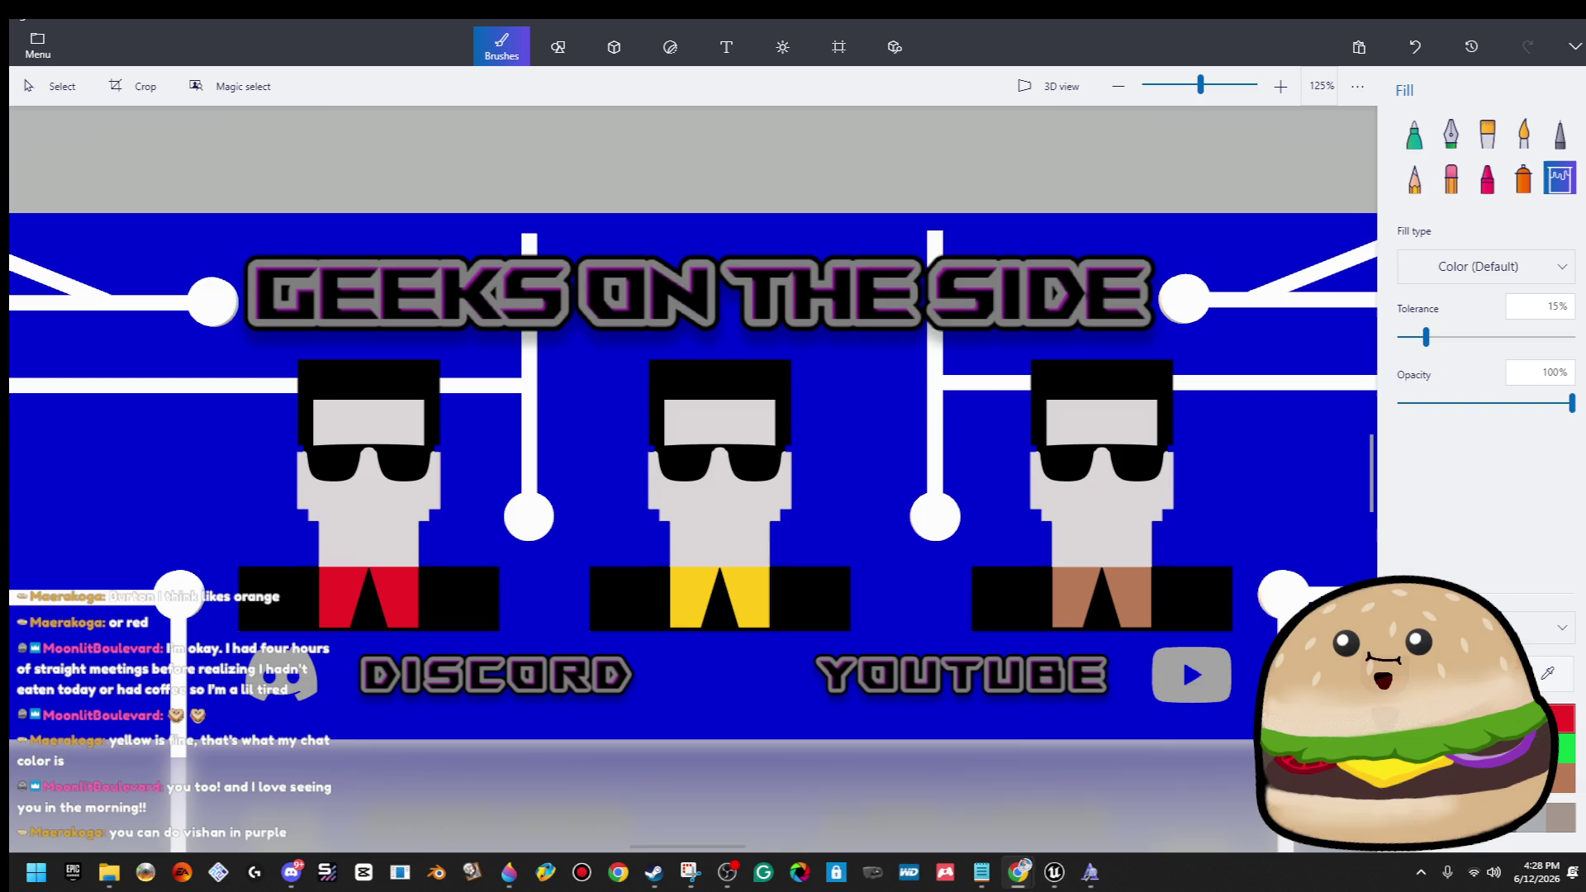
pyautogui.click(930, 399)
pyautogui.scroll(-3, 950, 405)
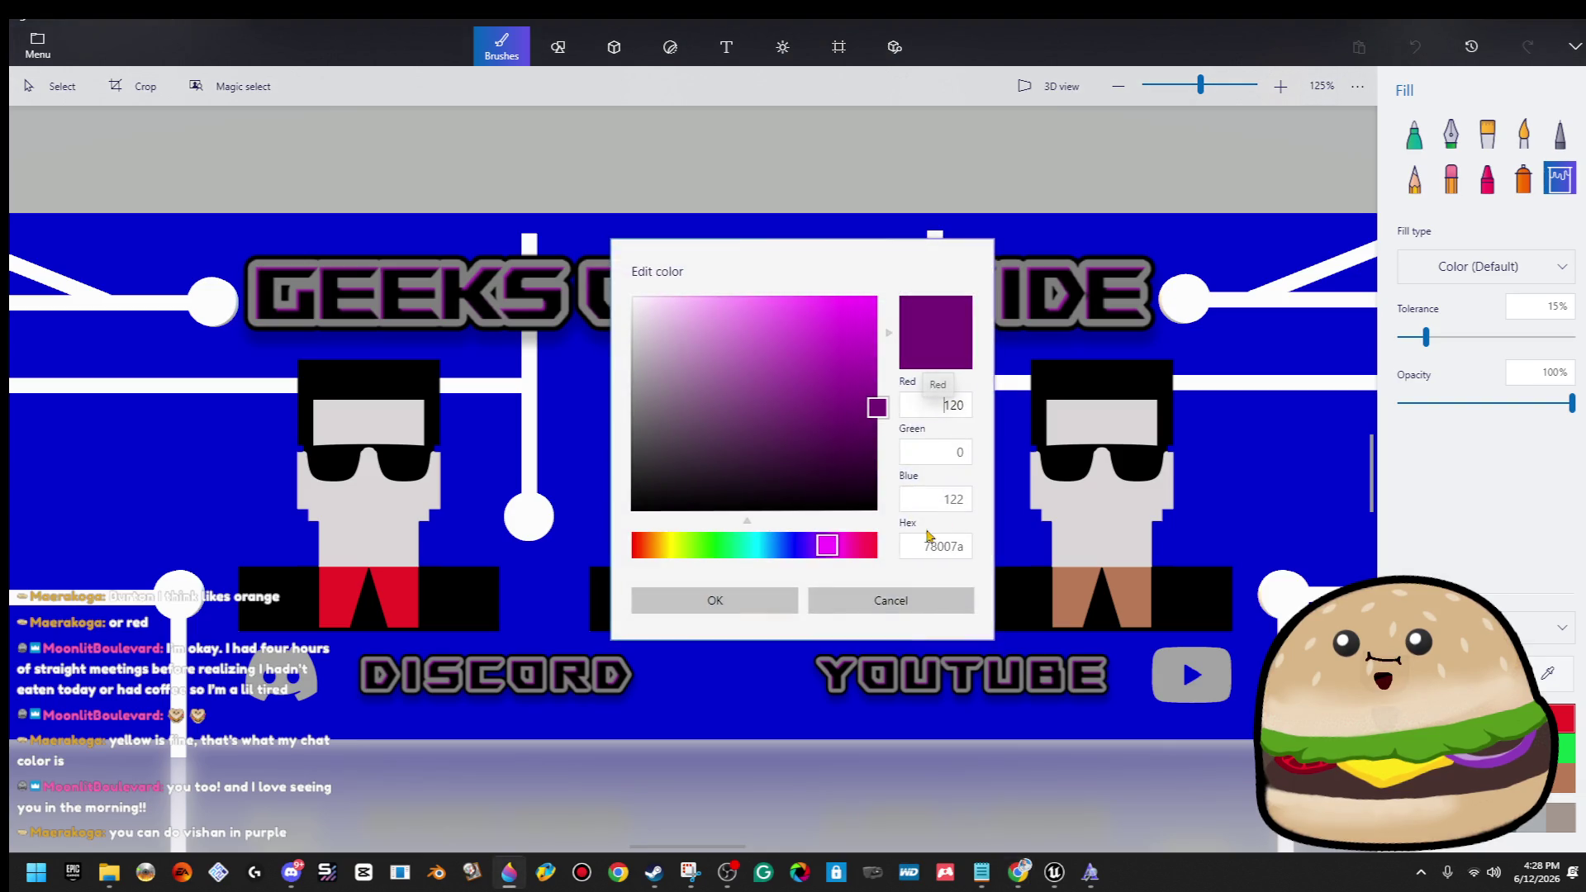
pyautogui.click(712, 601)
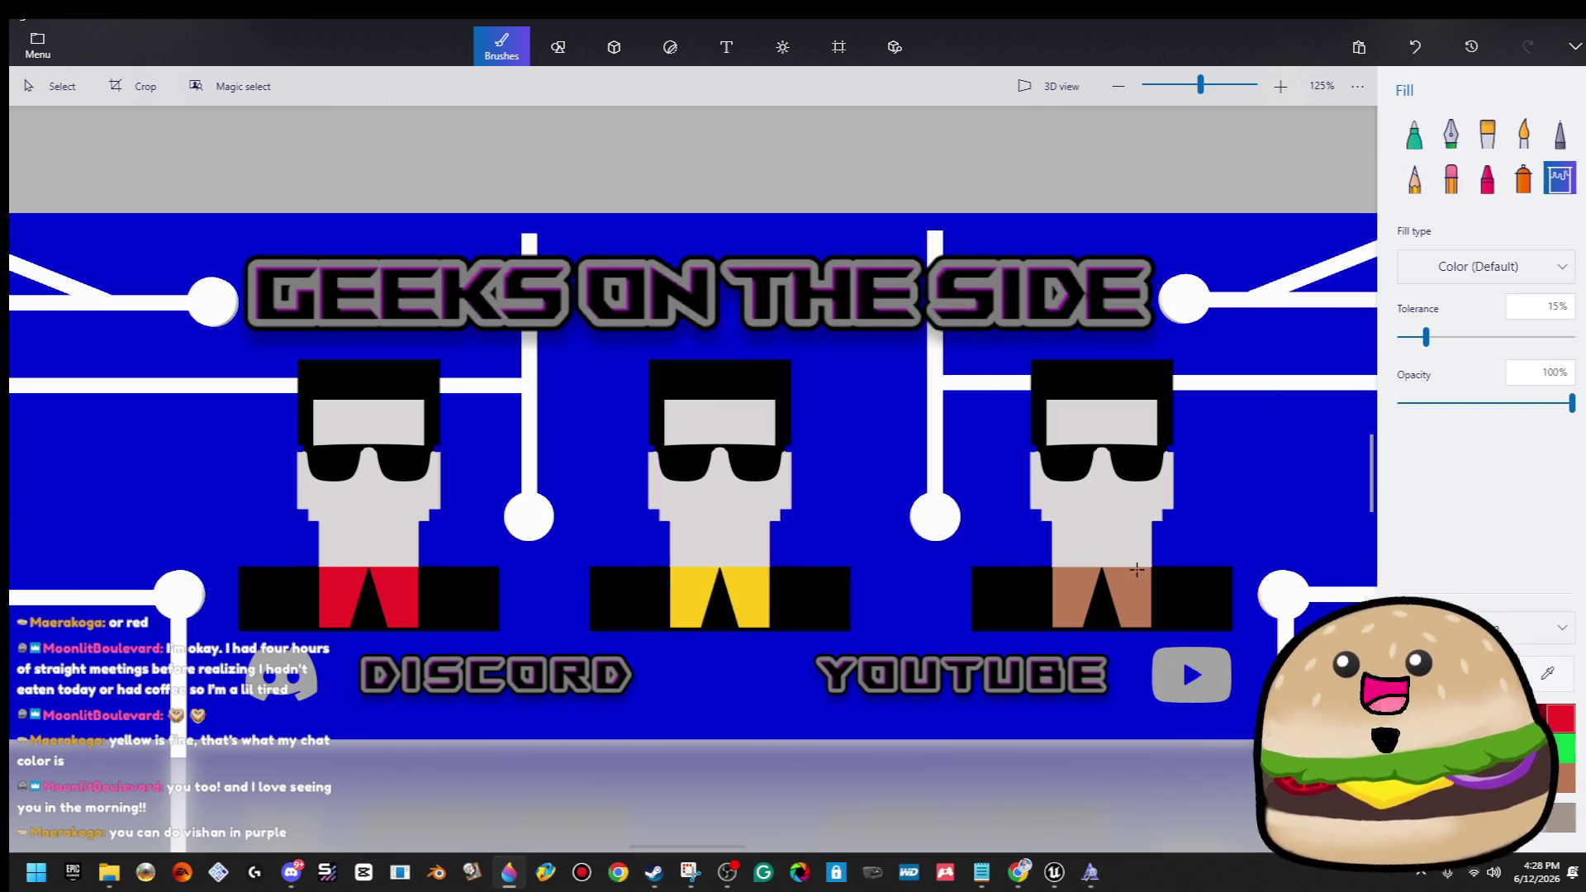
pyautogui.click(1136, 570)
pyautogui.click(1070, 583)
pyautogui.scroll(-5, 1243, 584)
pyautogui.scroll(-5, 1243, 584)
pyautogui.scroll(2, 880, 567)
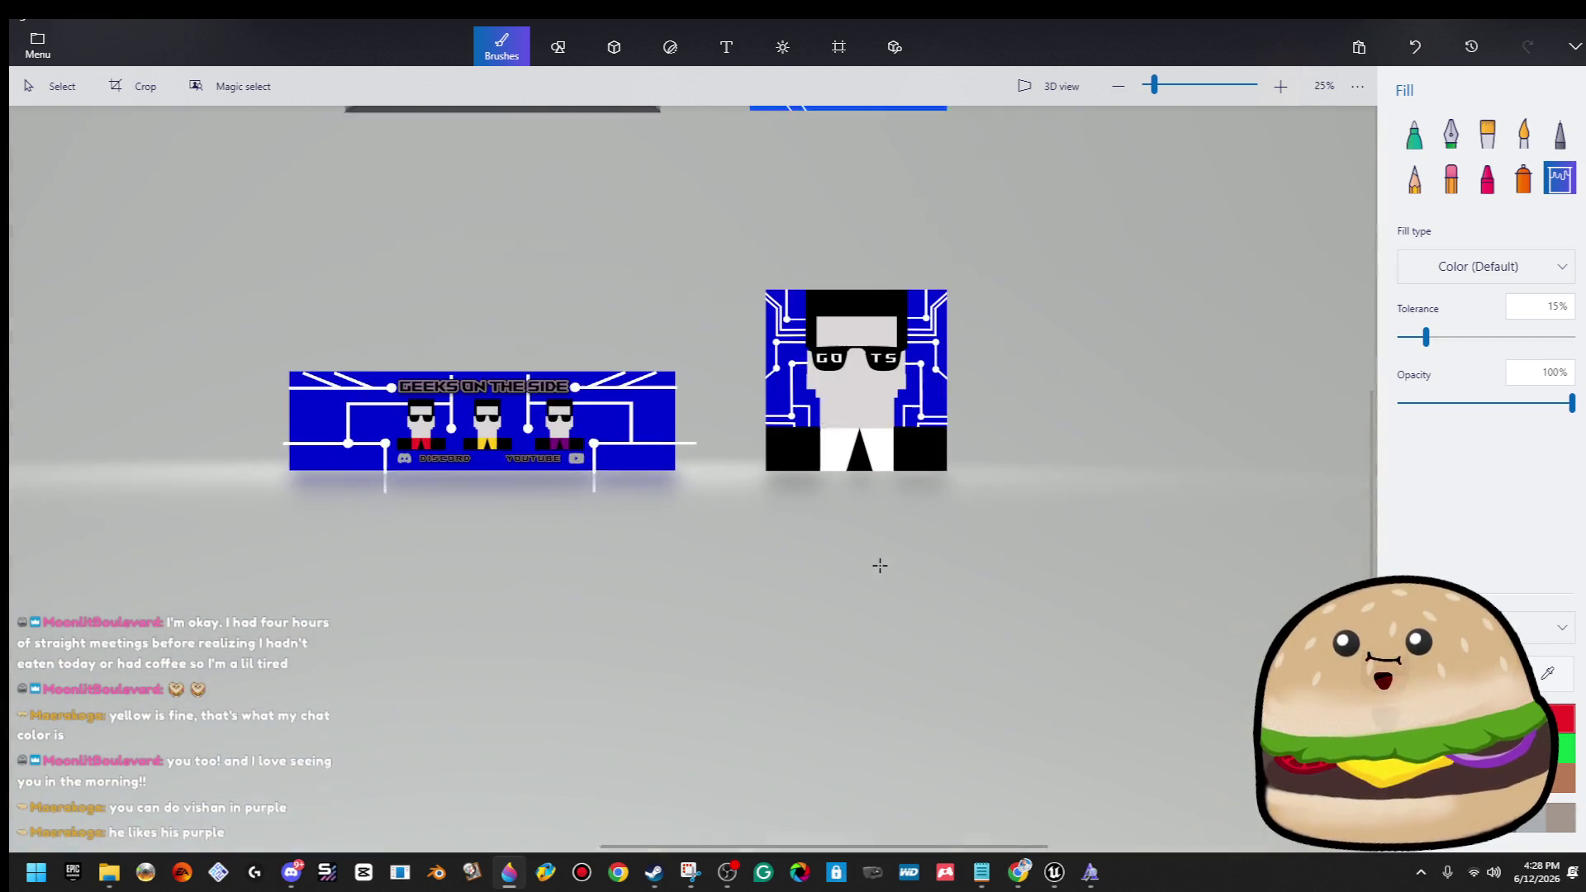
pyautogui.scroll(3, 654, 370)
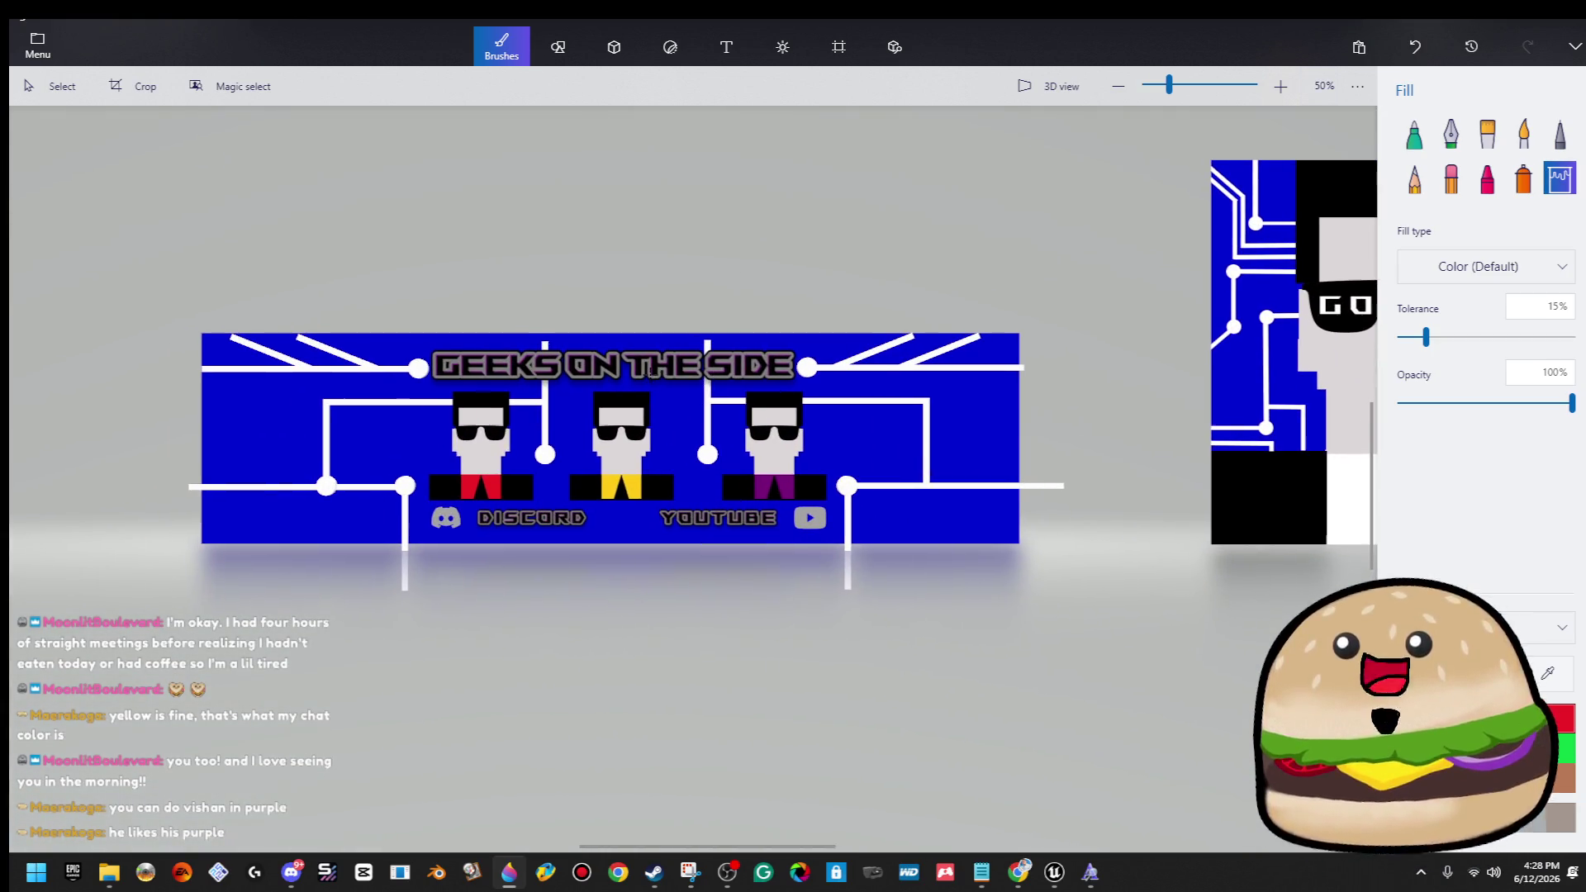
pyautogui.scroll(1, 651, 371)
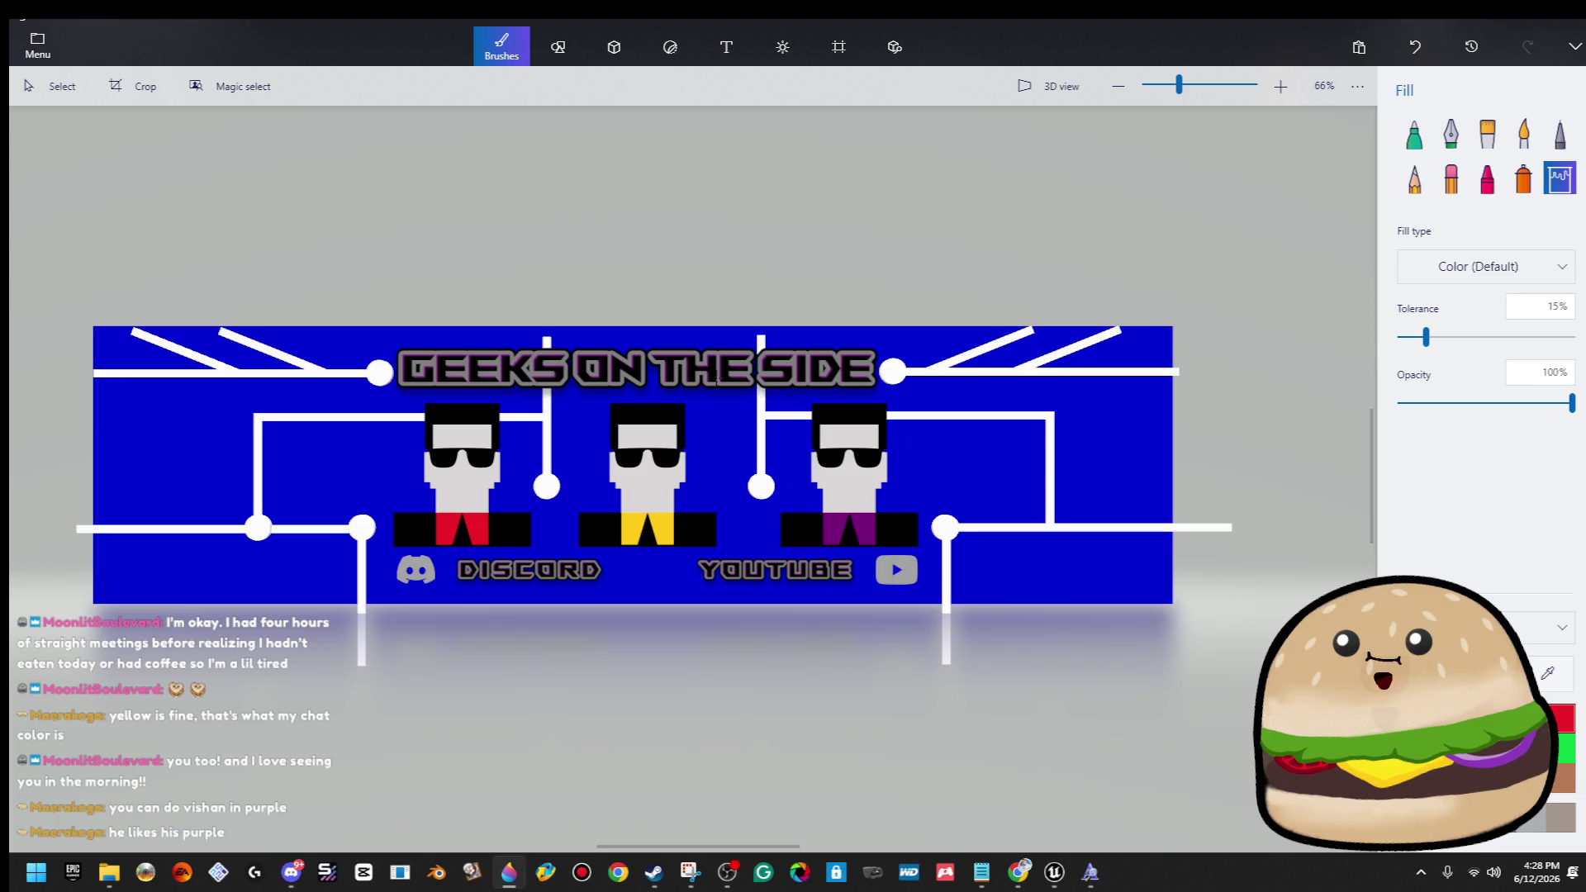
pyautogui.click(51, 86)
pyautogui.moveTo(344, 578)
pyautogui.mouseDown()
pyautogui.moveTo(913, 418)
pyautogui.moveTo(984, 343)
pyautogui.moveTo(964, 384)
pyautogui.mouseUp()
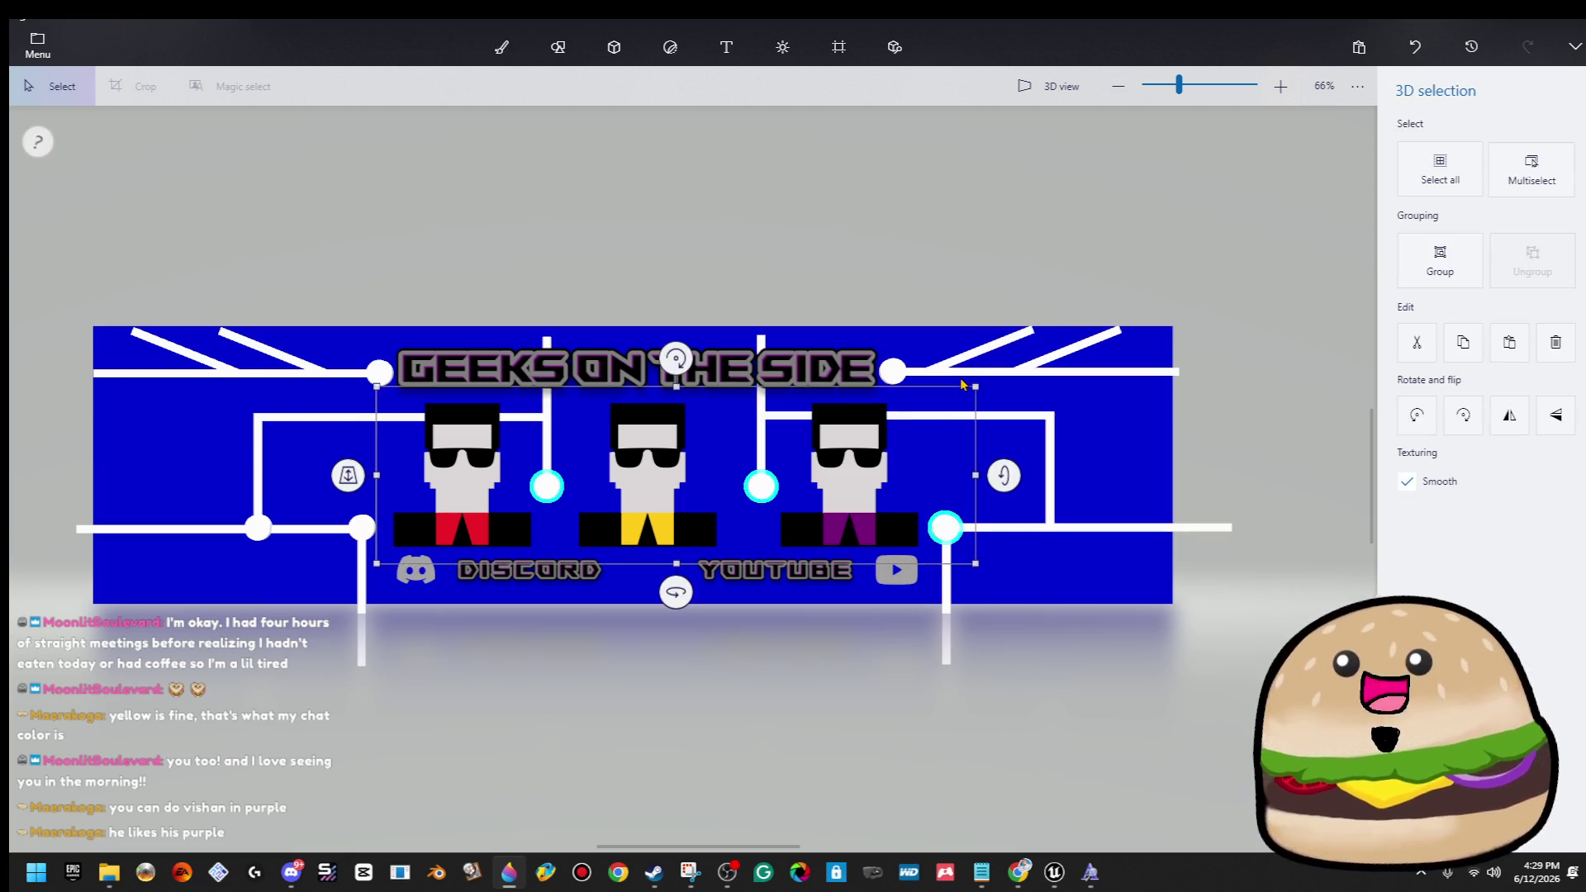
pyautogui.press('Escape')
pyautogui.click(877, 470)
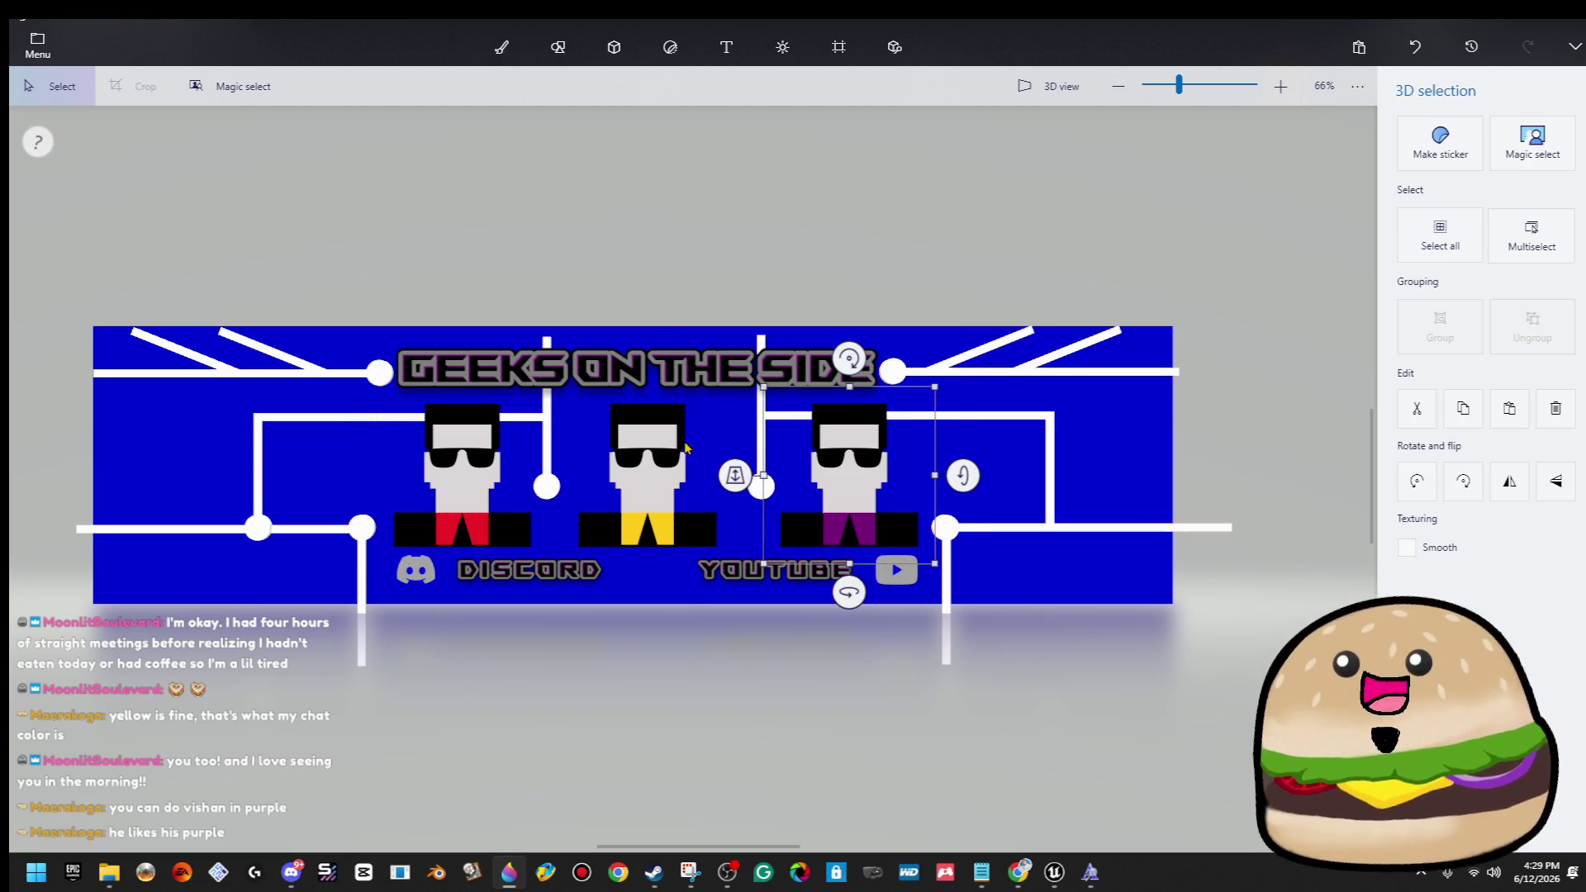
pyautogui.keyDown('ctrl'); pyautogui.click(649, 455); pyautogui.keyUp('ctrl')
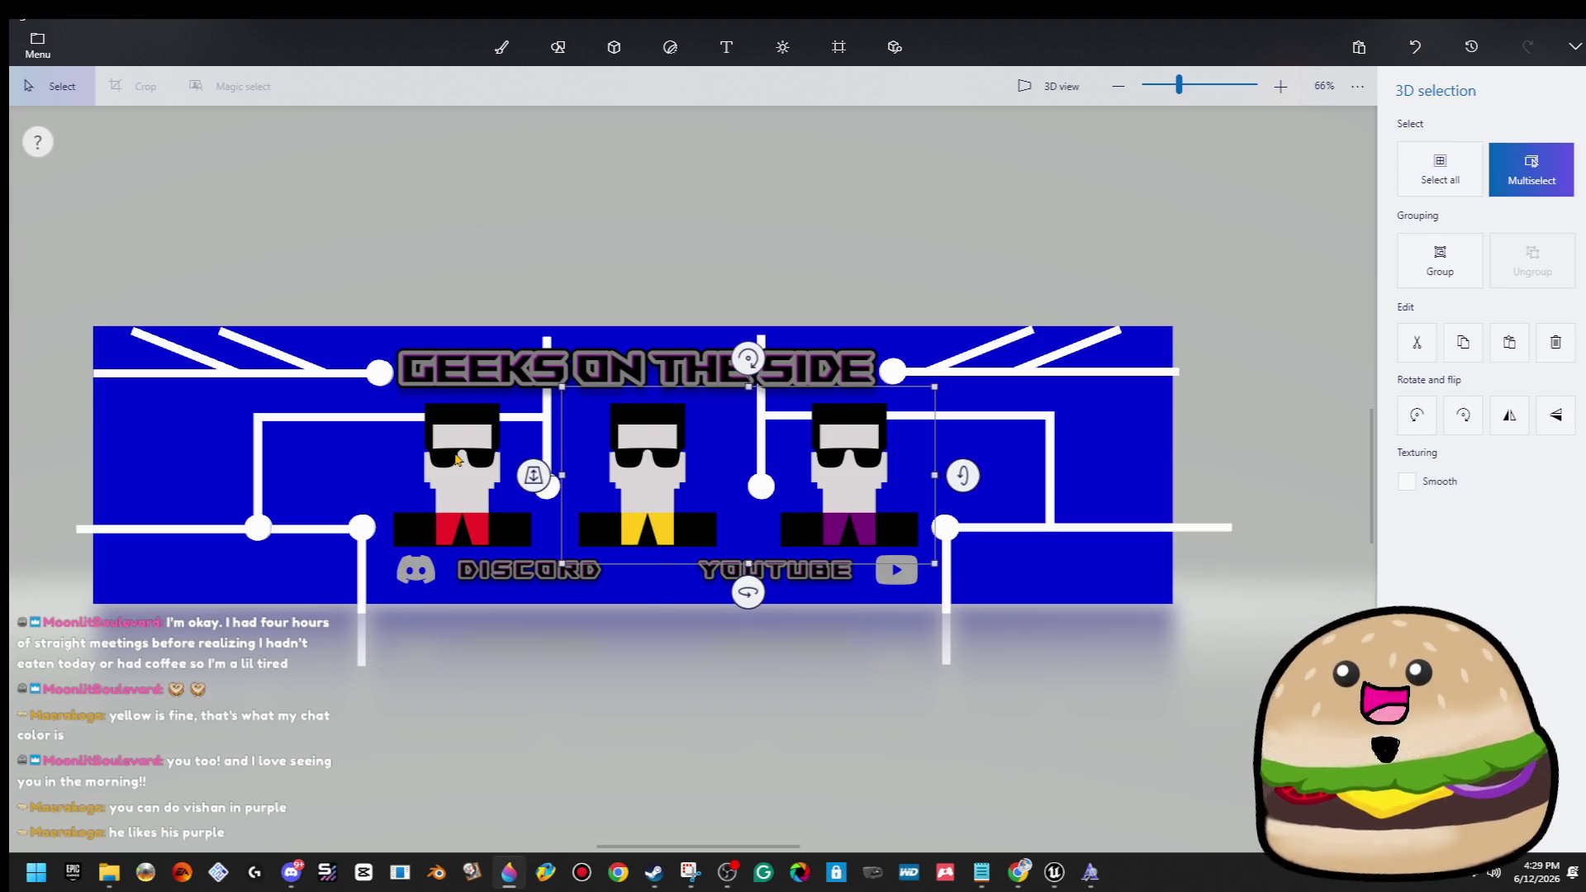
pyautogui.keyDown('ctrl'); pyautogui.click(458, 457); pyautogui.keyUp('ctrl')
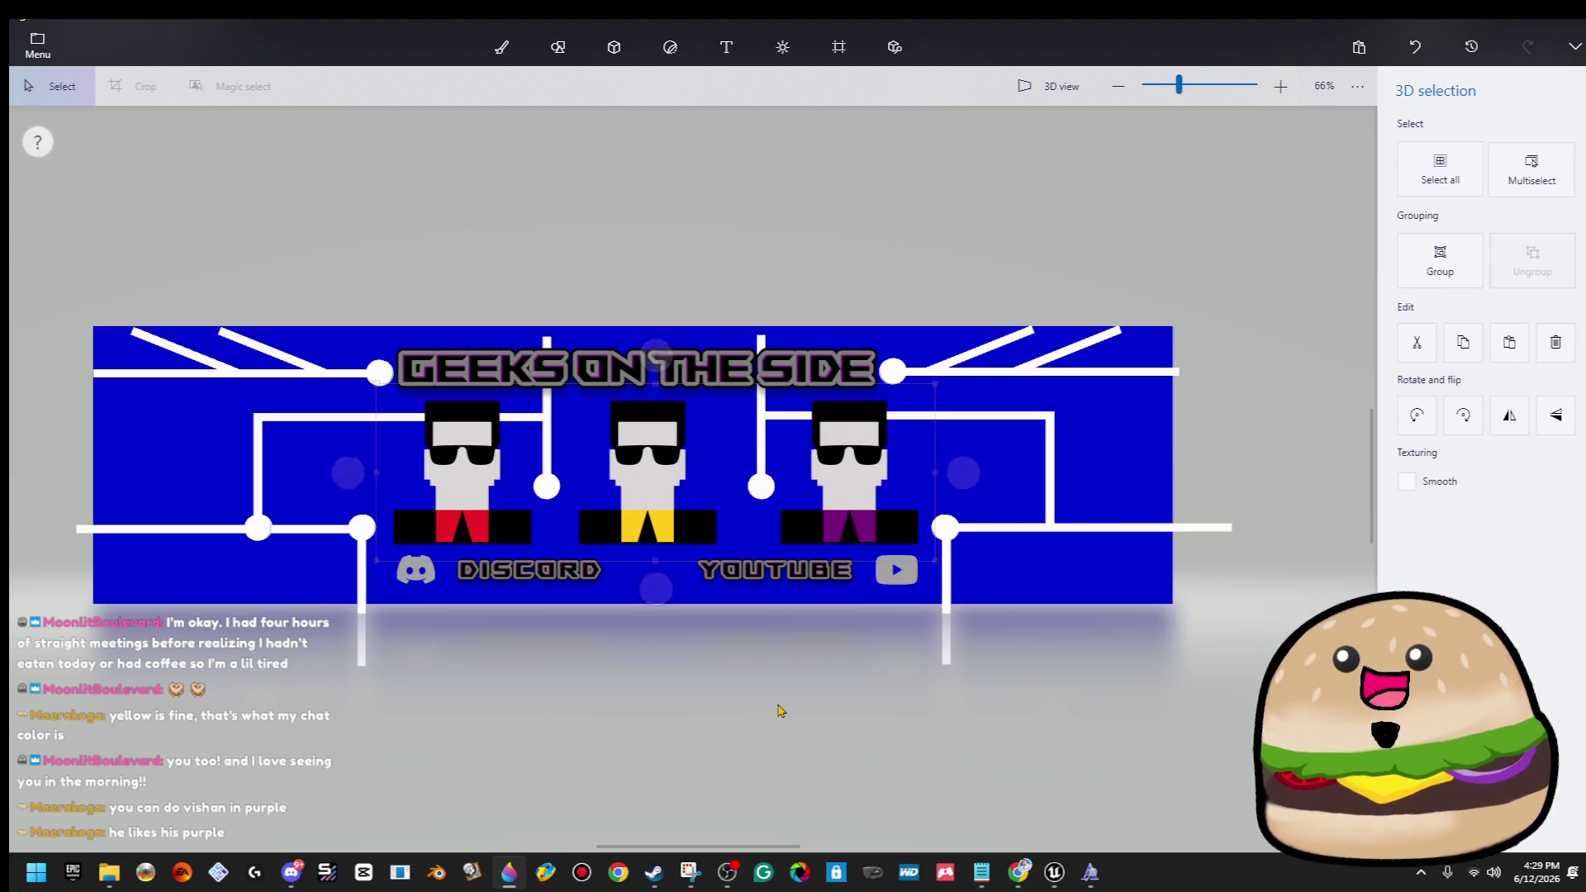
pyautogui.press('b')
pyautogui.moveTo(981, 539)
pyautogui.mouseDown()
pyautogui.moveTo(851, 595)
pyautogui.moveTo(361, 642)
pyautogui.mouseUp()
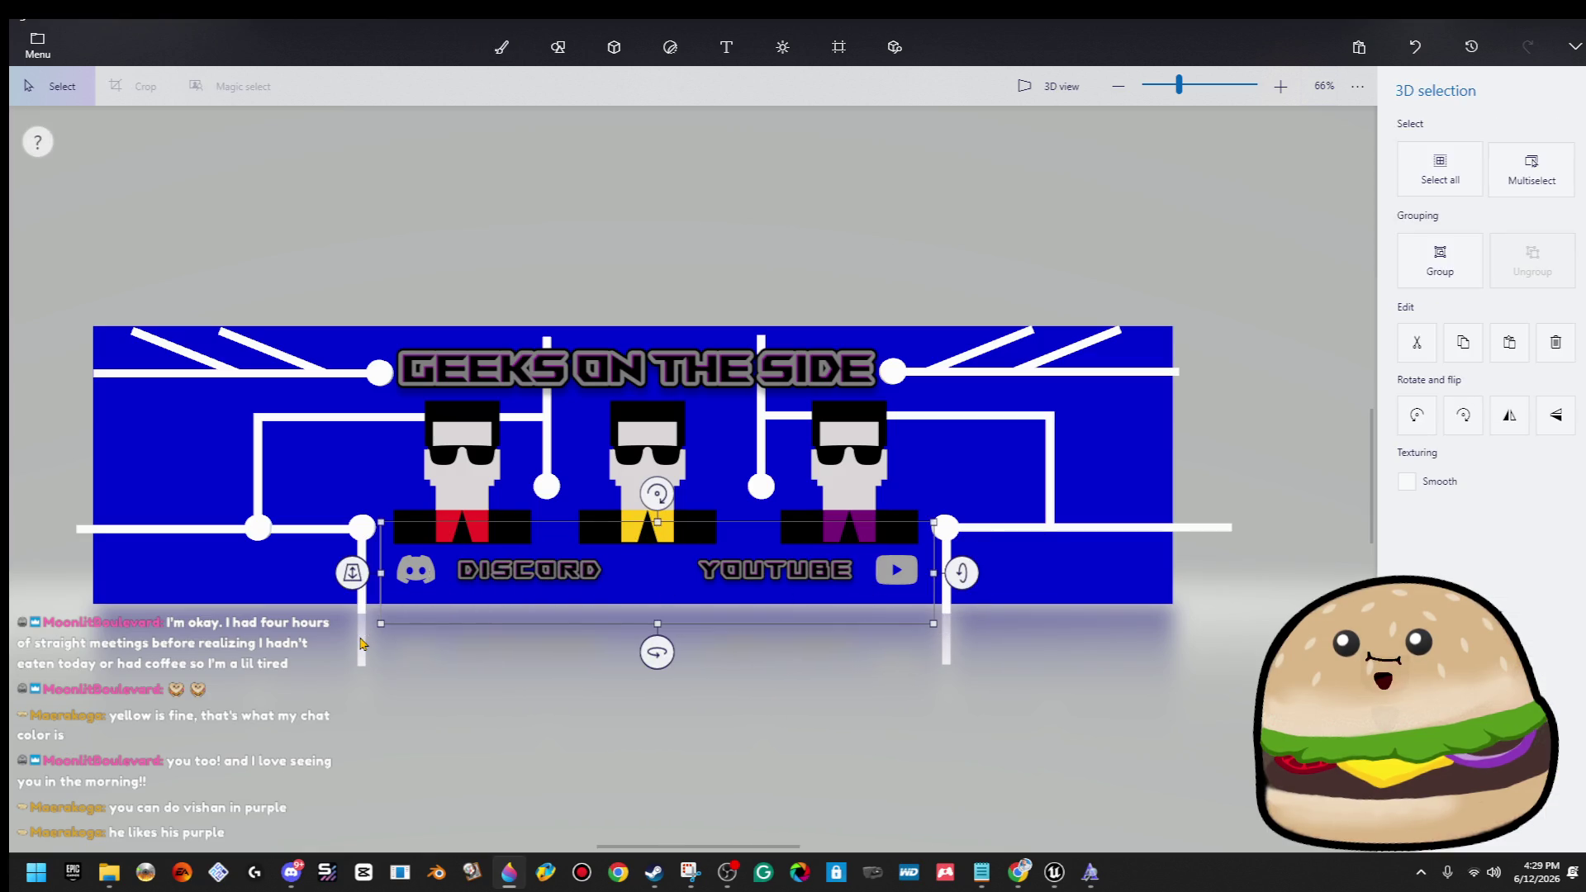
pyautogui.press('b')
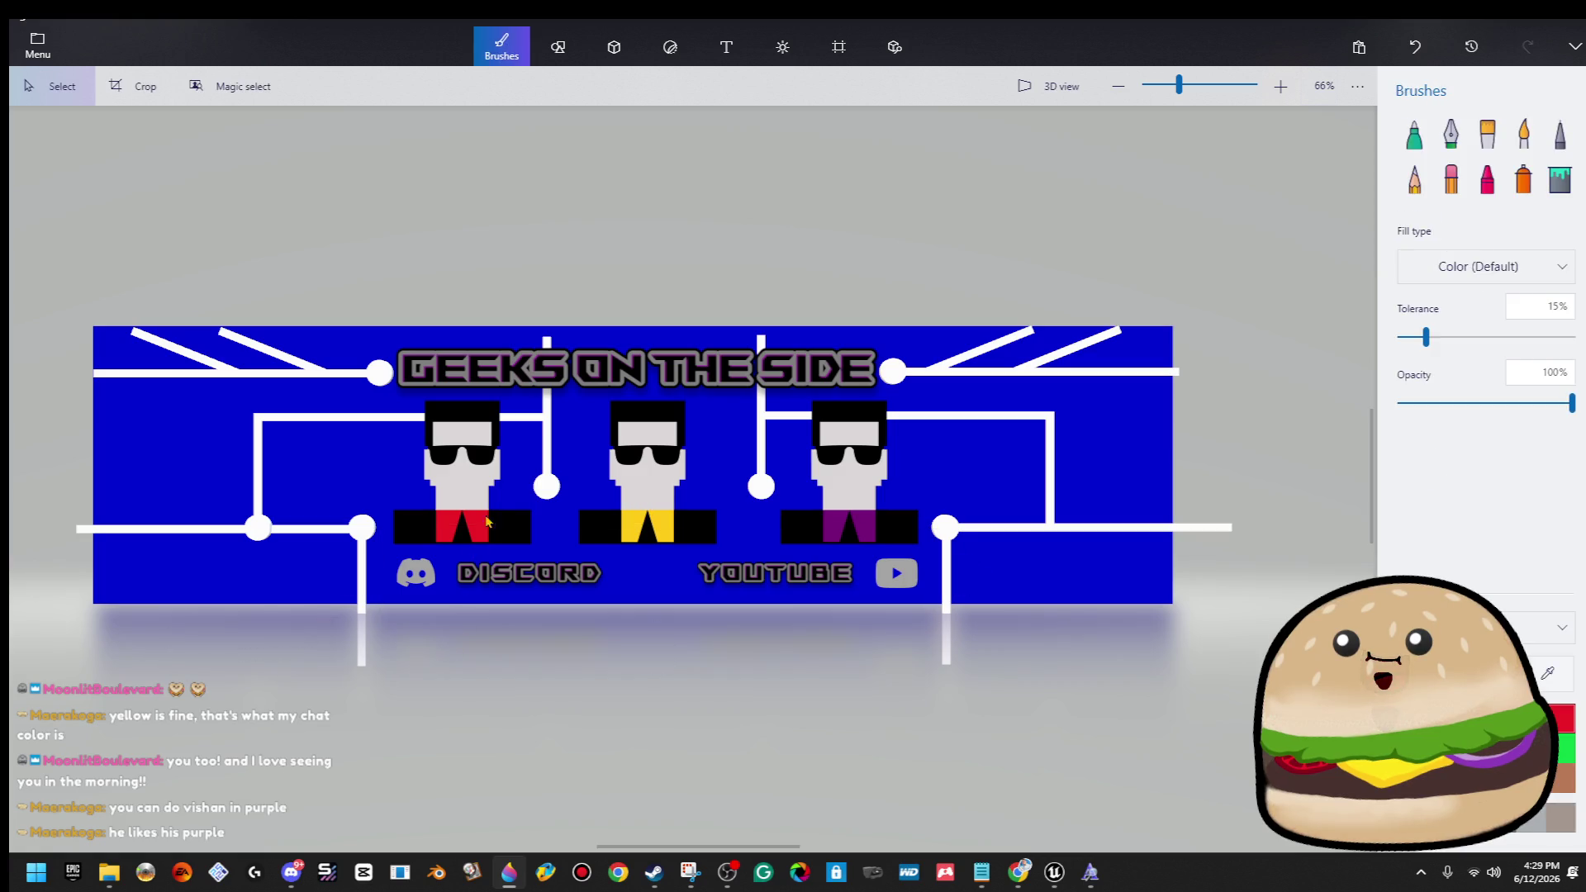
pyautogui.click(586, 378)
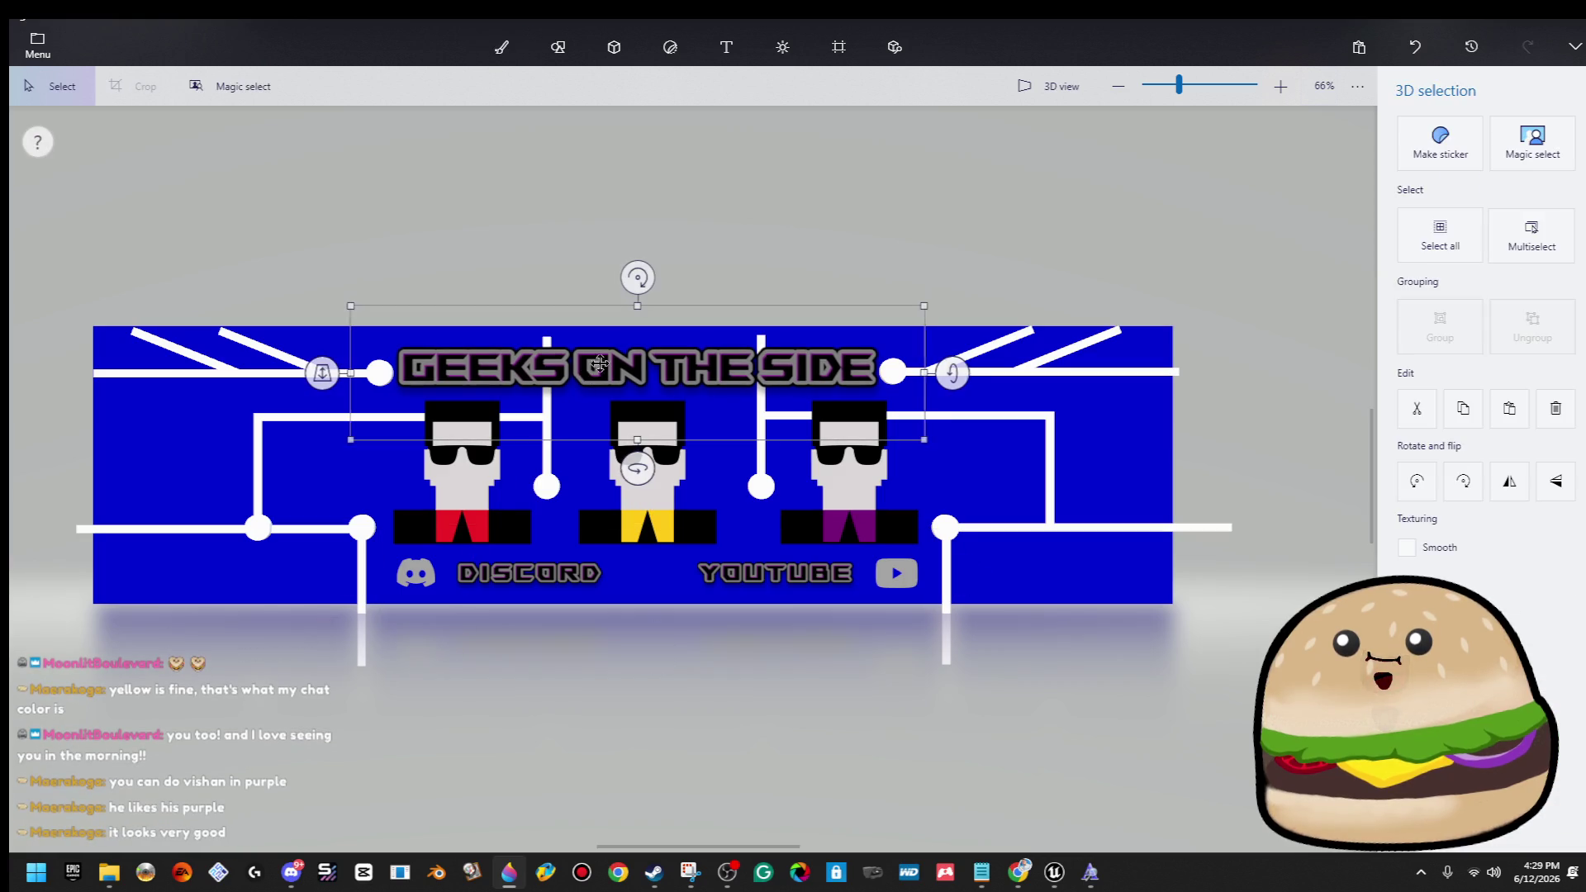
pyautogui.press('b')
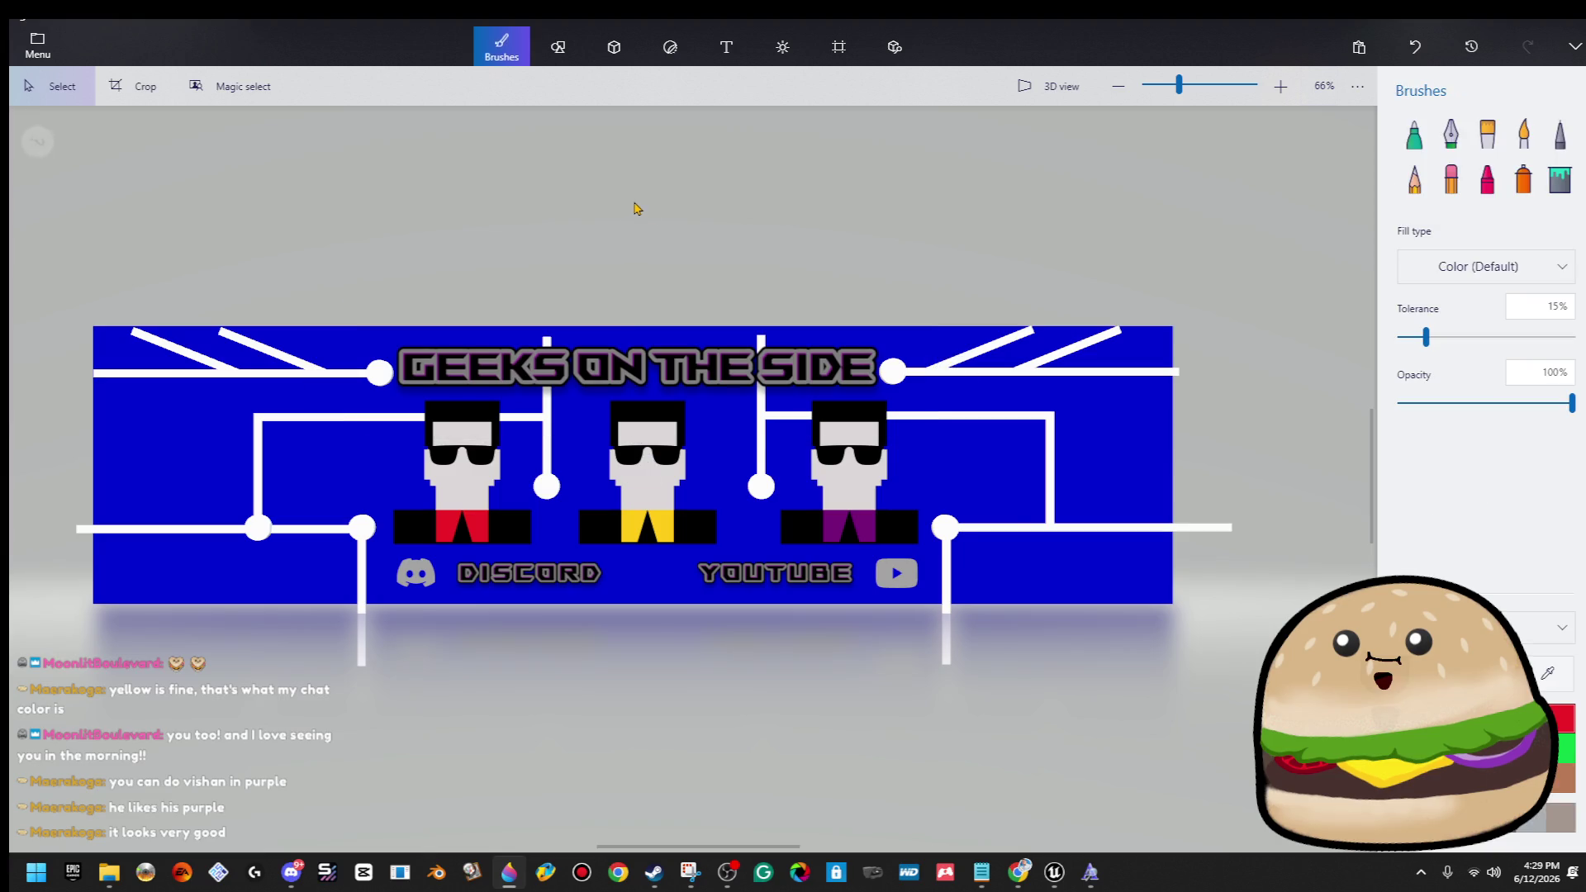
pyautogui.scroll(-2, 1074, 675)
pyautogui.scroll(2, 541, 397)
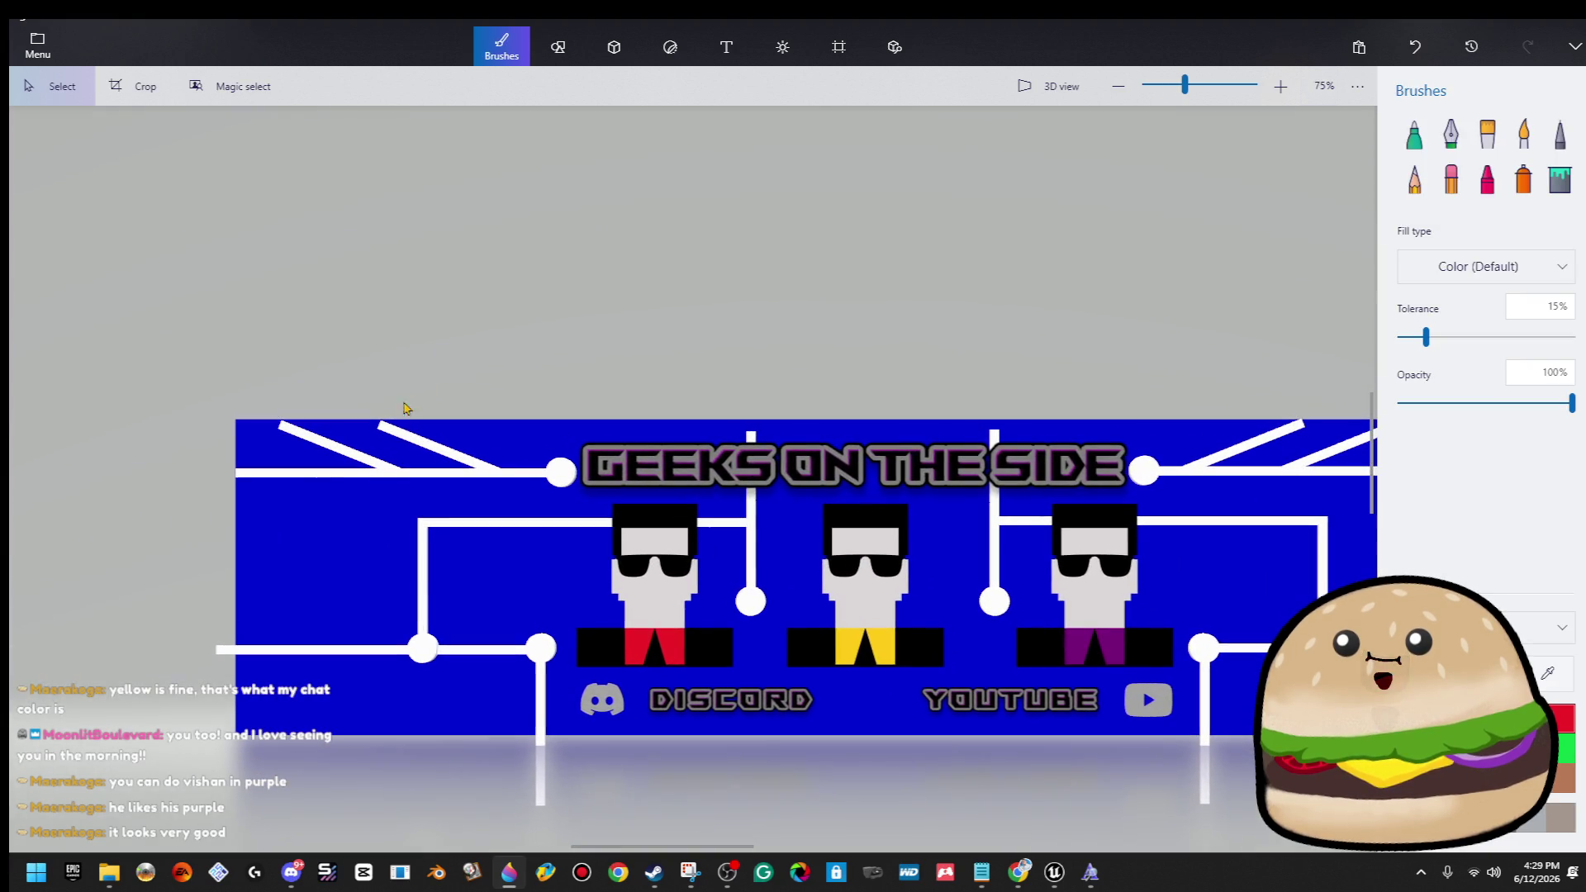
pyautogui.click(394, 435)
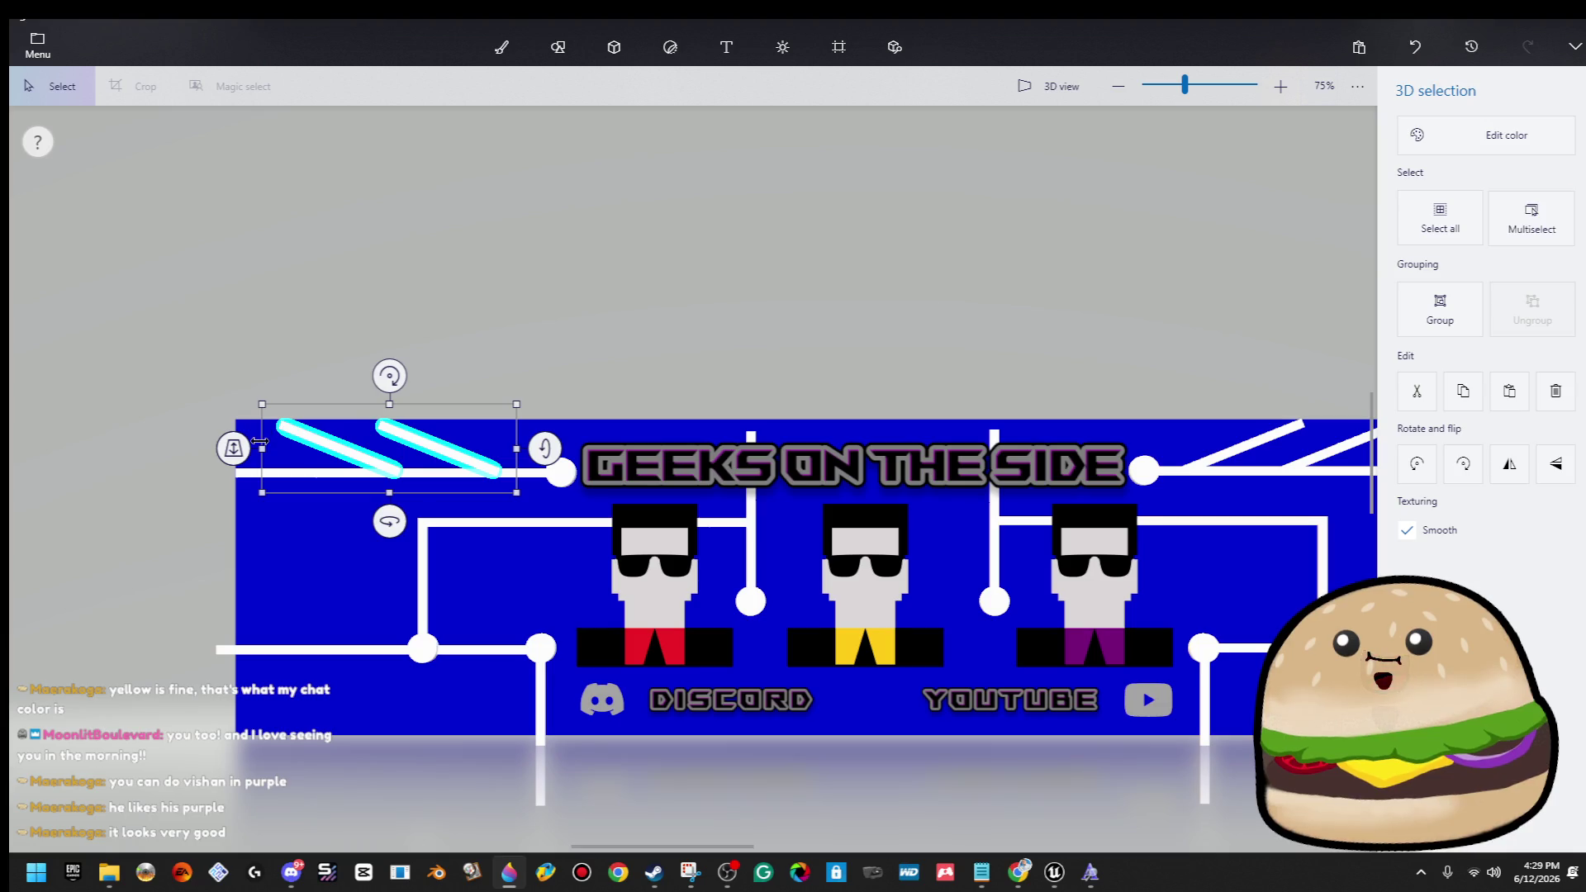
# Select both top-left diagonal white lines and stretch them upward past the top edge.
pyautogui.hotkey('ctrl', 'a')
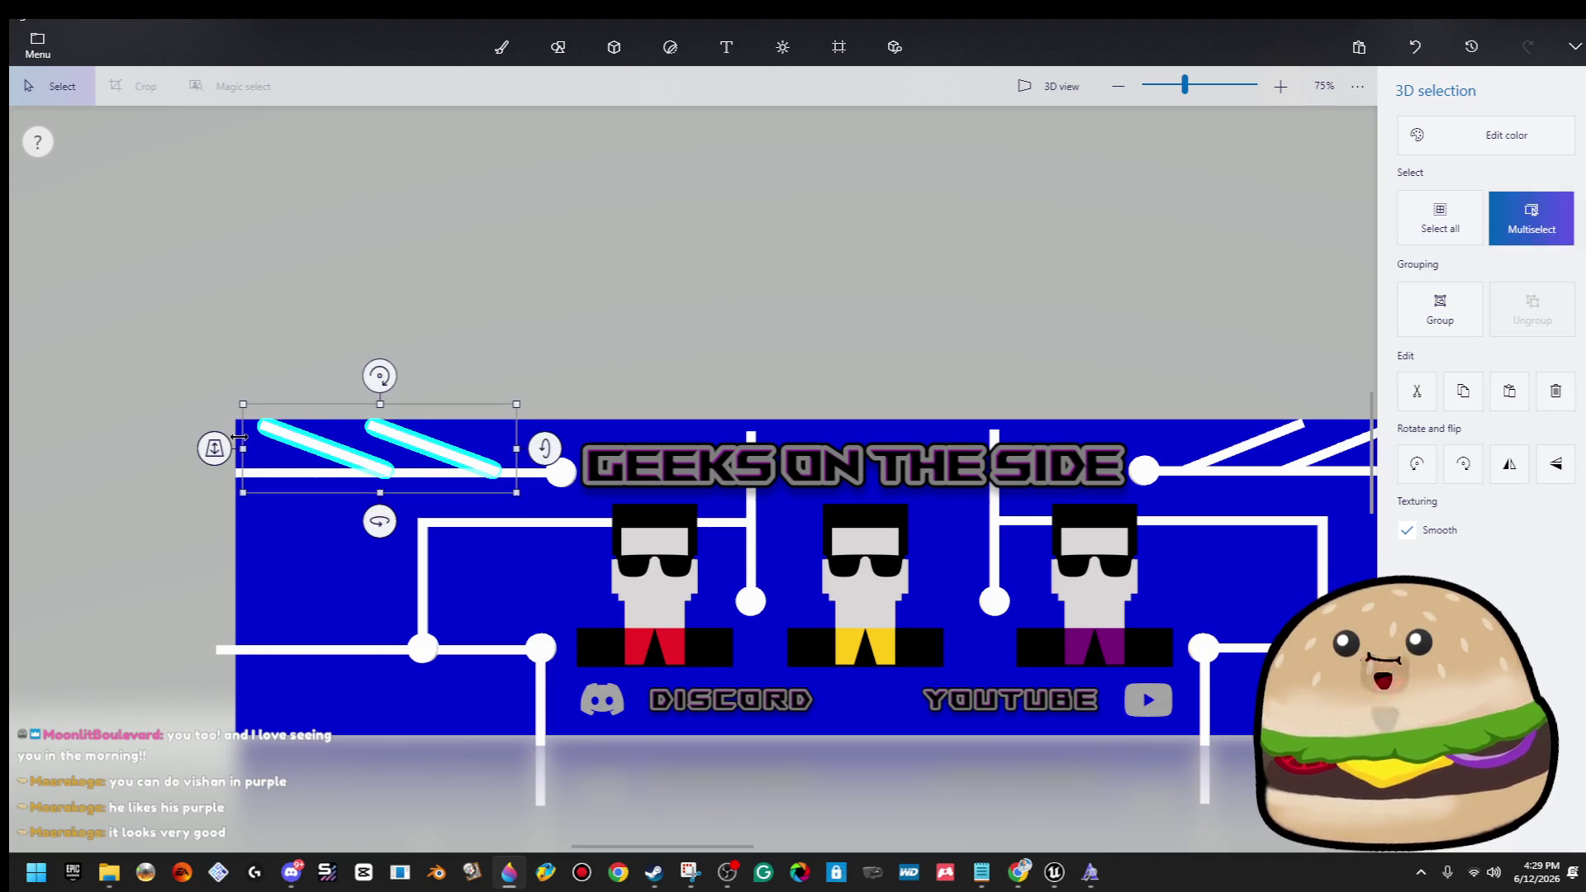
pyautogui.click(242, 446)
pyautogui.click(426, 455)
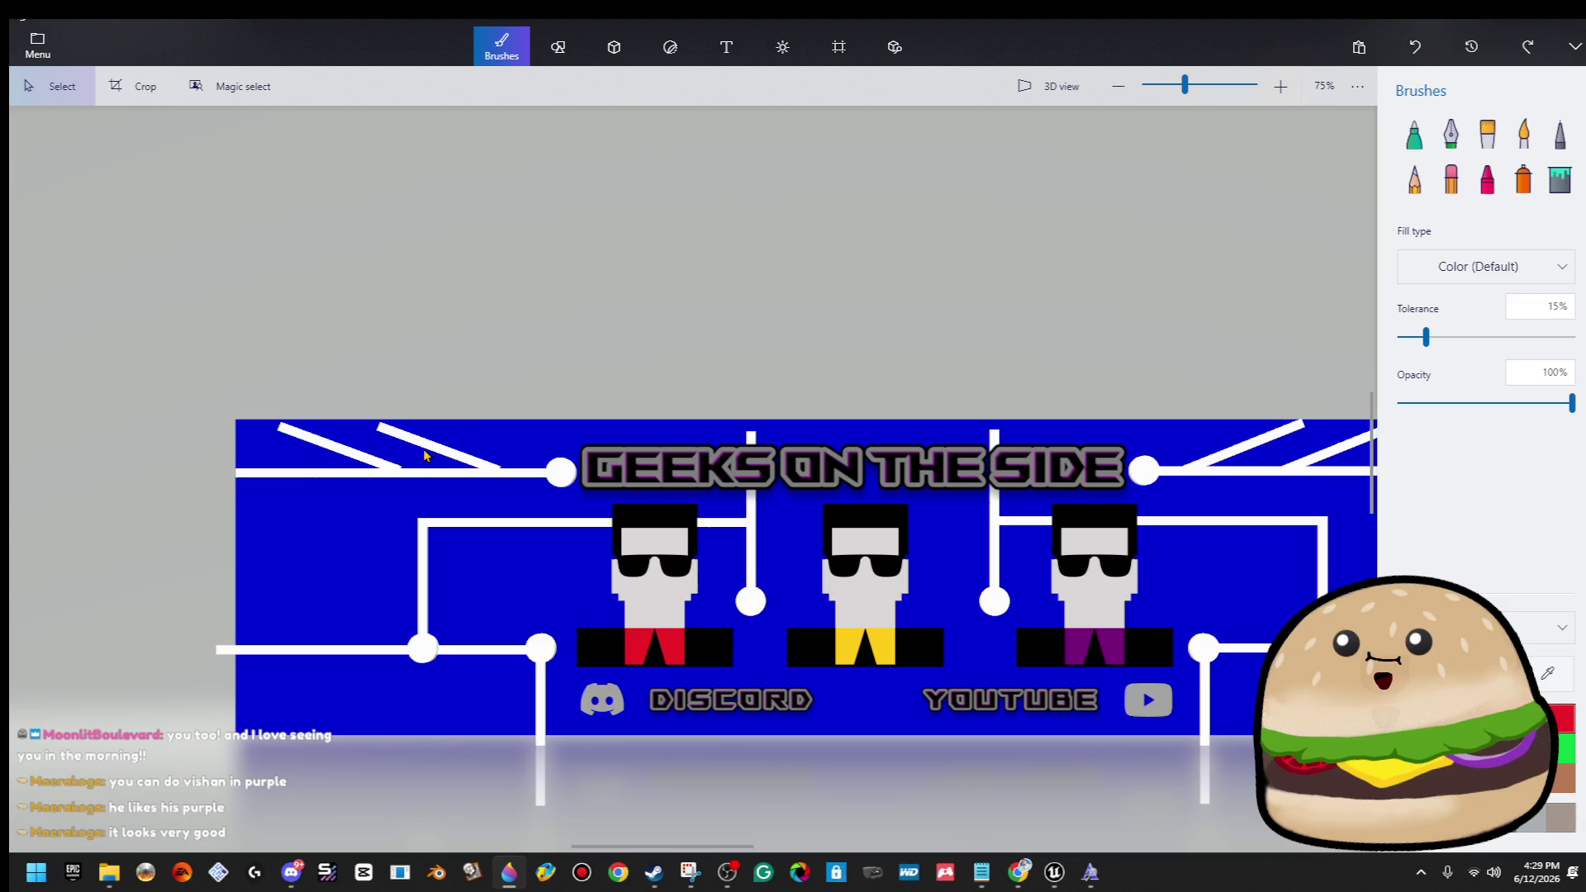
pyautogui.click(312, 446)
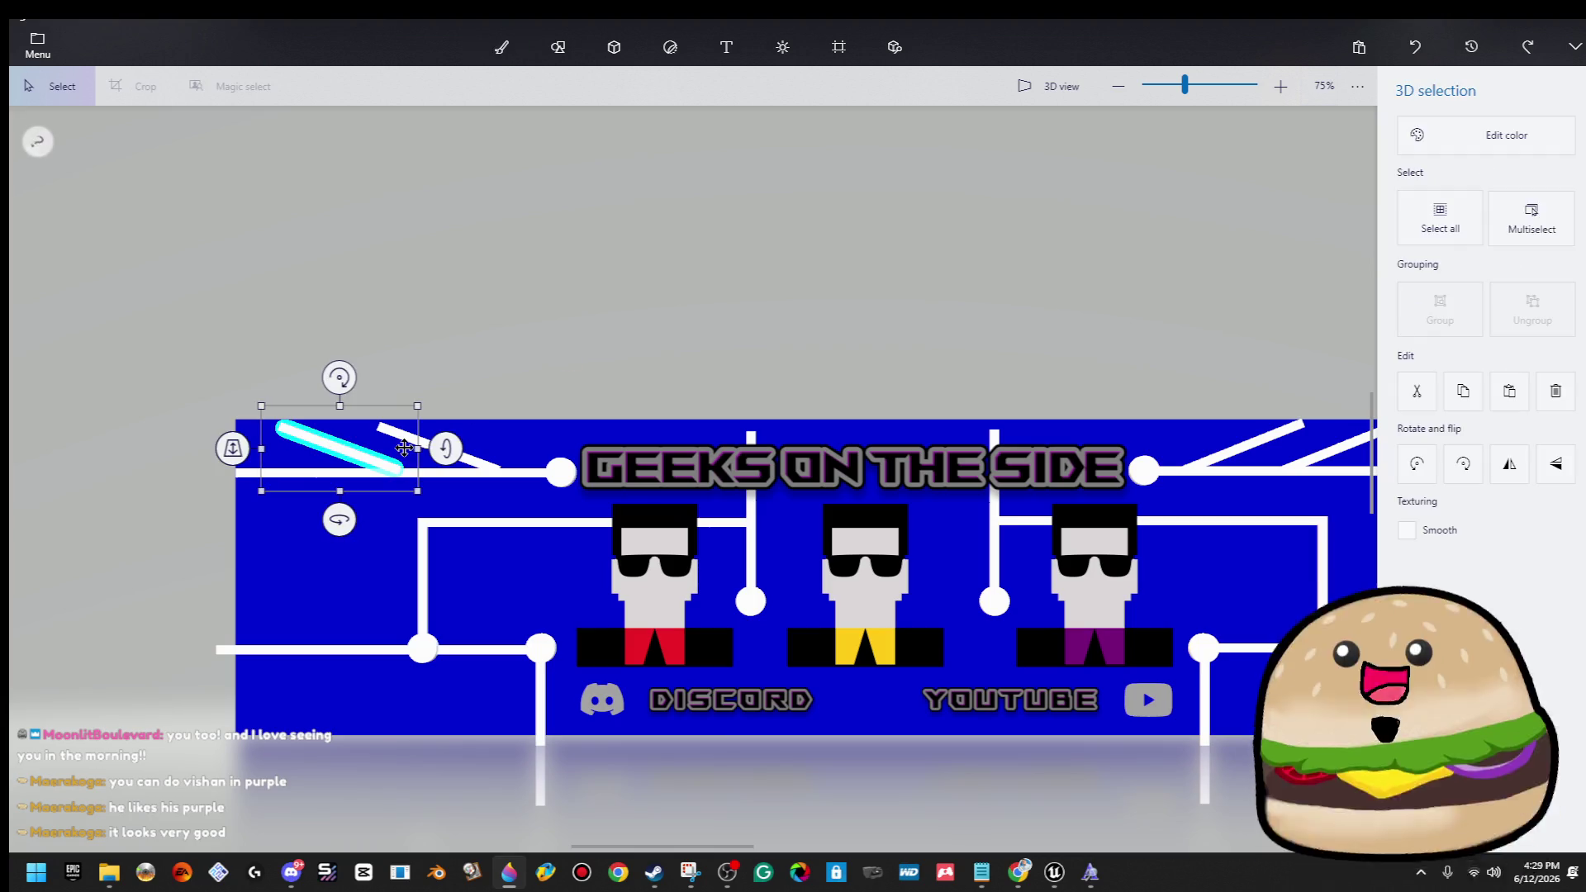
pyautogui.keyDown('ctrl'); pyautogui.click(483, 470); pyautogui.keyUp('ctrl')
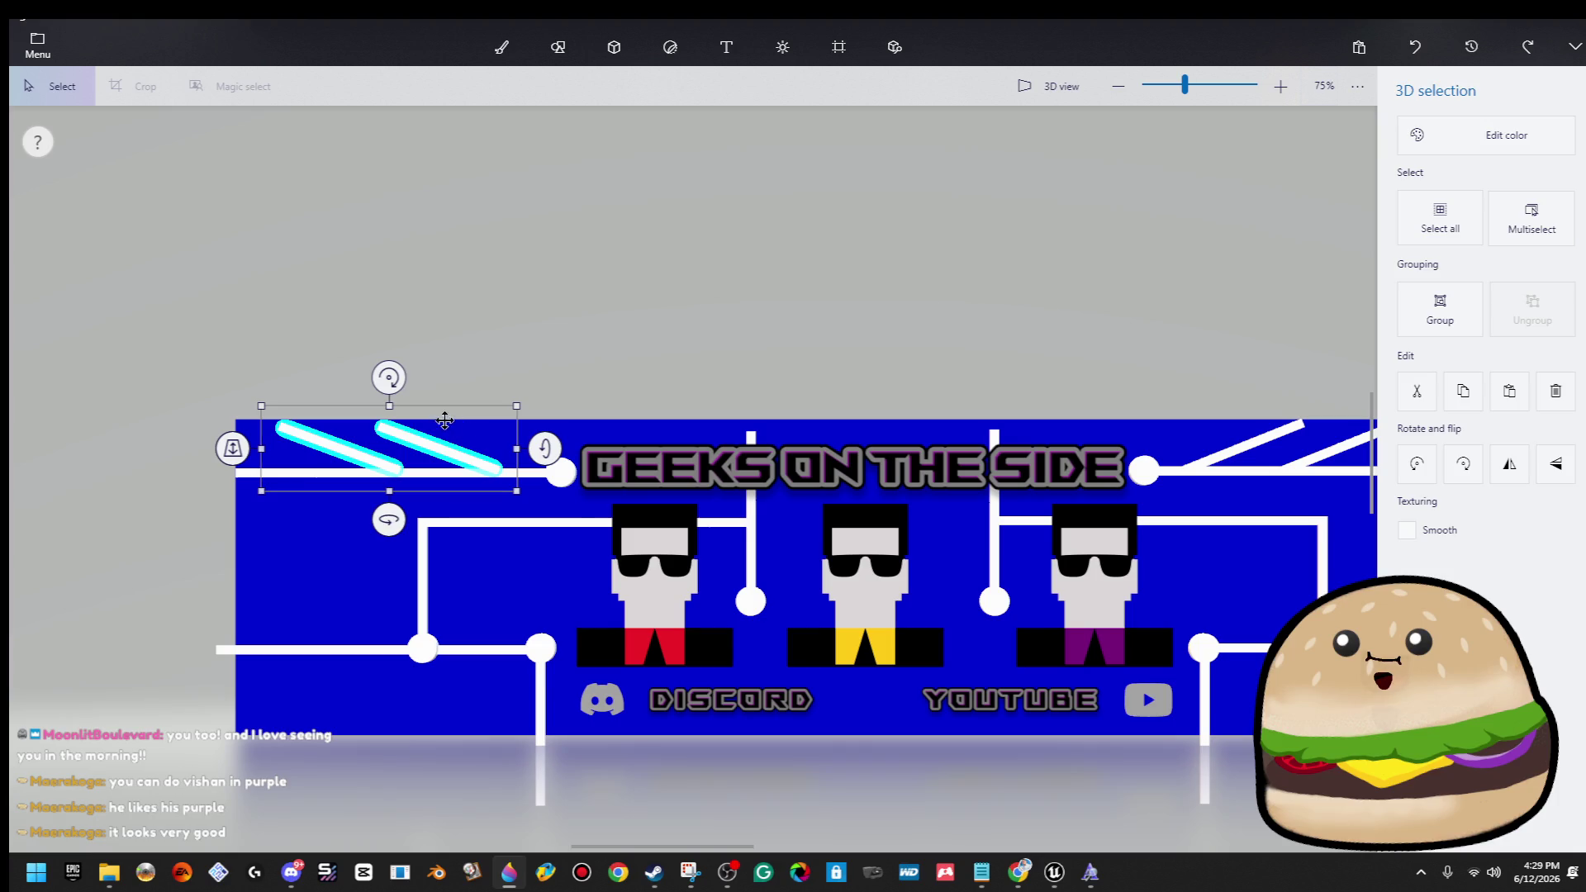
pyautogui.moveTo(389, 406); pyautogui.dragTo(360, 390)
pyautogui.click(392, 412)
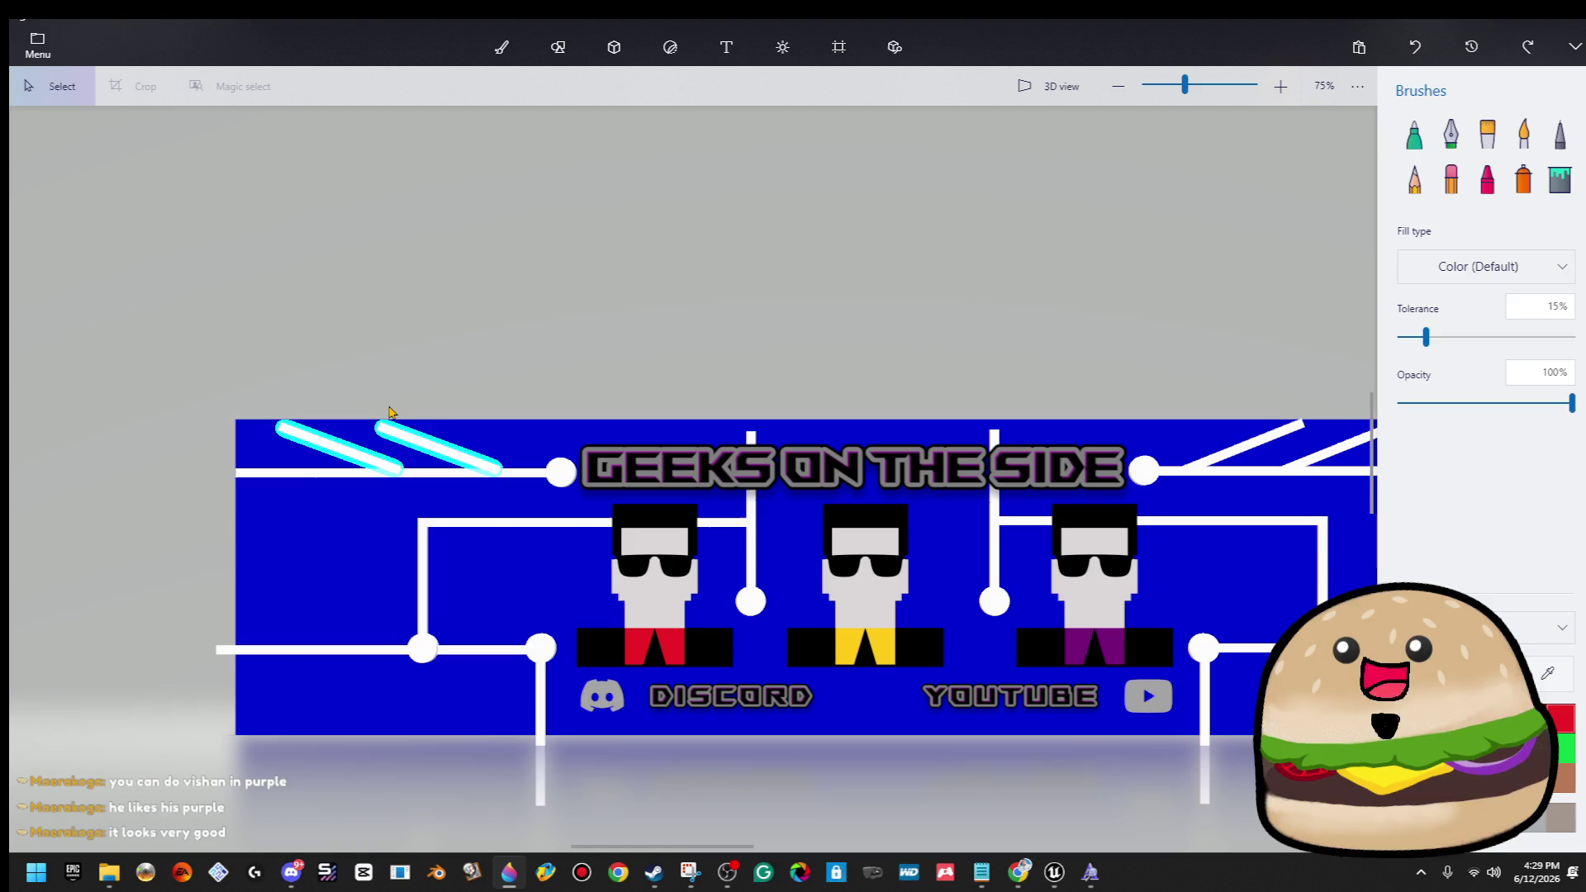
# Reselect the two diagonal lines, then undo the last change made to them.
pyautogui.click(415, 450)
pyautogui.keyDown('ctrl'); pyautogui.click(330, 449); pyautogui.keyUp('ctrl')
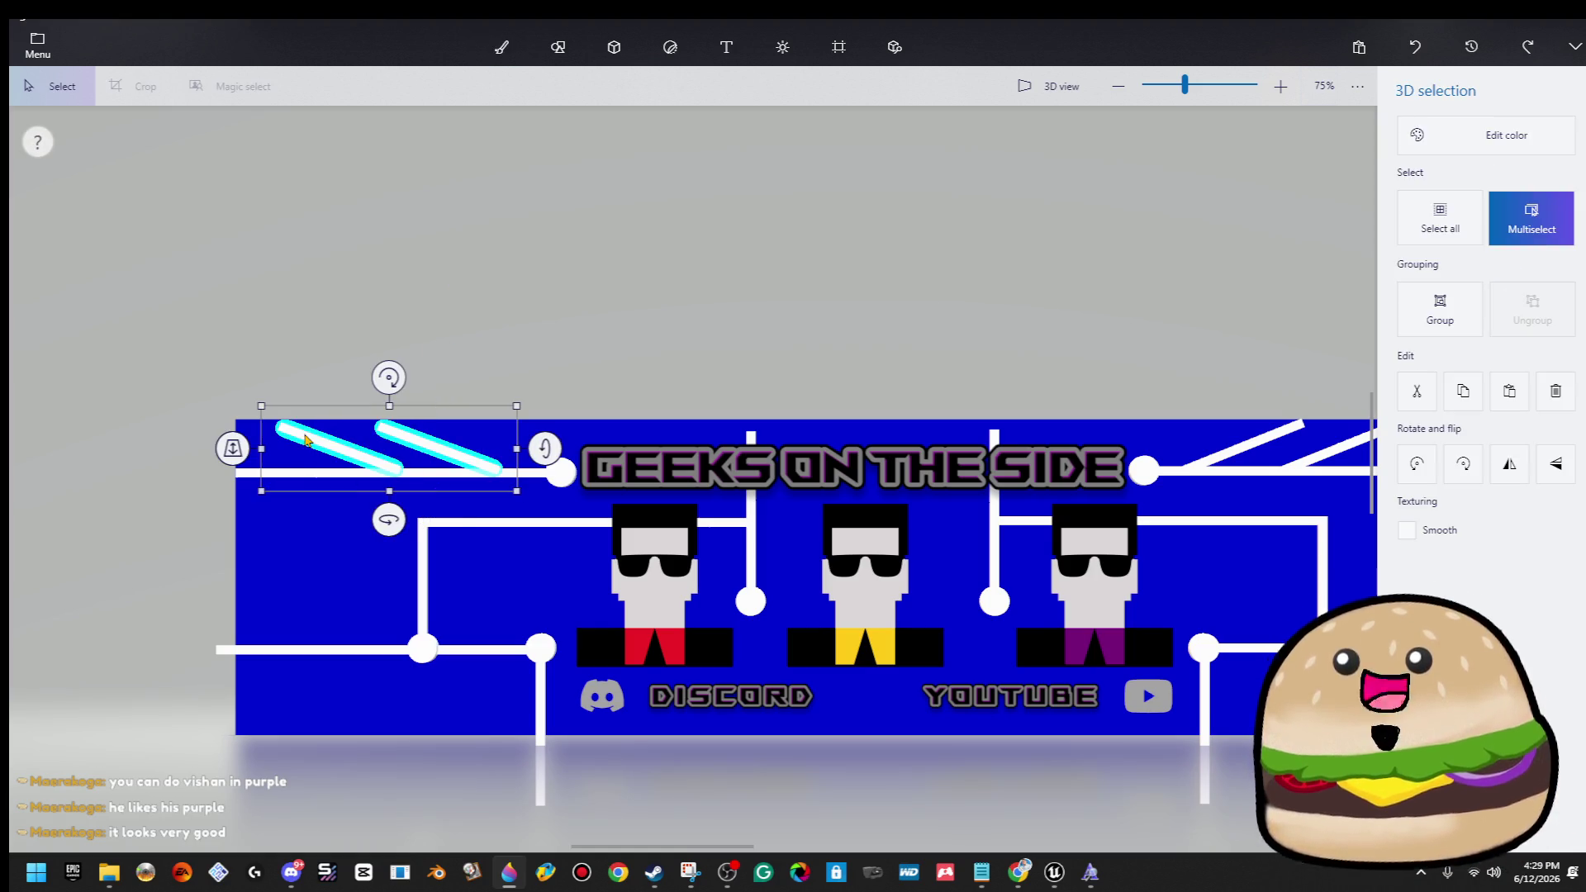
pyautogui.click(394, 504)
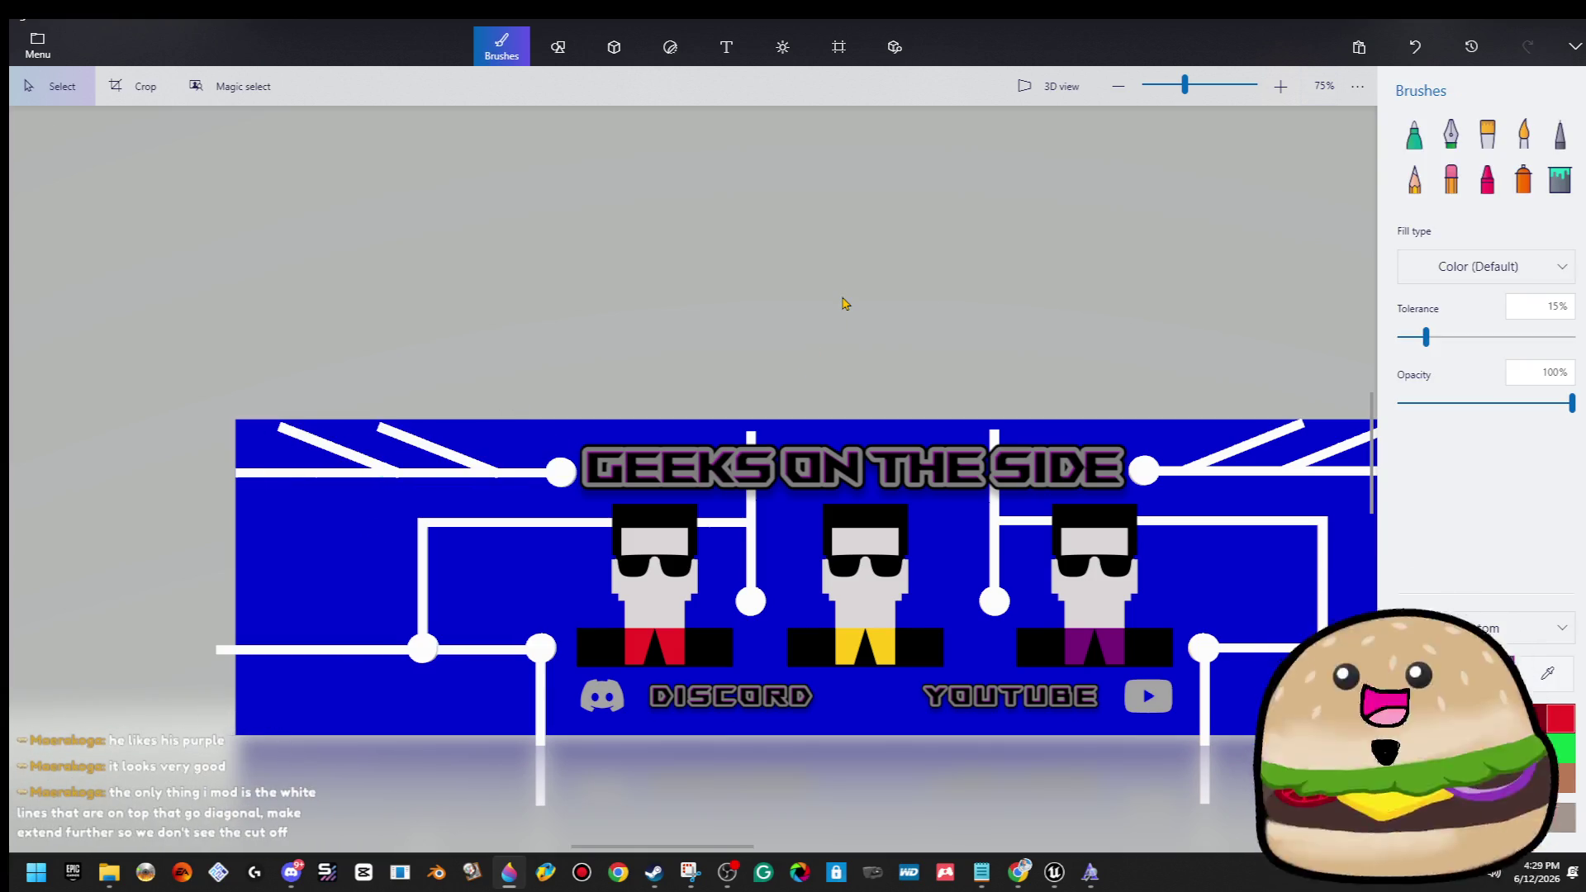
pyautogui.hotkey('ctrl', 'z')
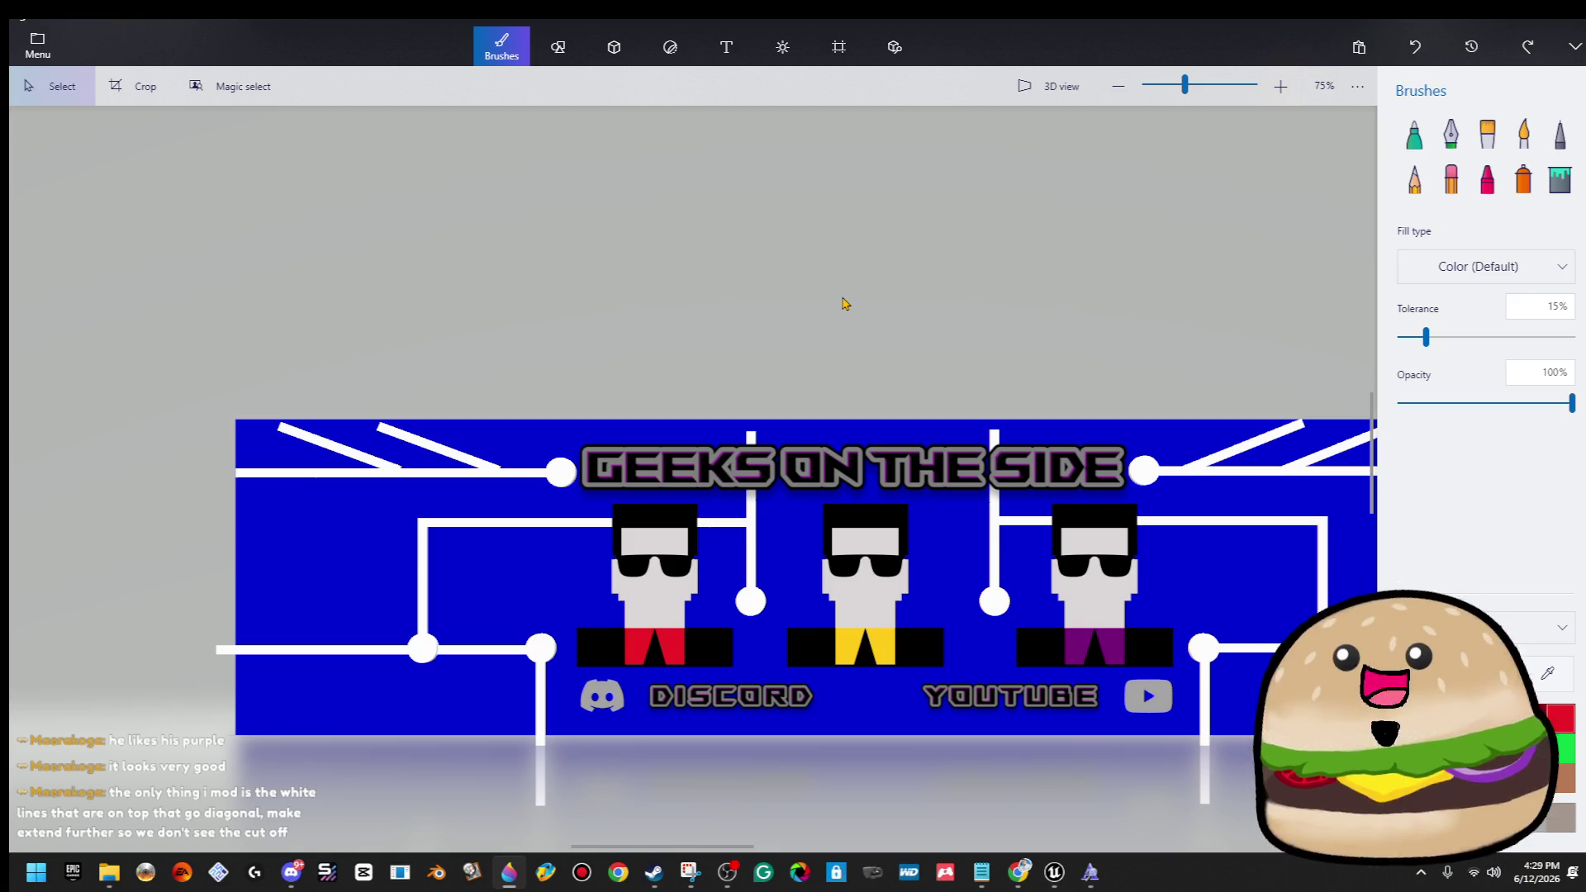
pyautogui.hscroll(3, 826, 280)
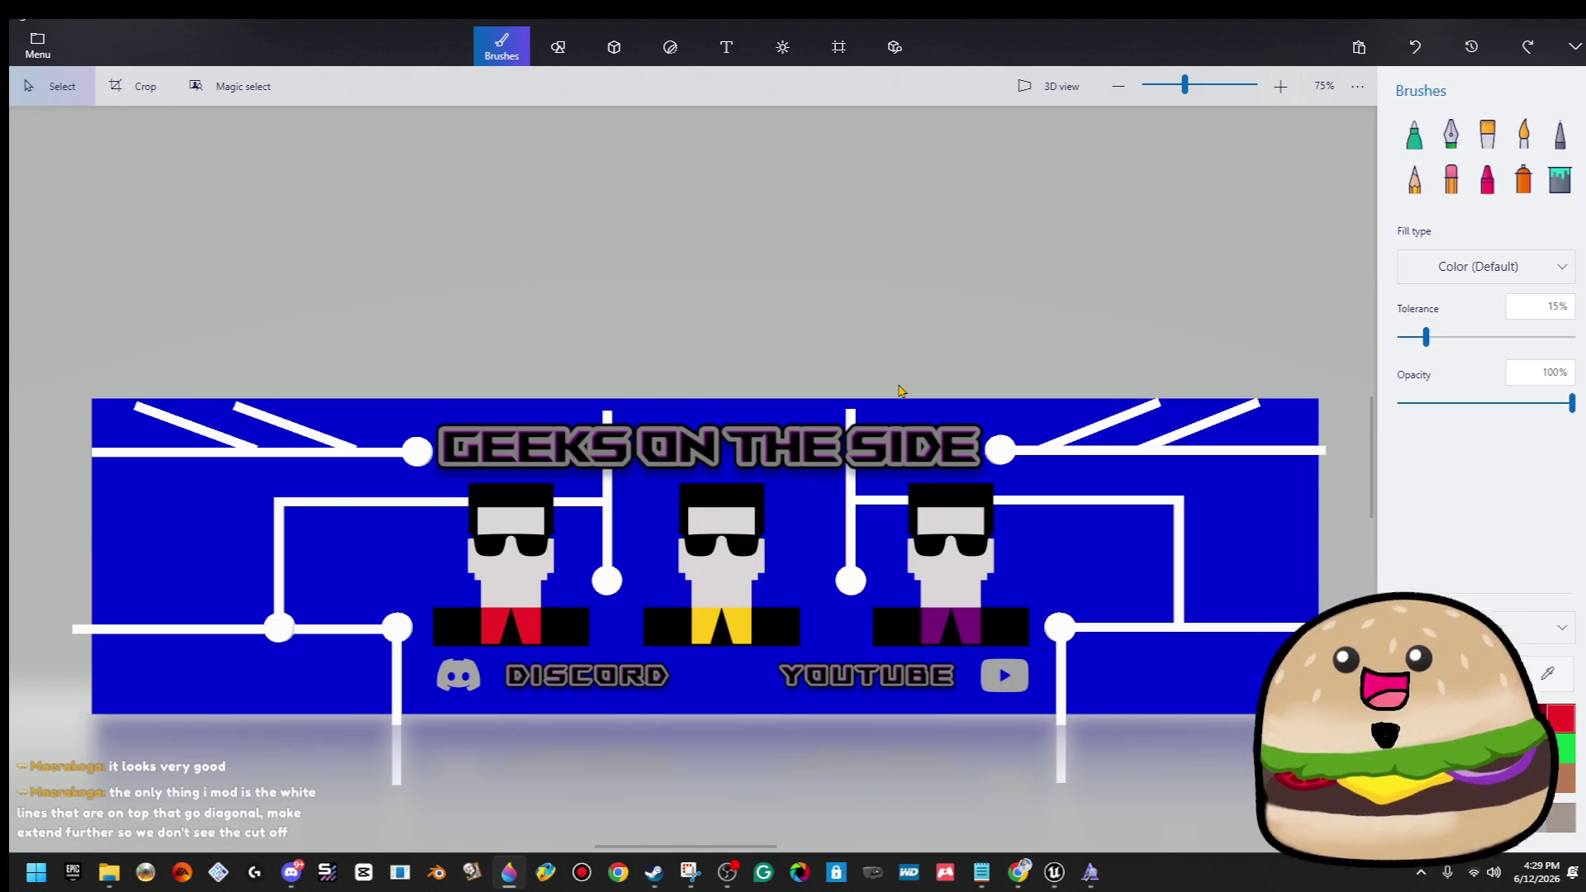
# Marquee-select the top-left diagonal line group and nudge it up past the edge.
pyautogui.click(1199, 432)
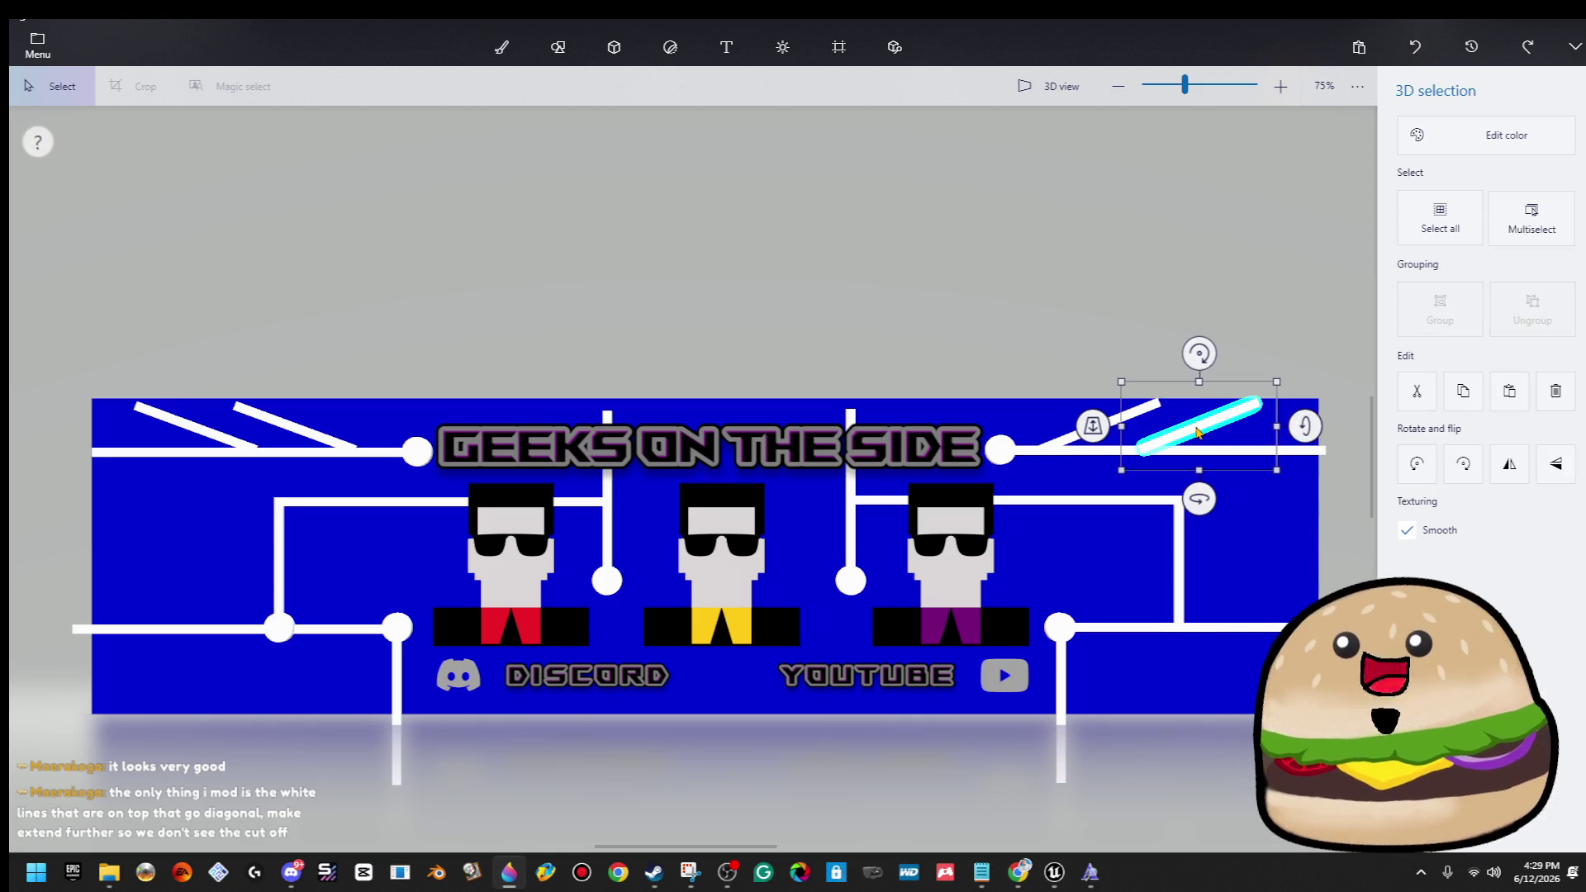
pyautogui.click(1058, 213)
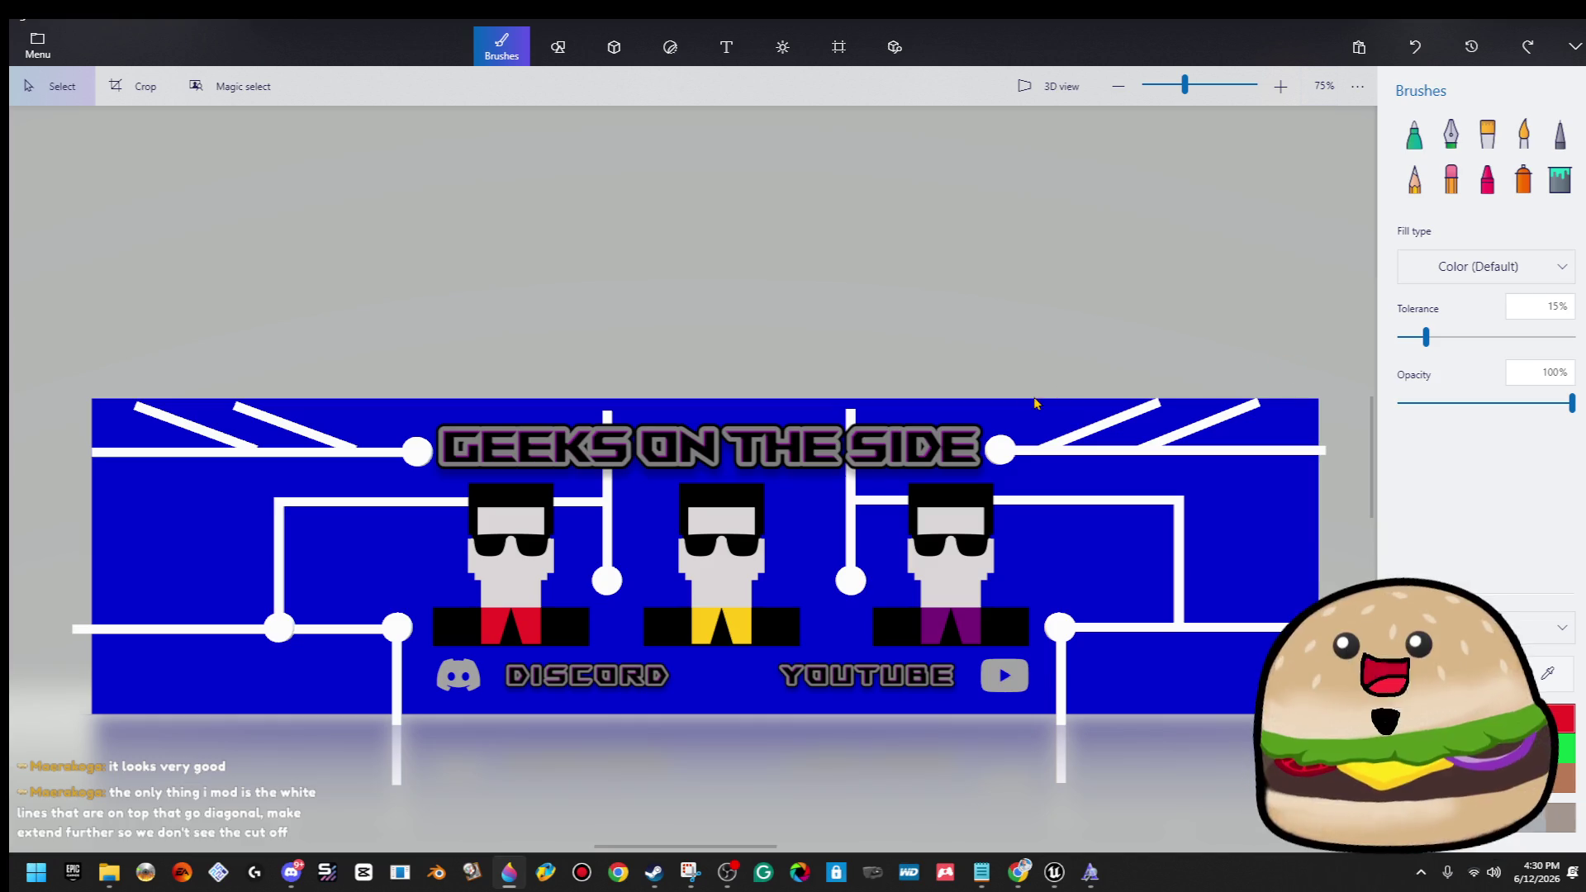
pyautogui.moveTo(967, 361)
pyautogui.mouseDown()
pyautogui.moveTo(1346, 491)
pyautogui.moveTo(1345, 473)
pyautogui.mouseUp()
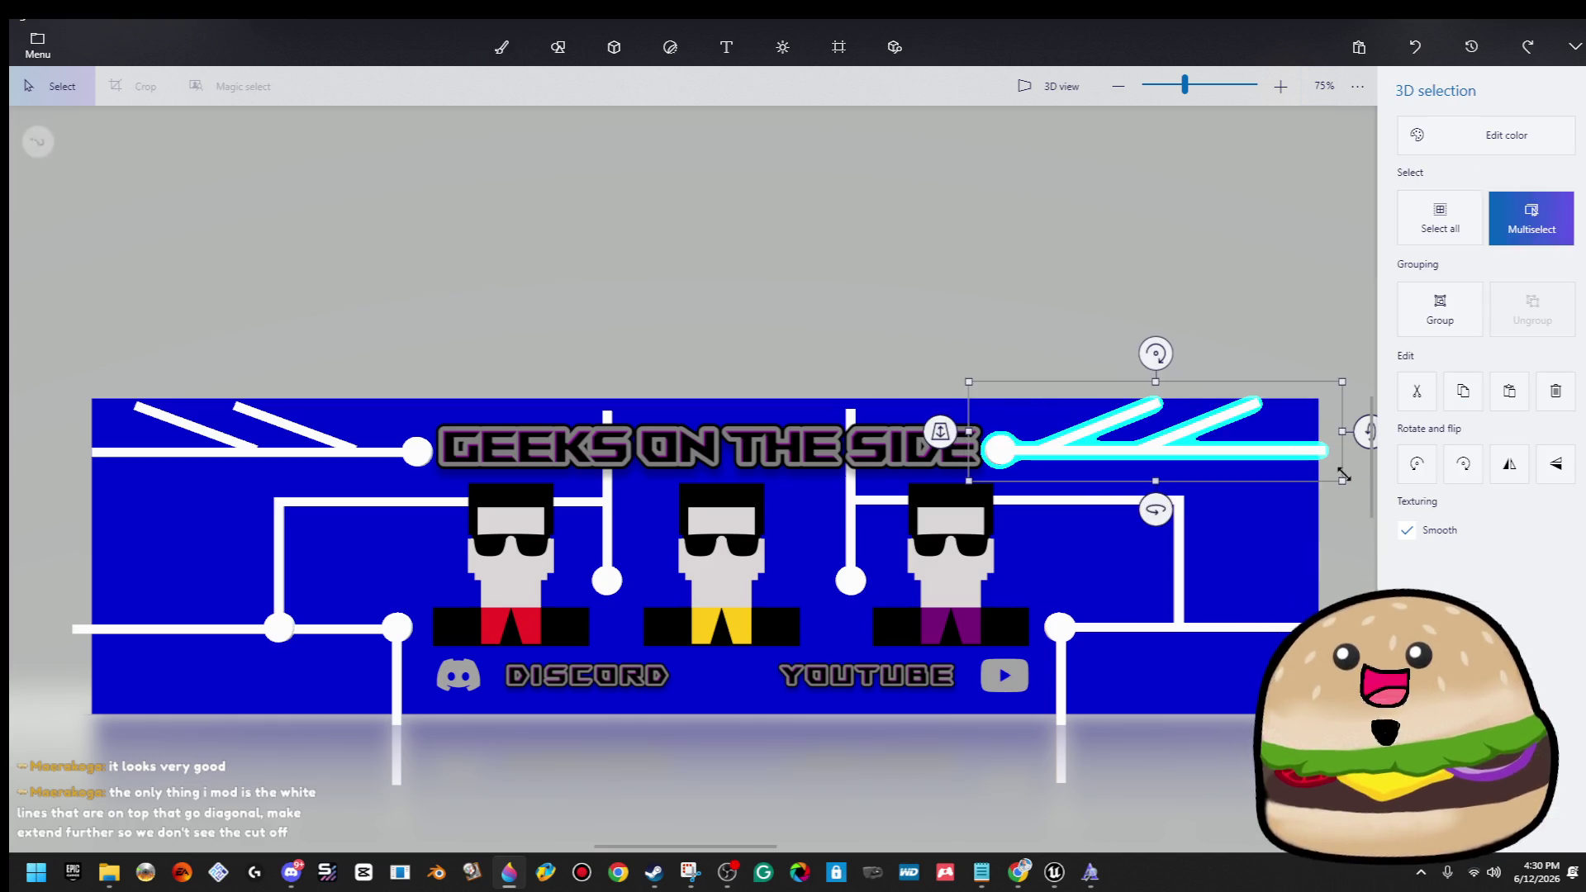
pyautogui.click(587, 244)
pyautogui.hscroll(-3, 800, 252)
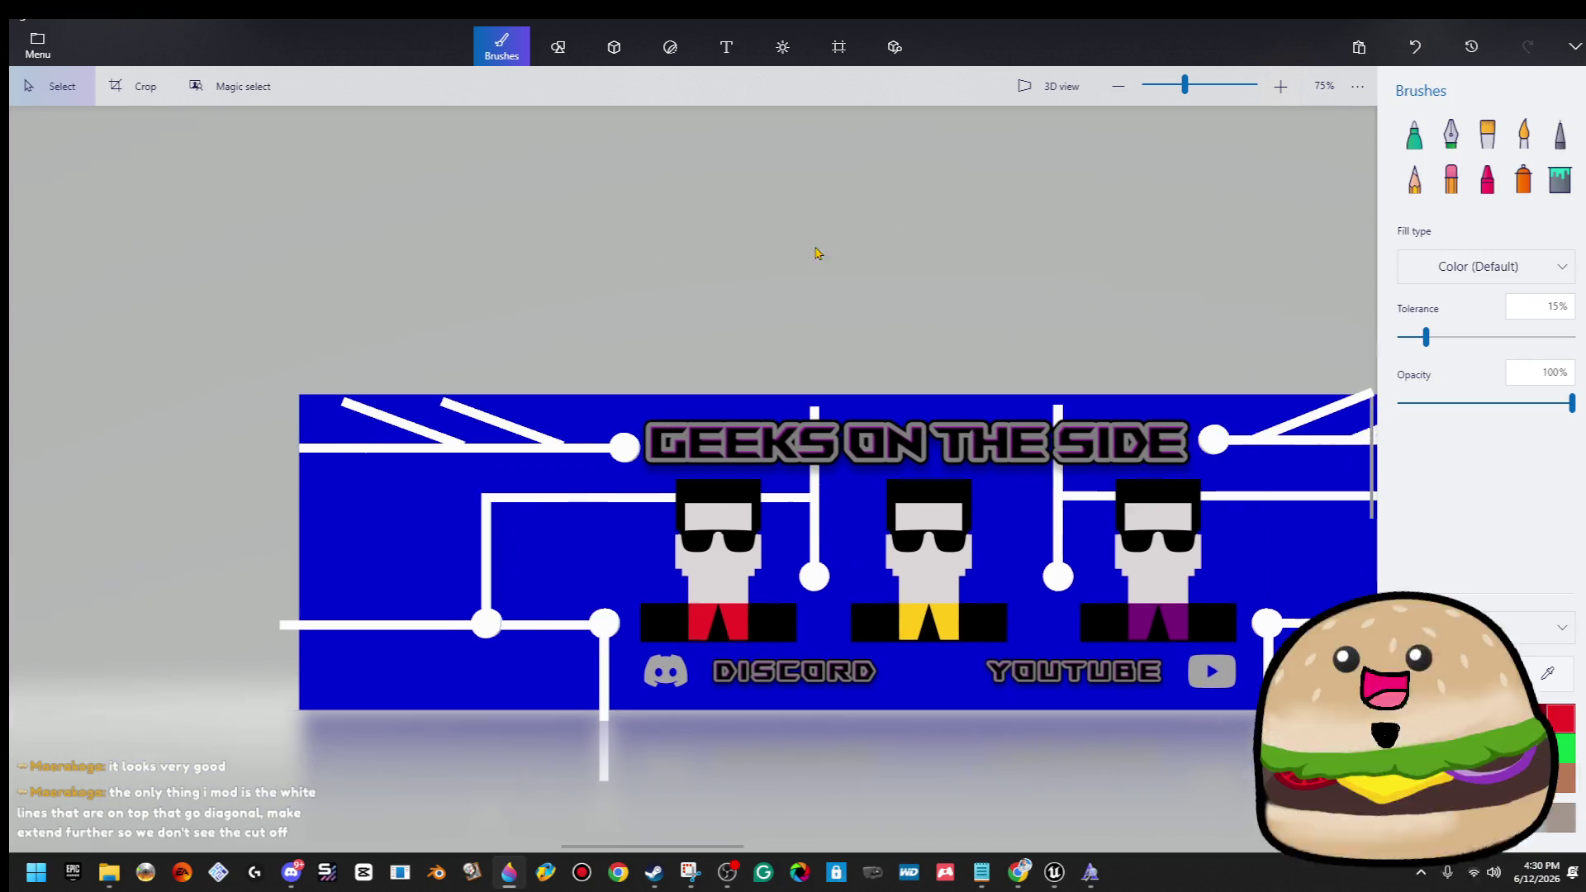
pyautogui.moveTo(302, 329)
pyautogui.mouseDown()
pyautogui.moveTo(719, 463)
pyautogui.moveTo(724, 495)
pyautogui.moveTo(698, 472)
pyautogui.moveTo(716, 485)
pyautogui.mouseUp()
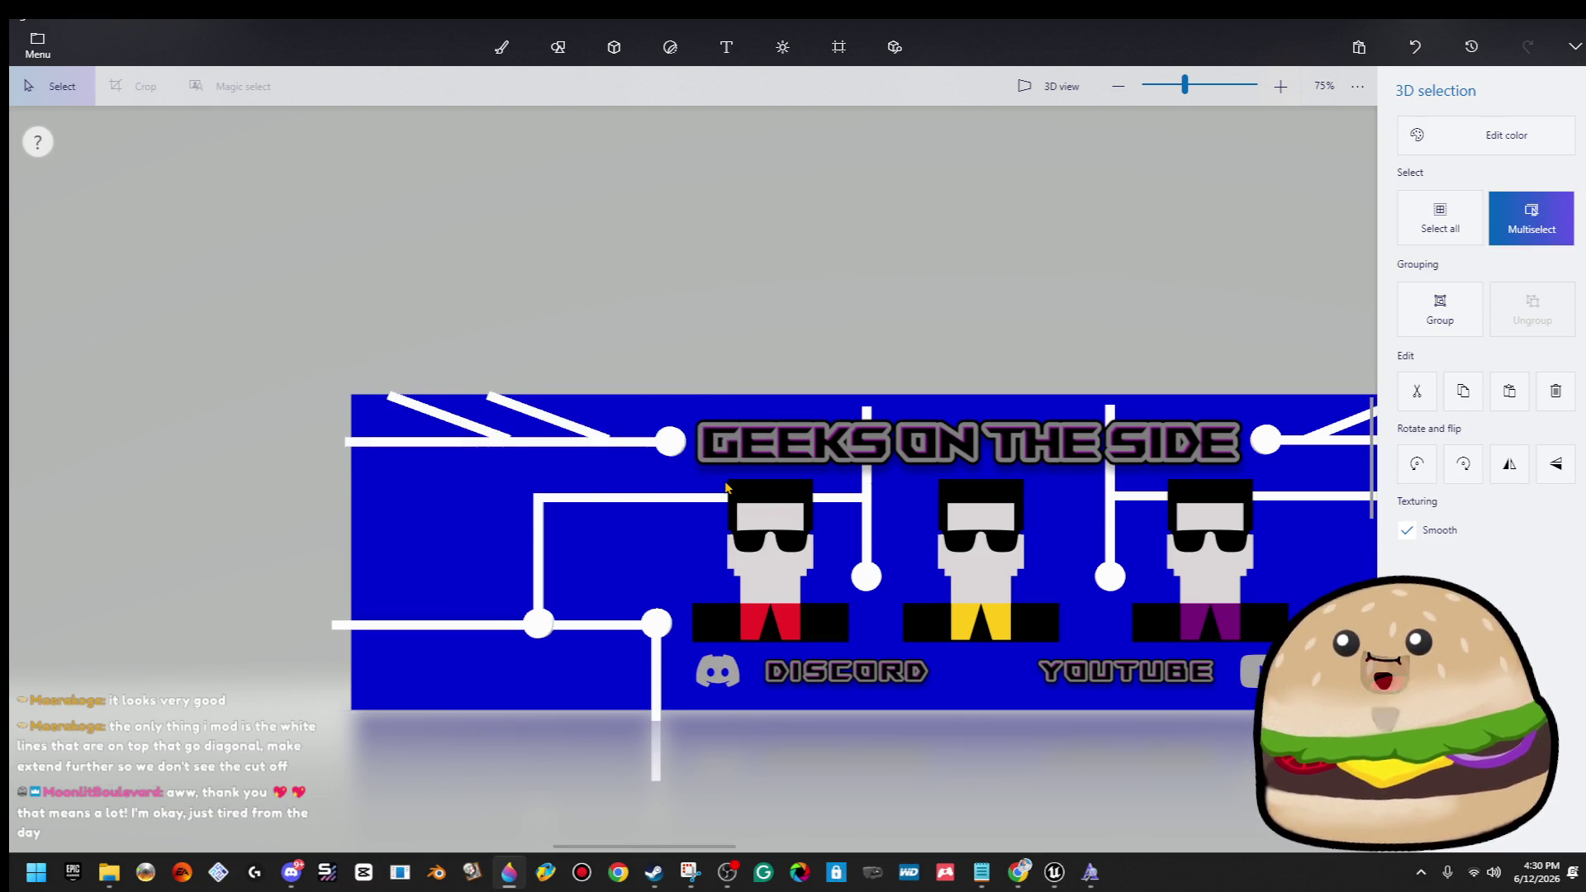
pyautogui.hotkey('ctrl', 'z')
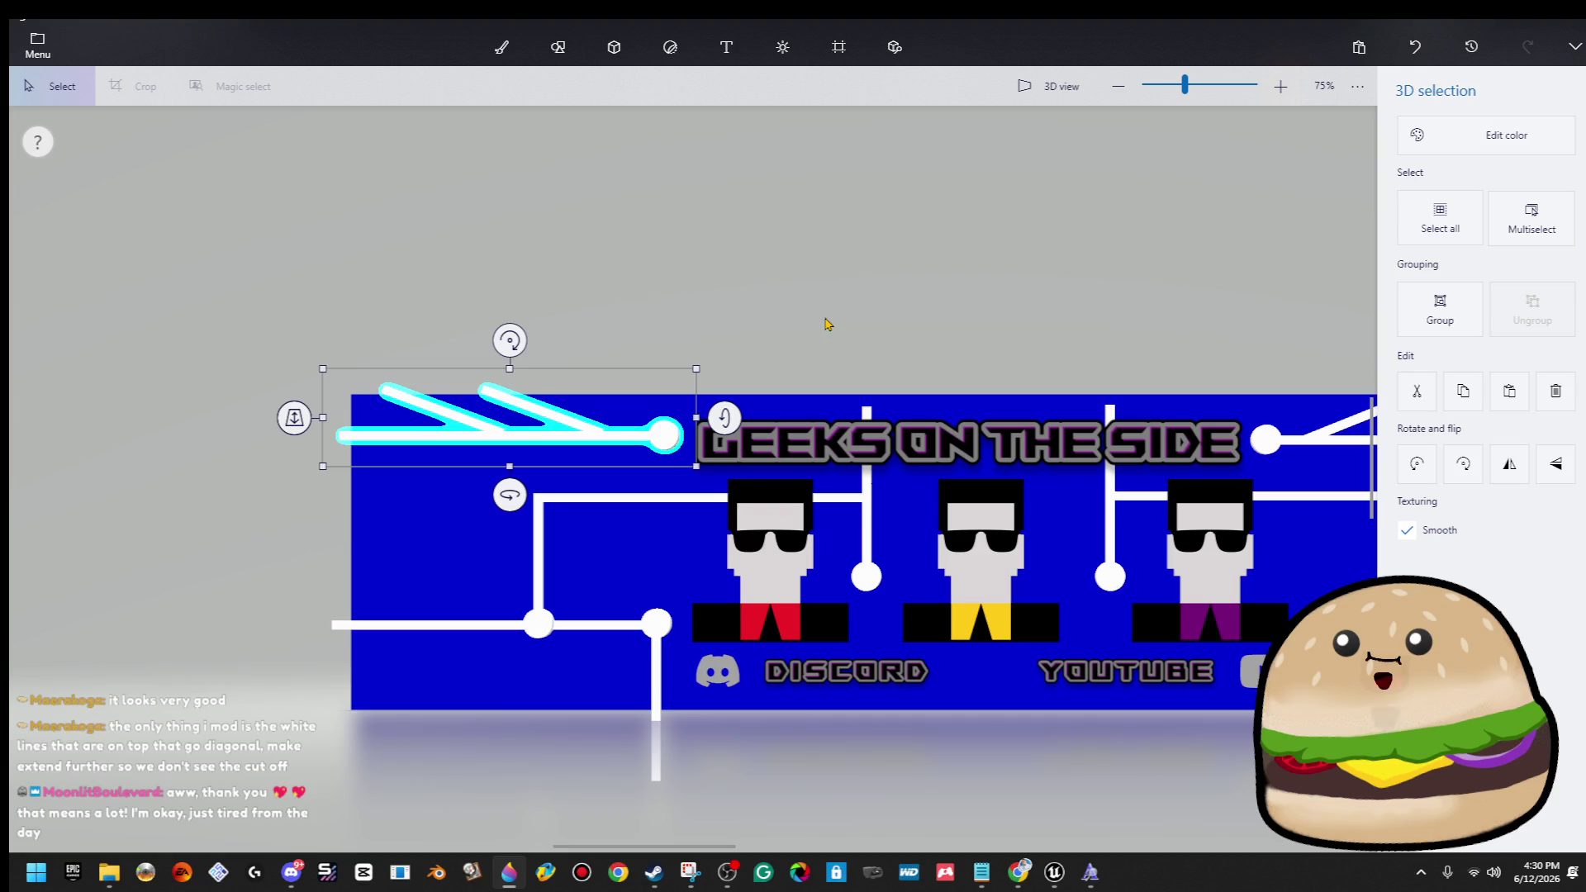
pyautogui.press('Escape')
# Pan to the banner's right end and marquee-select the right-hand diagonal line group.
pyautogui.moveTo(928, 311); pyautogui.dragTo(317, 230)
pyautogui.moveTo(509, 247)
pyautogui.mouseDown()
pyautogui.moveTo(1066, 427)
pyautogui.moveTo(1045, 382)
pyautogui.mouseUp()
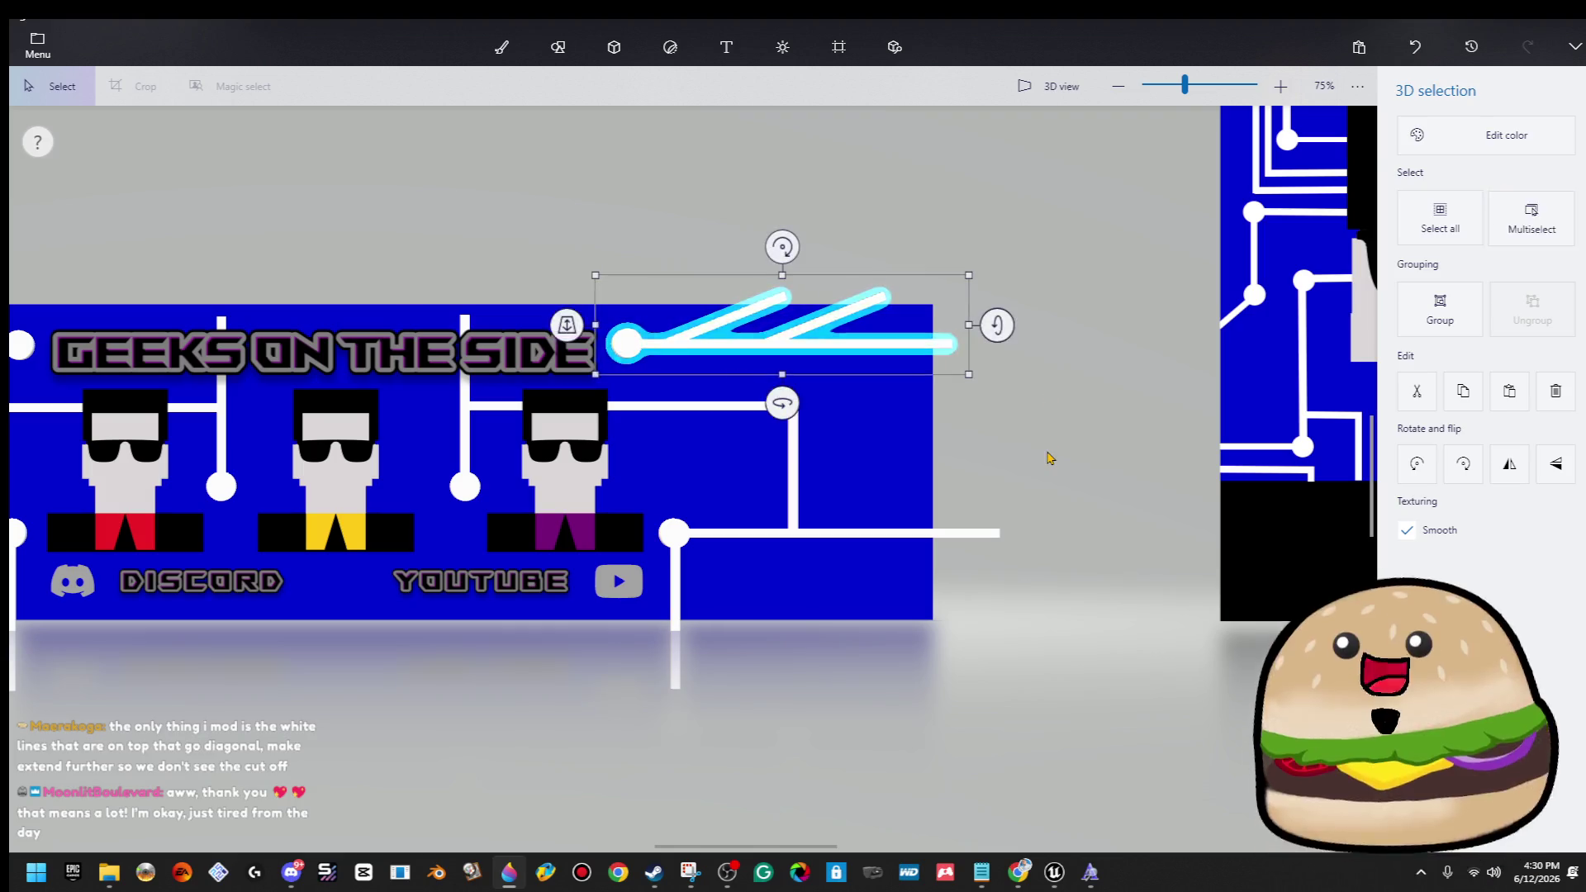
pyautogui.press('Escape')
pyautogui.scroll(-3, 1048, 455)
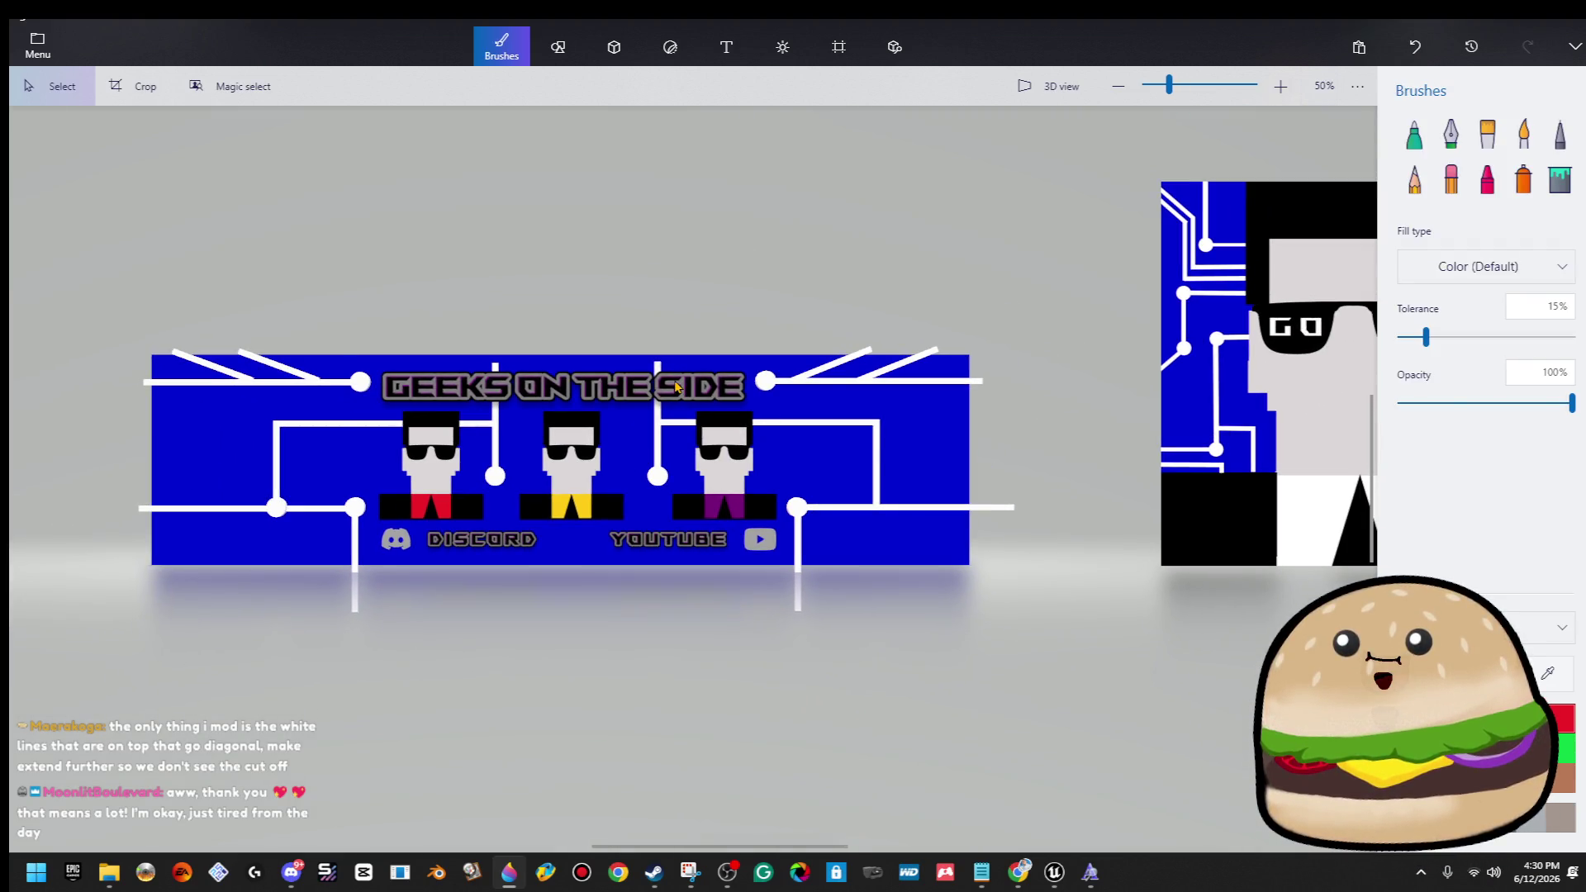
# Shrink the GEEKS ON THE SIDE title slightly by dragging a corner handle inward.
pyautogui.click(711, 379)
pyautogui.moveTo(791, 451); pyautogui.dragTo(761, 442)
pyautogui.click(798, 344)
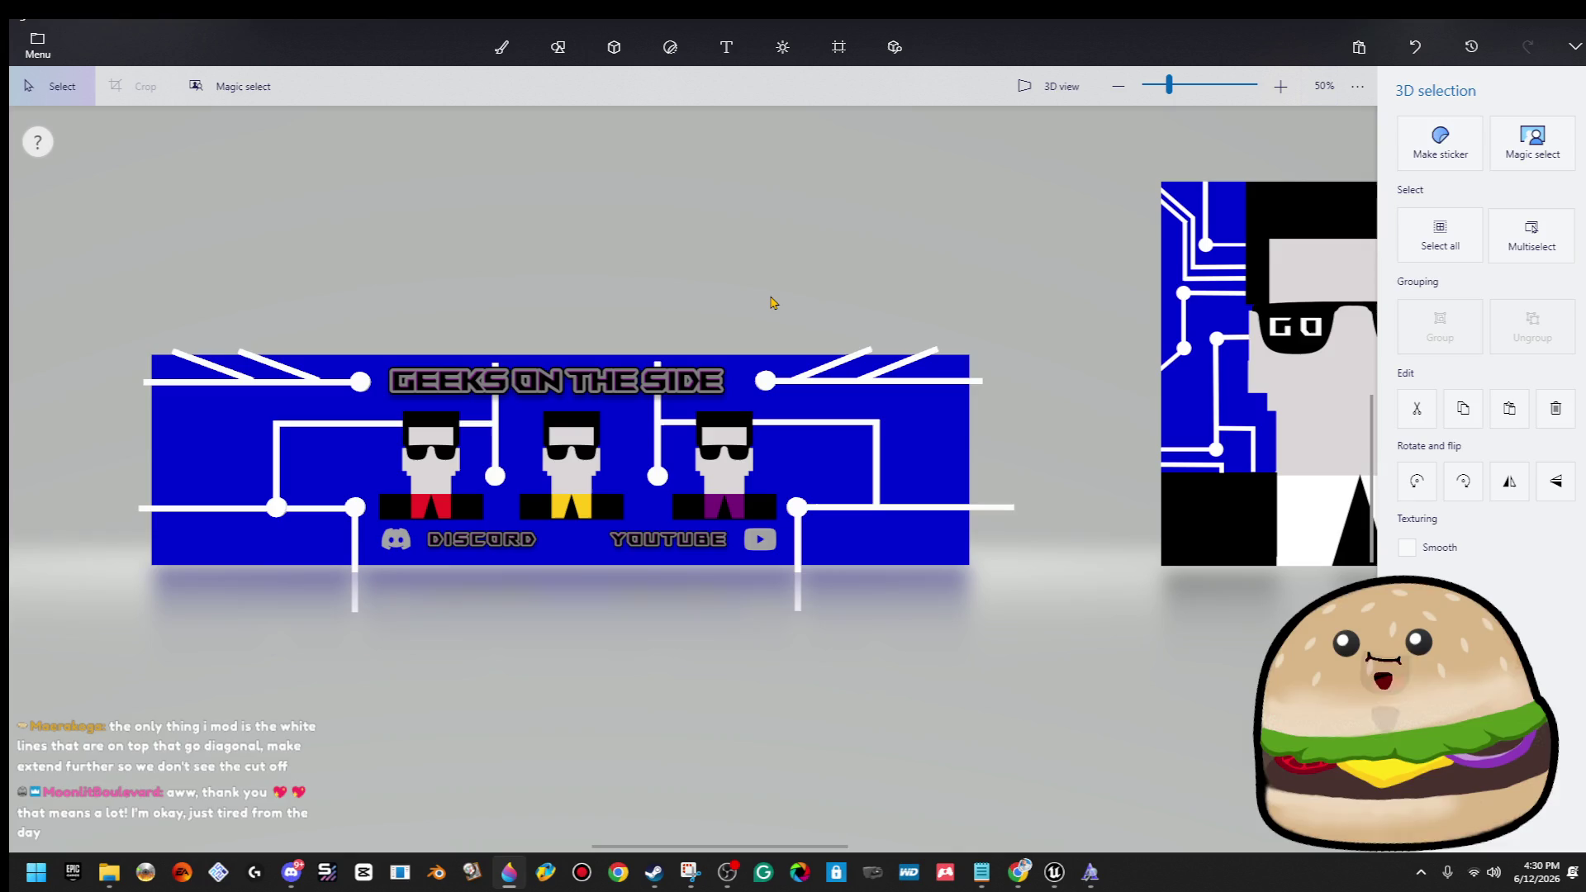
pyautogui.click(612, 336)
pyautogui.scroll(3, 612, 336)
# Extend both vertical white lines beside the middle character upward past the top edge.
pyautogui.click(694, 472)
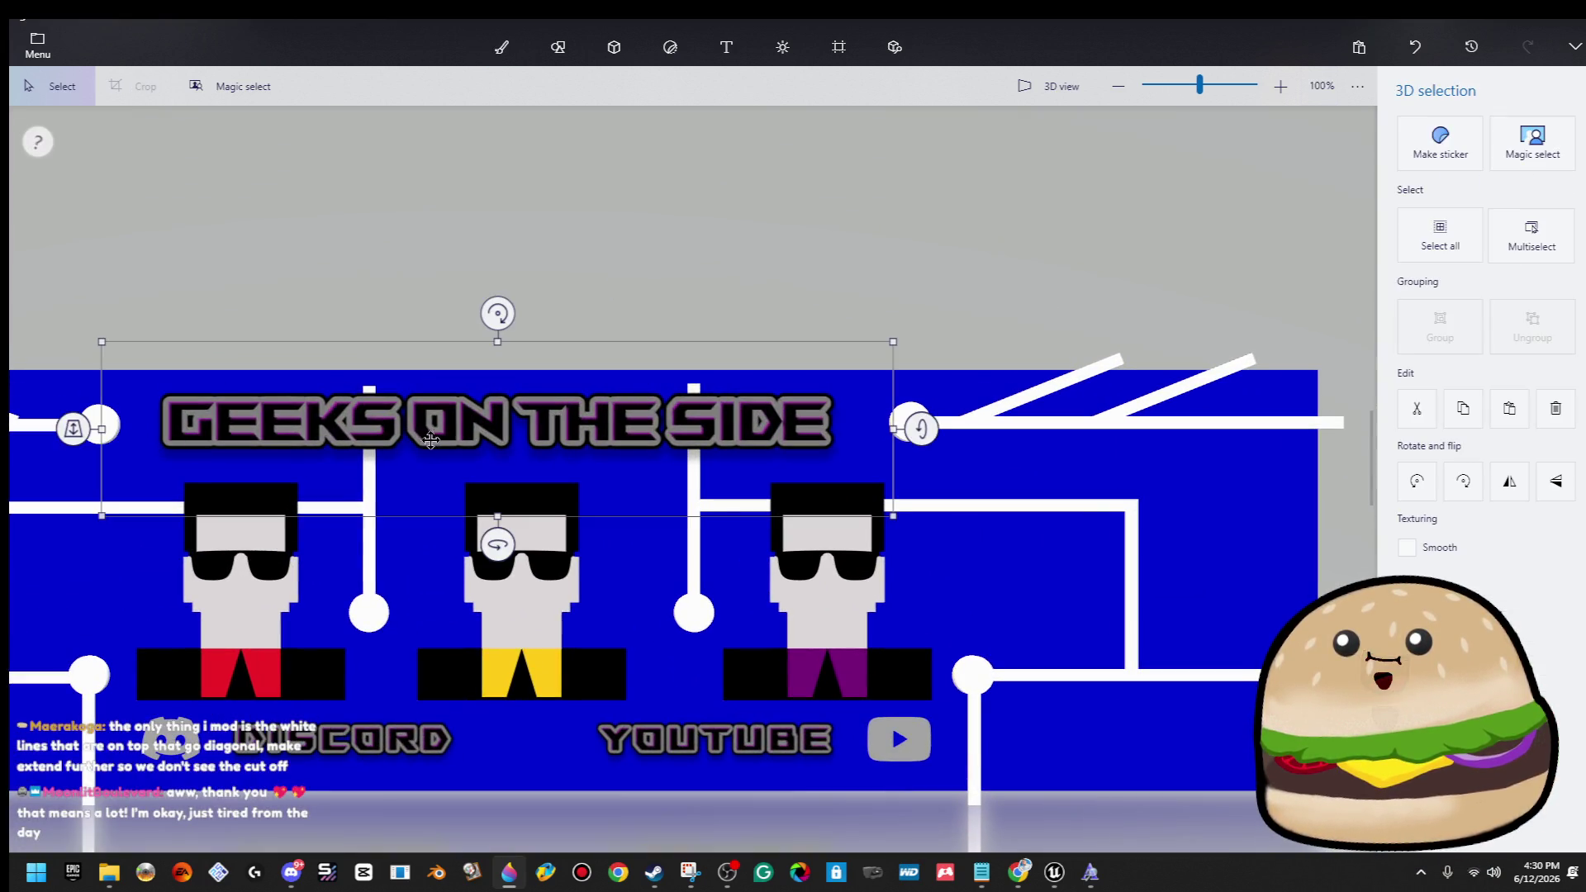
pyautogui.click(369, 544)
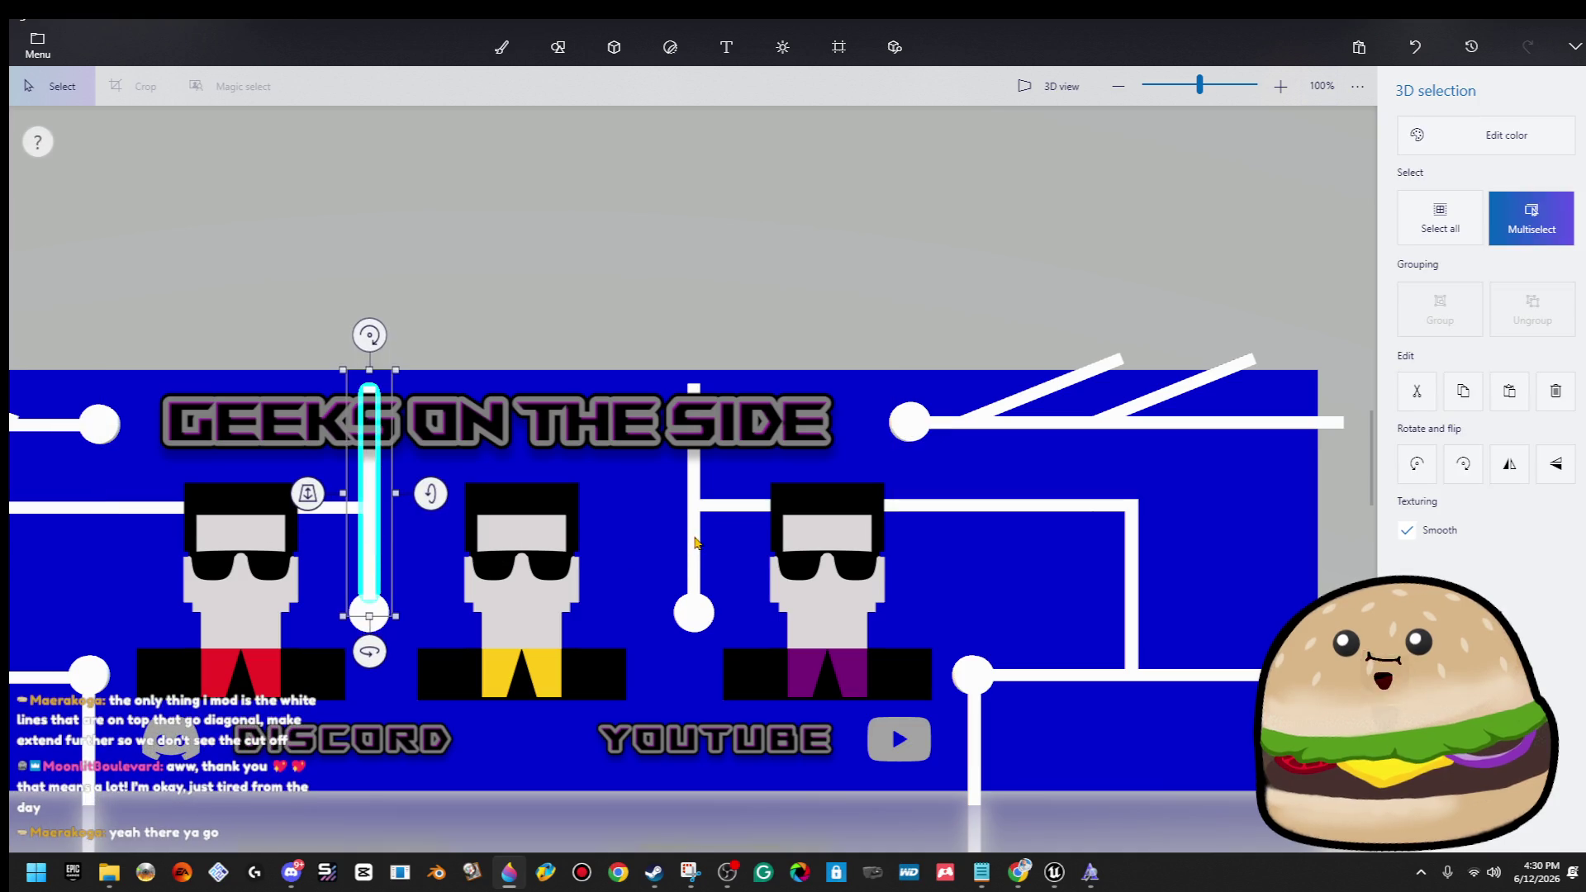
pyautogui.keyDown('ctrl'); pyautogui.click(697, 547); pyautogui.keyUp('ctrl')
pyautogui.moveTo(539, 371); pyautogui.dragTo(539, 360)
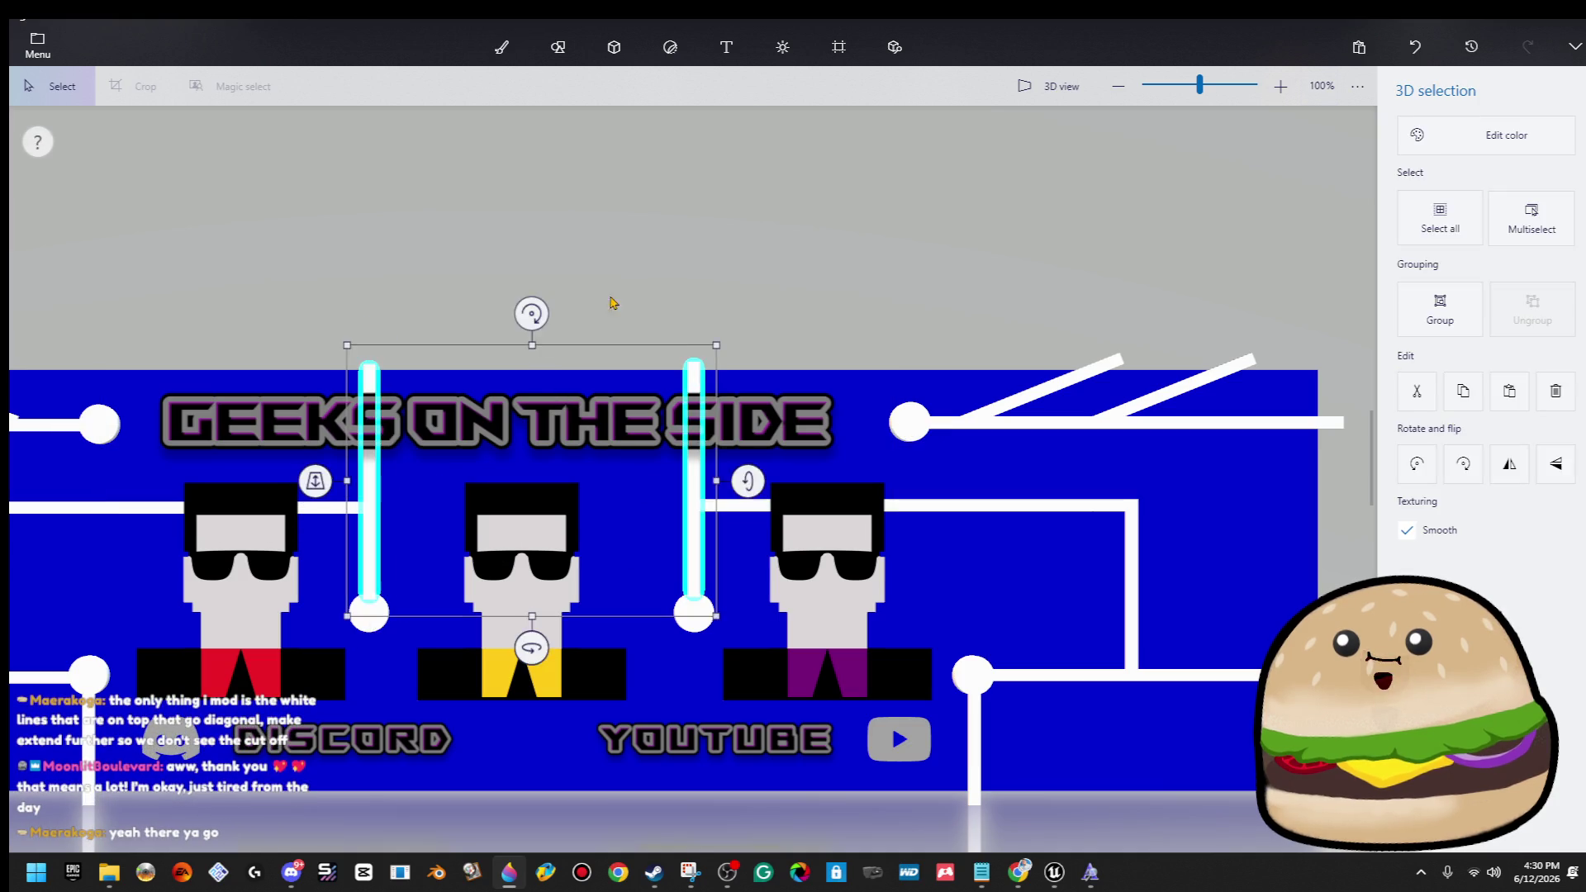
pyautogui.click(700, 237)
pyautogui.scroll(-2, 722, 245)
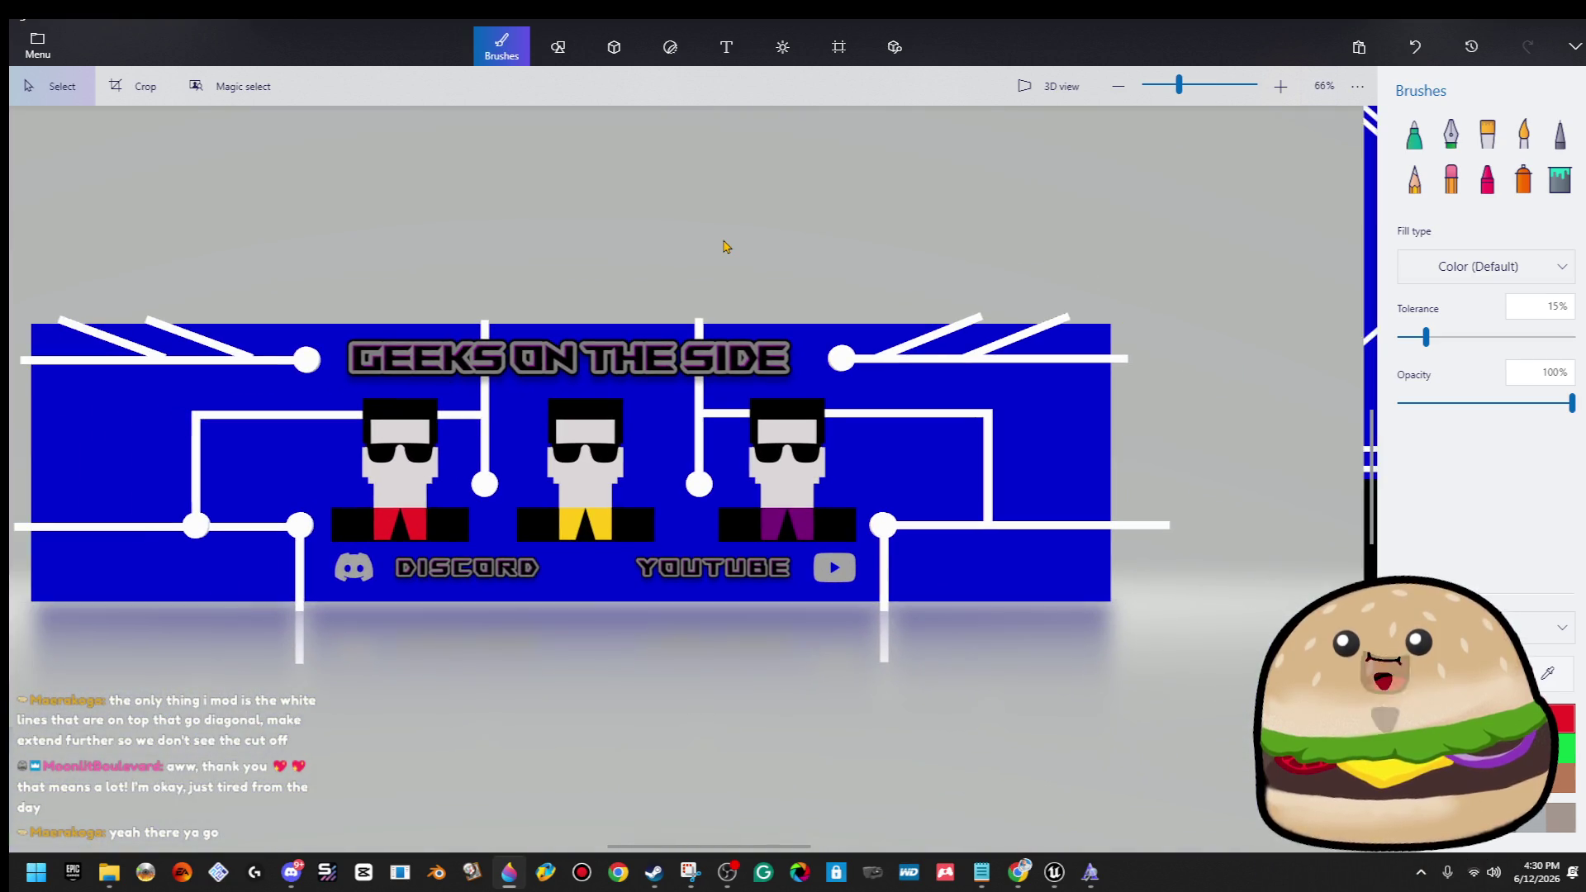
pyautogui.scroll(-1, 1038, 601)
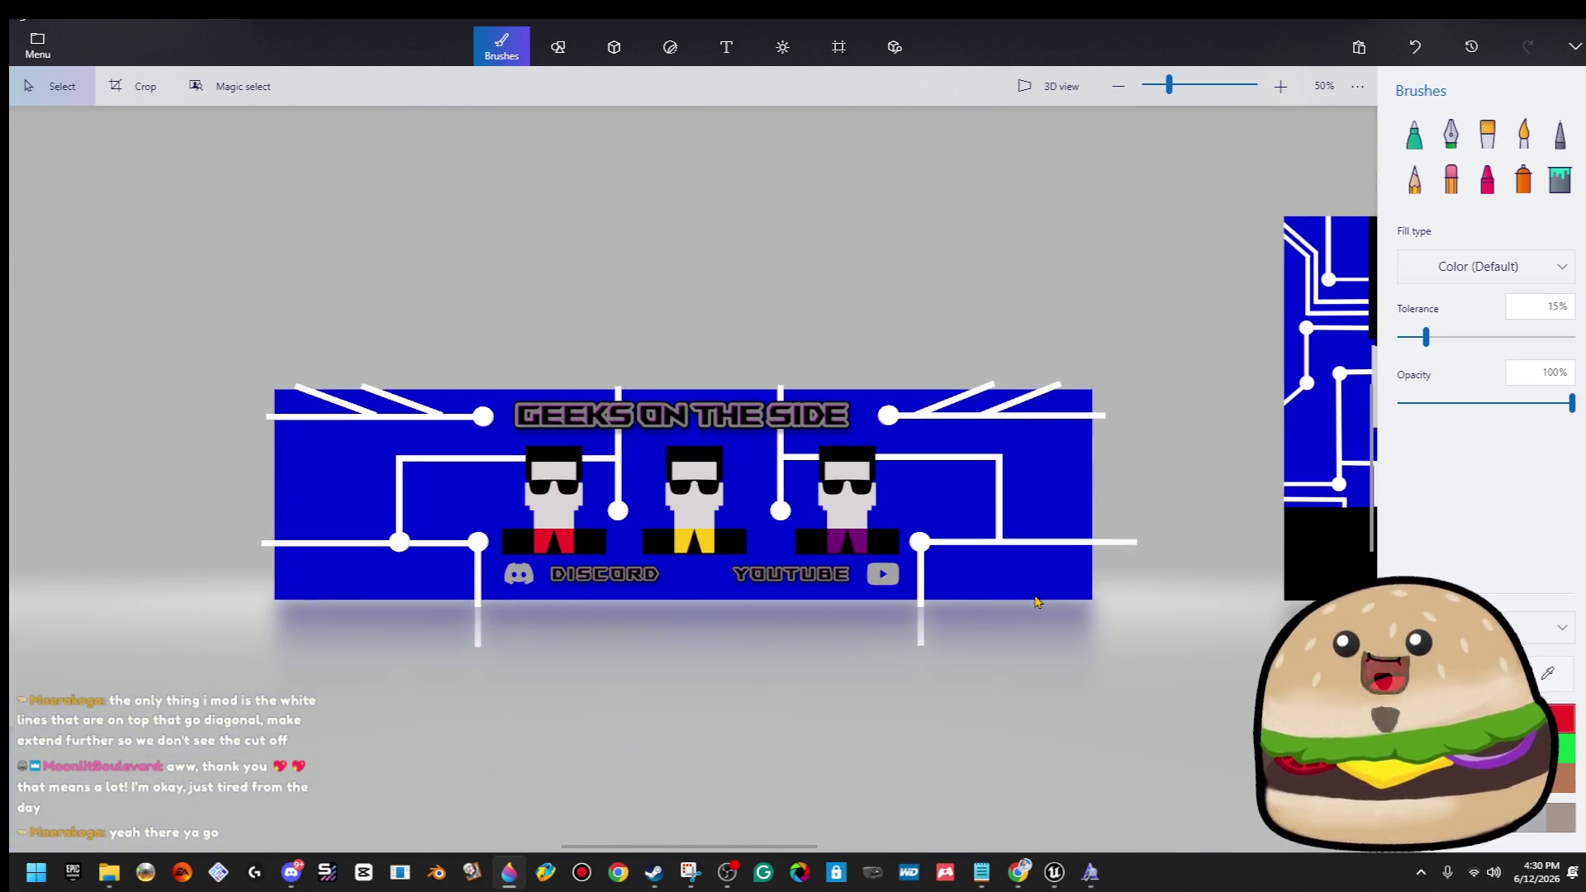
pyautogui.scroll(1, 613, 491)
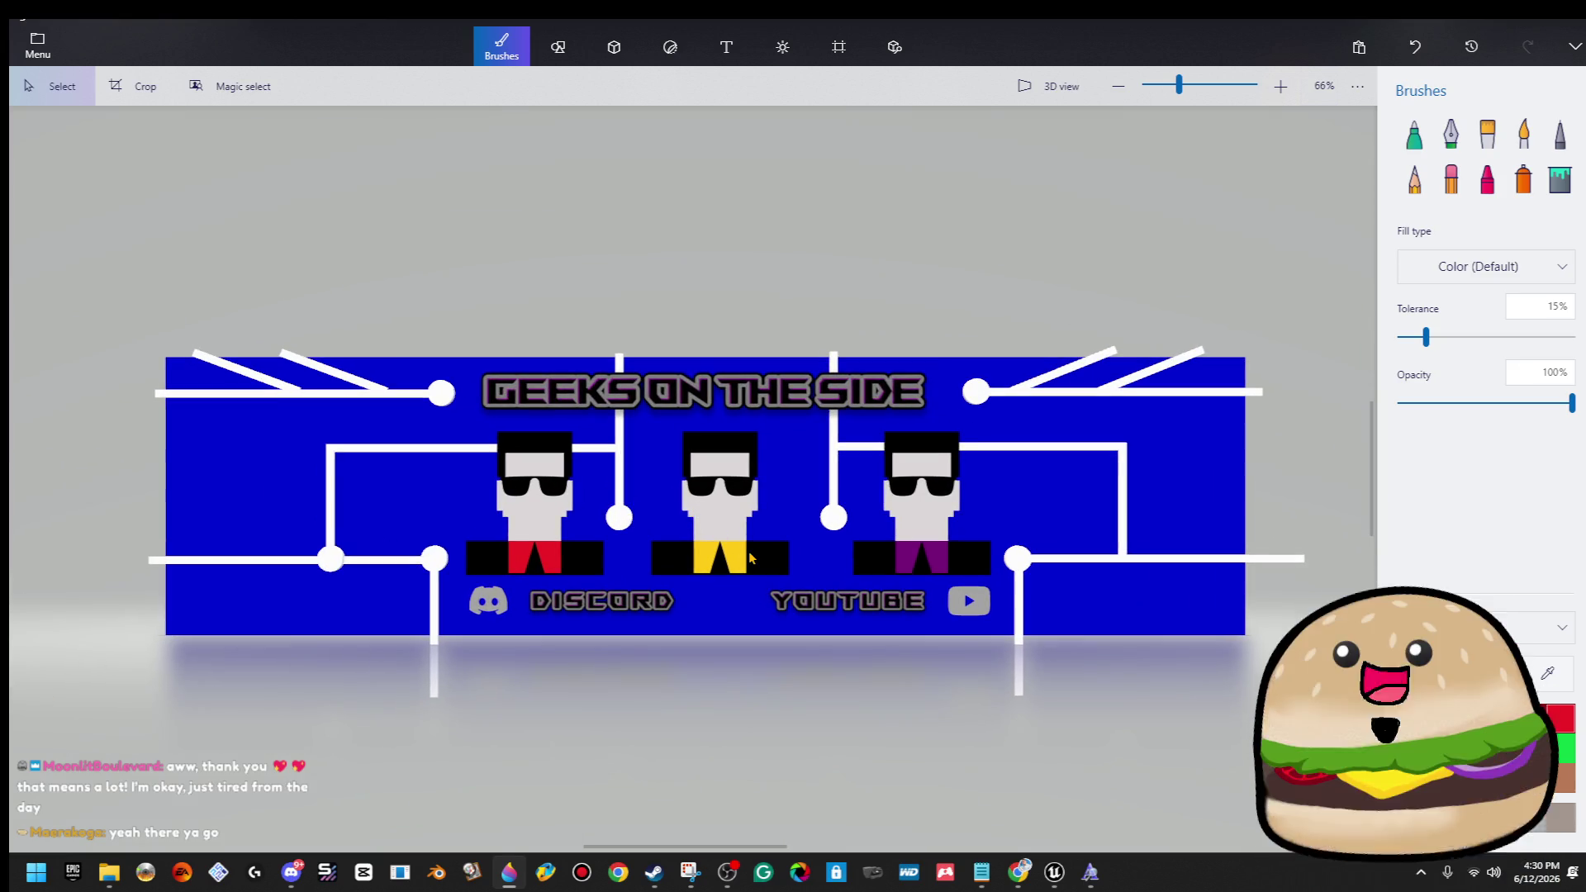
pyautogui.click(838, 46)
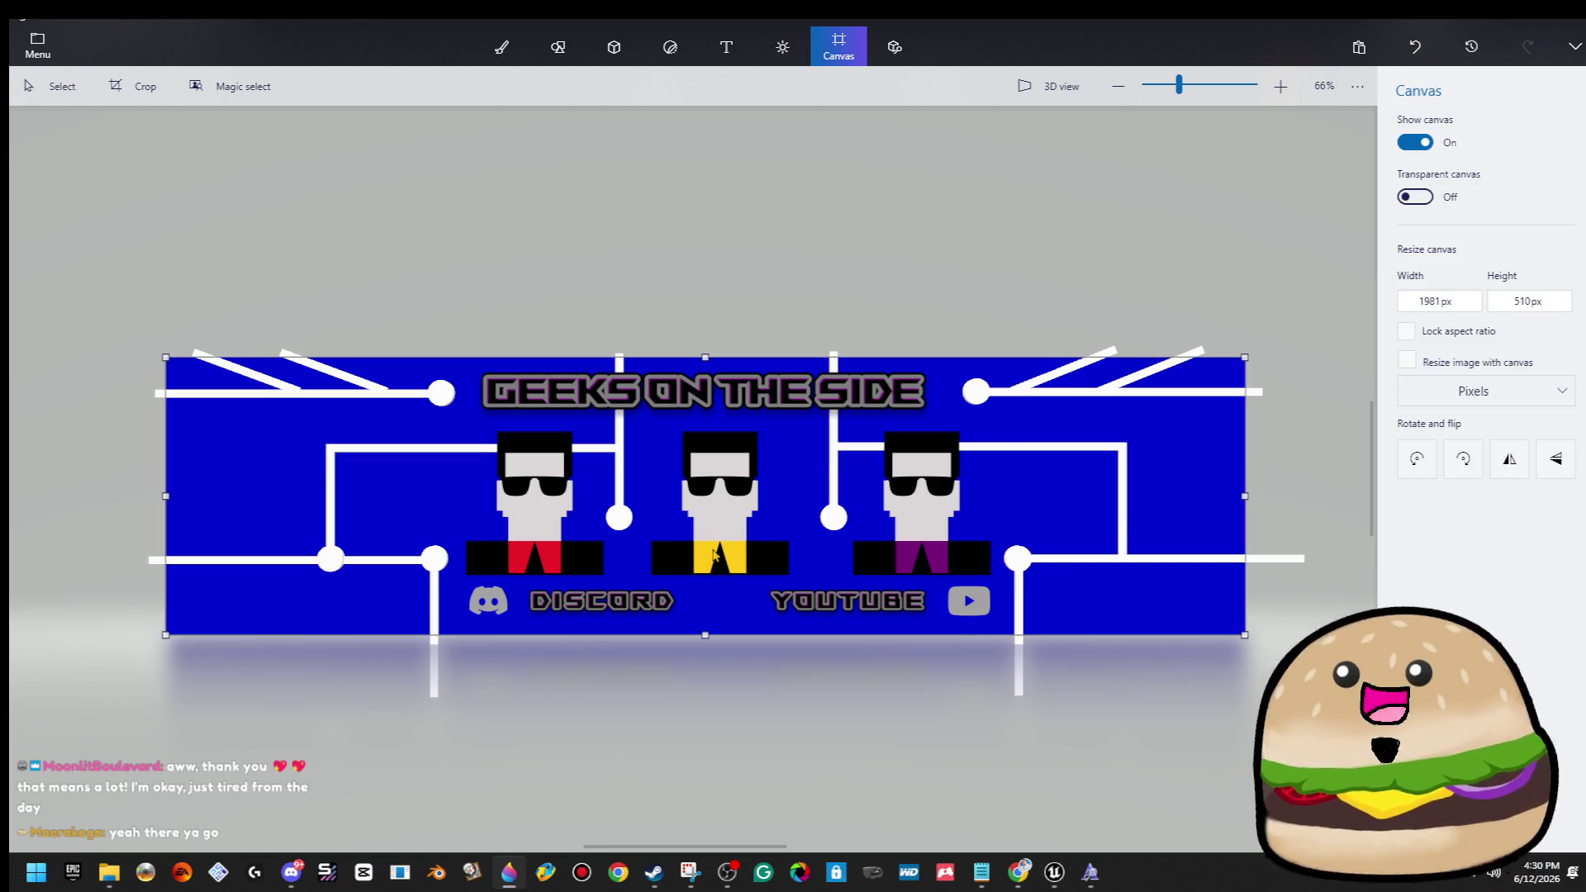
# Tidy the selections of the banner's circuit-line pieces and review the canvas settings.
pyautogui.moveTo(688, 304); pyautogui.dragTo(715, 708)
pyautogui.moveTo(121, 264); pyautogui.dragTo(1363, 753)
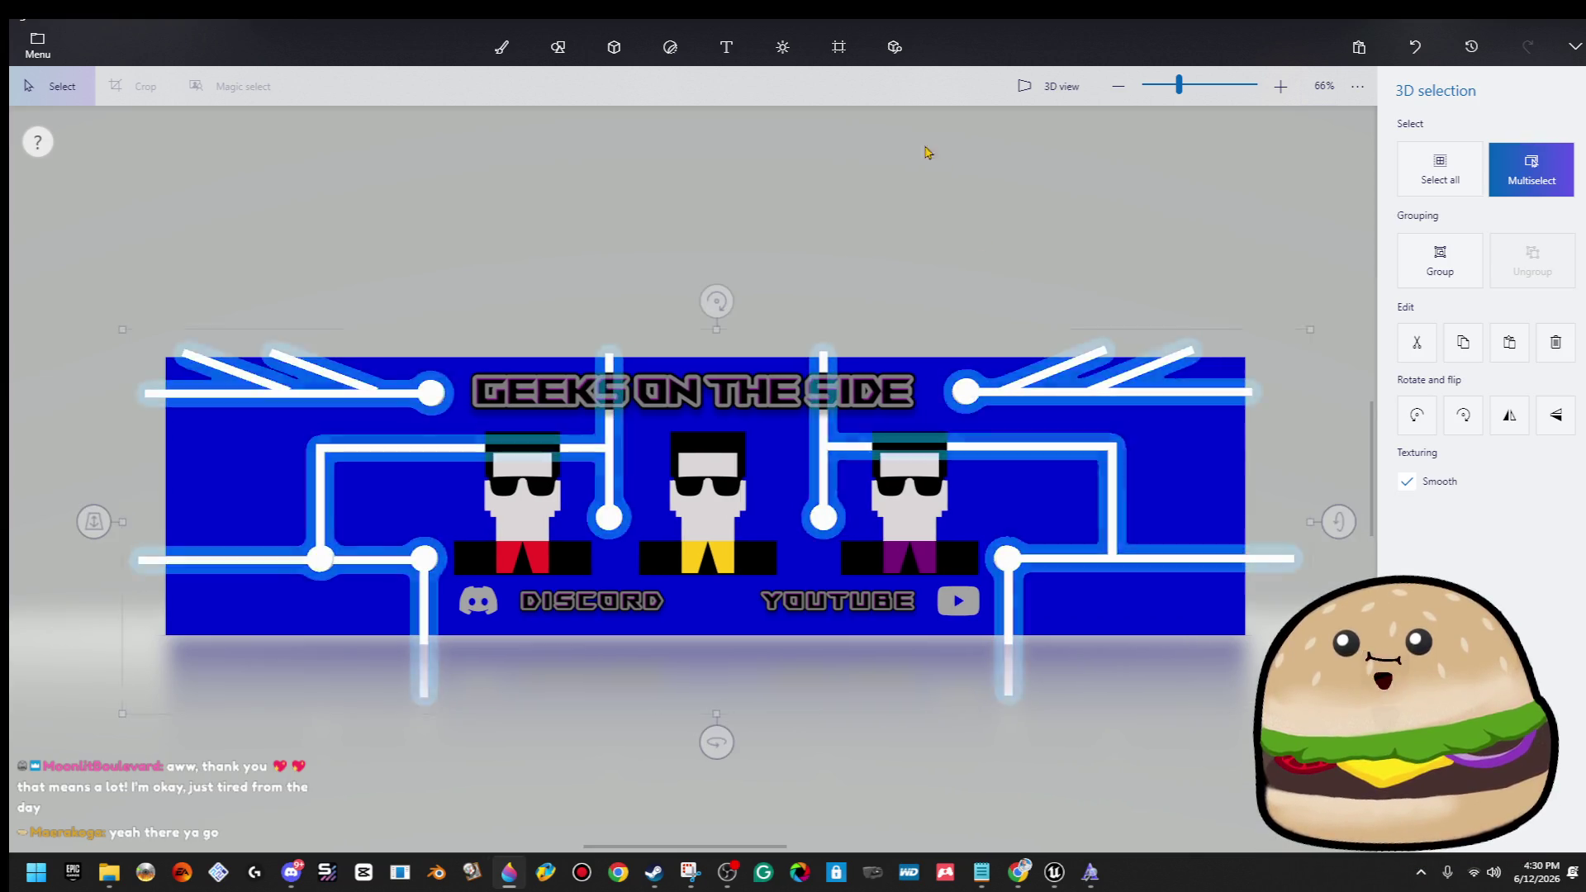
pyautogui.click(839, 48)
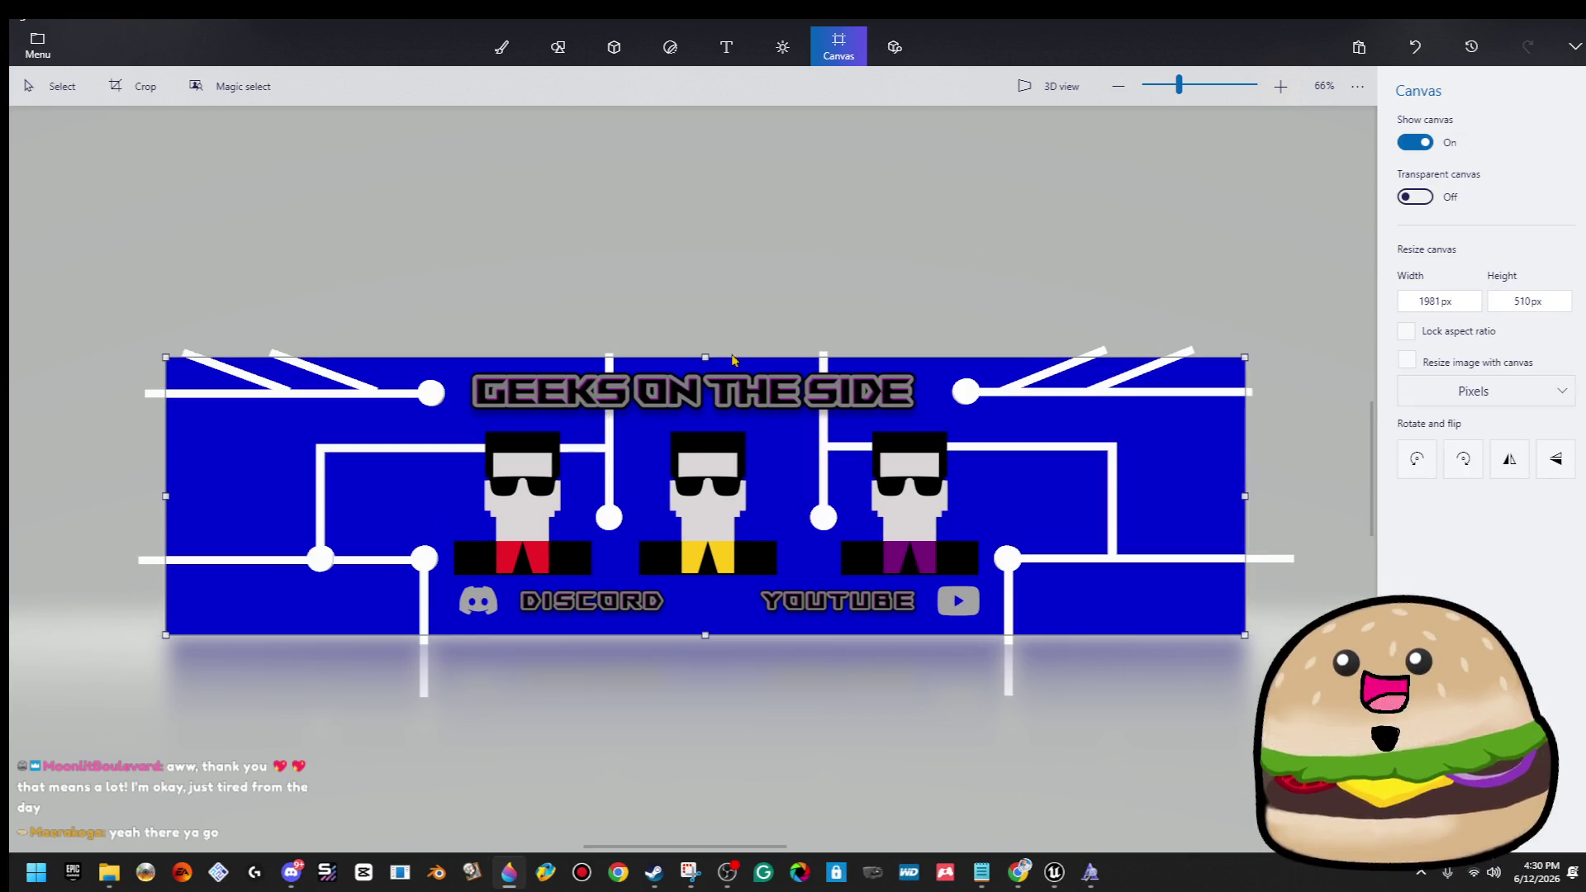
pyautogui.moveTo(689, 315)
pyautogui.mouseDown()
pyautogui.moveTo(714, 463)
pyautogui.moveTo(718, 719)
pyautogui.mouseUp()
pyautogui.press('Escape')
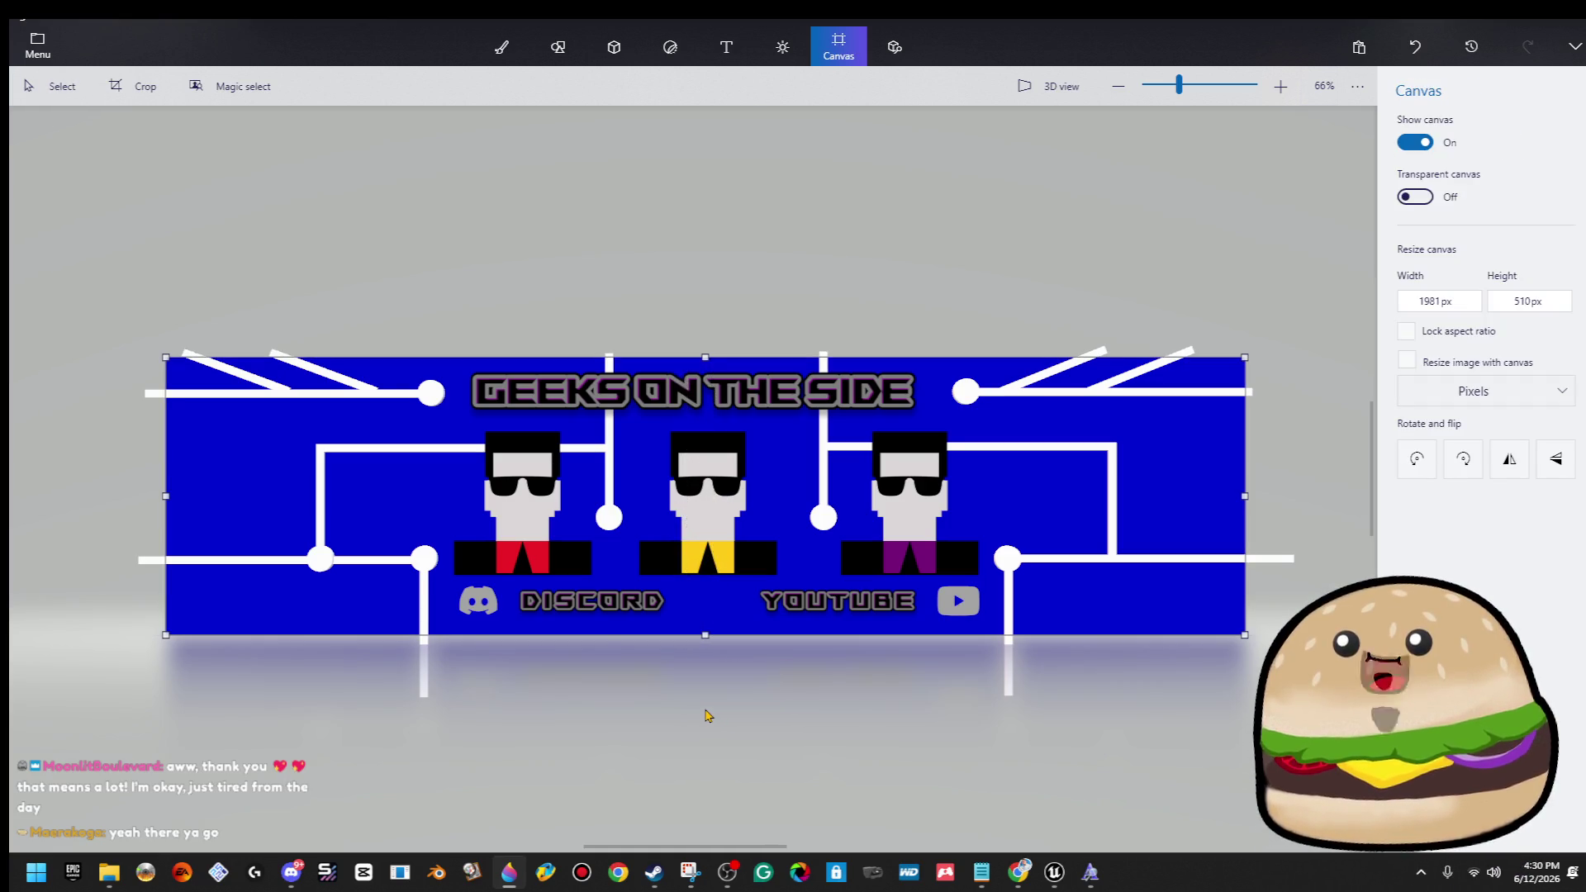
pyautogui.moveTo(122, 307)
pyautogui.mouseDown()
pyautogui.moveTo(388, 516)
pyautogui.moveTo(1239, 774)
pyautogui.moveTo(1322, 777)
pyautogui.mouseUp()
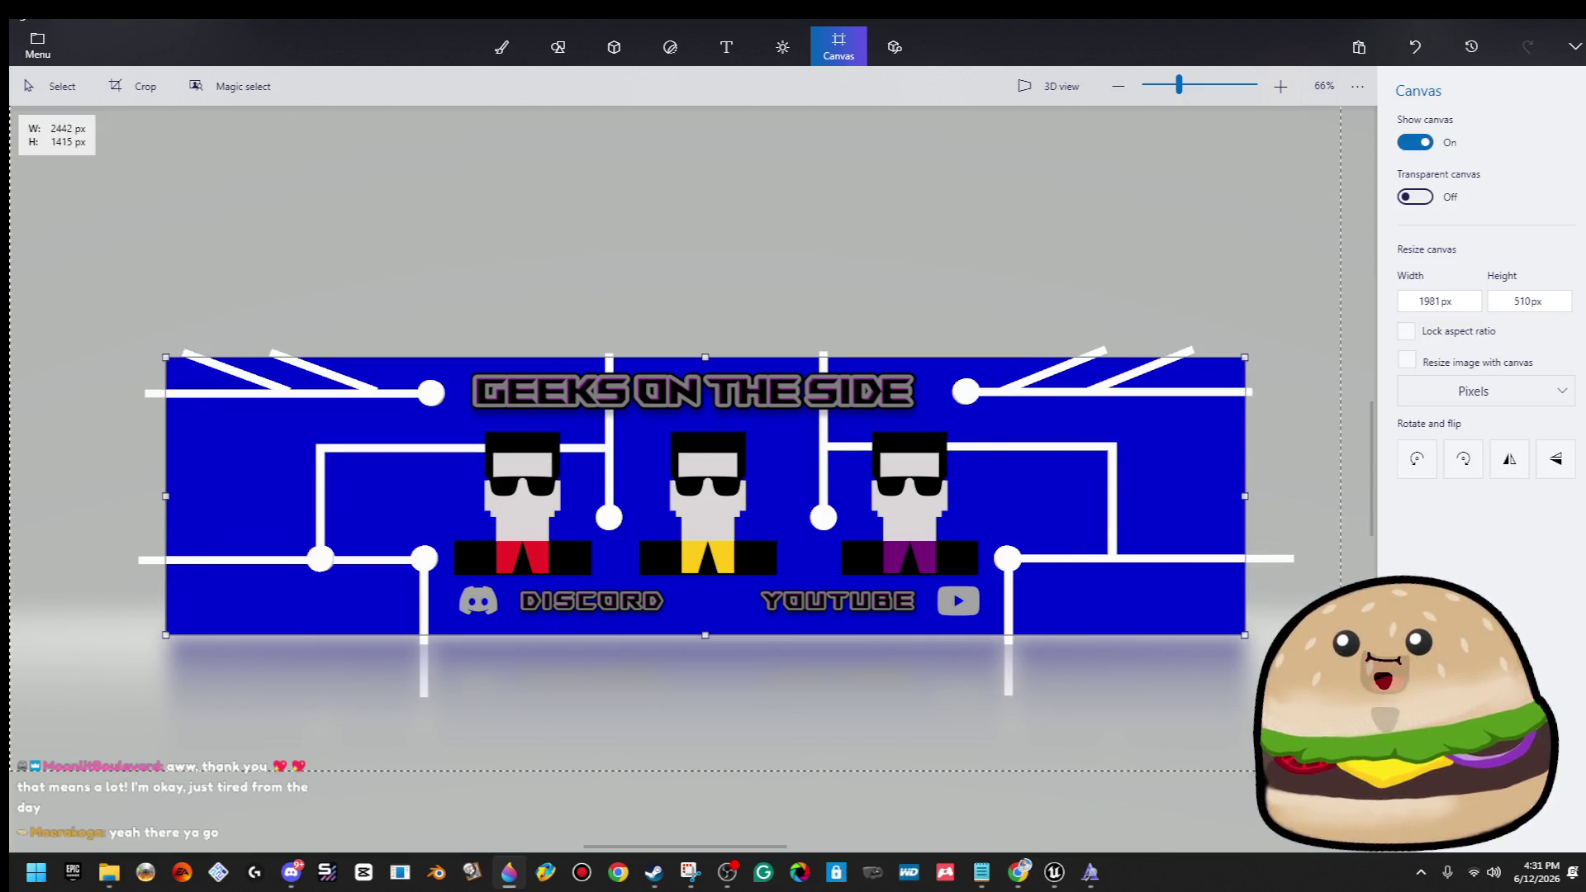
pyautogui.press('ctrl')
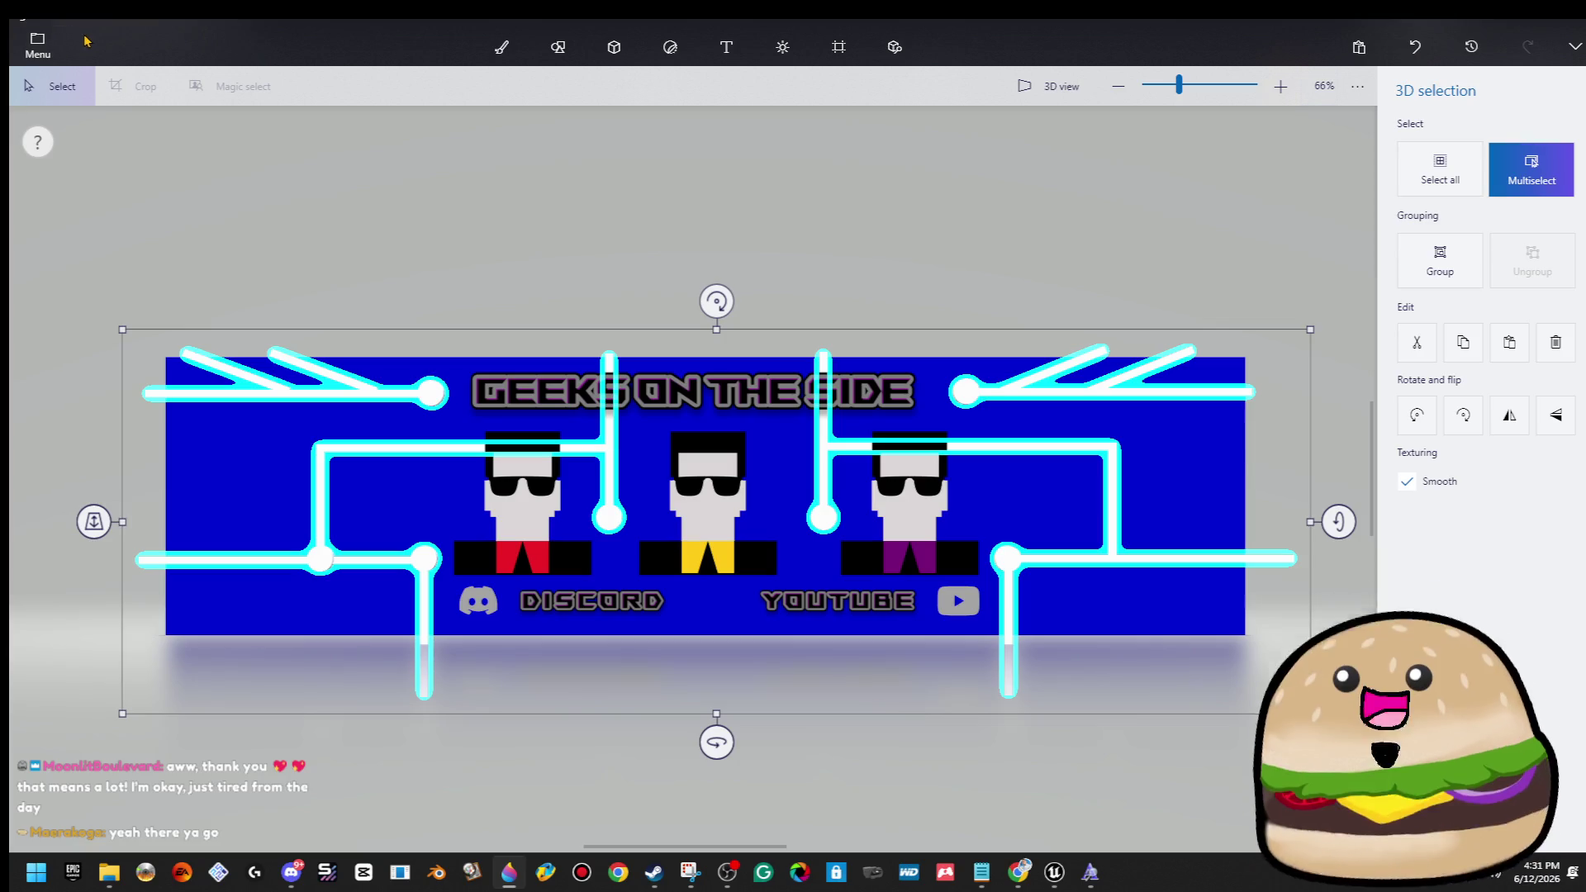
pyautogui.click(497, 56)
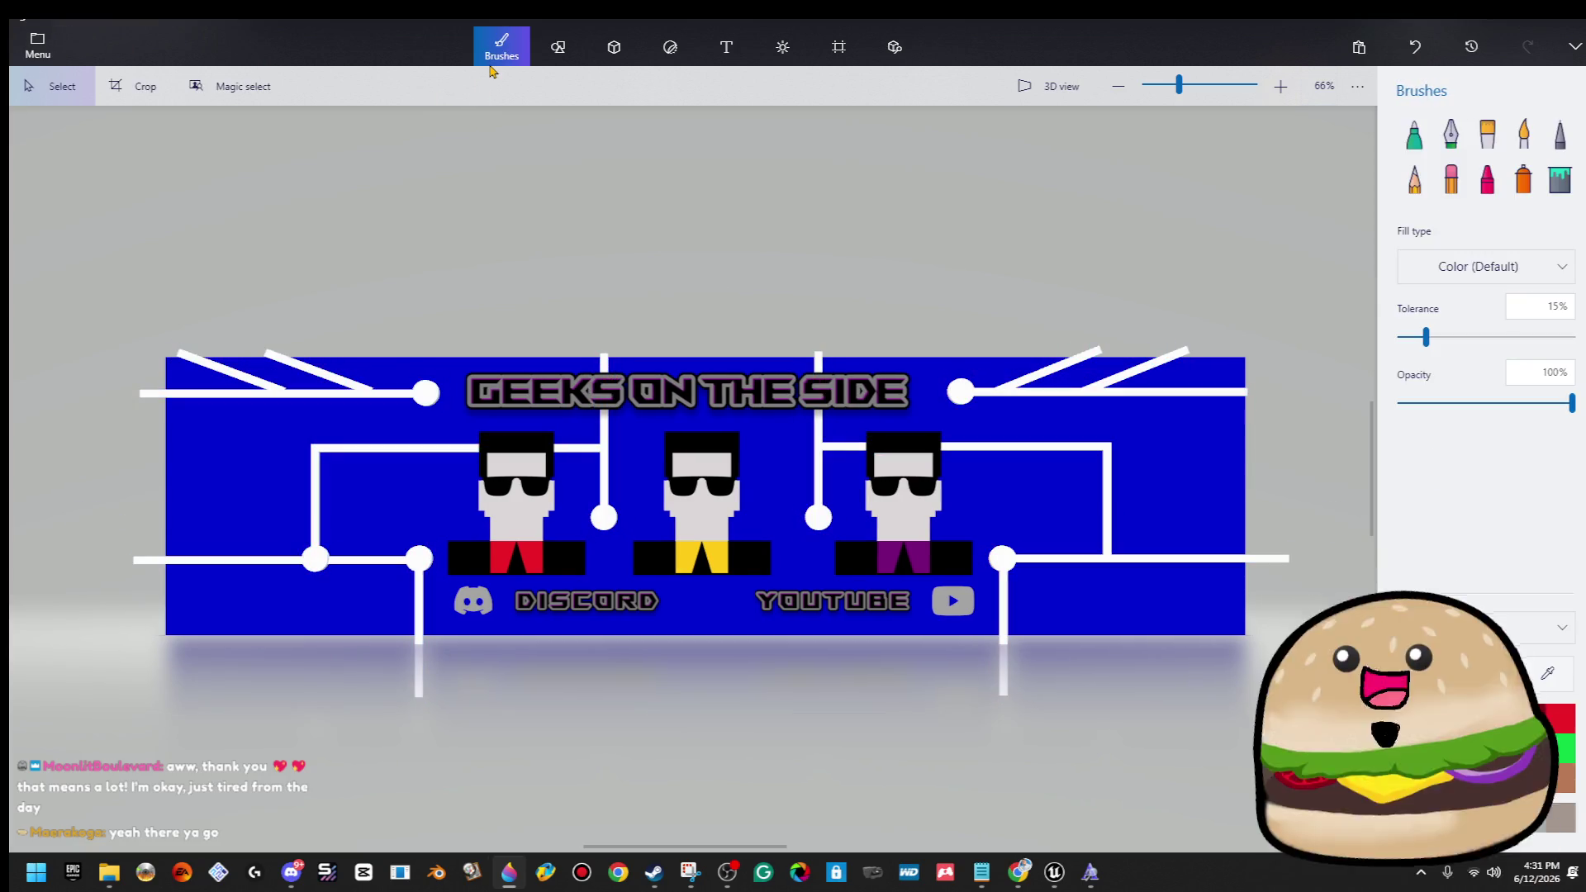
pyautogui.scroll(-5, 570, 231)
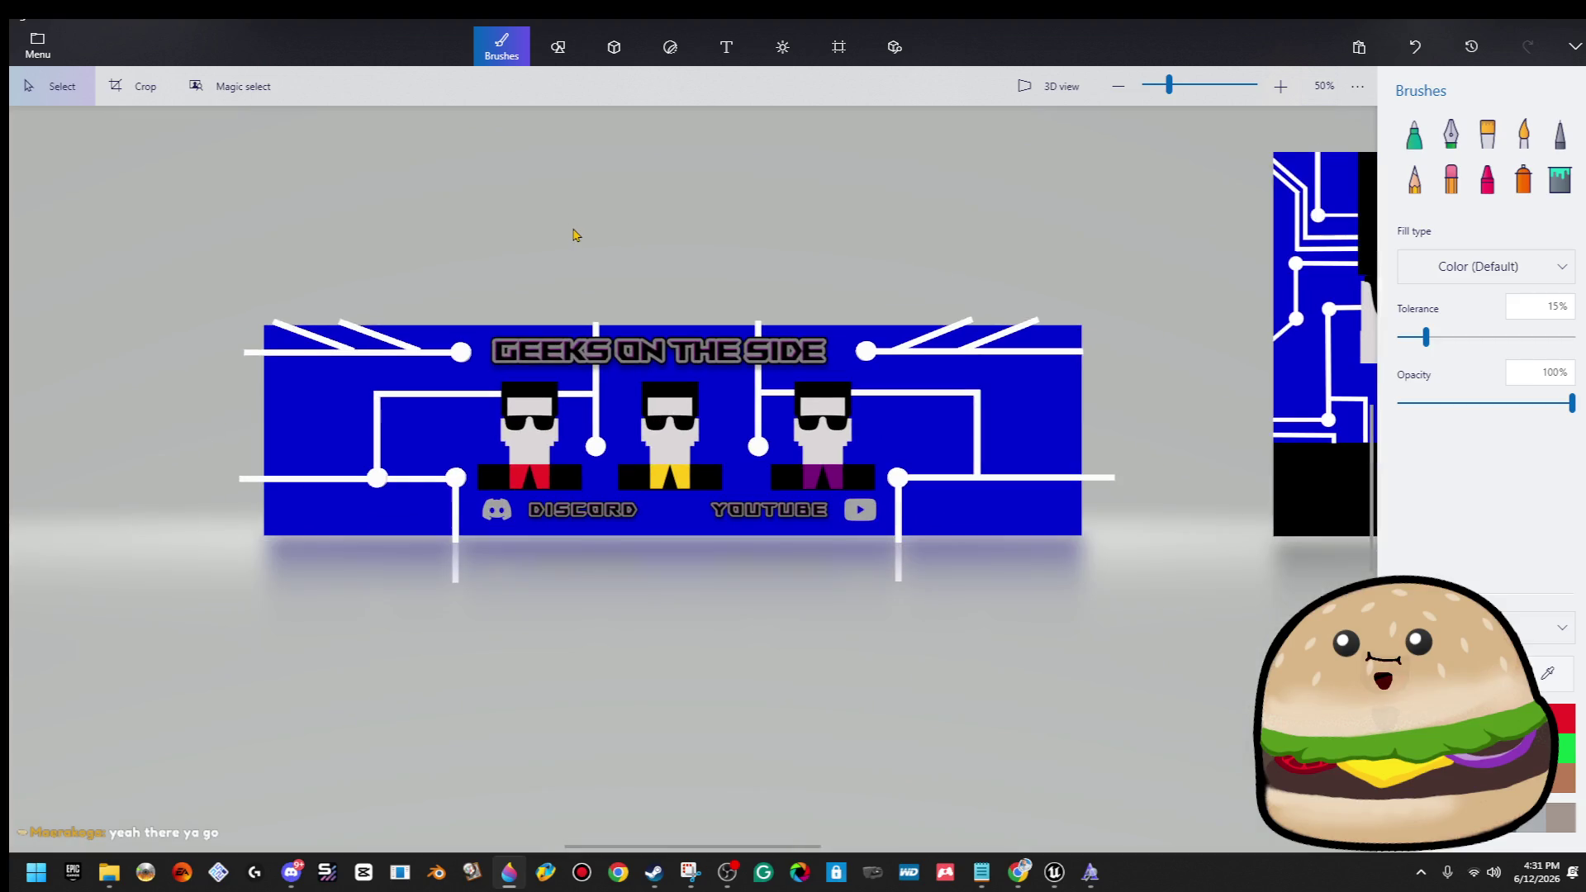
pyautogui.scroll(2, 577, 235)
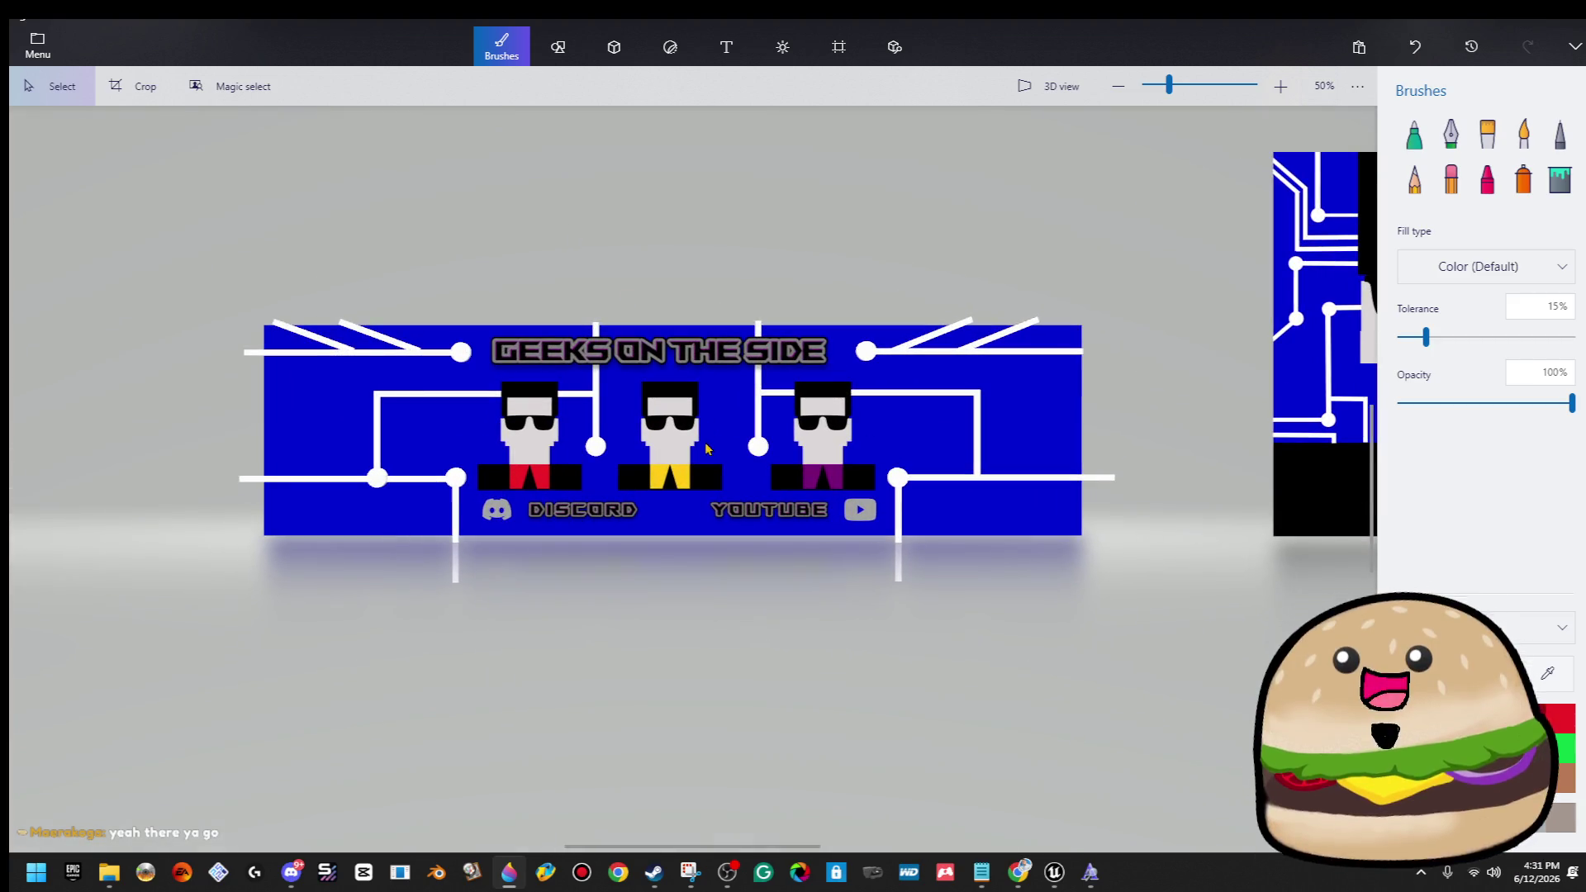
pyautogui.hotkey('ctrl', 'z')
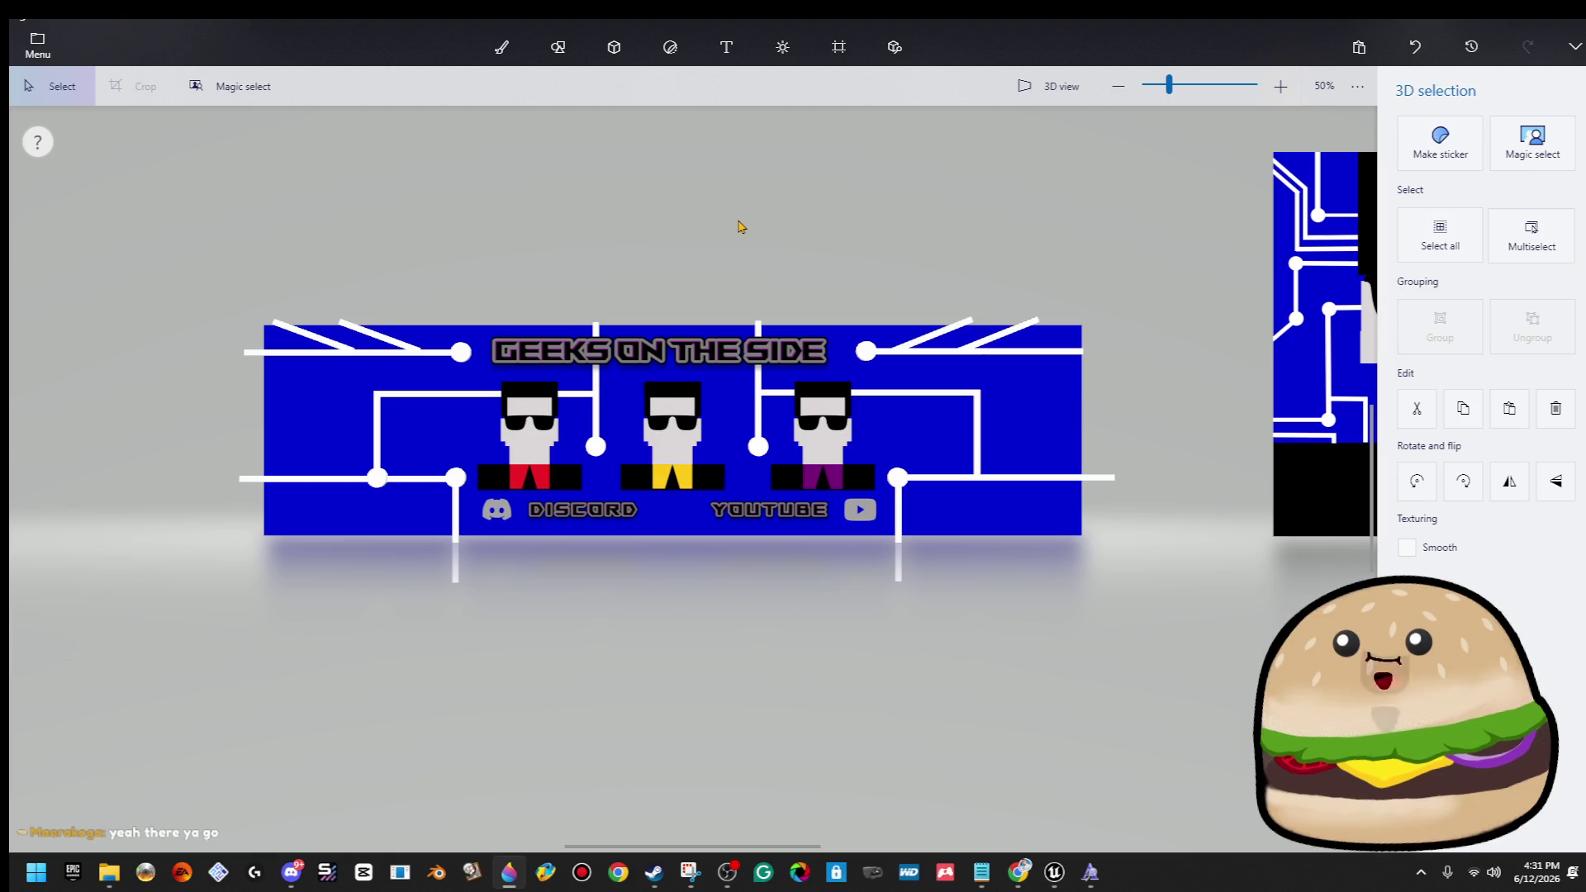
pyautogui.click(848, 62)
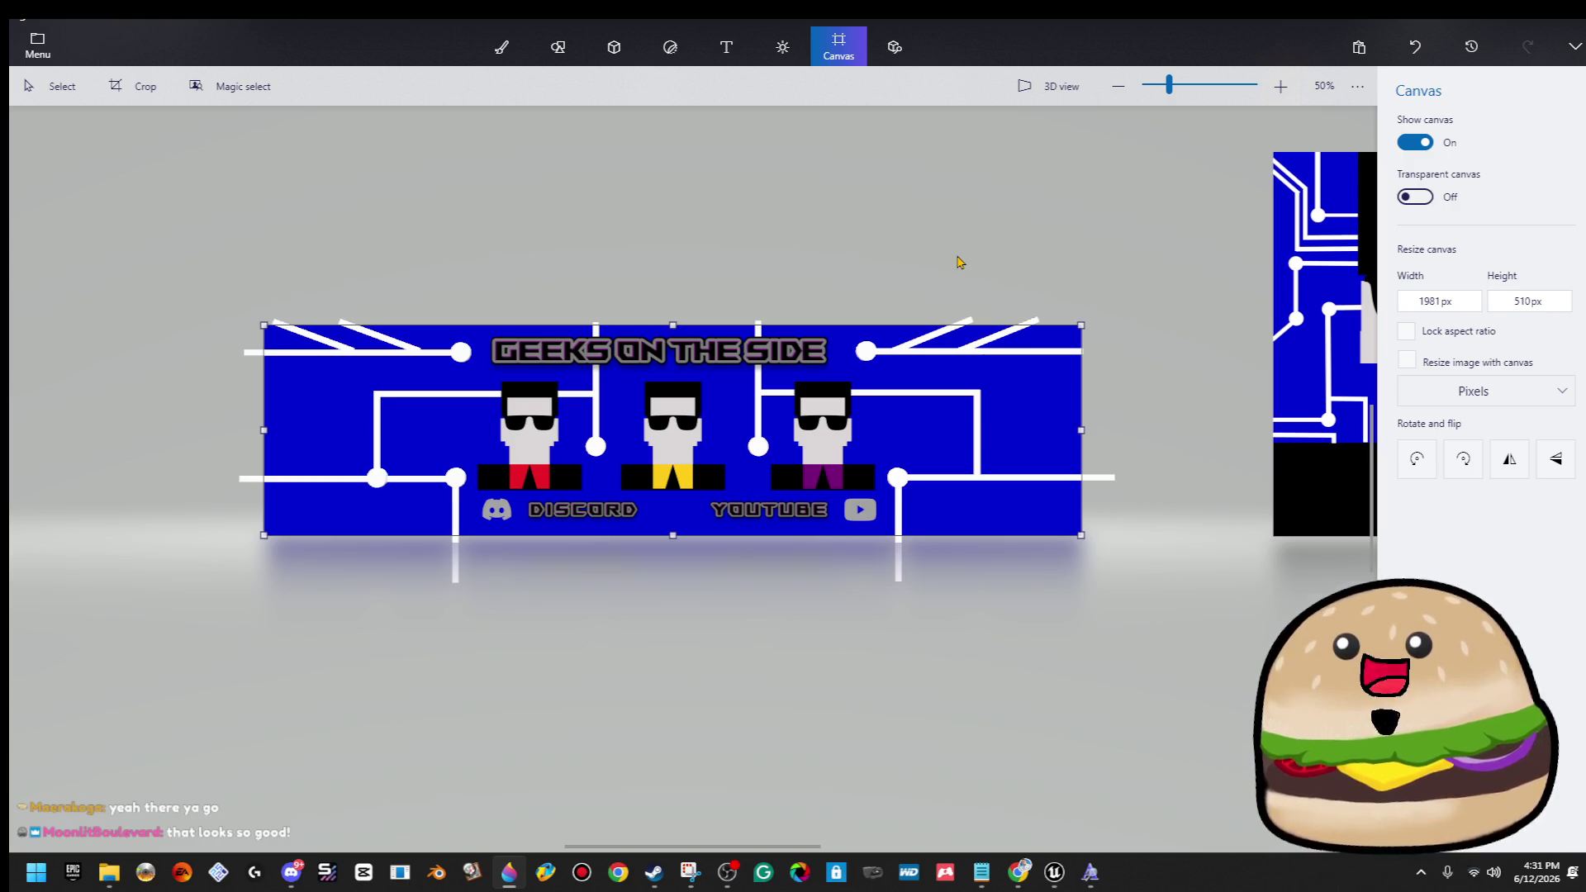
# Choose Save as a Paint 3D project from the menu.
pyautogui.click(37, 45)
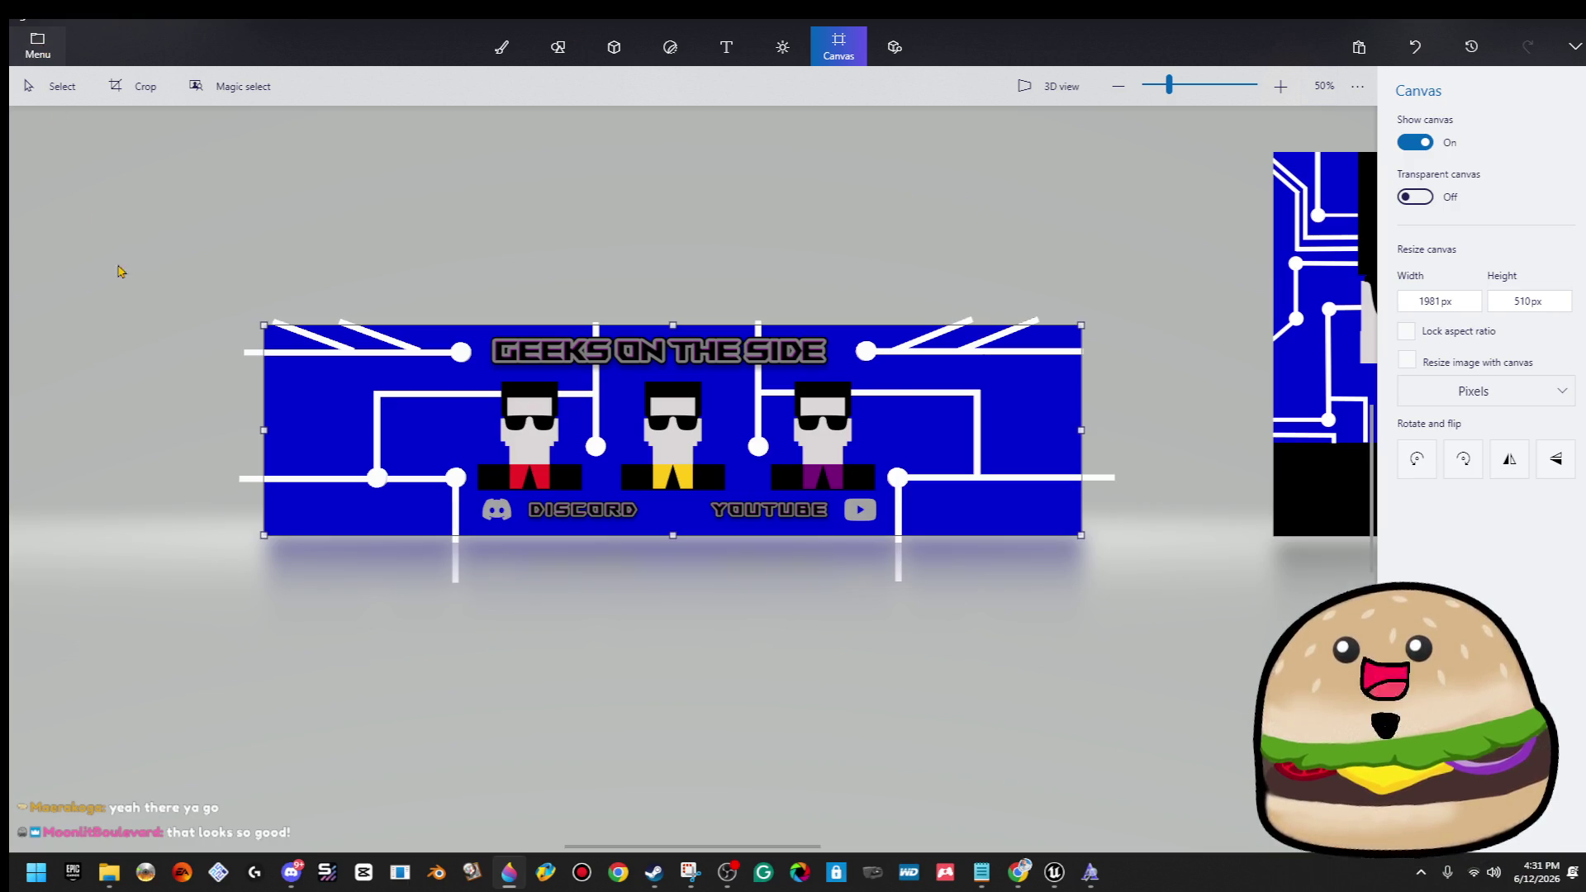
pyautogui.click(98, 273)
pyautogui.click(345, 347)
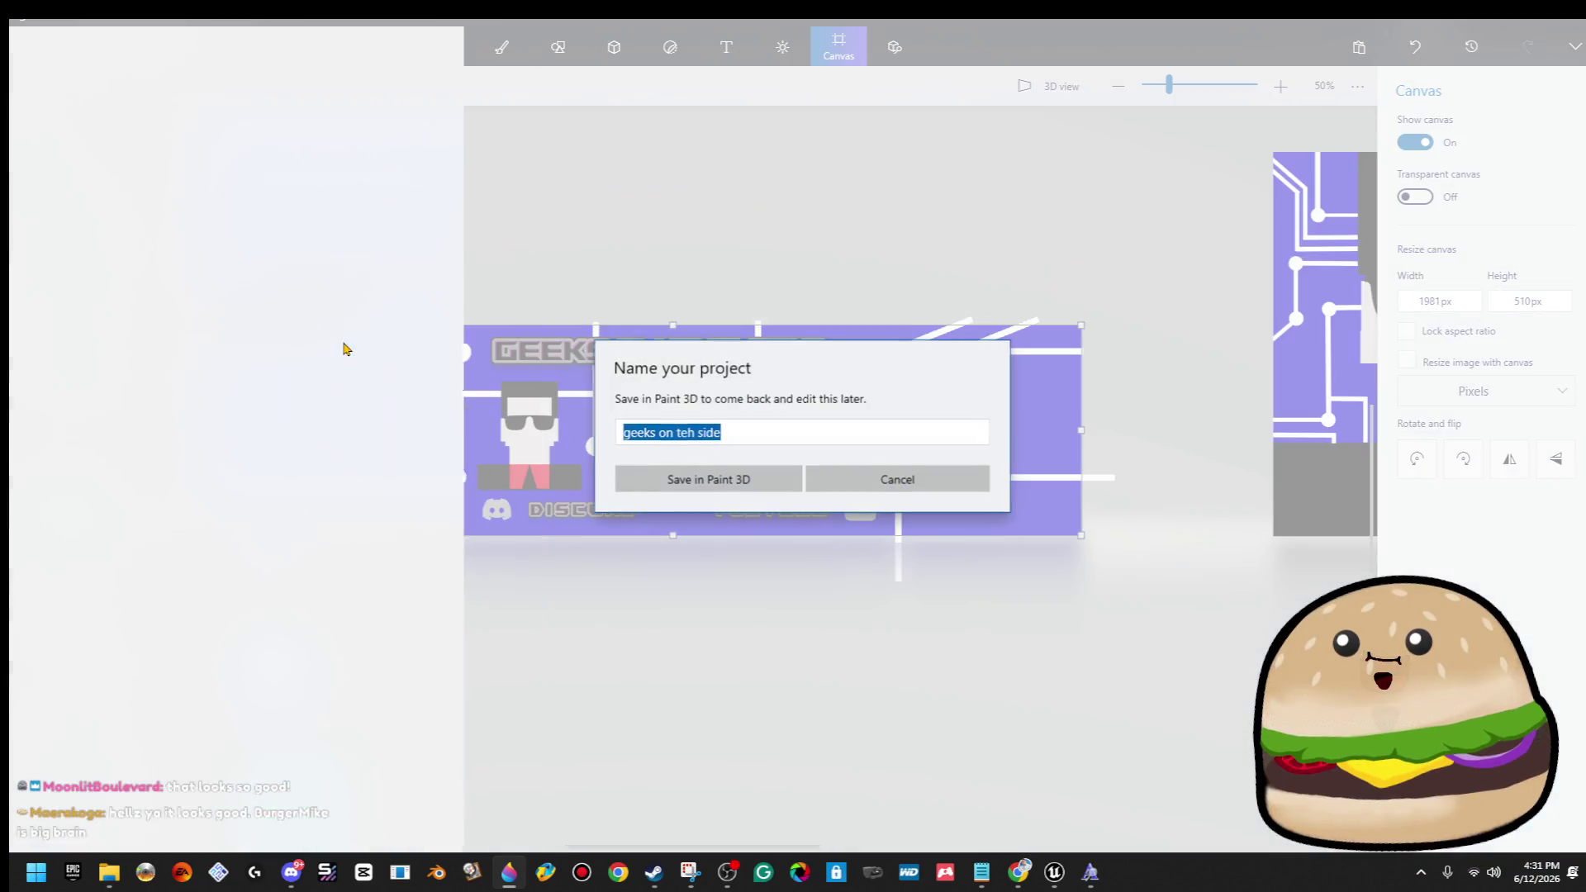
# Save the banner project under the name 'geeks on teh side'.
pyautogui.click(752, 477)
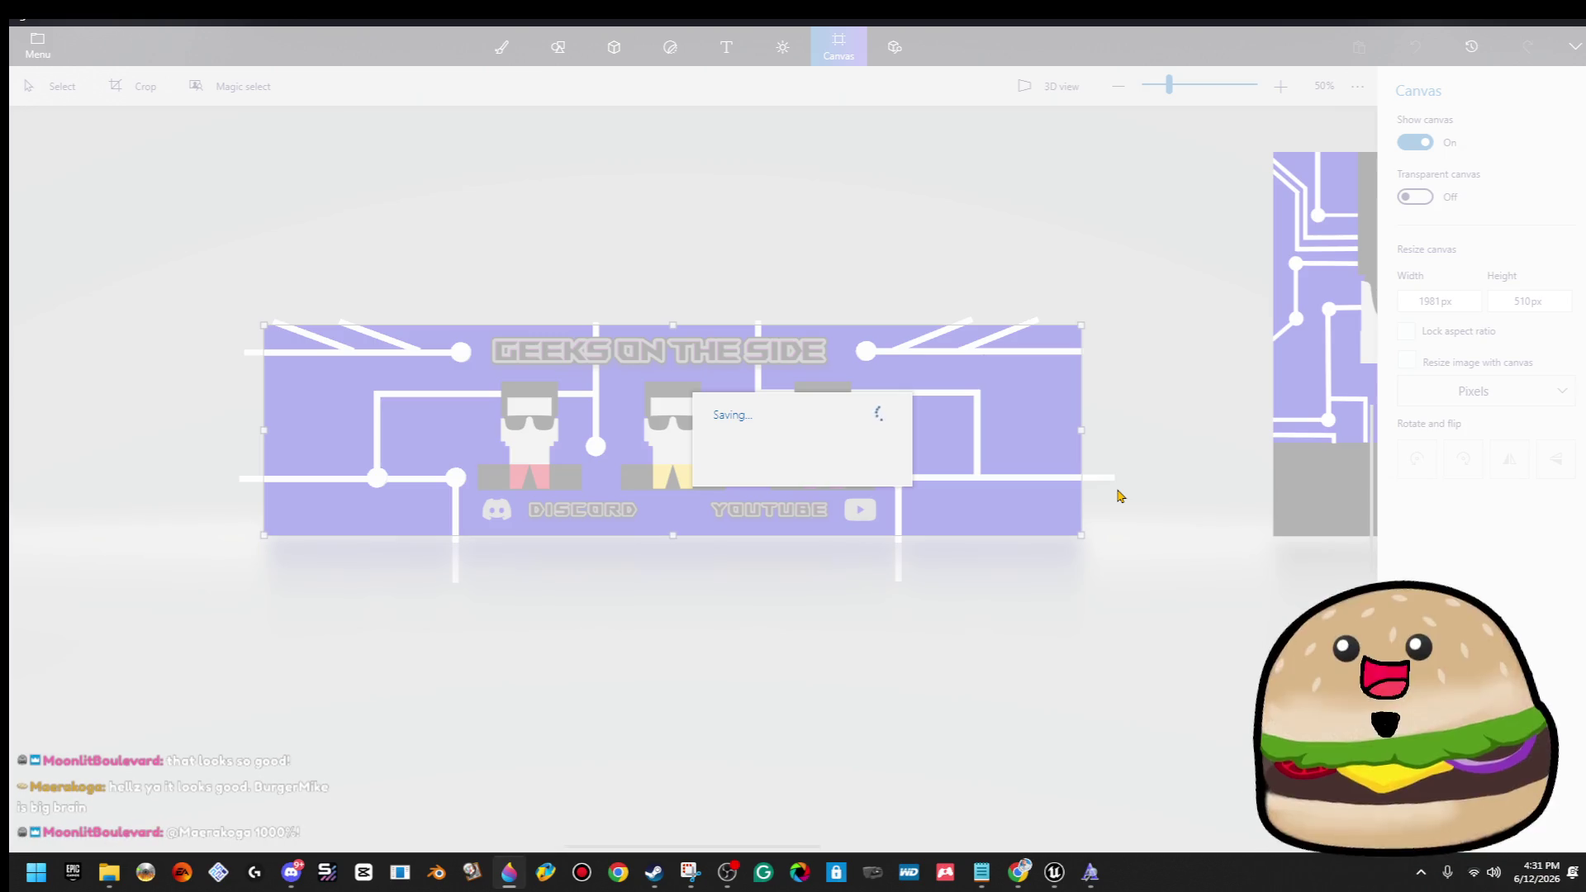
pyautogui.hscroll(10, 1259, 447)
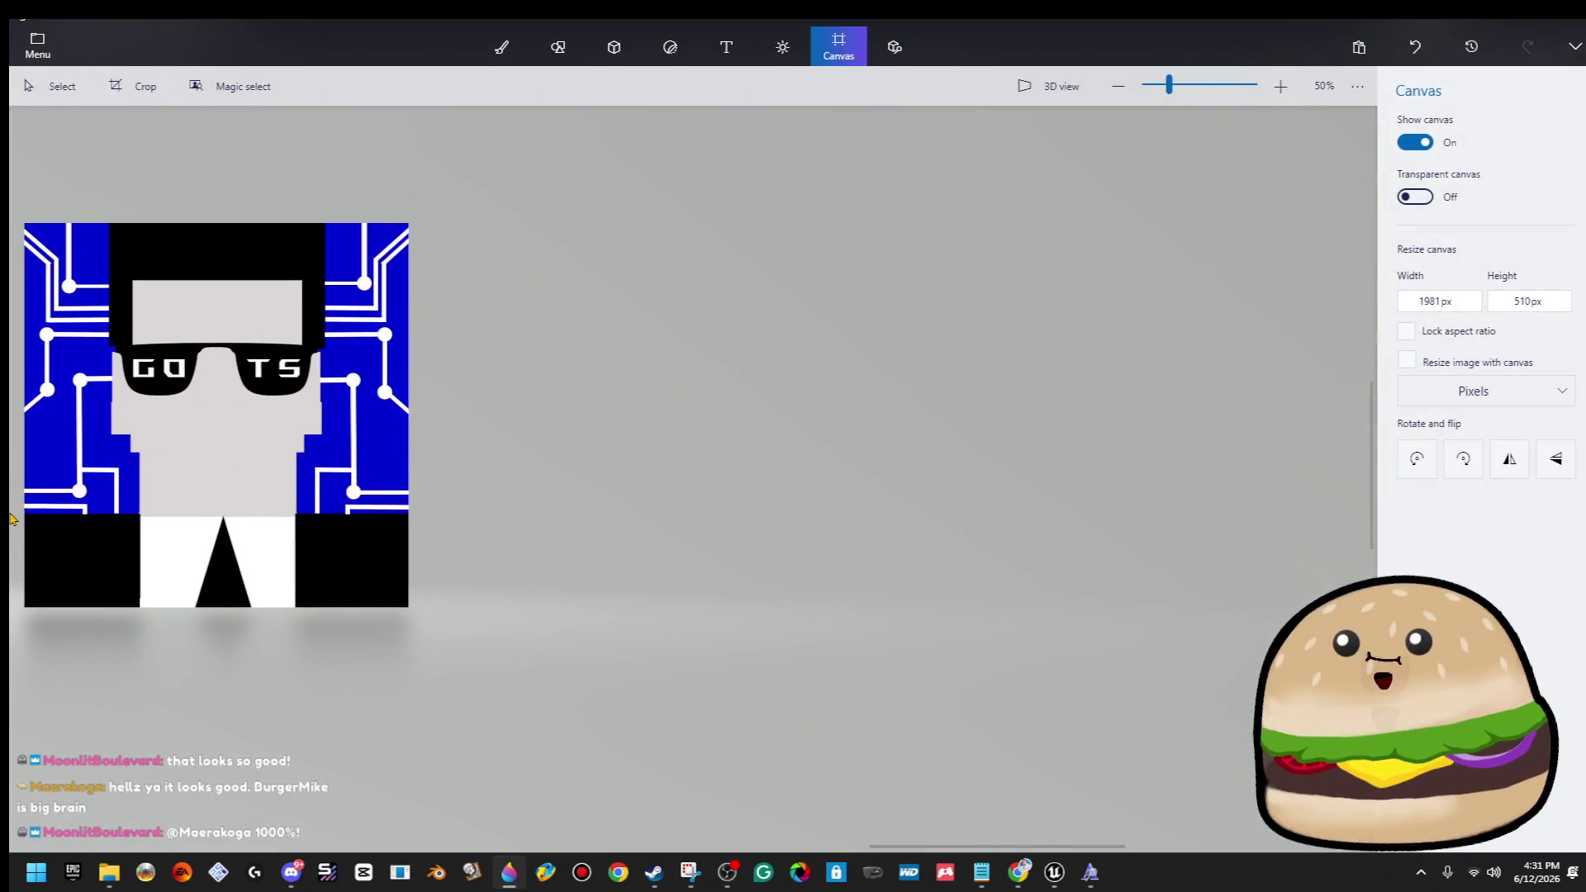
# Drag the blue controller background down so it sits just above the banner.
pyautogui.scroll(-5, 602, 550)
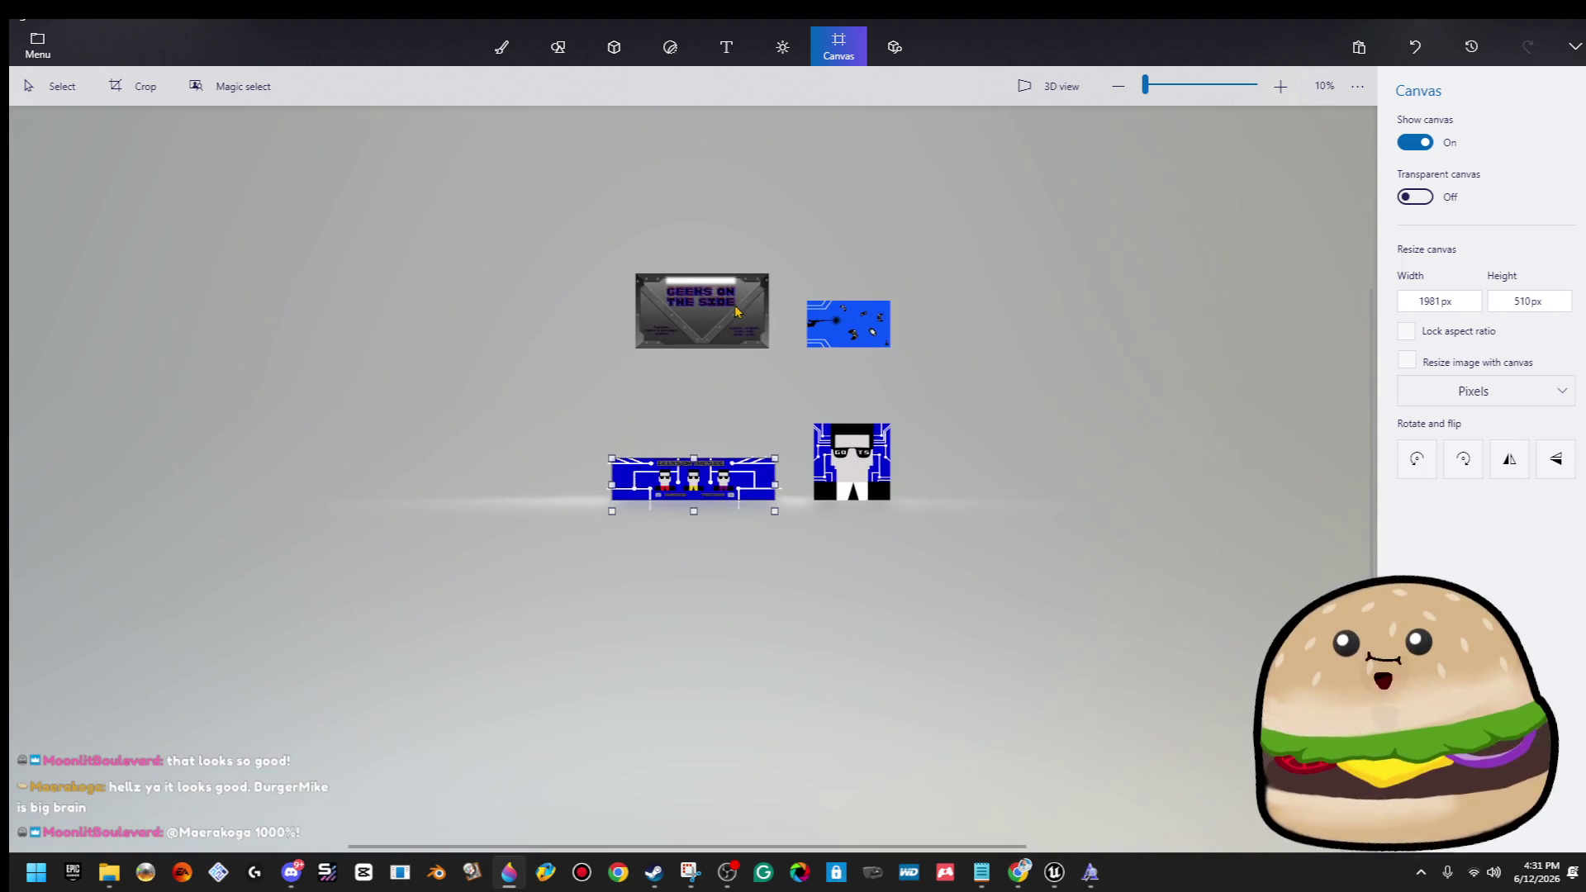
pyautogui.scroll(3, 737, 312)
pyautogui.moveTo(1010, 239)
pyautogui.mouseDown()
pyautogui.moveTo(557, 570)
pyautogui.moveTo(608, 506)
pyautogui.mouseUp()
pyautogui.scroll(5, 659, 508)
pyautogui.scroll(-3, 931, 559)
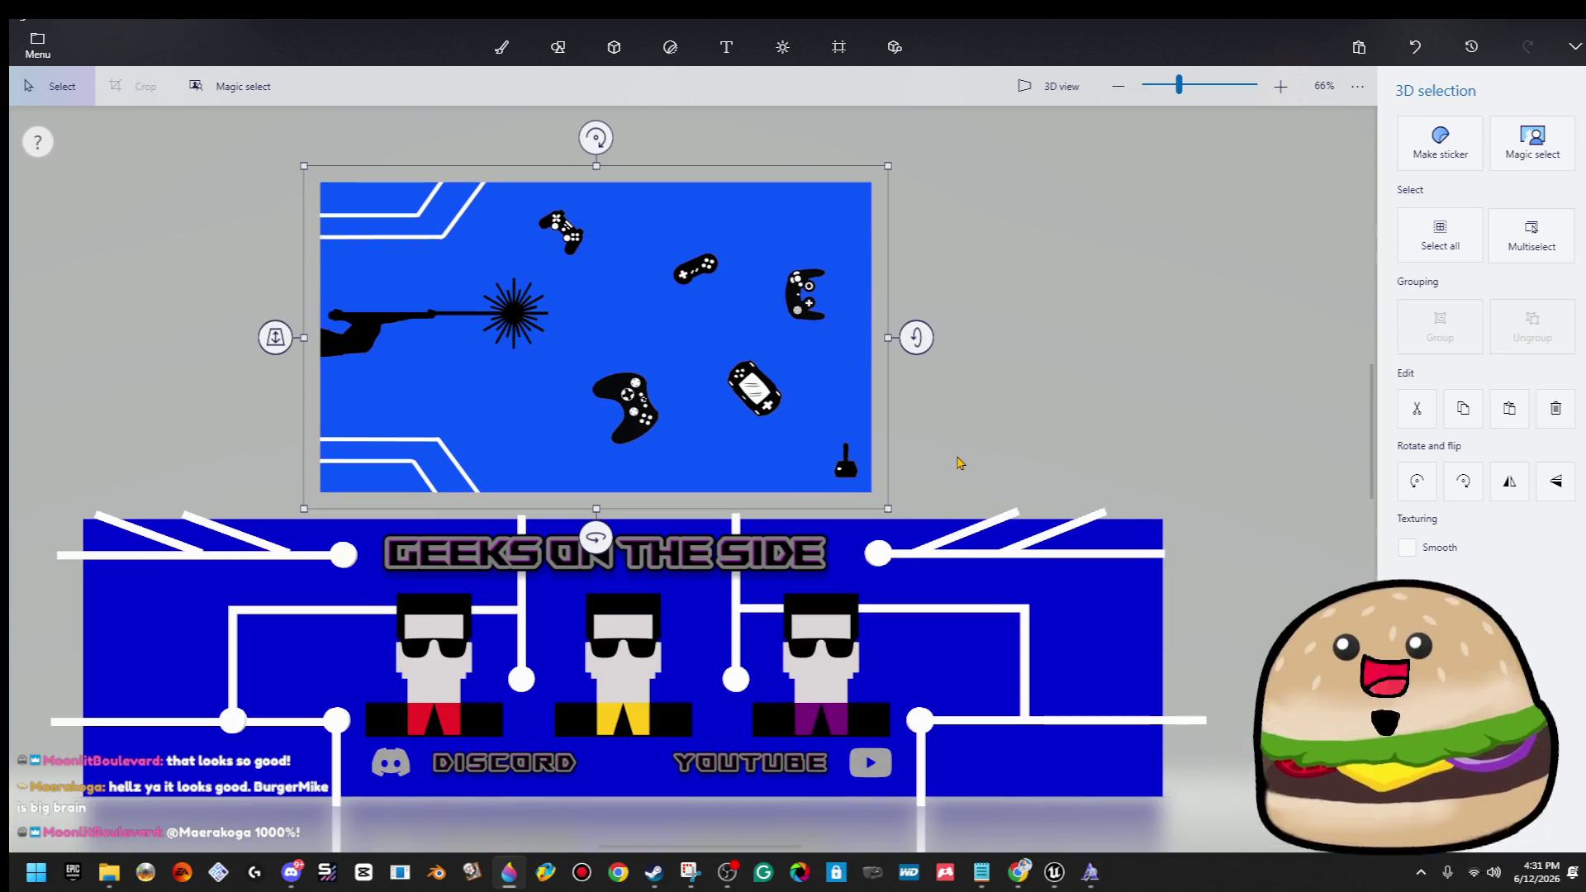
pyautogui.press('c')
# Zoom in to inspect the controller drawings, deselect, then bring Chrome forward.
pyautogui.scroll(3, 891, 469)
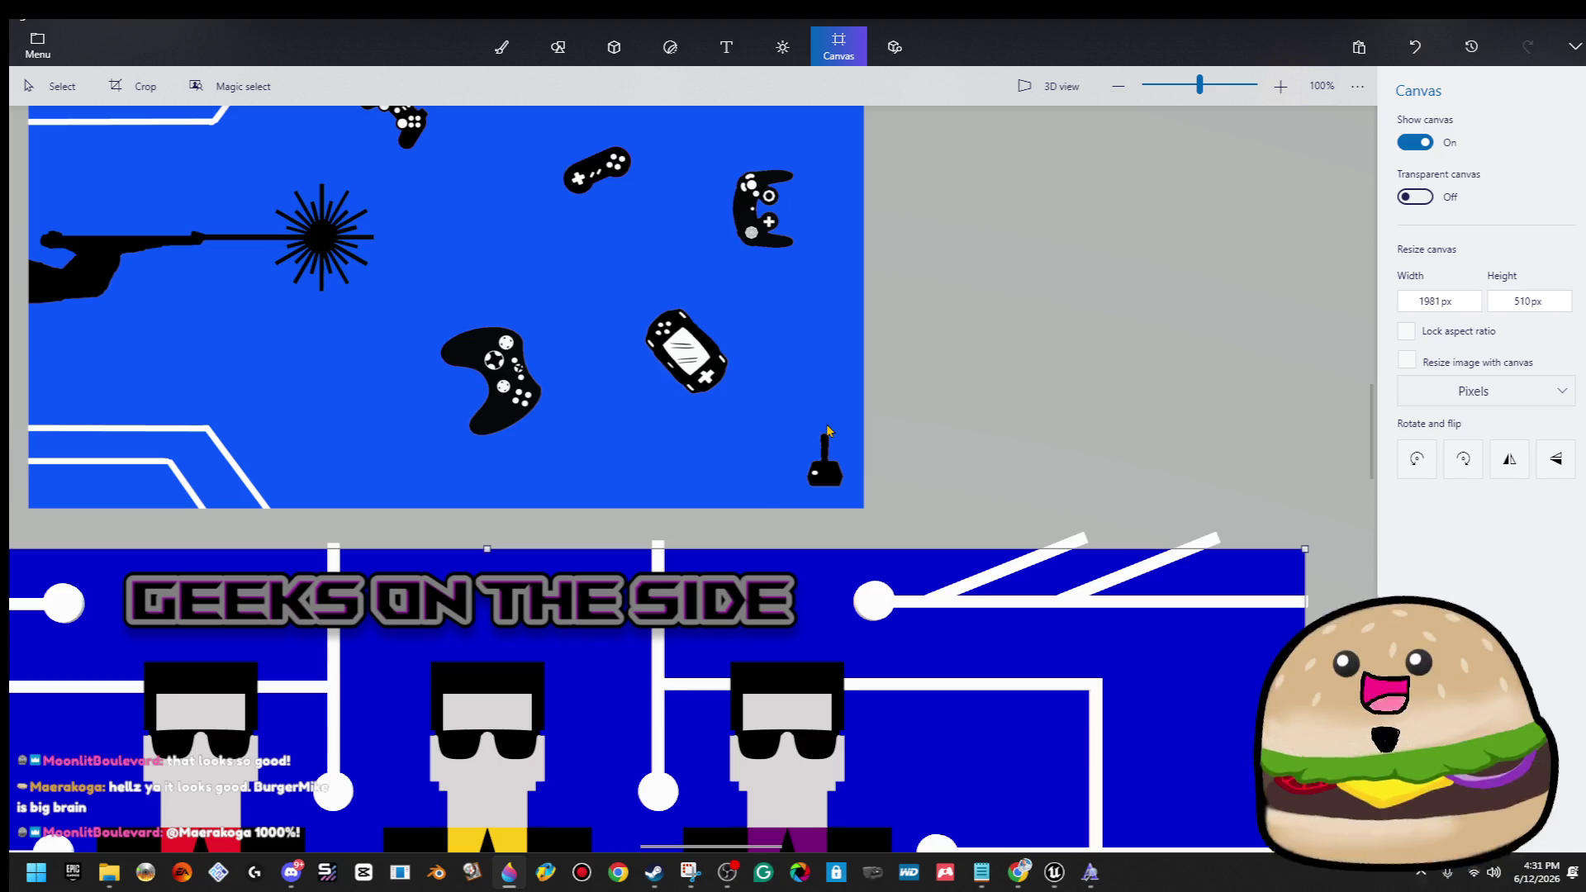
pyautogui.scroll(6, 830, 434)
pyautogui.click(845, 451)
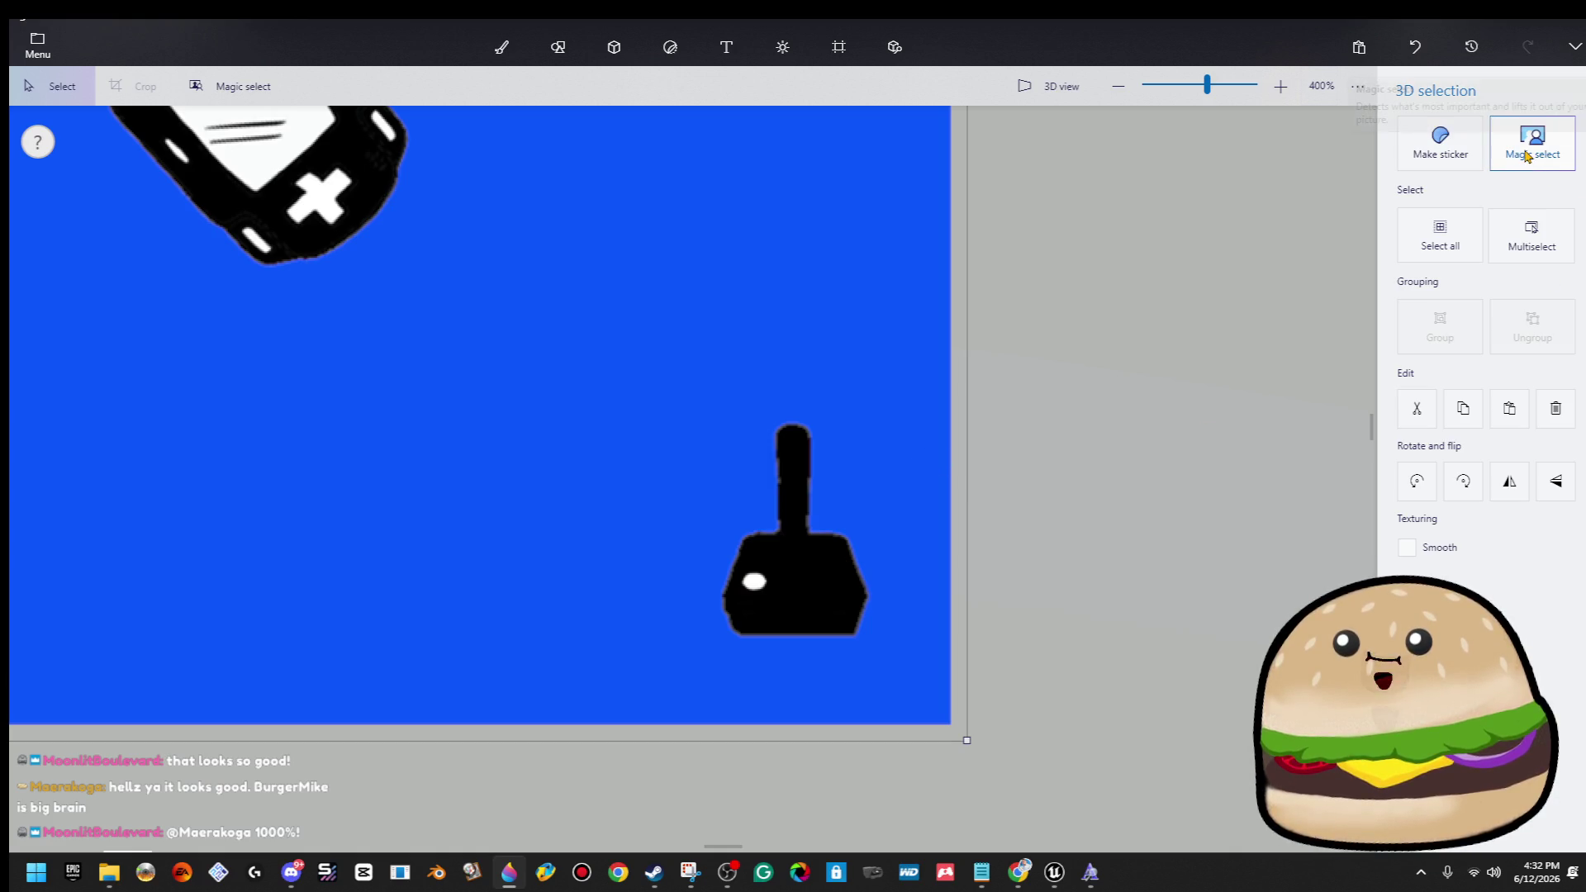
pyautogui.scroll(-5, 785, 368)
pyautogui.moveTo(785, 367)
pyautogui.mouseDown()
pyautogui.moveTo(891, 567)
pyautogui.moveTo(921, 484)
pyautogui.mouseUp()
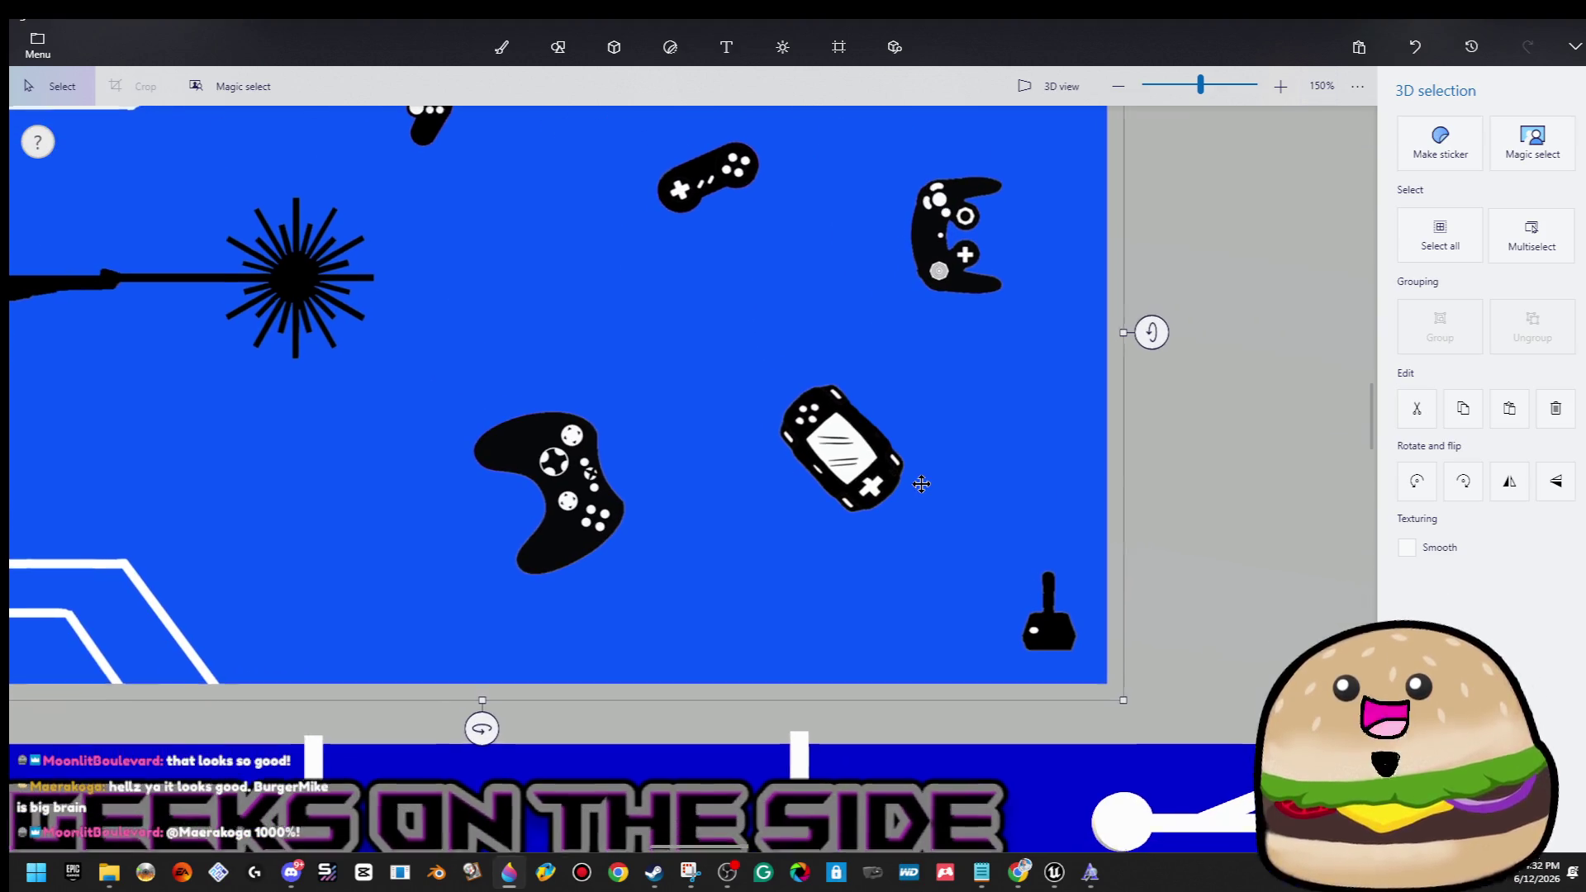
pyautogui.scroll(-2, 921, 484)
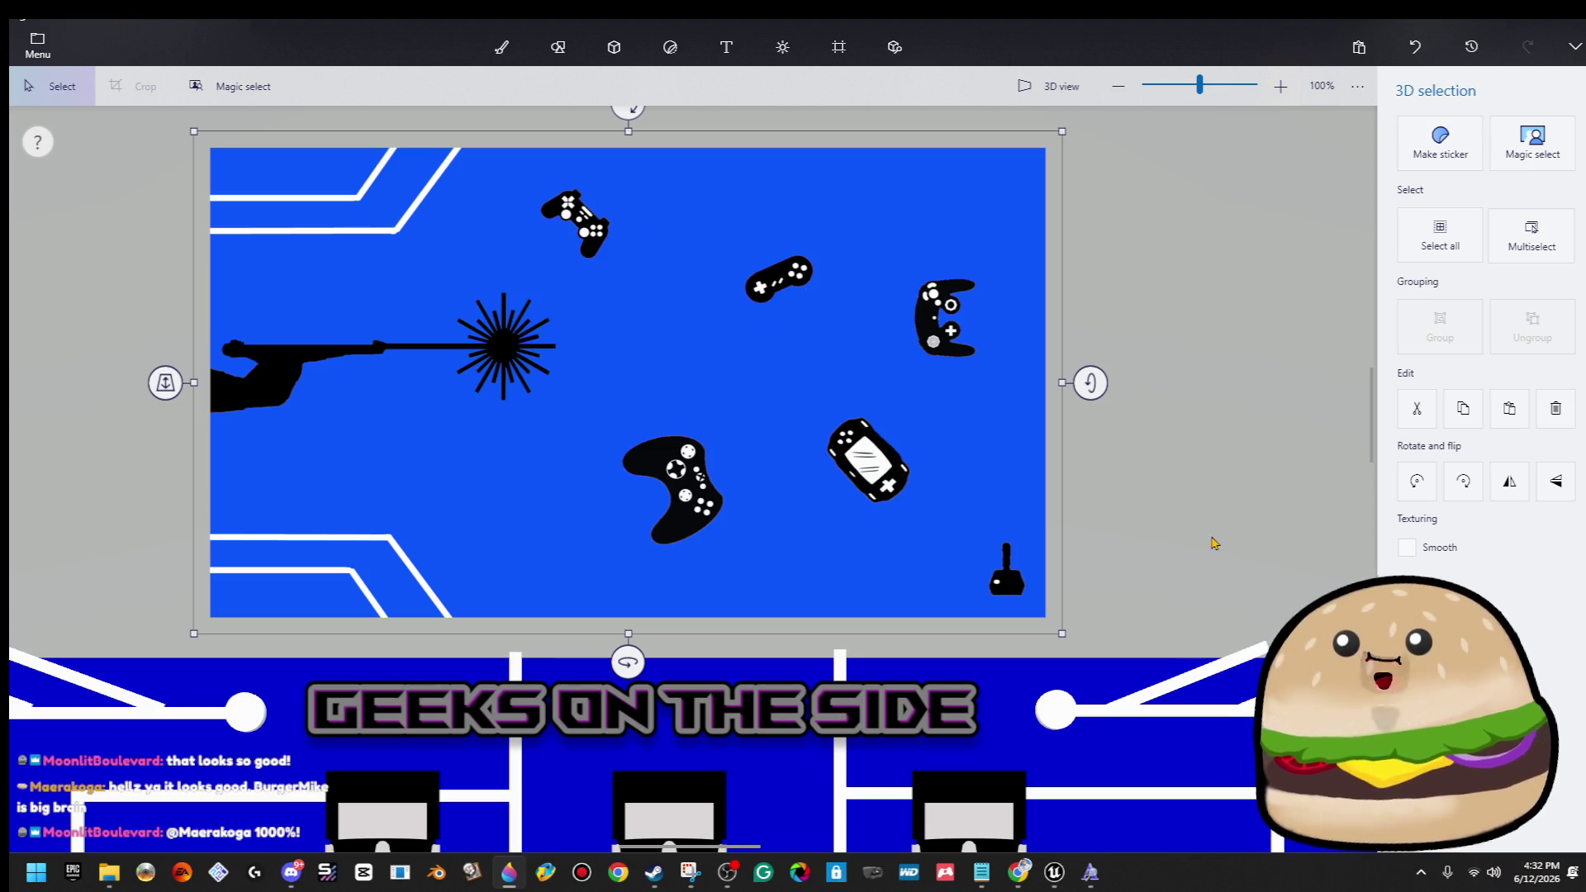
pyautogui.click(1104, 526)
pyautogui.scroll(-1, 1082, 504)
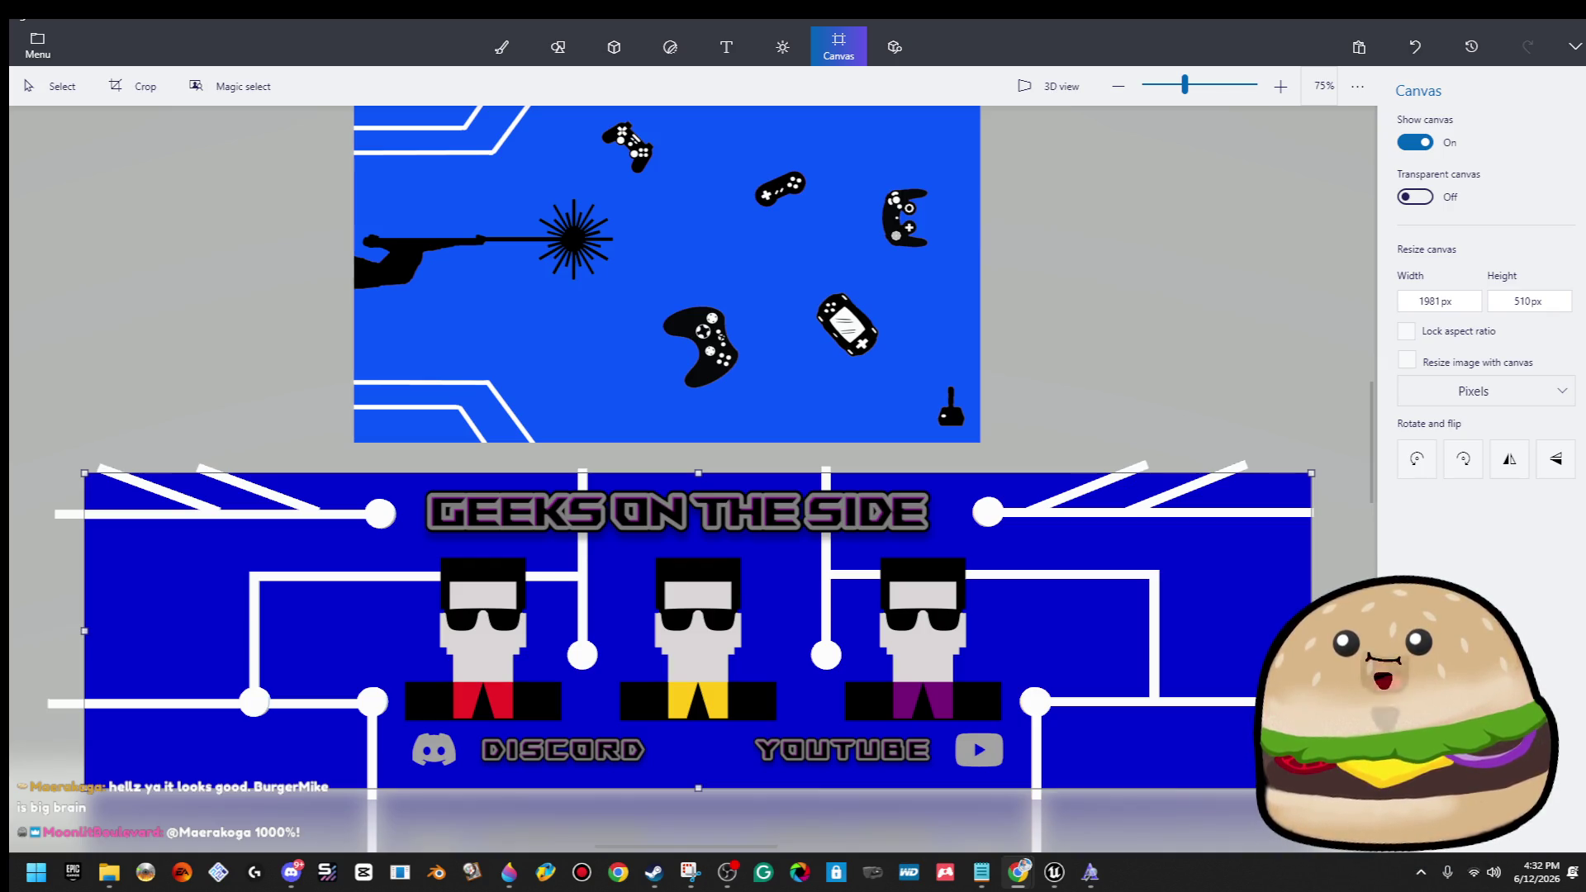
pyautogui.click(1019, 872)
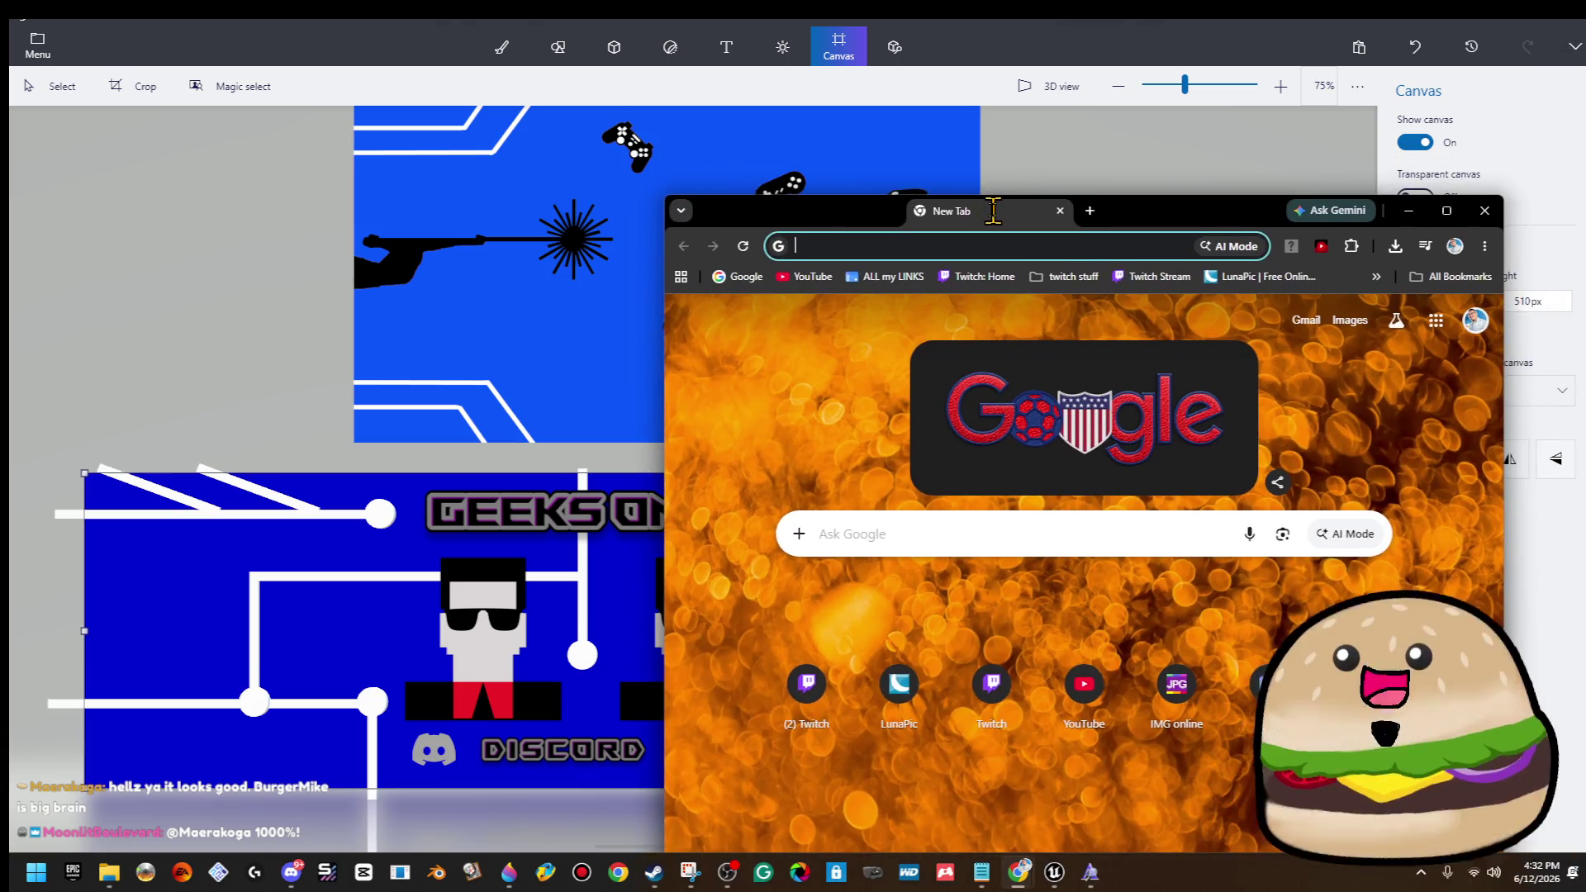
# Search Google for 'clipart transparent playstation controller'.
pyautogui.click(1014, 545)
pyautogui.write('clip')
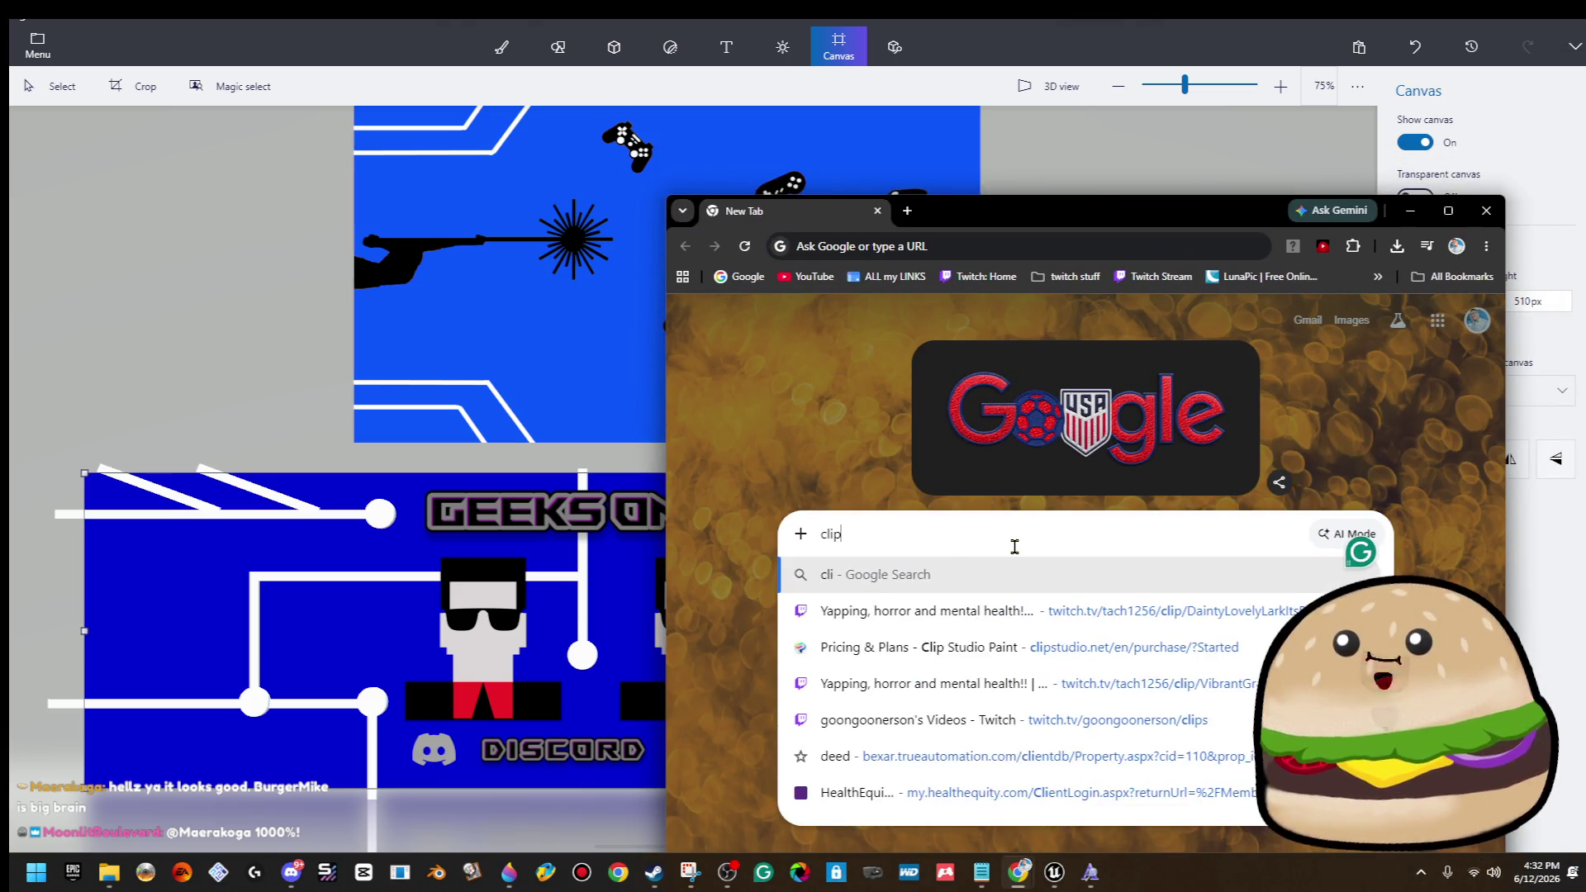
pyautogui.write('art transparent')
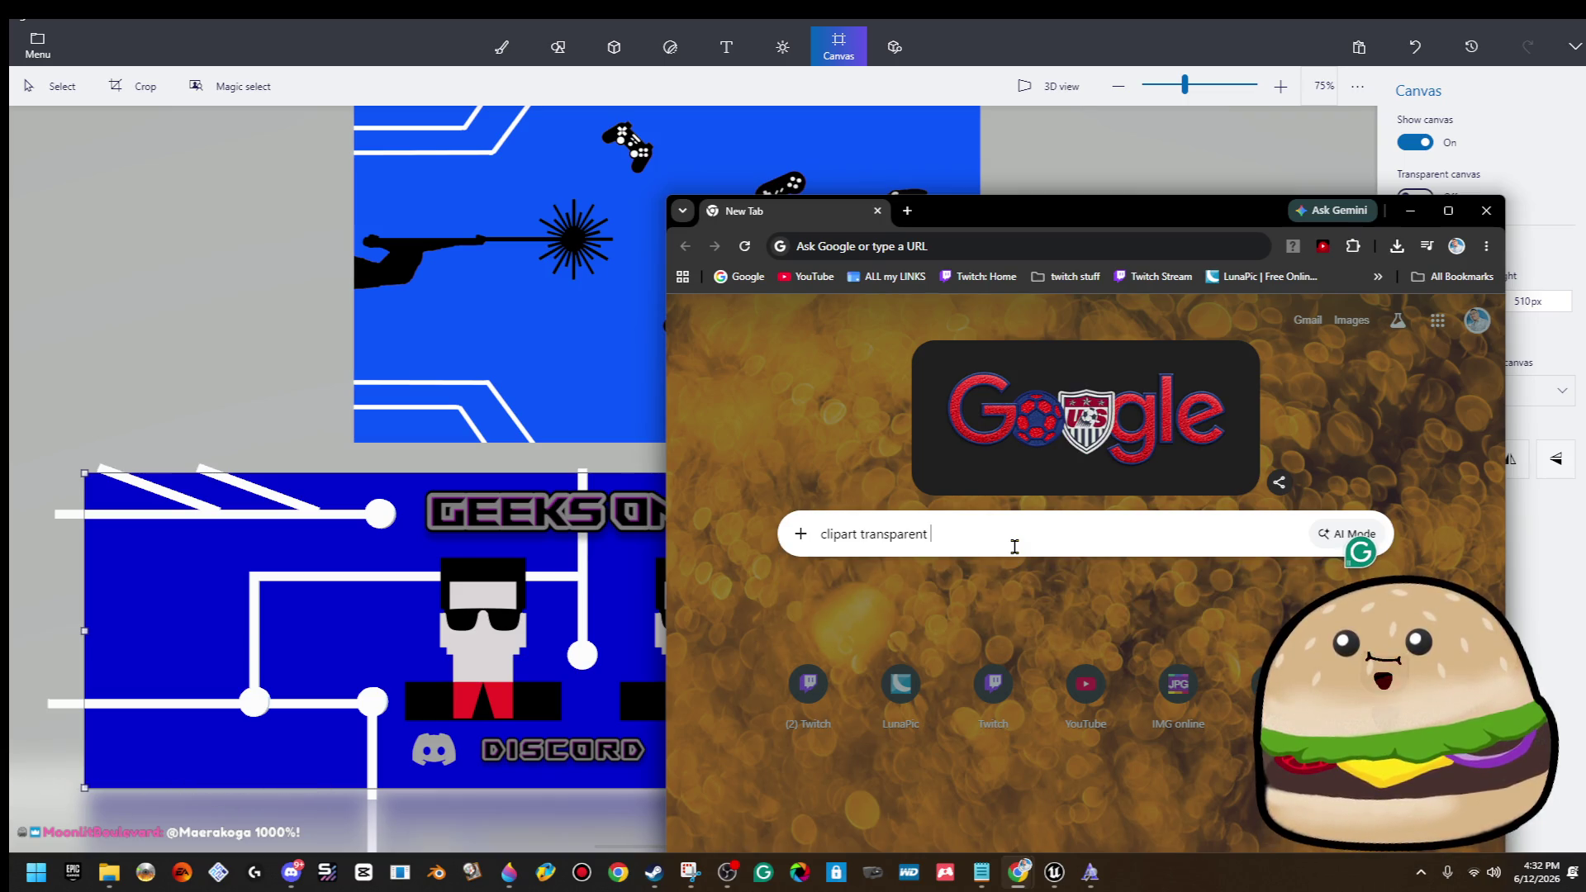
pyautogui.write('playstation ')
pyautogui.write('controoler')
pyautogui.press('Return')
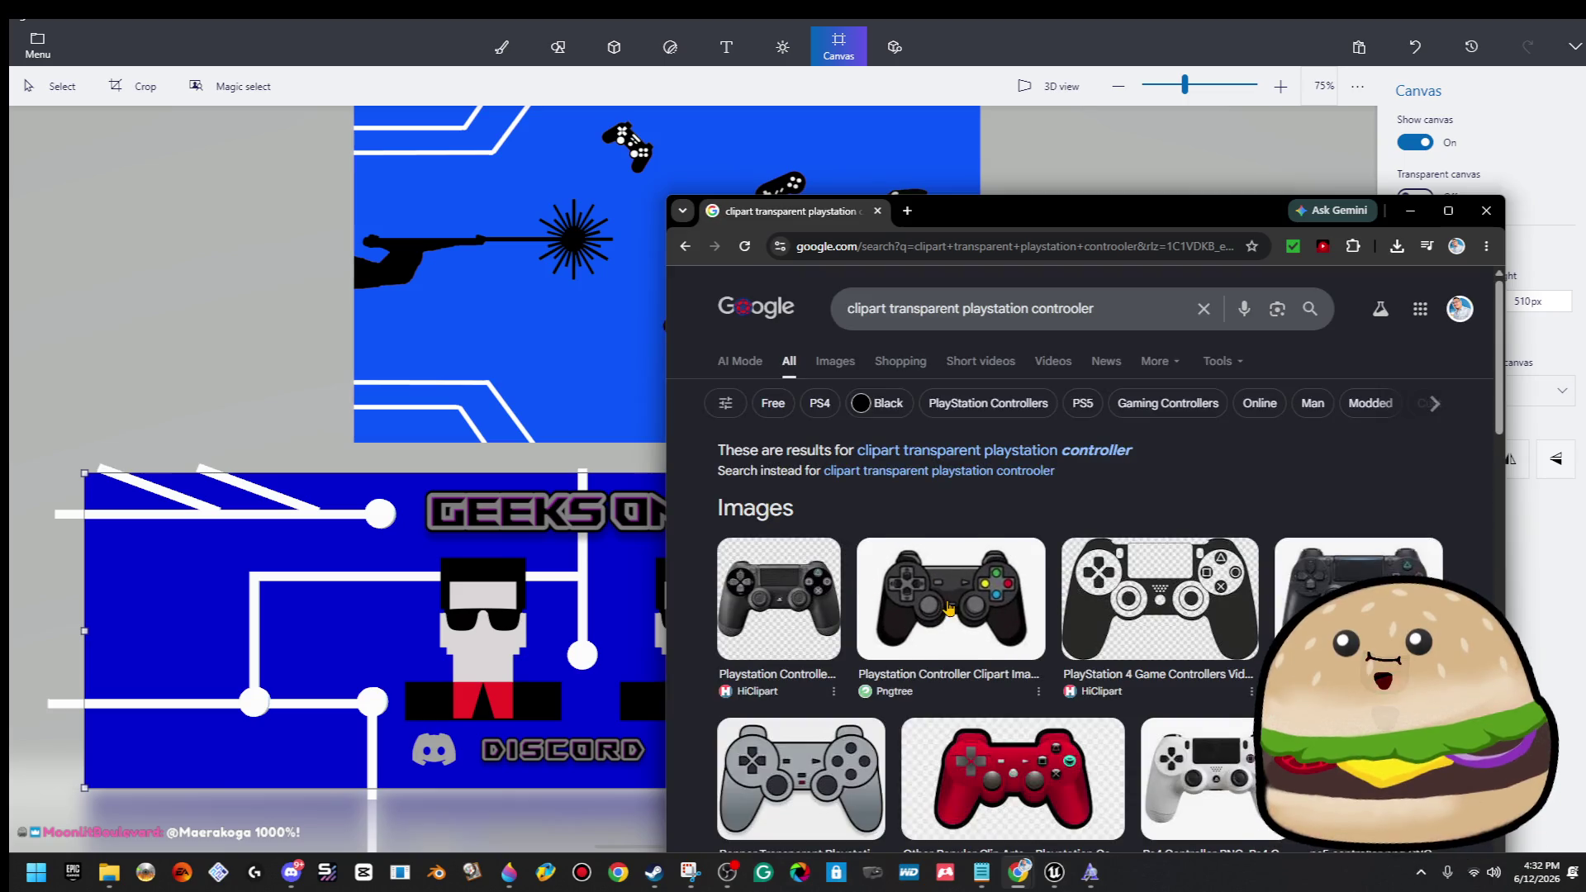
# Copy the black controller silhouette image and paste it onto the Paint 3D banner.
pyautogui.scroll(-3, 1260, 632)
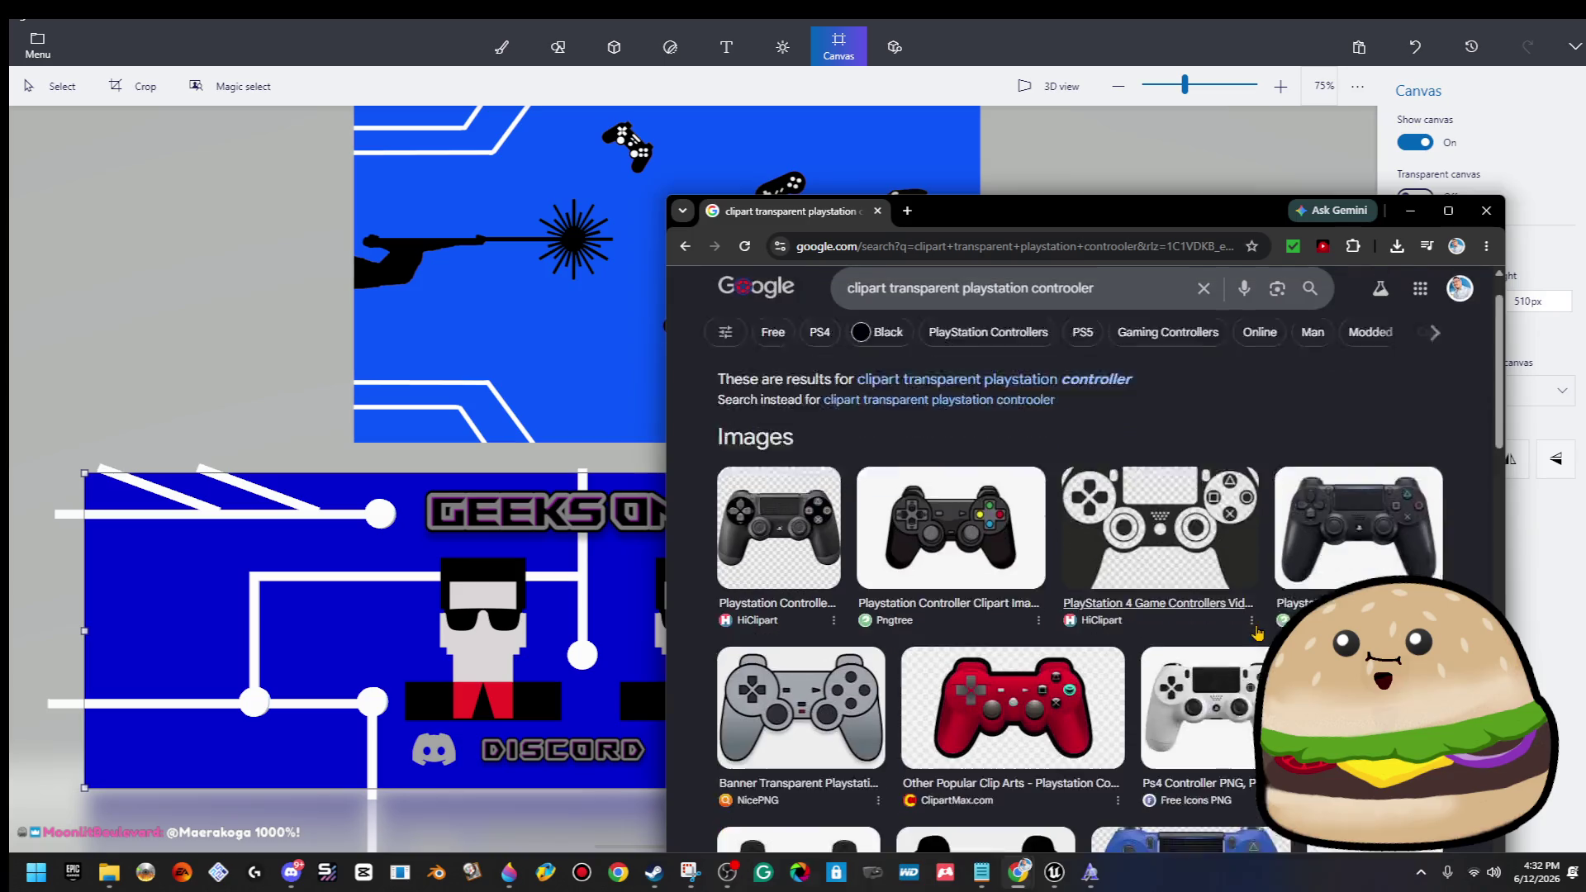
pyautogui.scroll(-3, 1260, 632)
pyautogui.click(986, 463)
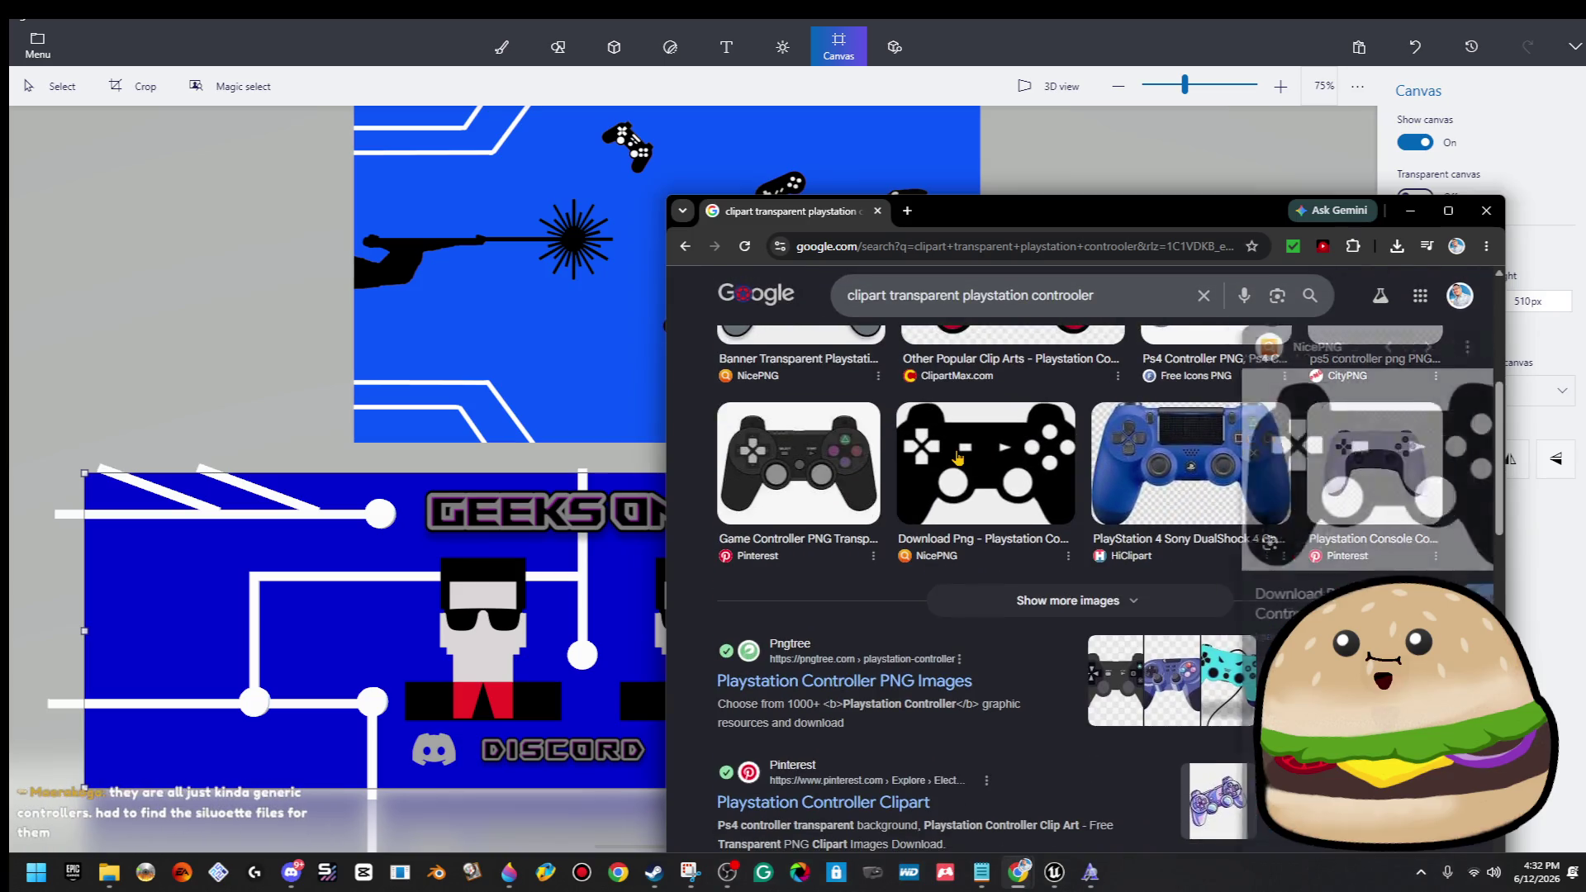
pyautogui.rightClick(1387, 499)
pyautogui.click(1198, 347)
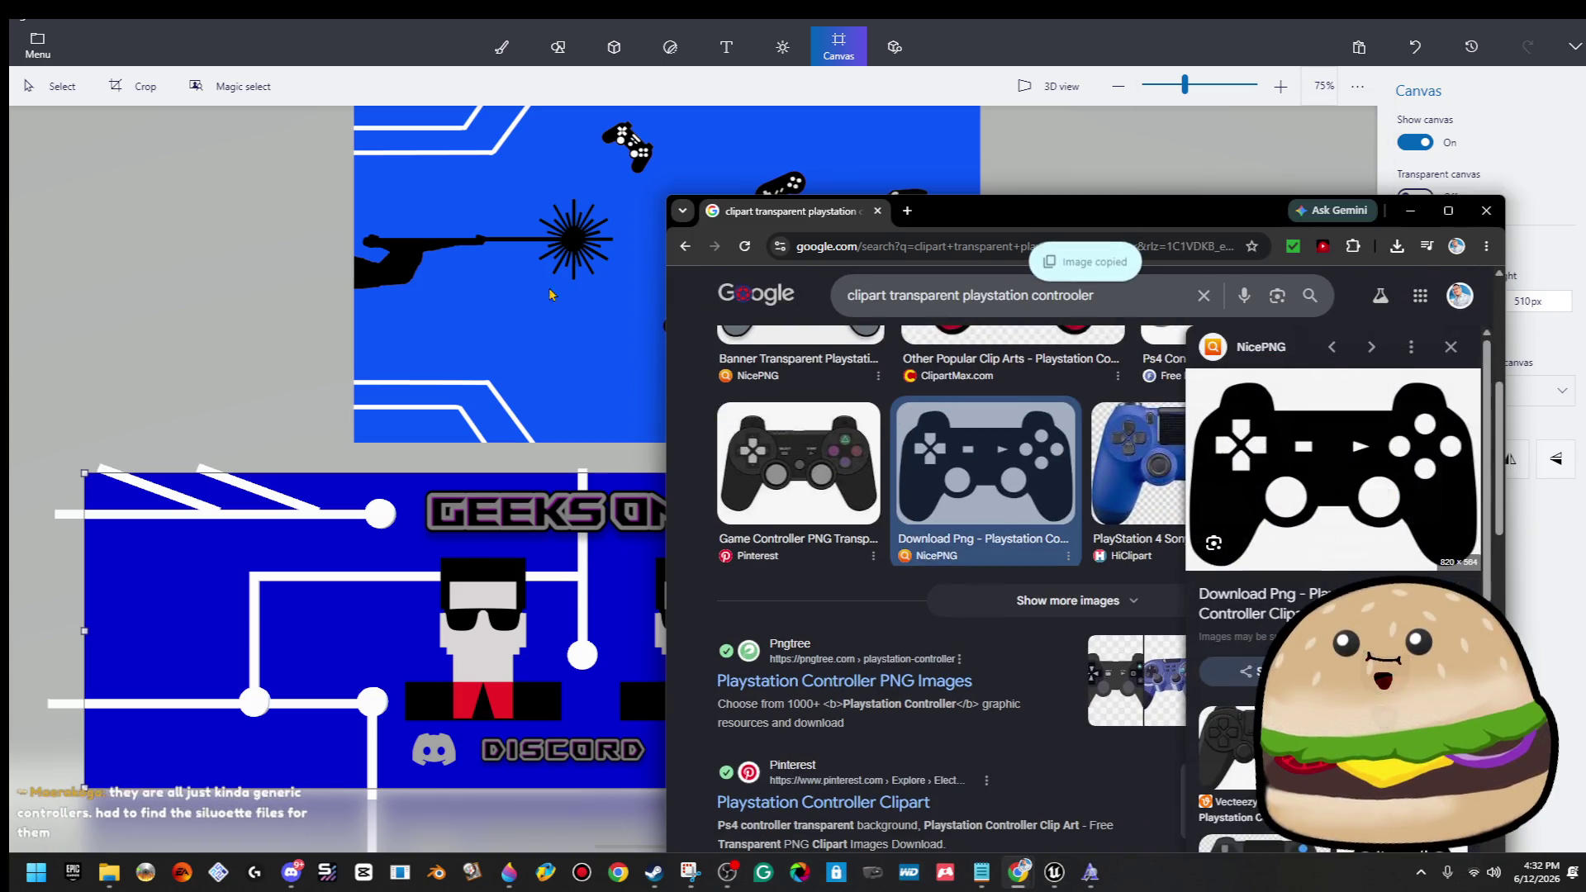
pyautogui.click(75, 309)
pyautogui.hotkey('ctrl', 'v')
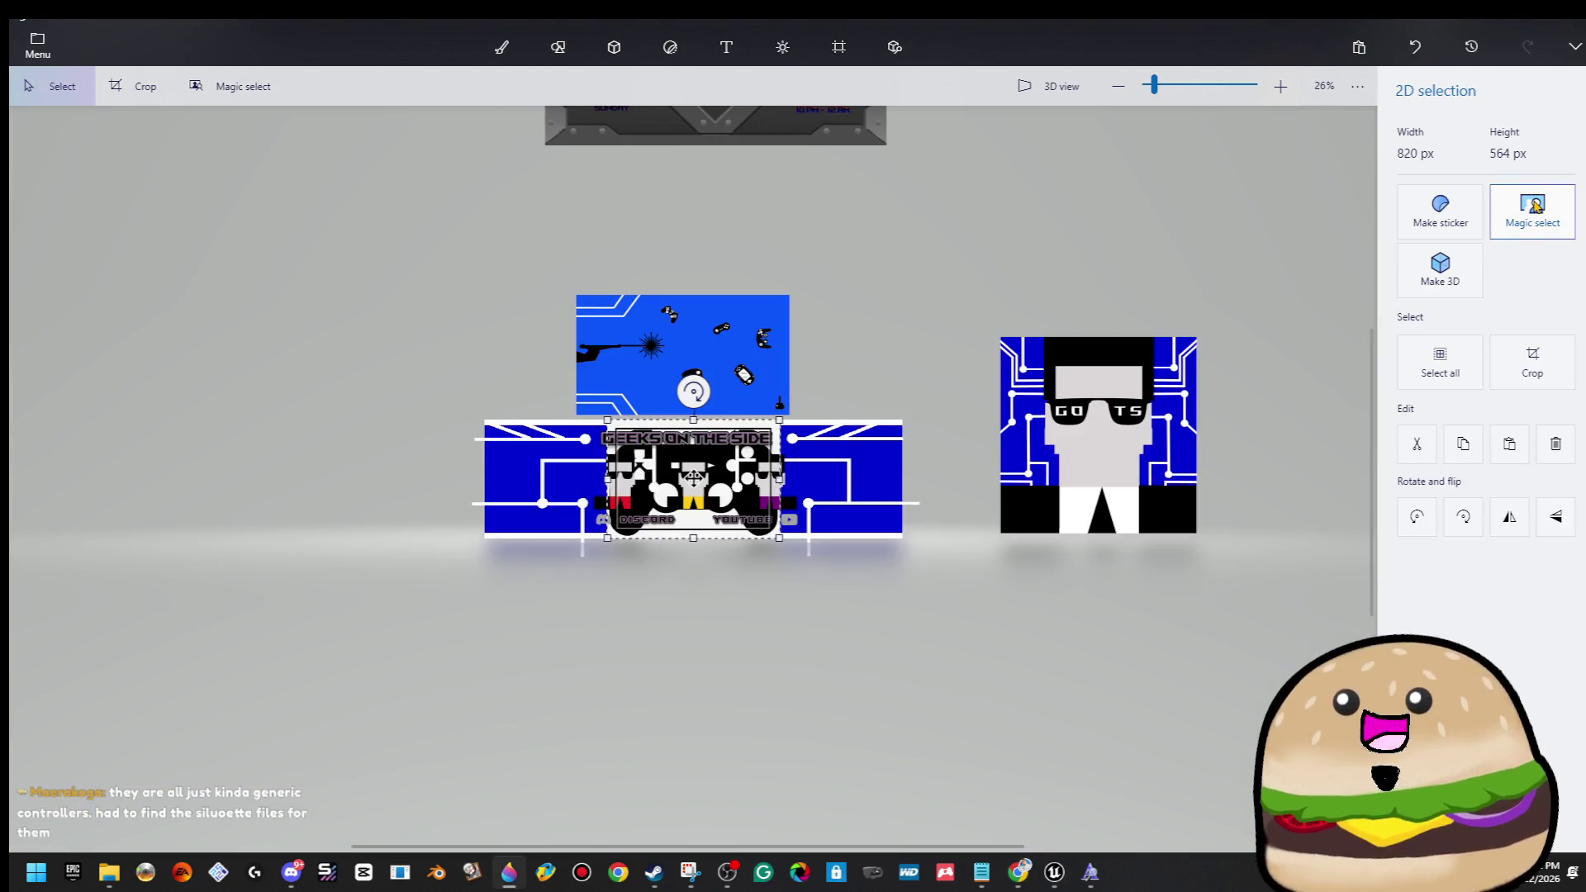
# Cut the controller out of its background into a sticker, undoing a trial Make 3D.
pyautogui.click(1533, 206)
pyautogui.click(1533, 319)
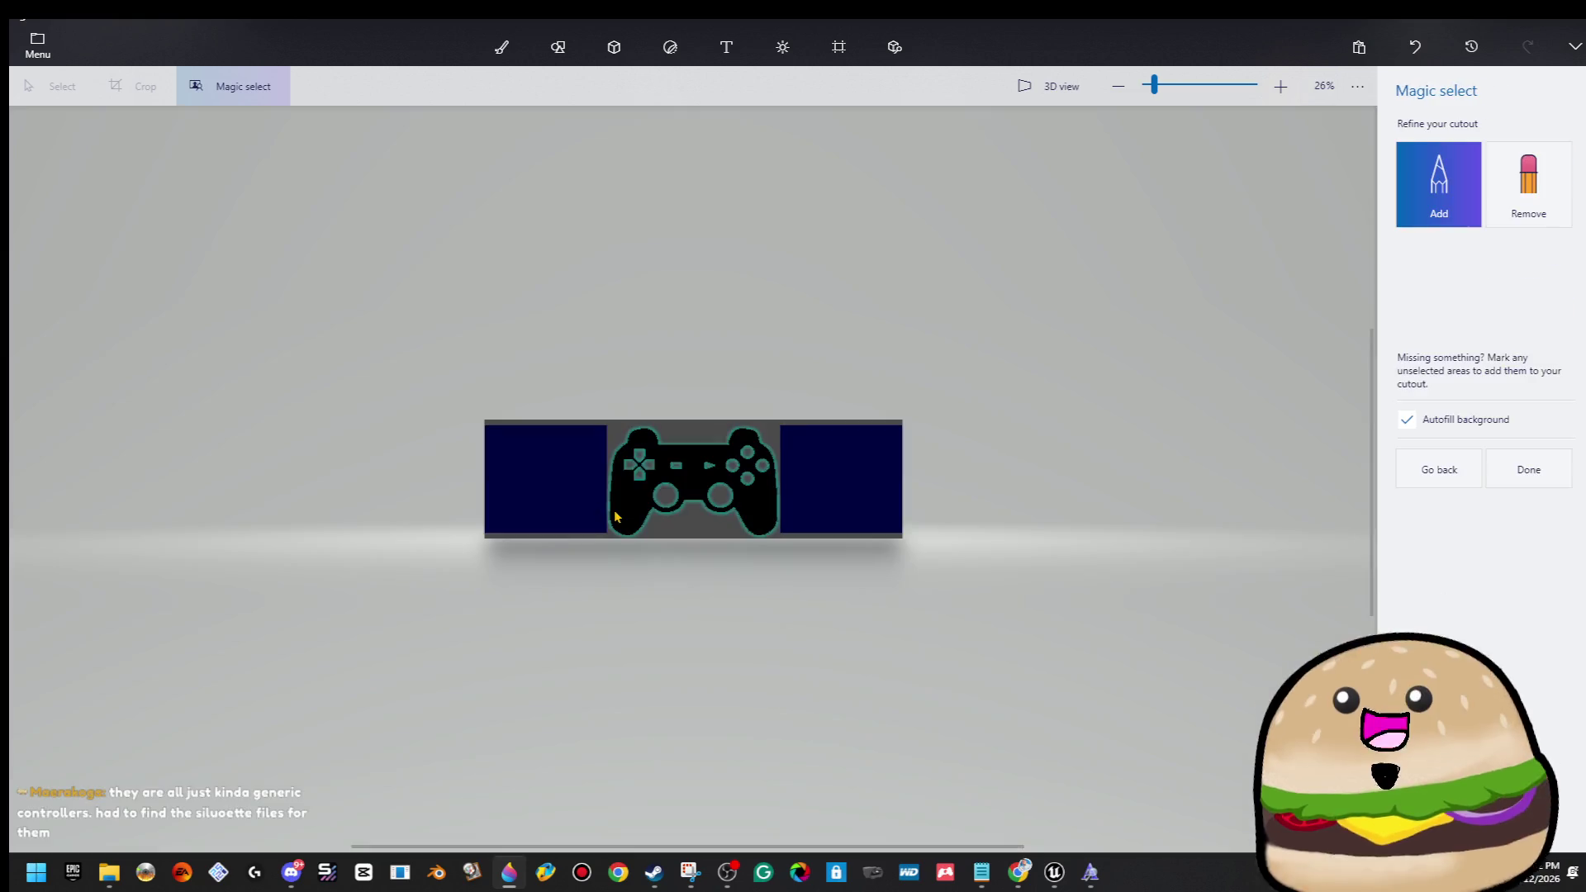
pyautogui.click(1561, 482)
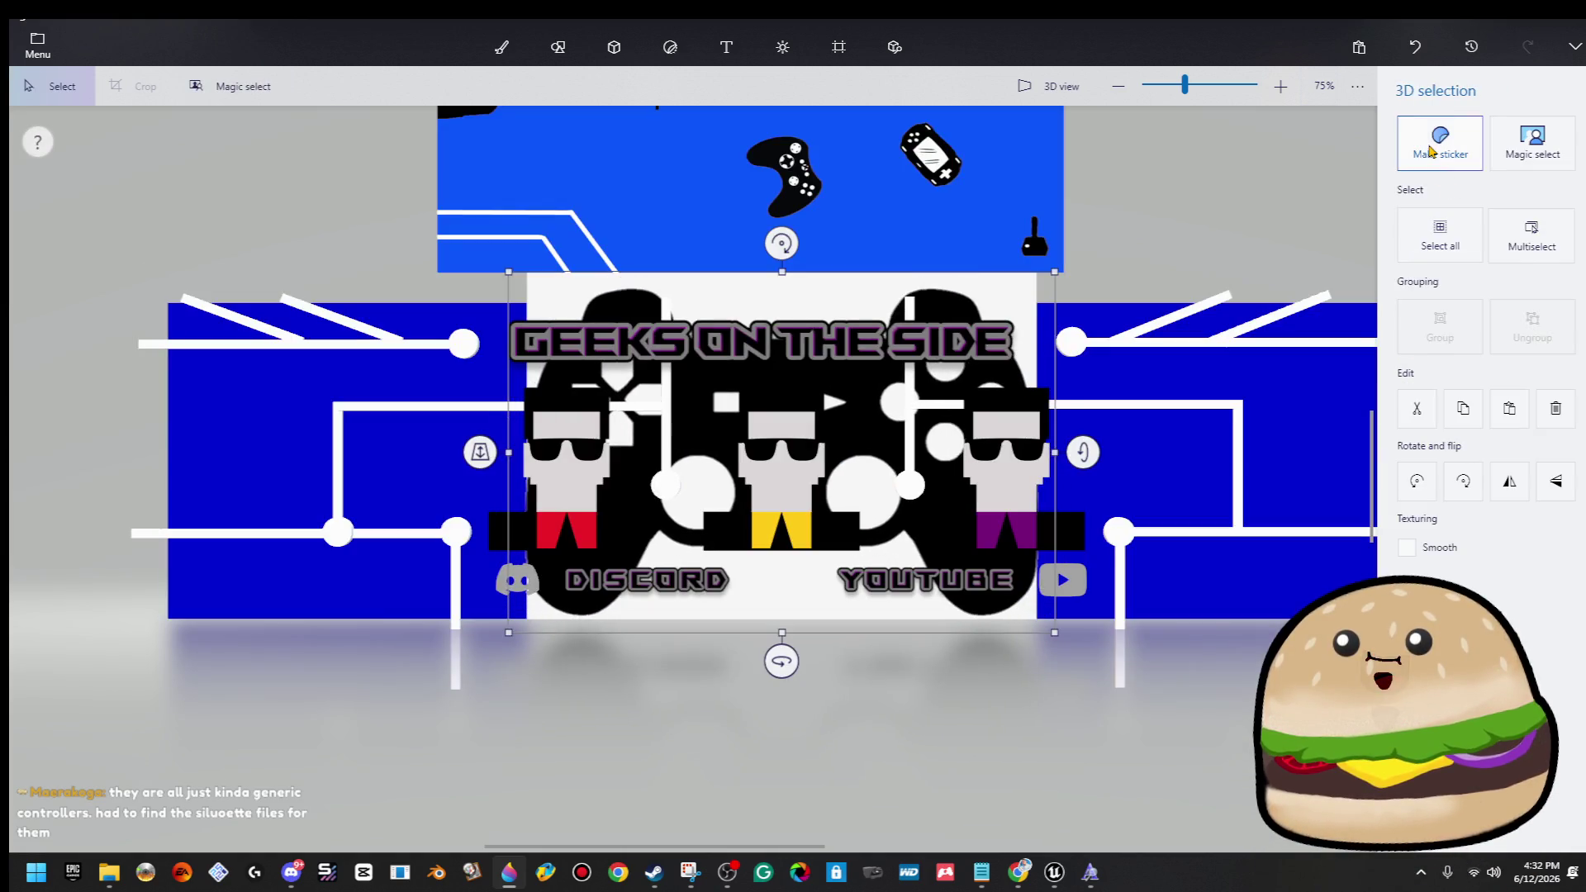
pyautogui.click(1440, 140)
pyautogui.scroll(-4, 1071, 470)
pyautogui.scroll(-1, 1015, 502)
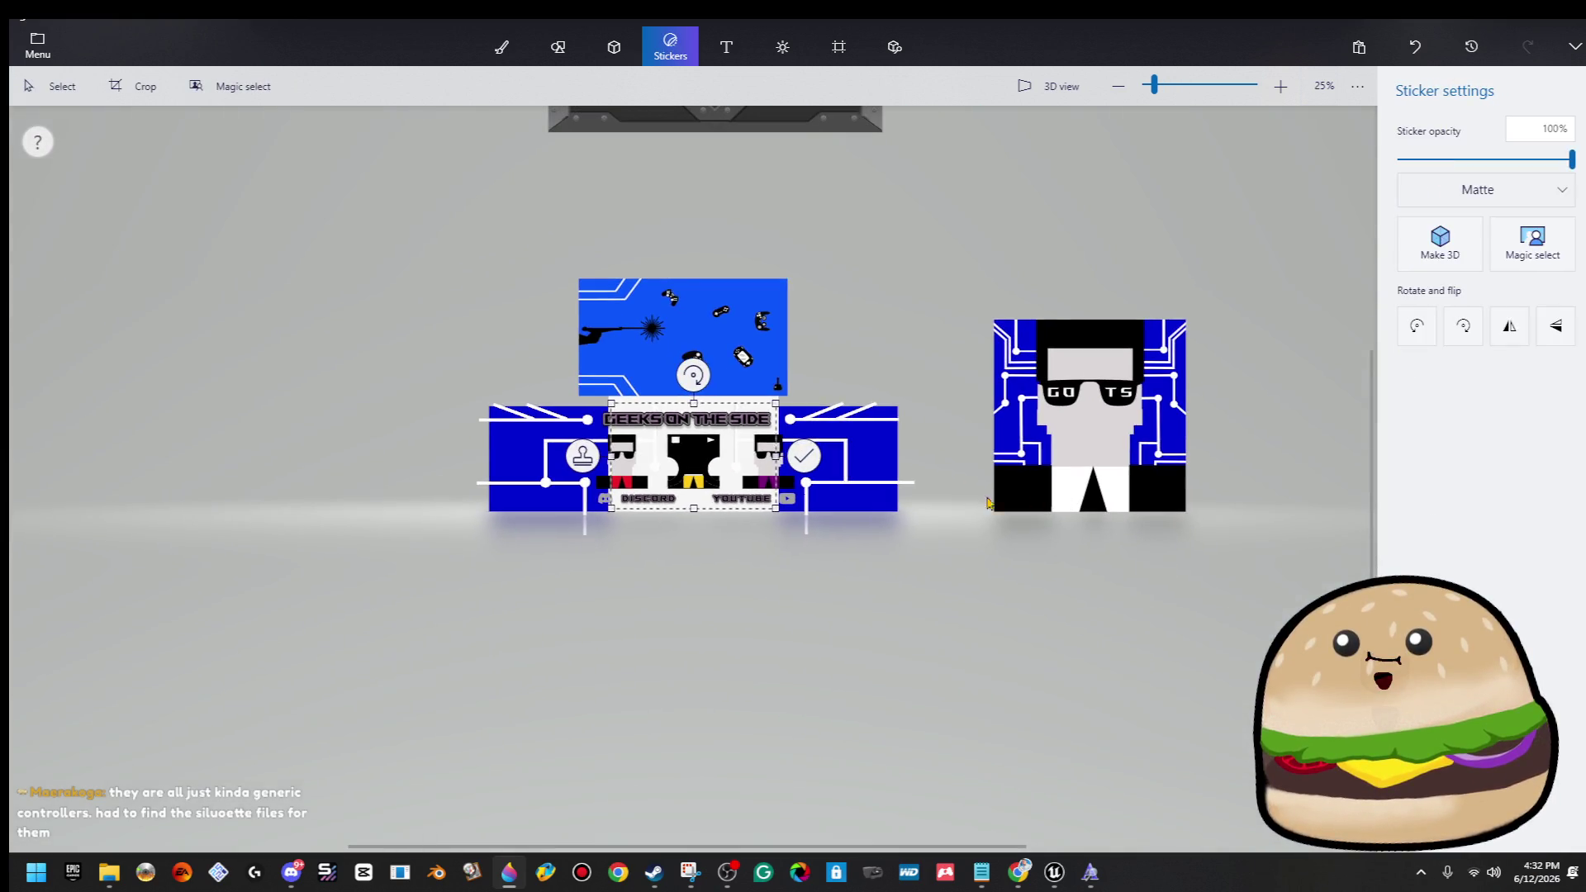
pyautogui.click(1460, 262)
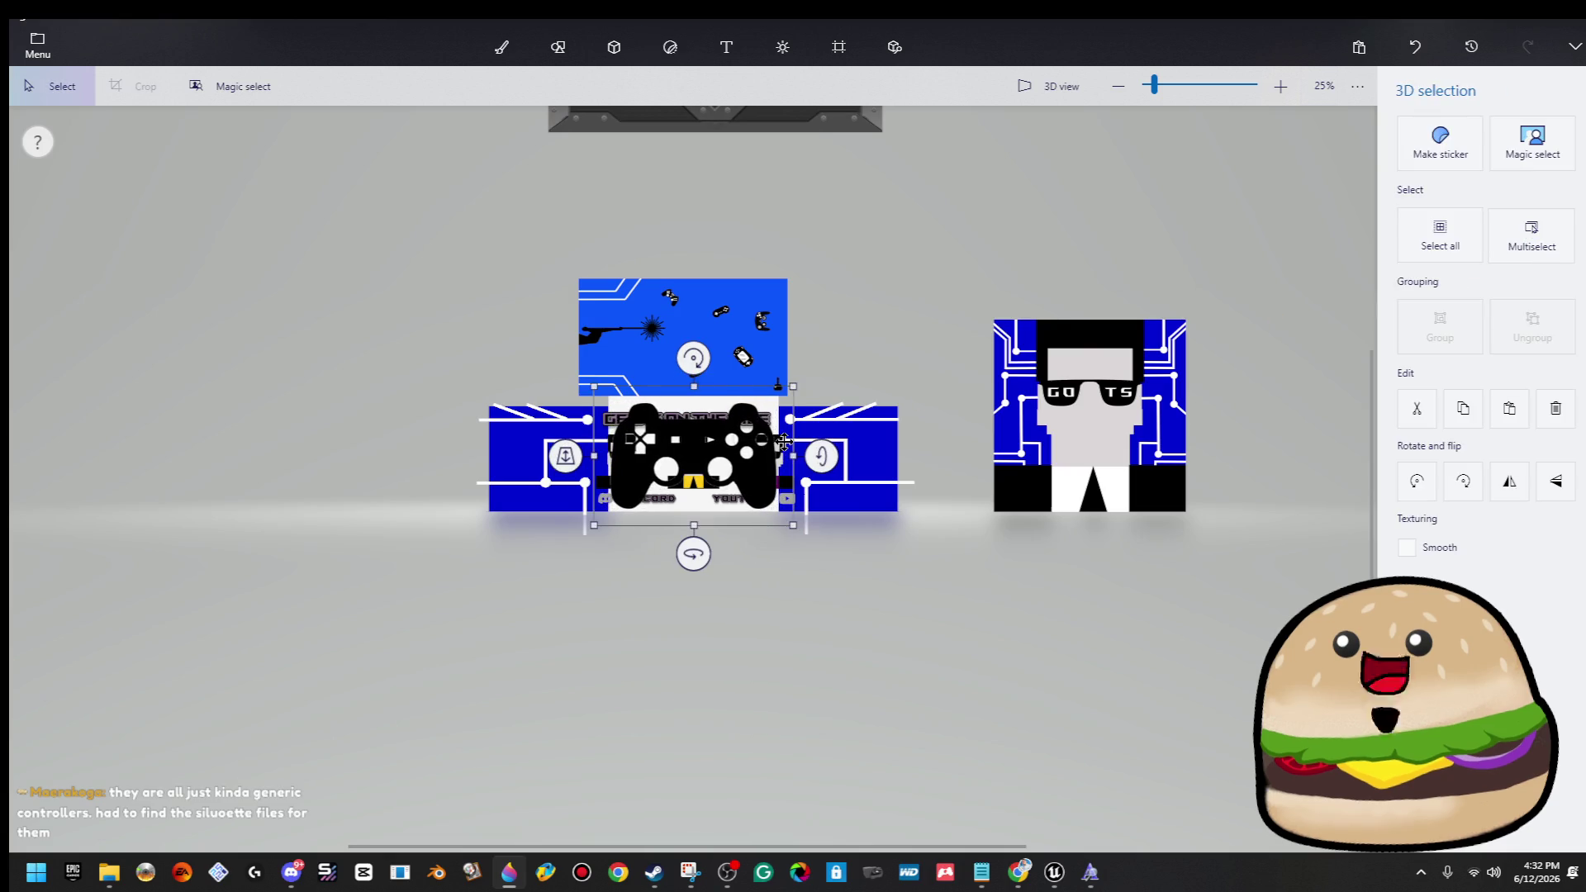
pyautogui.hotkey('ctrl', 'z')
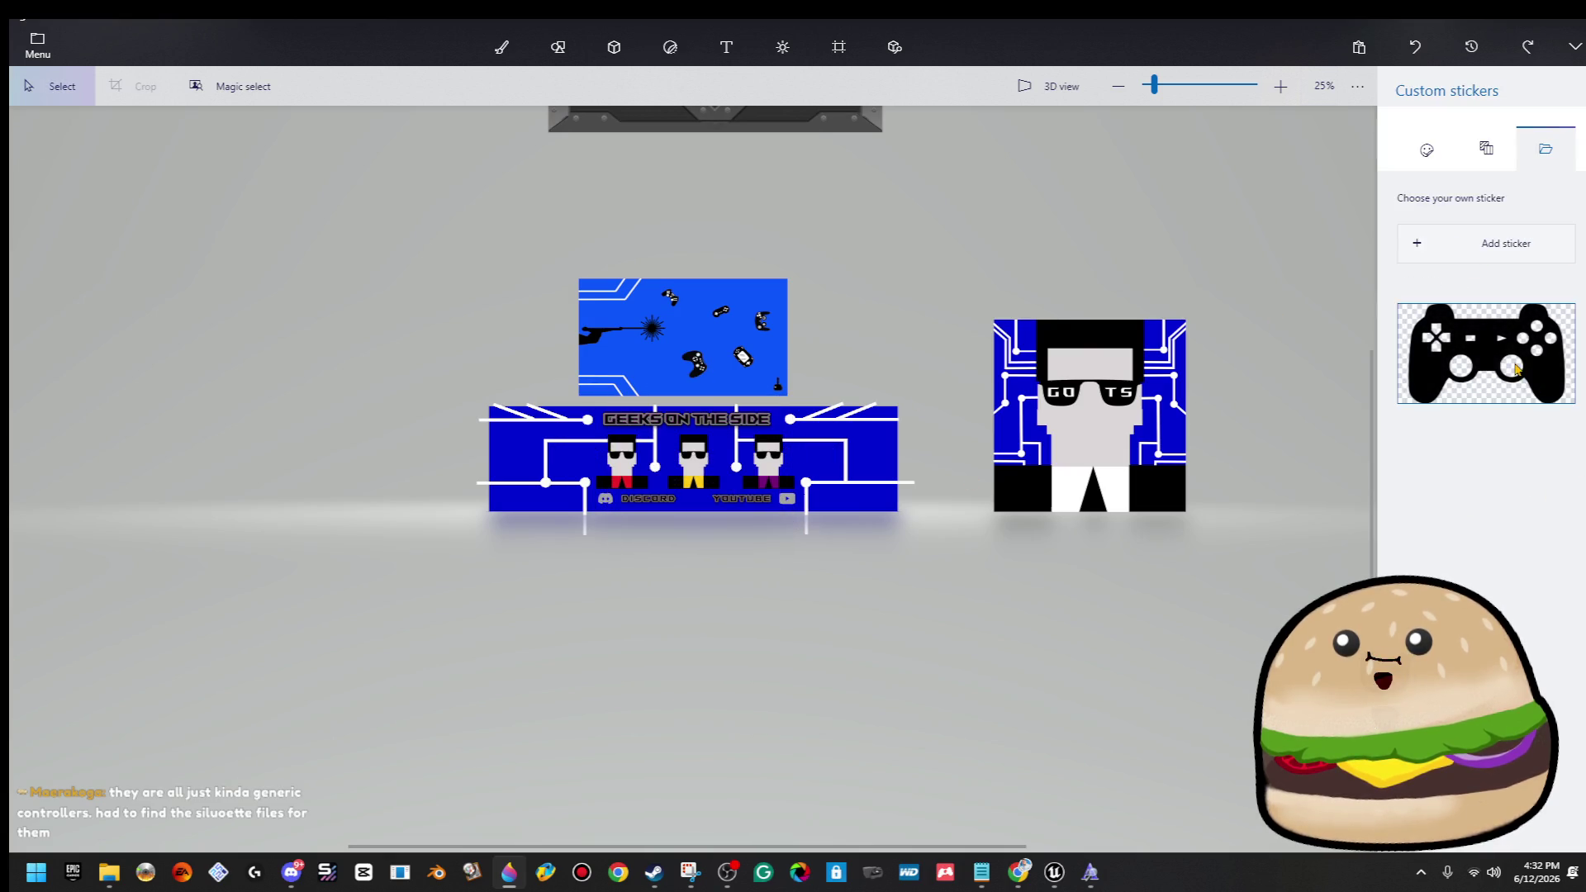
# Place the controller sticker on the empty upper-left canvas and make it 3D.
pyautogui.click(1516, 368)
pyautogui.moveTo(692, 482); pyautogui.dragTo(310, 296)
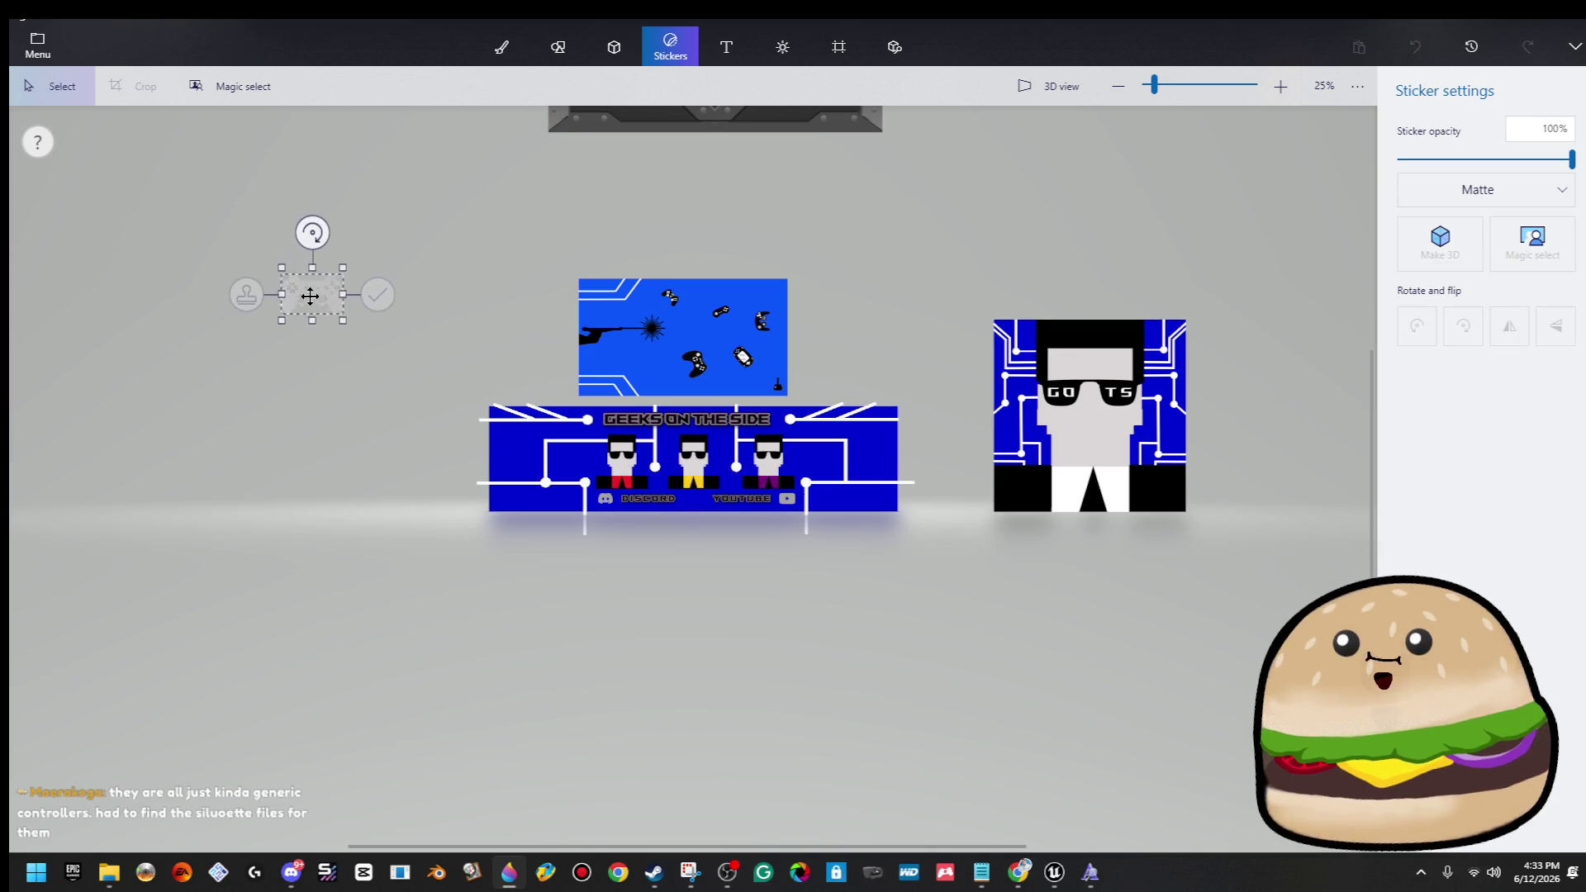
pyautogui.click(1440, 242)
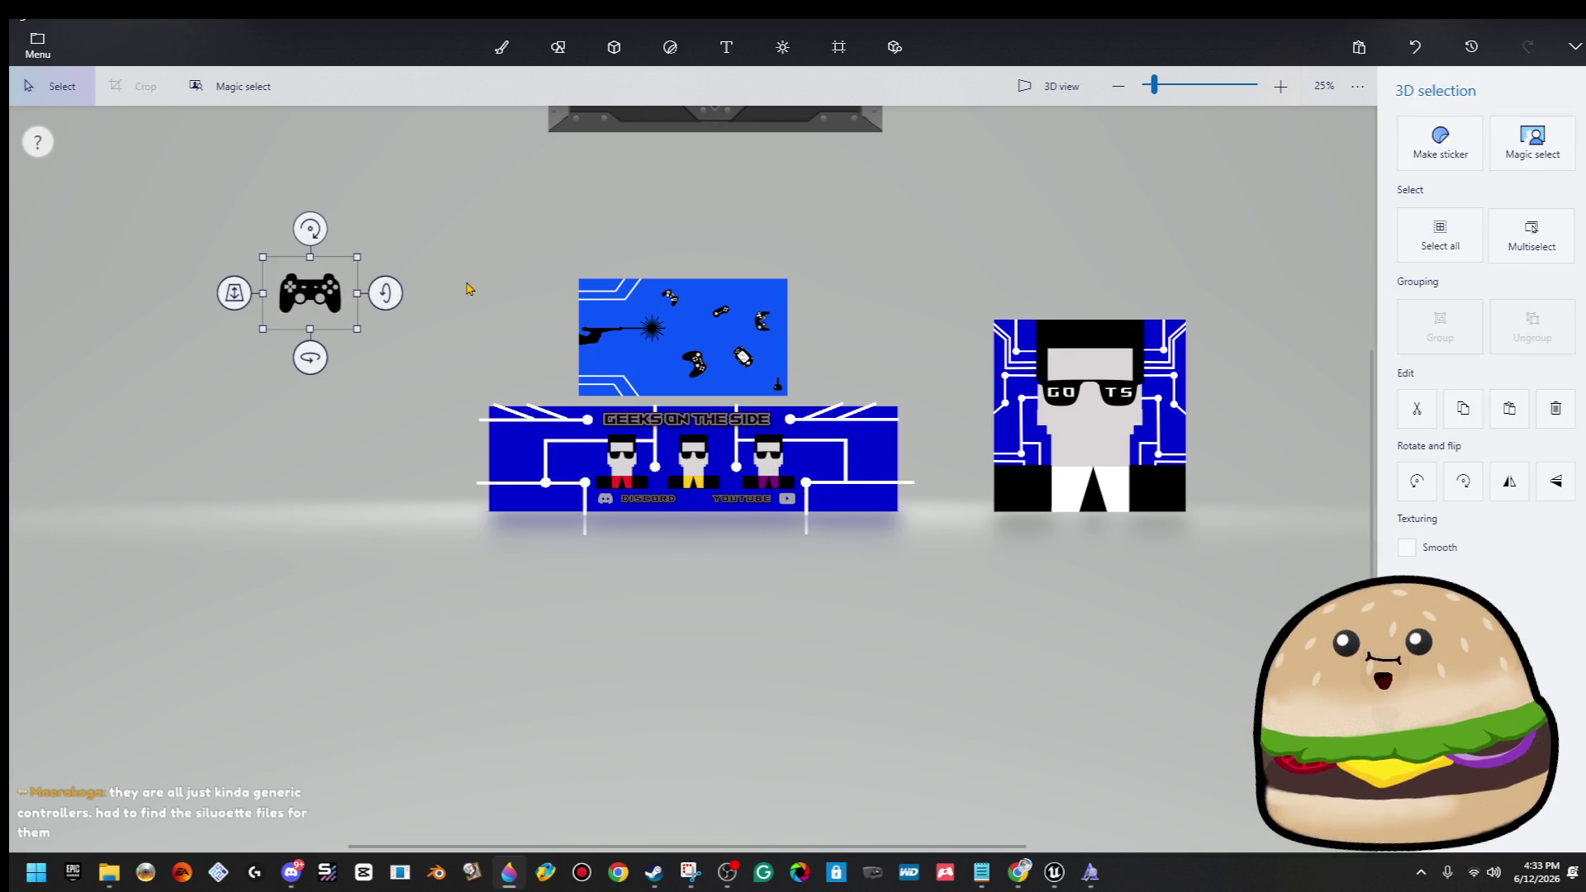
pyautogui.click(670, 46)
pyautogui.scroll(5, 671, 284)
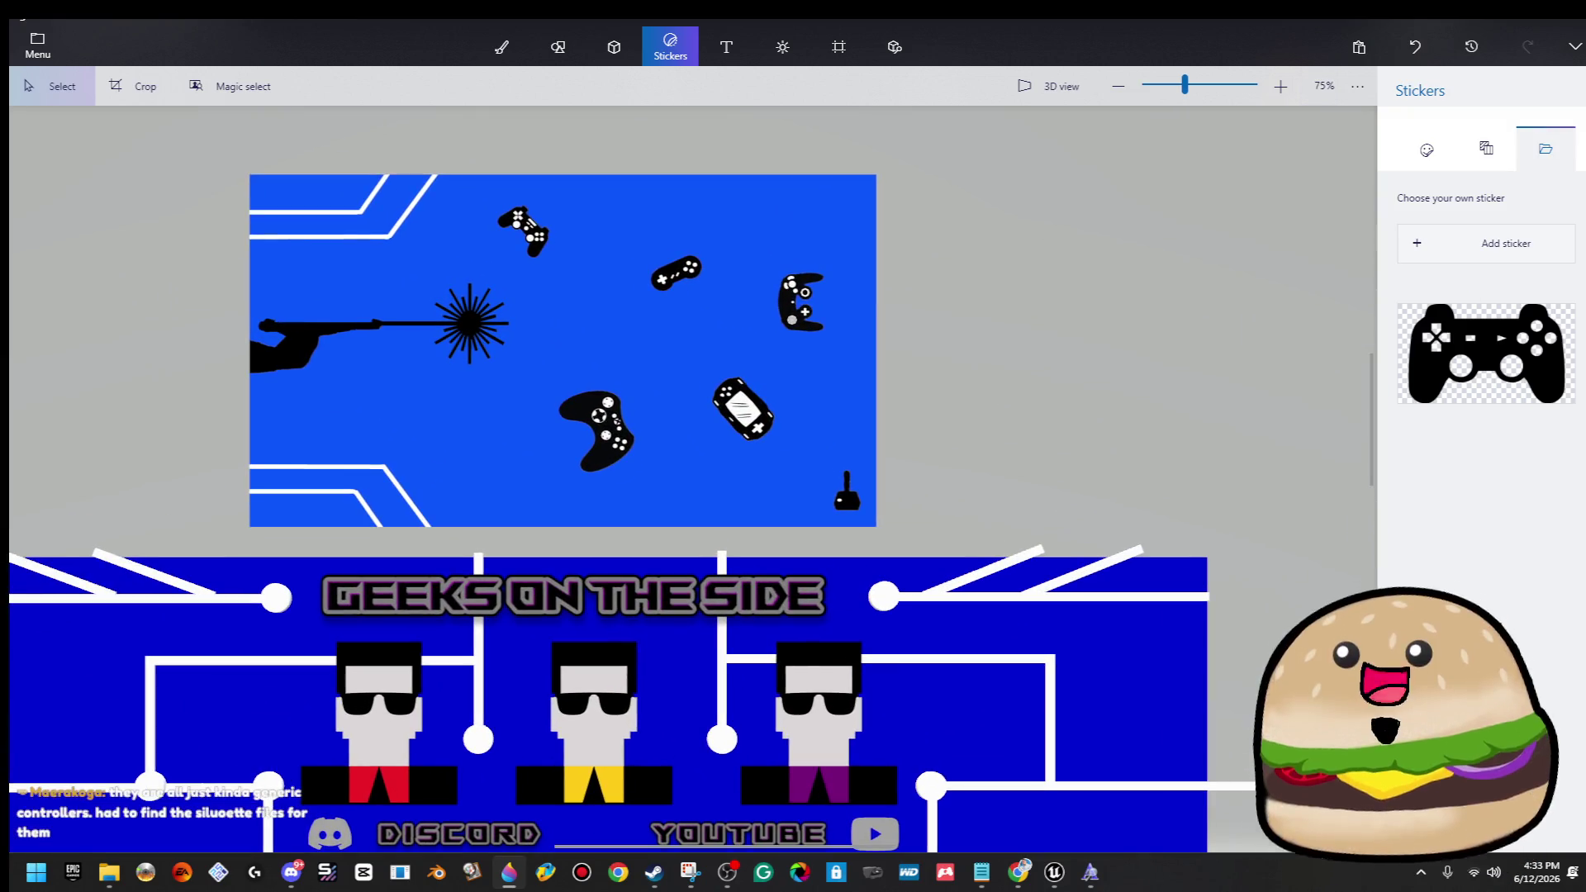
pyautogui.moveTo(1091, 874)
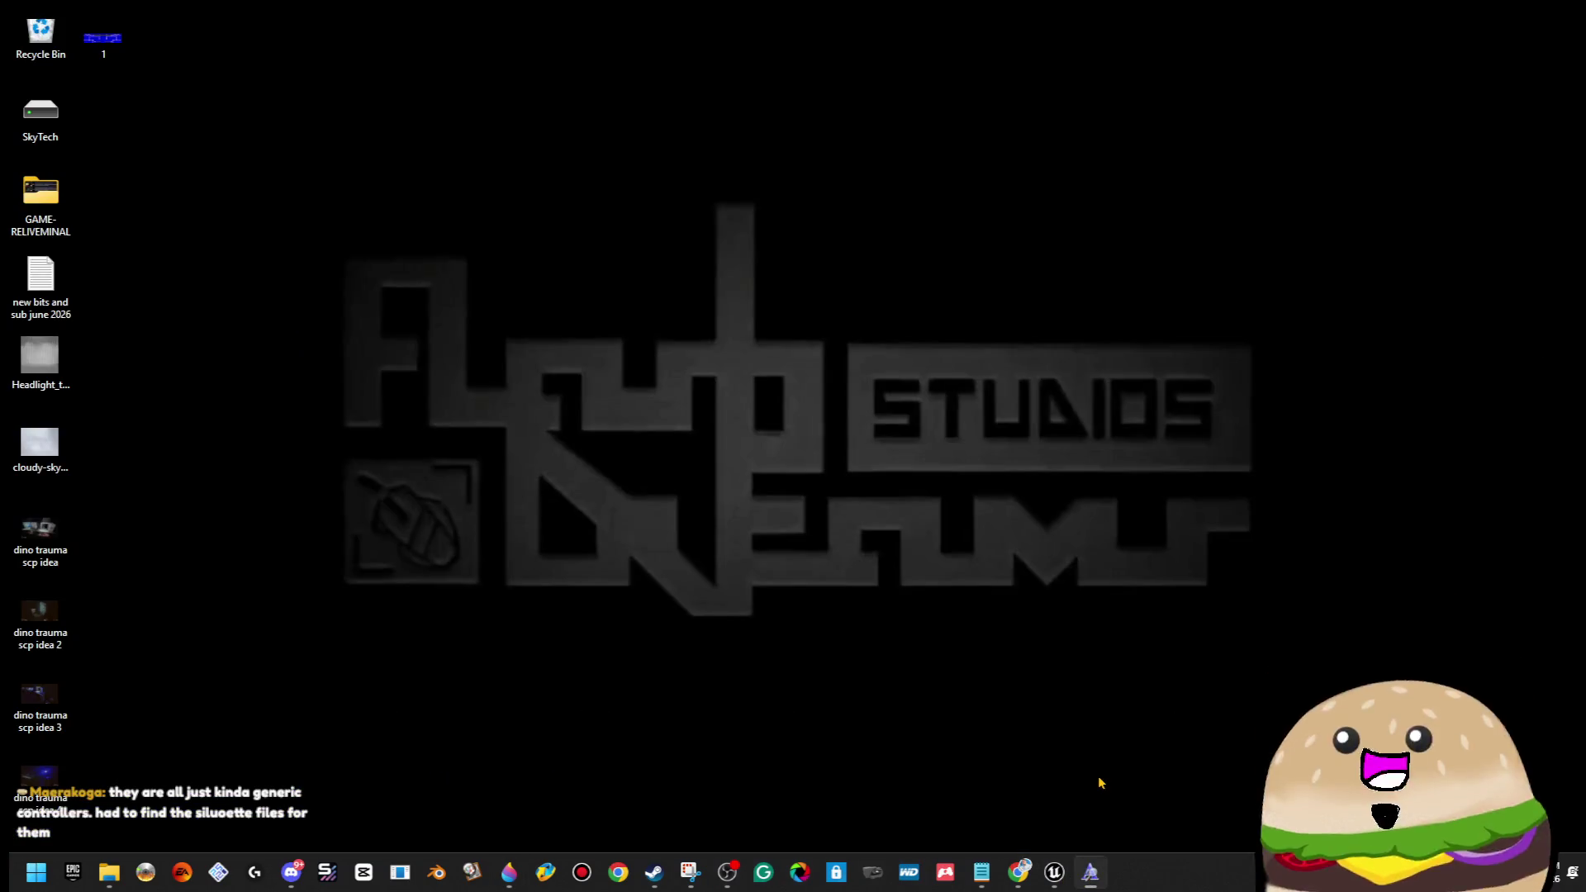
pyautogui.click(1097, 782)
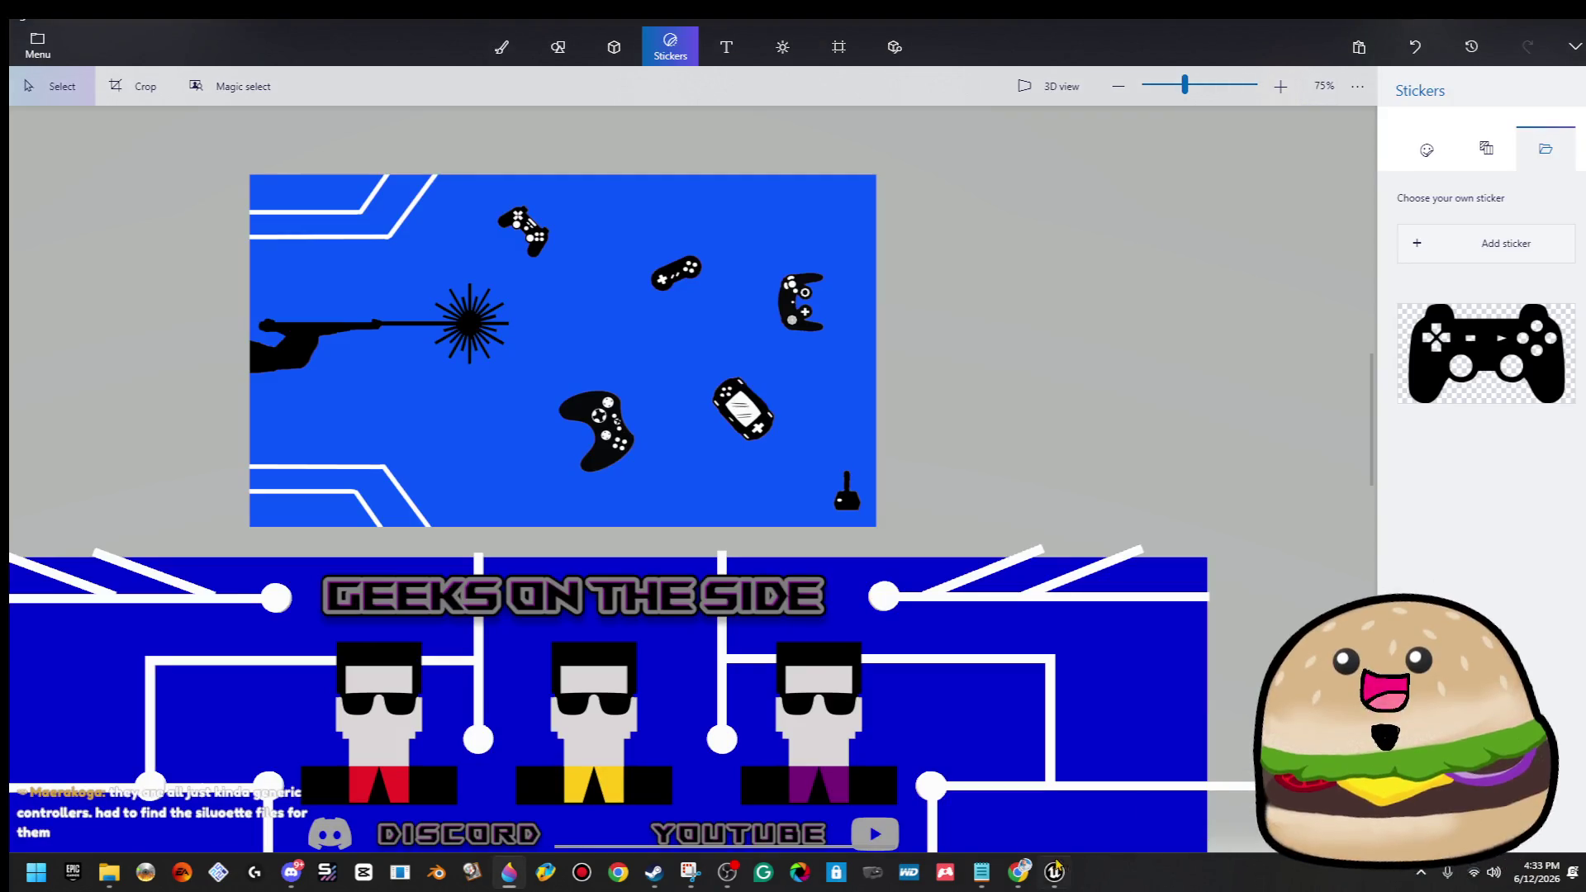
# Change the Google search to nintendo controller clipart and show image results.
pyautogui.moveTo(1030, 878)
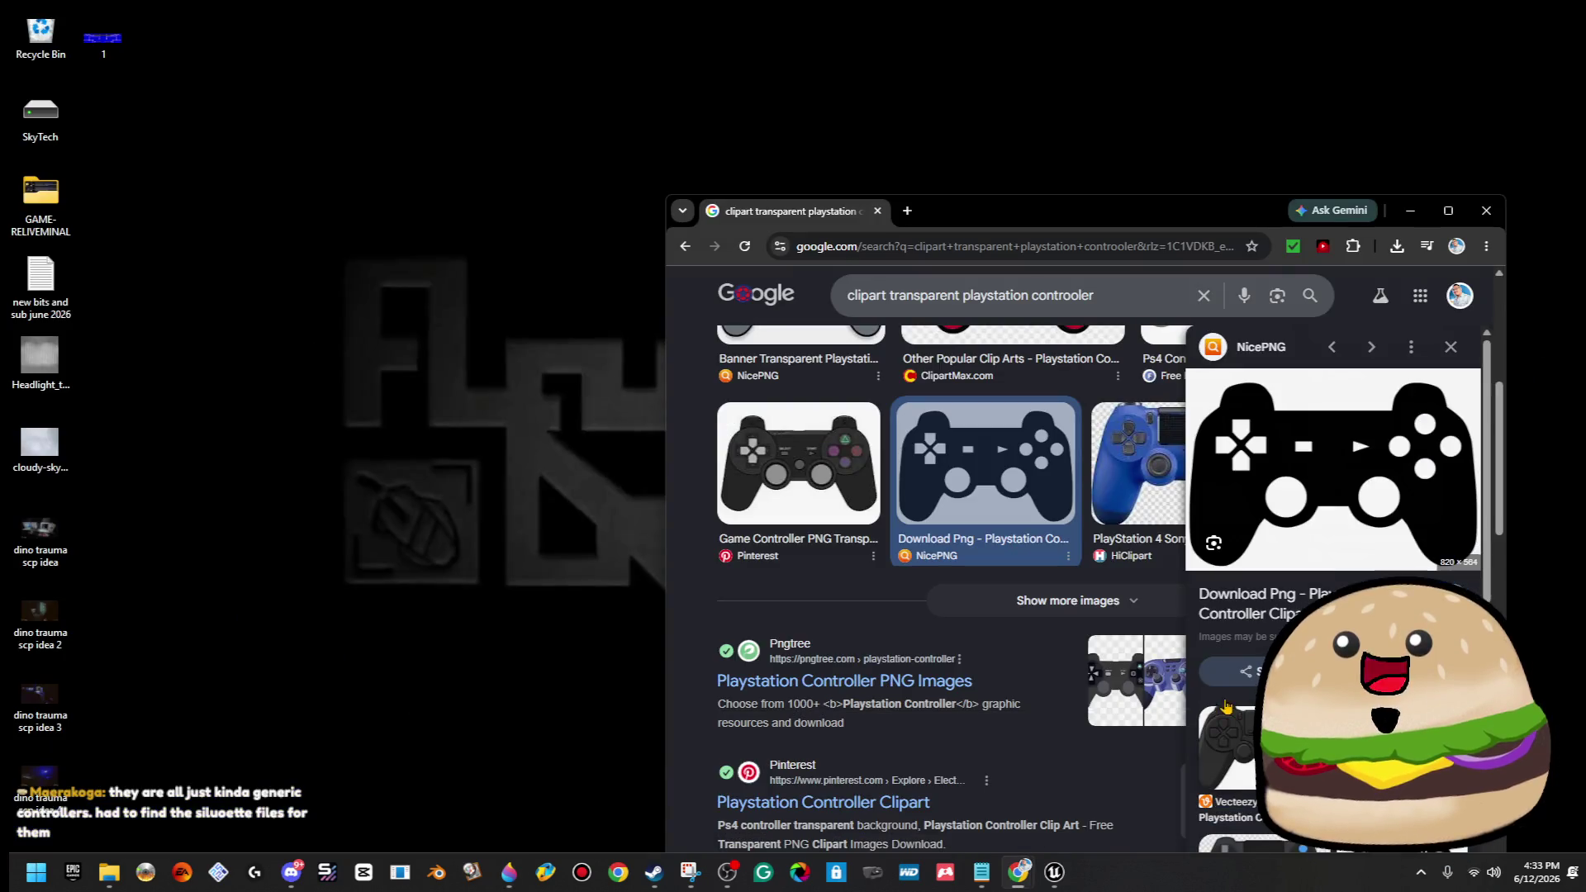
pyautogui.click(1032, 785)
pyautogui.doubleClick(979, 294)
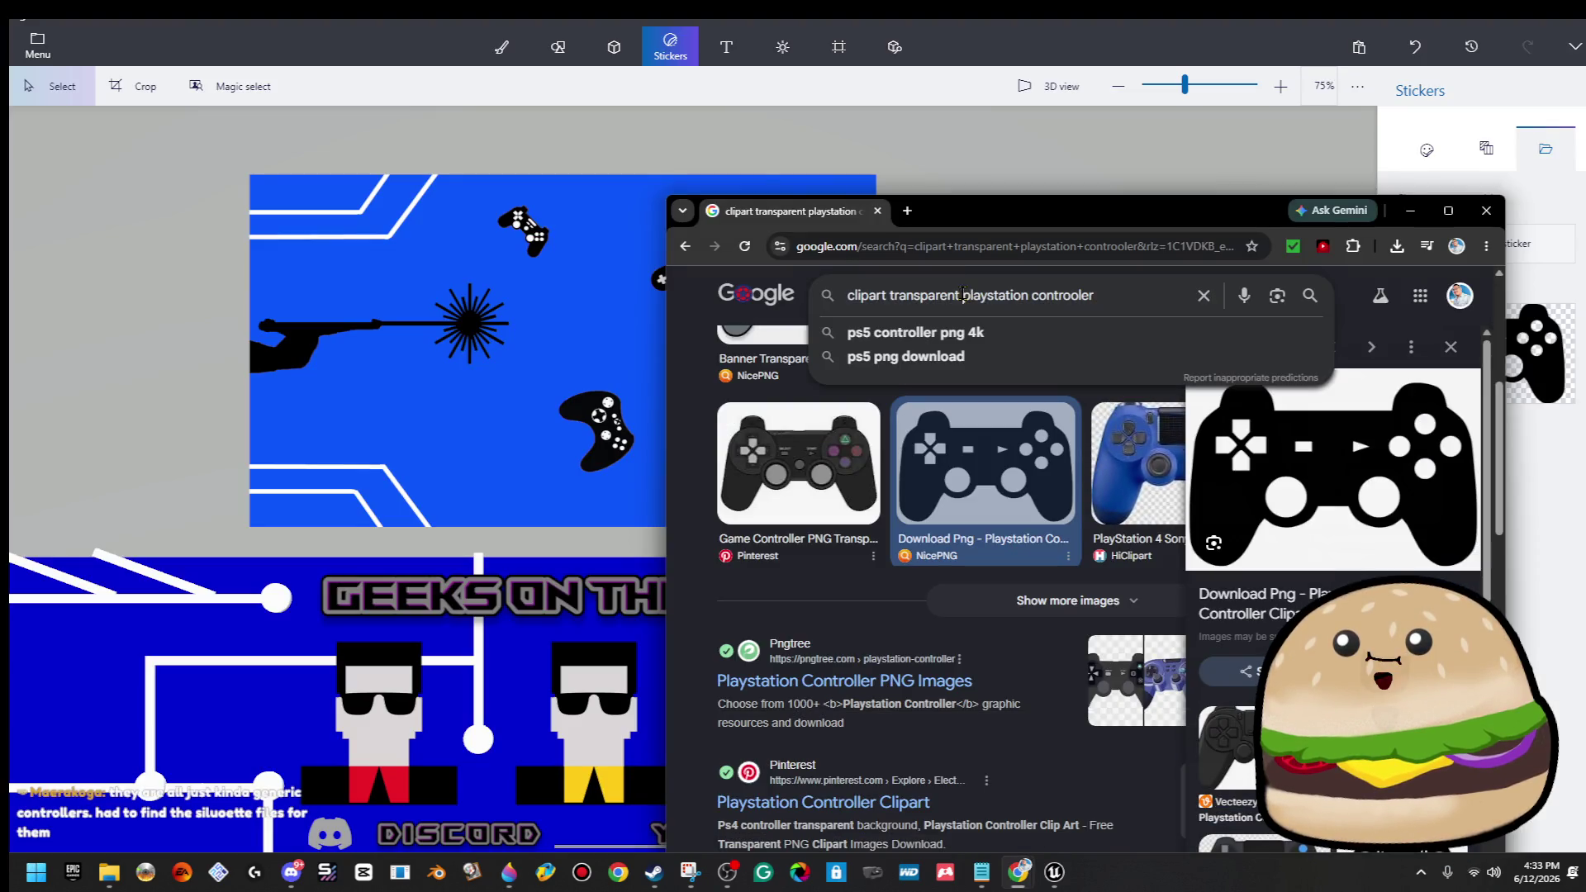
pyautogui.write('nt')
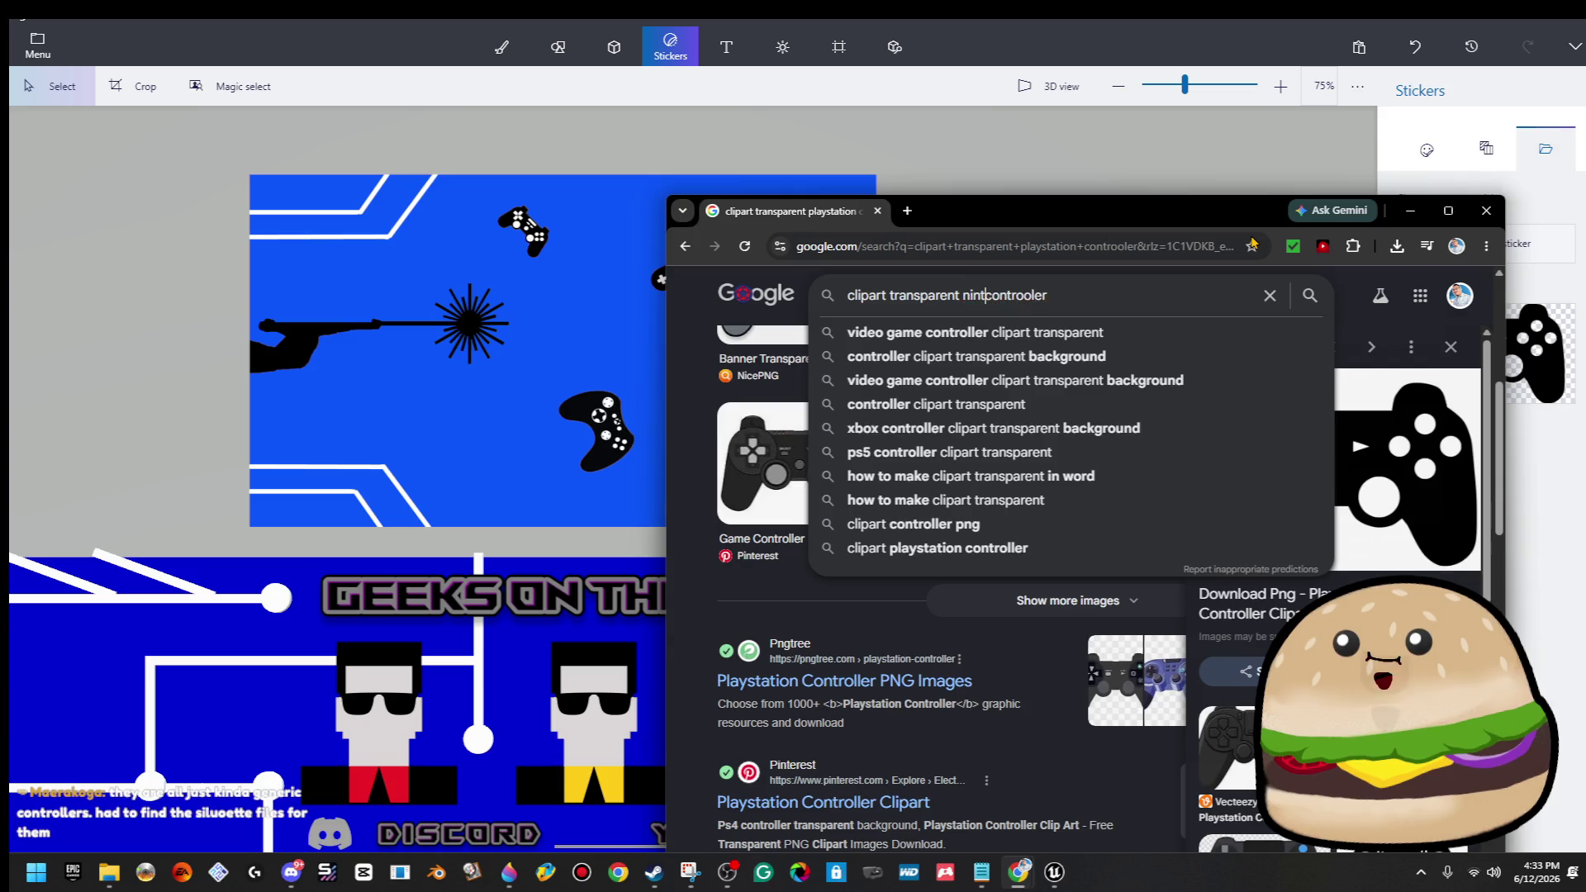
pyautogui.write('endo')
pyautogui.press('Return')
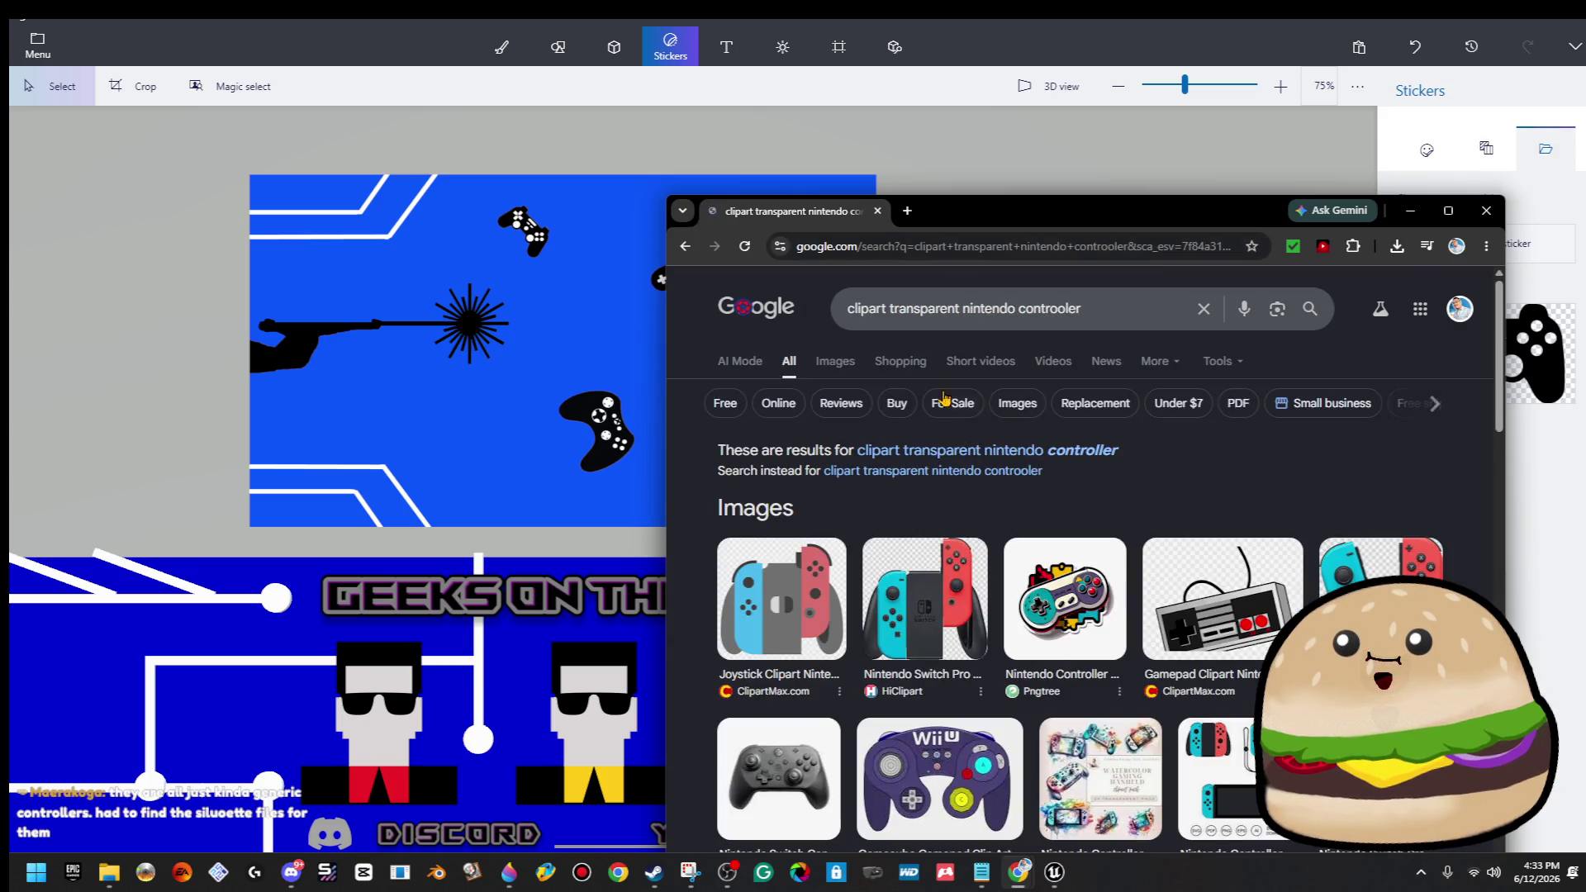
pyautogui.click(835, 361)
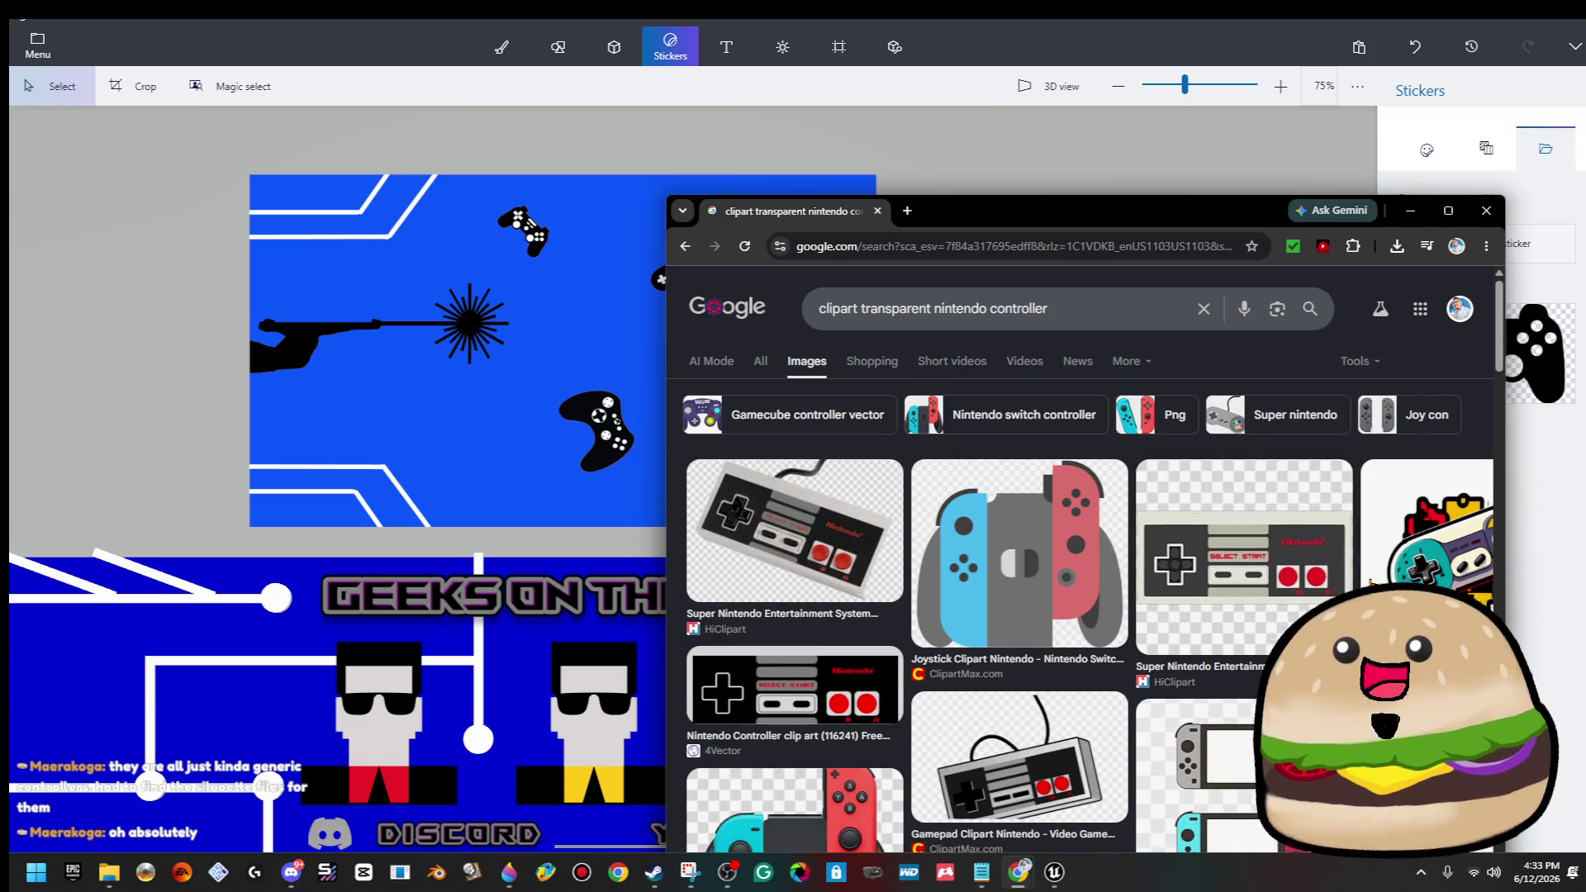
pyautogui.scroll(-1, 1369, 583)
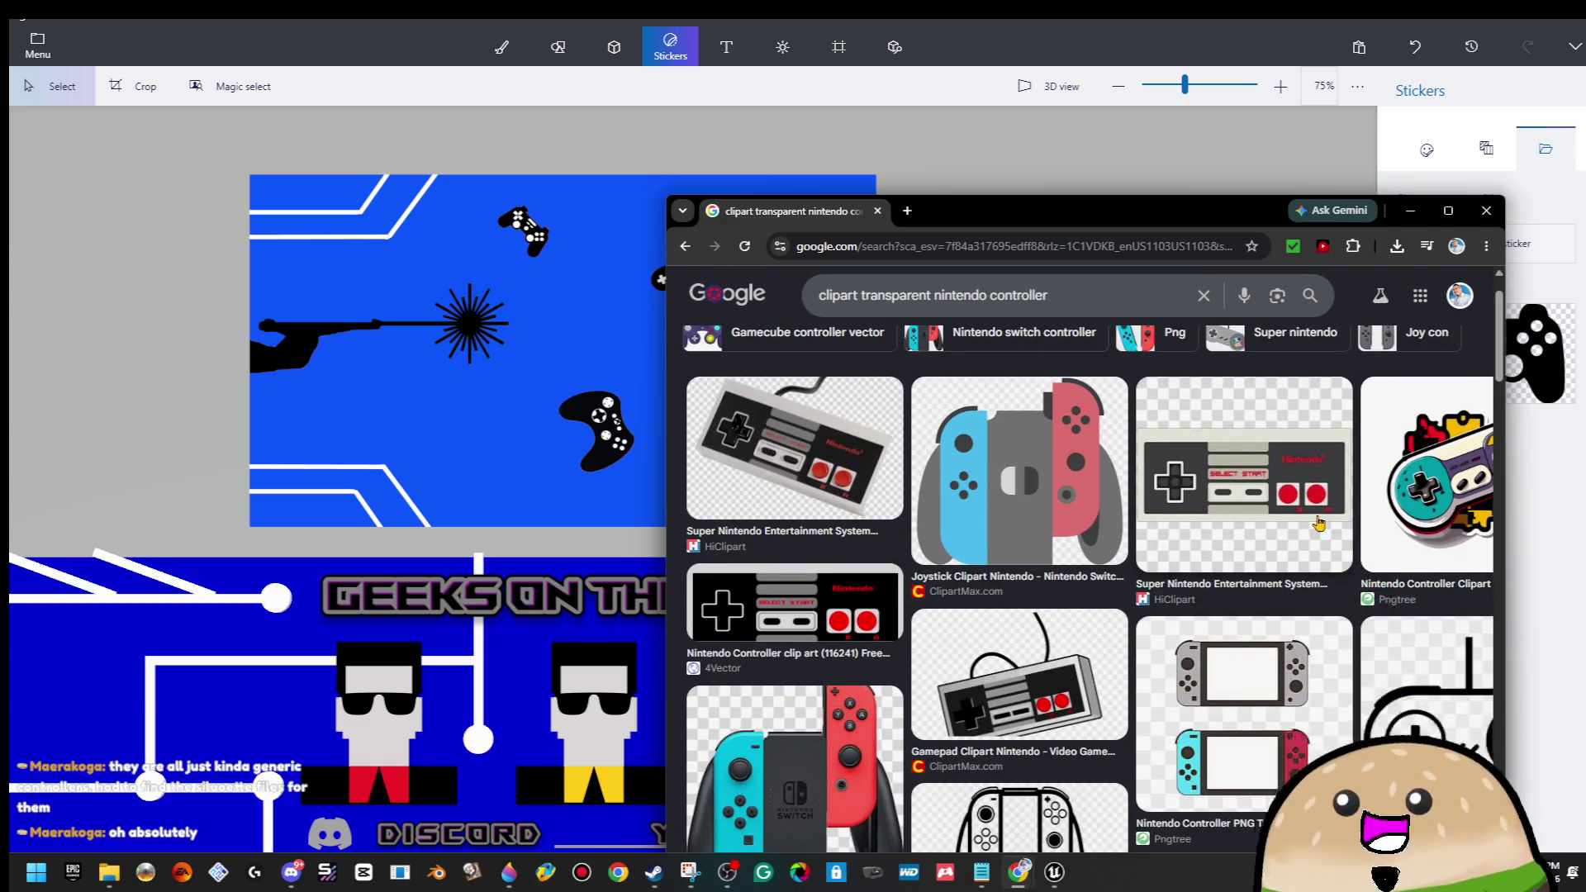
pyautogui.scroll(-6, 1312, 514)
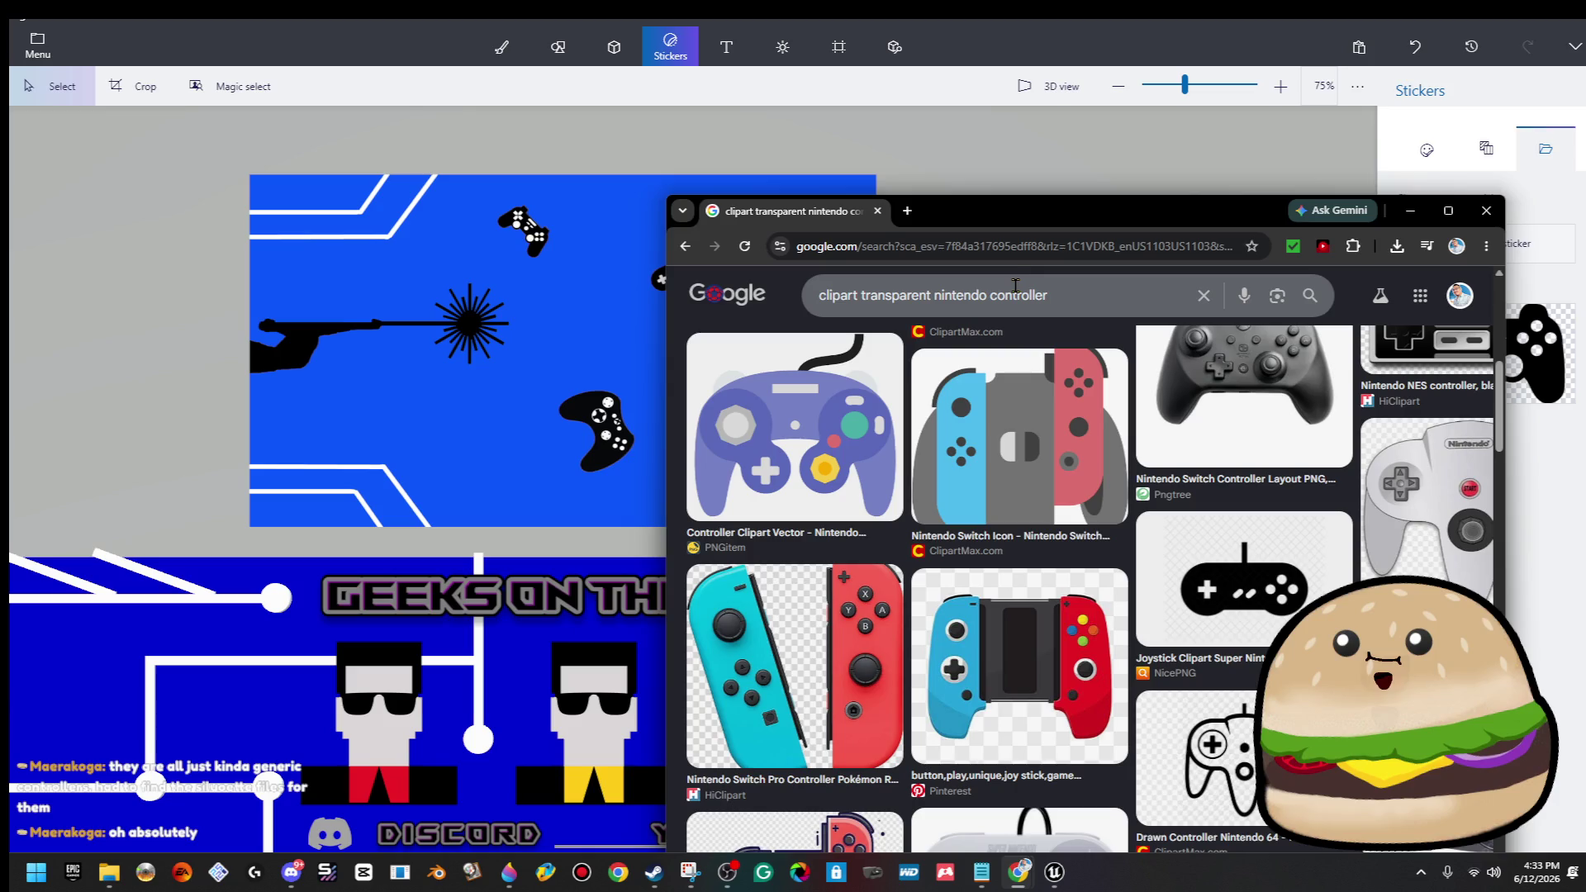
# Try a black and white variant of the controller clipart search.
pyautogui.click(1089, 290)
pyautogui.write('black and wh')
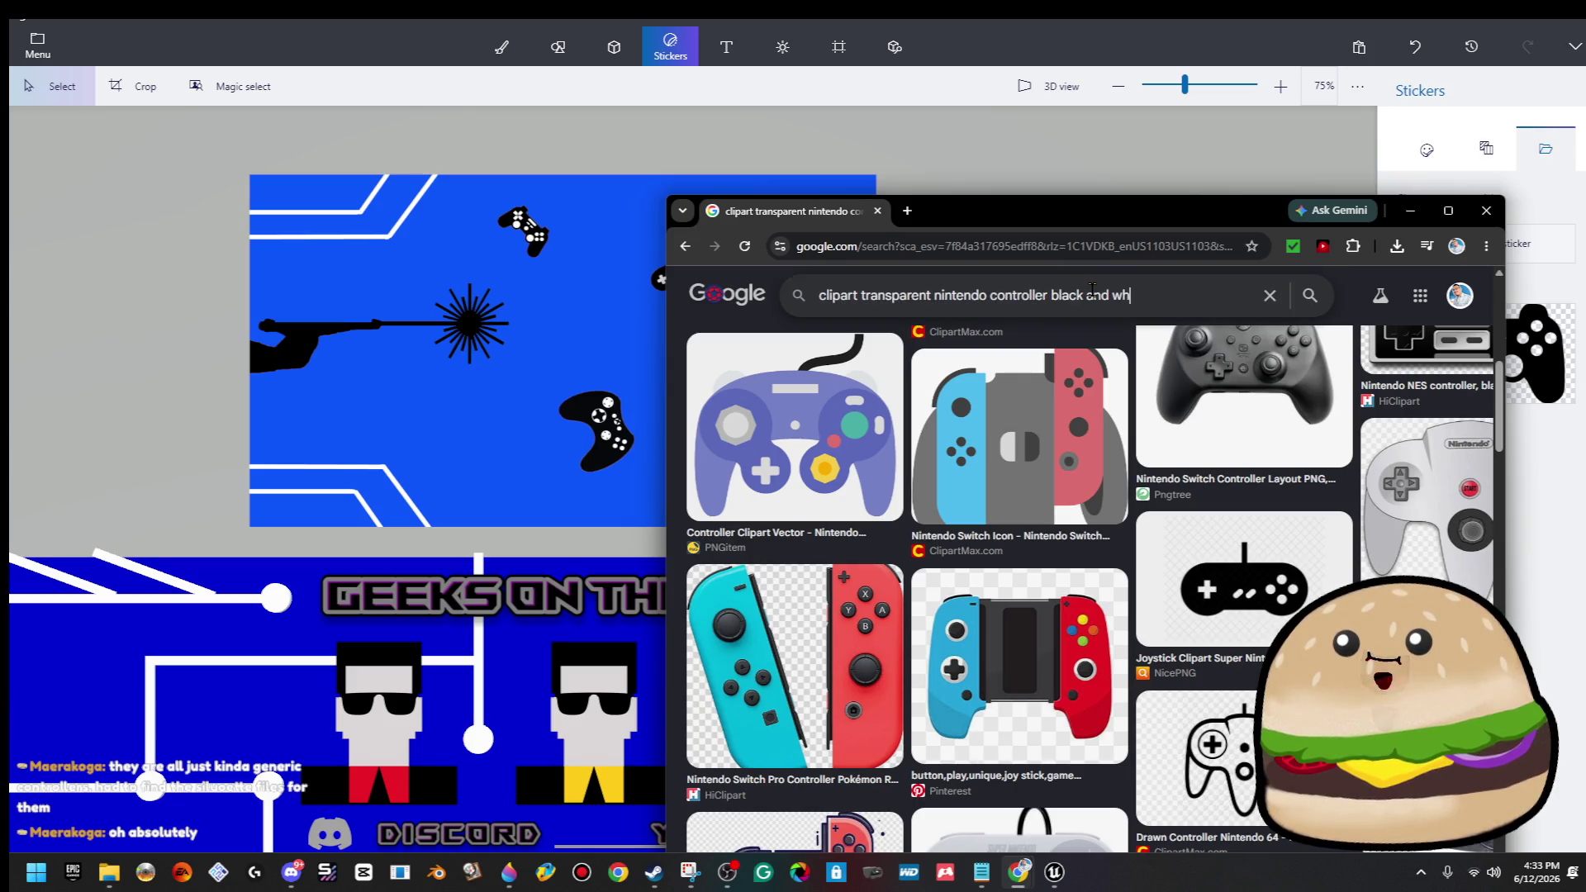
pyautogui.write('ite')
pyautogui.press('Return')
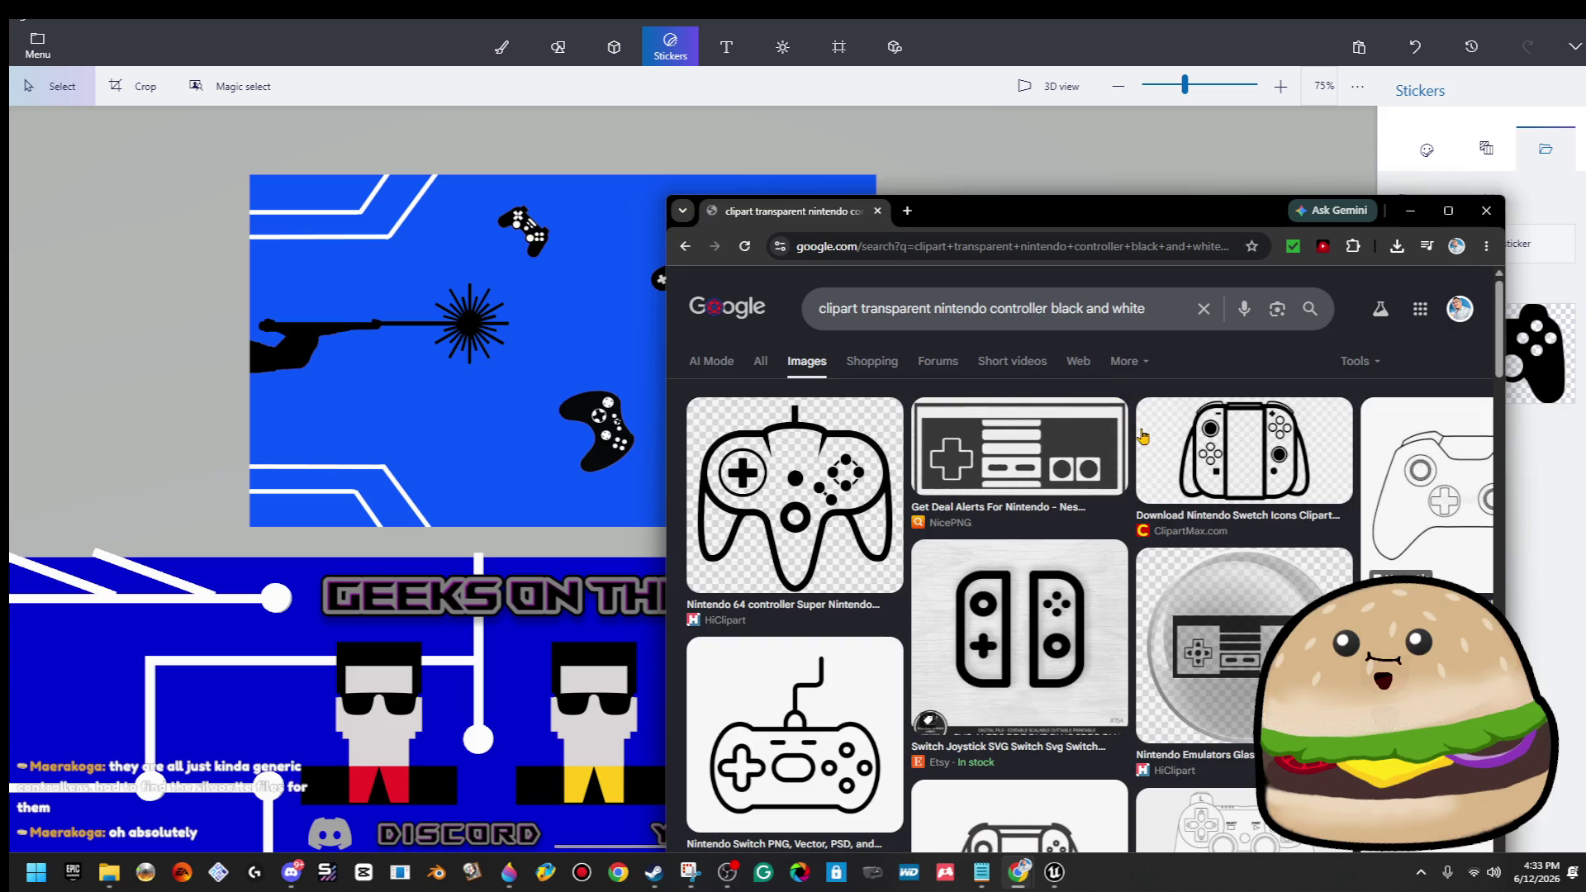
pyautogui.scroll(-3, 1164, 459)
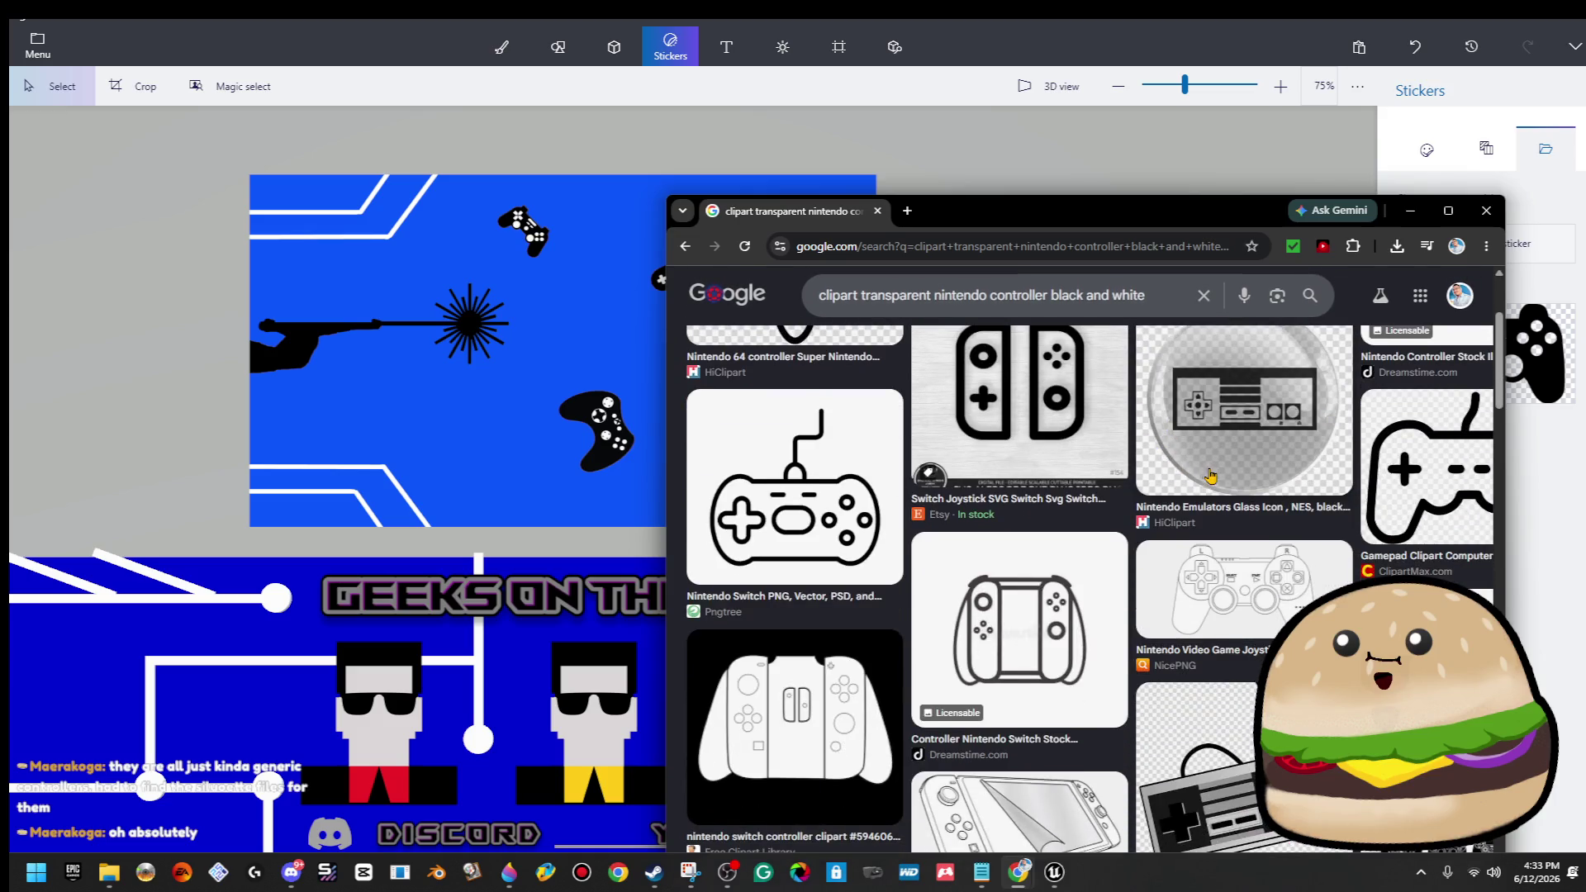
pyautogui.scroll(-5, 1208, 476)
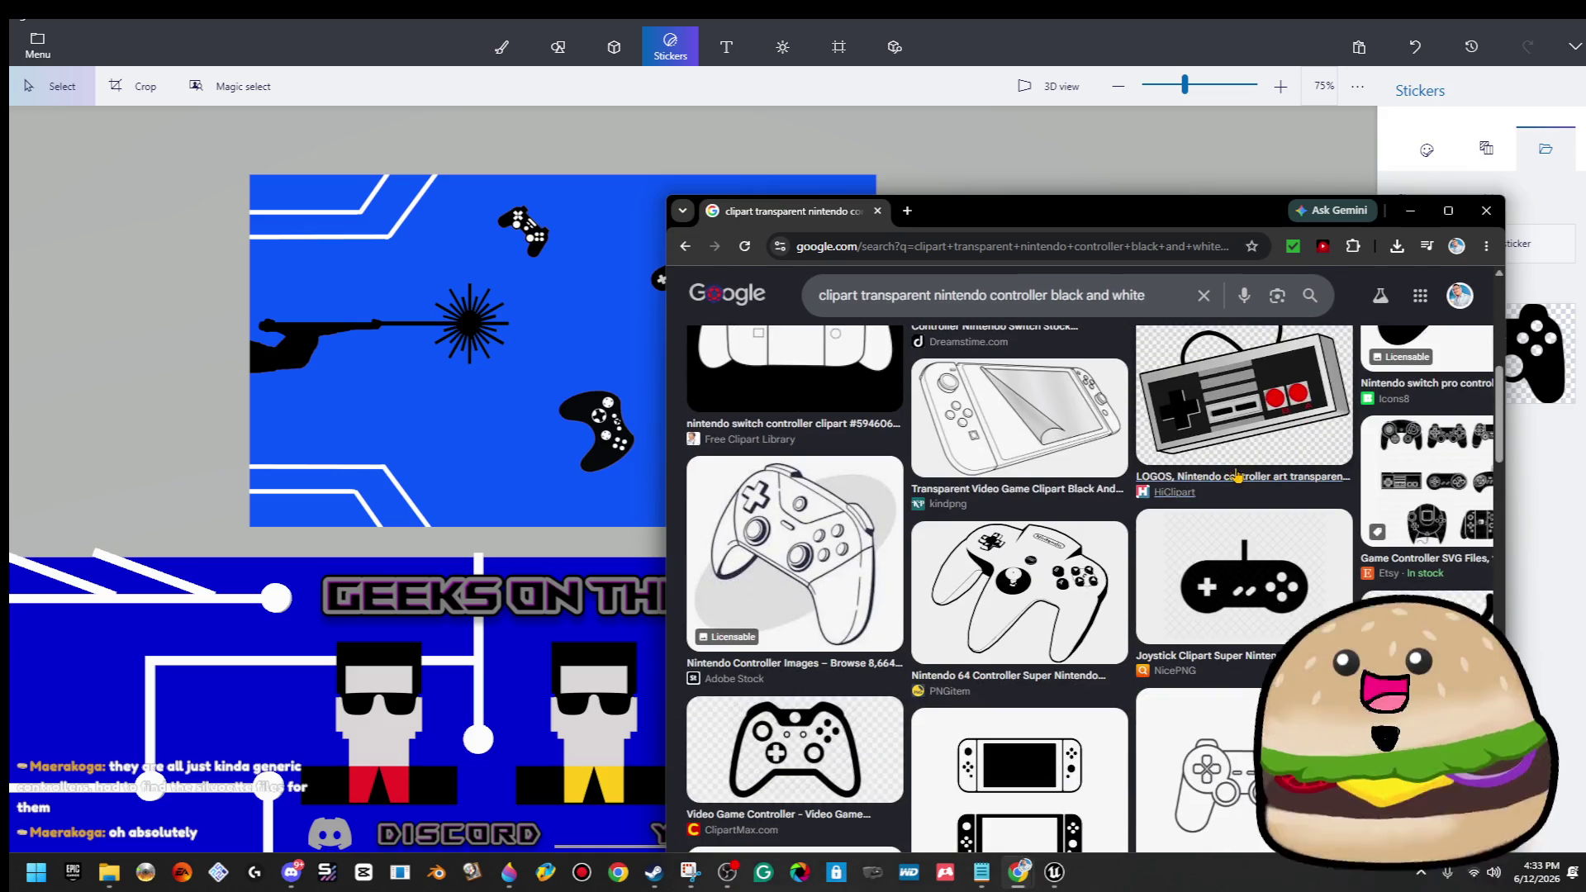
pyautogui.scroll(-6, 1236, 477)
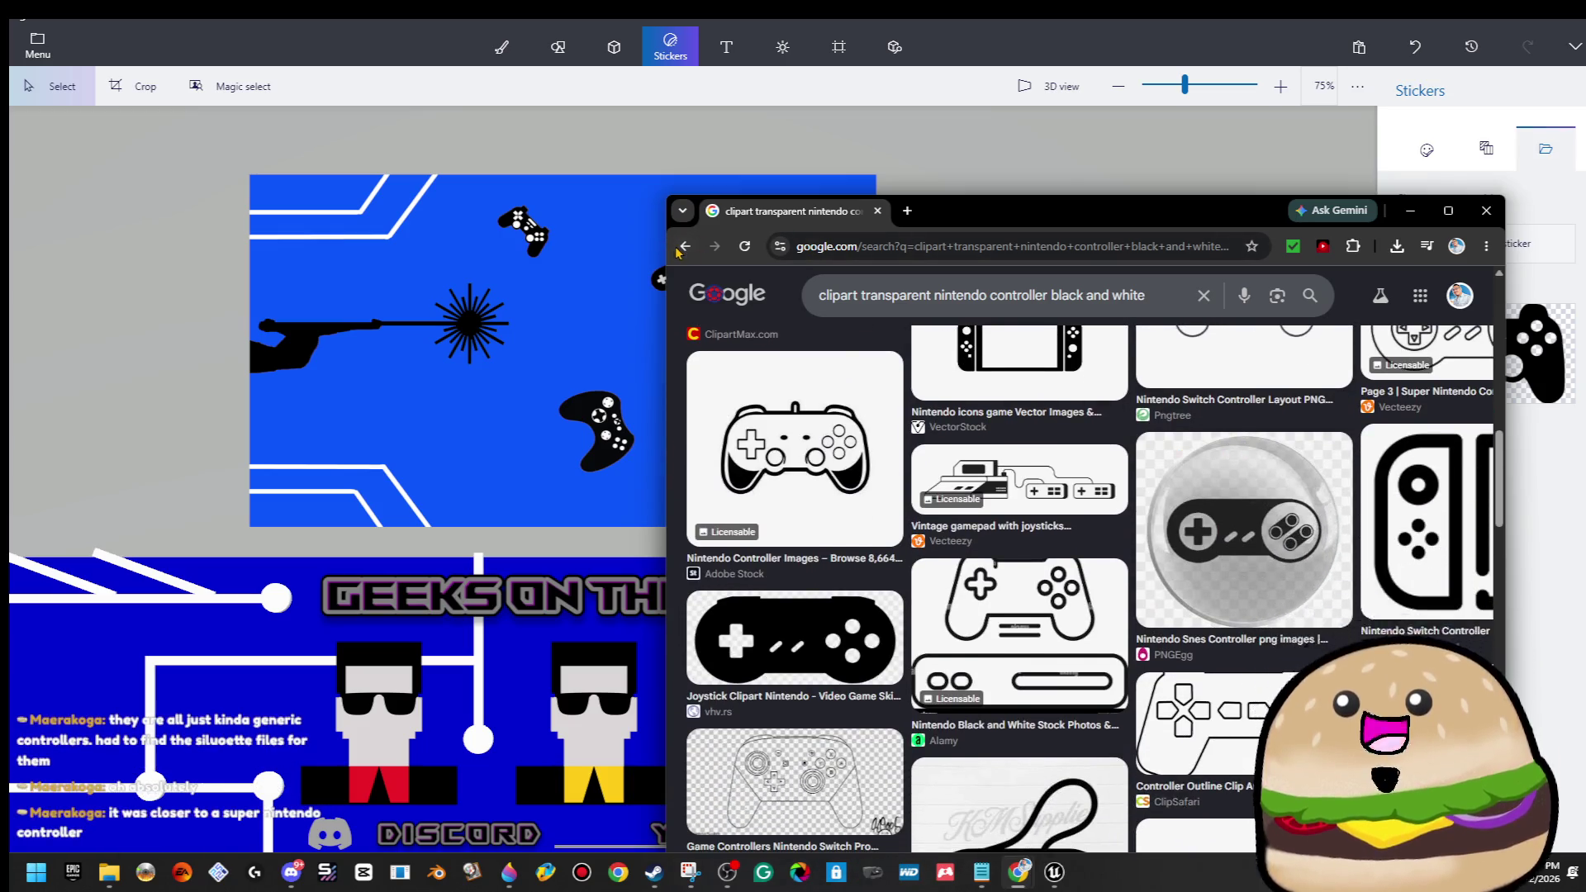
# Return to the Nintendo results, maximize Chrome, and begin typing 'super' before nintendo.
pyautogui.click(684, 246)
pyautogui.moveTo(1016, 231); pyautogui.dragTo(694, 199)
pyautogui.doubleClick(698, 180)
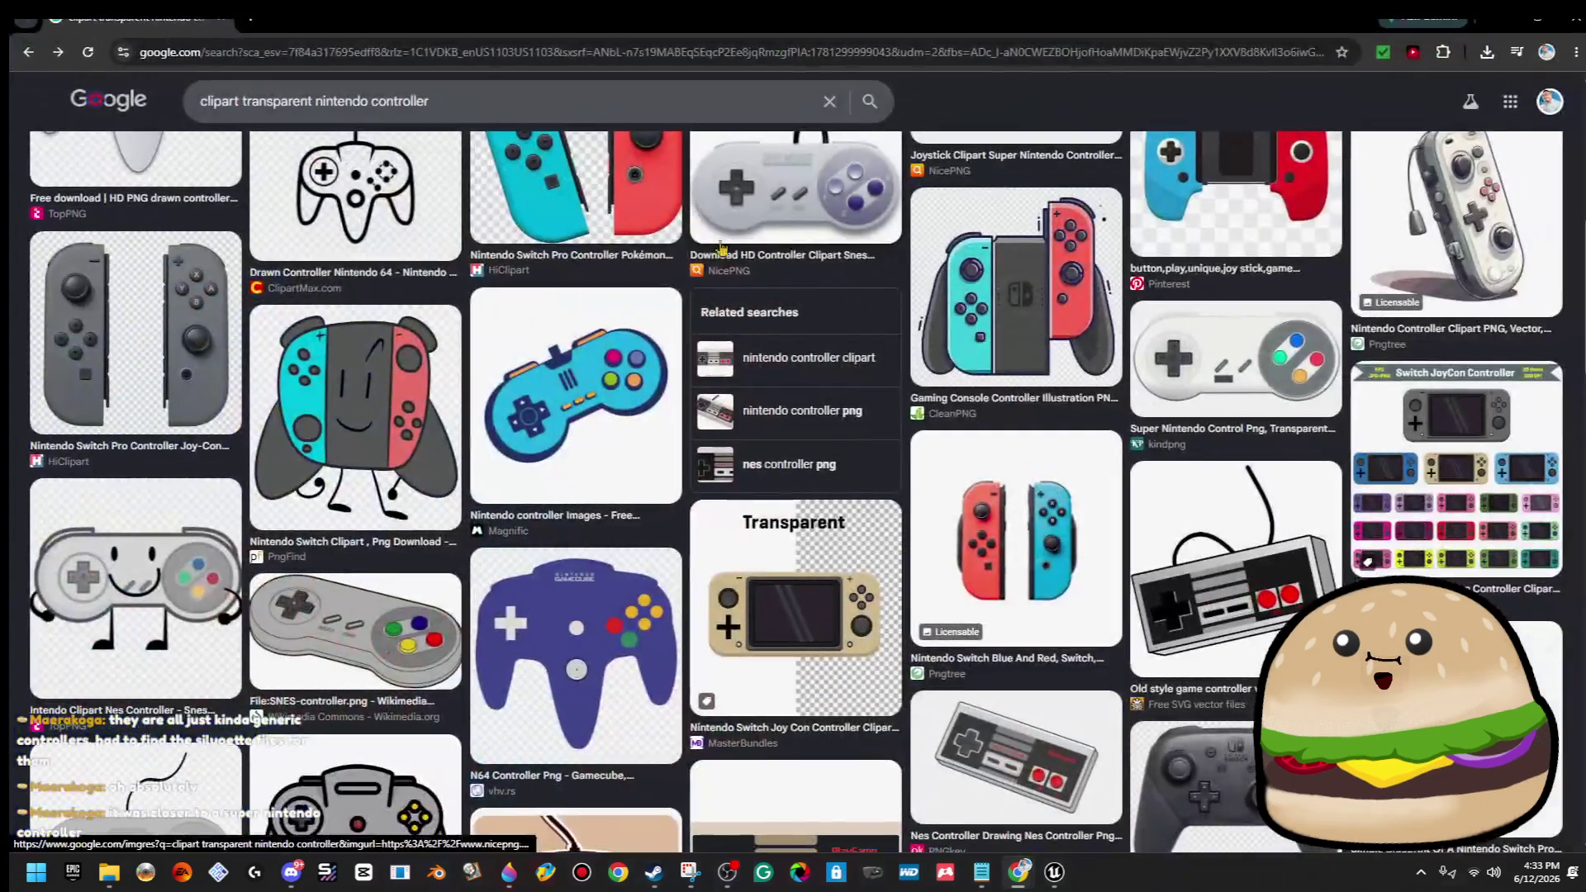
pyautogui.scroll(10, 1057, 468)
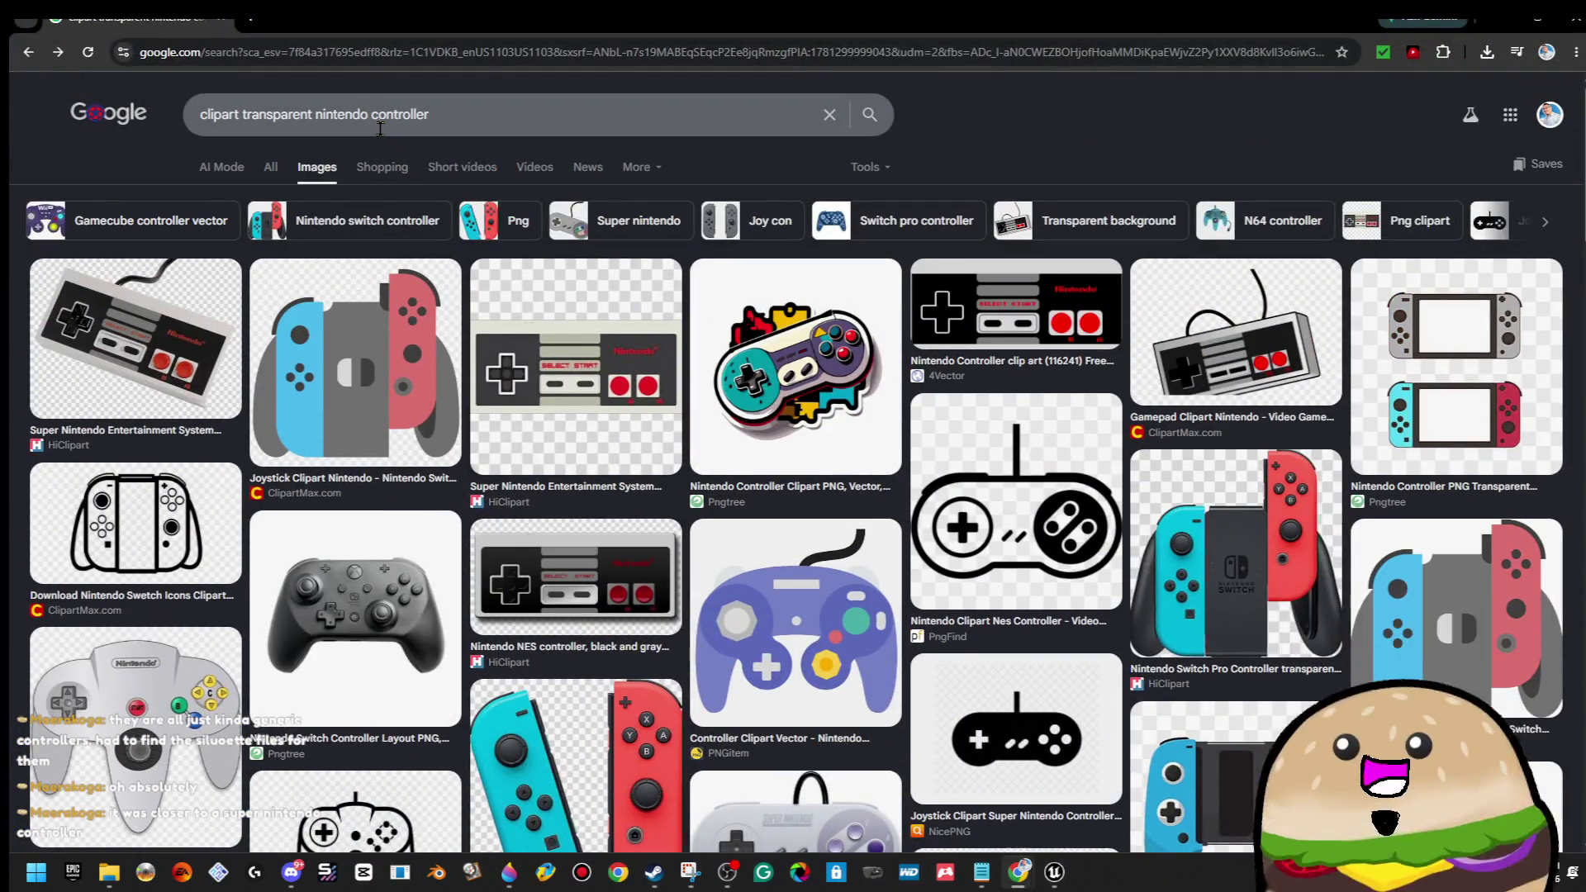
pyautogui.click(320, 116)
pyautogui.write('super')
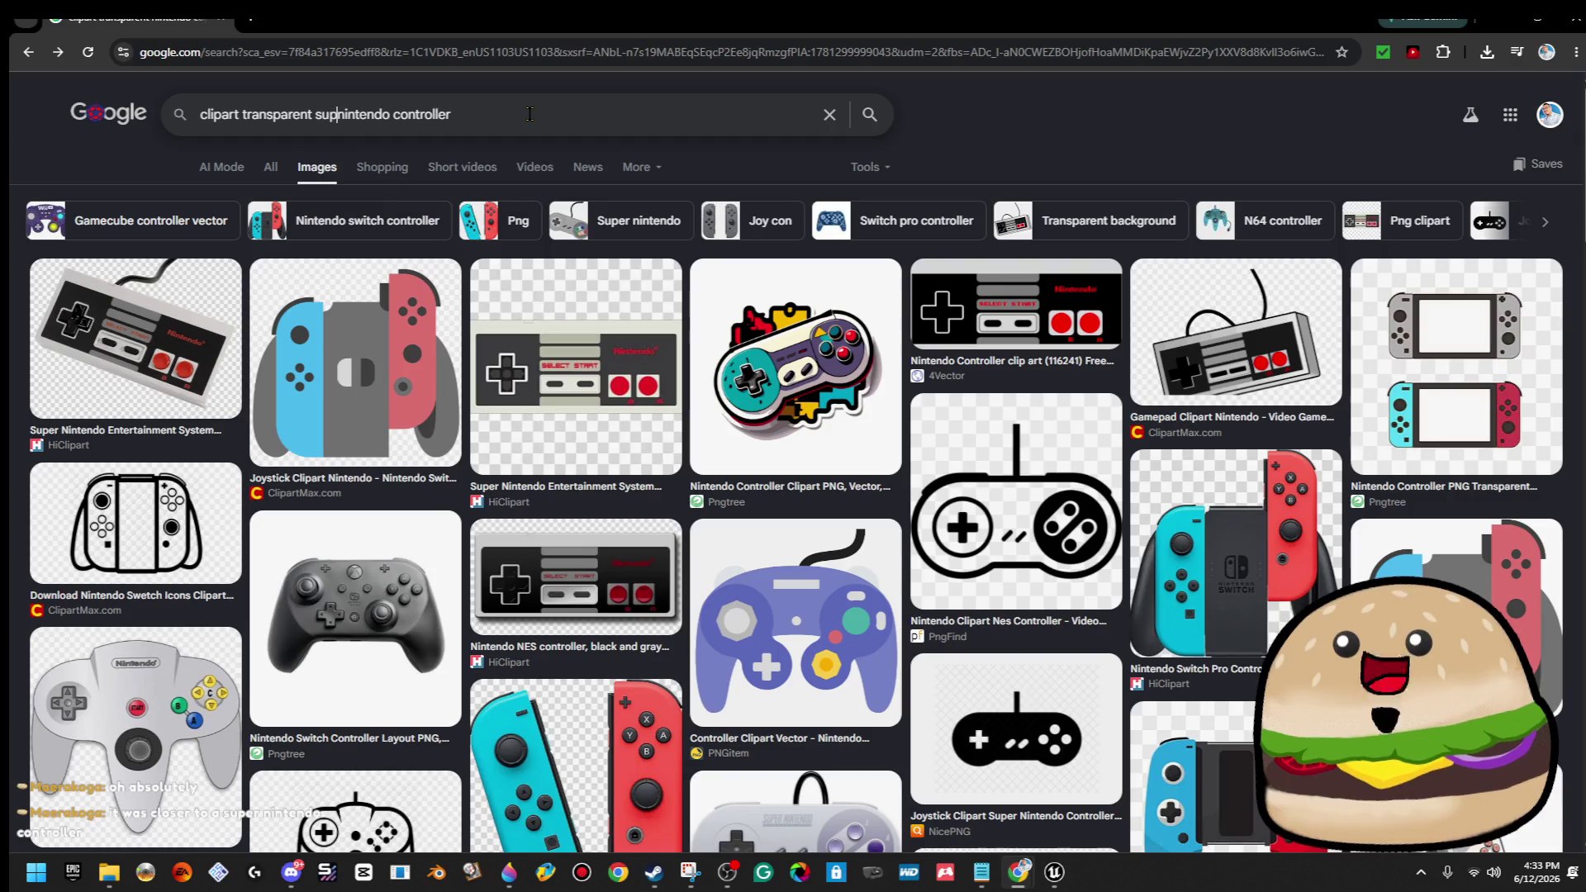
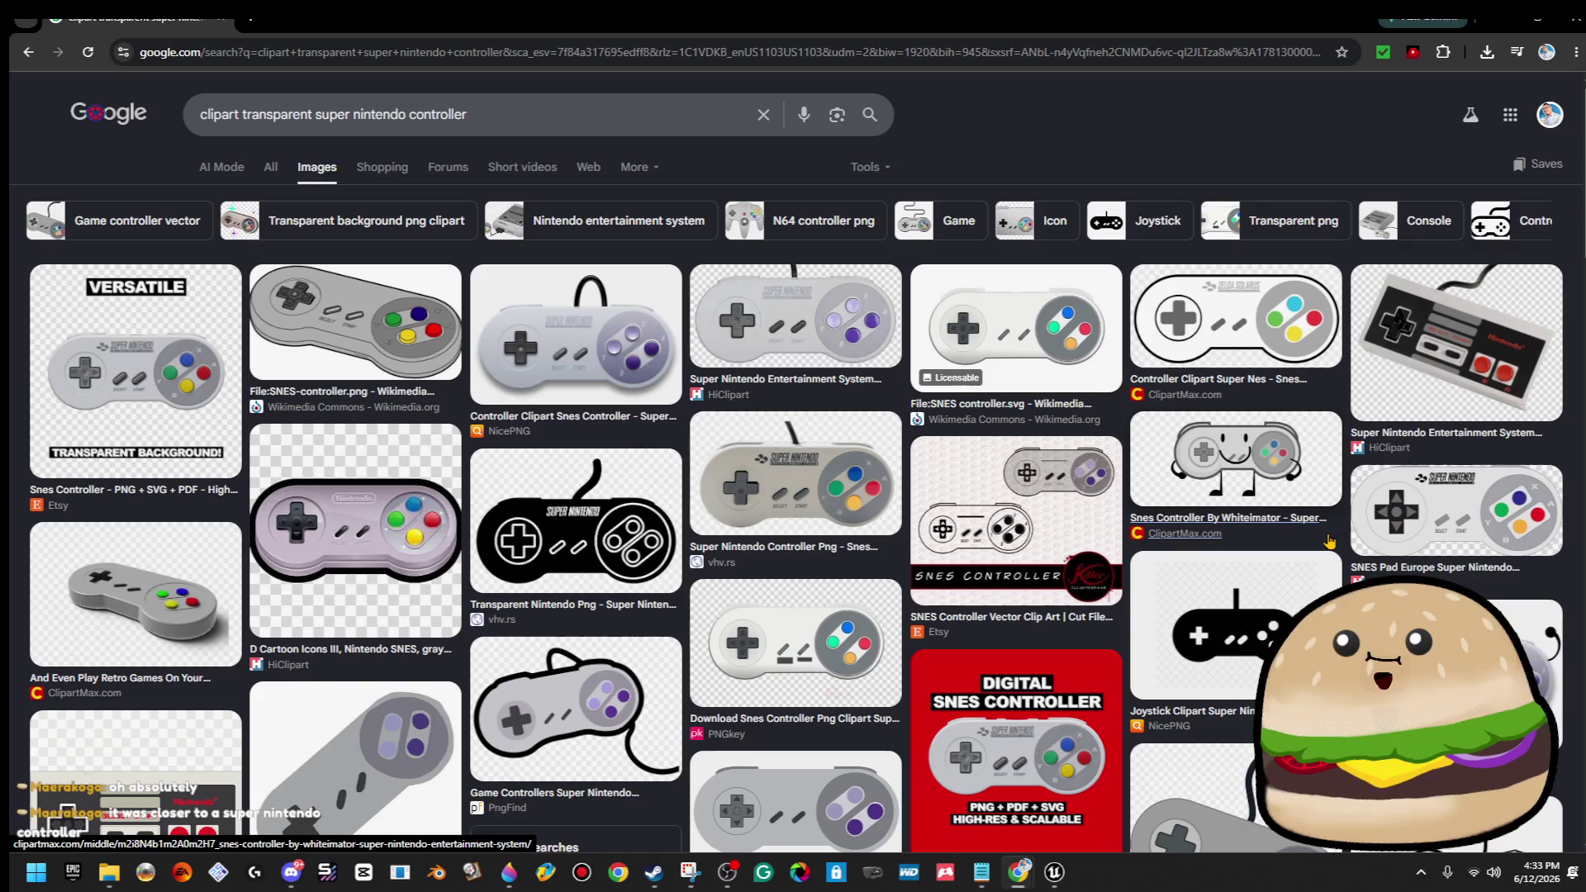
# Open the NicePNG joystick clipart preview and copy the image.
pyautogui.click(1329, 589)
pyautogui.rightClick(1325, 421)
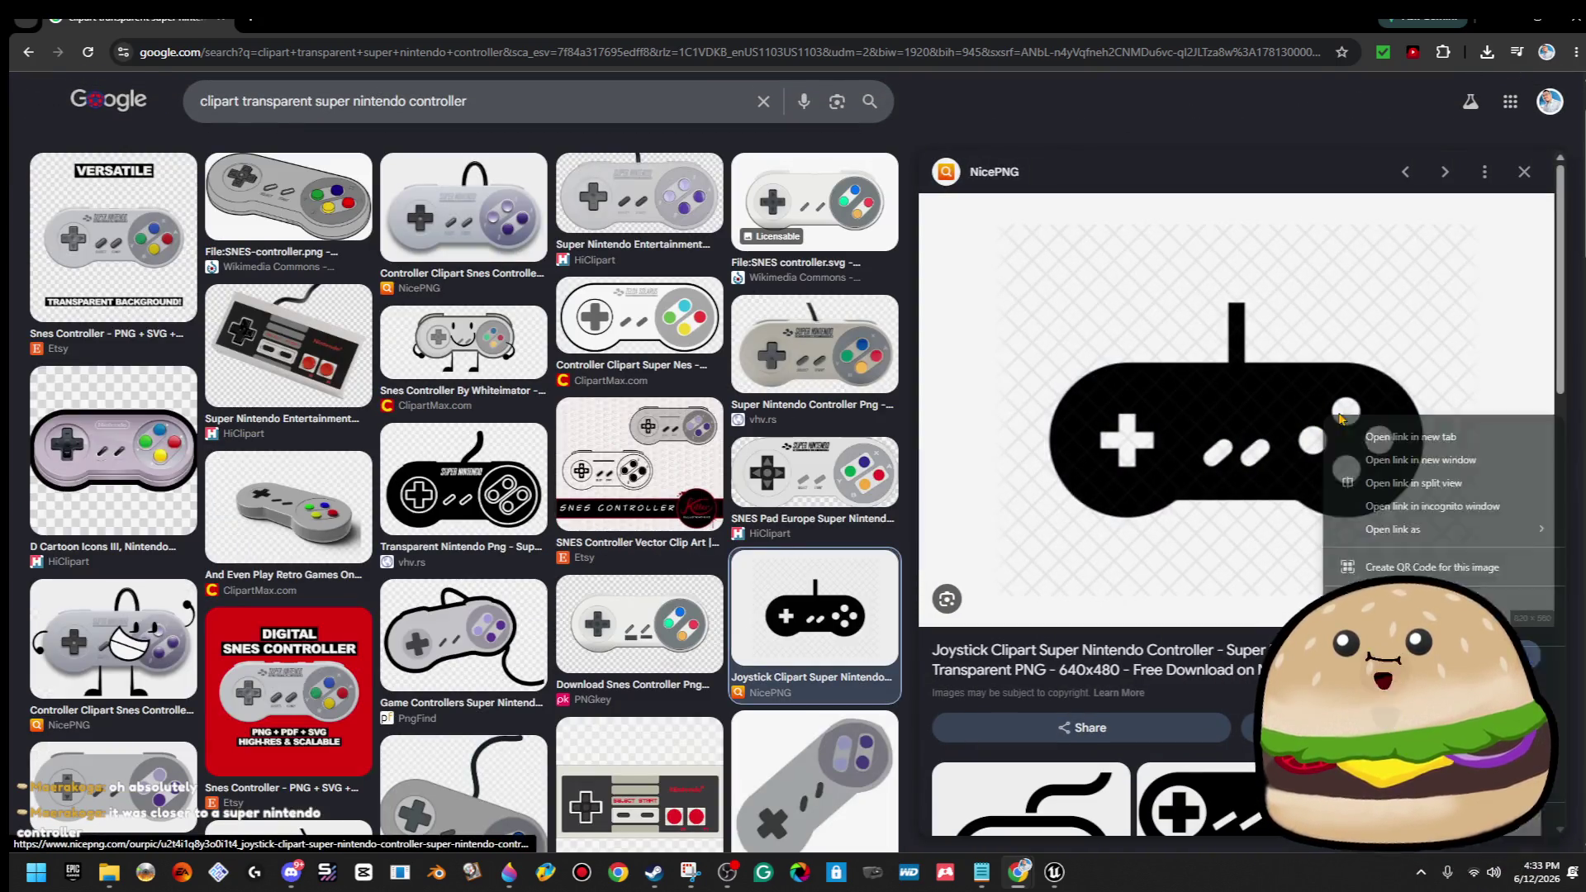
pyautogui.scroll(-5, 1261, 541)
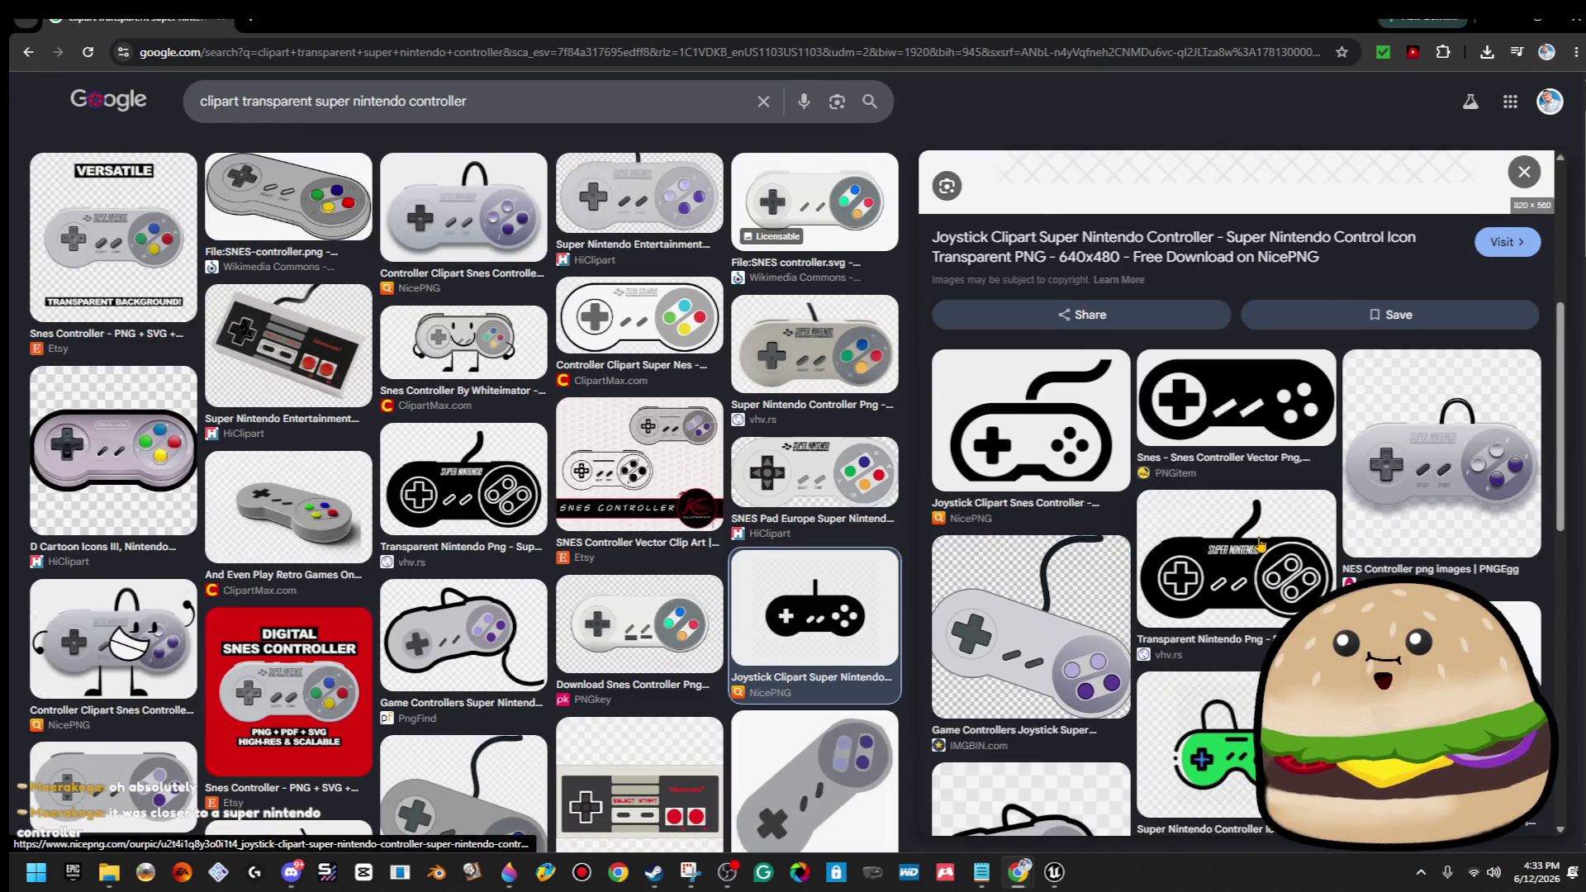
pyautogui.scroll(5, 1261, 544)
pyautogui.rightClick(1274, 440)
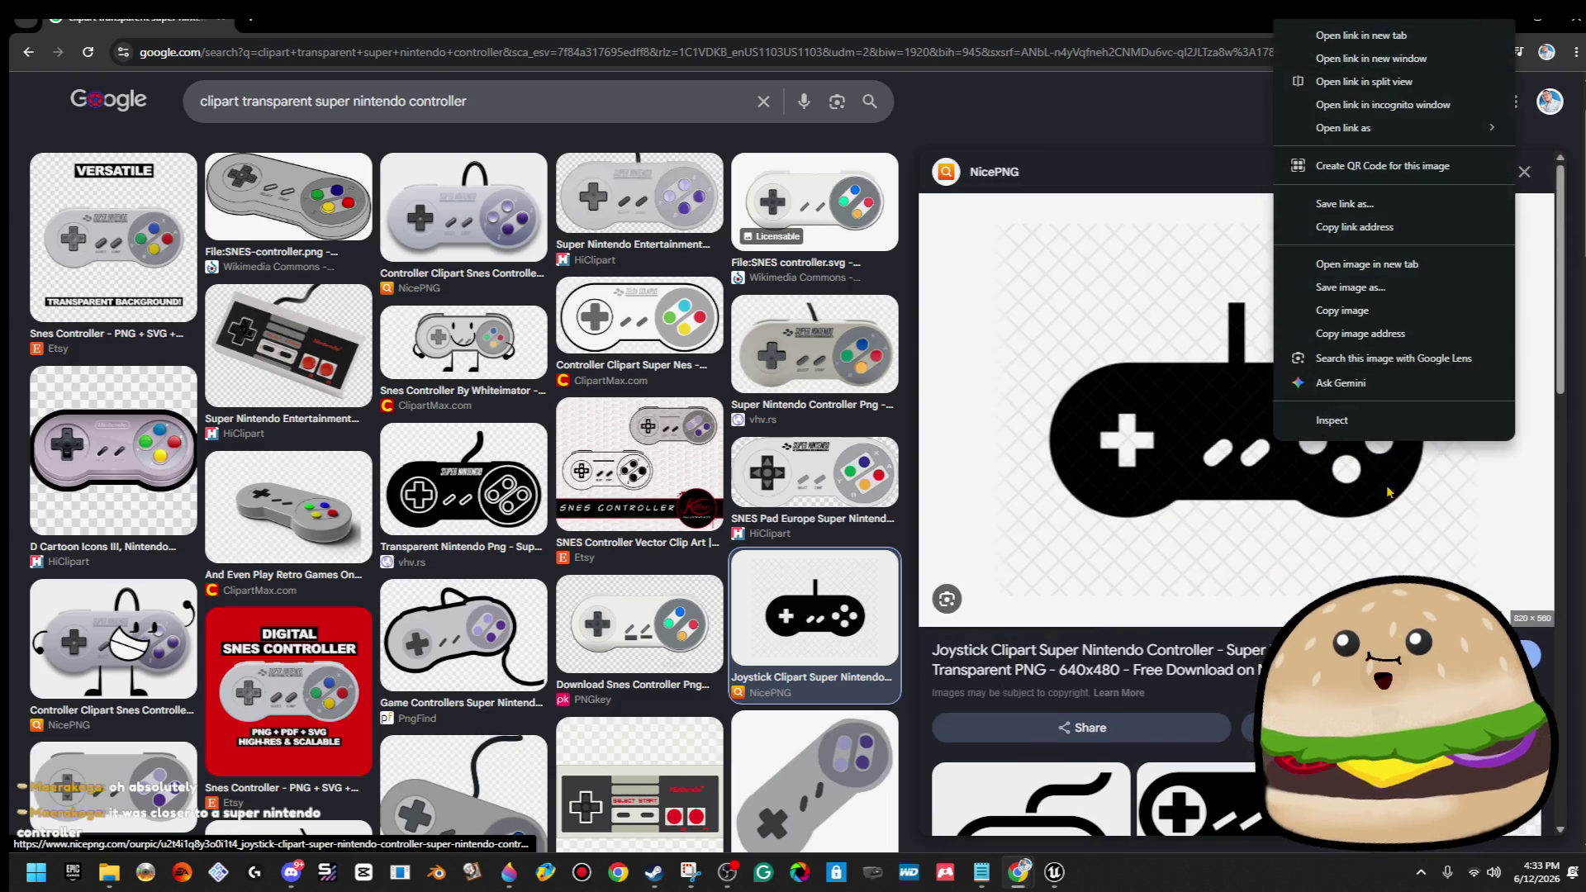
pyautogui.click(1374, 319)
# Copy the black Super Nintendo controller preview image again and return to Paint 3D.
pyautogui.scroll(-7, 495, 463)
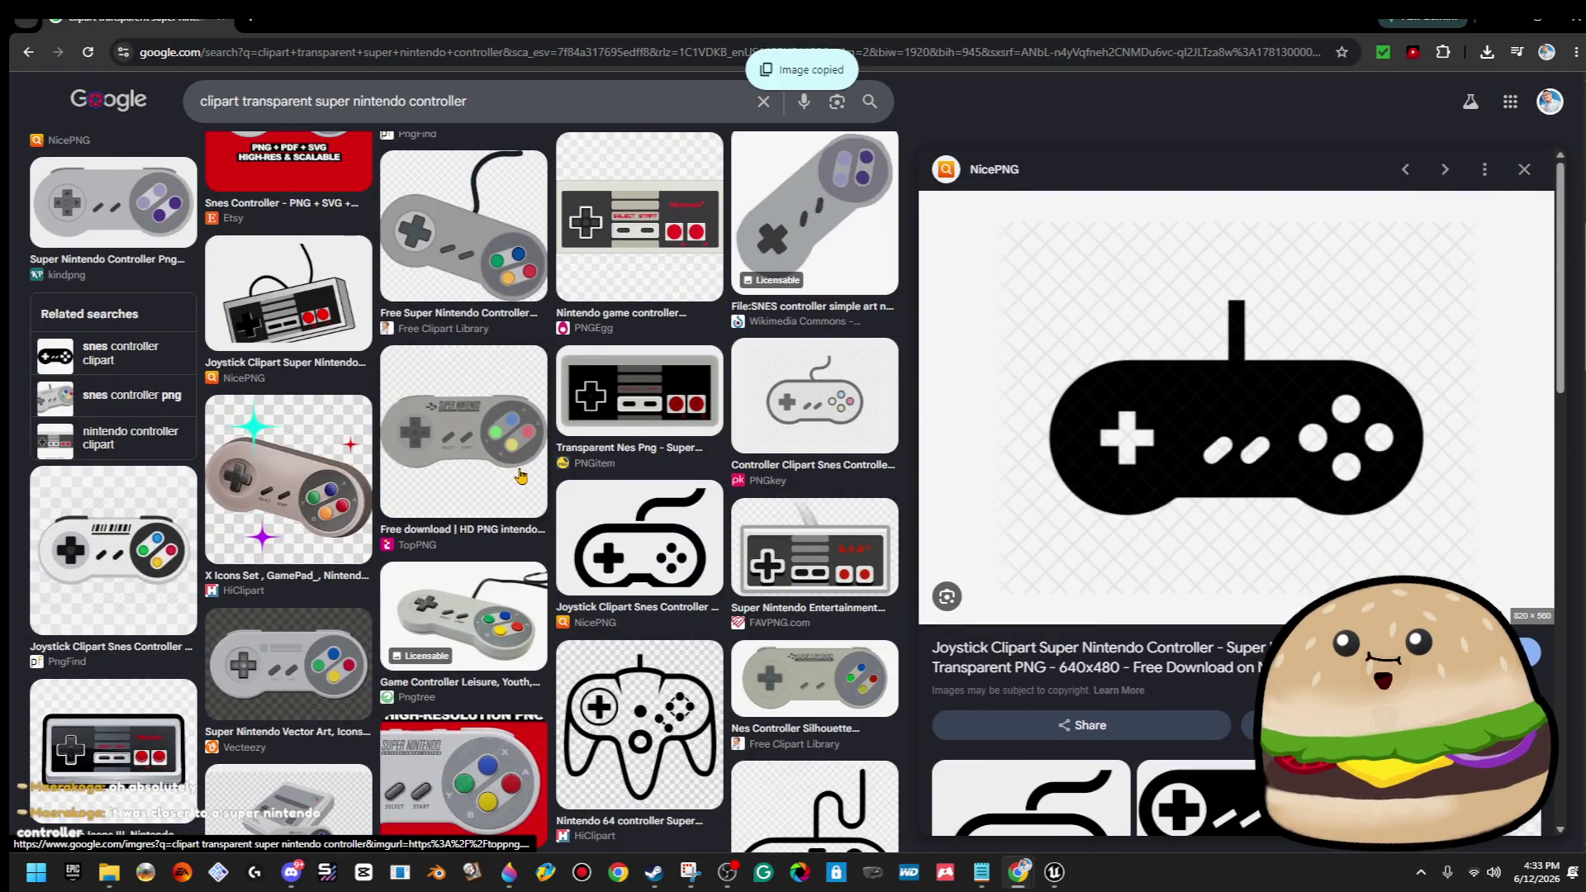
pyautogui.scroll(-8, 140, 549)
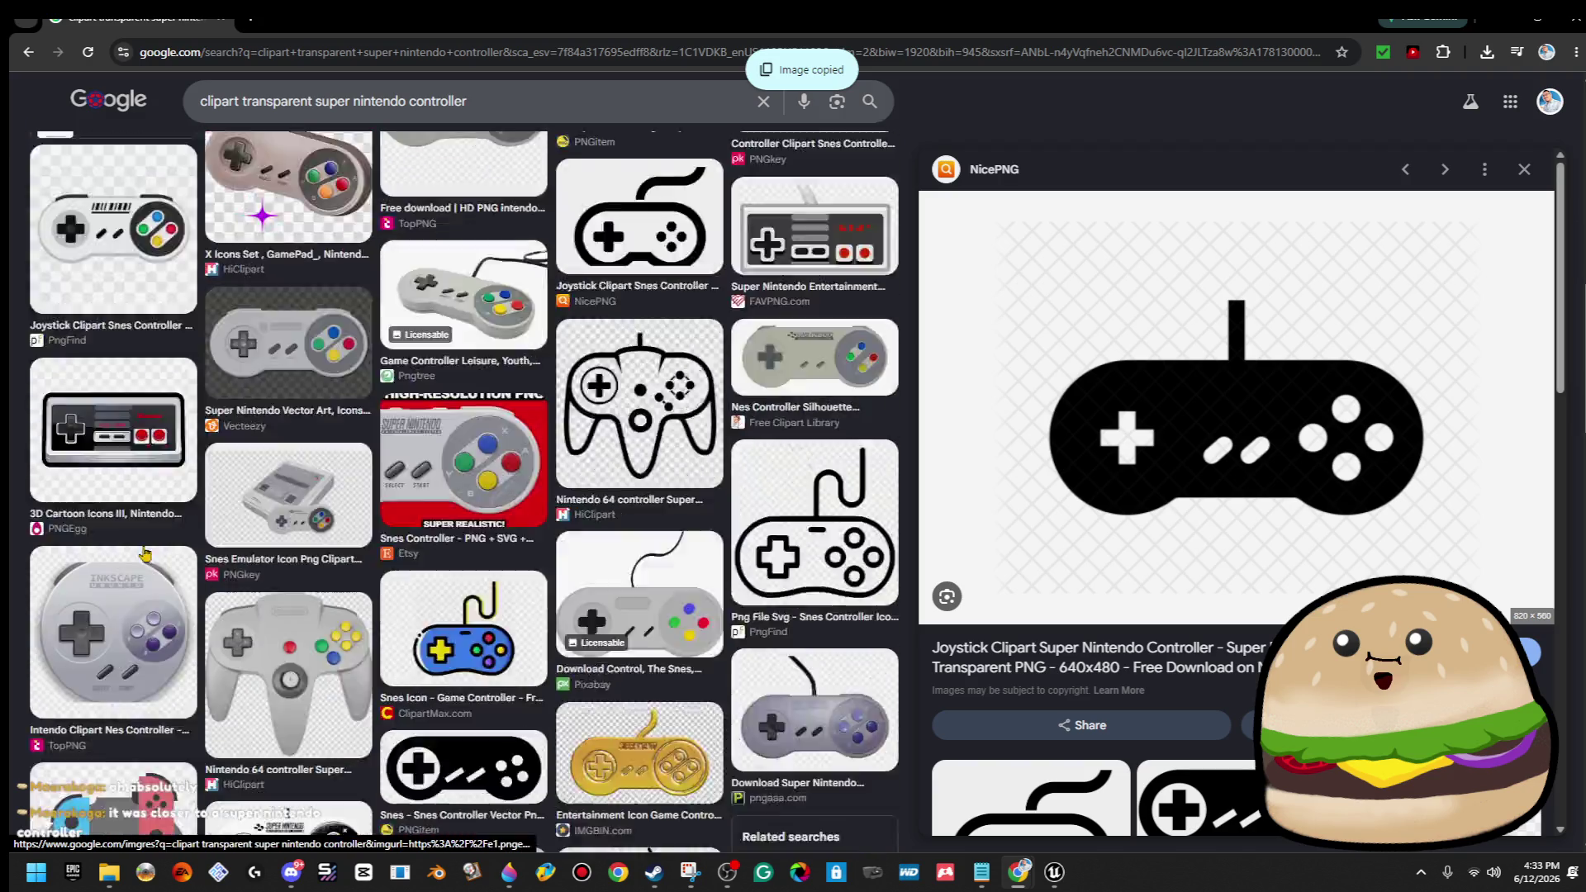
pyautogui.scroll(-6, 653, 641)
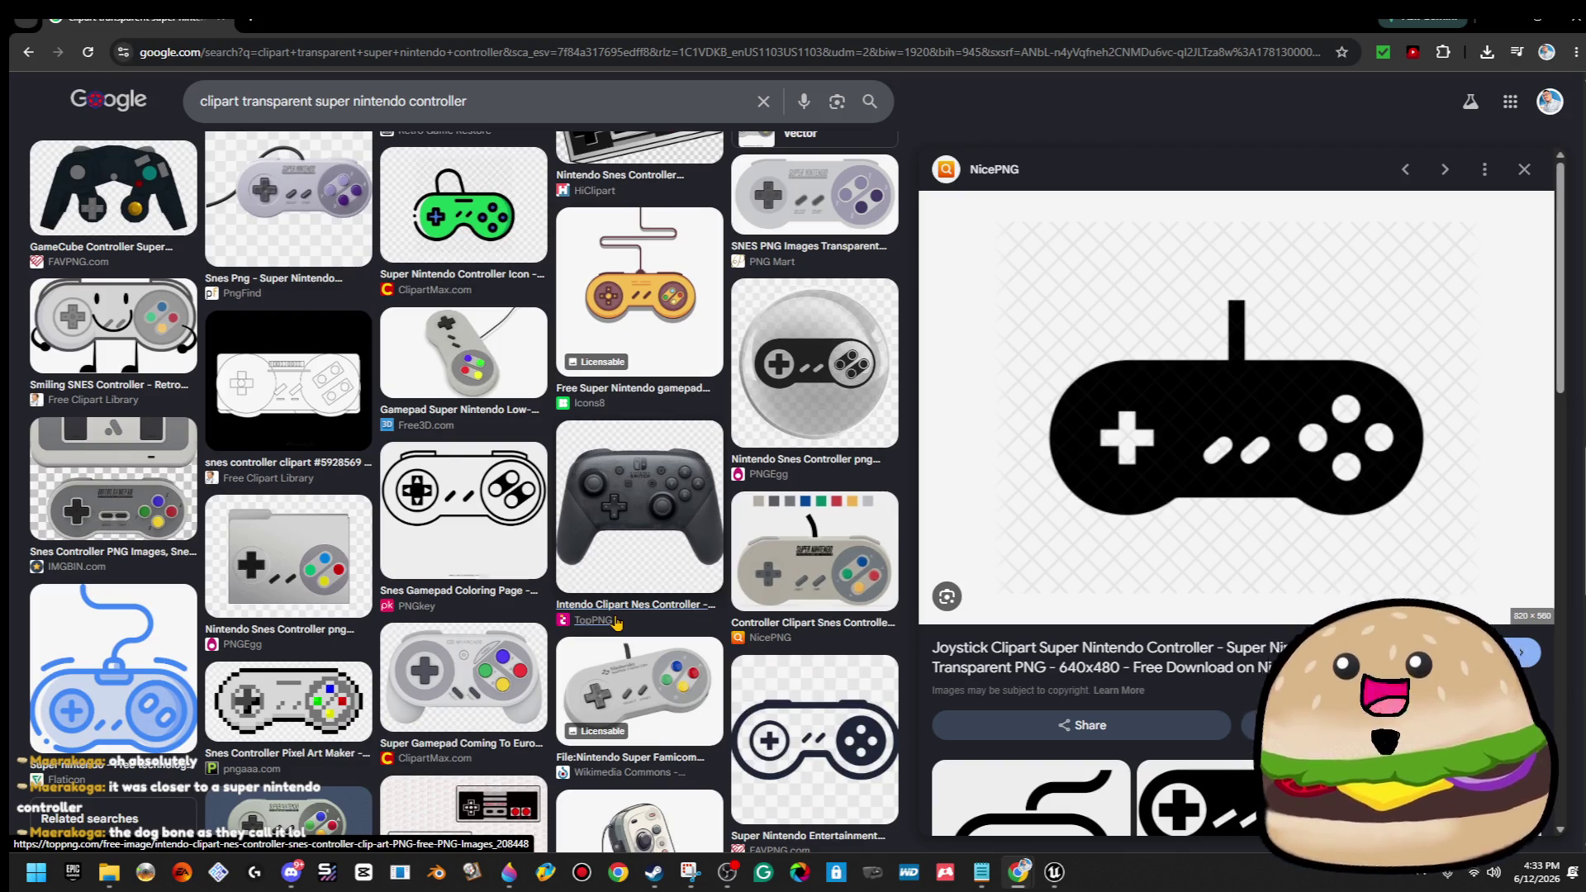
pyautogui.scroll(-6, 612, 625)
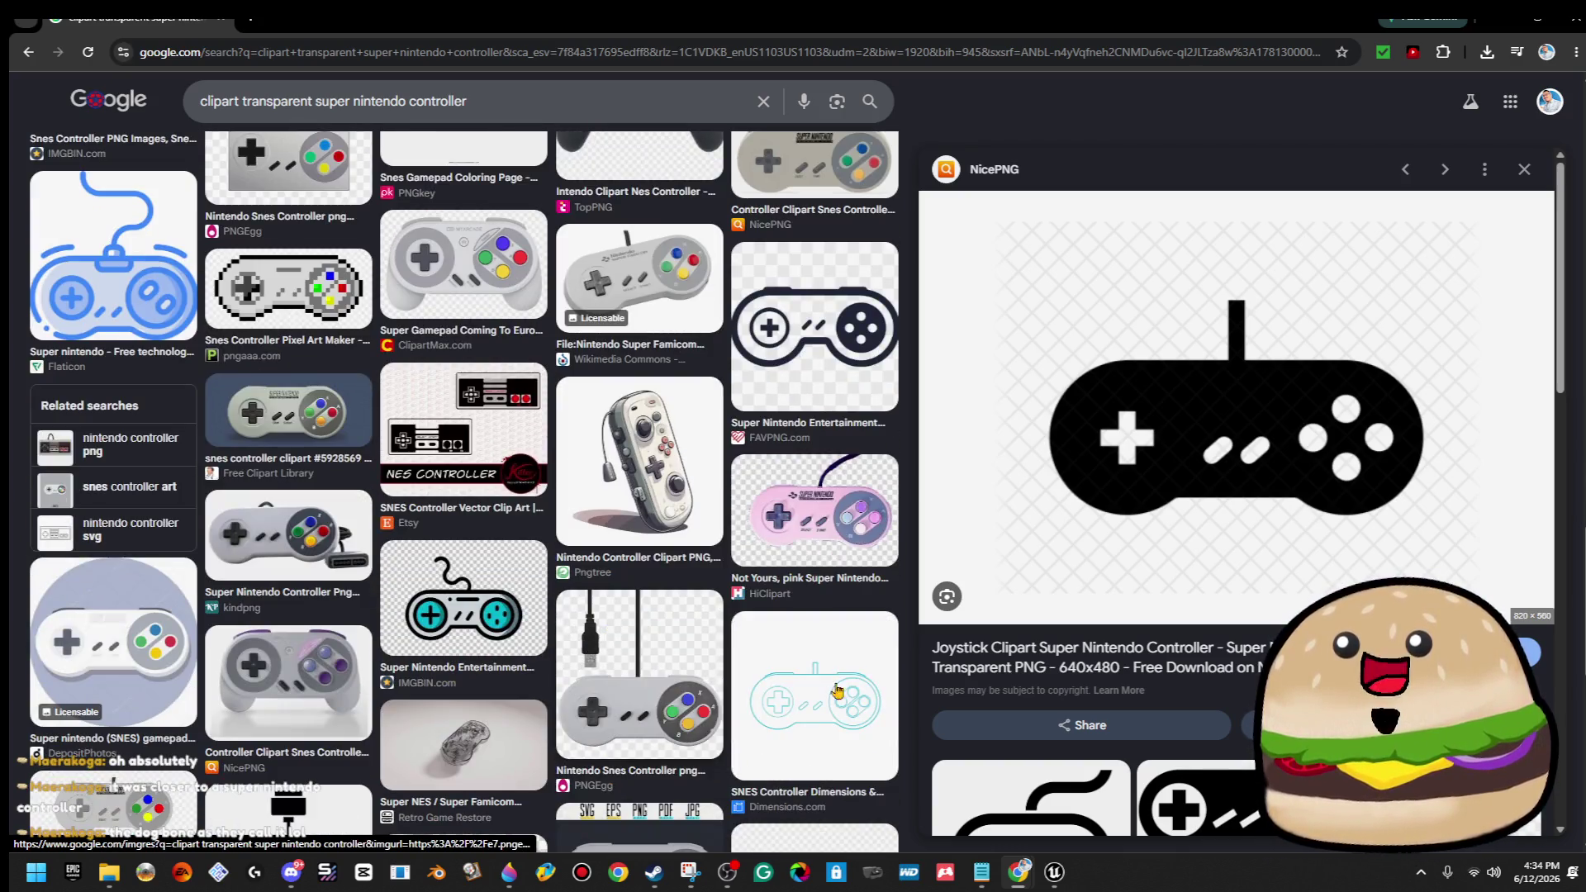
pyautogui.scroll(6, 1240, 495)
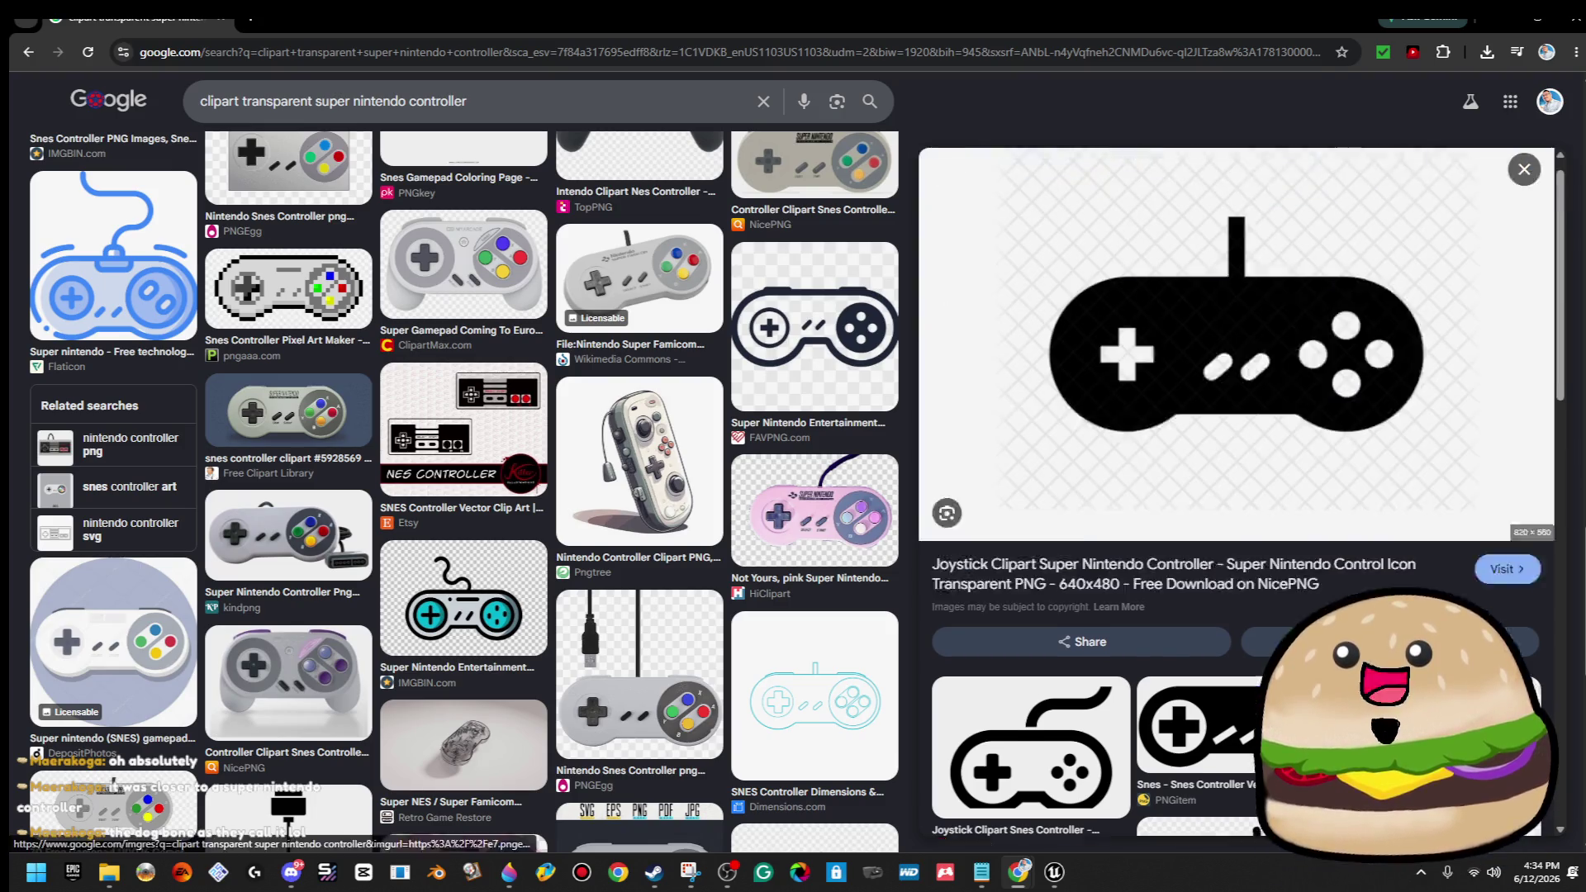
pyautogui.rightClick(1311, 459)
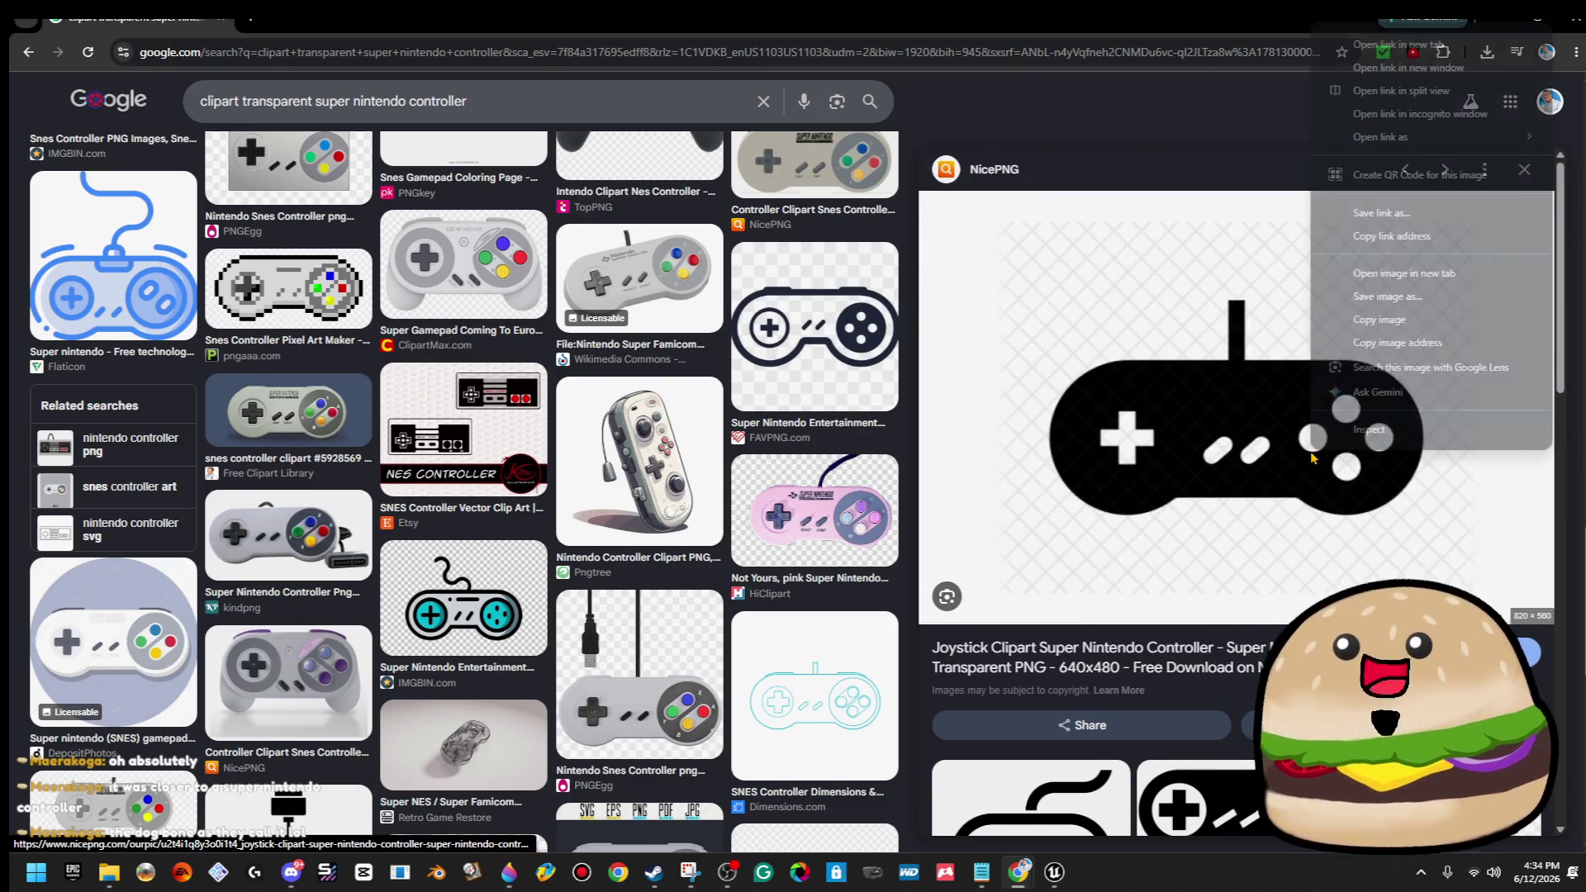
pyautogui.click(1418, 319)
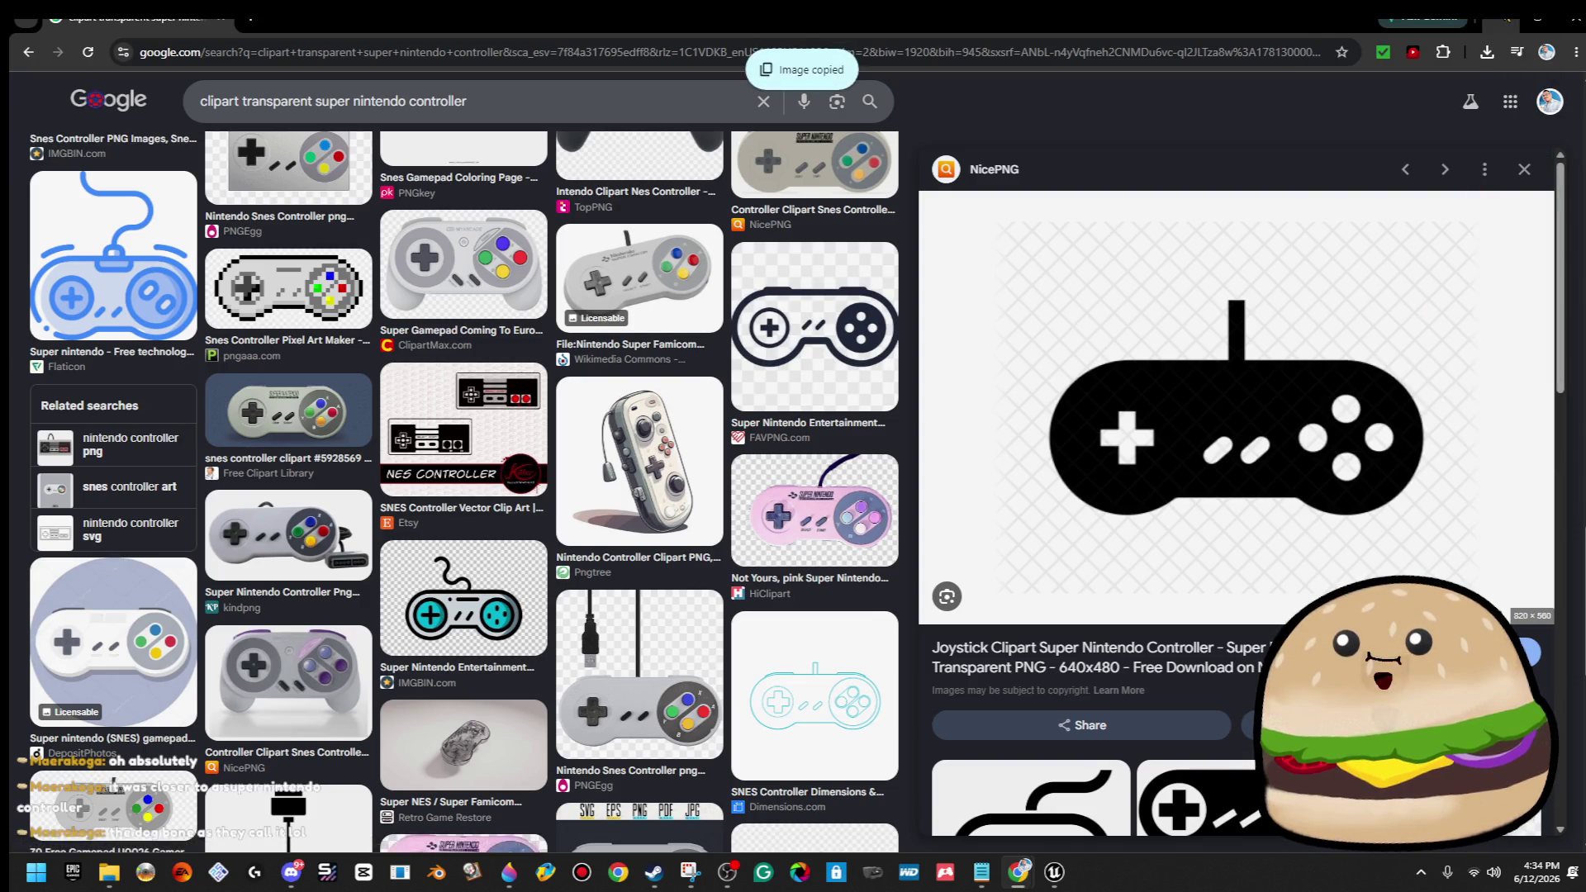
pyautogui.hotkey('alt', 'Tab')
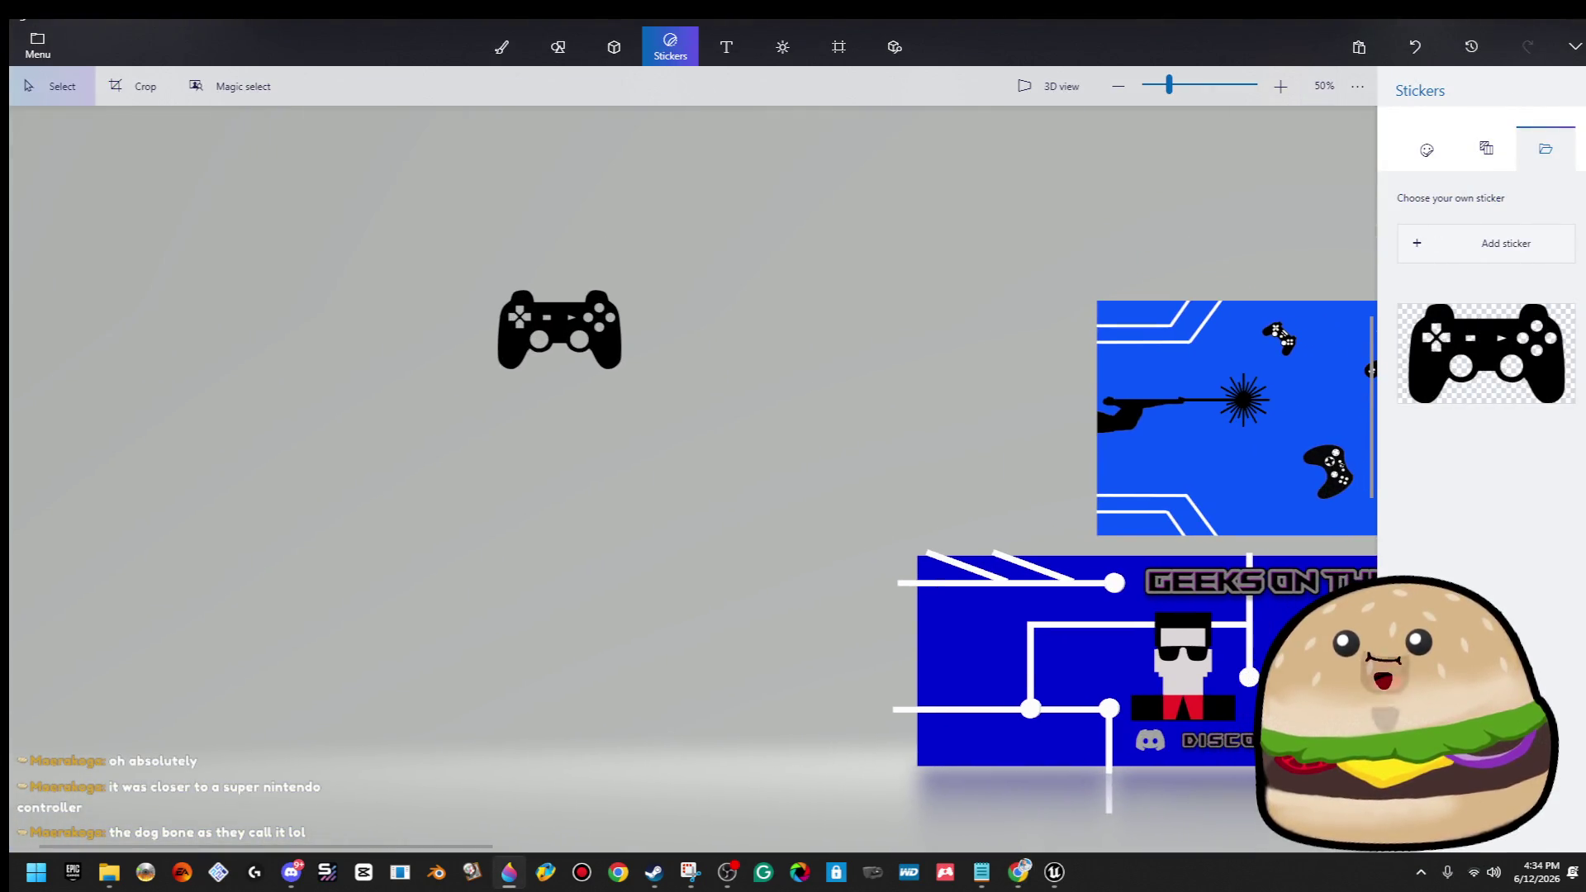
# Paste the controller, cut it out with Magic select, save it as a sticker, and delete the pasted original.
pyautogui.hotkey('ctrl', 'v')
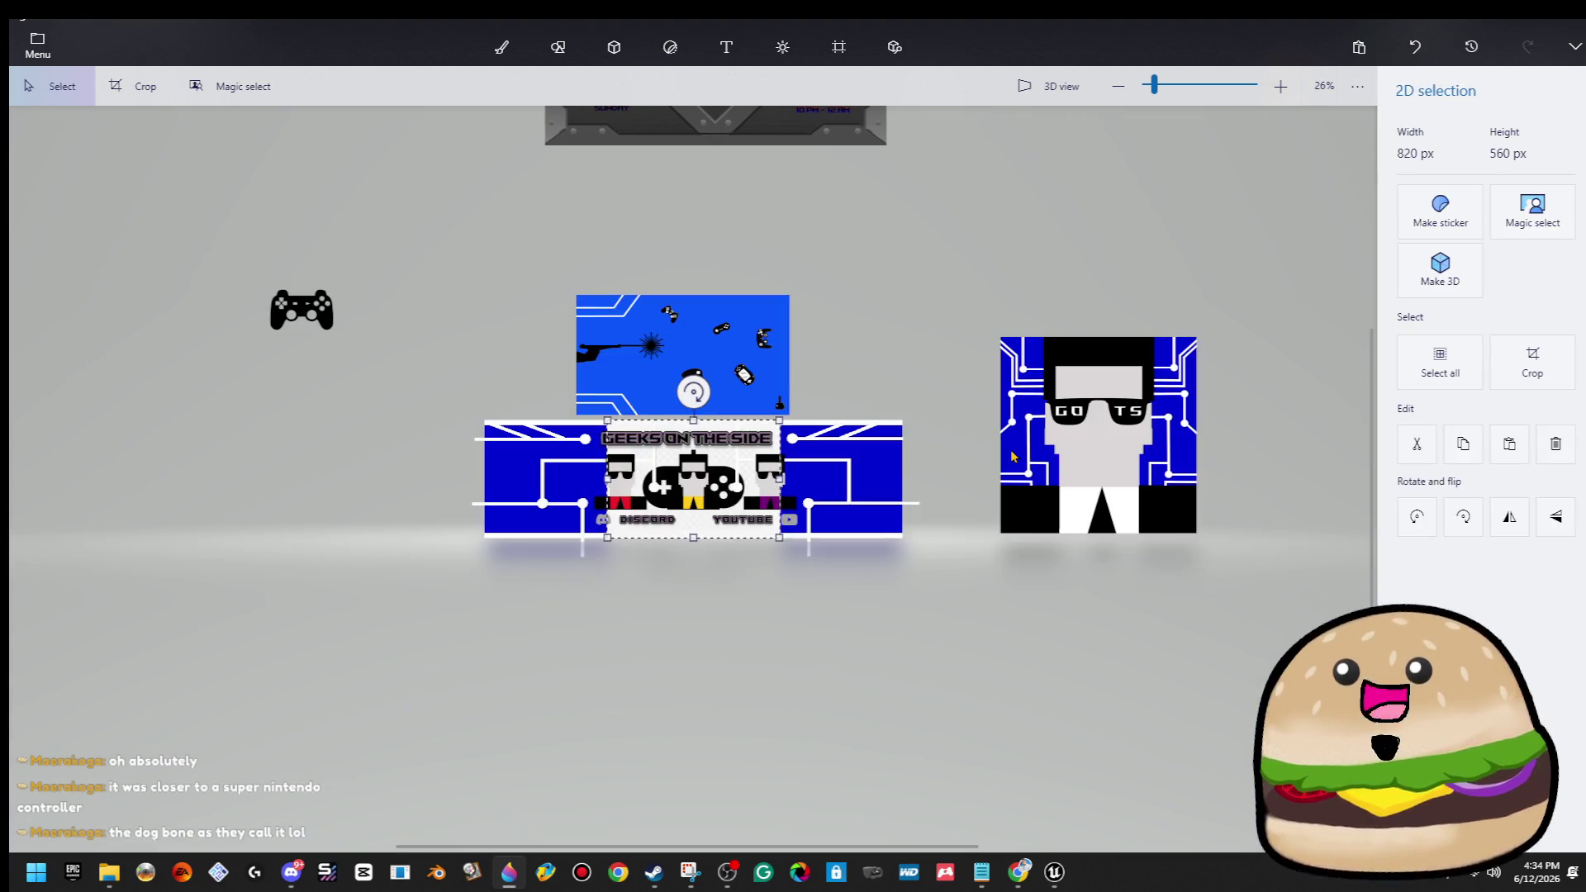
pyautogui.click(1533, 213)
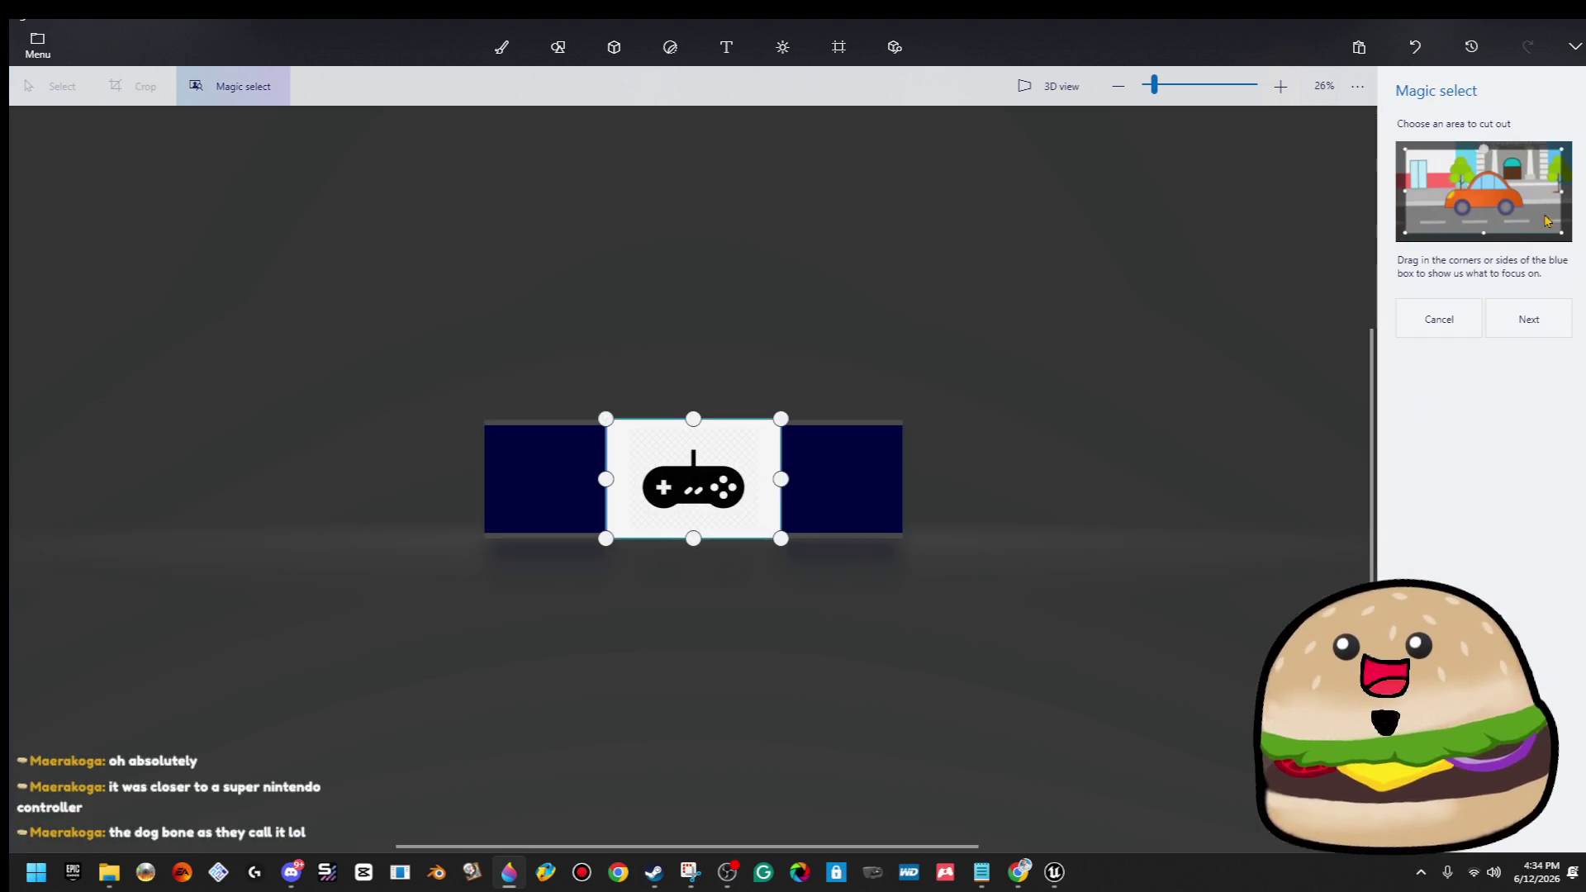
pyautogui.click(1538, 322)
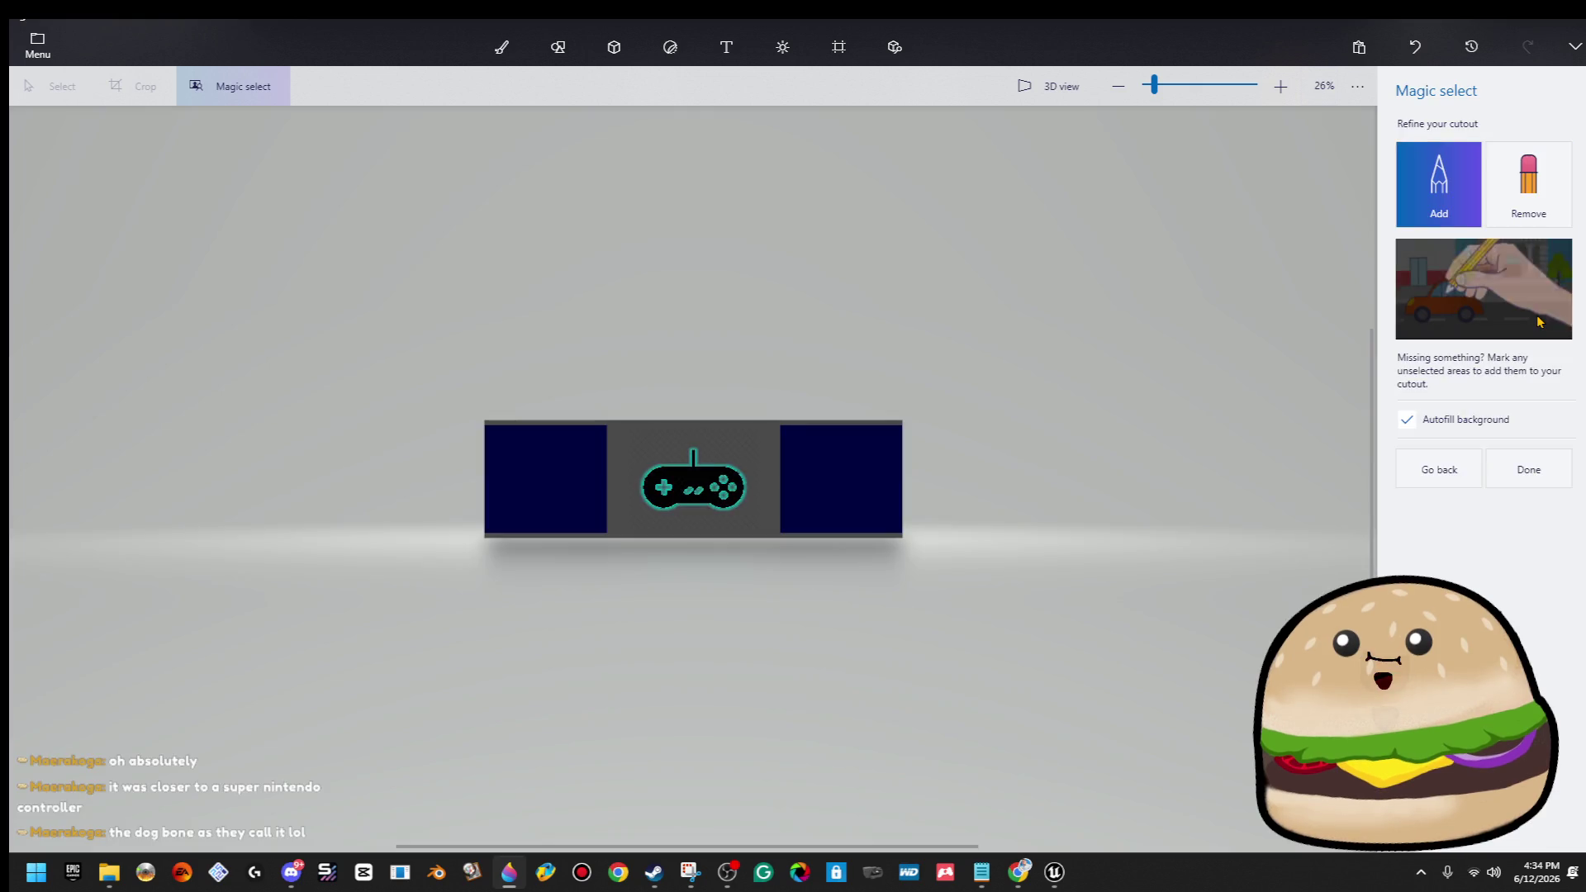
pyautogui.press('Return')
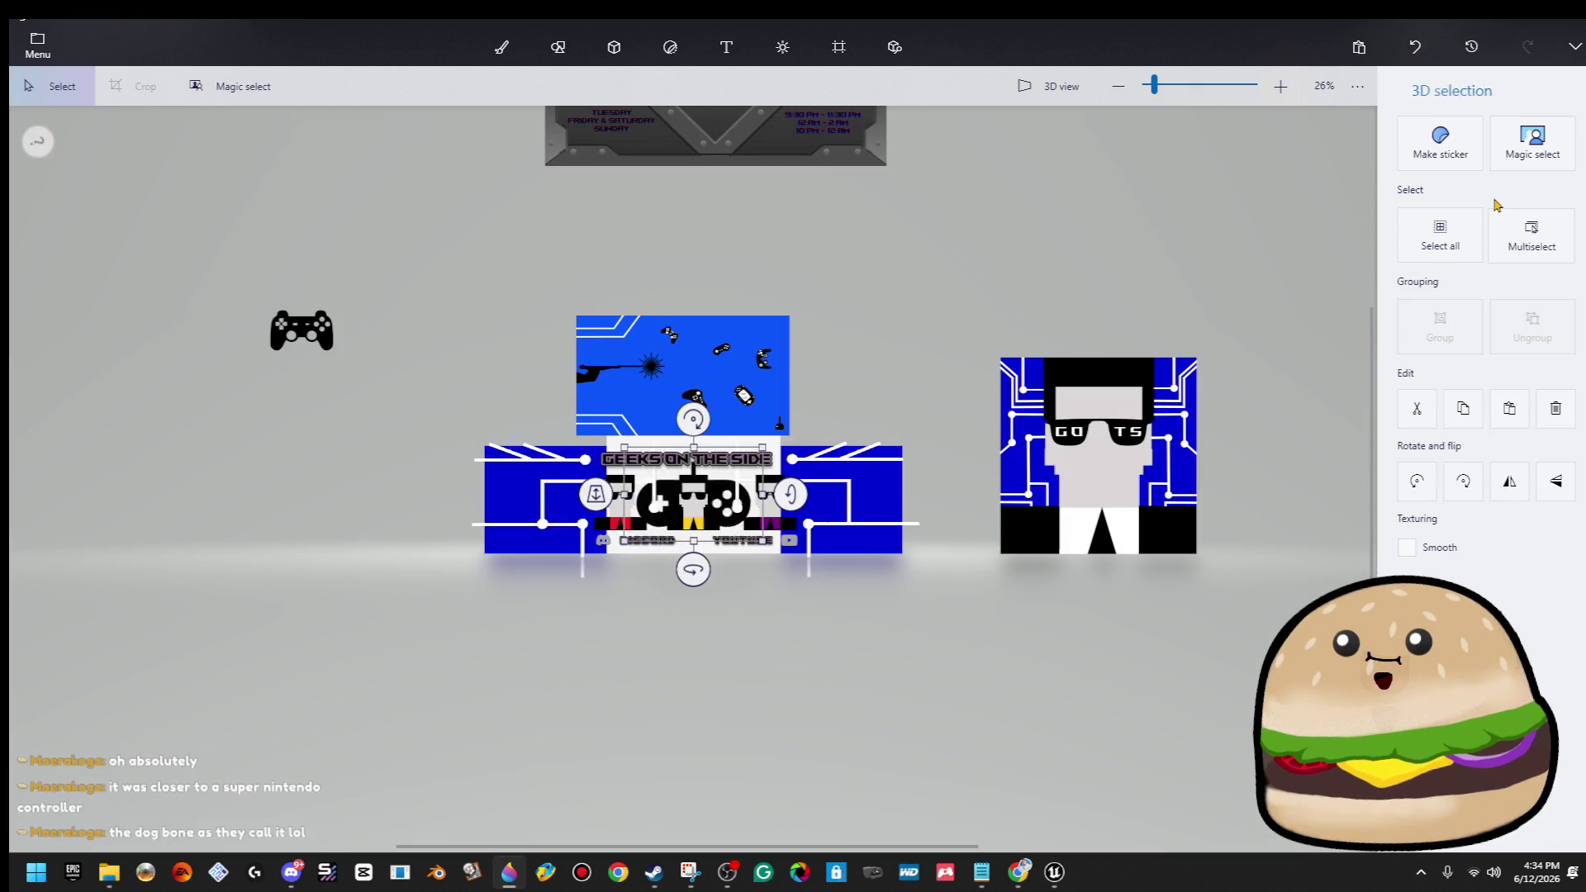
pyautogui.click(1446, 148)
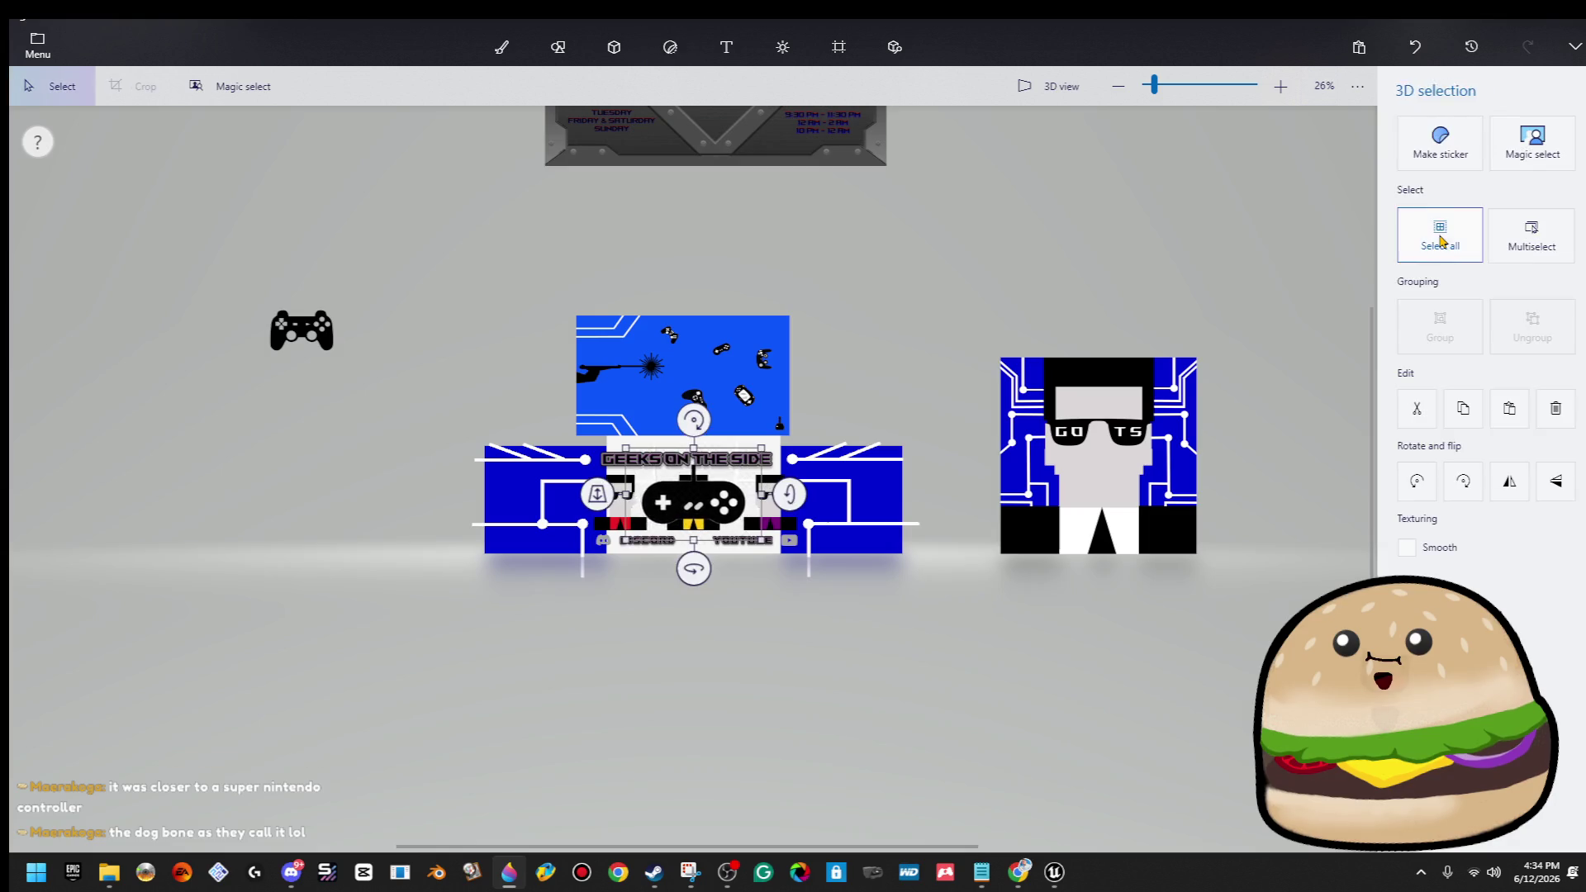
pyautogui.press('Delete')
# Stamp the controller sticker, make it 3D, and move it under the first controller at left.
pyautogui.click(1487, 353)
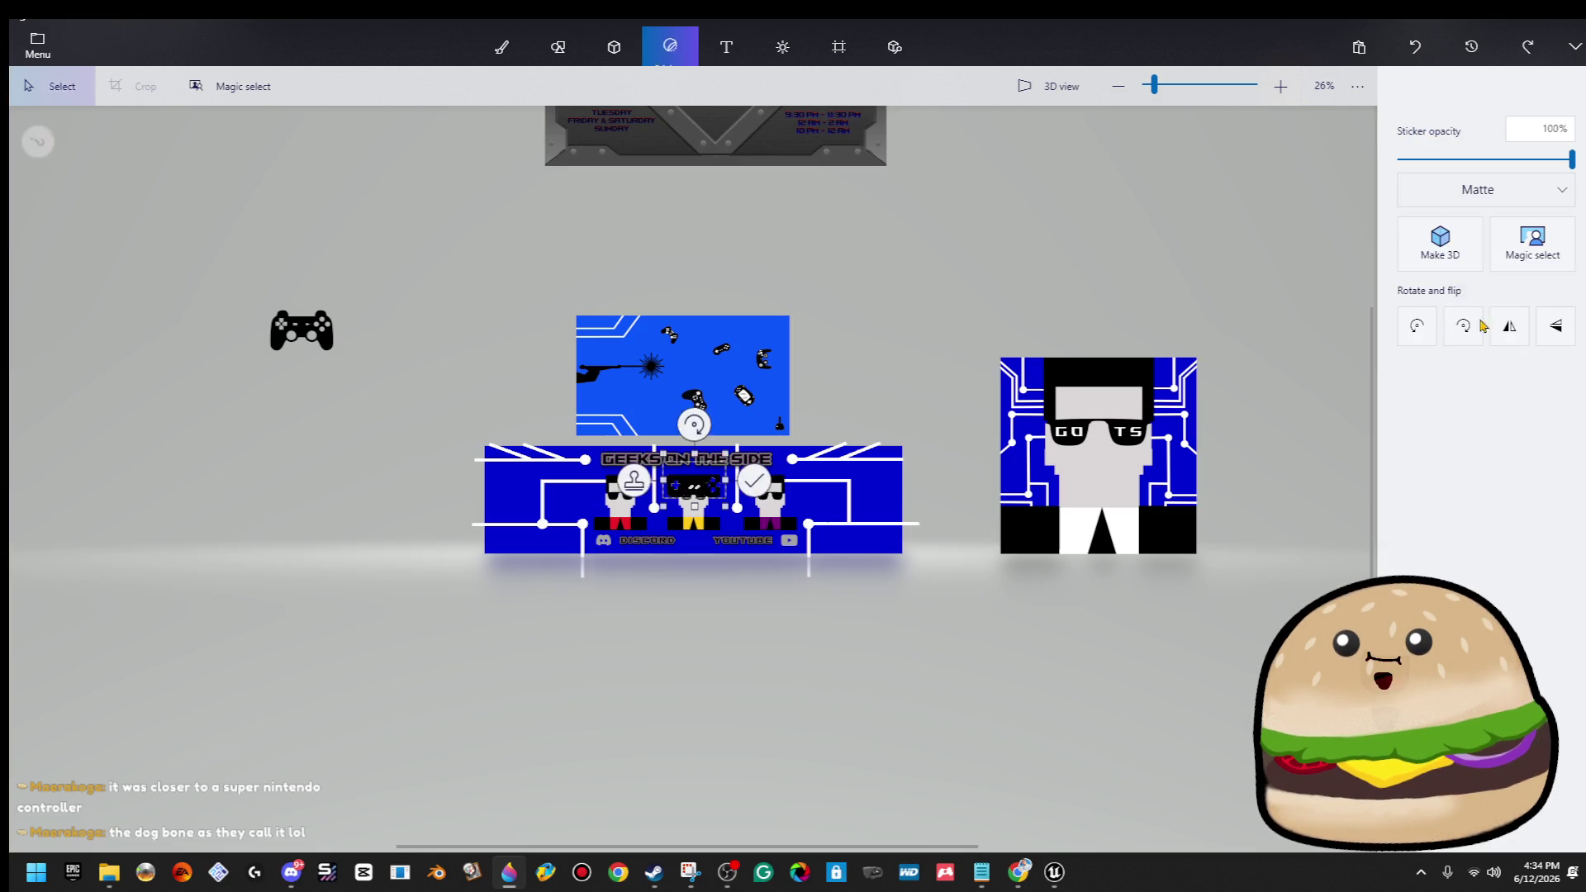
pyautogui.click(1439, 240)
pyautogui.moveTo(711, 491)
pyautogui.mouseDown()
pyautogui.moveTo(475, 454)
pyautogui.moveTo(315, 385)
pyautogui.mouseUp()
pyautogui.click(444, 360)
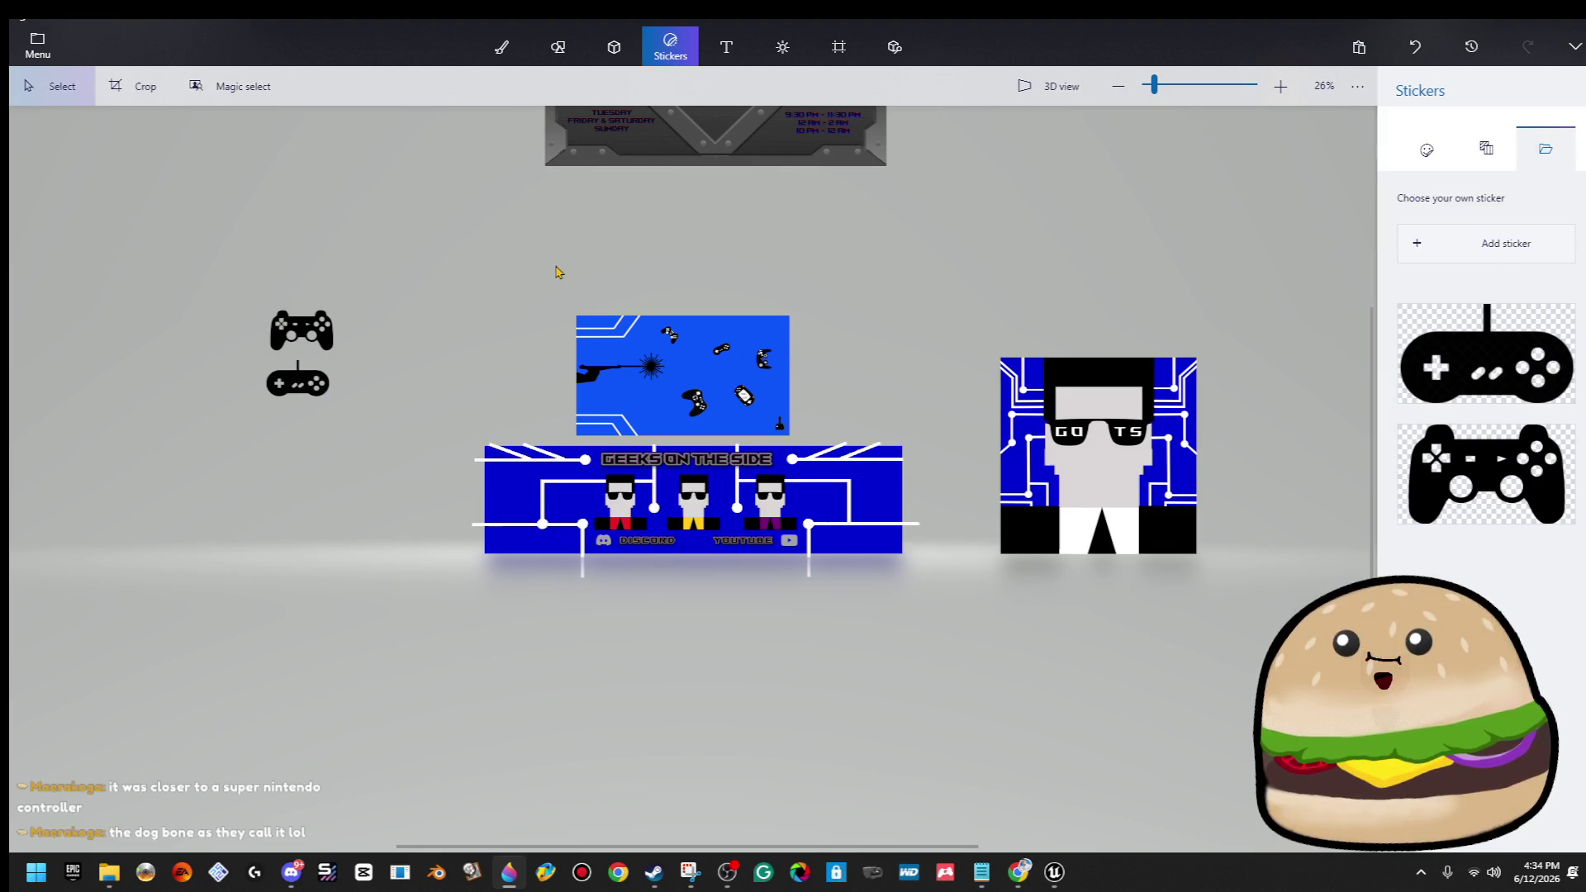
pyautogui.scroll(5, 710, 440)
pyautogui.scroll(-3, 710, 441)
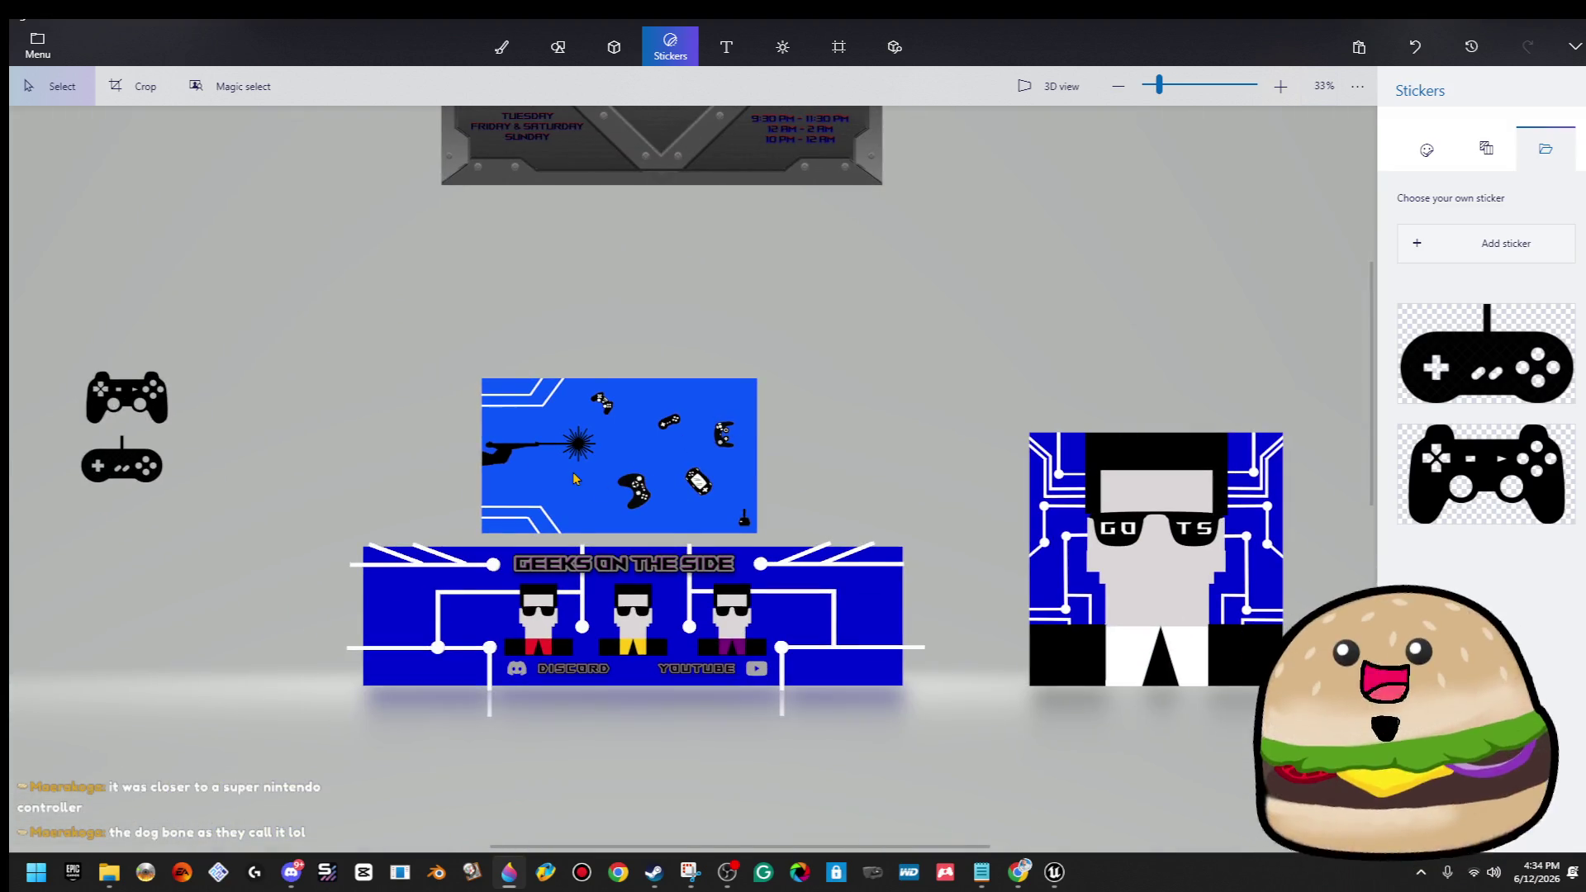
pyautogui.scroll(2, 575, 479)
pyautogui.scroll(-2, 576, 484)
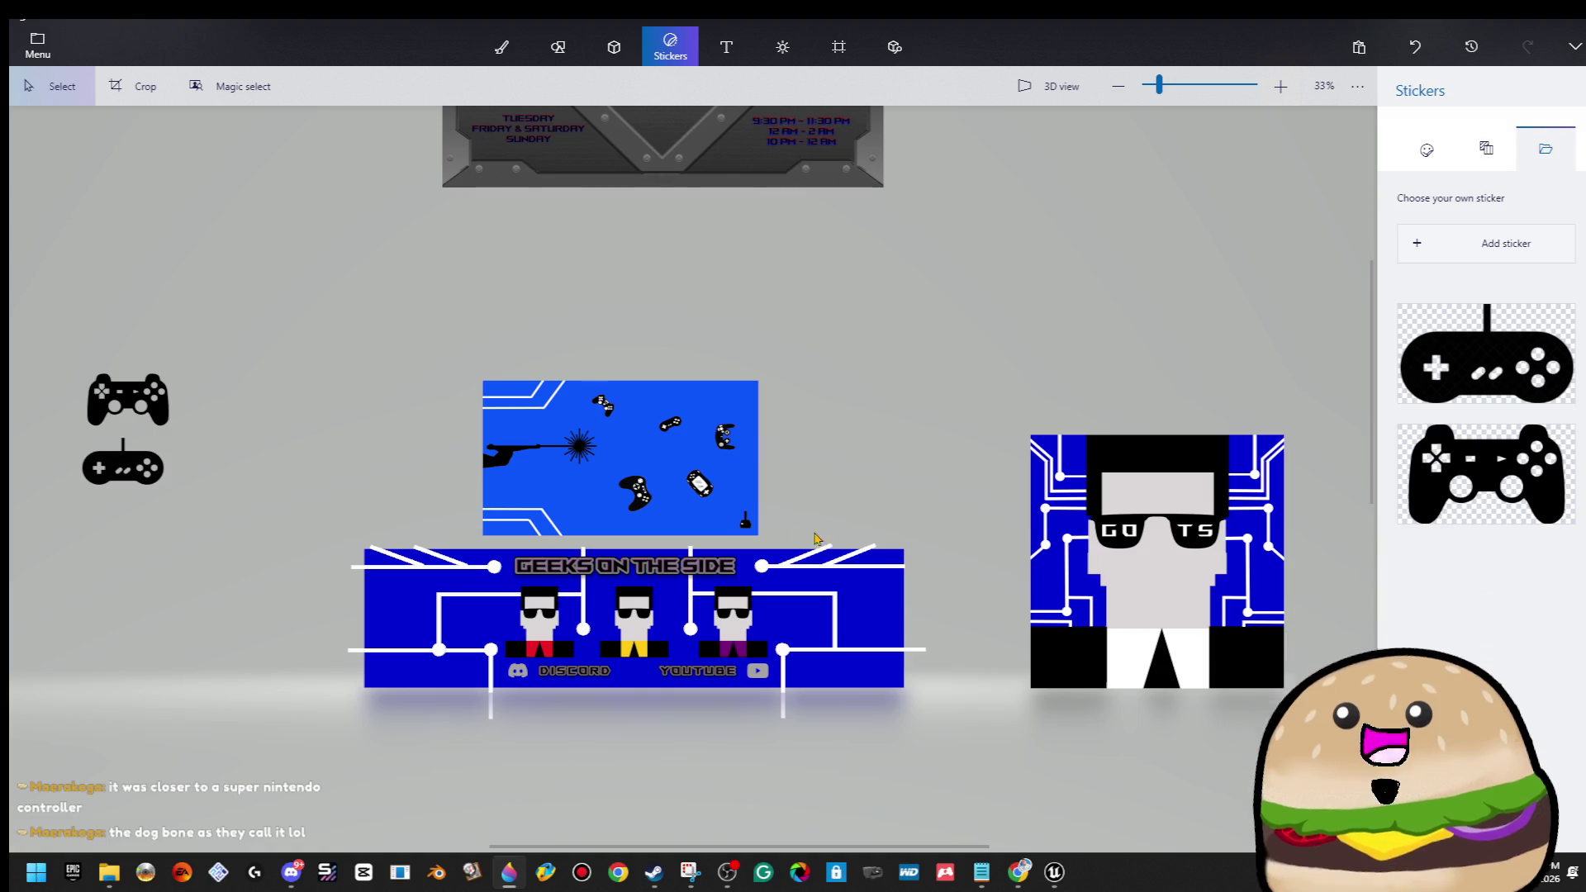
pyautogui.scroll(3, 743, 528)
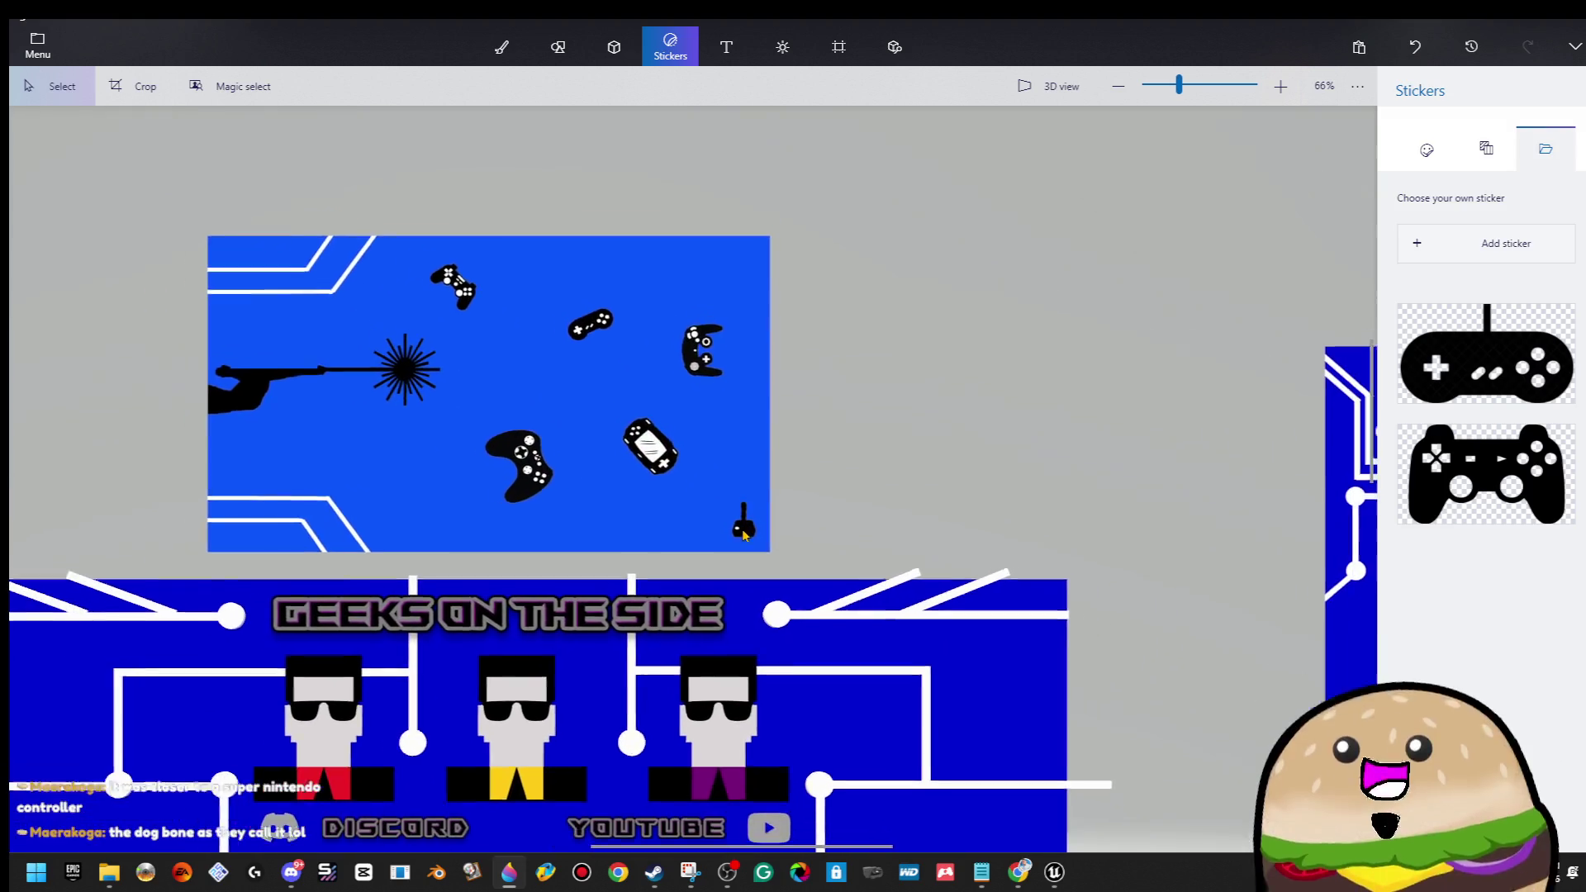
pyautogui.scroll(-3, 742, 529)
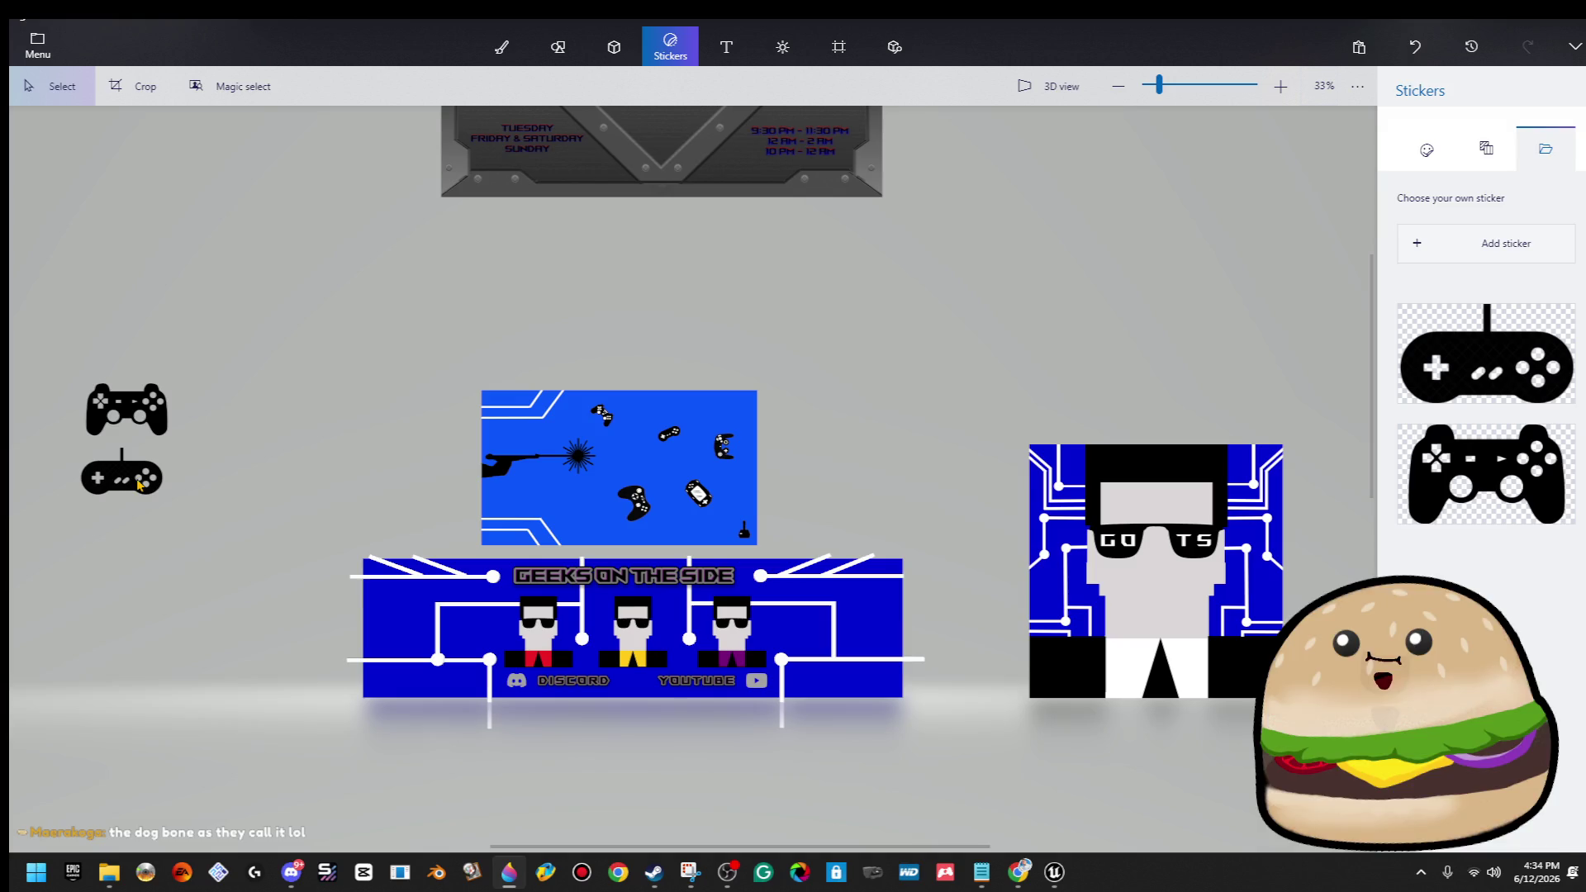
pyautogui.click(1018, 872)
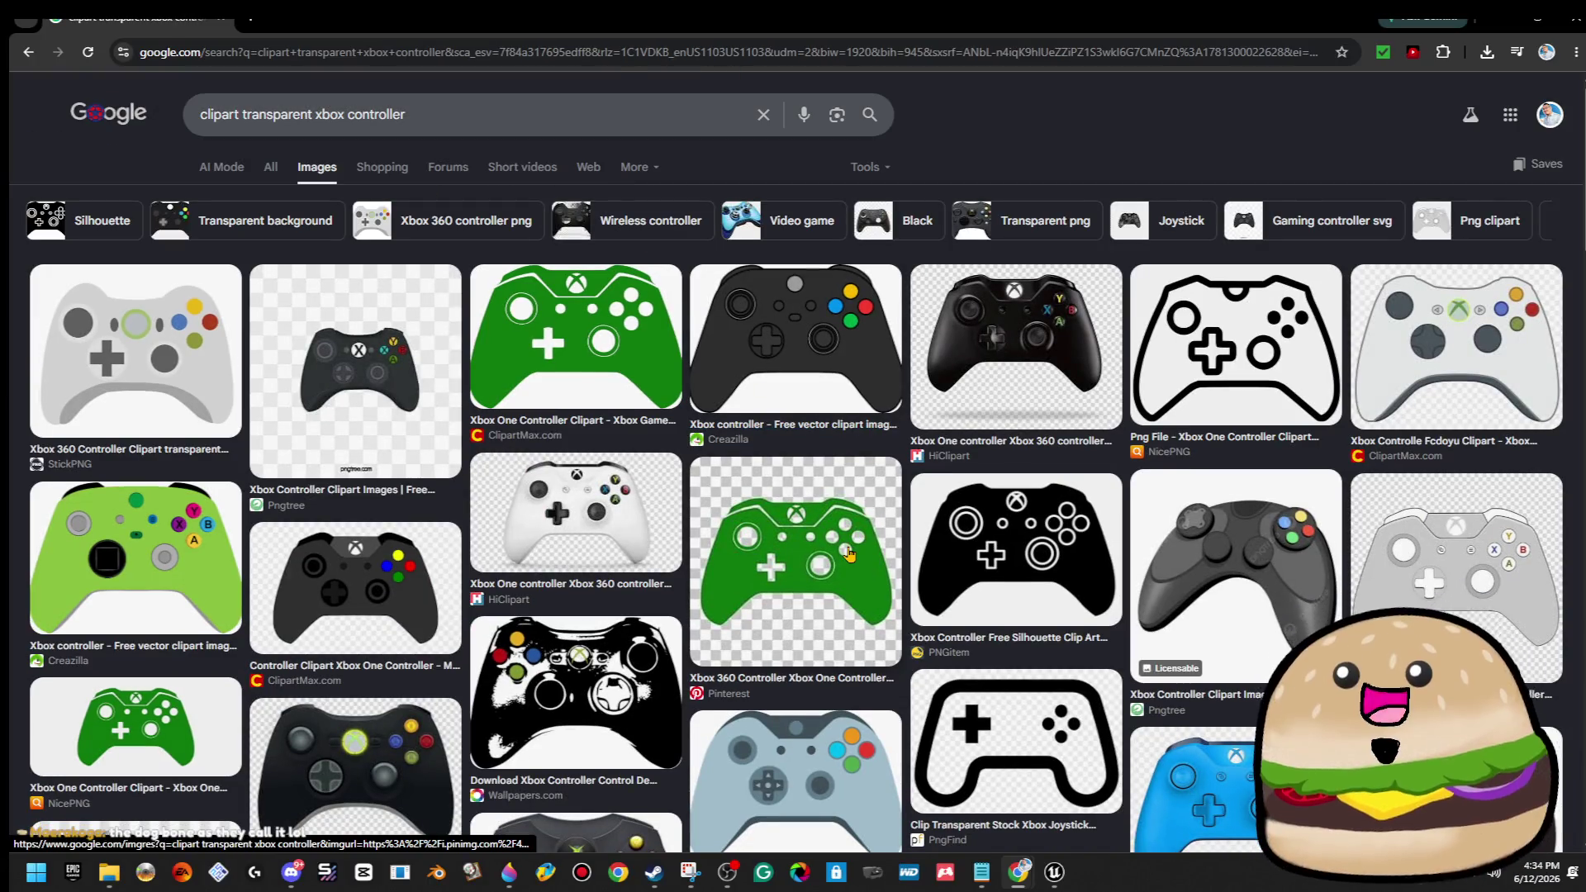
# Copy the FAVPNG black-and-white Xbox 360 controller clipart and paste it into Paint 3D.
pyautogui.scroll(-7, 923, 537)
pyautogui.scroll(-2, 923, 537)
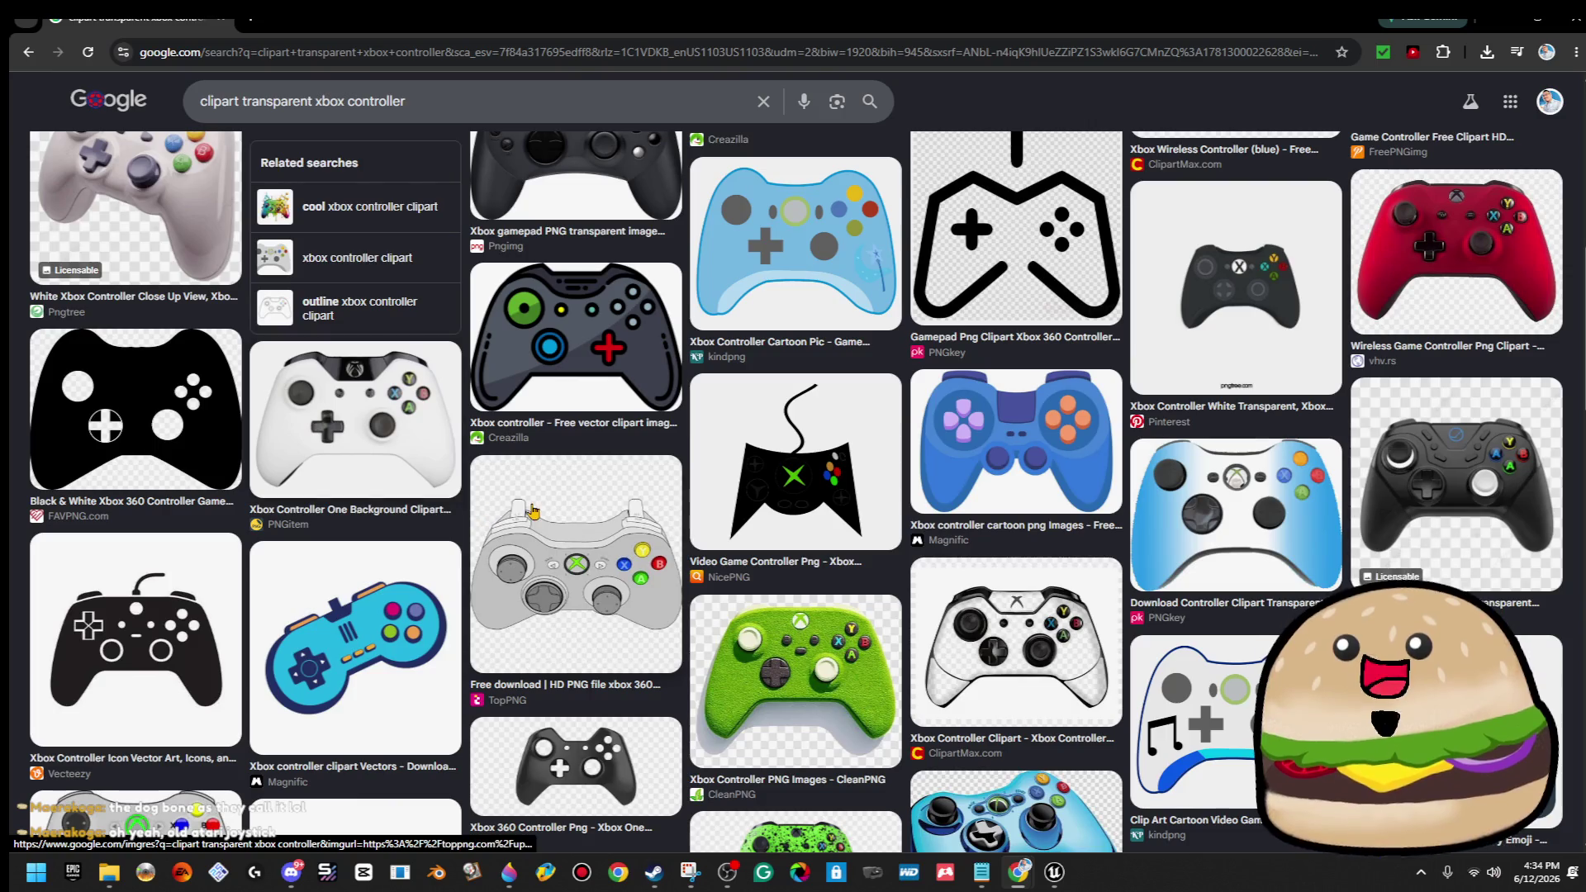
pyautogui.scroll(-5, 143, 487)
pyautogui.scroll(5, 164, 464)
pyautogui.click(167, 423)
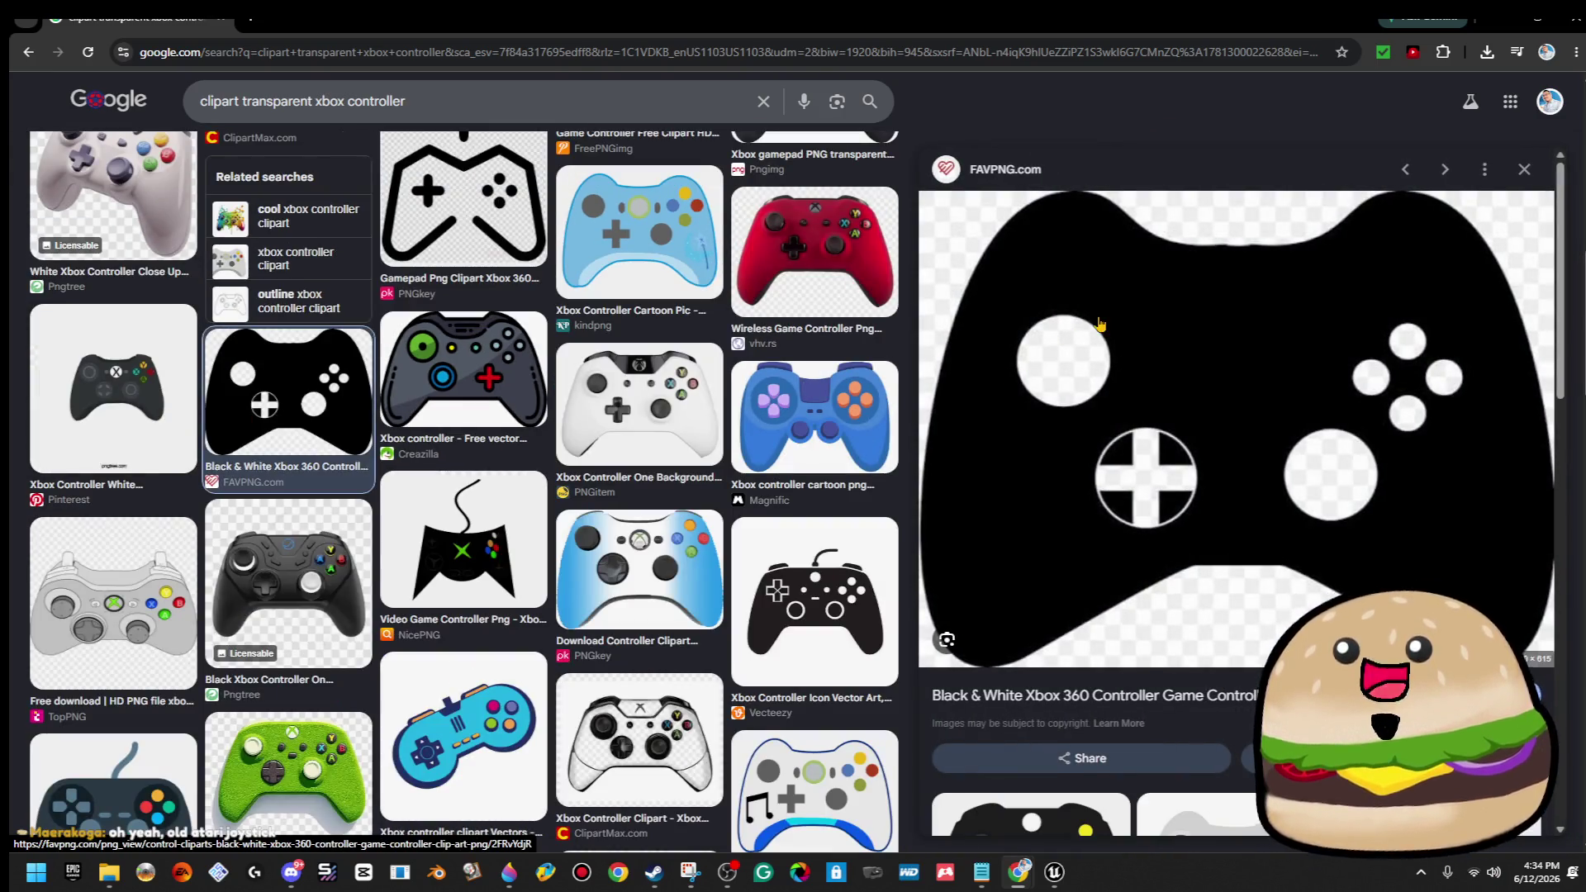
pyautogui.rightClick(1101, 319)
pyautogui.click(1215, 613)
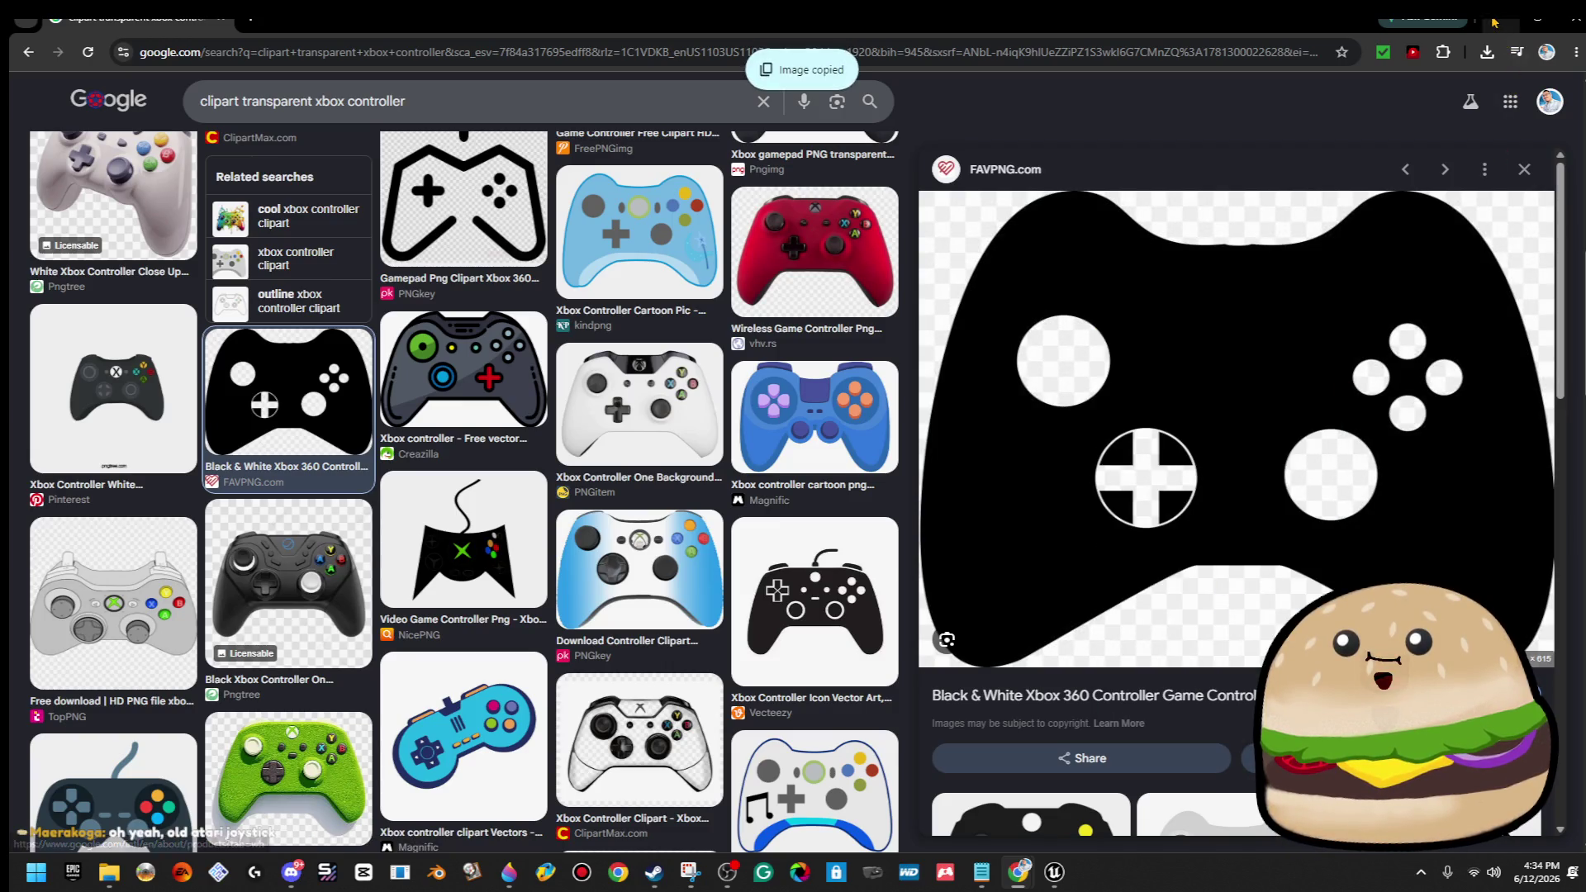
pyautogui.hotkey('alt', 'Tab')
pyautogui.hotkey('ctrl', 'v')
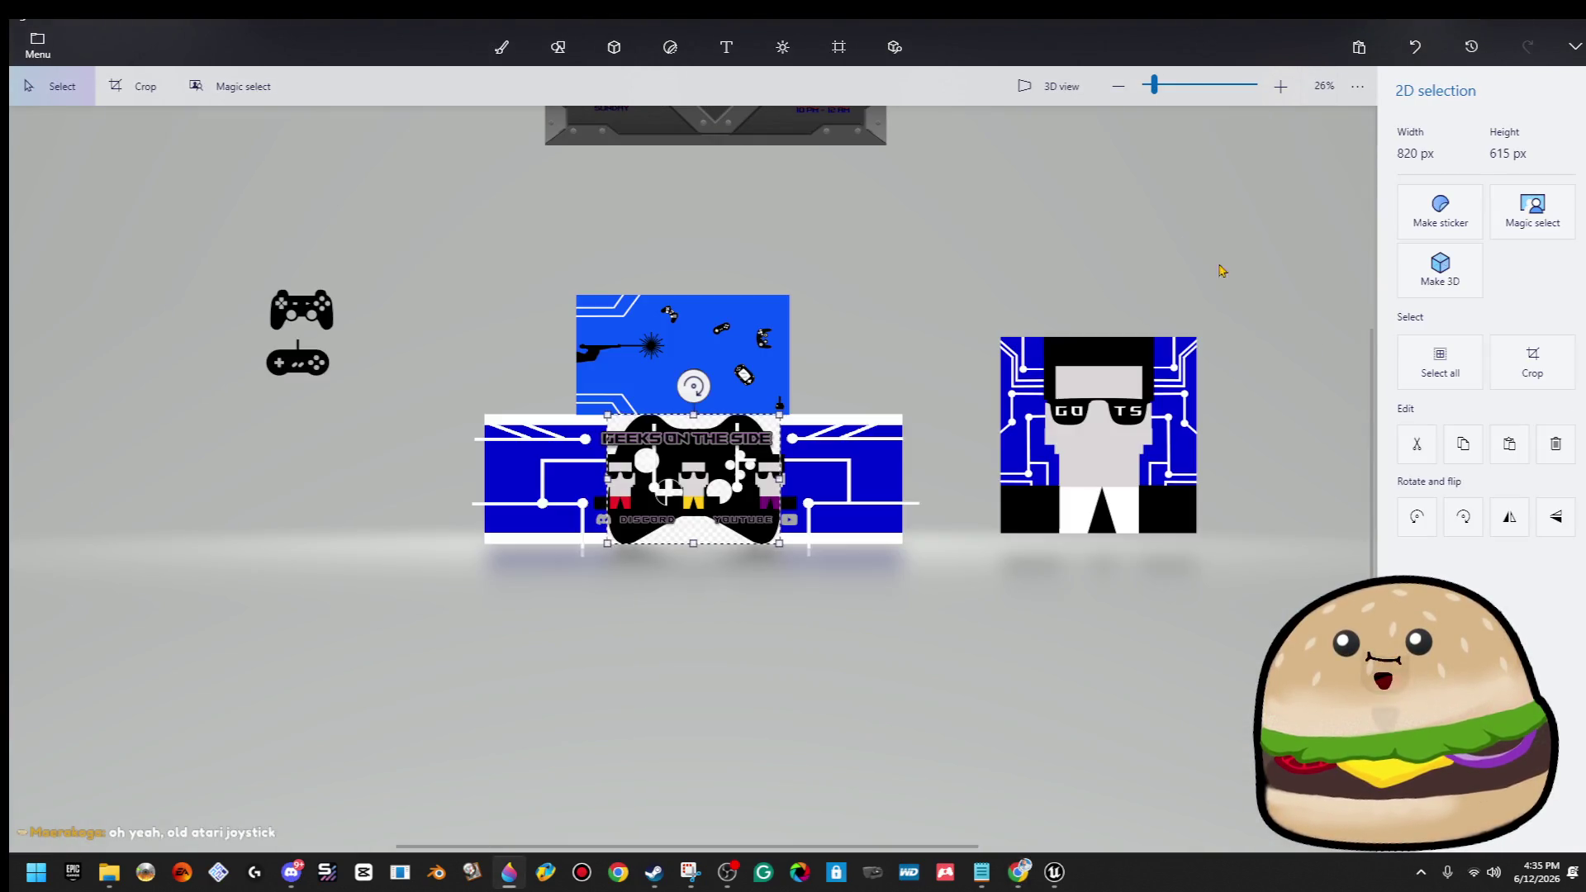
# Magic-select the Xbox controller, adding all four arcs of the d-pad ring to the cutout.
pyautogui.click(1507, 228)
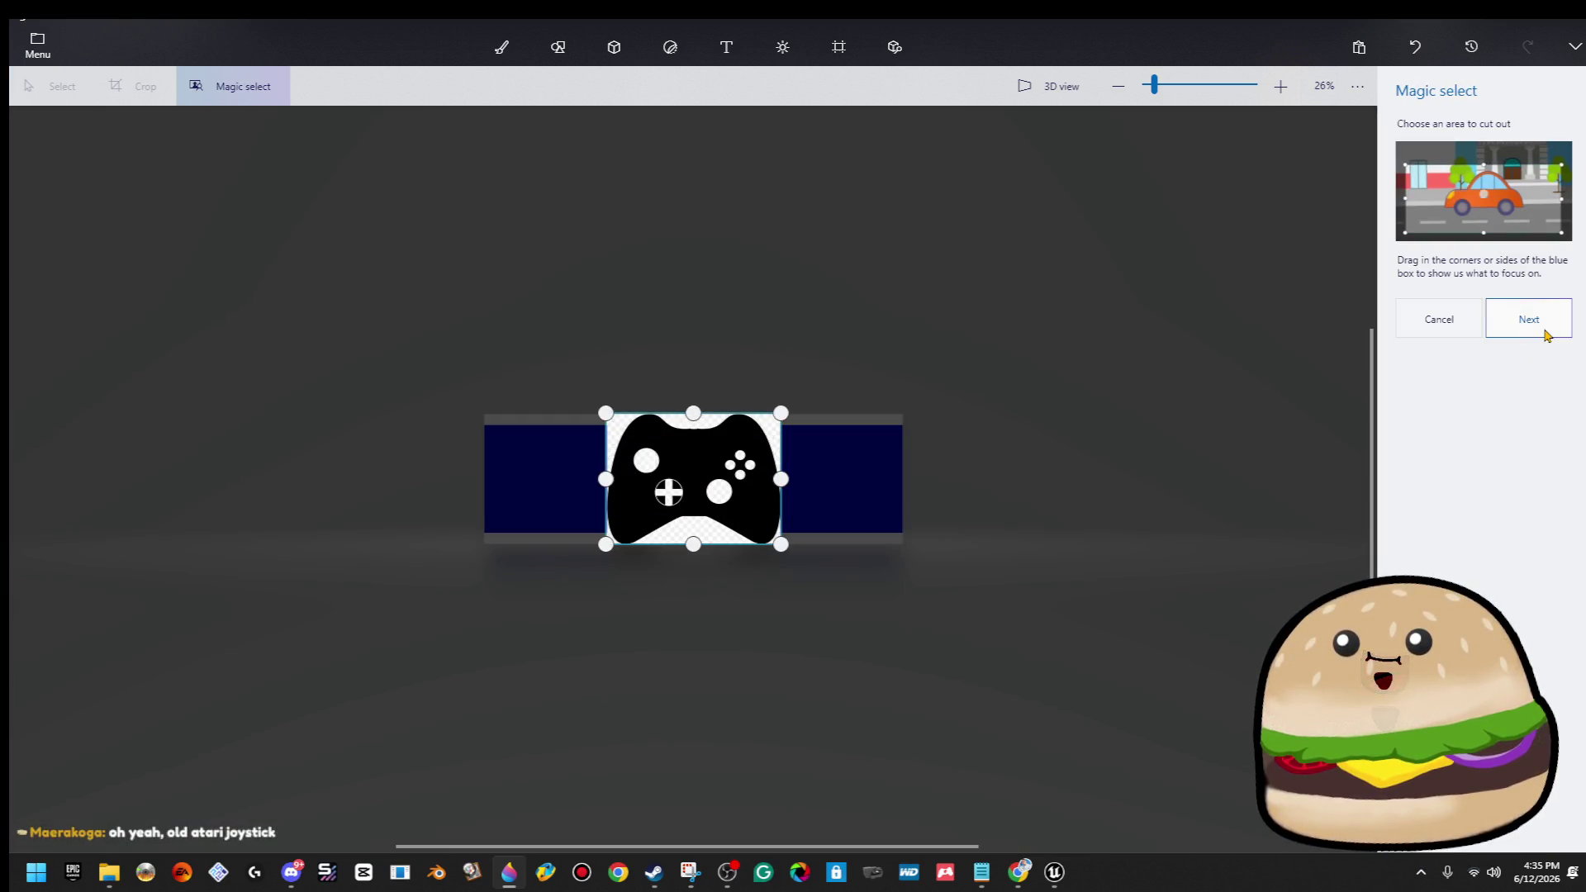
pyautogui.click(1547, 331)
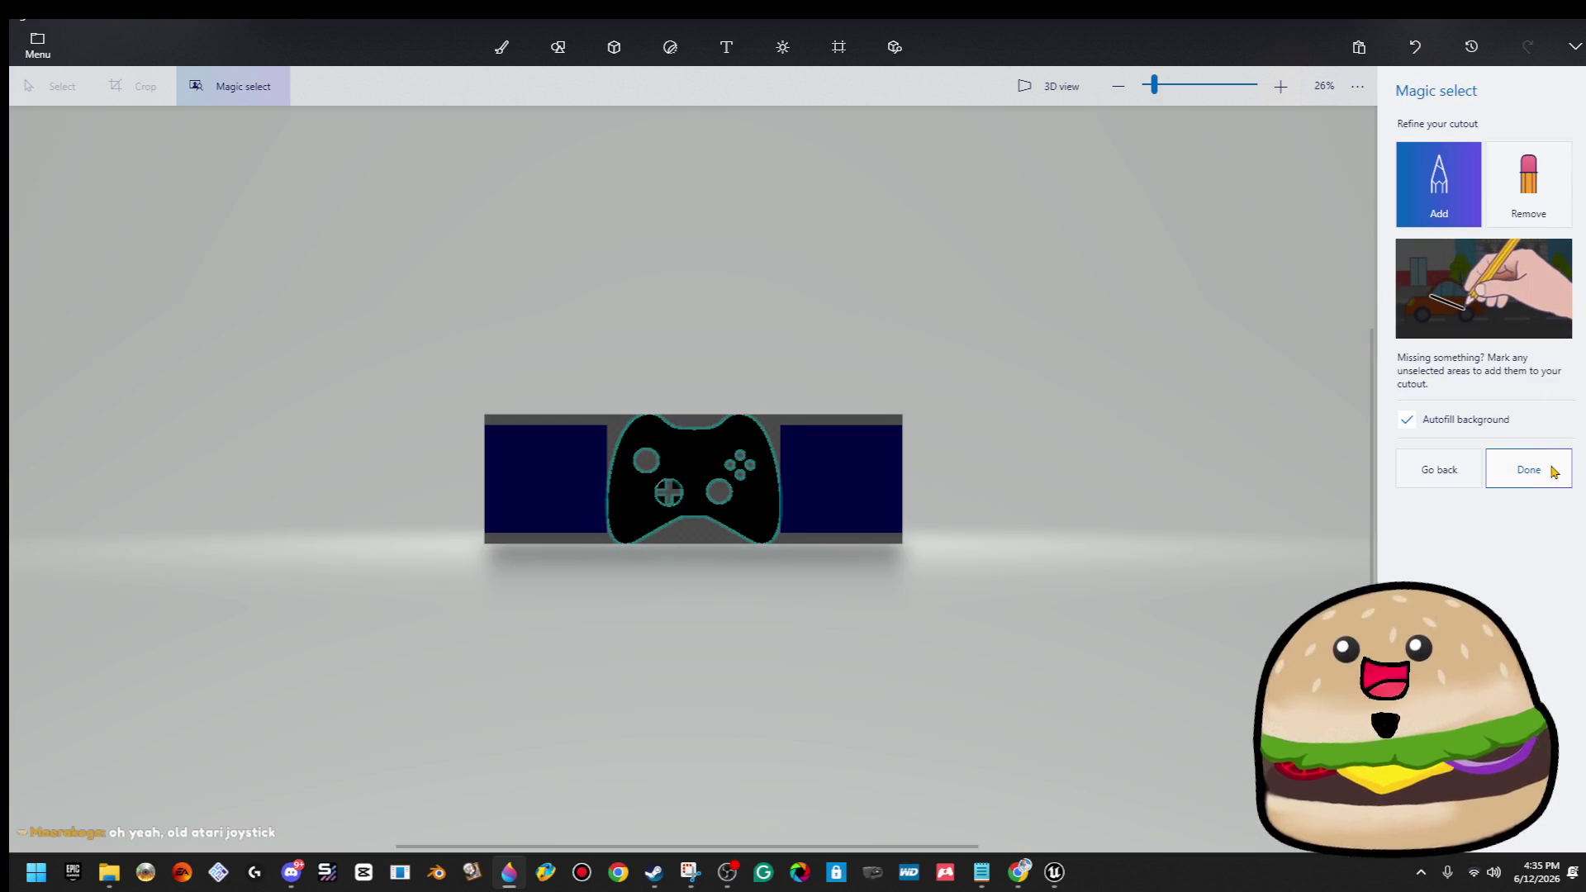
pyautogui.scroll(10, 587, 475)
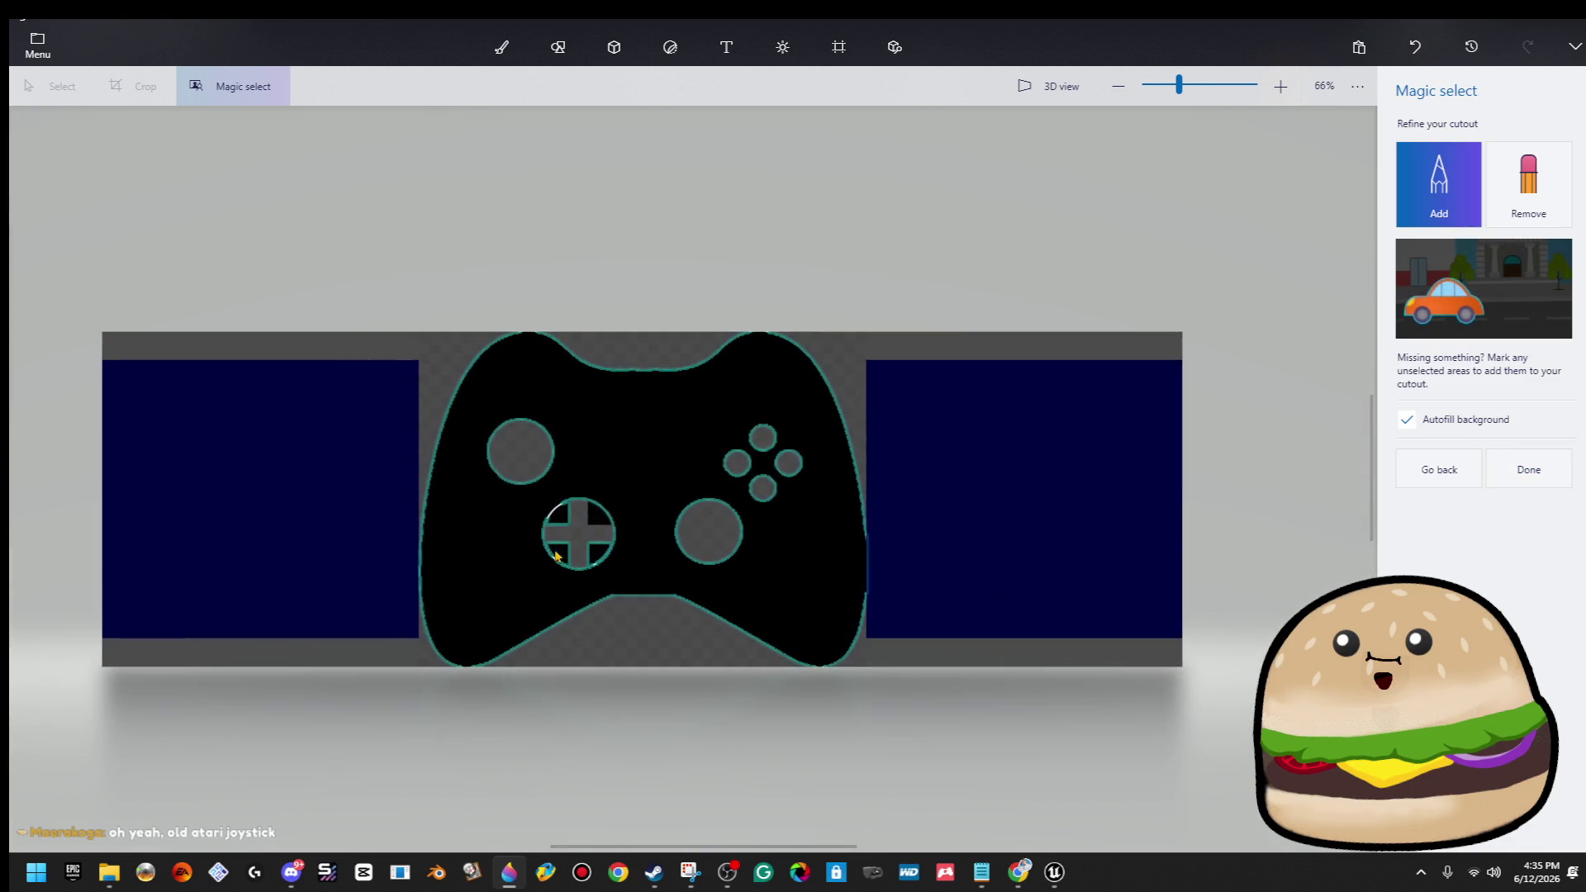
pyautogui.scroll(5, 586, 475)
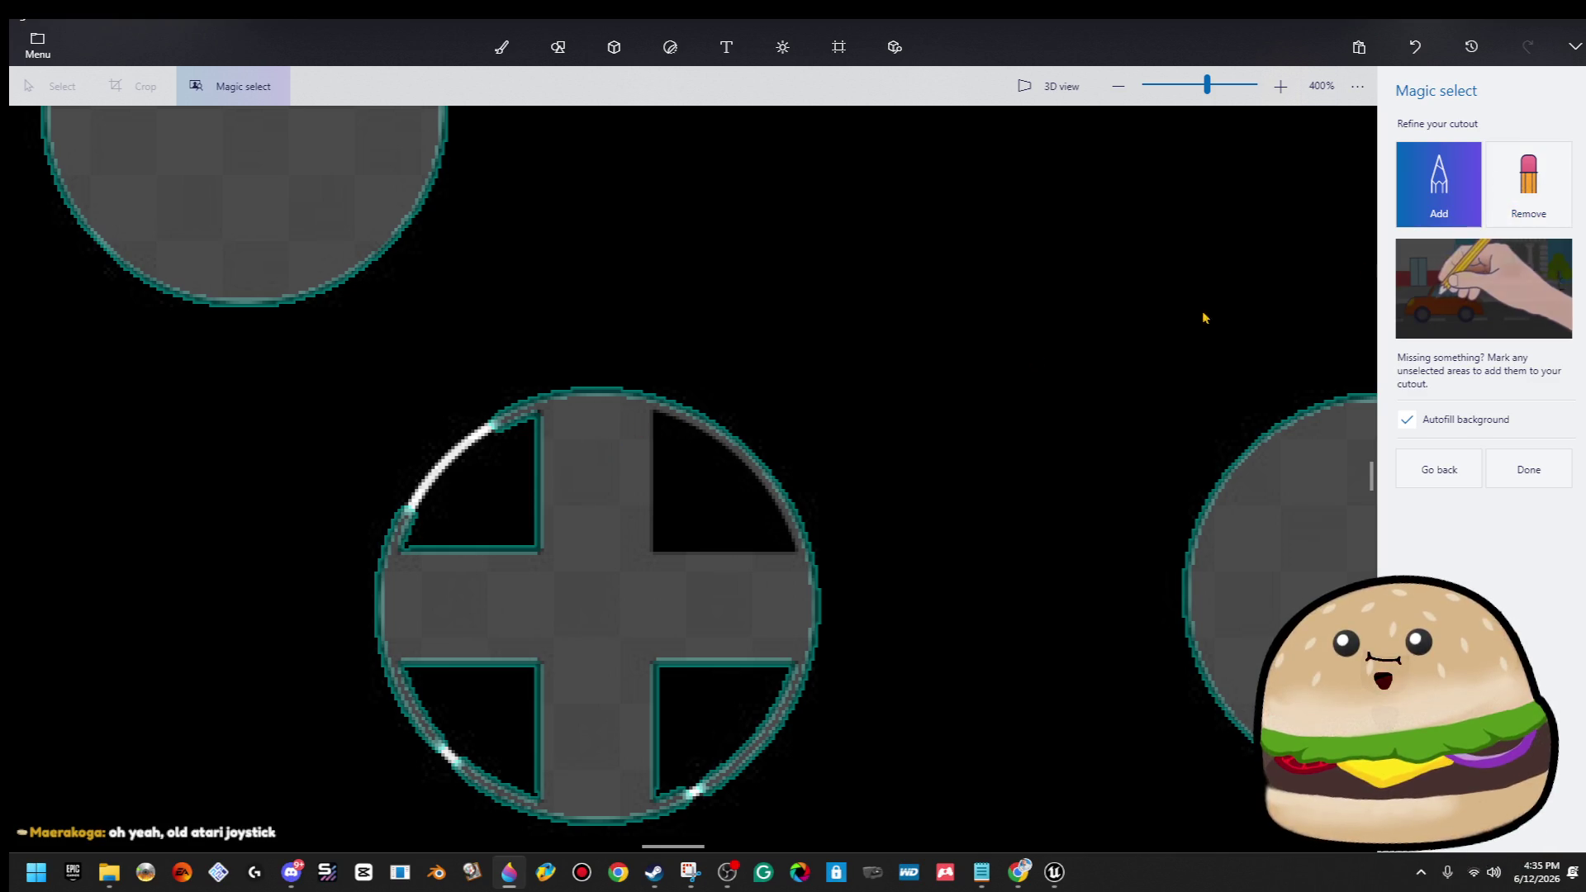
pyautogui.click(1520, 162)
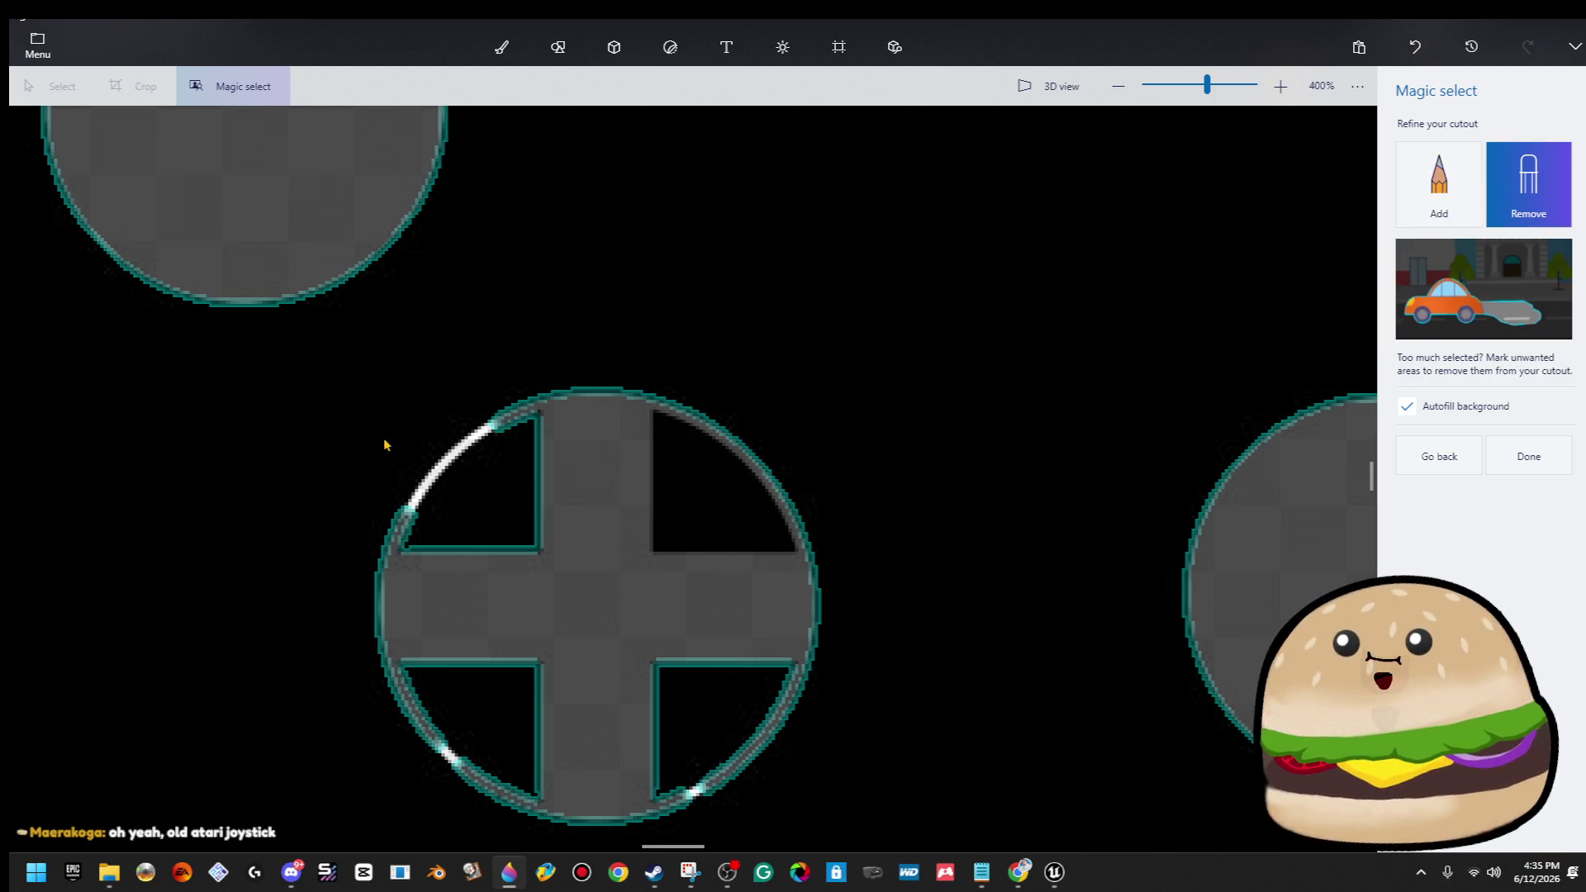
pyautogui.click(1439, 194)
pyautogui.moveTo(513, 426); pyautogui.dragTo(395, 547)
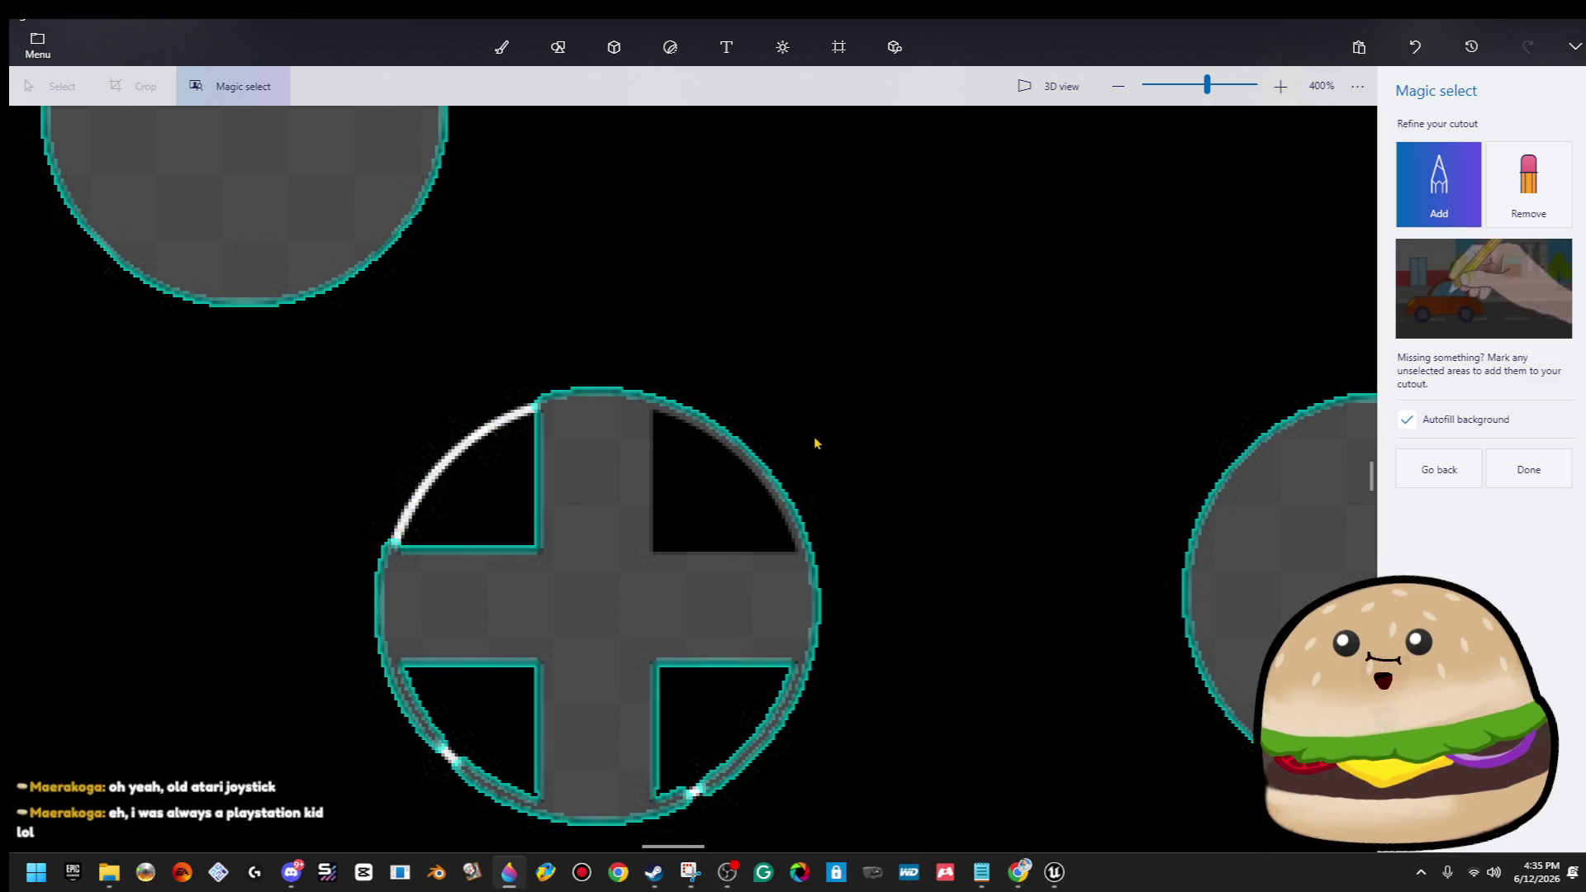
pyautogui.moveTo(673, 474); pyautogui.dragTo(681, 488)
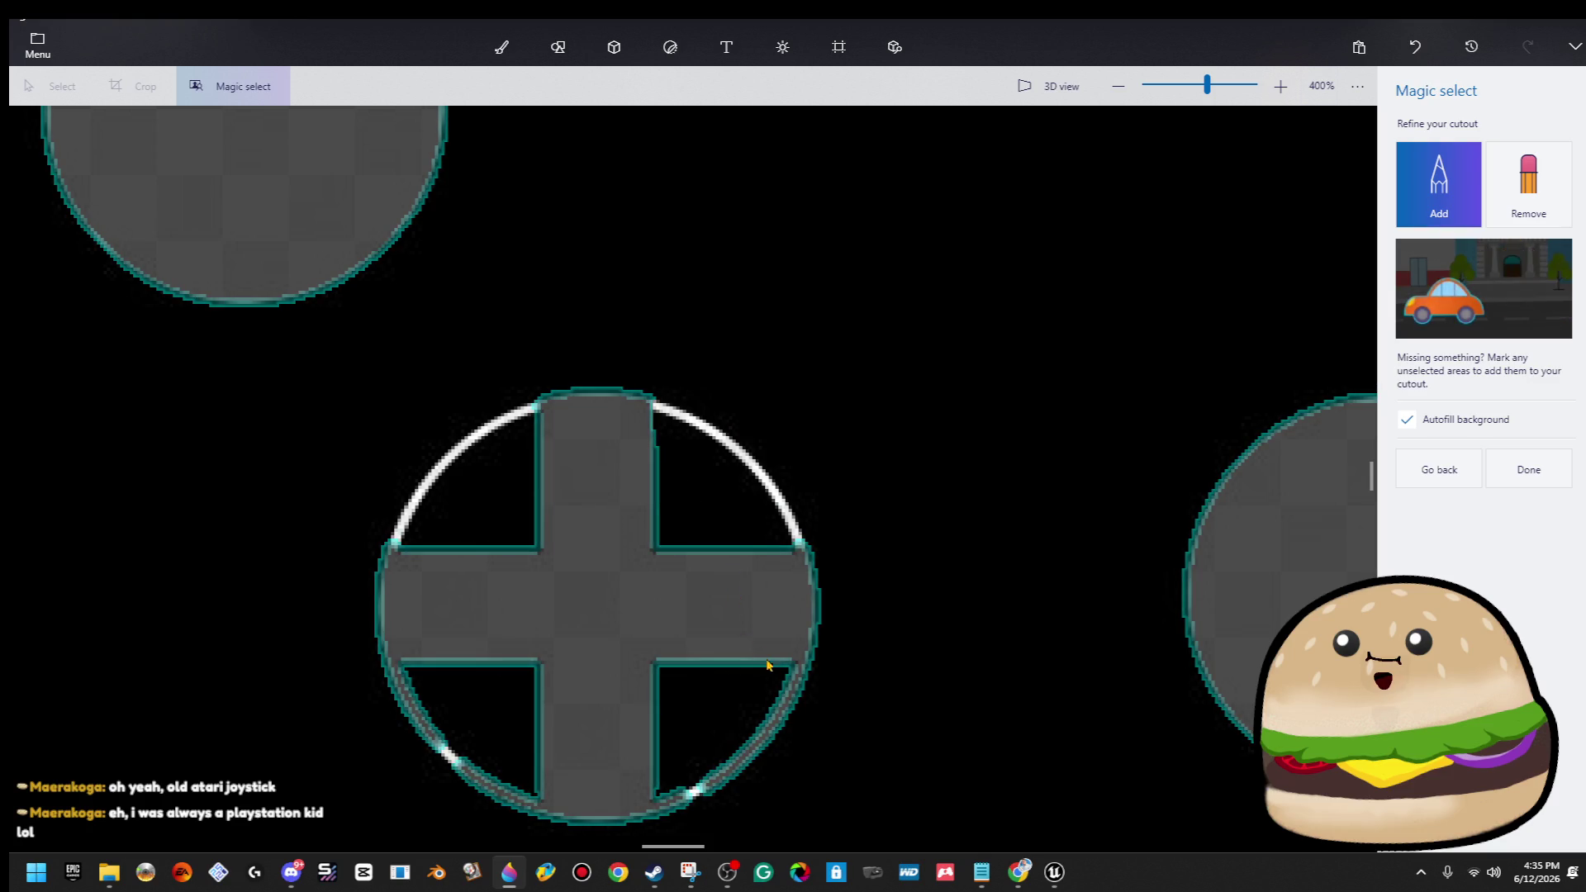
pyautogui.moveTo(675, 816); pyautogui.dragTo(678, 818)
pyautogui.moveTo(520, 813); pyautogui.dragTo(404, 719)
pyautogui.scroll(-5, 594, 718)
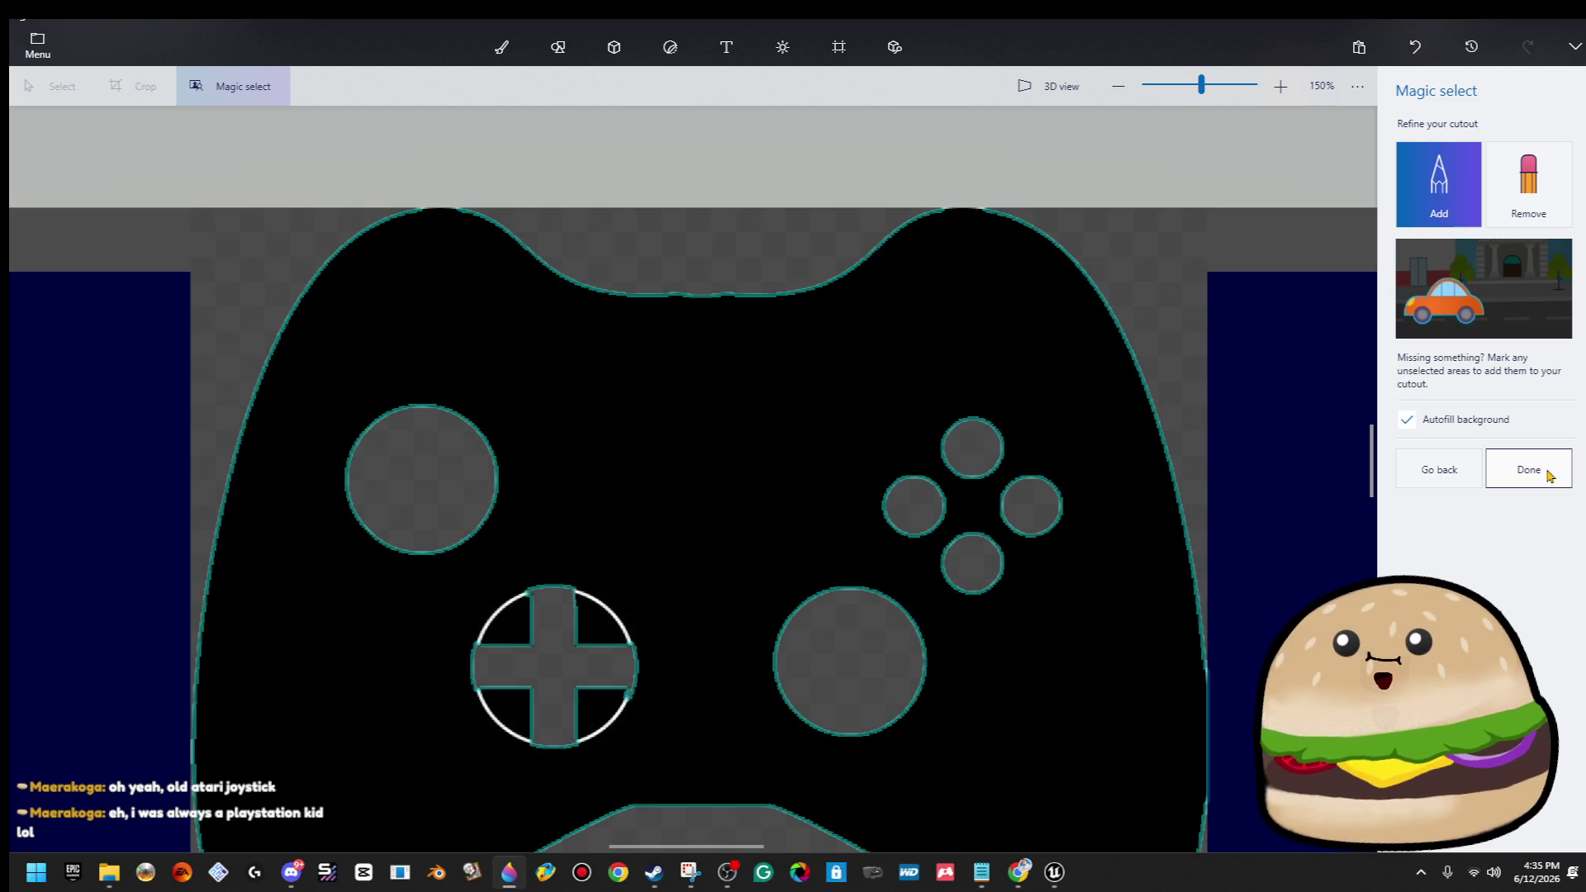
pyautogui.click(1549, 477)
# Make the cutout a sticker, stamp it as a 3D object, and drag it beneath the other gamepads.
pyautogui.click(1441, 139)
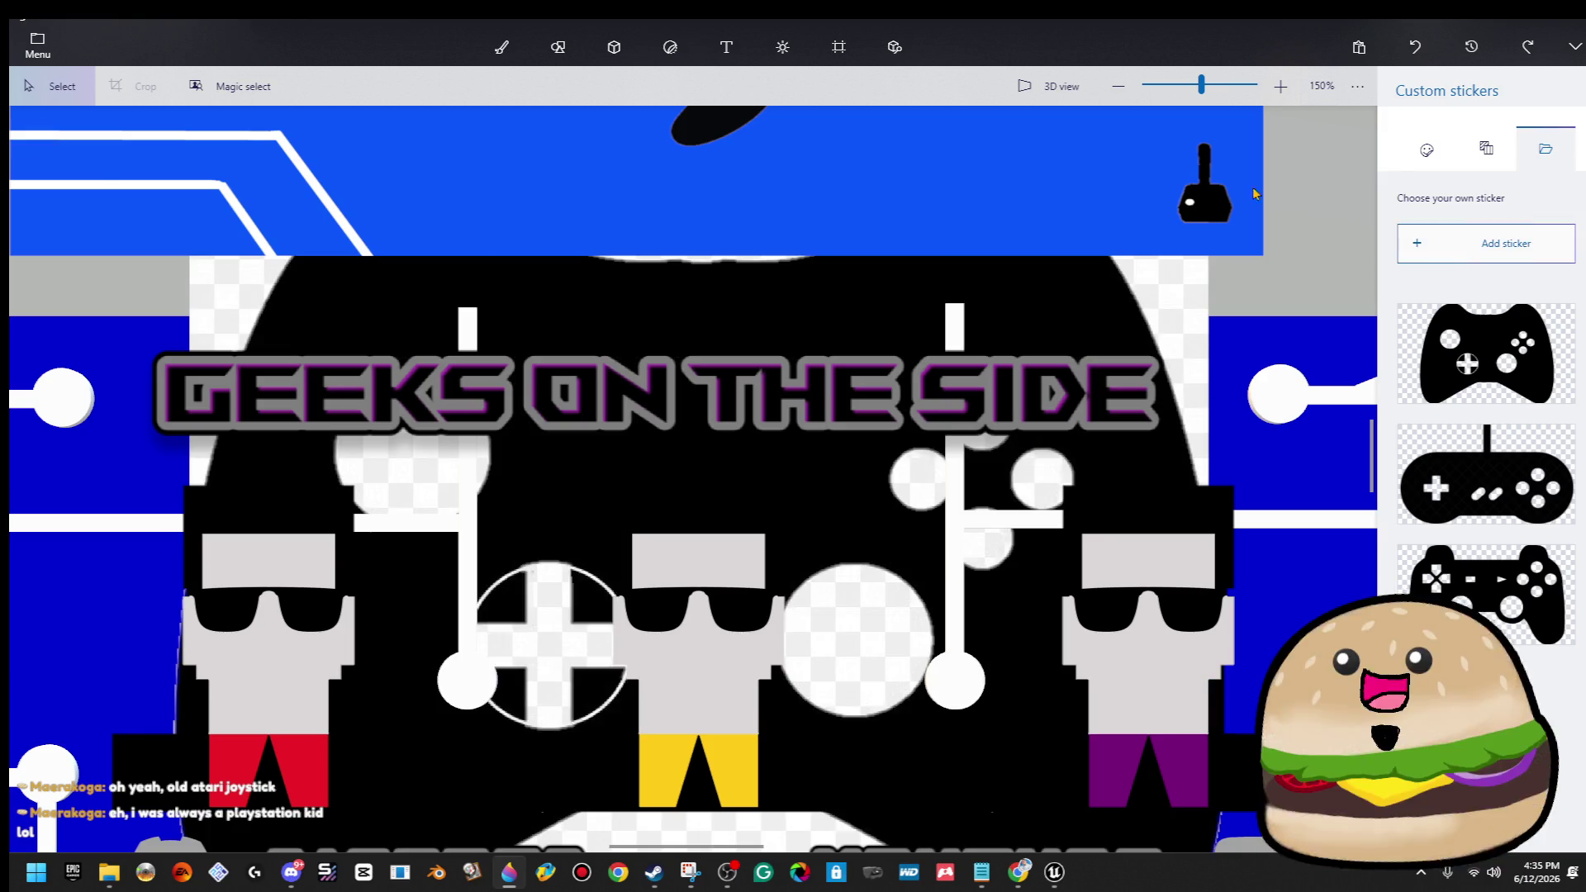
pyautogui.scroll(-10, 238, 436)
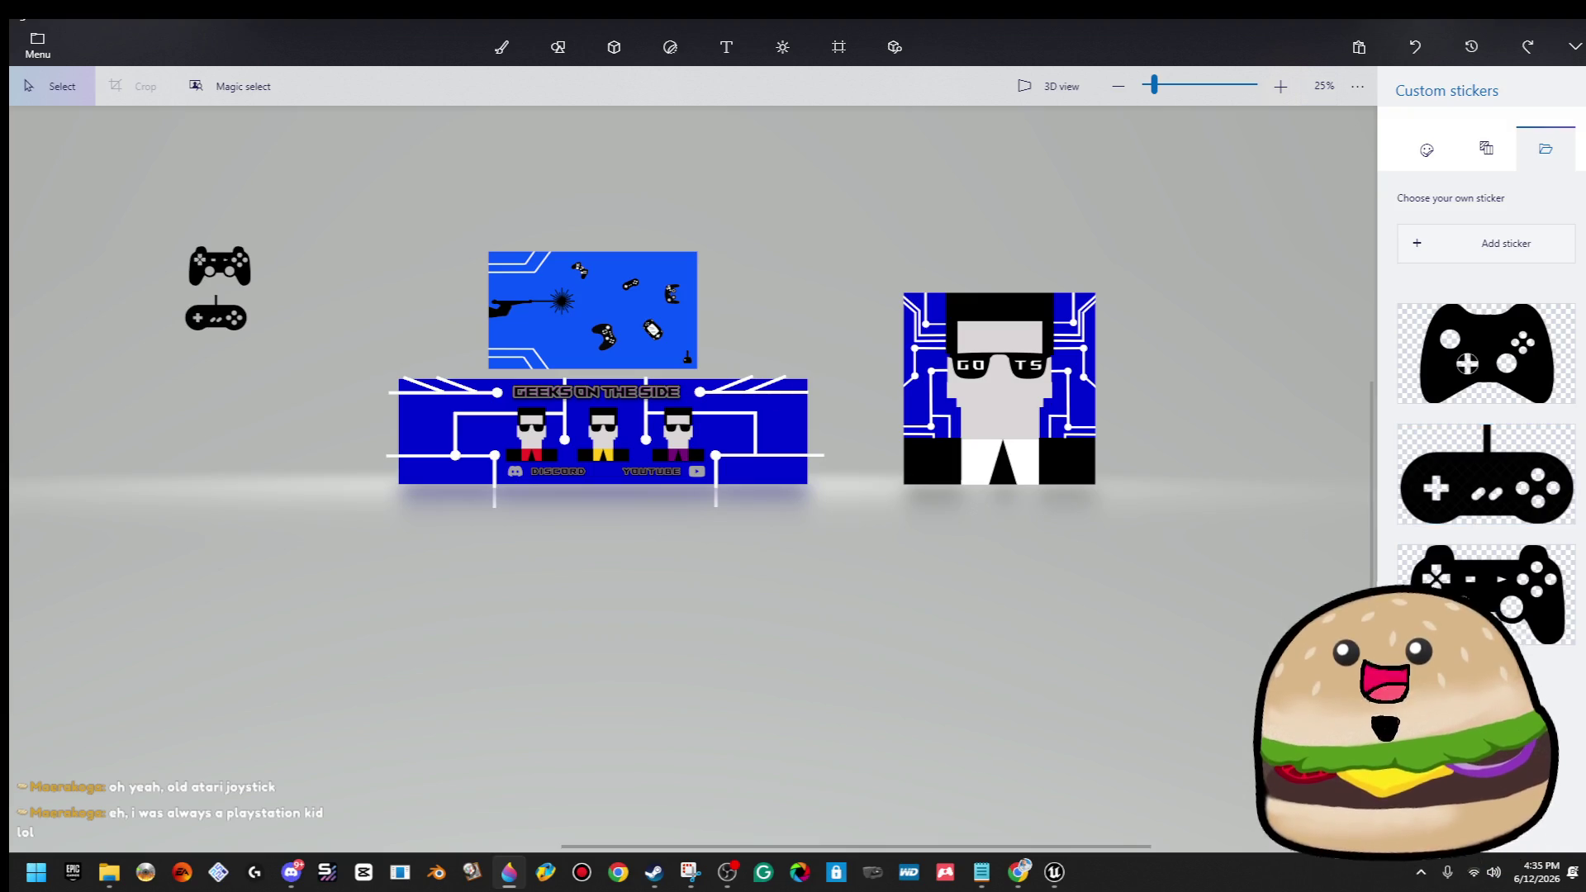
pyautogui.click(1495, 380)
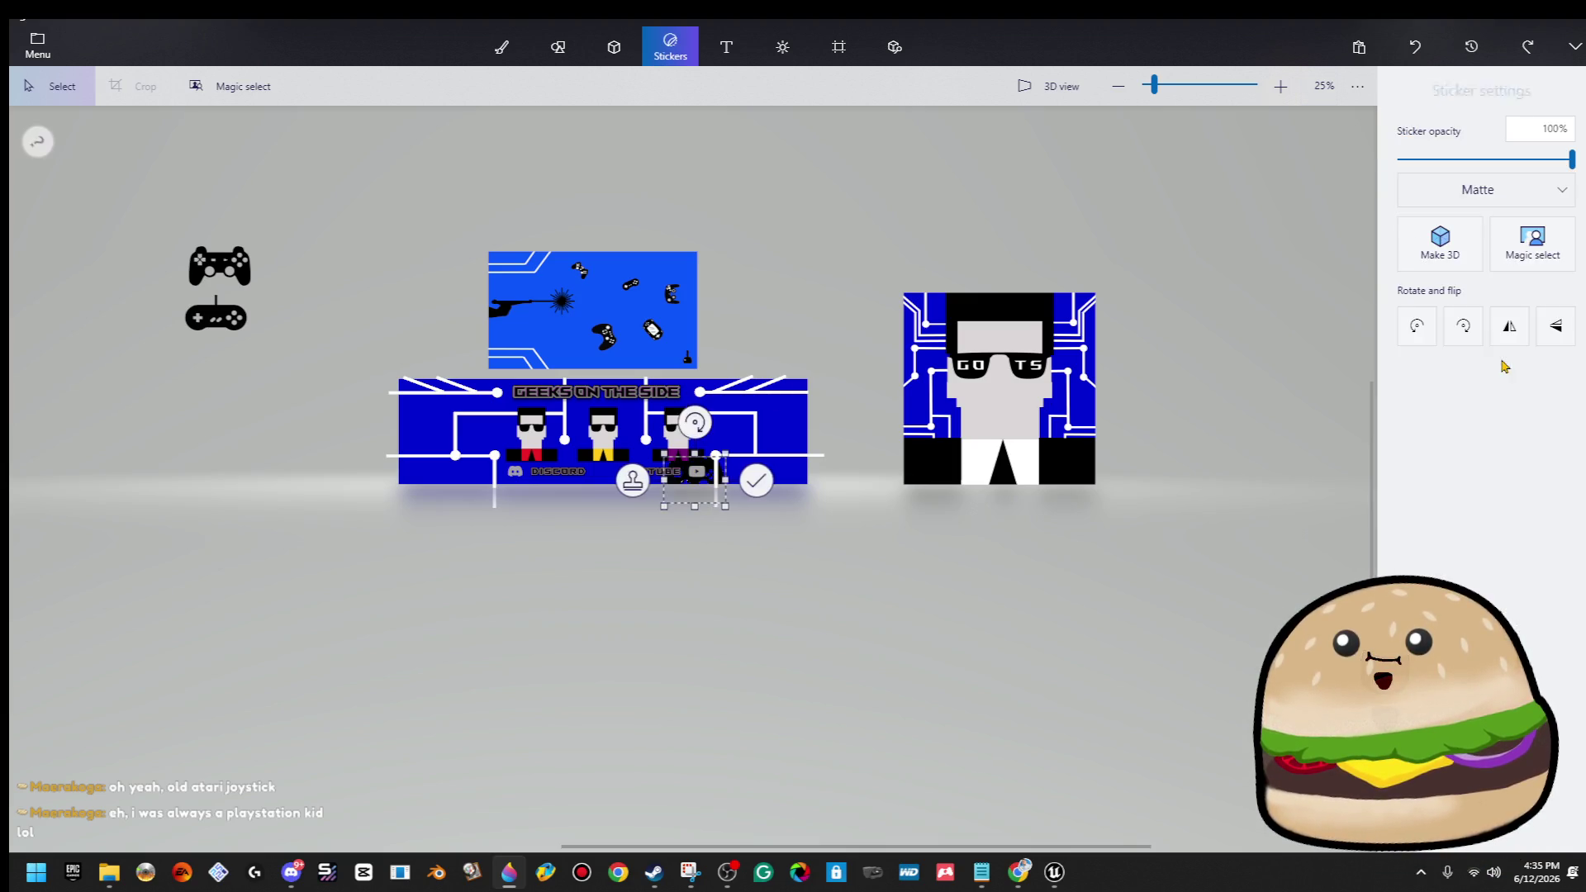
pyautogui.click(1466, 265)
pyautogui.moveTo(716, 493); pyautogui.dragTo(260, 402)
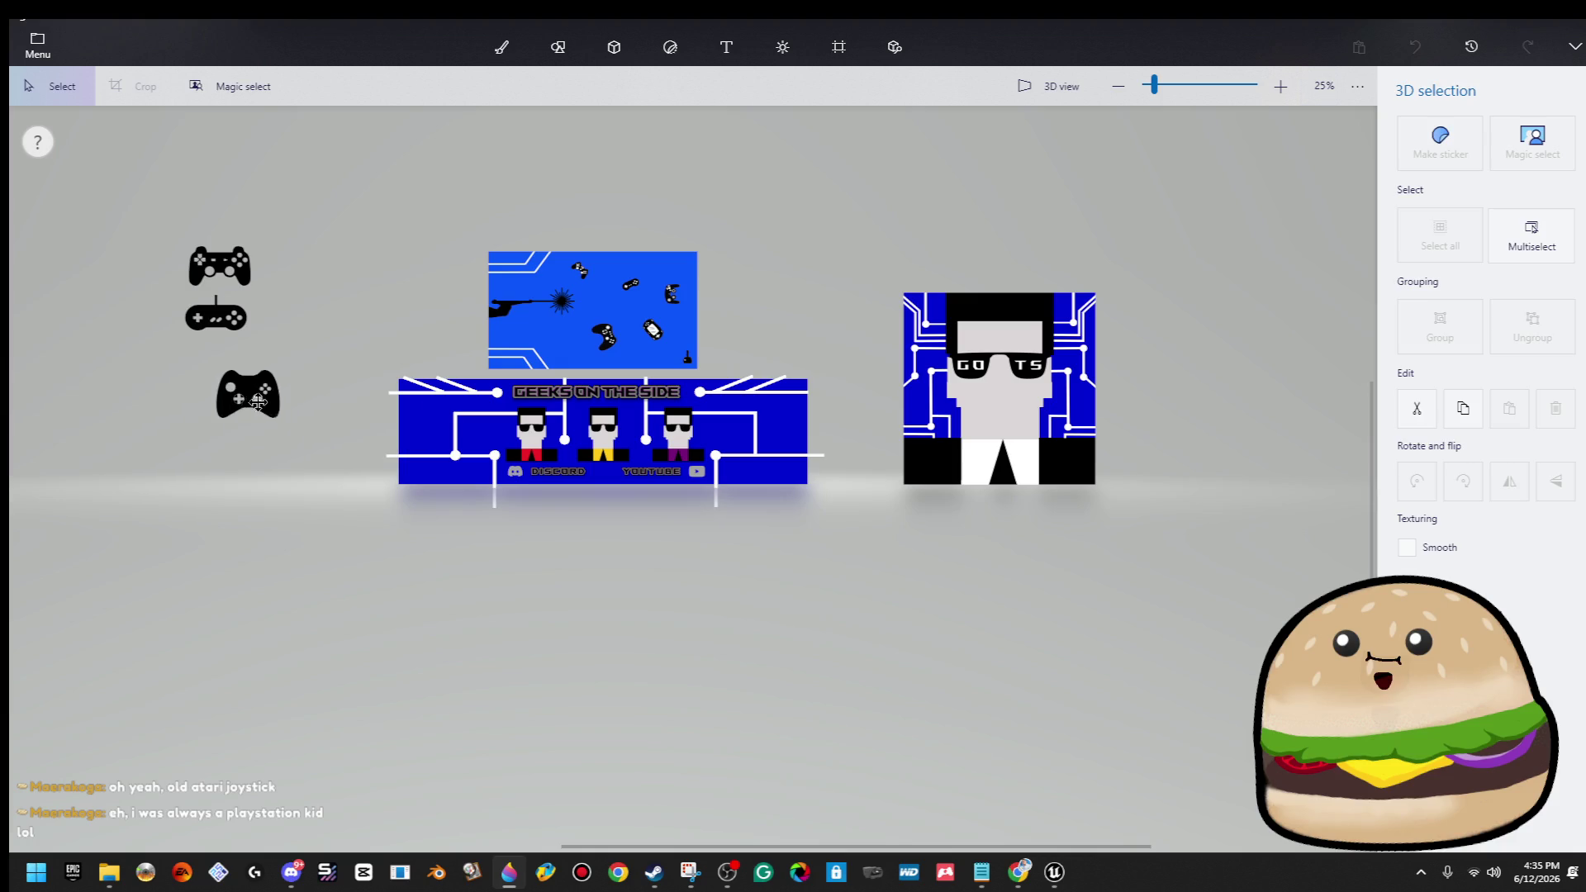
pyautogui.click(670, 47)
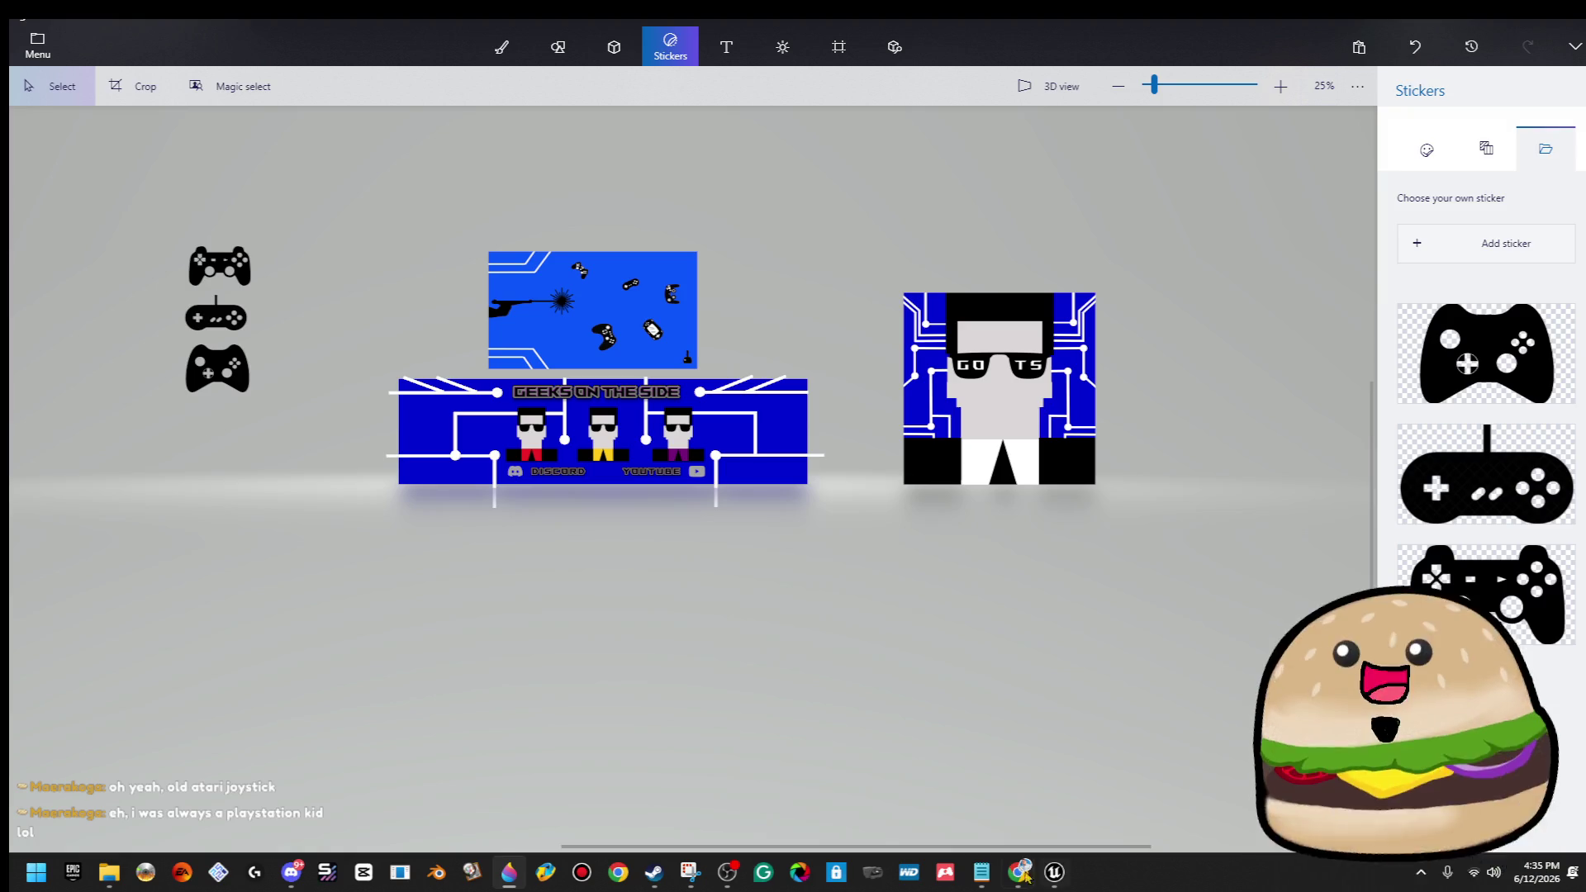
pyautogui.moveTo(1018, 871)
pyautogui.click(1186, 744)
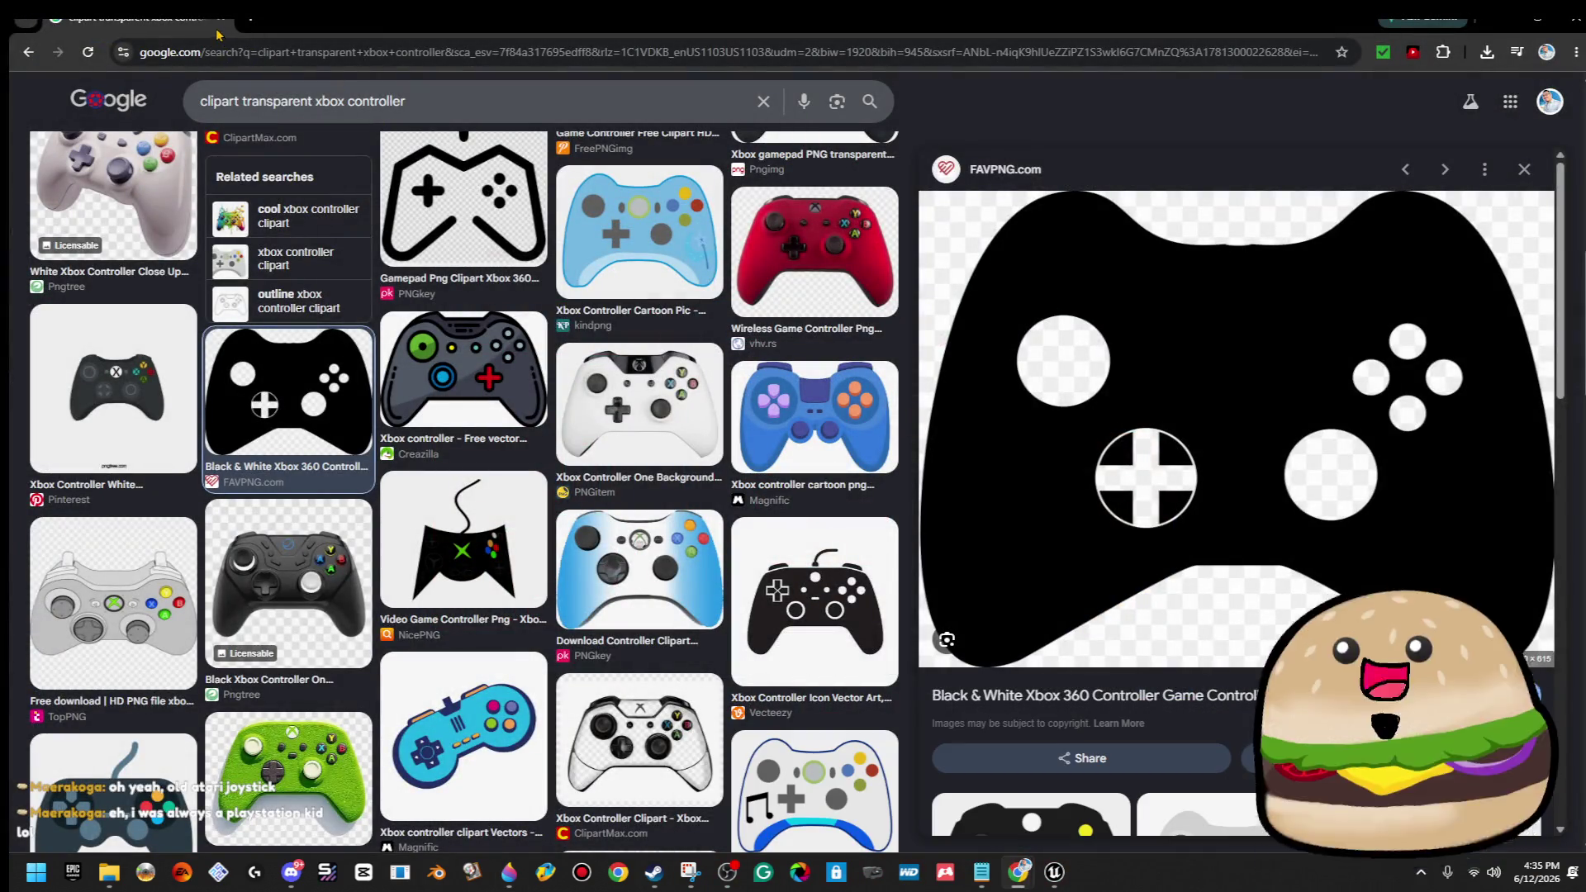
# Change the image search from 'xbox' to 'atari joystick'.
pyautogui.scroll(5, 316, 110)
pyautogui.doubleClick(315, 101)
pyautogui.write('a')
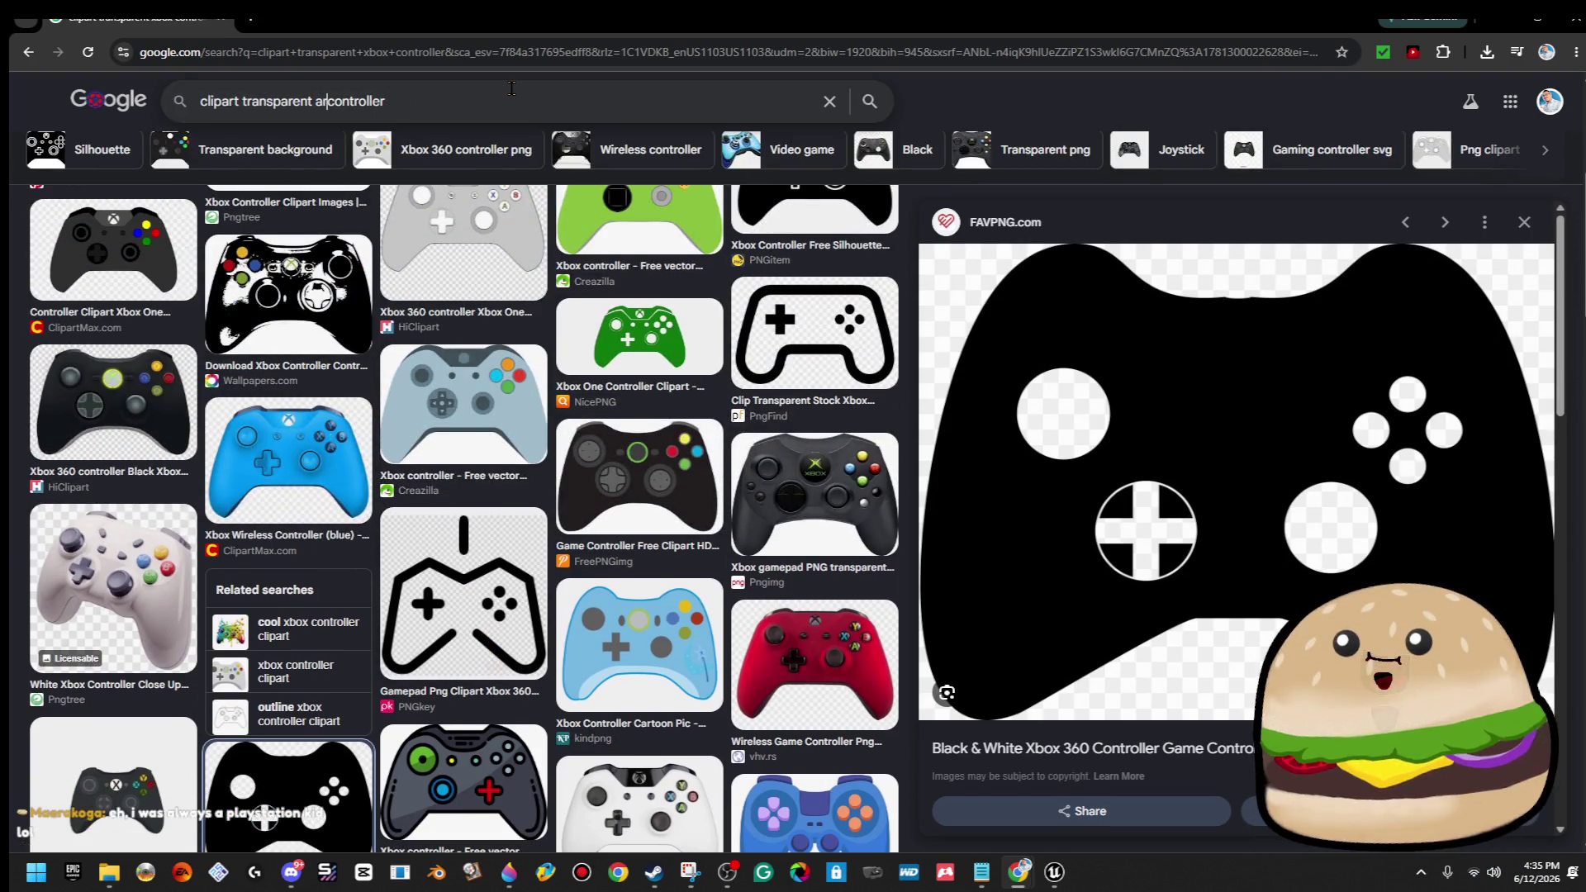
pyautogui.write('tari joysti')
pyautogui.write('ck')
pyautogui.press('Return')
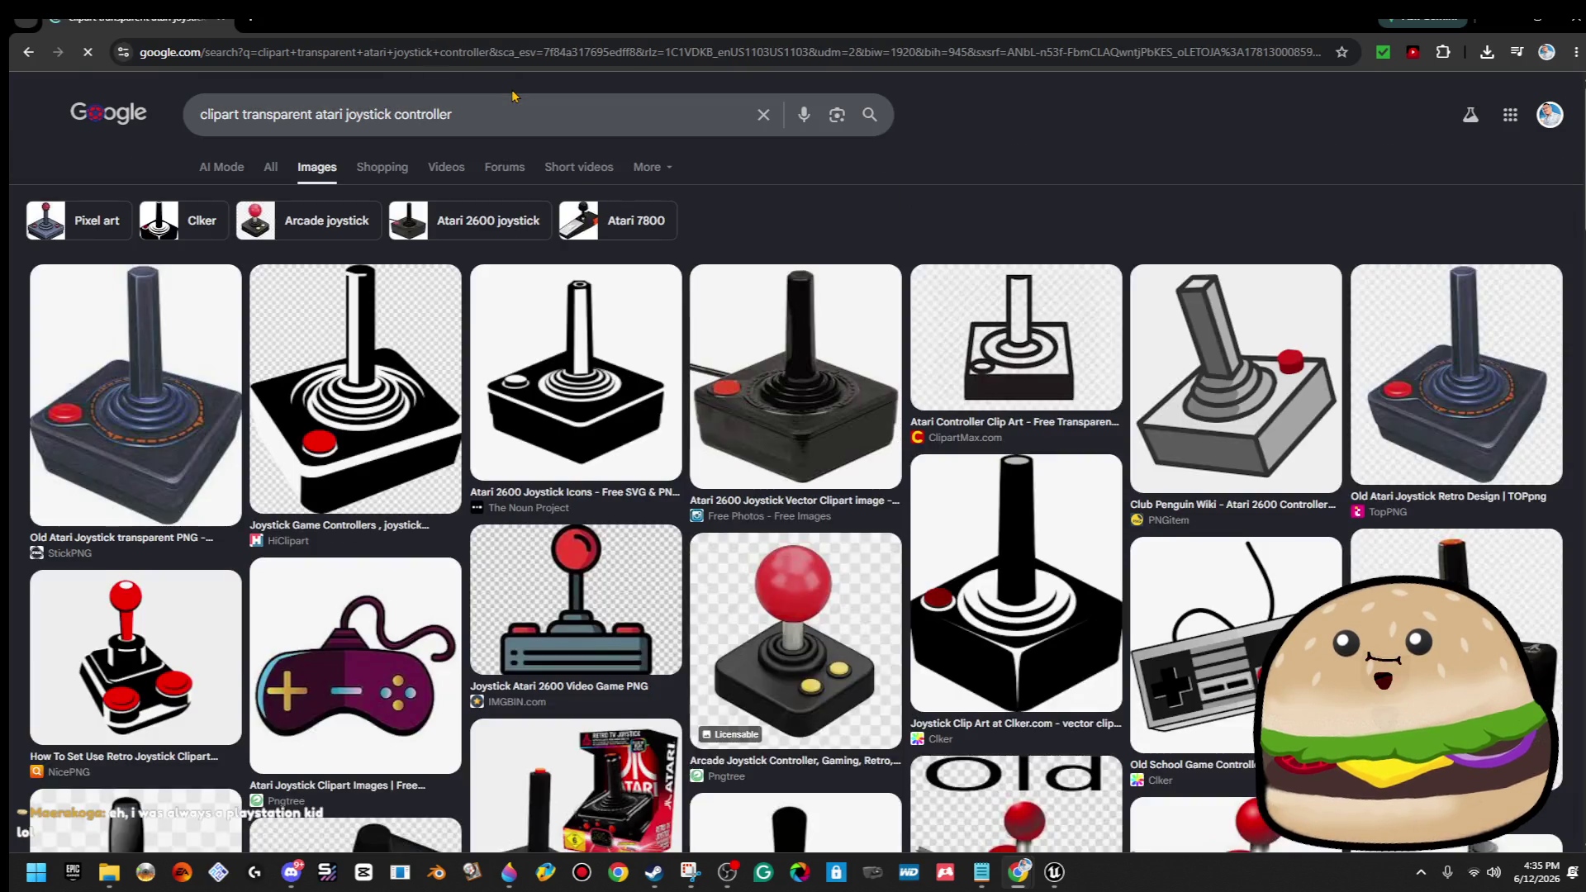
# Copy the black Clker joystick clipart image.
pyautogui.scroll(-1, 950, 492)
pyautogui.scroll(2, 949, 492)
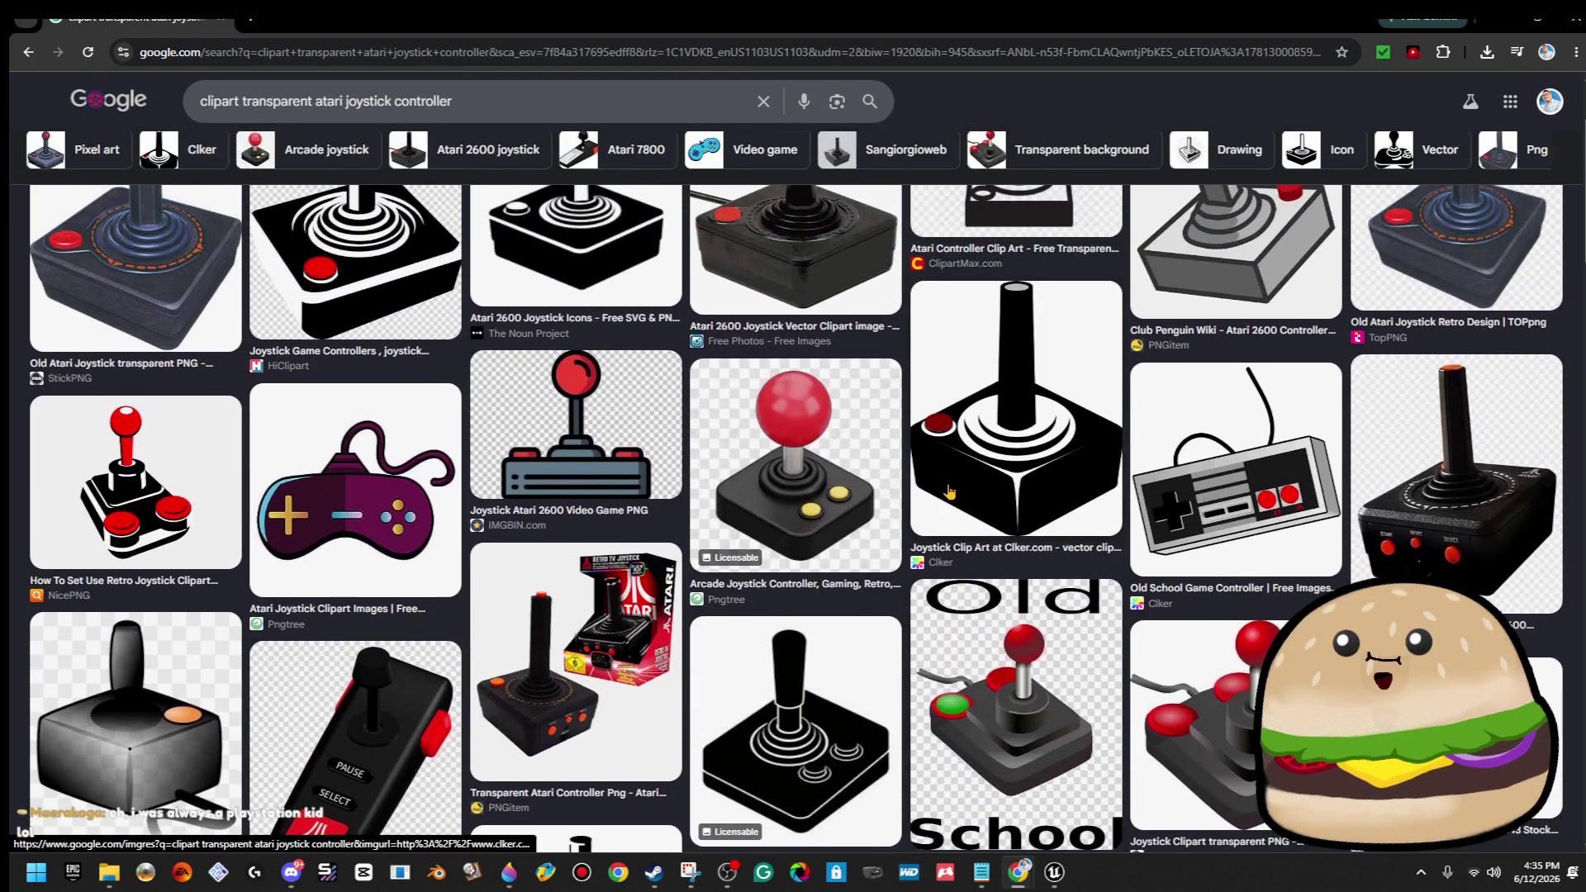
pyautogui.click(1070, 419)
pyautogui.rightClick(1239, 402)
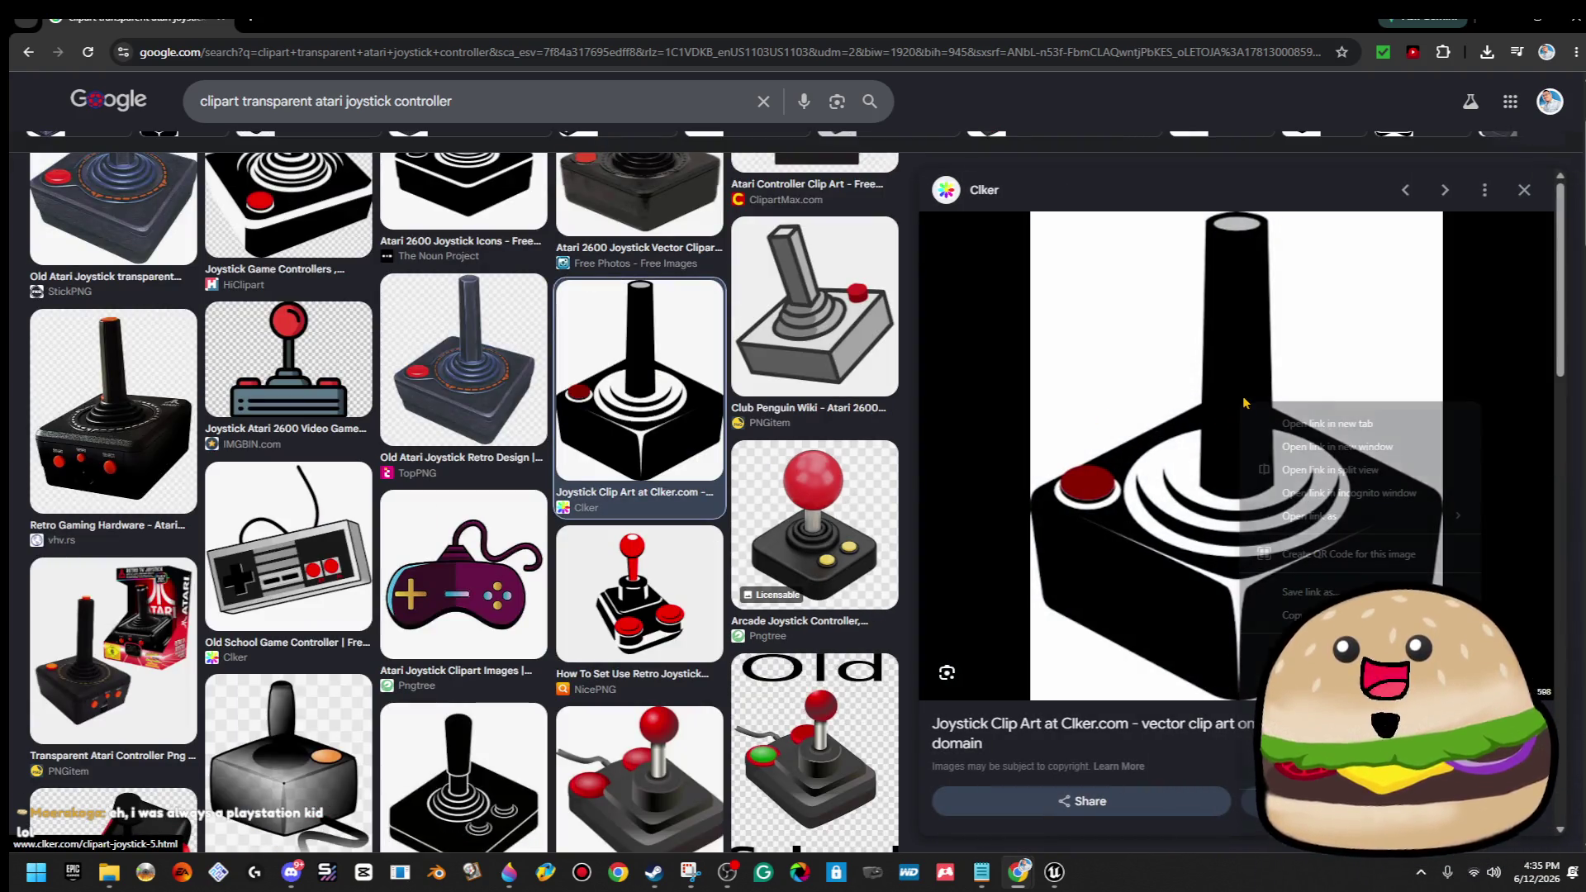
pyautogui.click(1338, 699)
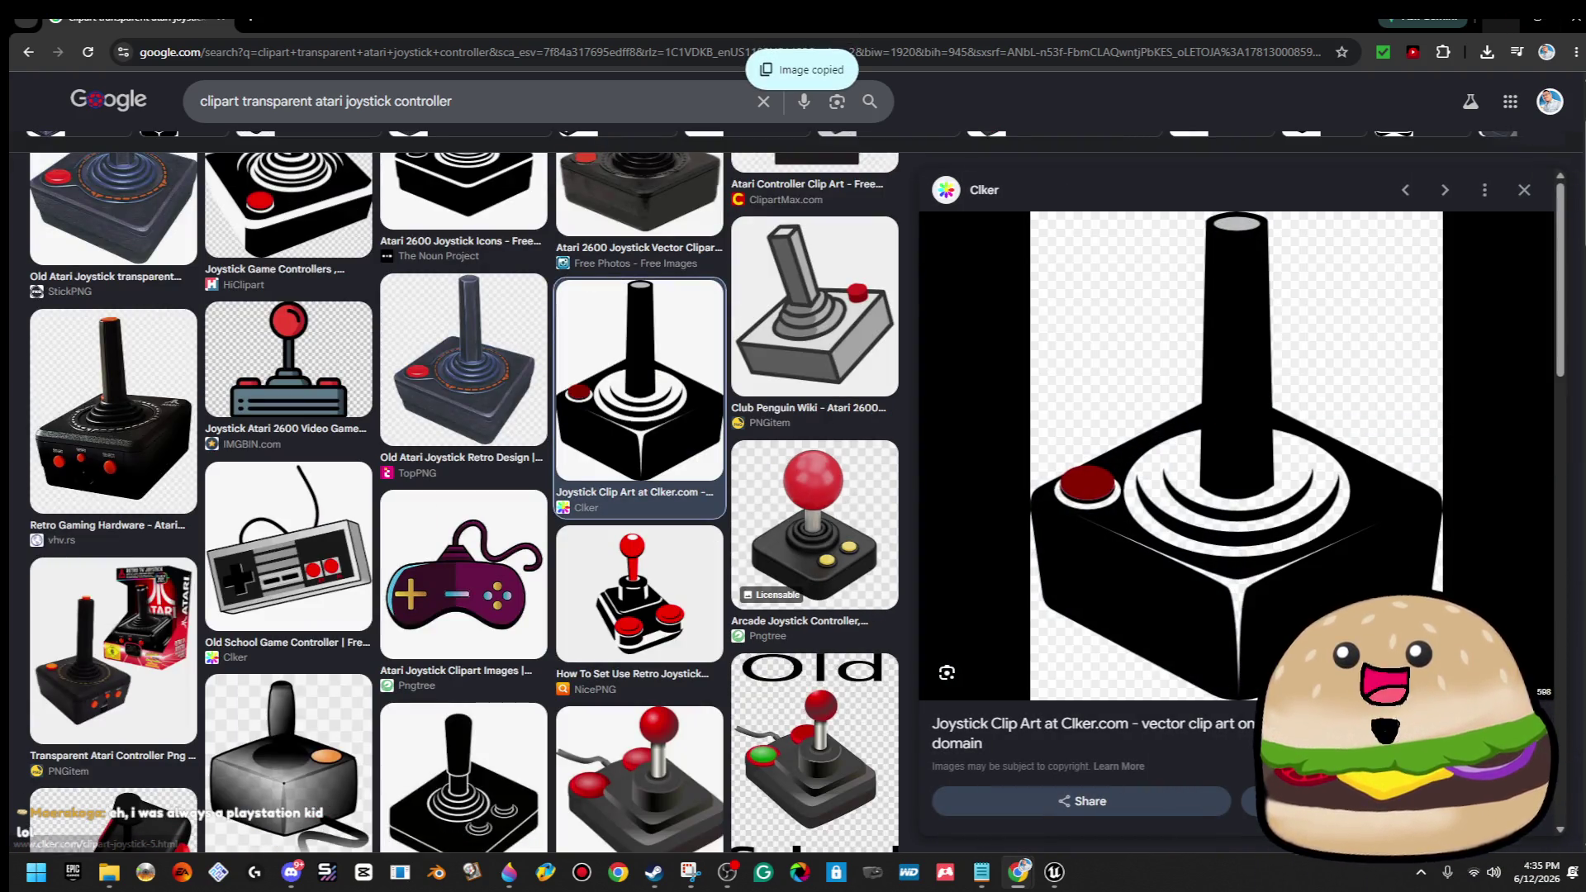
# Paste into Paint 3D and remove the pasted black rectangle.
pyautogui.click(1506, 28)
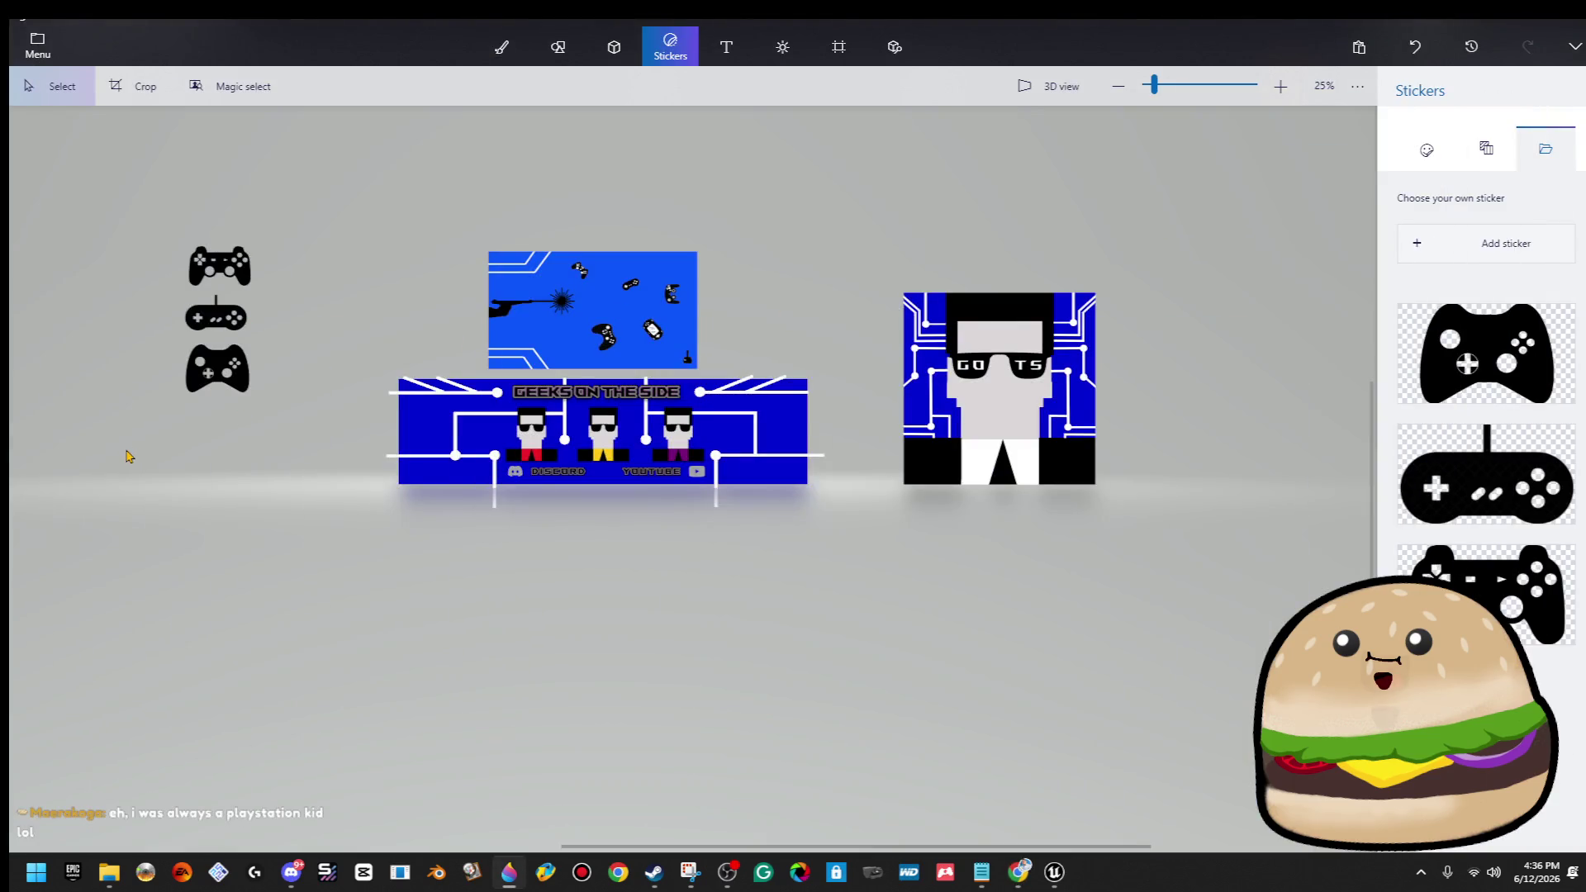
pyautogui.scroll(1, 135, 412)
pyautogui.hotkey('ctrl', 'v')
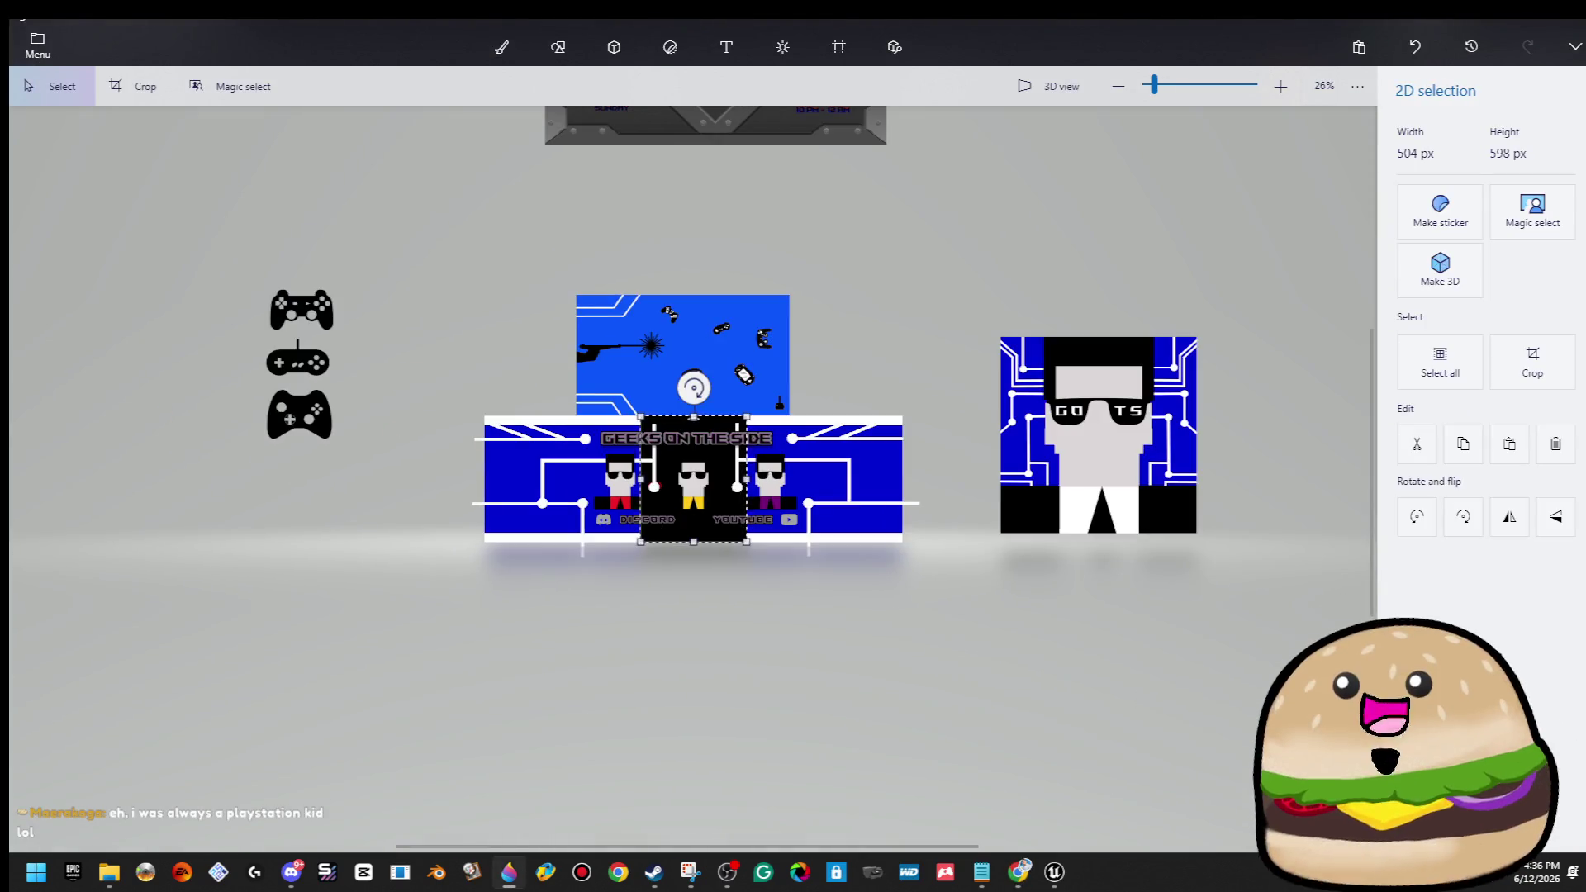
pyautogui.click(1449, 278)
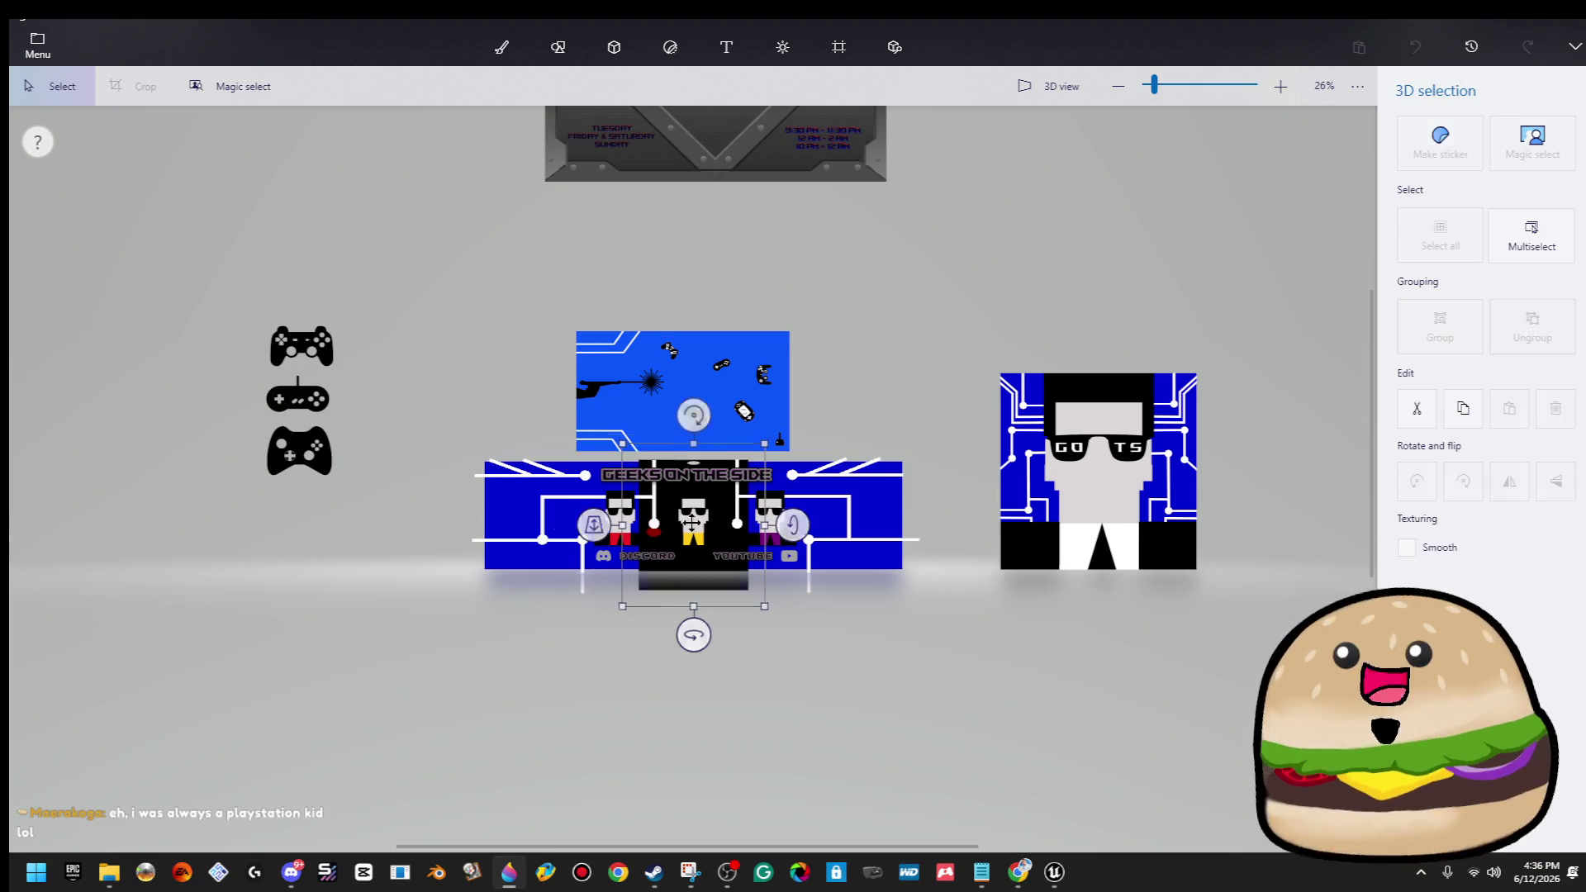
pyautogui.click(670, 47)
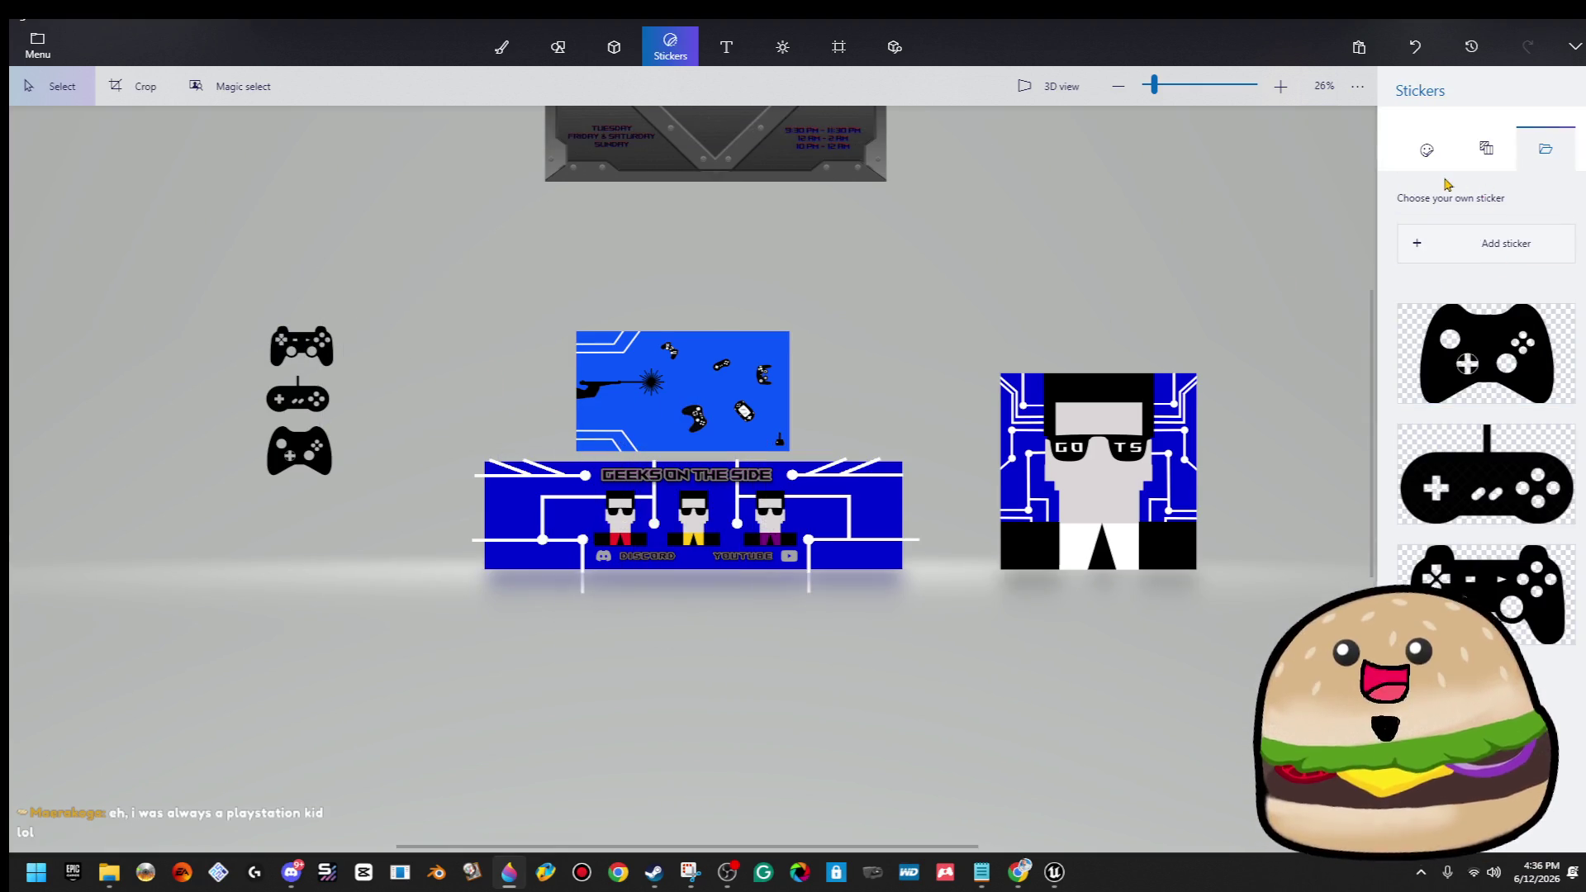
# Re-copy the Atari joystick from Google Images and paste it onto the Paint 3D canvas.
pyautogui.click(1054, 871)
pyautogui.click(1054, 872)
pyautogui.moveTo(1019, 872)
pyautogui.click(1252, 802)
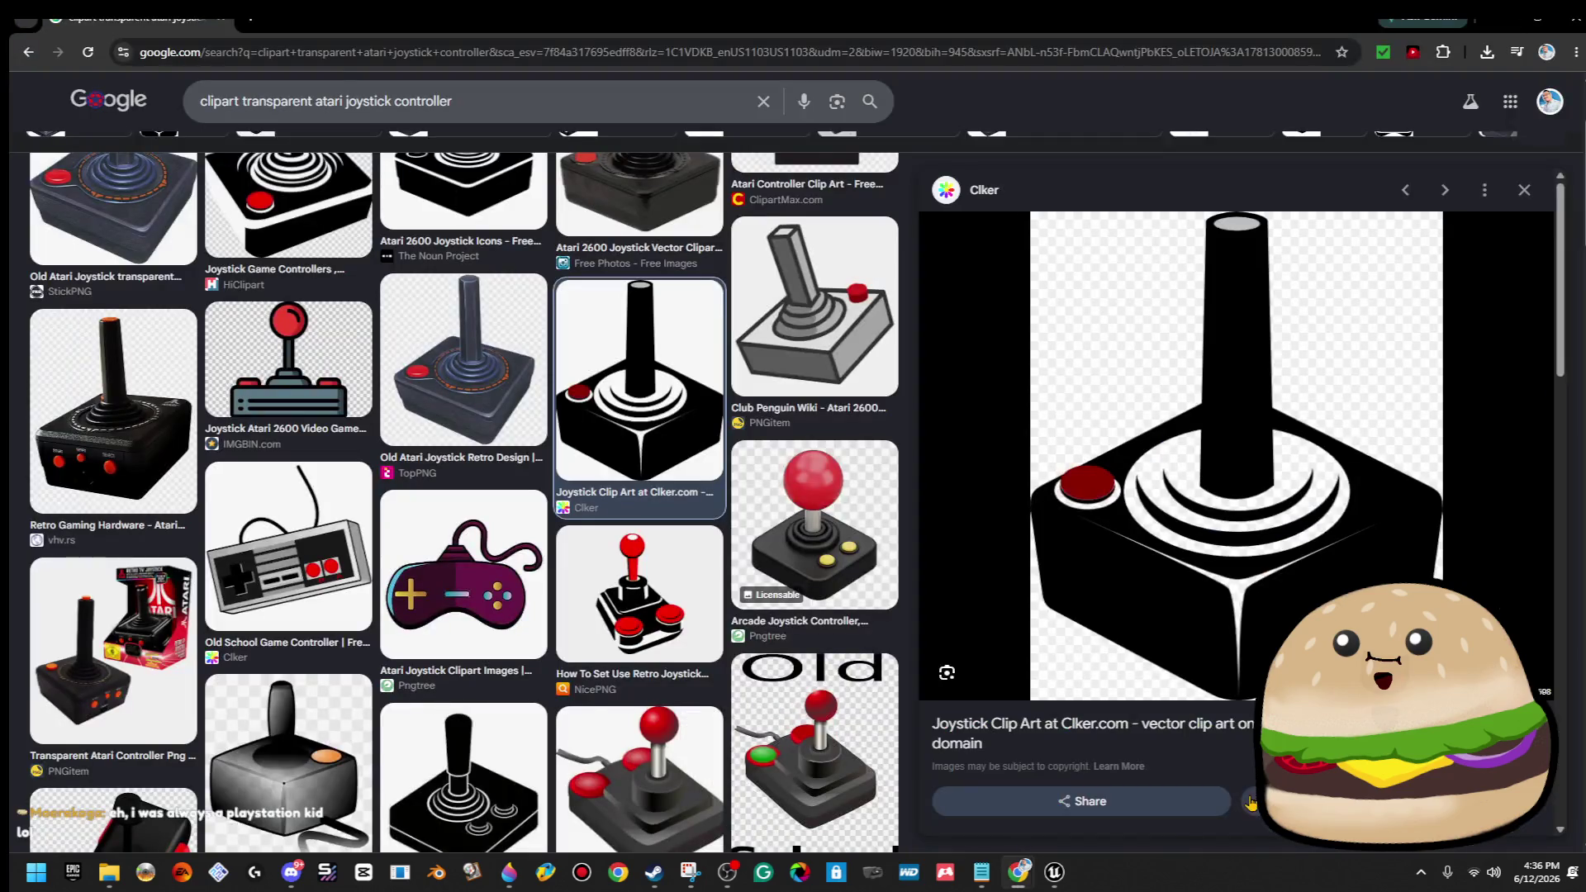
pyautogui.rightClick(1273, 488)
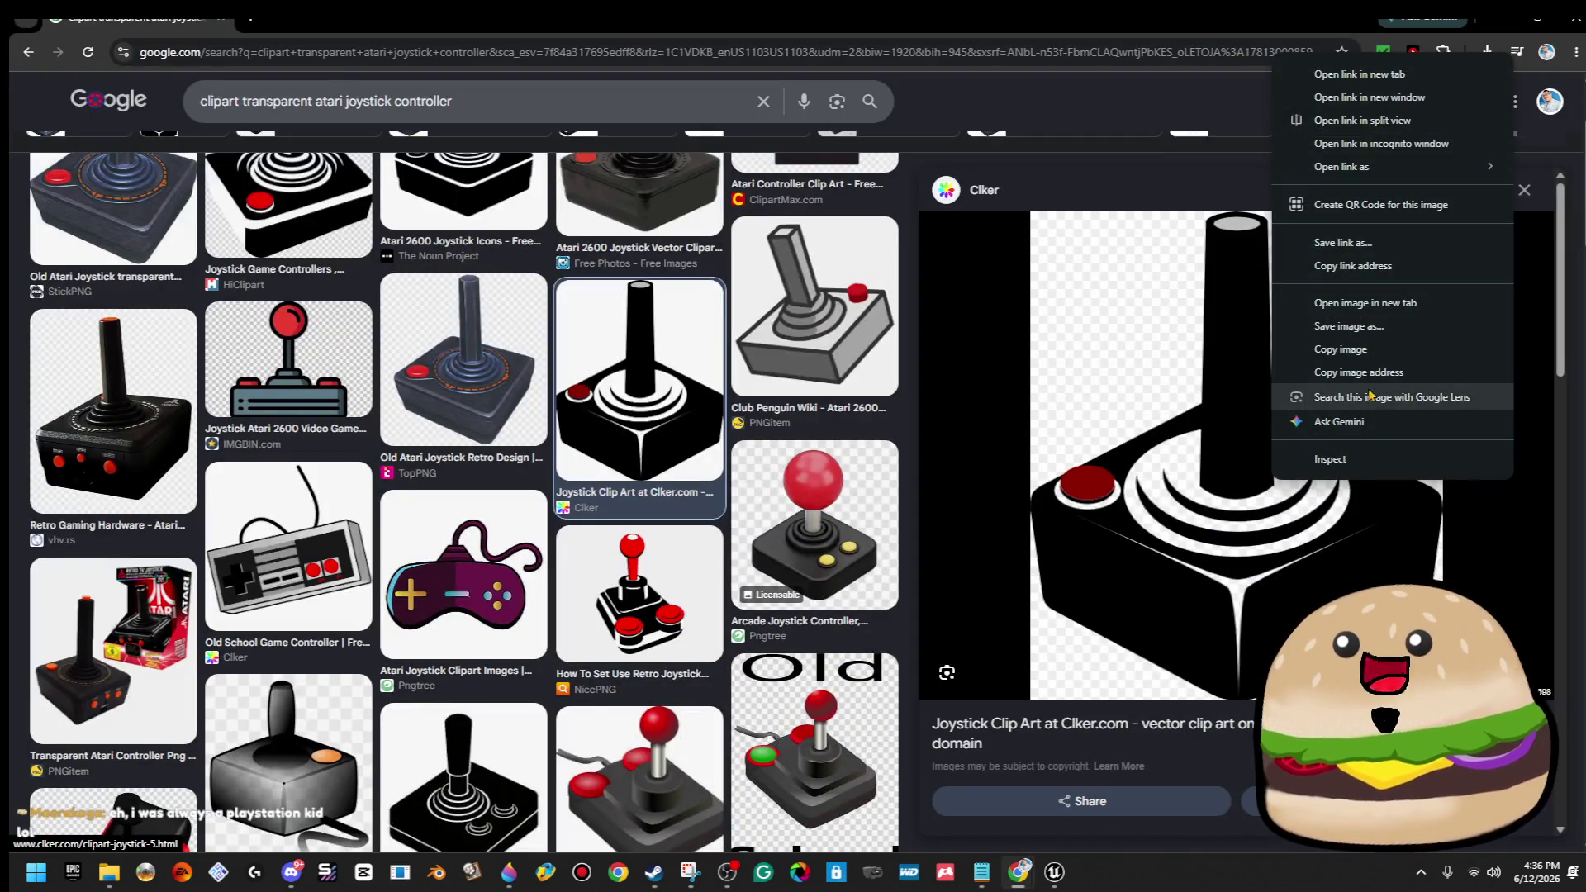
pyautogui.click(1385, 351)
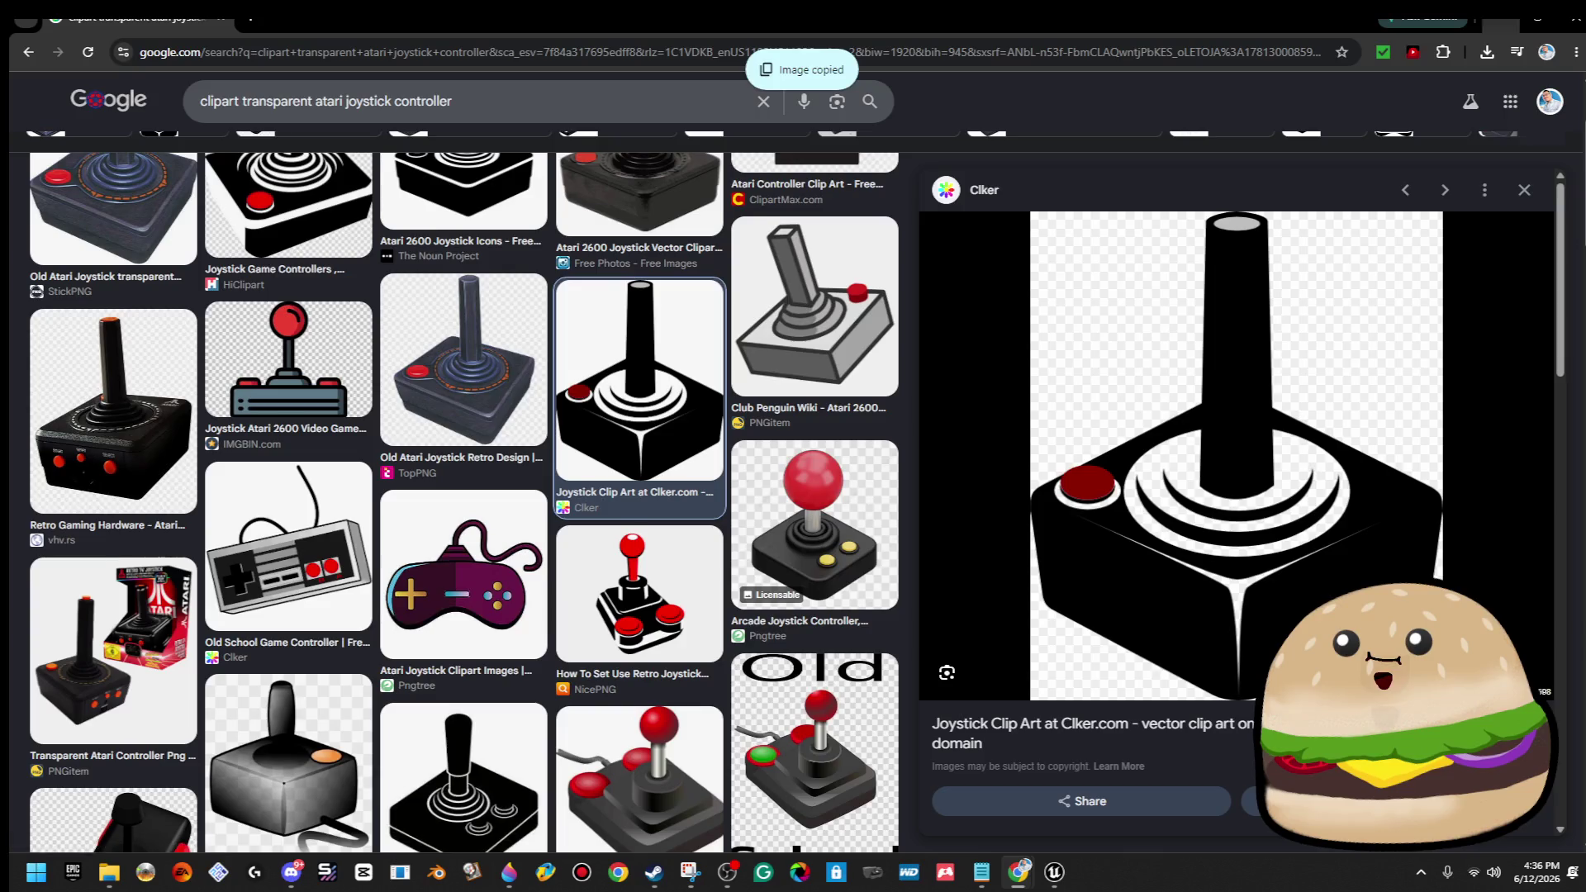
pyautogui.hotkey('alt', 'Tab')
pyautogui.hotkey('ctrl', 'v')
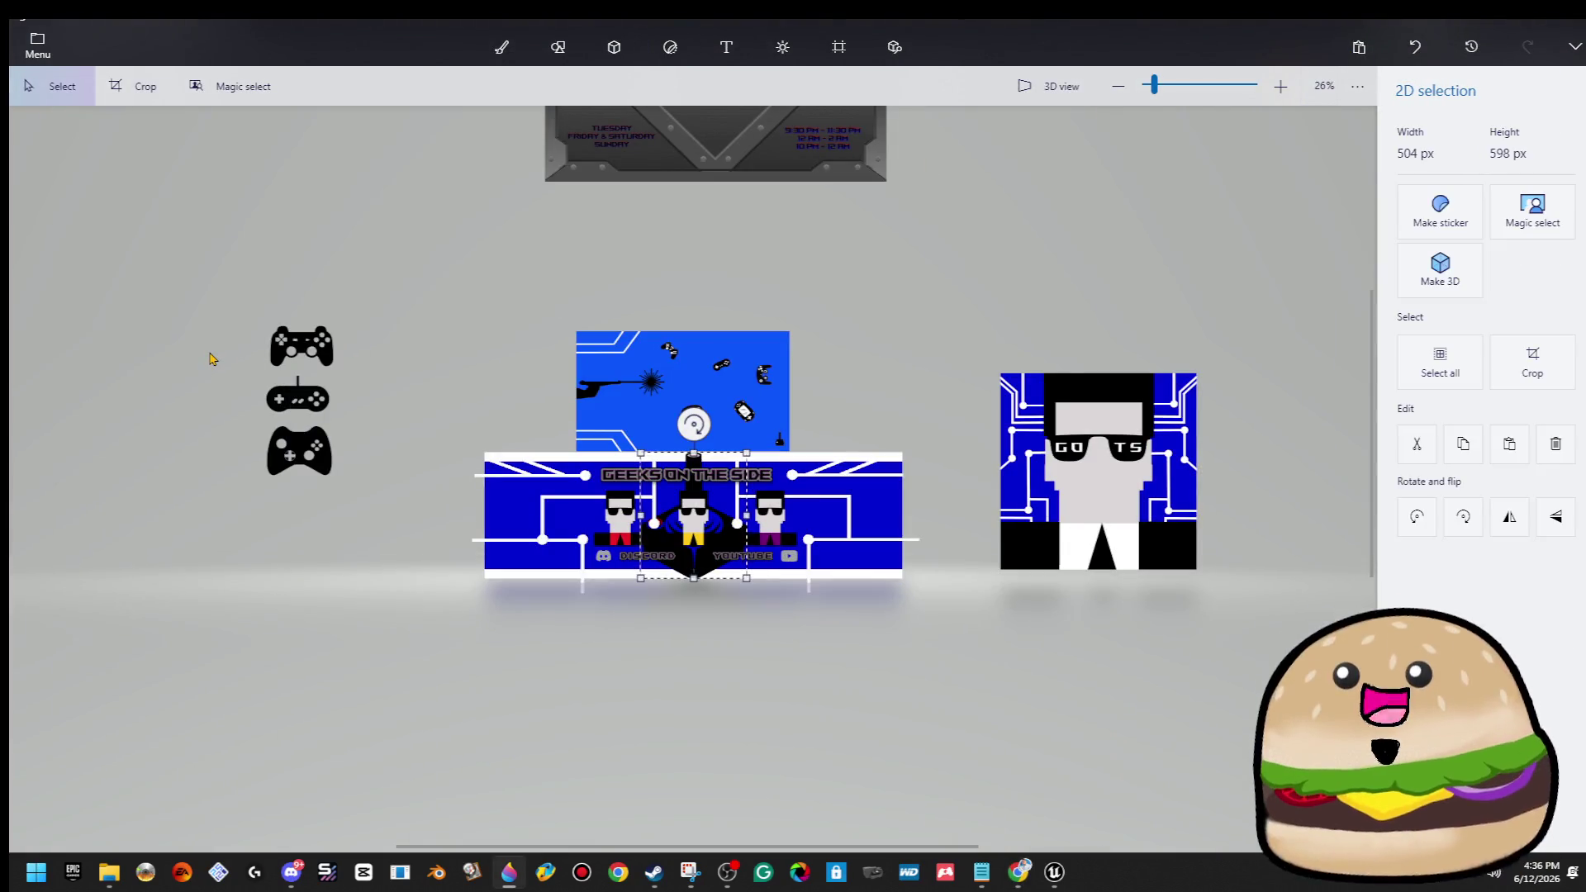
# Make the joystick 3D, shrink it to gamepad size, and place it beneath the three gamepads.
pyautogui.click(1451, 274)
pyautogui.moveTo(694, 520)
pyautogui.mouseDown()
pyautogui.moveTo(289, 521)
pyautogui.moveTo(303, 513)
pyautogui.mouseUp()
pyautogui.scroll(2, 304, 514)
pyautogui.scroll(4, 304, 513)
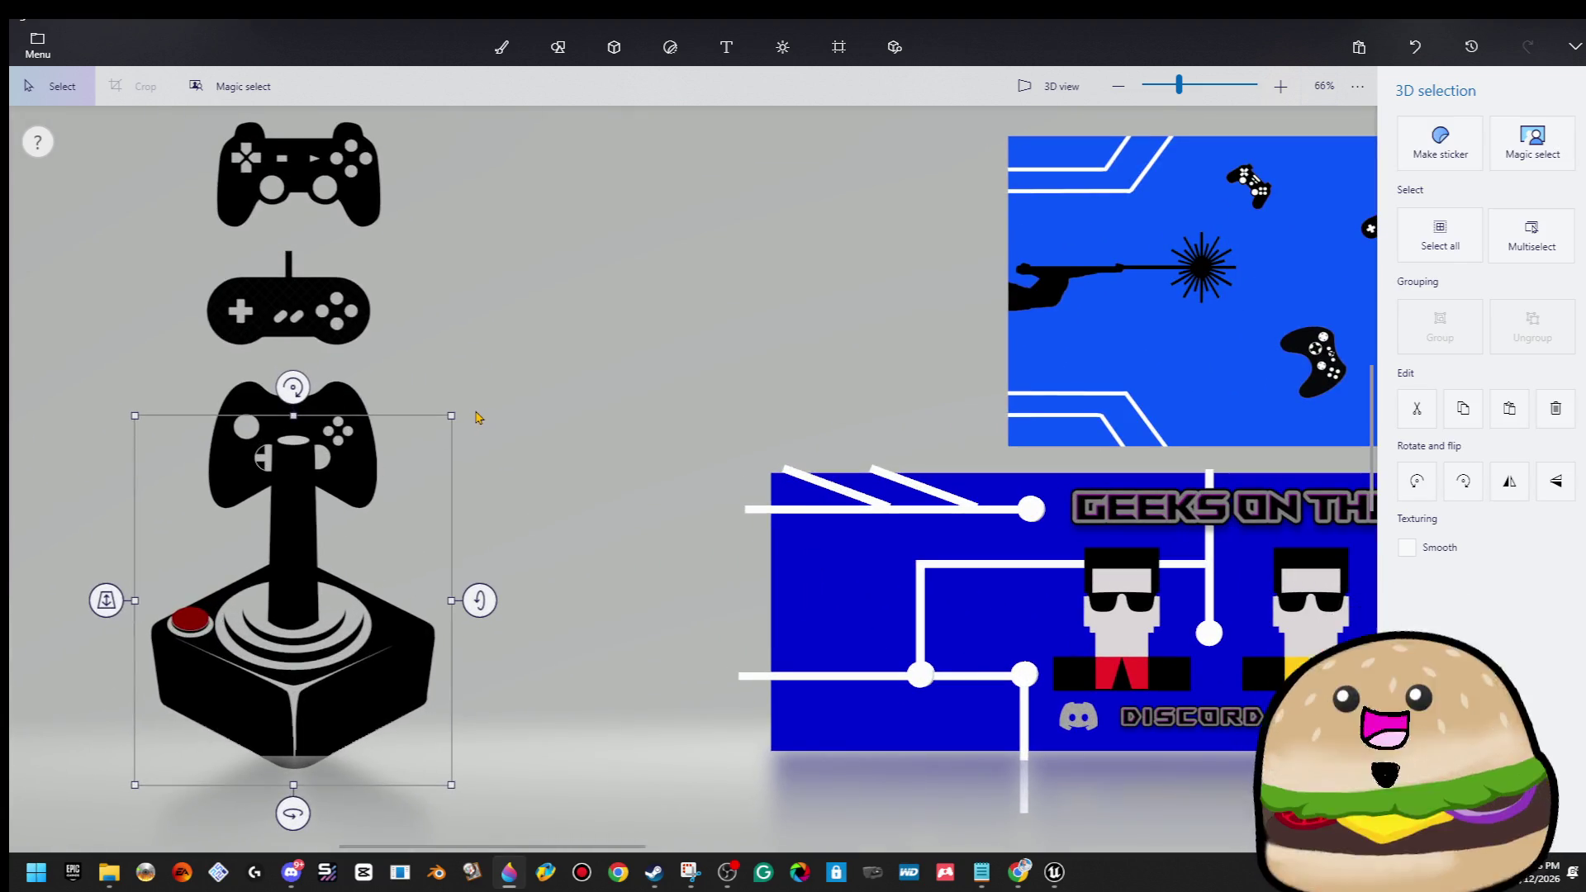
pyautogui.moveTo(451, 415)
pyautogui.mouseDown()
pyautogui.moveTo(336, 538)
pyautogui.moveTo(308, 636)
pyautogui.mouseUp()
pyautogui.moveTo(248, 748)
pyautogui.mouseDown()
pyautogui.moveTo(319, 703)
pyautogui.moveTo(308, 617)
pyautogui.mouseUp()
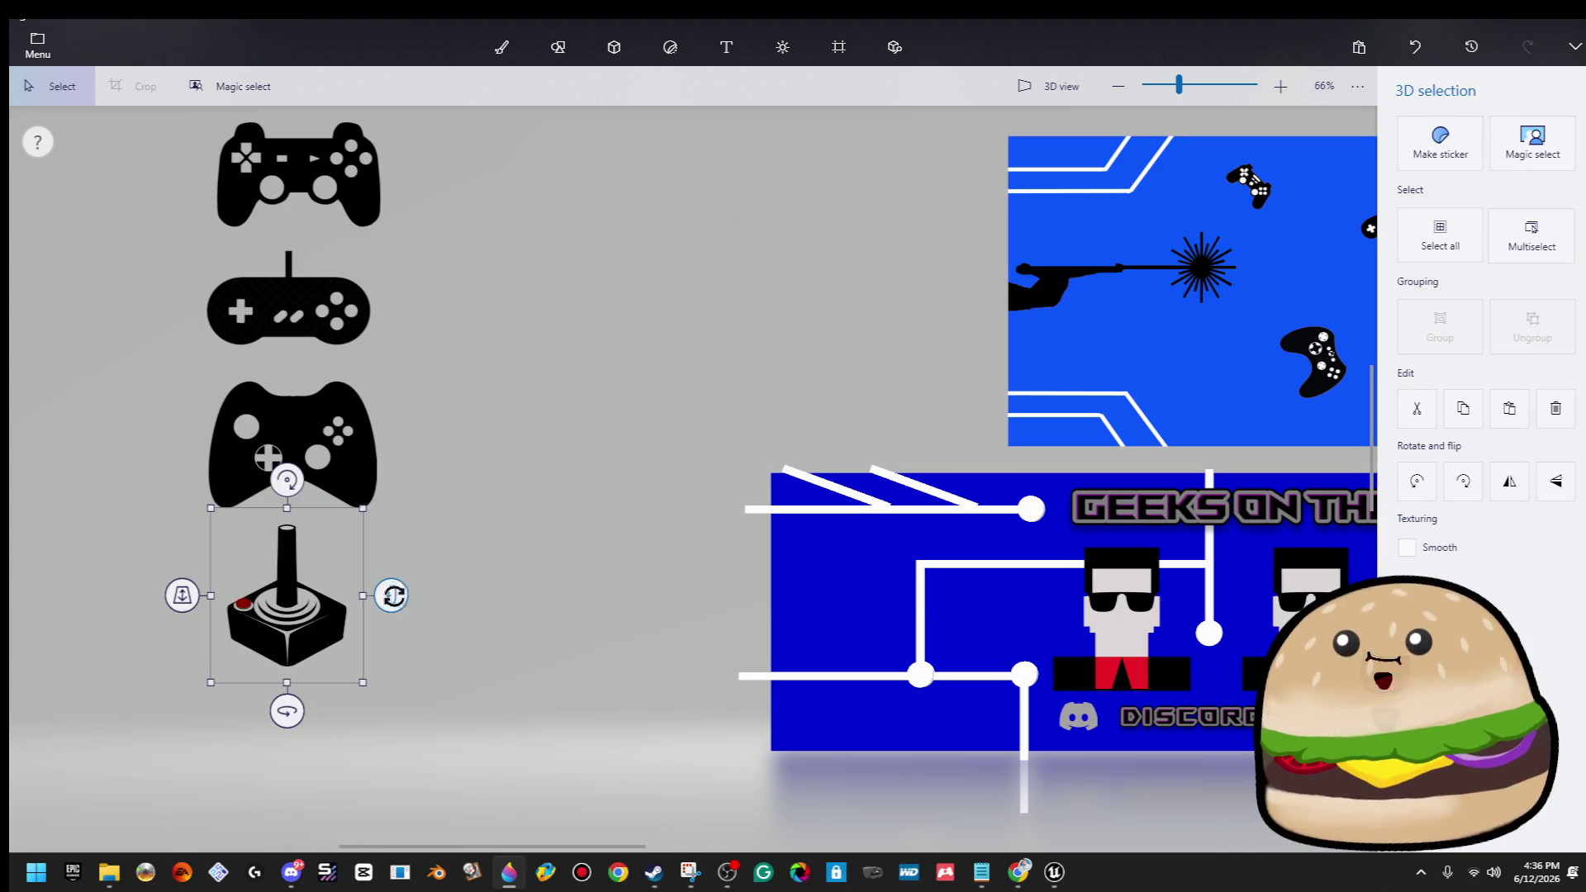
pyautogui.click(502, 48)
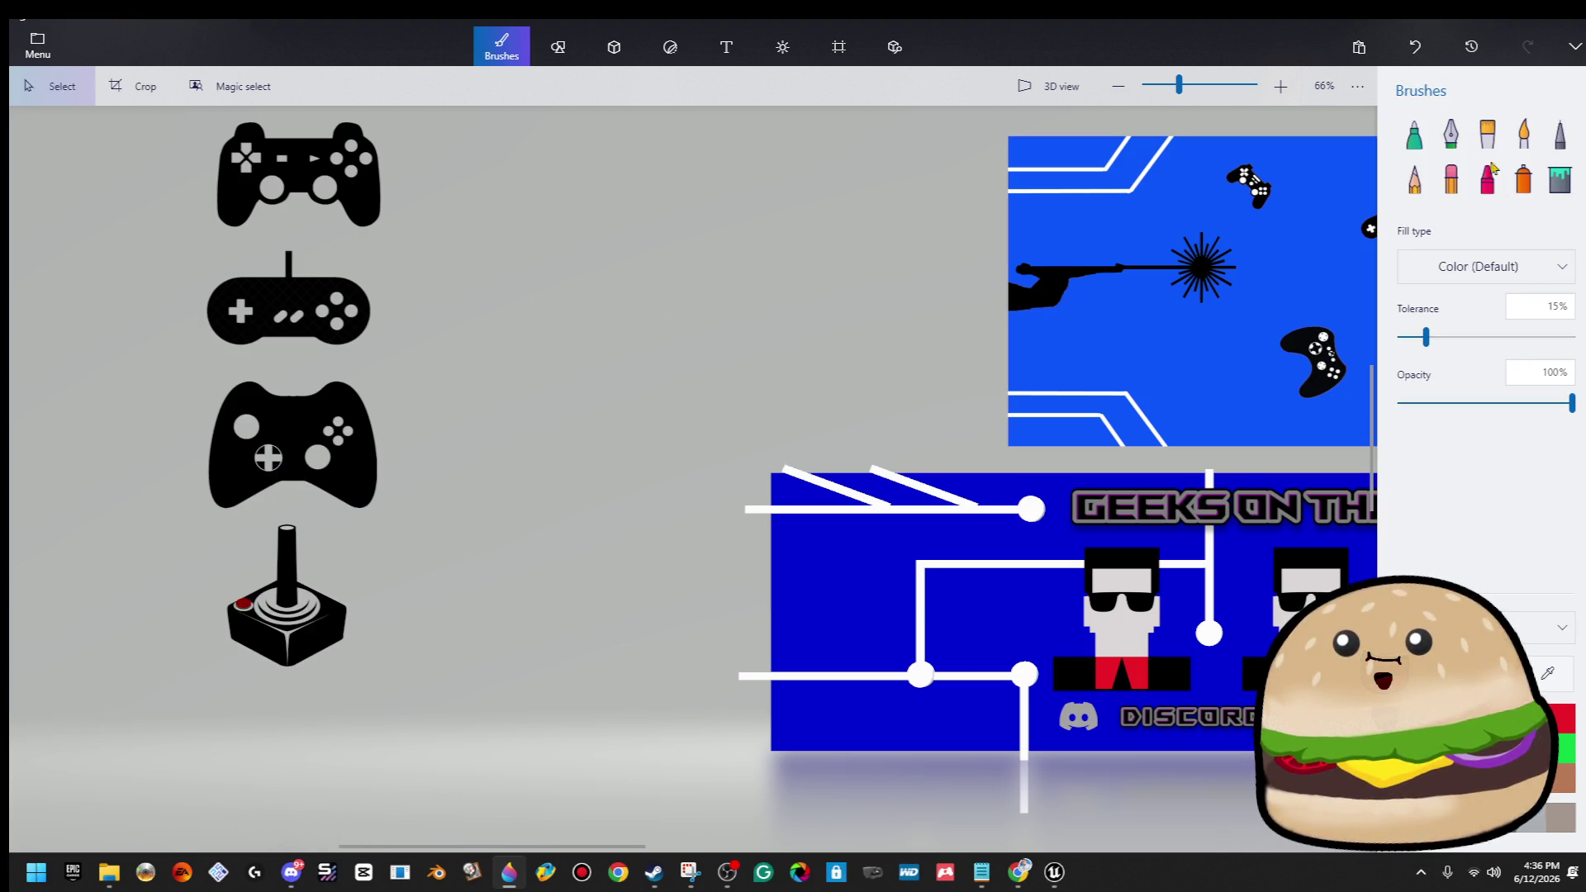
# Switch to the Eraser and thin it to 14 px.
pyautogui.scroll(10, 244, 601)
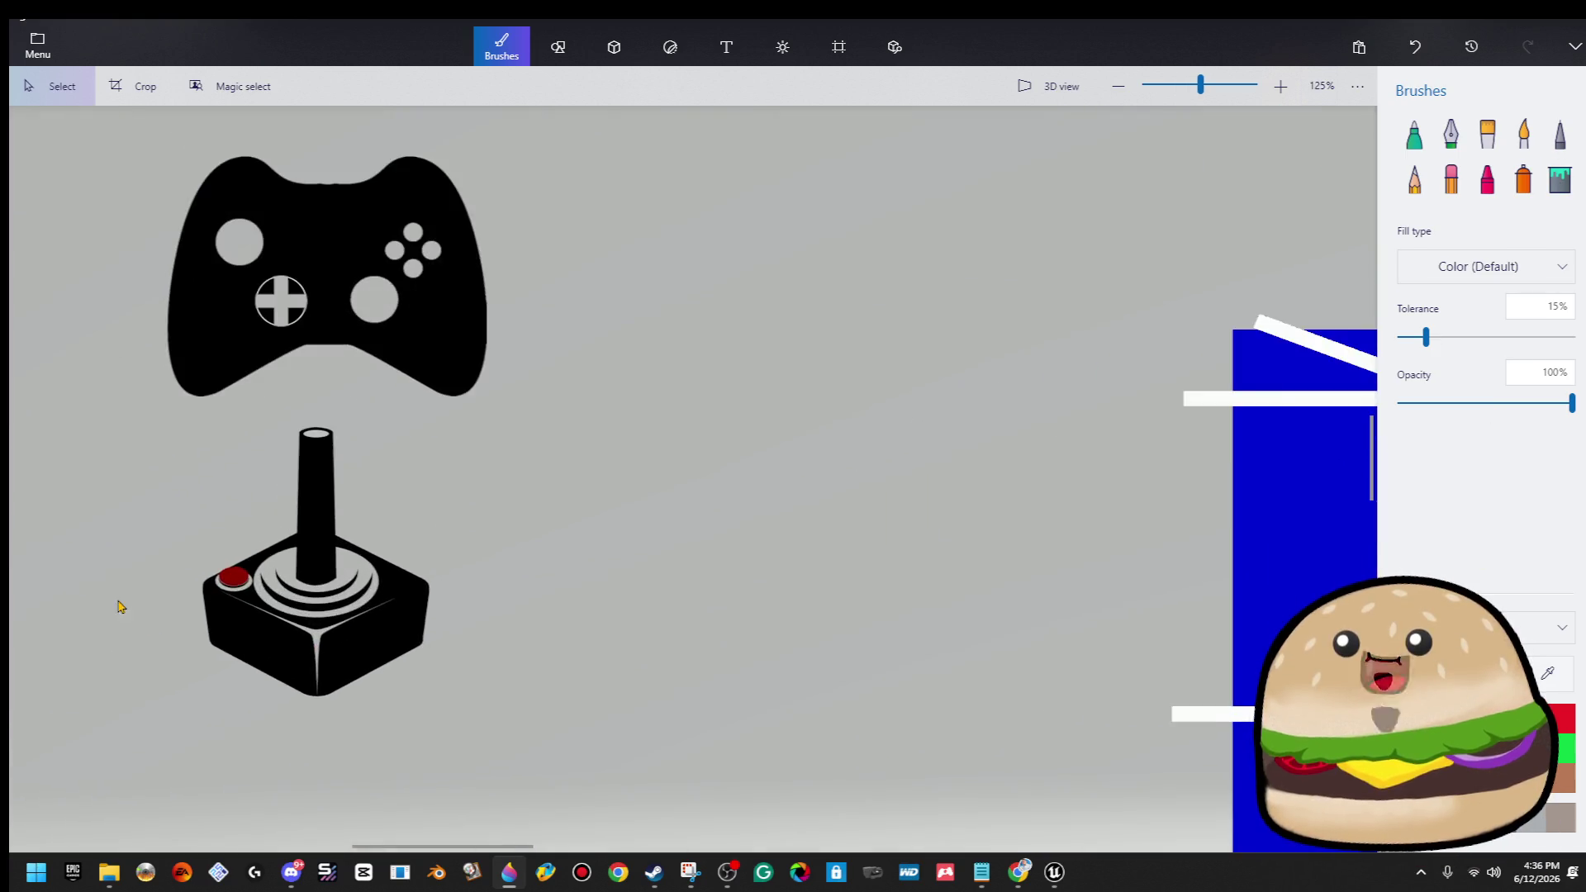
pyautogui.scroll(5, 532, 565)
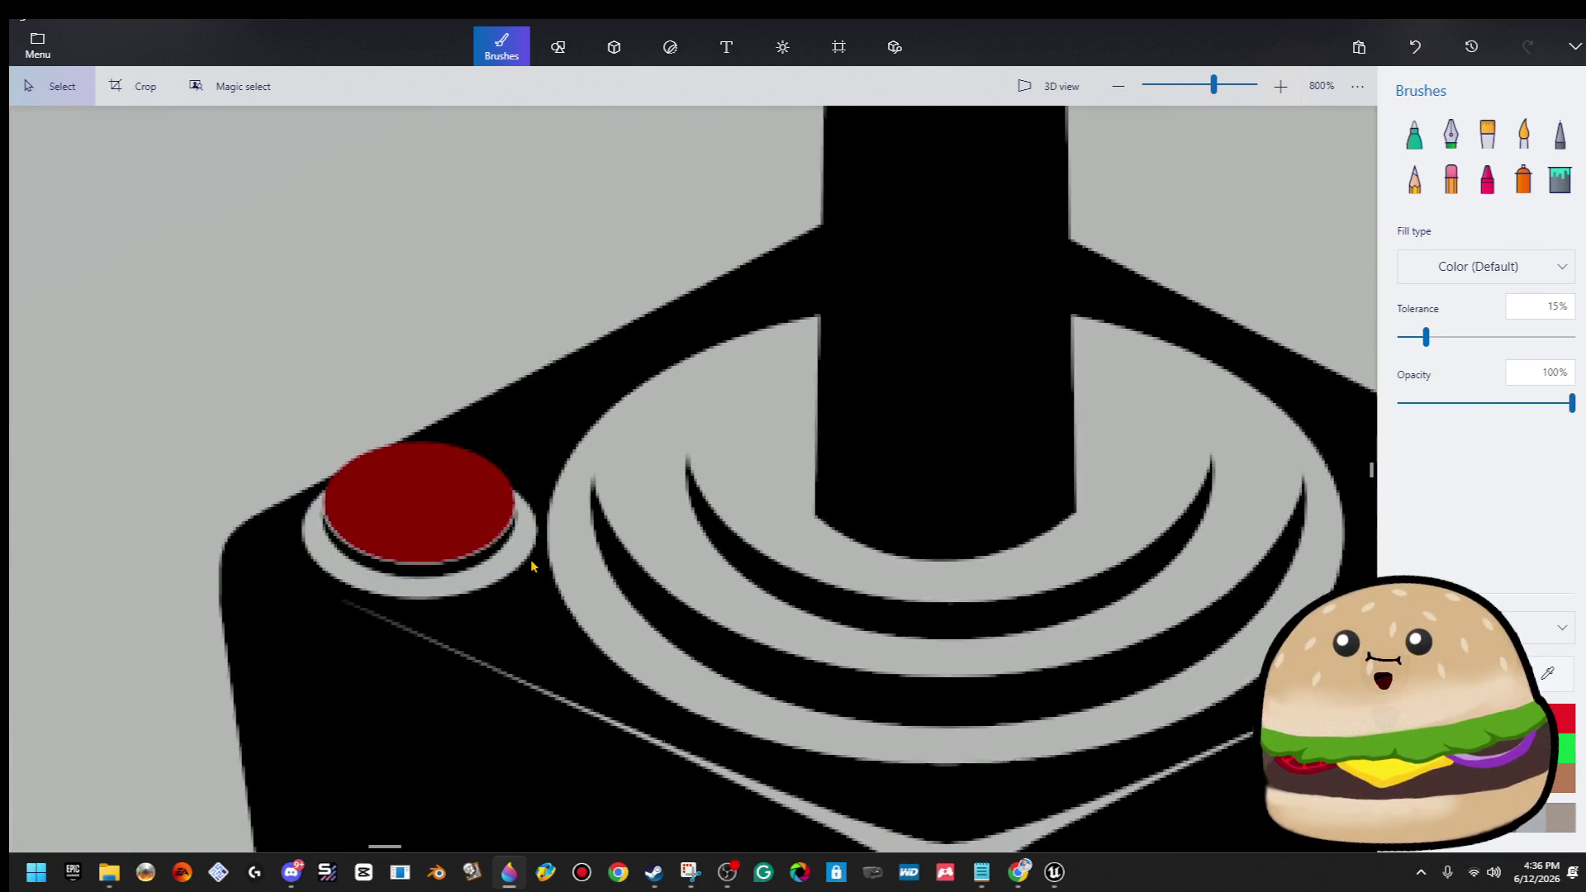
pyautogui.click(1441, 183)
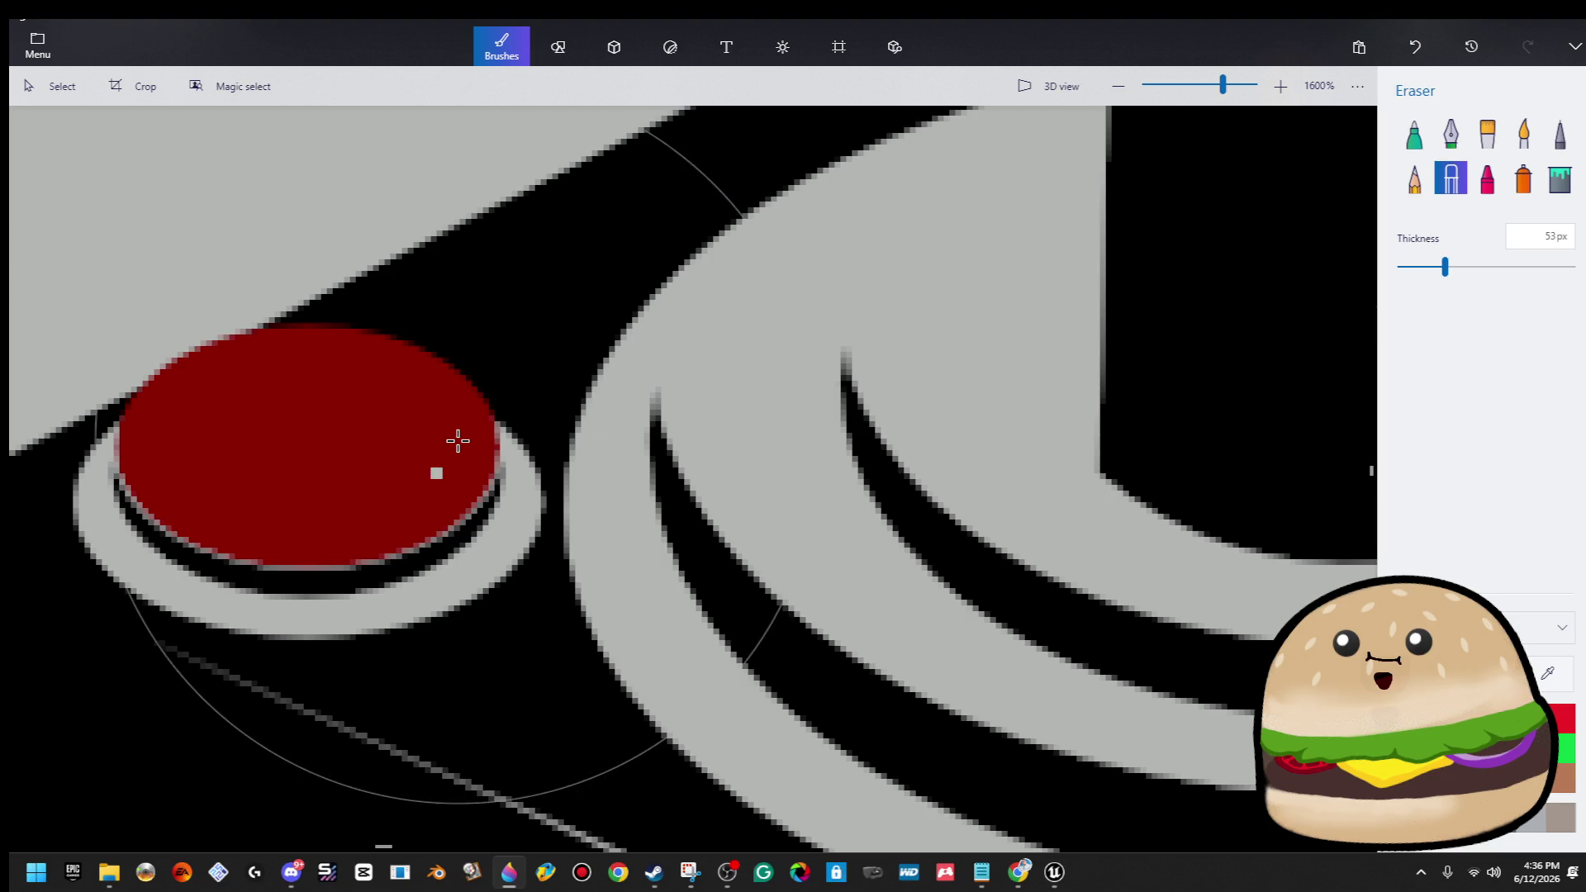
pyautogui.moveTo(1444, 267); pyautogui.dragTo(1415, 267)
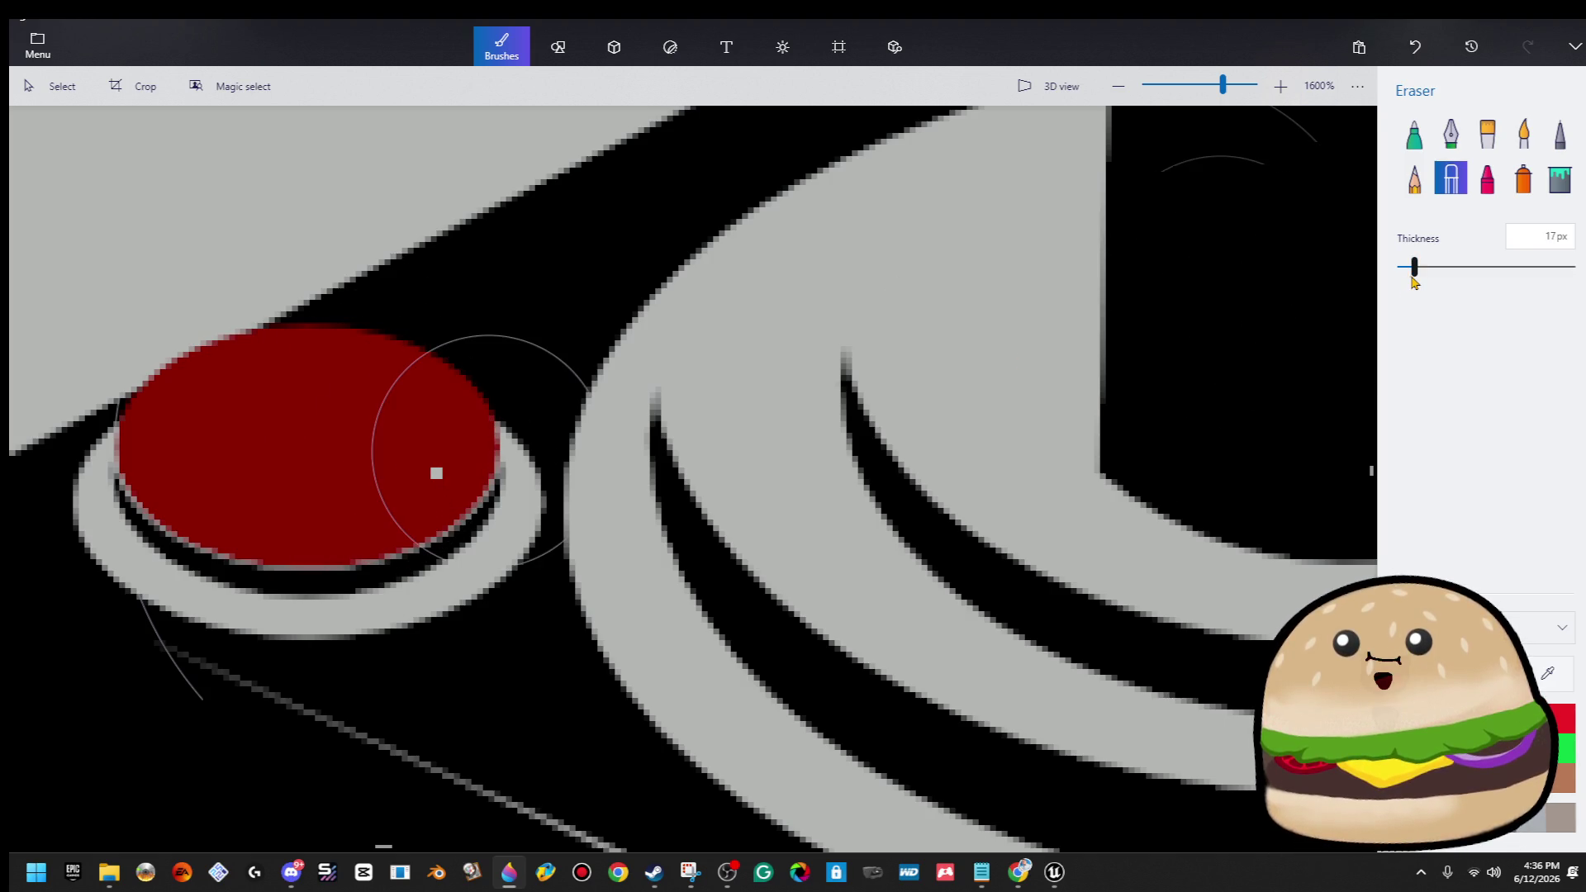
# Erase the red and leftover fringe from the joystick's fire button, then zoom back out.
pyautogui.moveTo(400, 443)
pyautogui.mouseDown()
pyautogui.moveTo(425, 432)
pyautogui.moveTo(285, 376)
pyautogui.moveTo(192, 402)
pyautogui.moveTo(166, 464)
pyautogui.moveTo(223, 517)
pyautogui.moveTo(321, 524)
pyautogui.moveTo(402, 493)
pyautogui.mouseUp()
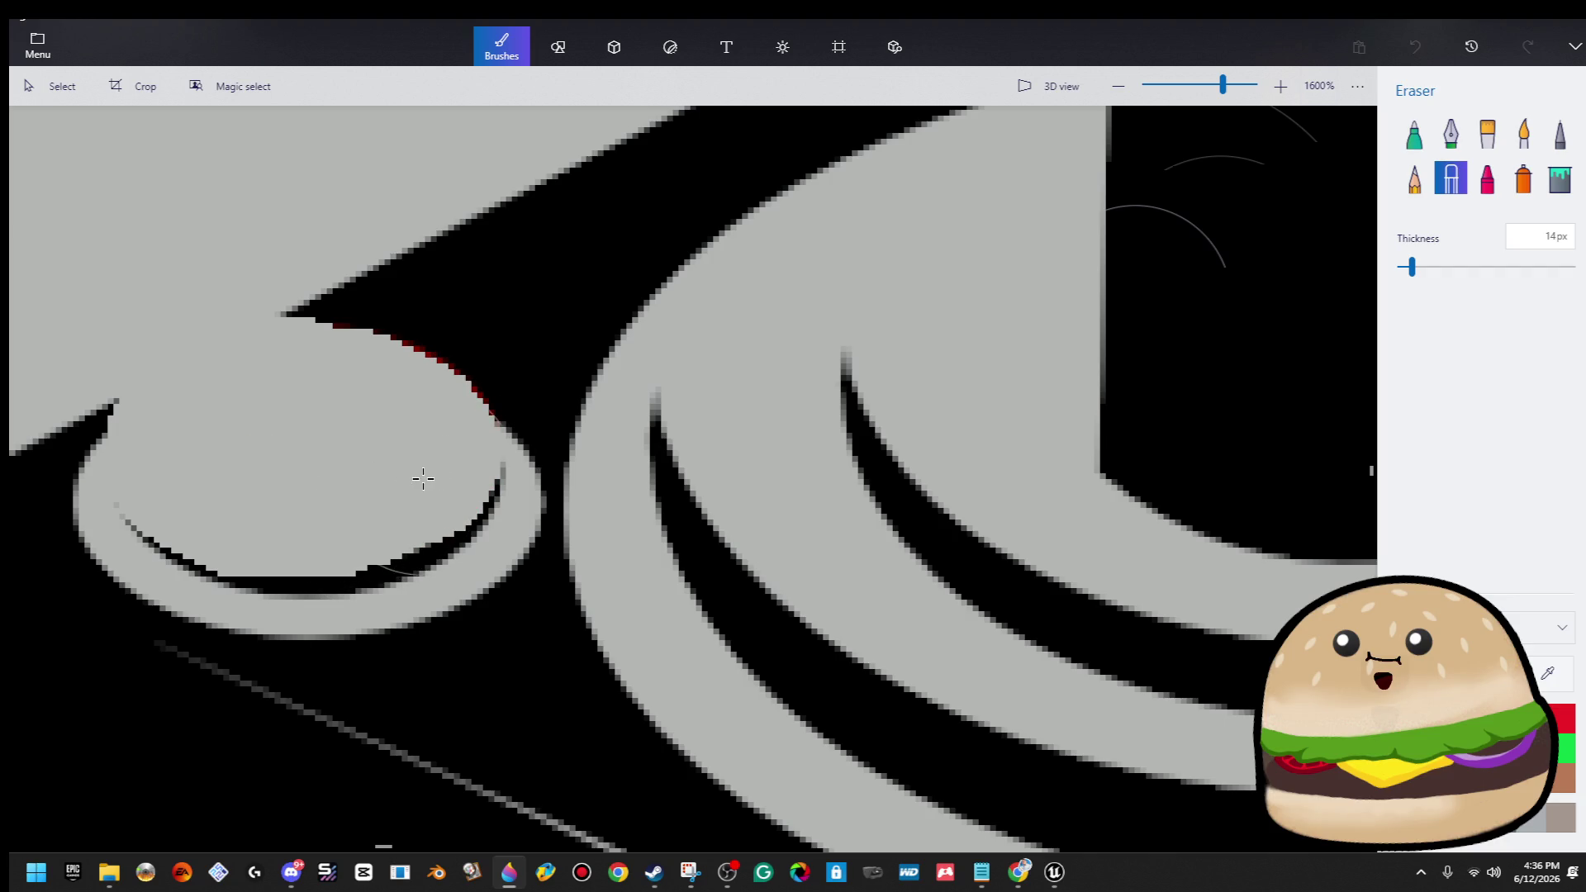
pyautogui.moveTo(434, 431); pyautogui.dragTo(390, 391)
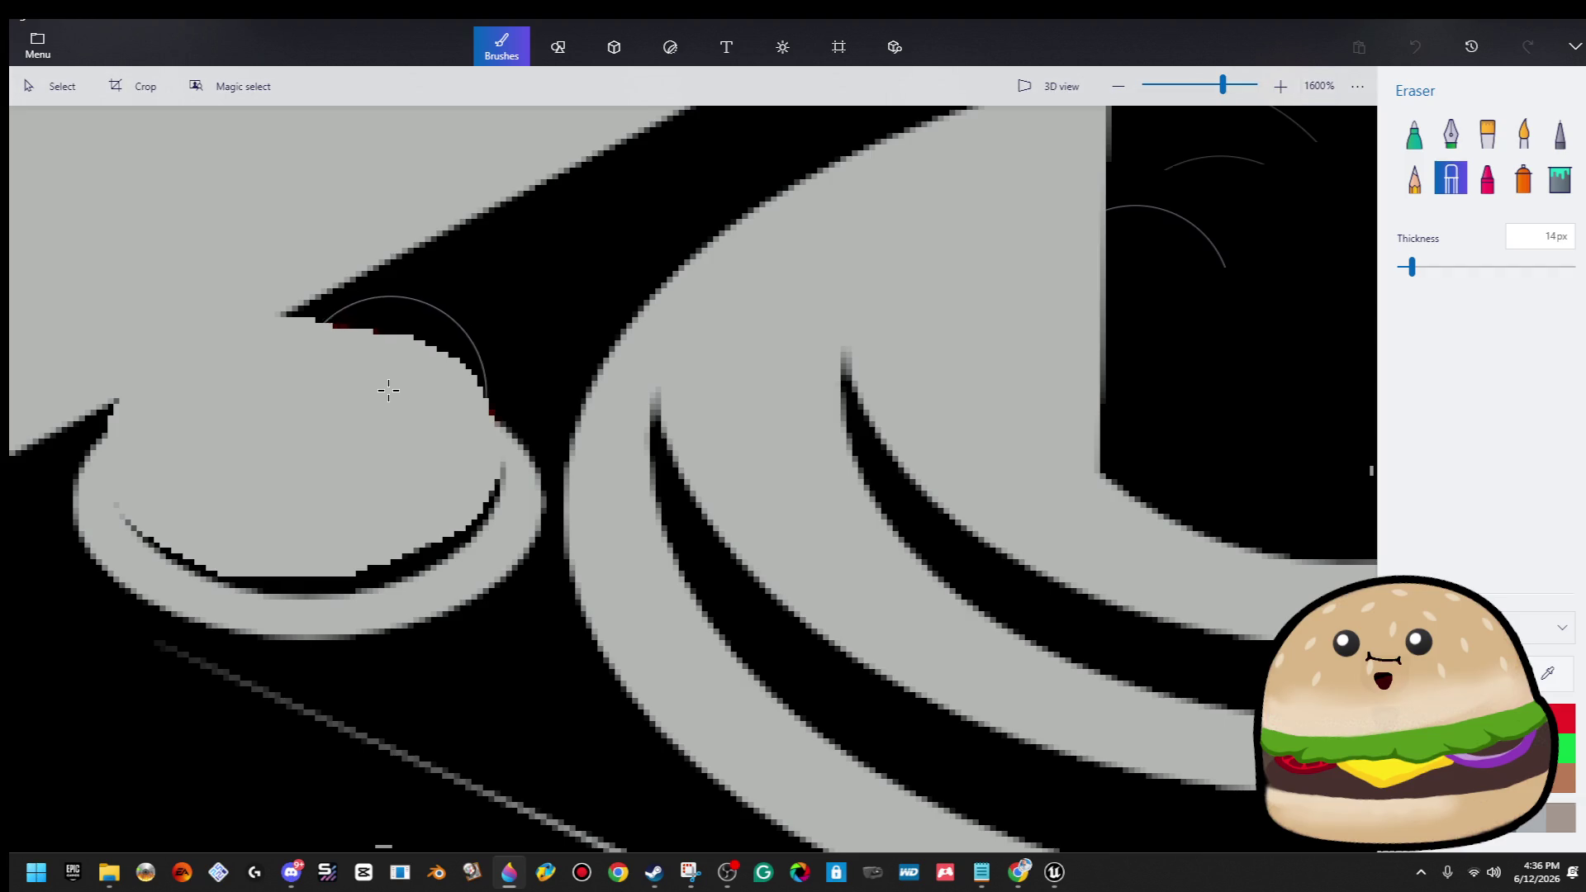
pyautogui.scroll(-10, 814, 560)
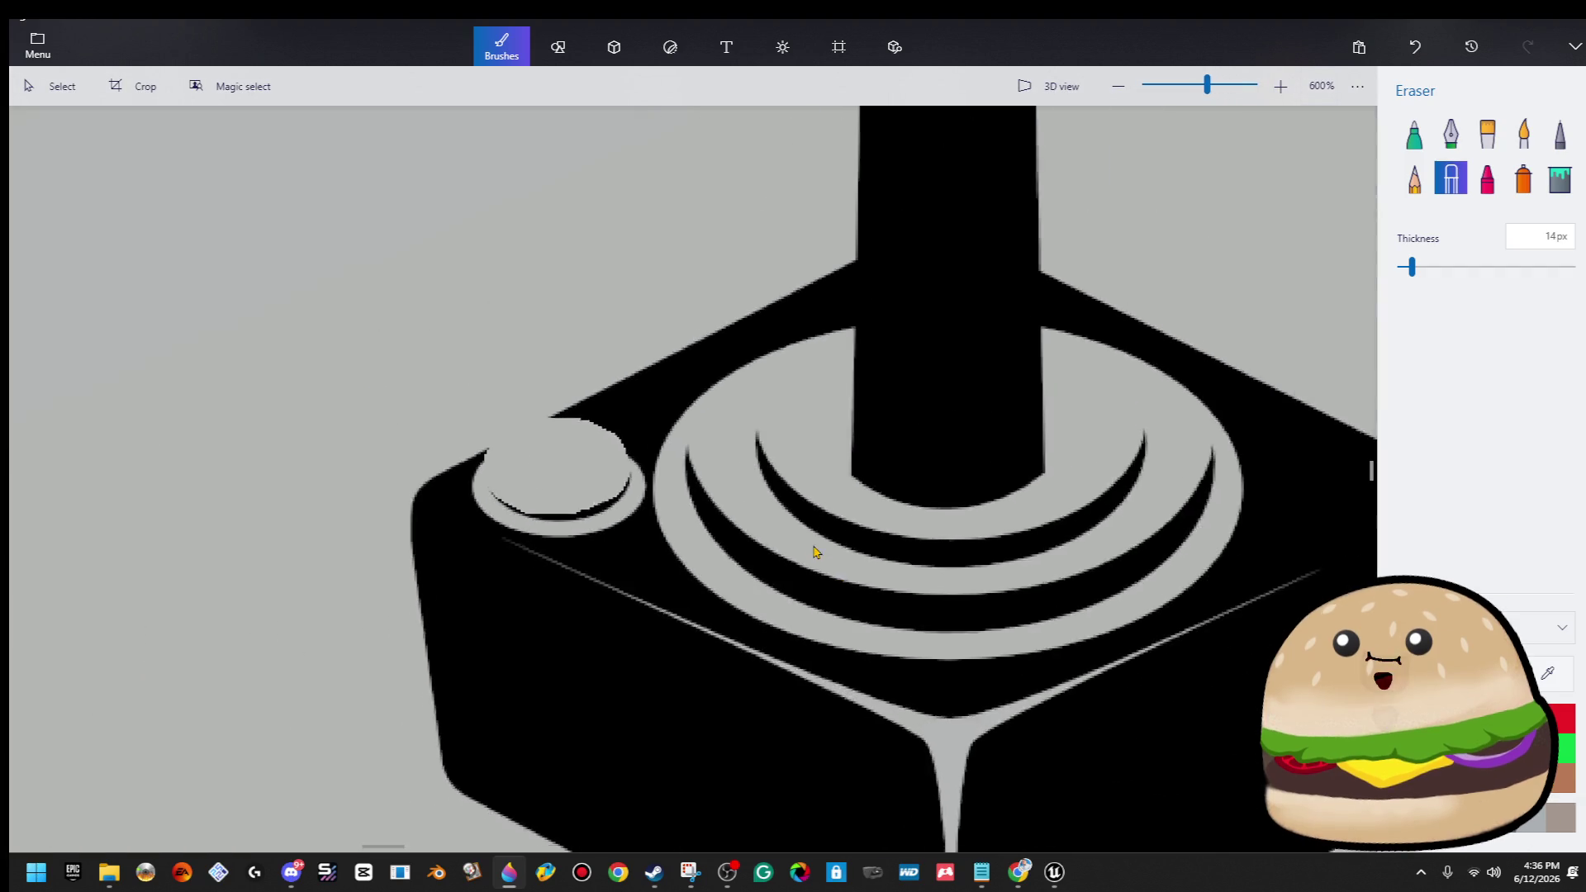
pyautogui.scroll(-2, 956, 665)
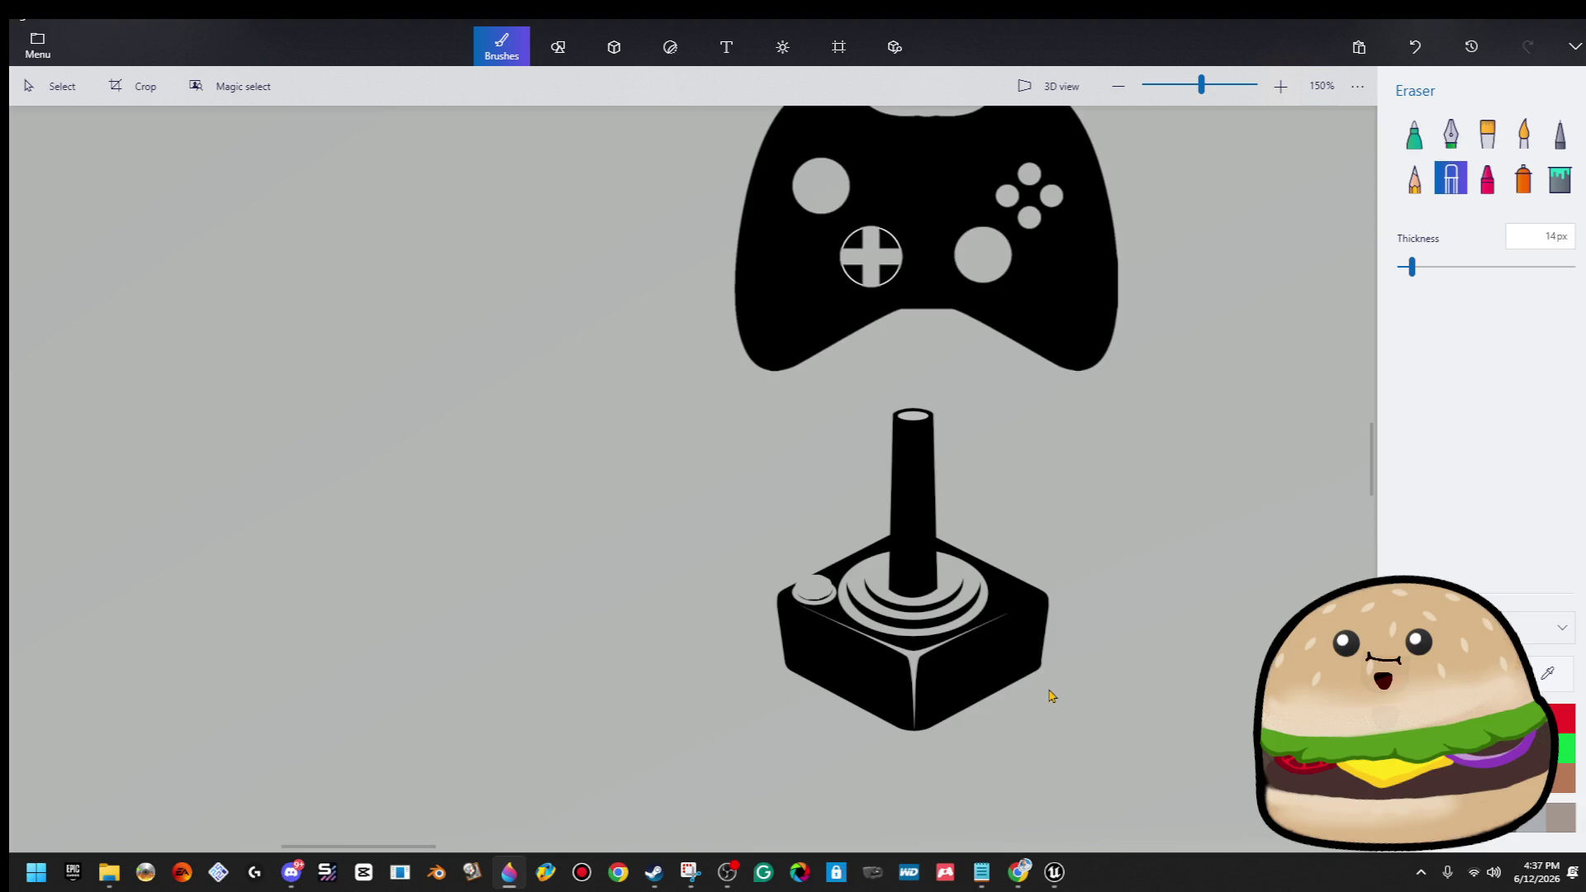
pyautogui.scroll(-1, 1054, 693)
pyautogui.scroll(5, 1063, 690)
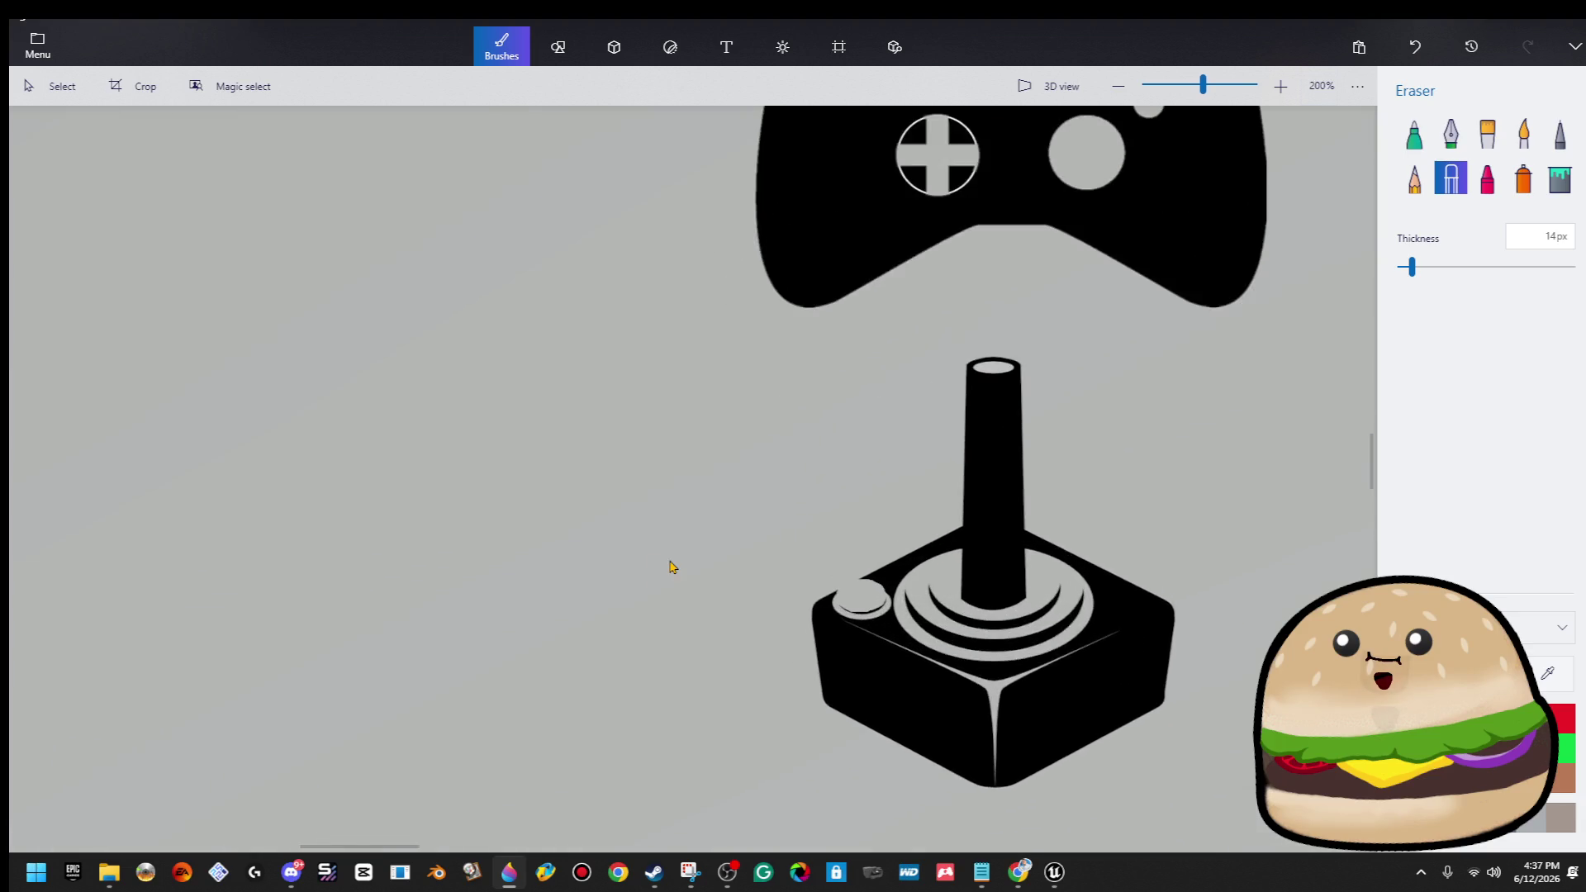
pyautogui.scroll(8, 1049, 620)
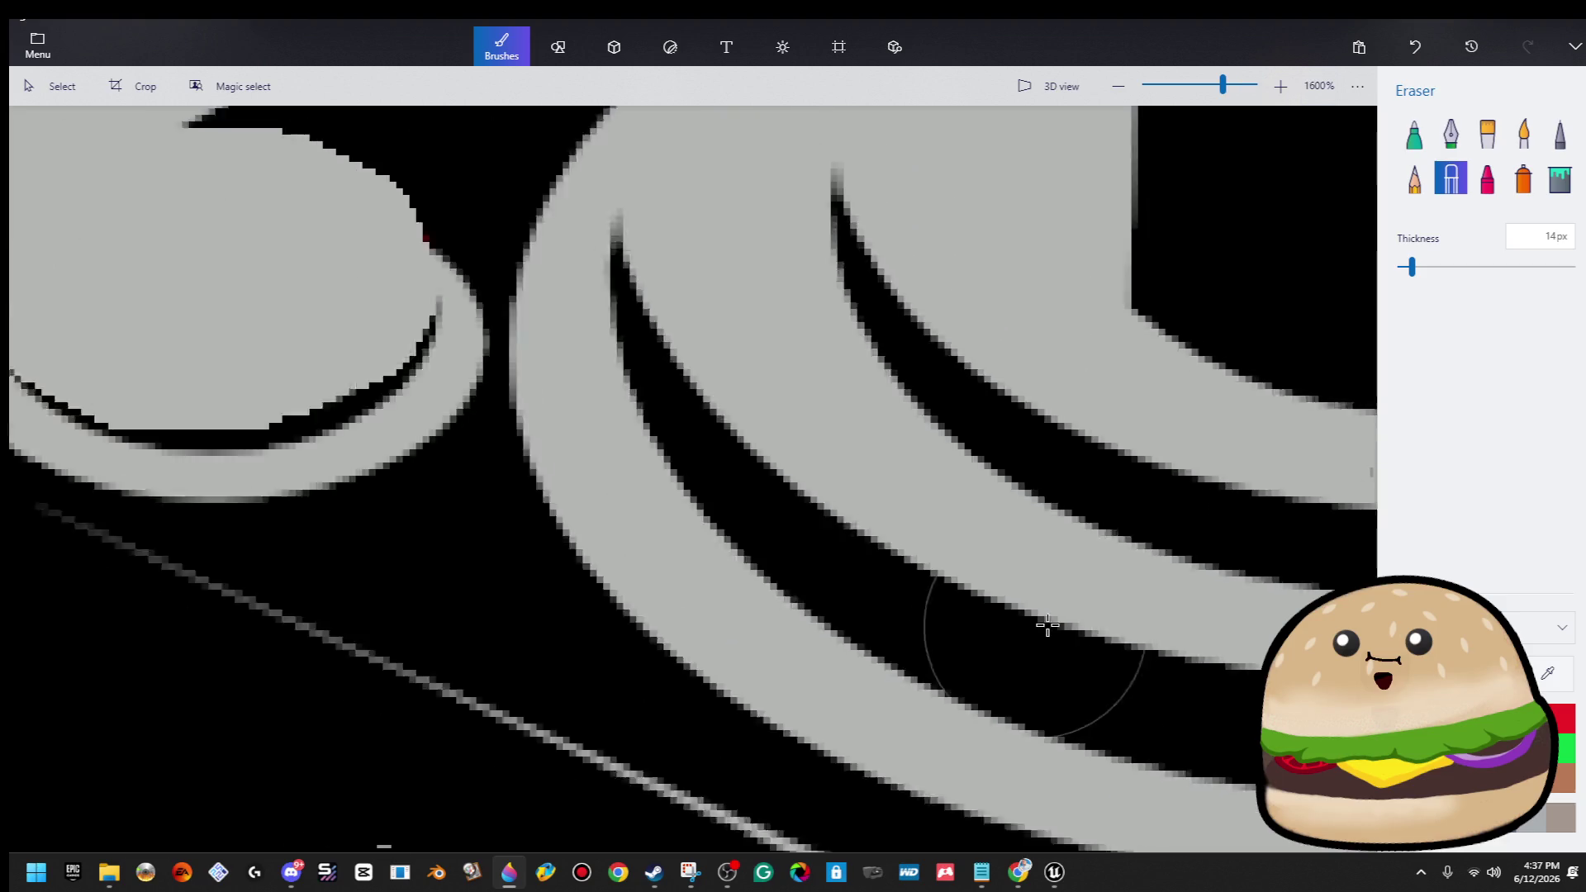
pyautogui.scroll(-10, 1282, 548)
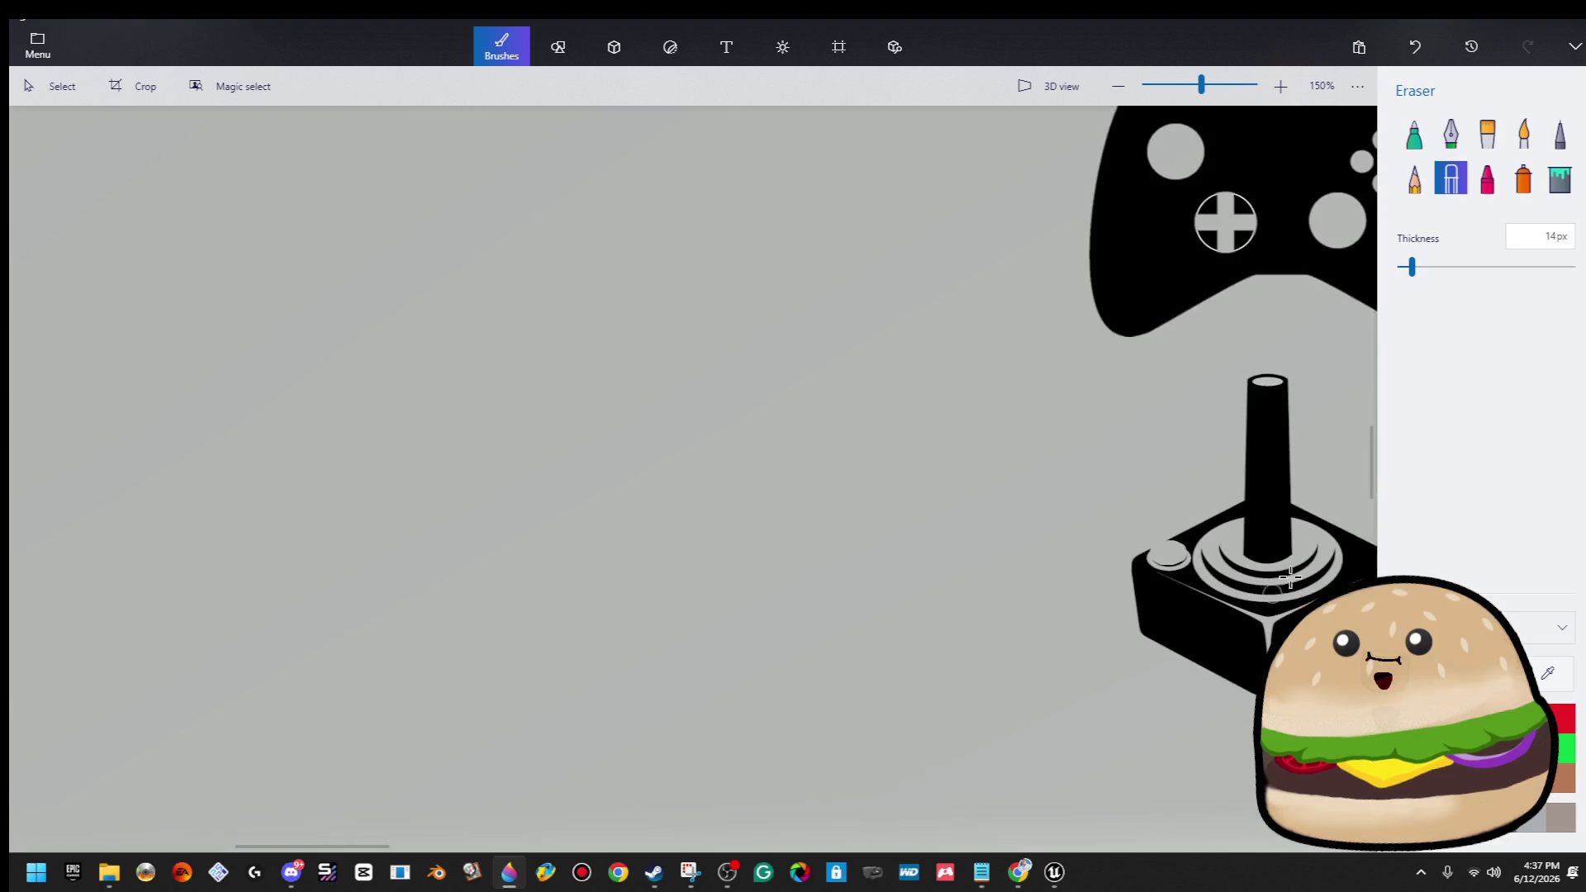
pyautogui.scroll(-5, 1311, 593)
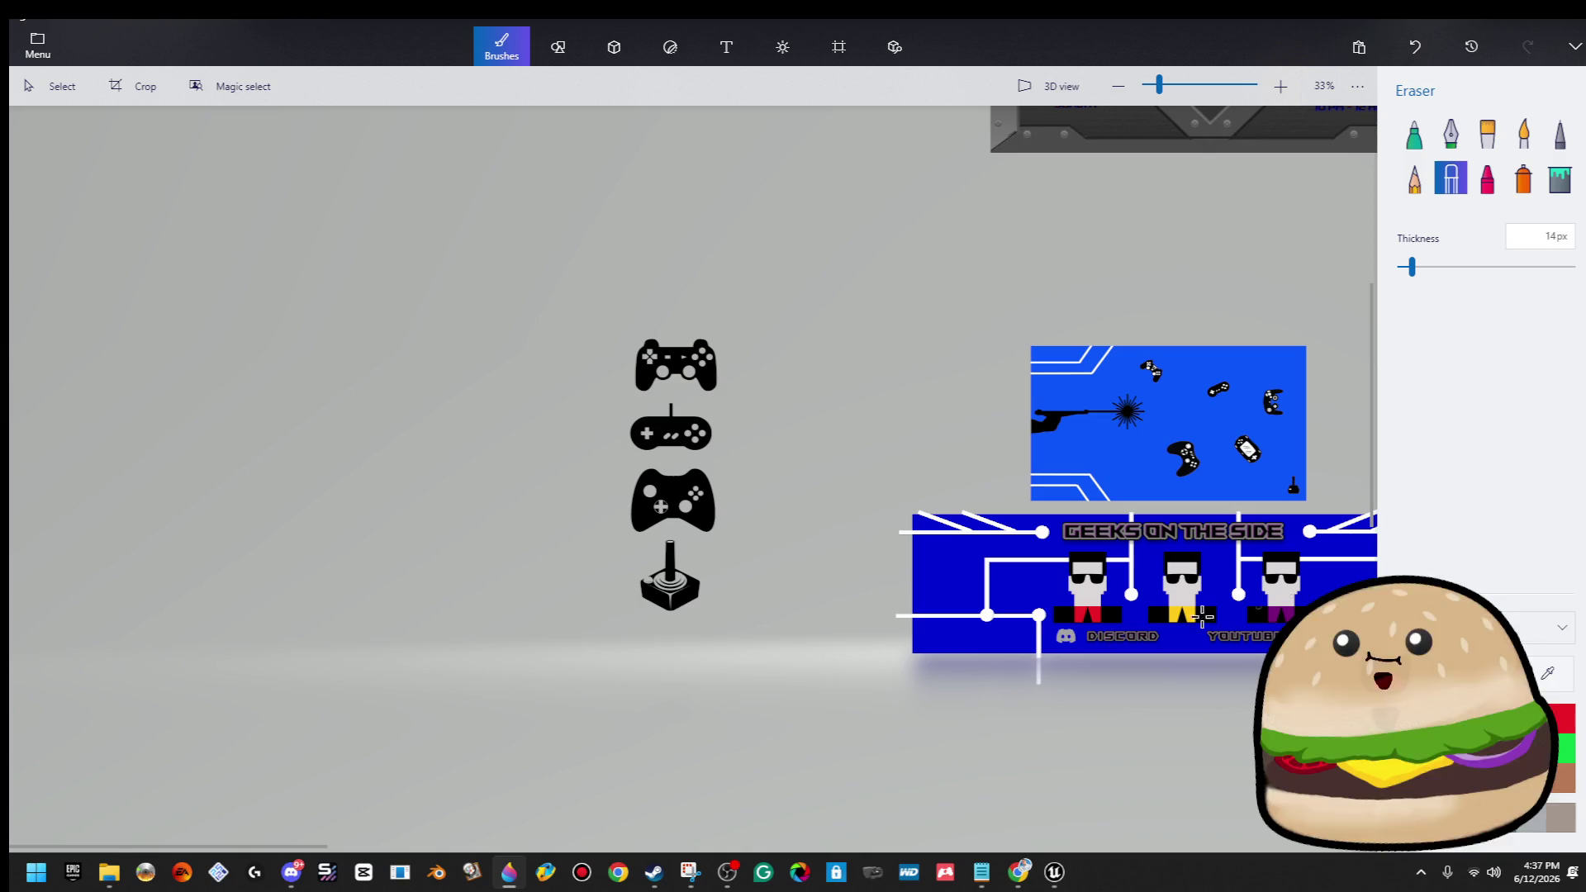
pyautogui.scroll(-3, 1186, 564)
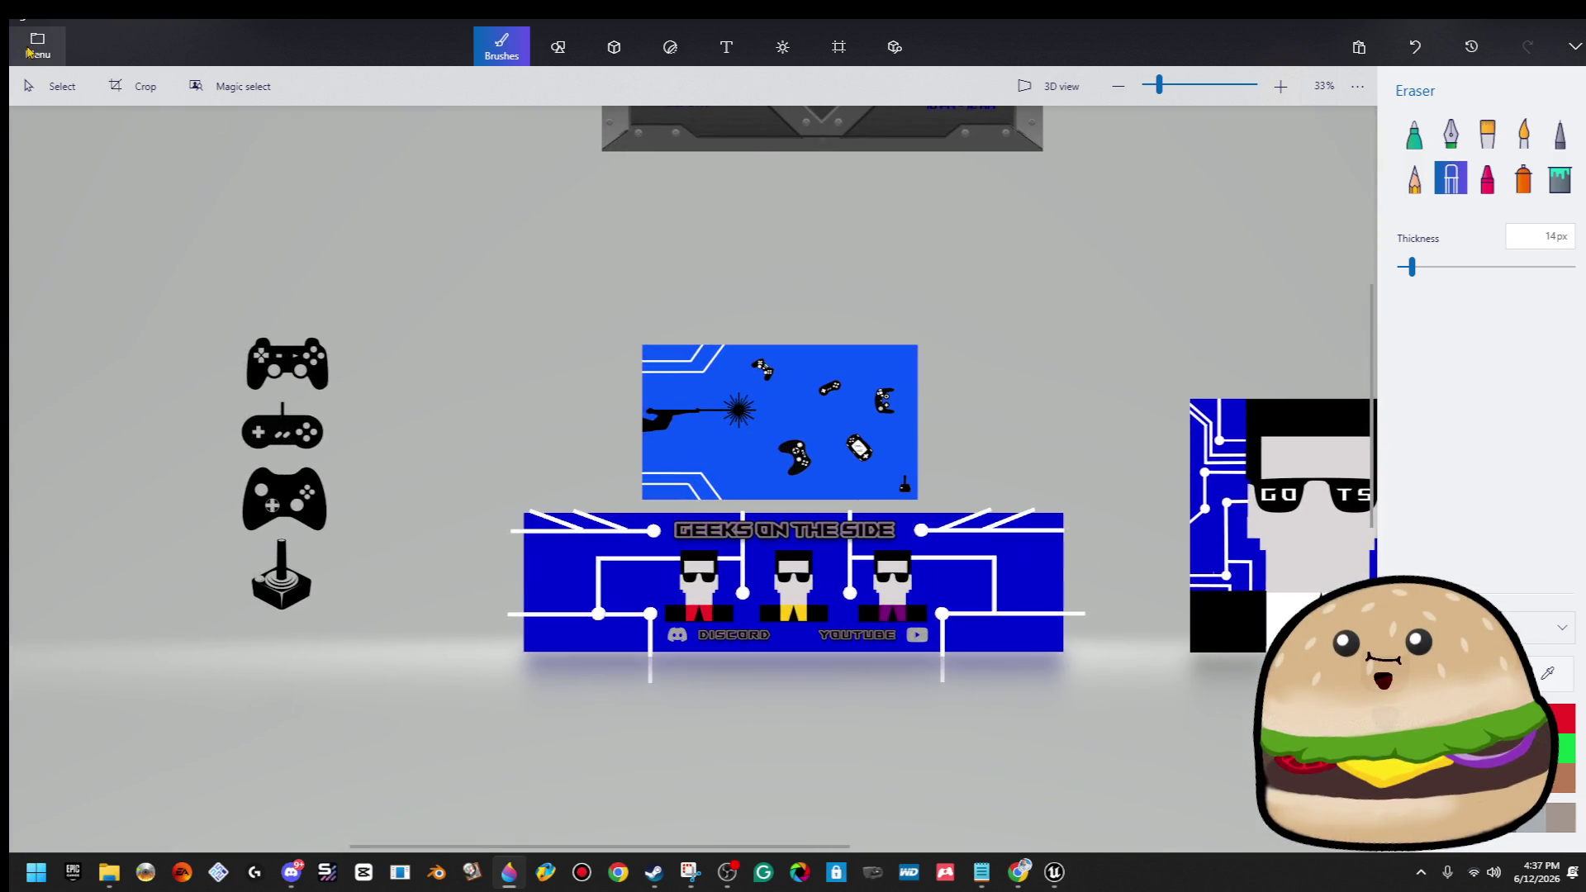
# Save as a Paint 3D project named 'geeks on teh side'.
pyautogui.click(37, 46)
pyautogui.click(118, 271)
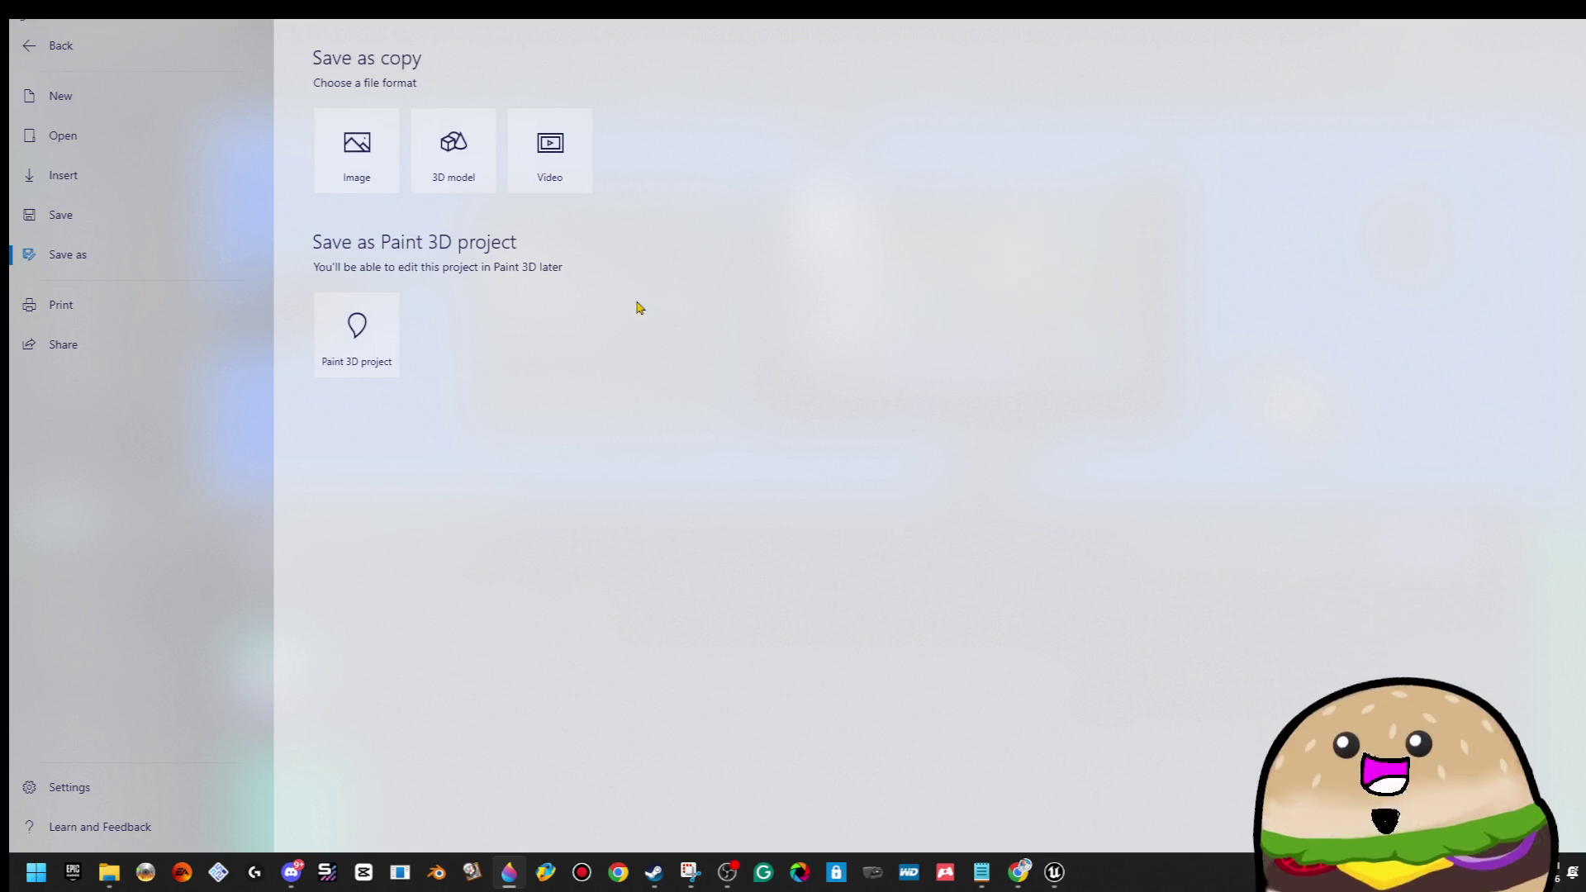
pyautogui.click(345, 331)
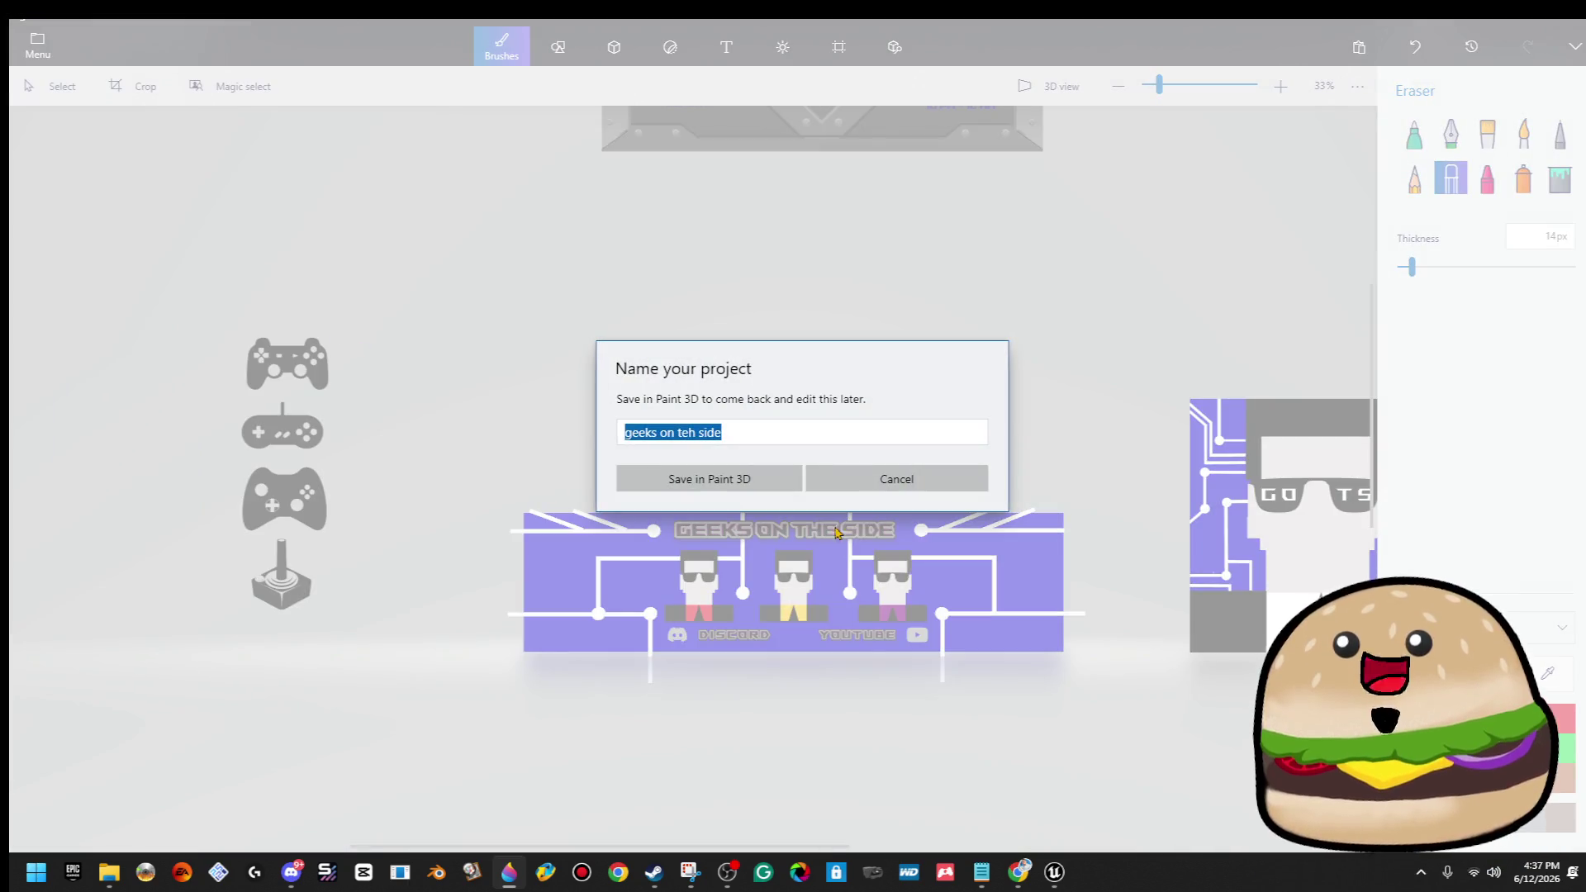
pyautogui.click(760, 490)
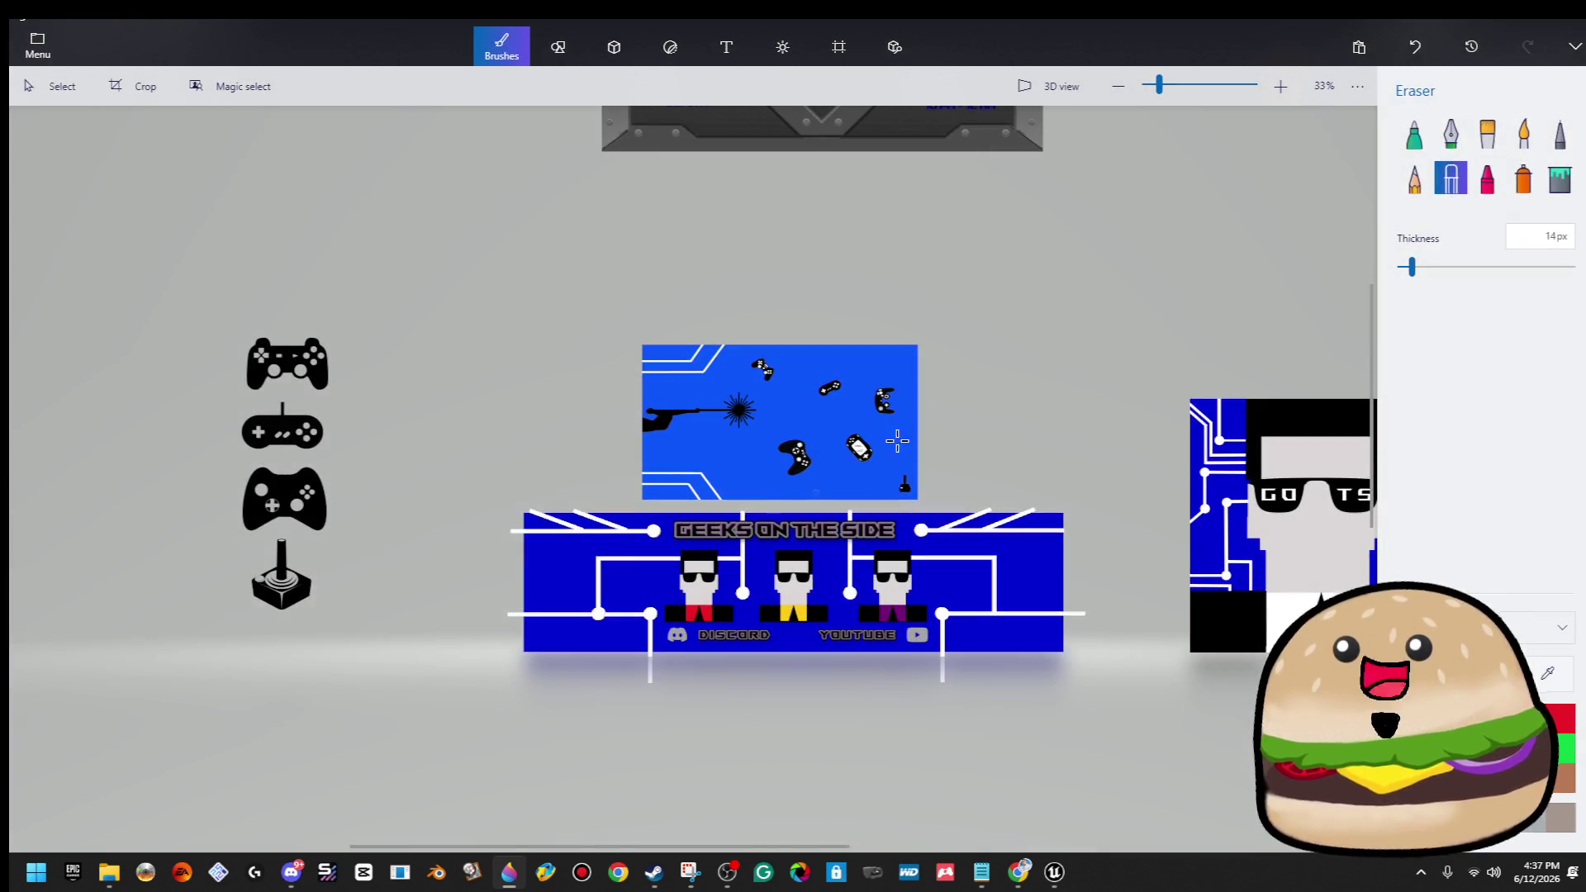
# Reposition the top gamepad and the joystick, nudging them with the arrow keys.
pyautogui.click(305, 372)
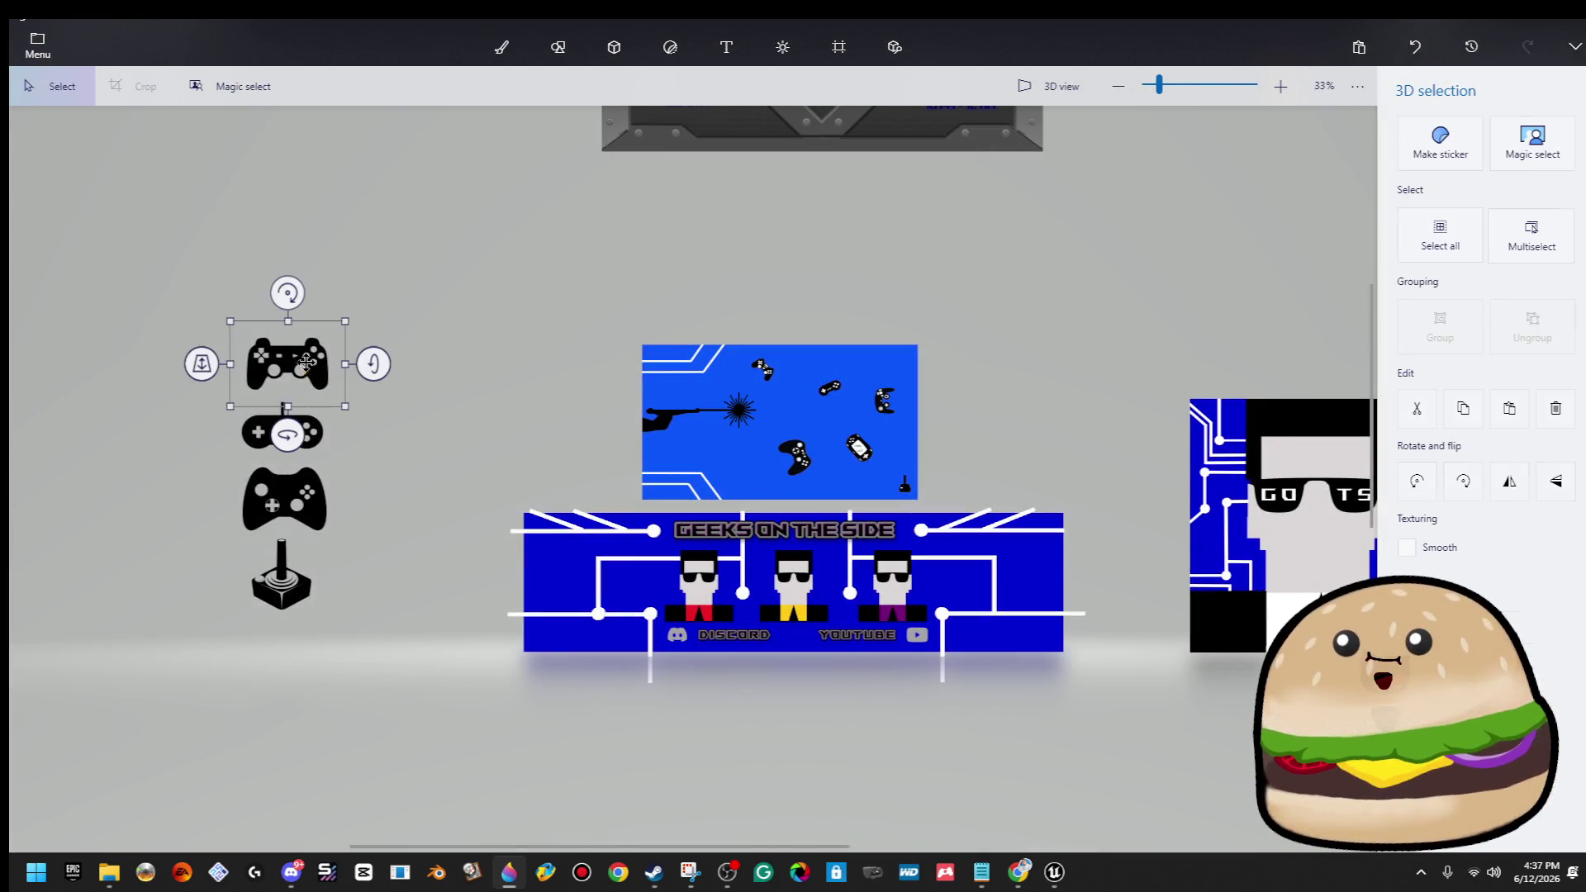
pyautogui.moveTo(304, 371); pyautogui.dragTo(309, 444)
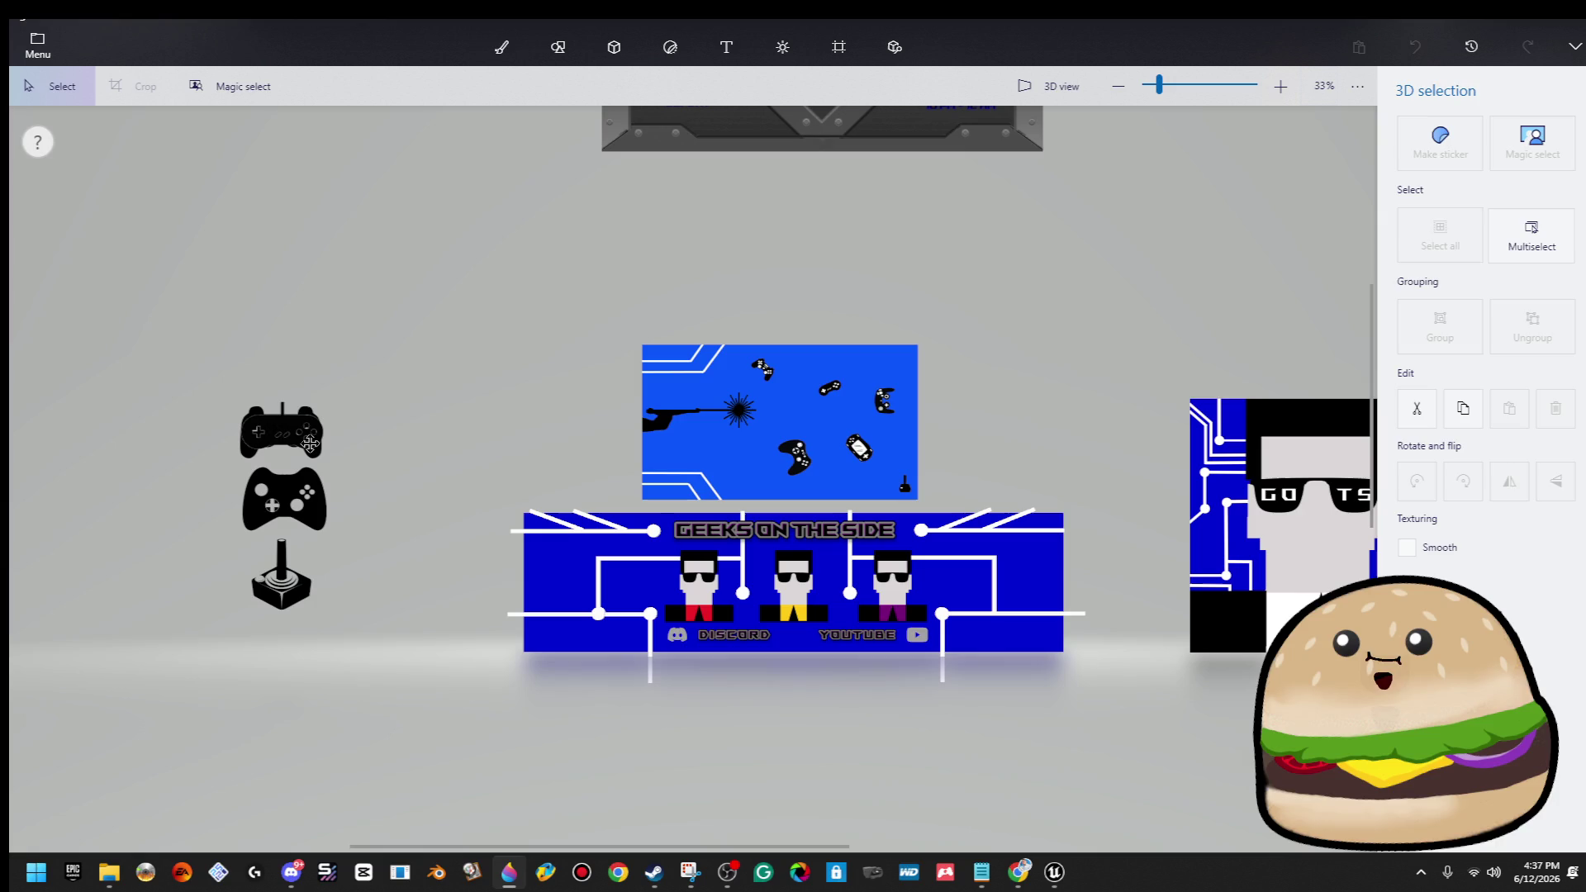
pyautogui.keyDown('ctrl'); pyautogui.click(314, 517); pyautogui.keyUp('ctrl')
pyautogui.hotkey('ctrl', 'z')
pyautogui.hotkey('ctrl', 'z')
pyautogui.hotkey('ctrl', 'z')
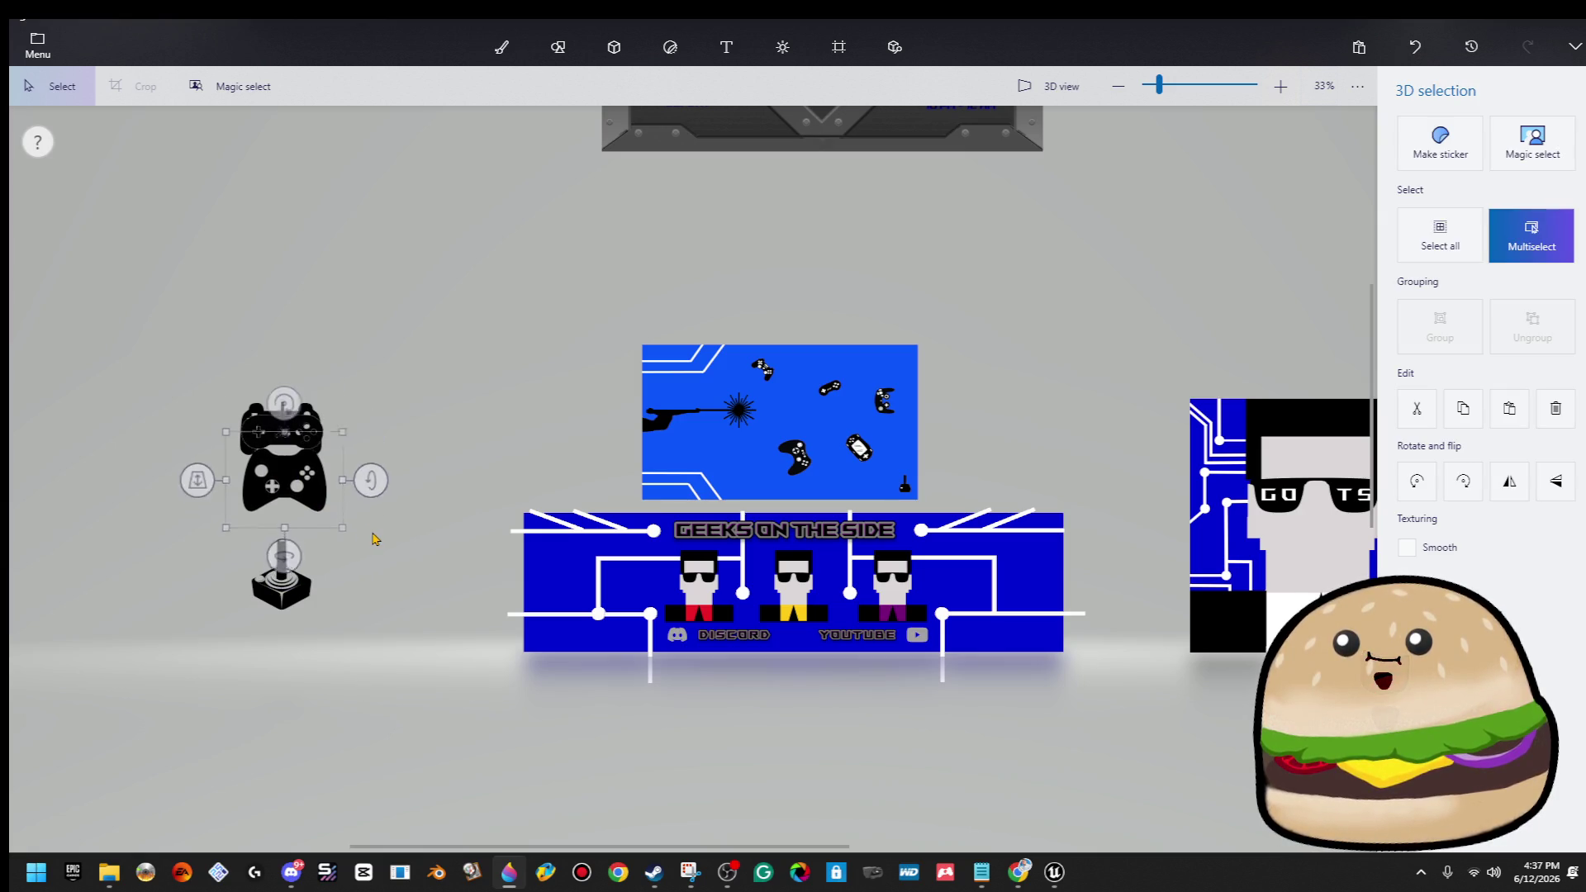
pyautogui.moveTo(285, 434); pyautogui.dragTo(285, 428)
pyautogui.keyDown('ctrl'); pyautogui.click(281, 574); pyautogui.keyUp('ctrl')
pyautogui.press('Up')
pyautogui.press('Up')
pyautogui.press('Up')
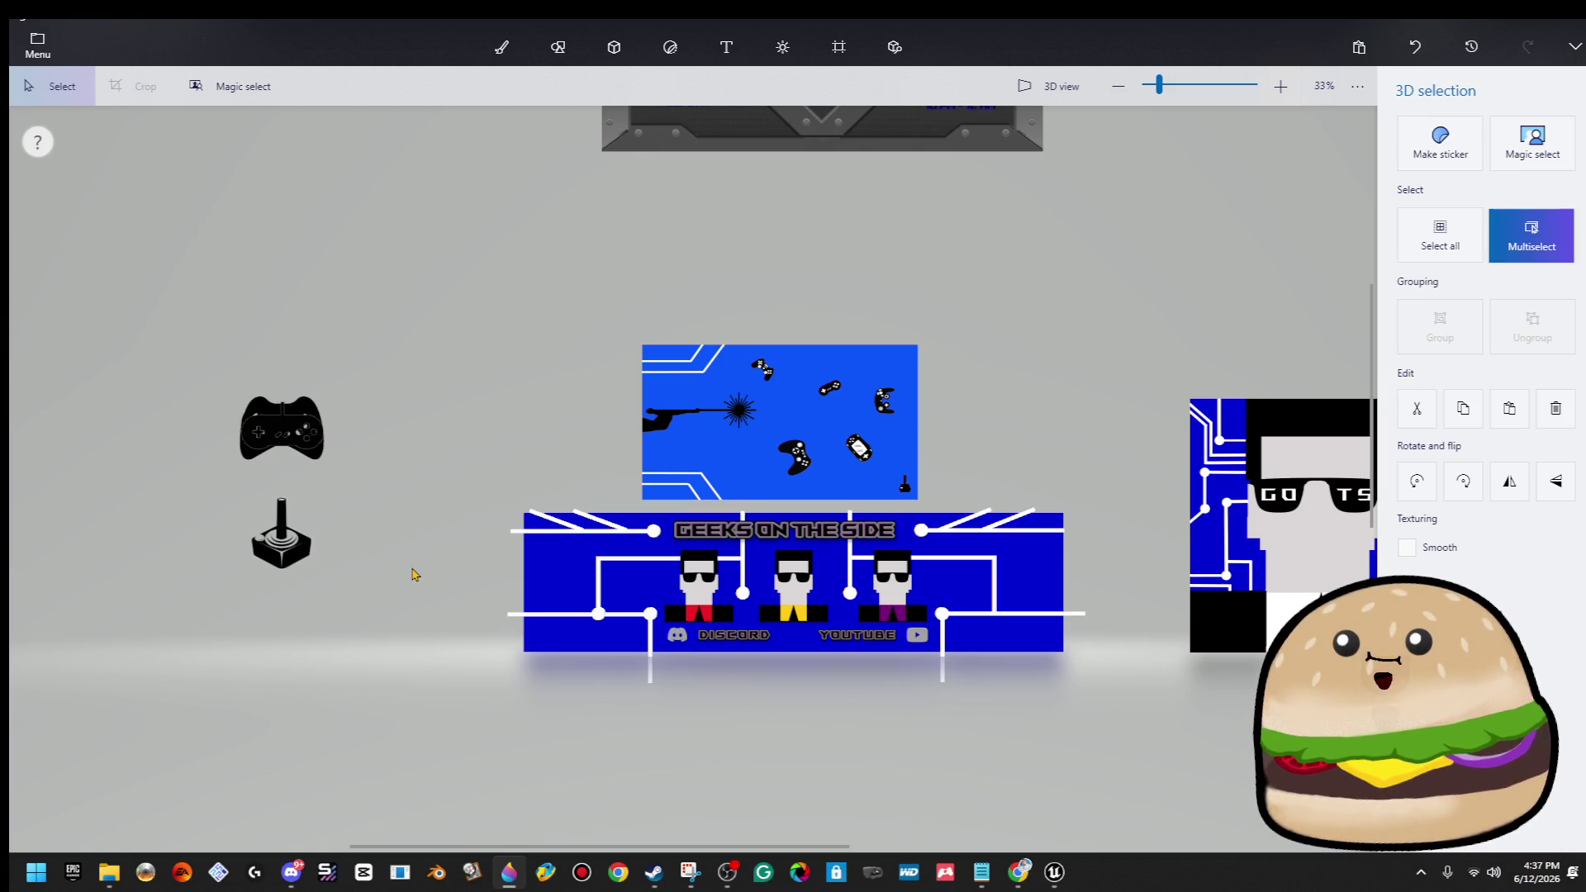
pyautogui.click(285, 425)
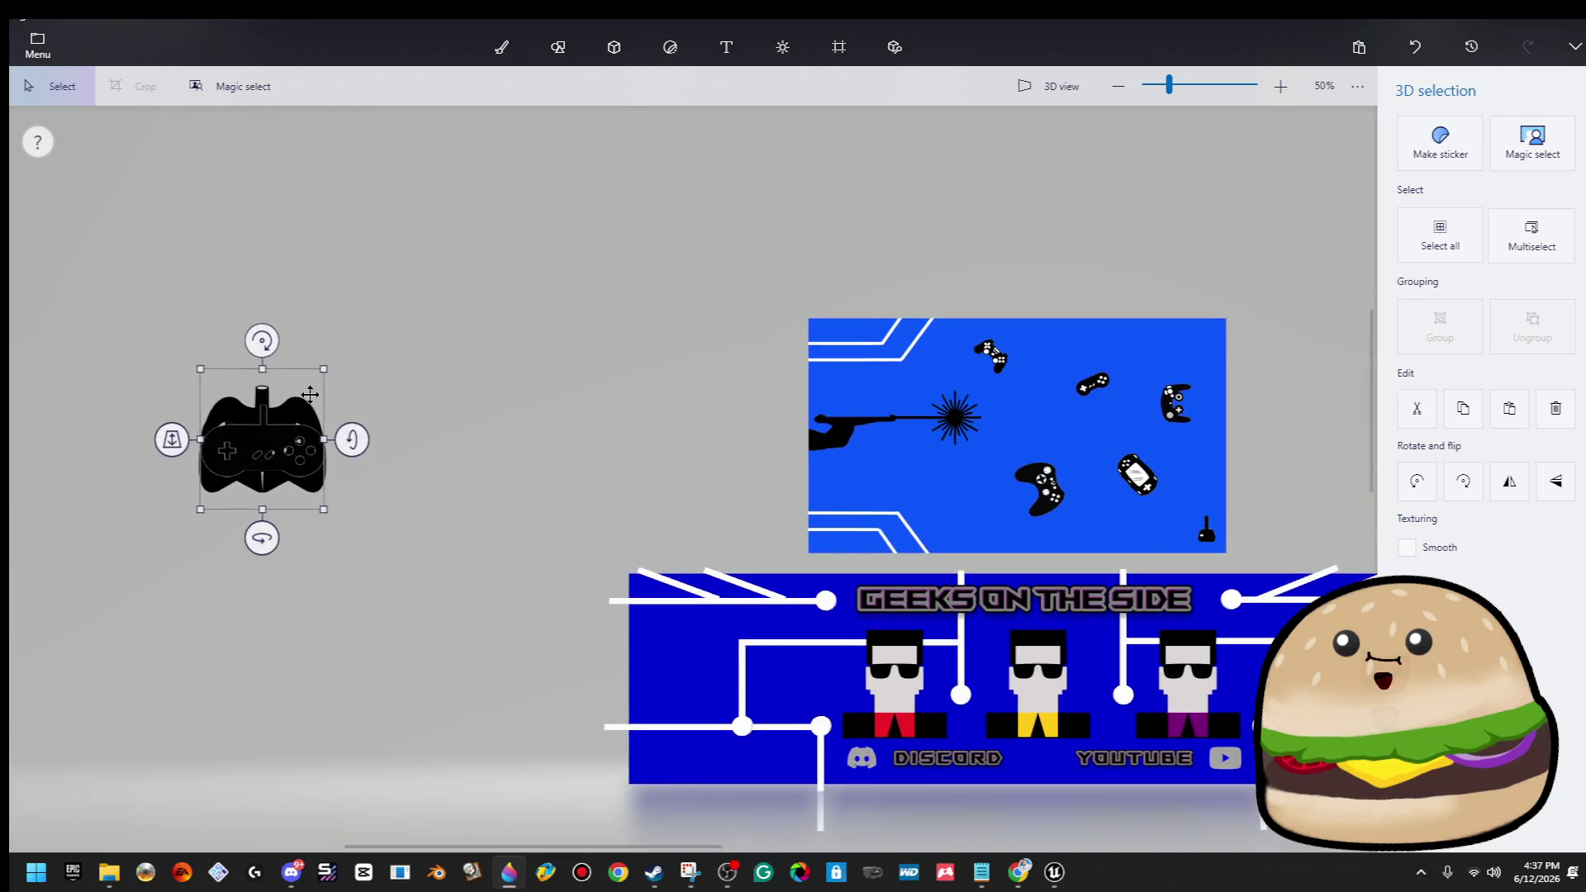
pyautogui.scroll(5, 302, 413)
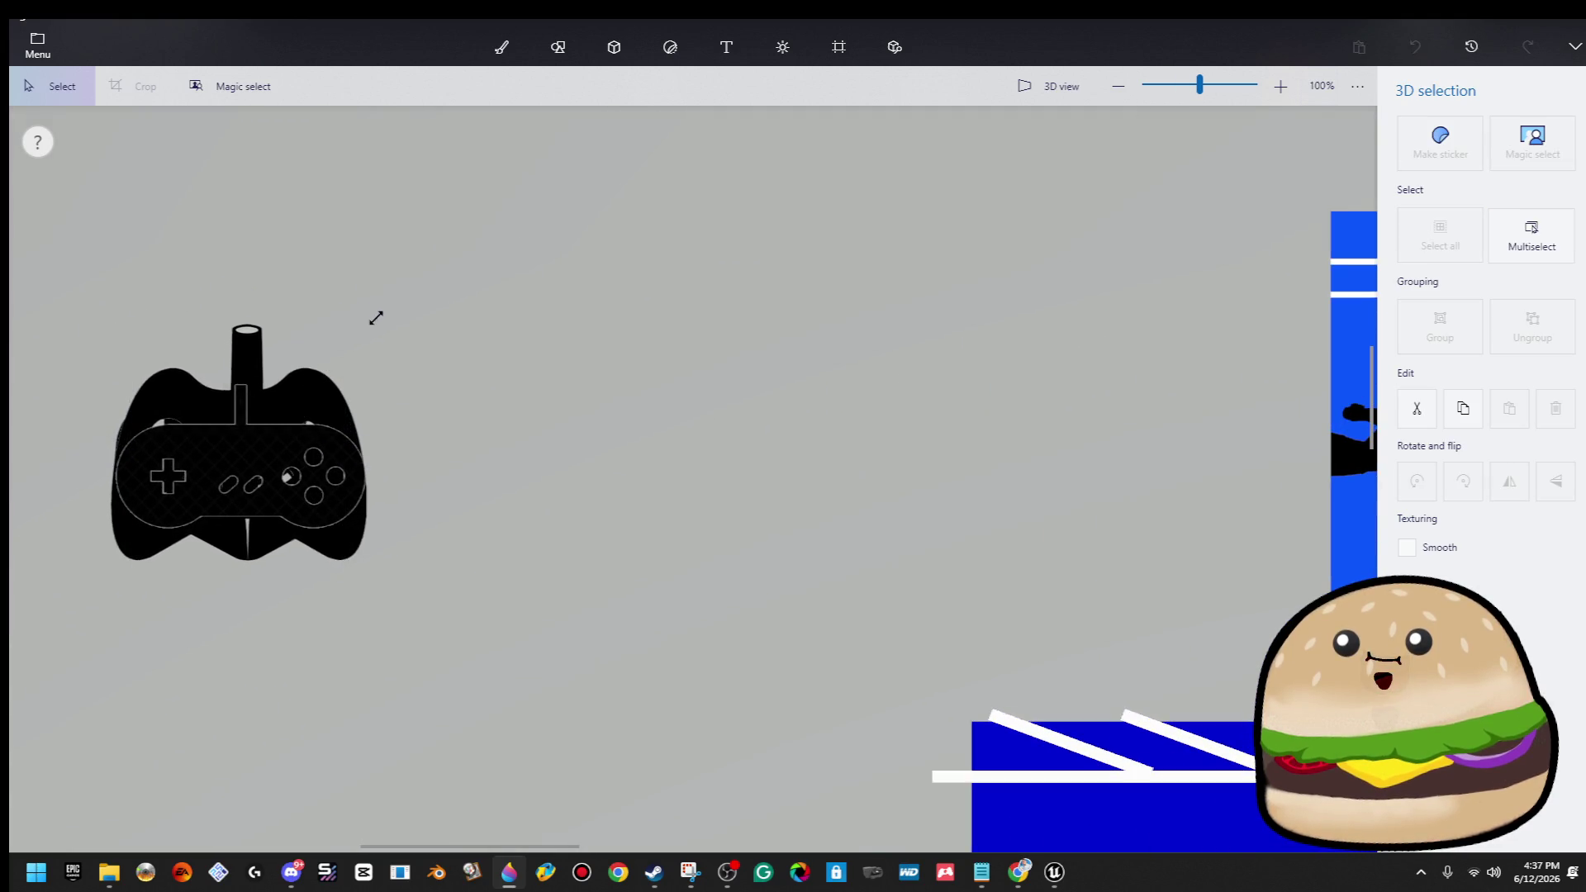
pyautogui.hotkey('ctrl', 'a')
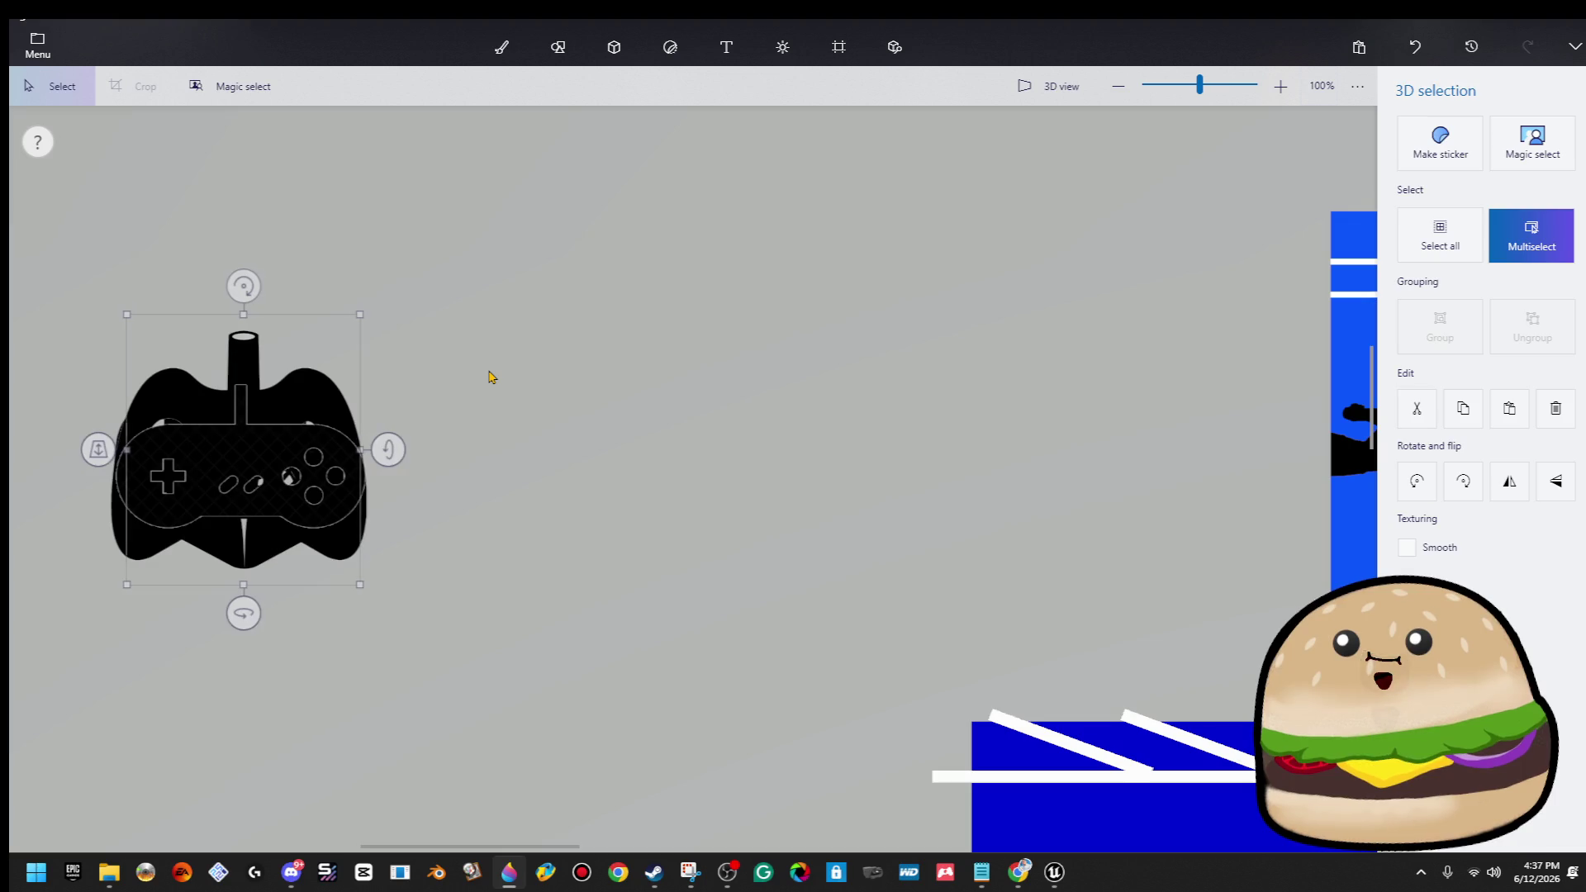
pyautogui.press('Down')
pyautogui.press('Down')
pyautogui.press('Down')
# Space the SNES, Xbox and PS-style gamepads evenly in a column using arrow-key nudges.
pyautogui.click(298, 386)
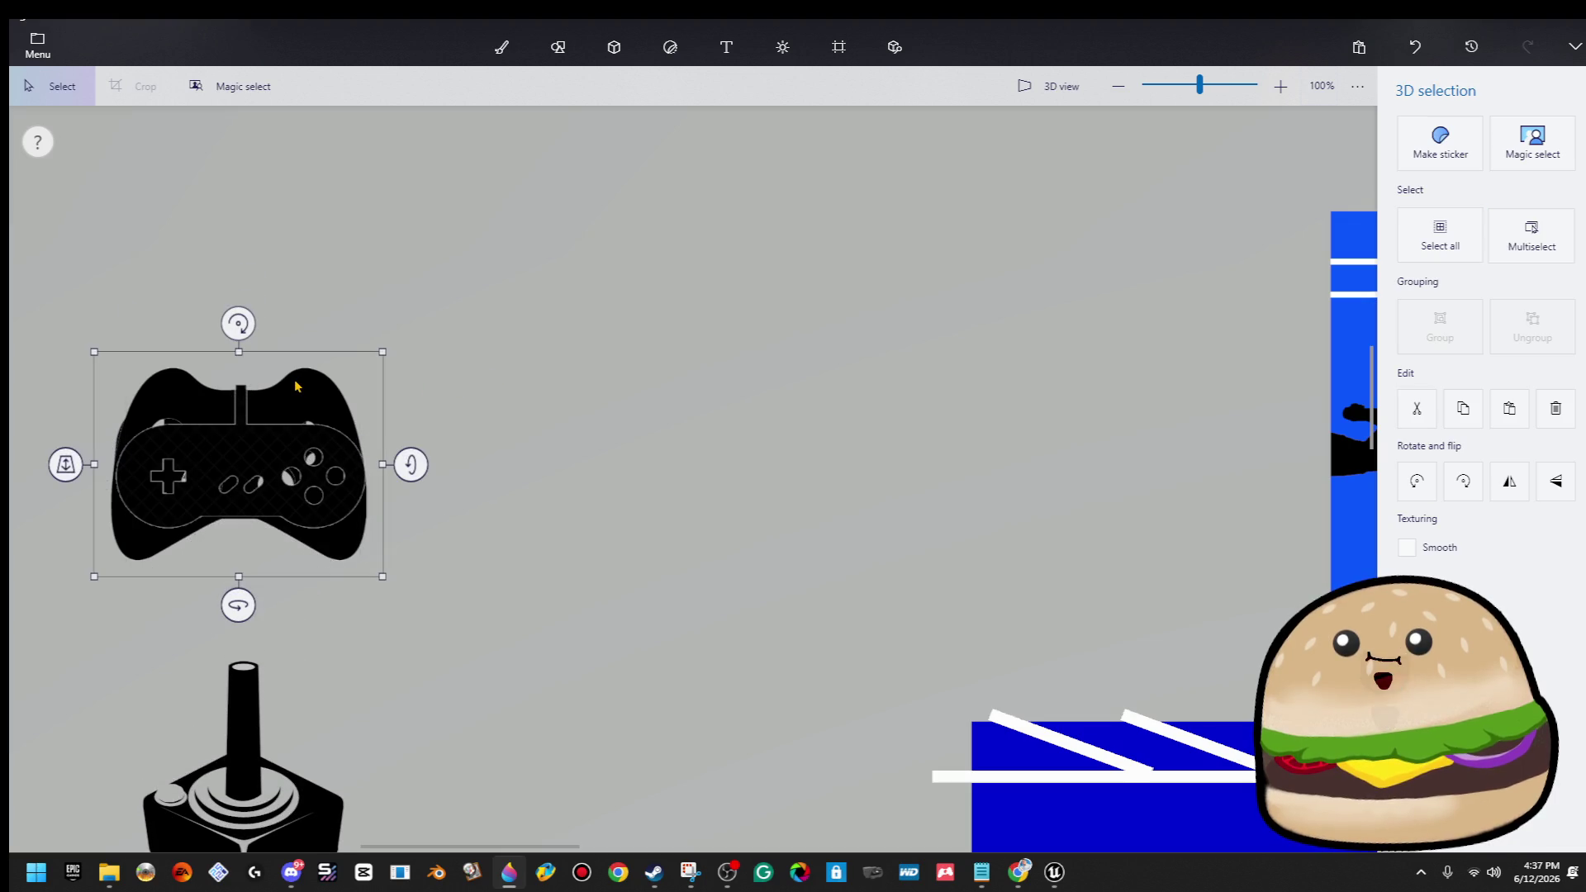
pyautogui.click(408, 424)
pyautogui.click(364, 417)
pyautogui.click(395, 409)
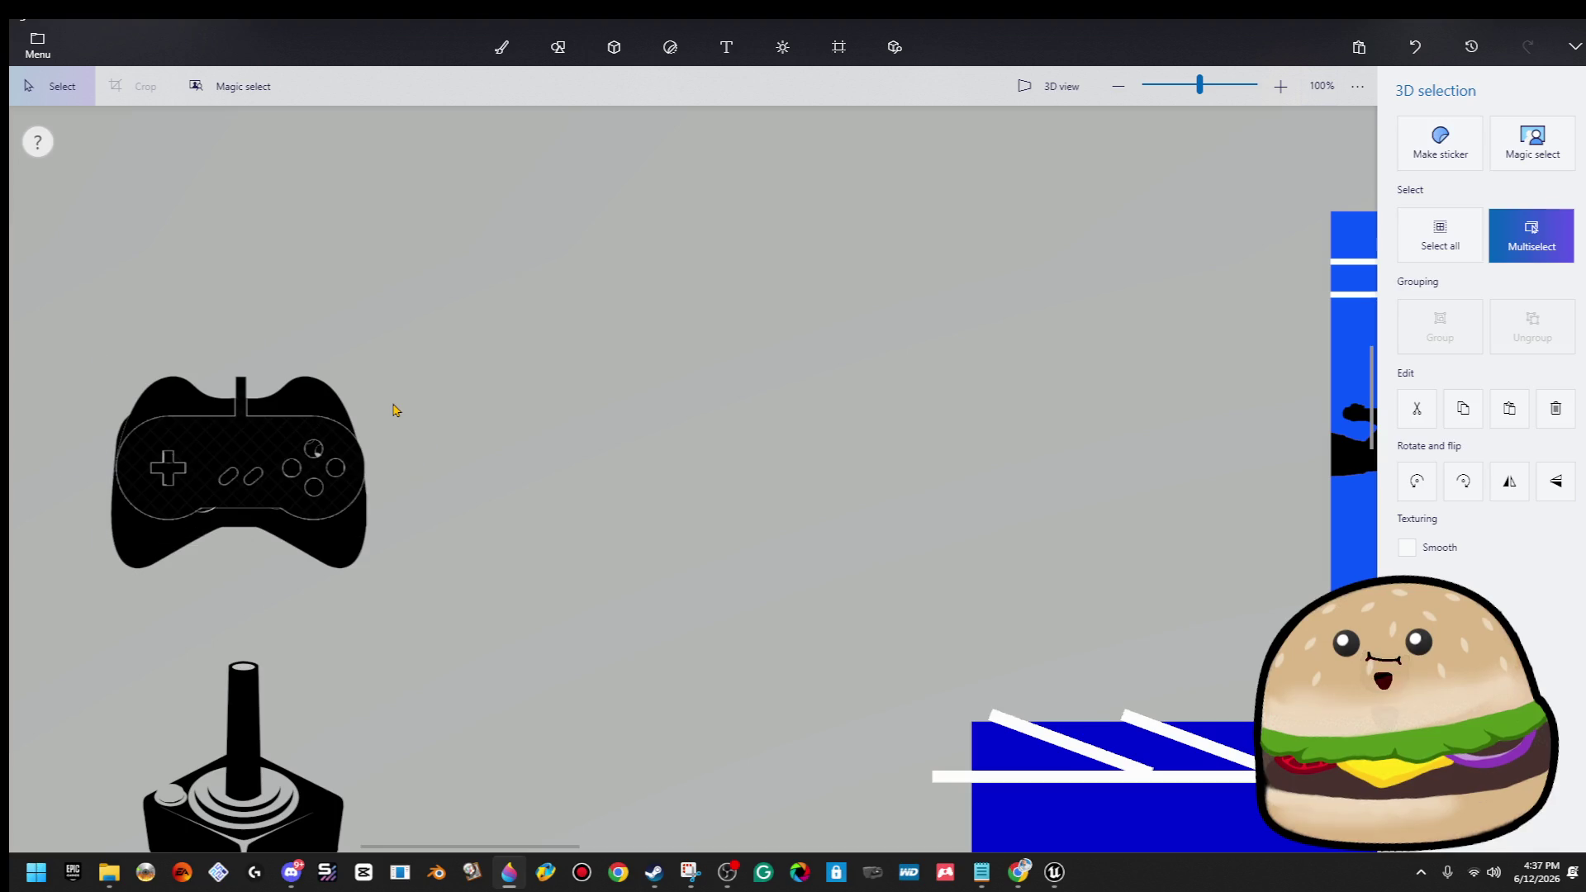
pyautogui.press('Up')
pyautogui.press('Up')
pyautogui.press('Up')
pyautogui.click(303, 429)
pyautogui.press('Down')
pyautogui.press('Down')
pyautogui.press('Down')
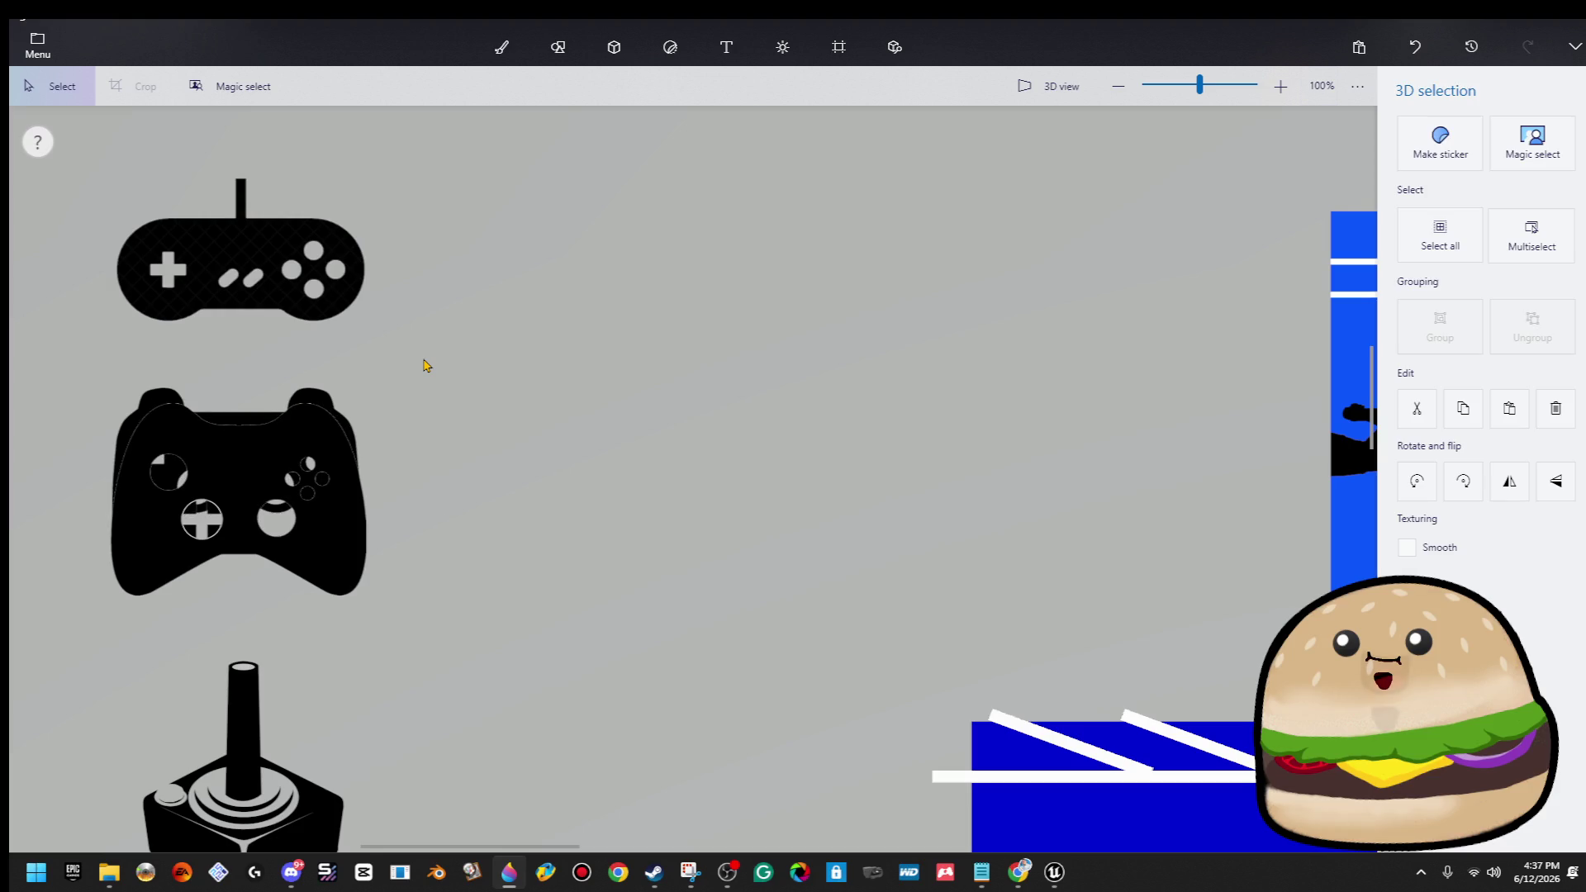
pyautogui.click(325, 409)
pyautogui.scroll(-1, 336, 421)
pyautogui.press('Up')
pyautogui.press('Up')
pyautogui.press('Up')
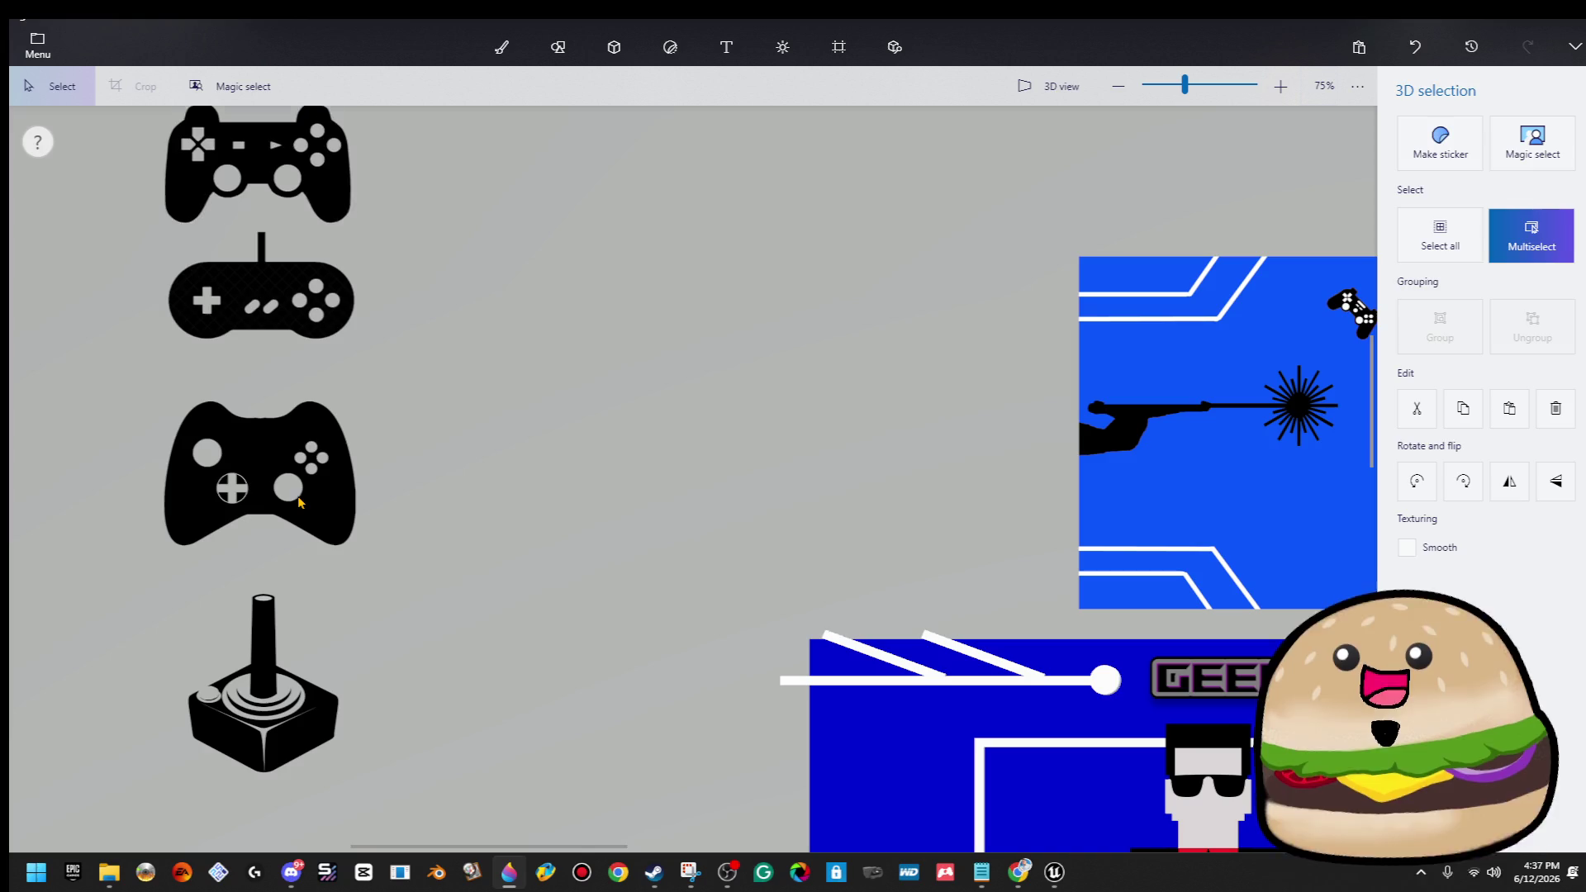
pyautogui.scroll(-1, 300, 502)
pyautogui.click(319, 252)
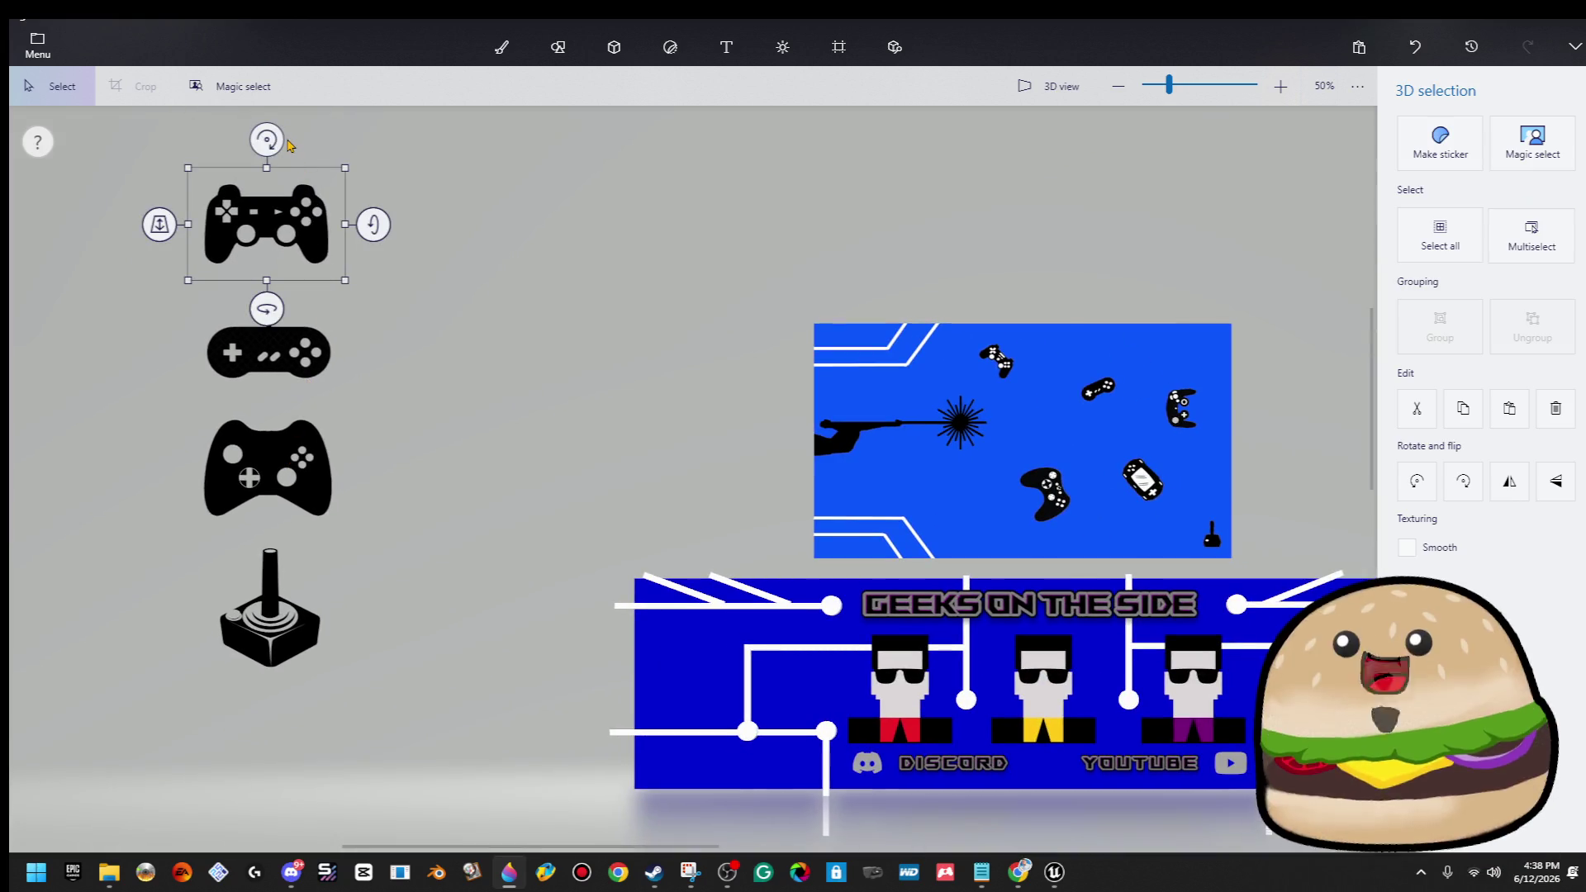
# Switch back to the Brushes tool.
pyautogui.press('b')
pyautogui.press('Escape')
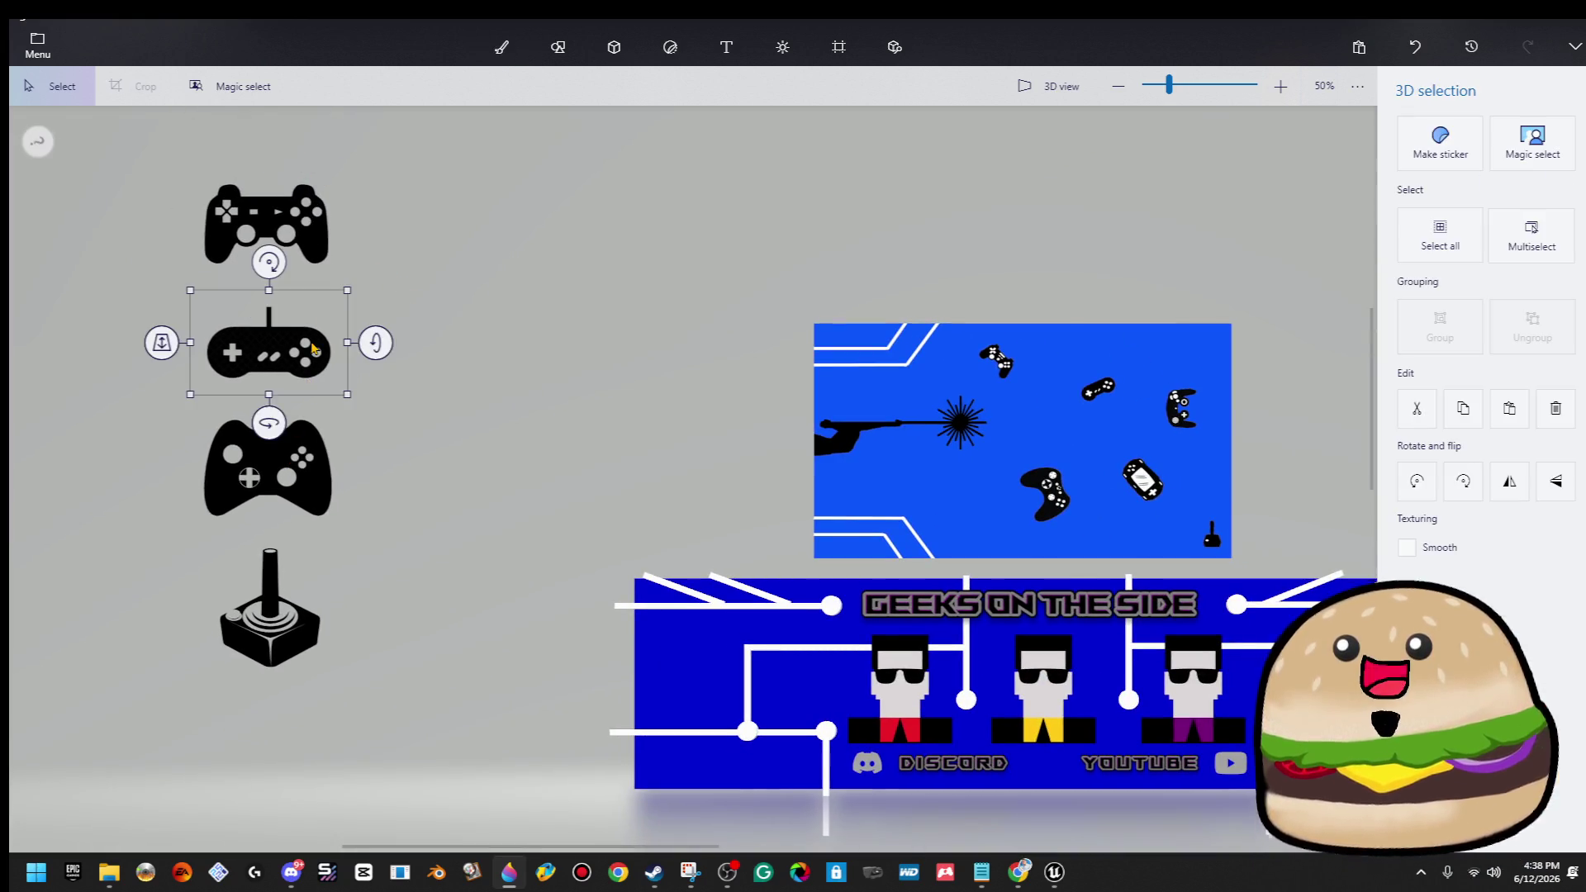
pyautogui.press('b')
pyautogui.scroll(4, 264, 594)
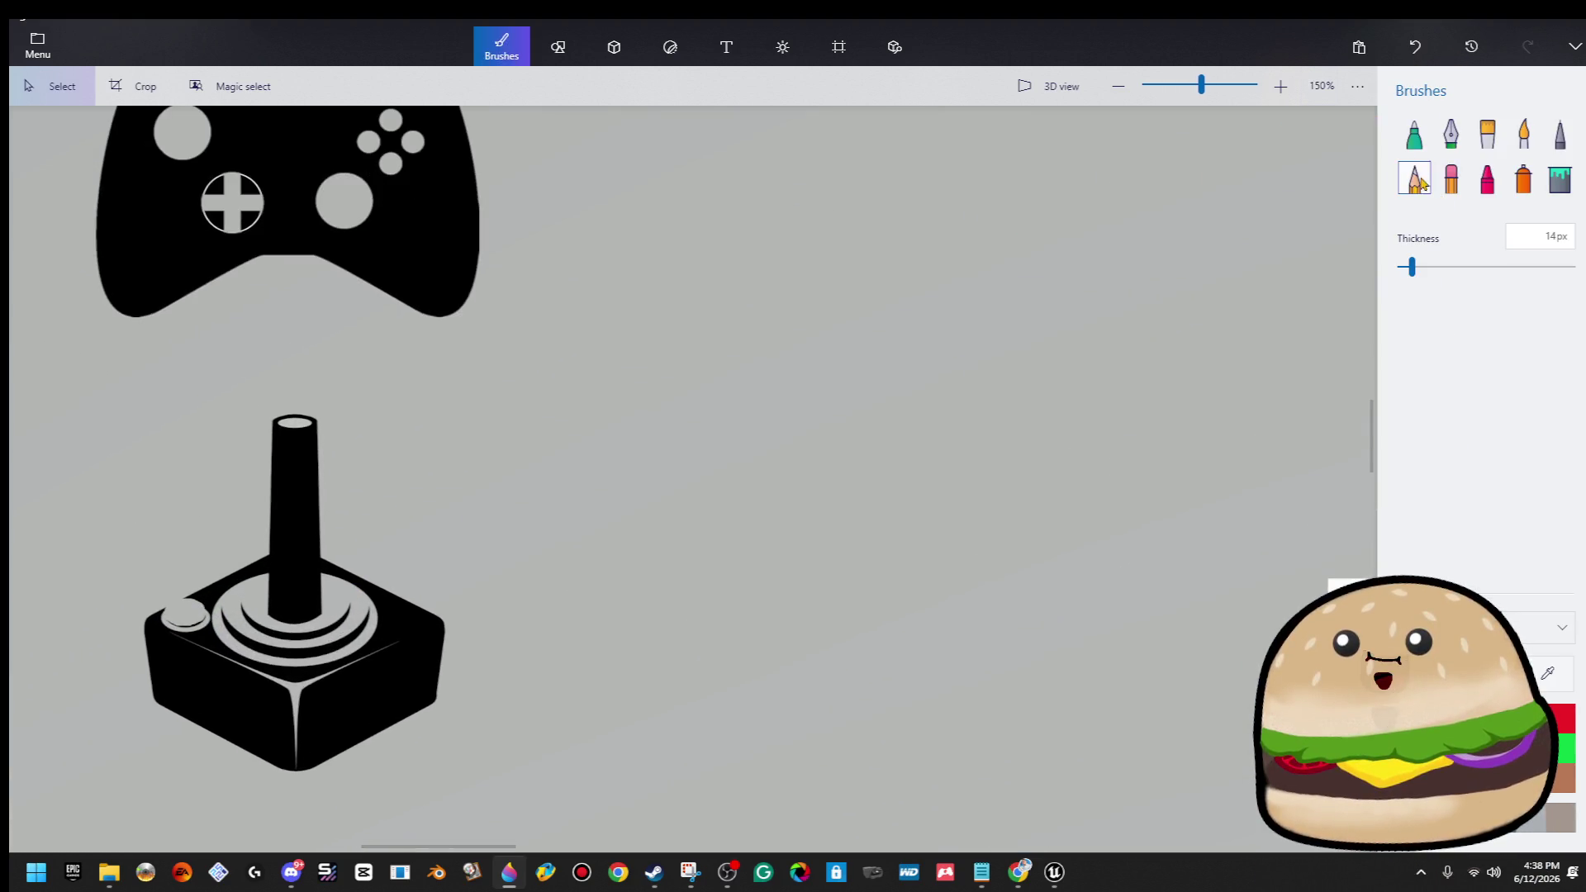
# Darken the light-grey stray pixels along the gamepad edge with the marker brush.
pyautogui.click(1416, 146)
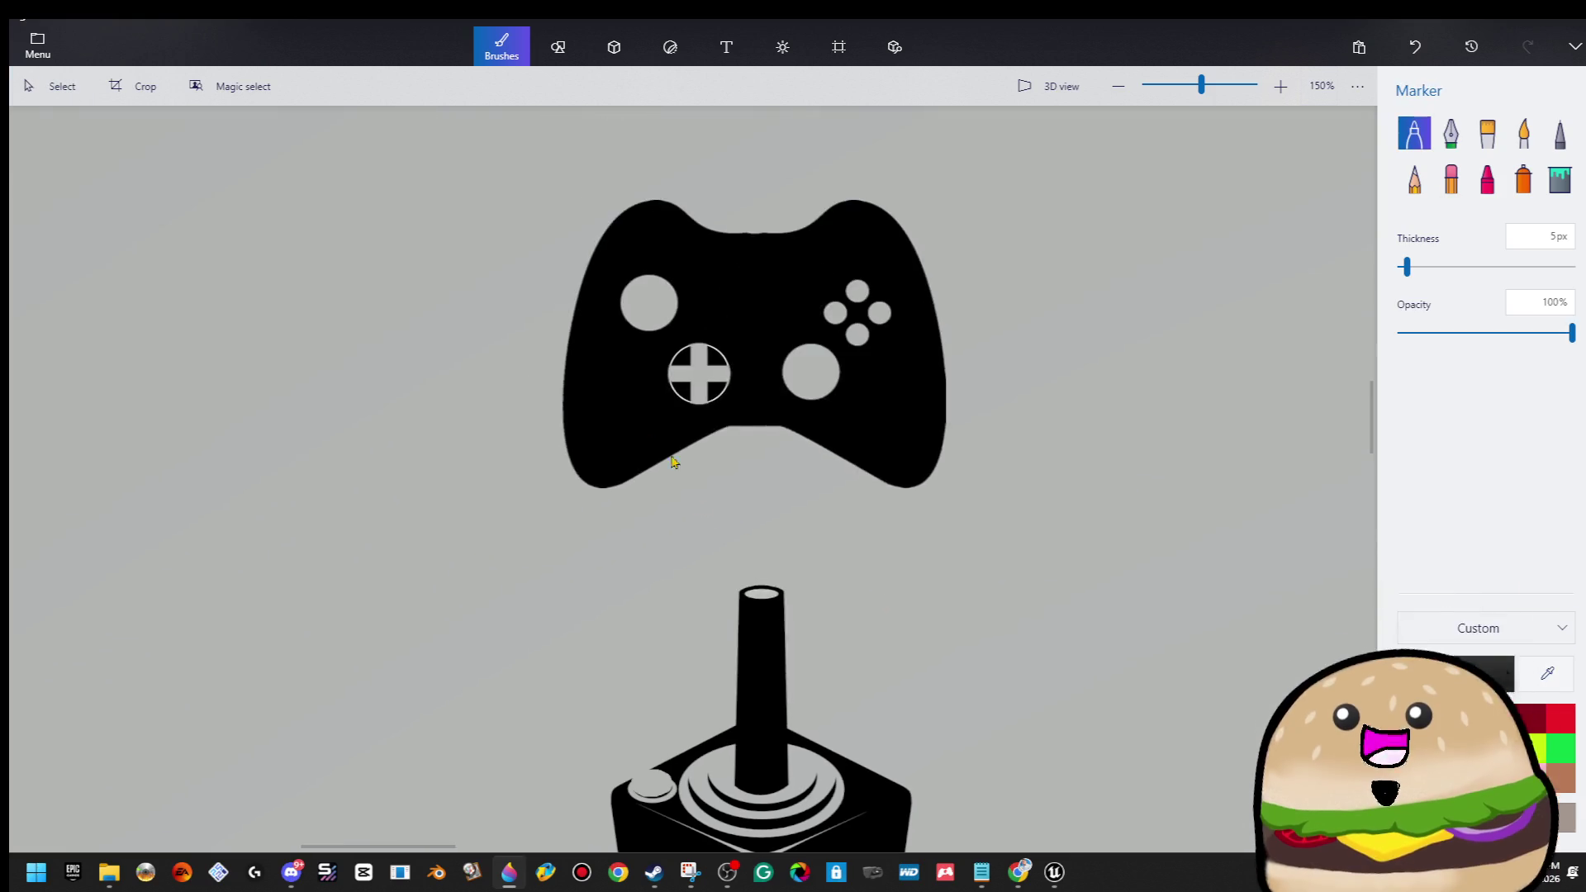
pyautogui.scroll(10, 559, 364)
pyautogui.scroll(10, 603, 406)
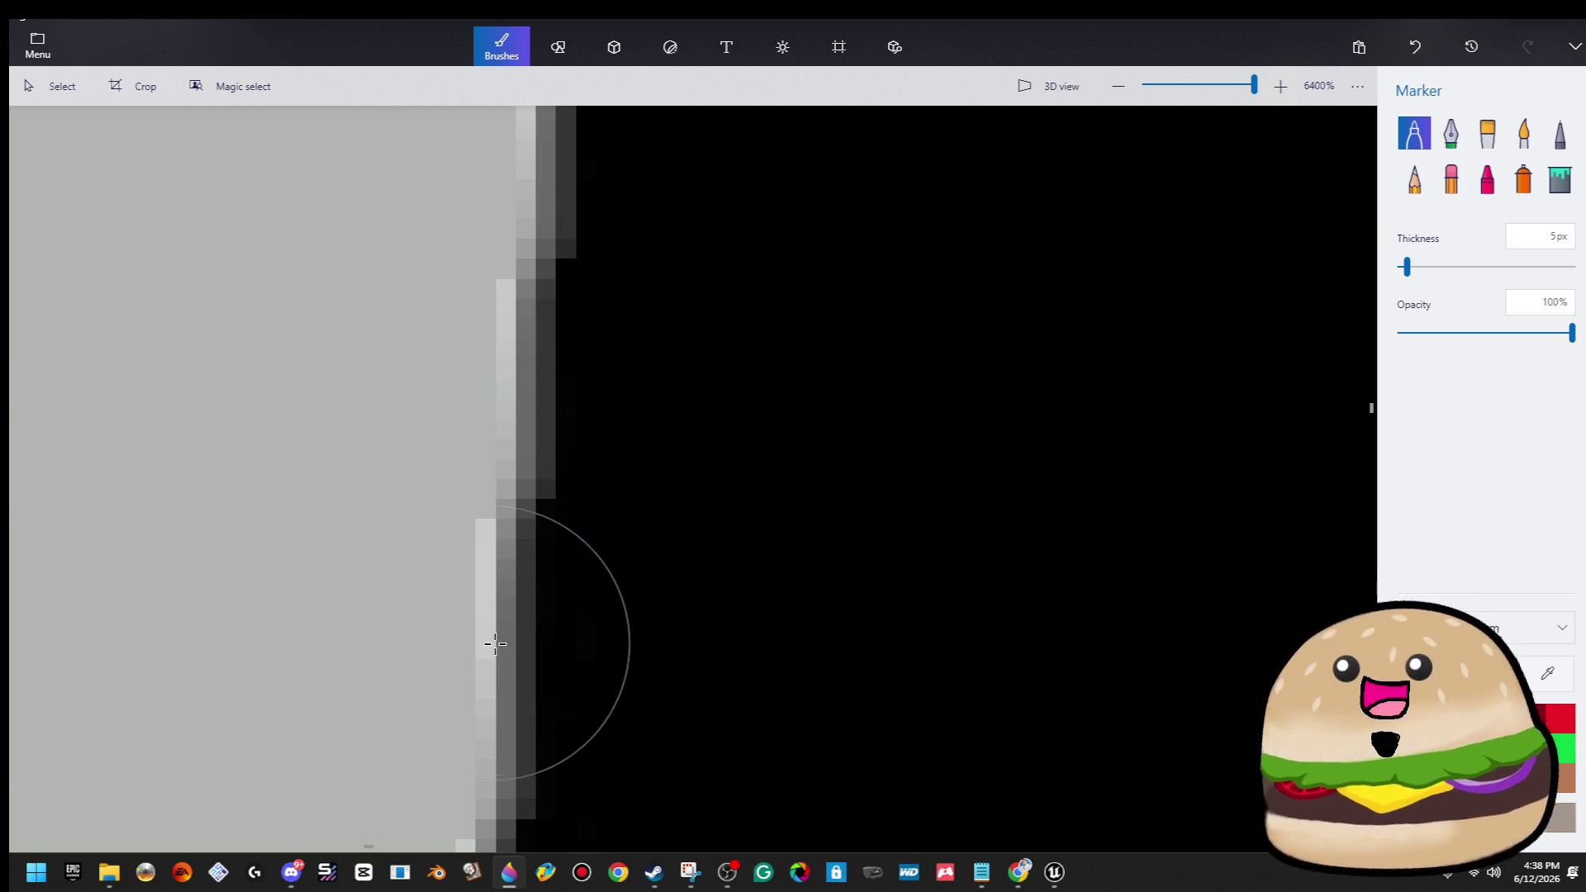
pyautogui.moveTo(494, 643); pyautogui.dragTo(438, 710)
pyautogui.scroll(-10, 662, 454)
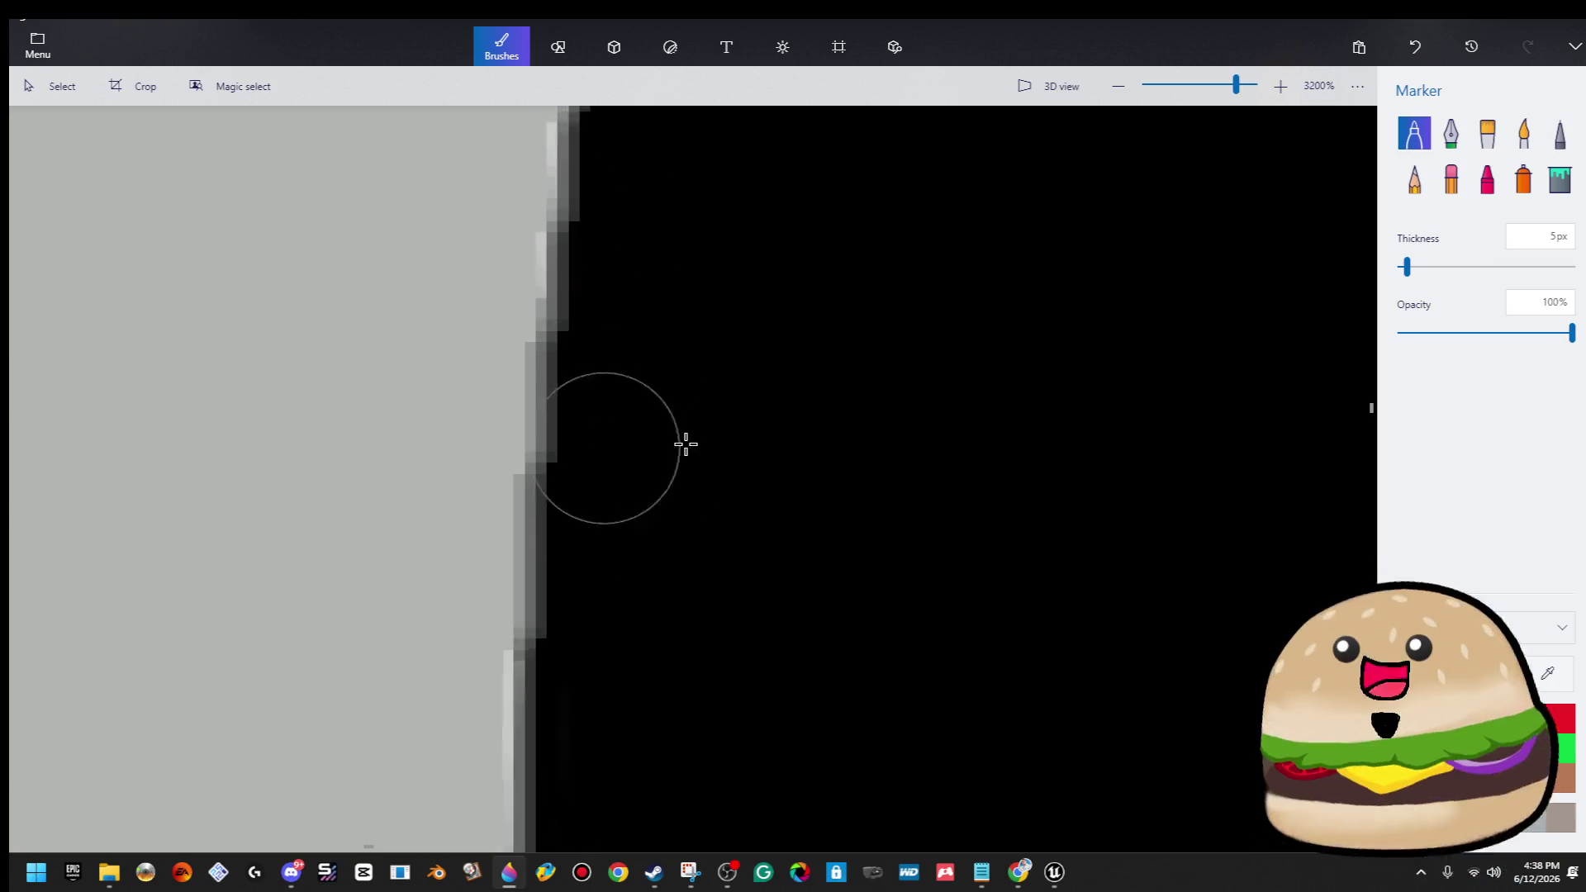
pyautogui.scroll(-4, 933, 537)
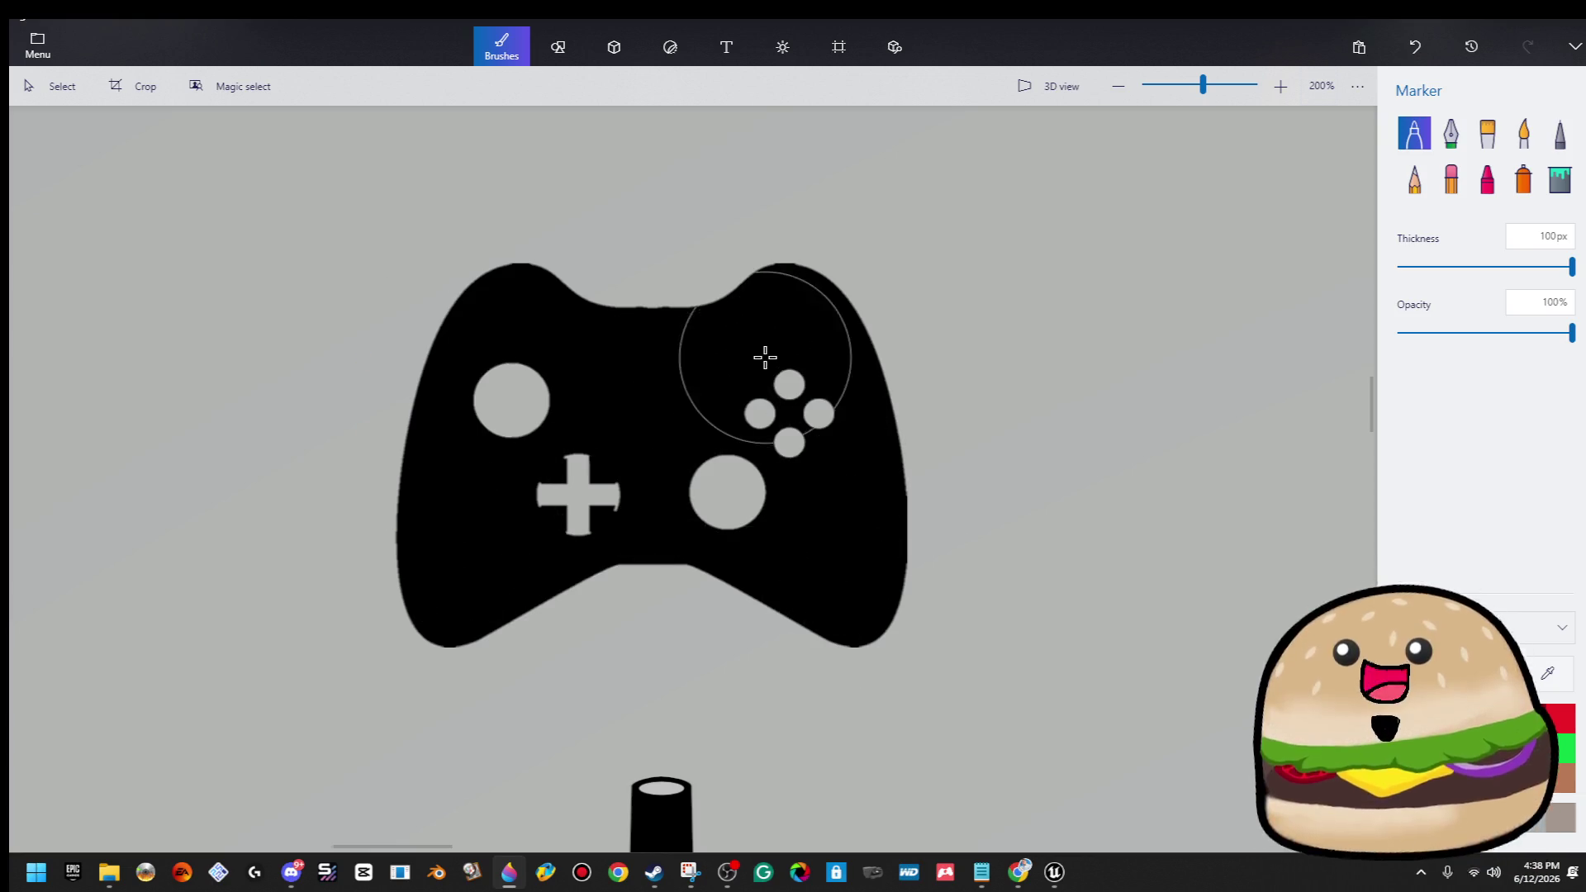
pyautogui.keyDown('ctrl'); pyautogui.scroll(-2, 853, 301); pyautogui.keyUp('ctrl')
pyautogui.scroll(-5, 785, 496)
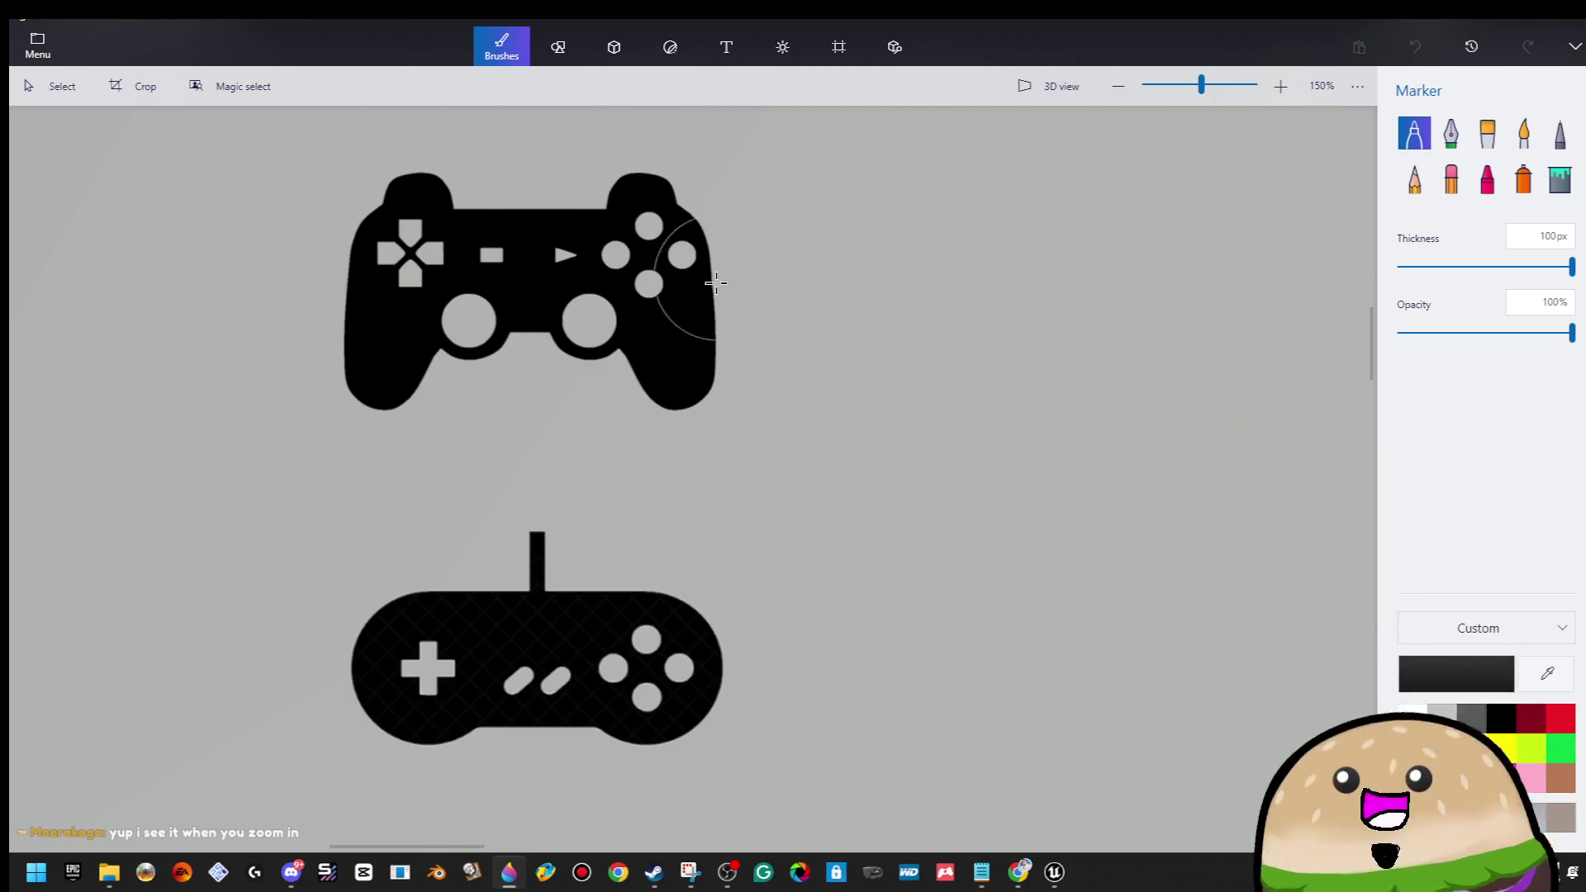
pyautogui.scroll(3, 754, 453)
pyautogui.scroll(-2, 754, 453)
pyautogui.keyDown('ctrl'); pyautogui.scroll(4, 739, 513); pyautogui.keyUp('ctrl')
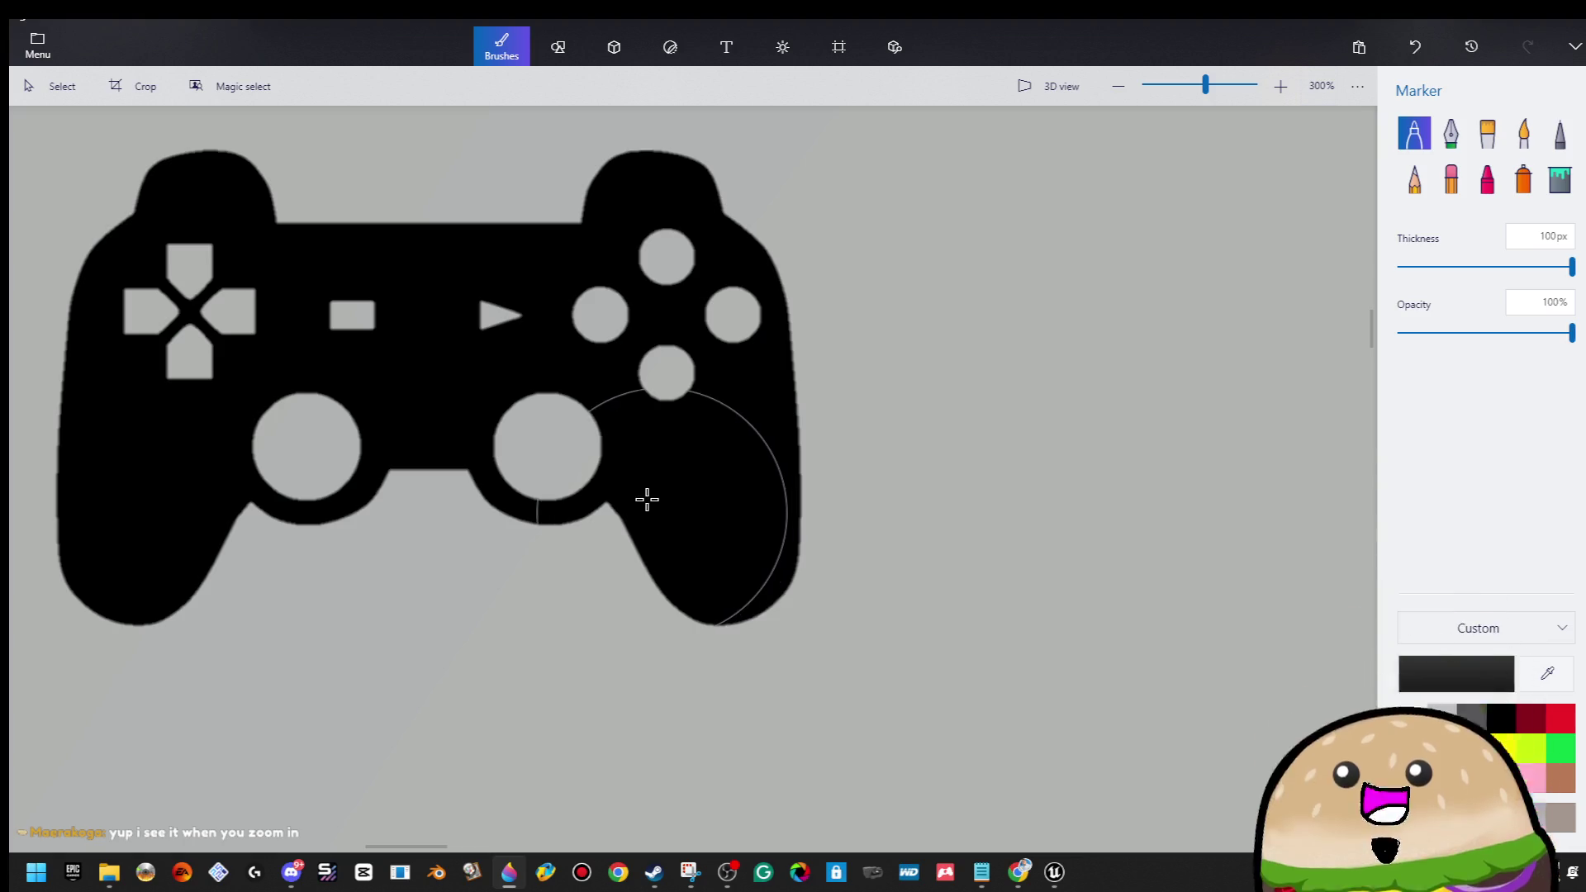
pyautogui.keyDown('ctrl'); pyautogui.scroll(-3, 644, 499); pyautogui.keyUp('ctrl')
pyautogui.keyDown('ctrl'); pyautogui.scroll(-5, 645, 532); pyautogui.keyUp('ctrl')
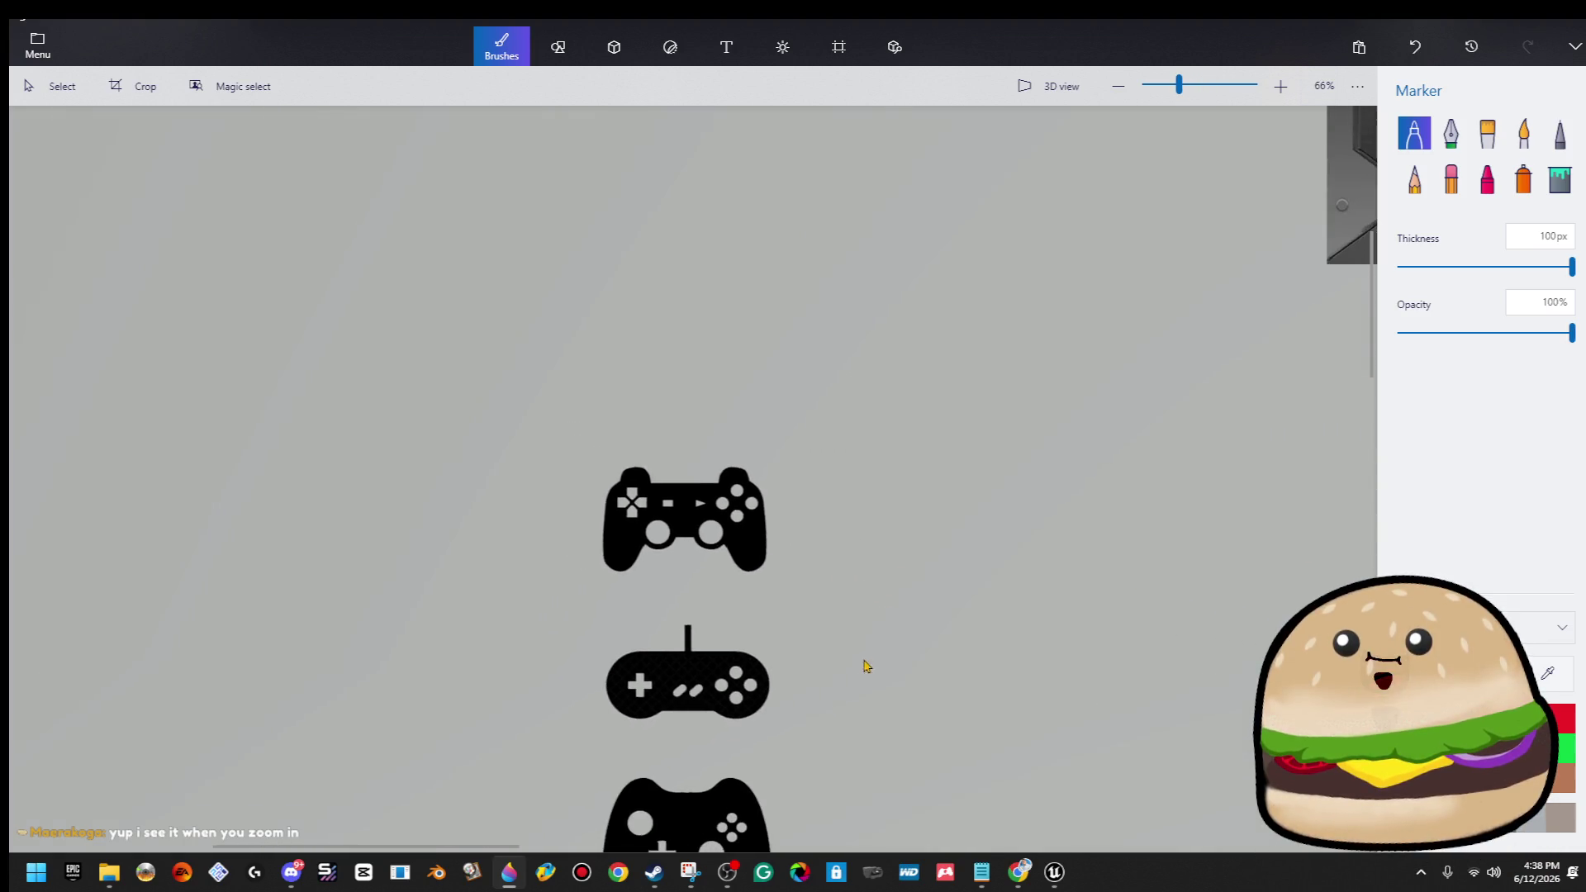
pyautogui.keyDown('ctrl'); pyautogui.scroll(-2, 647, 319); pyautogui.keyUp('ctrl')
# Select the four controller icons together and move them onto the blue banner.
pyautogui.click(51, 85)
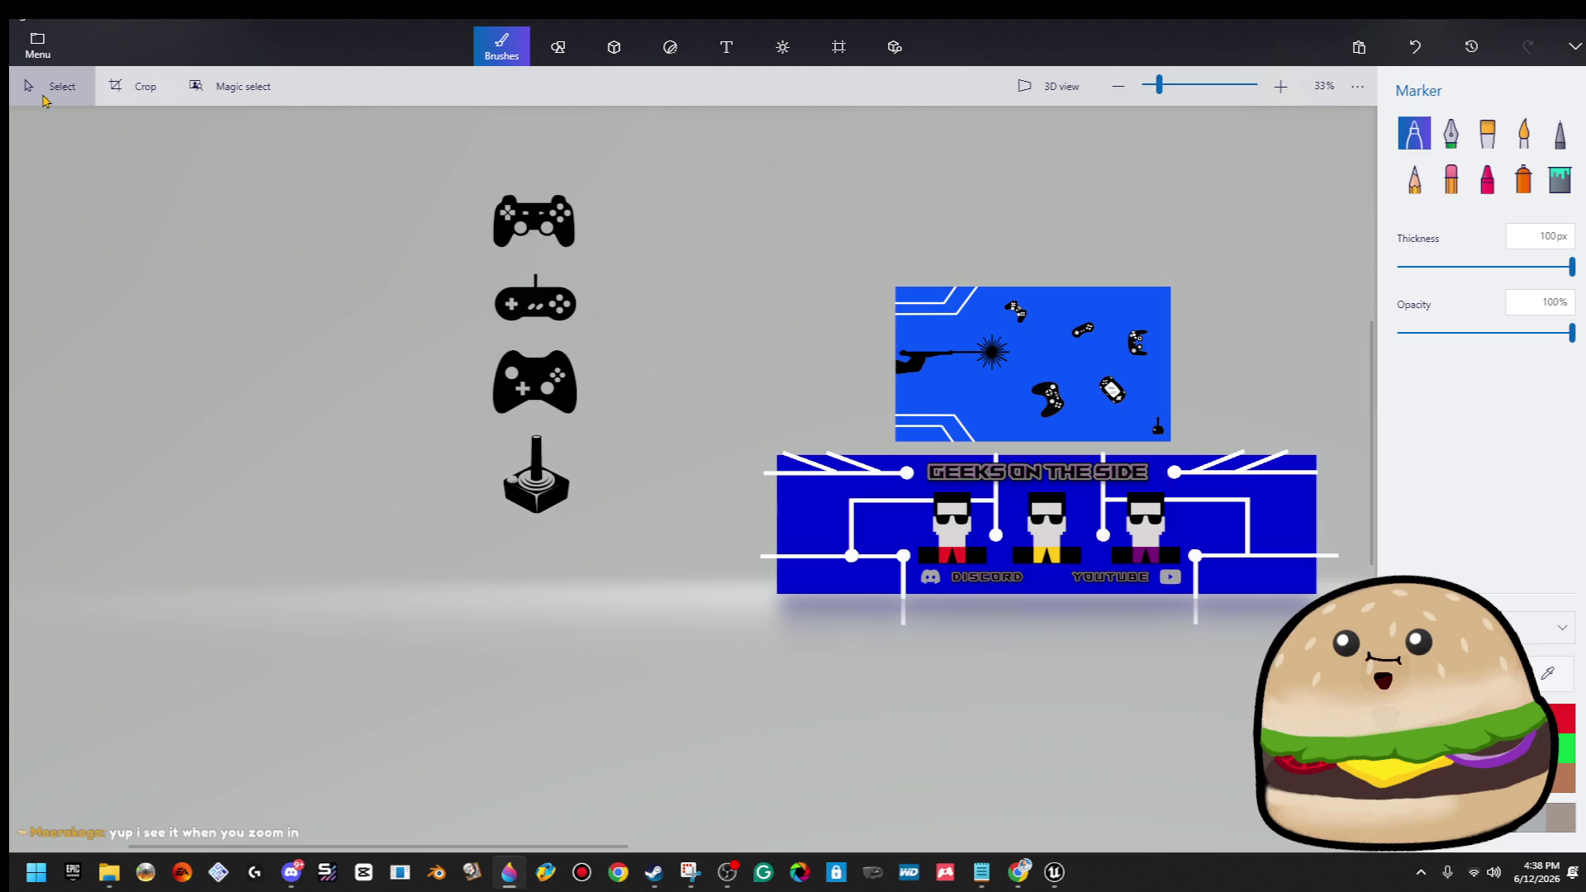
pyautogui.moveTo(394, 188); pyautogui.dragTo(623, 552)
pyautogui.moveTo(561, 495)
pyautogui.mouseDown()
pyautogui.moveTo(900, 680)
pyautogui.moveTo(859, 665)
pyautogui.mouseUp()
pyautogui.scroll(2, 896, 675)
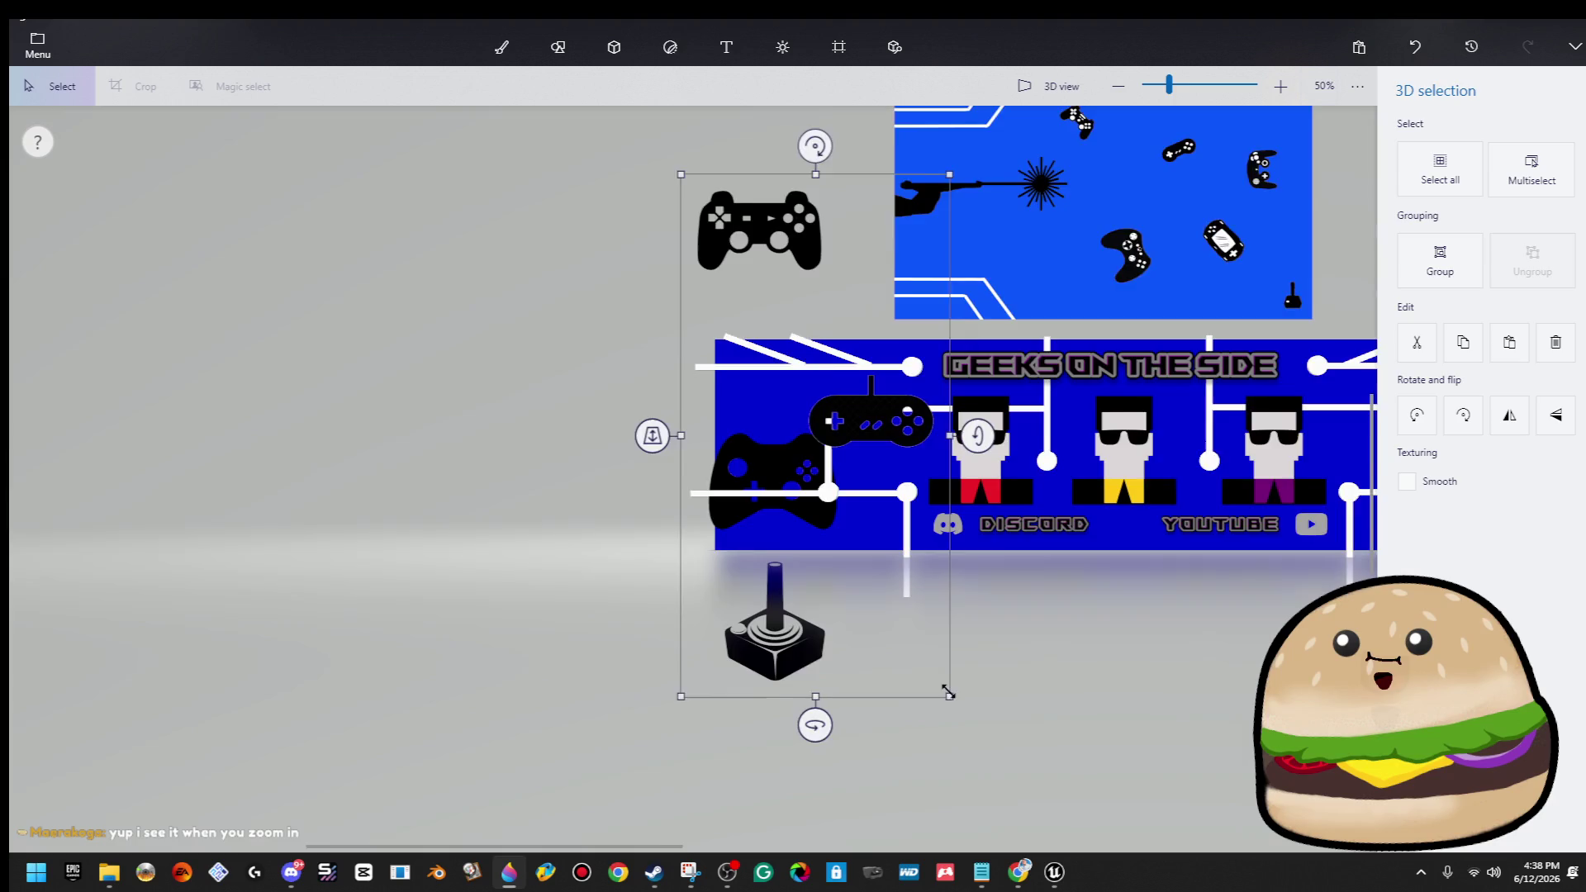
# Move the controller and joystick icon group toward the banner, using the tilted 3D view.
pyautogui.click(1069, 94)
pyautogui.scroll(-6, 593, 527)
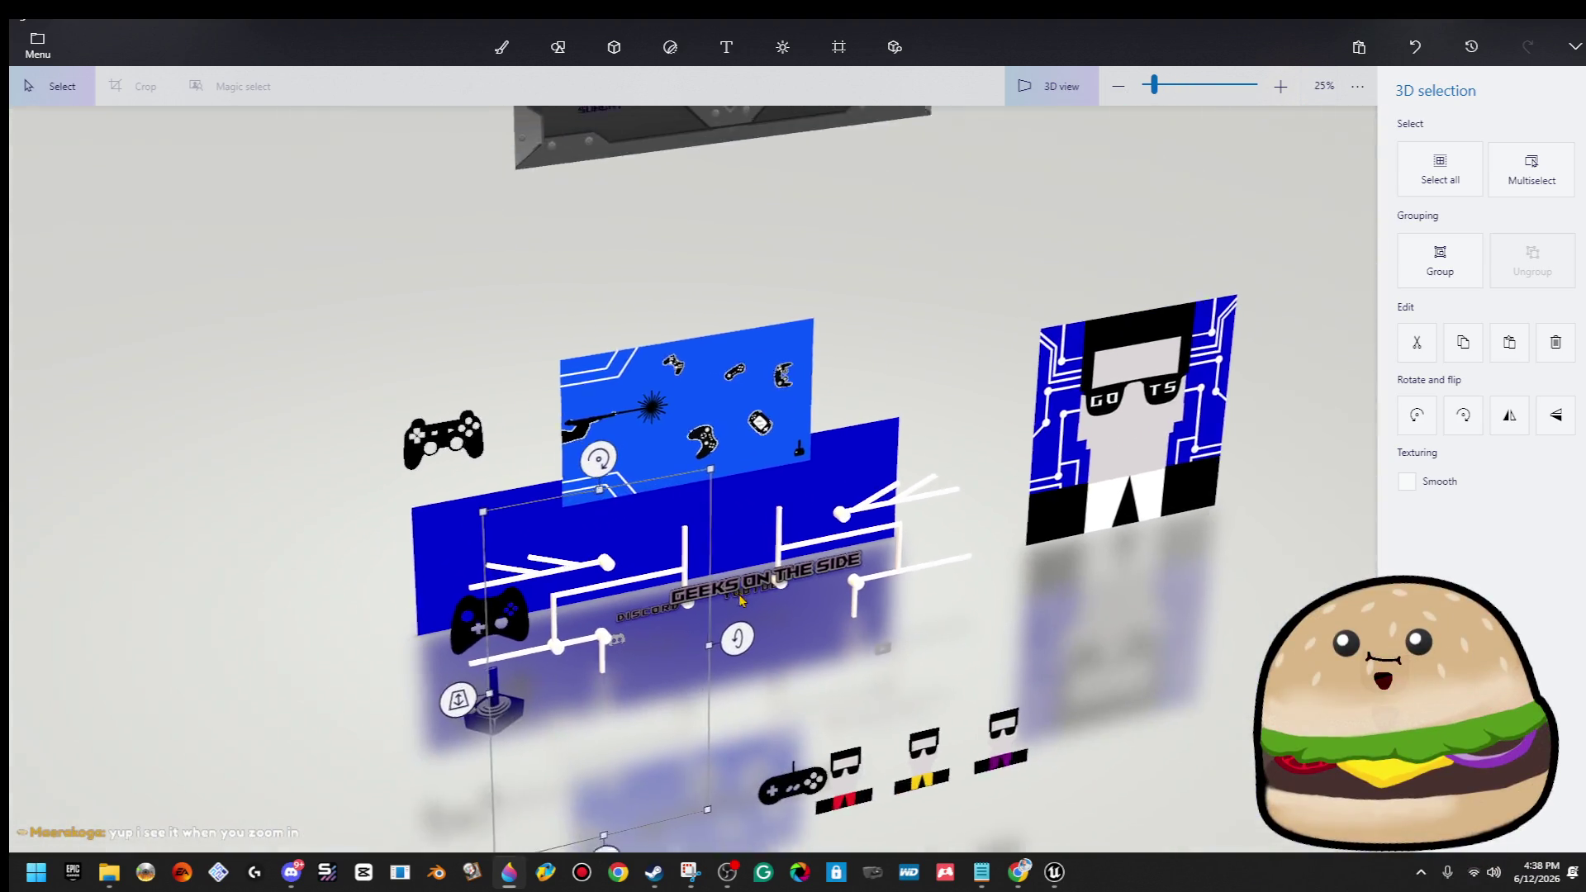
pyautogui.moveTo(588, 704)
pyautogui.mouseDown()
pyautogui.moveTo(424, 727)
pyautogui.moveTo(369, 666)
pyautogui.mouseUp()
pyautogui.click(1038, 90)
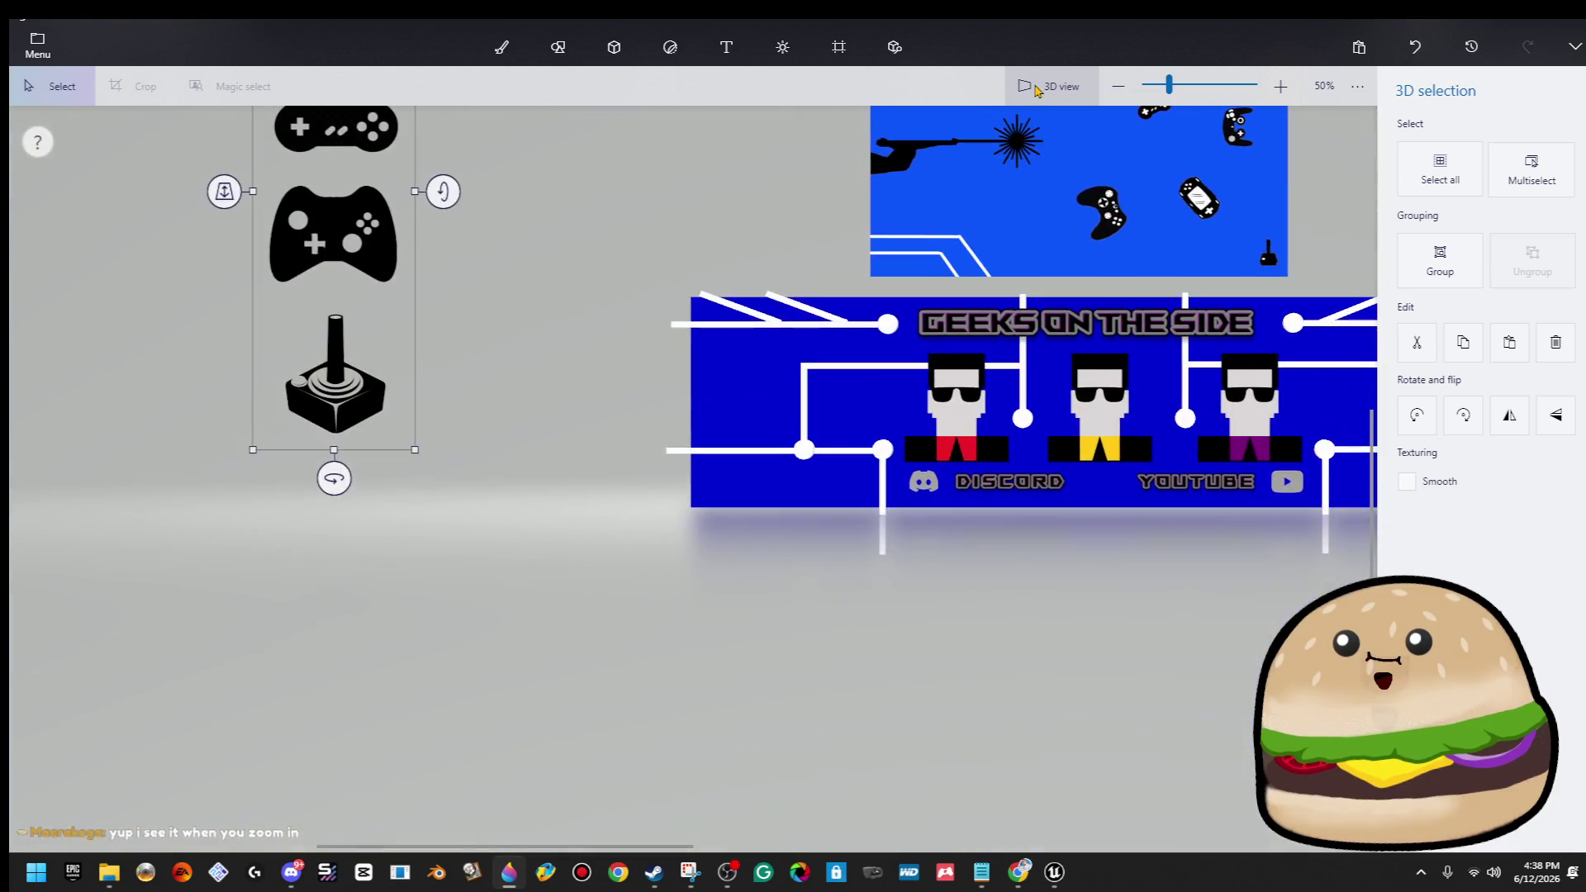
pyautogui.scroll(-3, 550, 259)
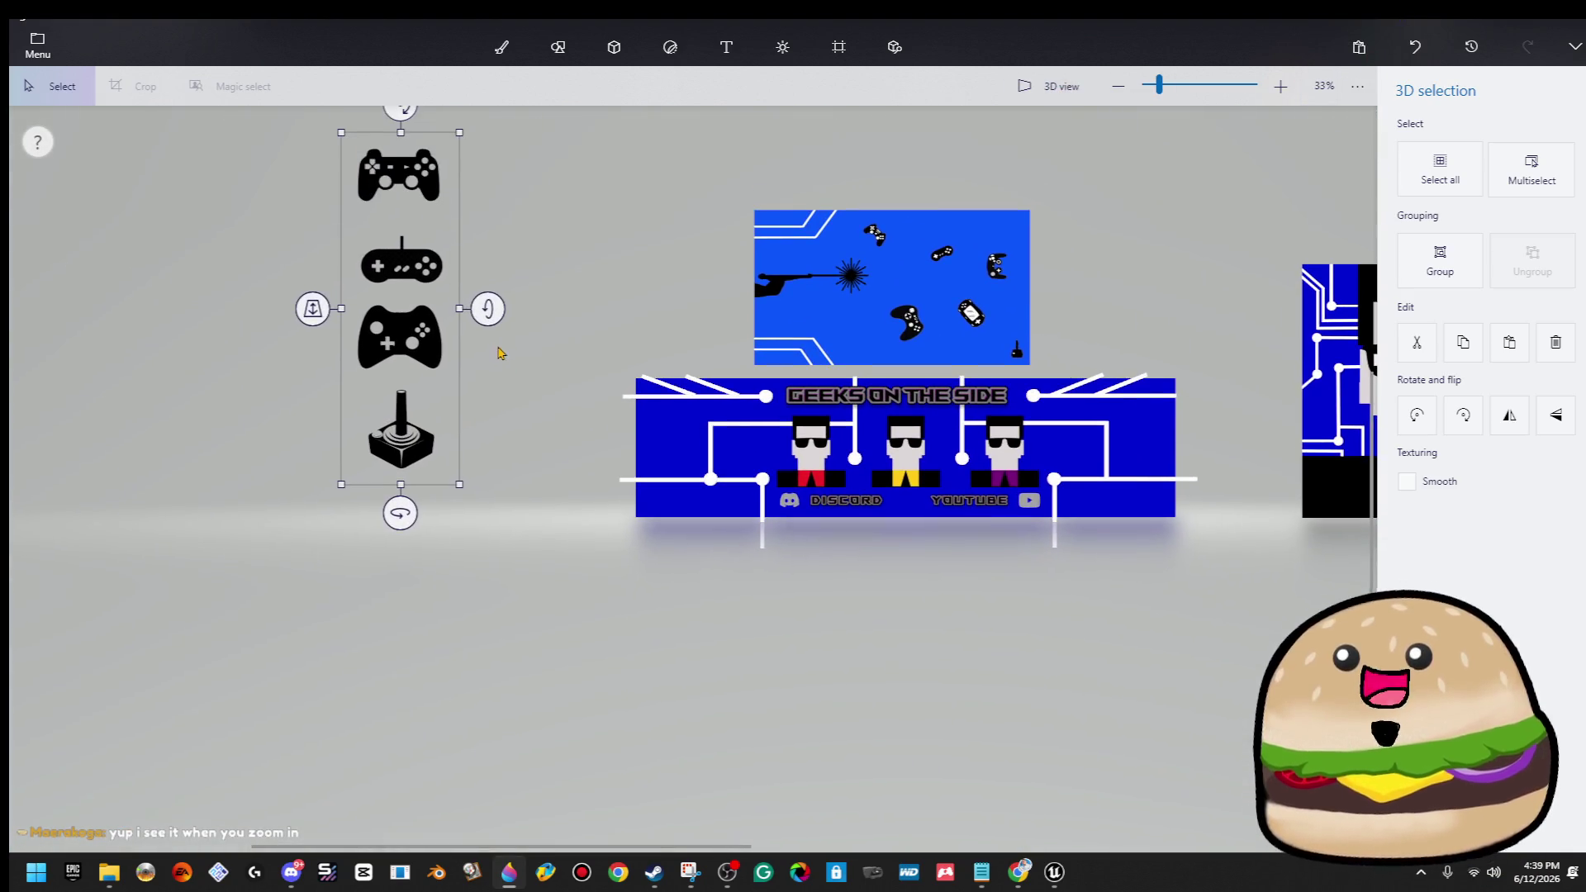
pyautogui.click(365, 256)
pyautogui.moveTo(365, 255)
pyautogui.mouseDown()
pyautogui.moveTo(606, 434)
pyautogui.moveTo(690, 457)
pyautogui.mouseUp()
pyautogui.scroll(4, 694, 456)
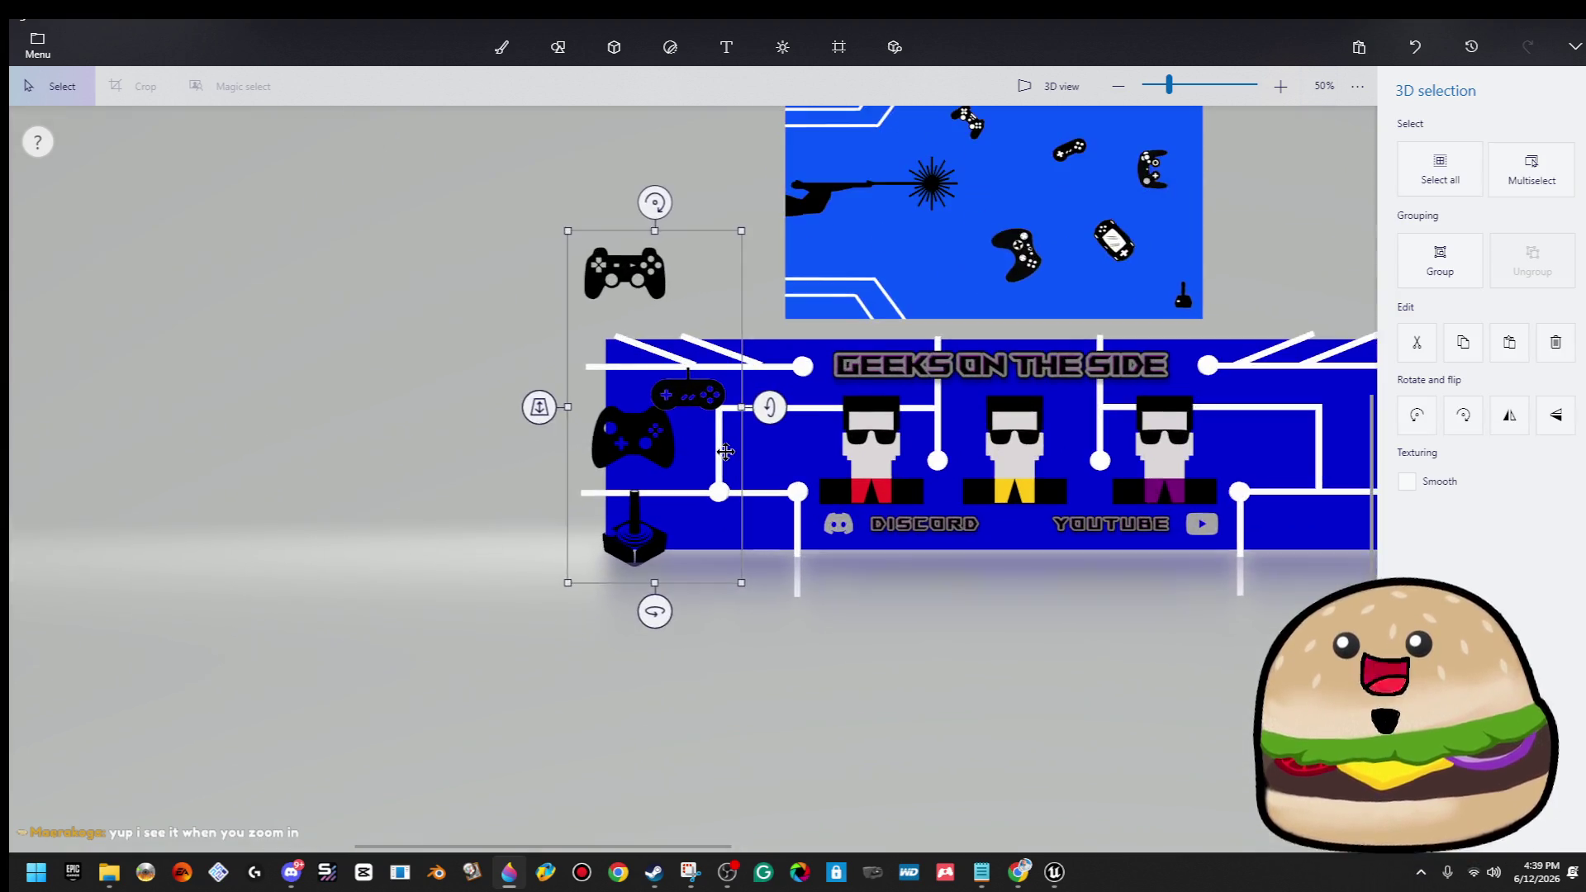
pyautogui.moveTo(517, 465); pyautogui.dragTo(348, 496)
# Push the small controller back in depth and slide it left into the icon column.
pyautogui.click(545, 372)
pyautogui.moveTo(494, 424); pyautogui.dragTo(467, 430)
pyautogui.moveTo(351, 416); pyautogui.dragTo(407, 203)
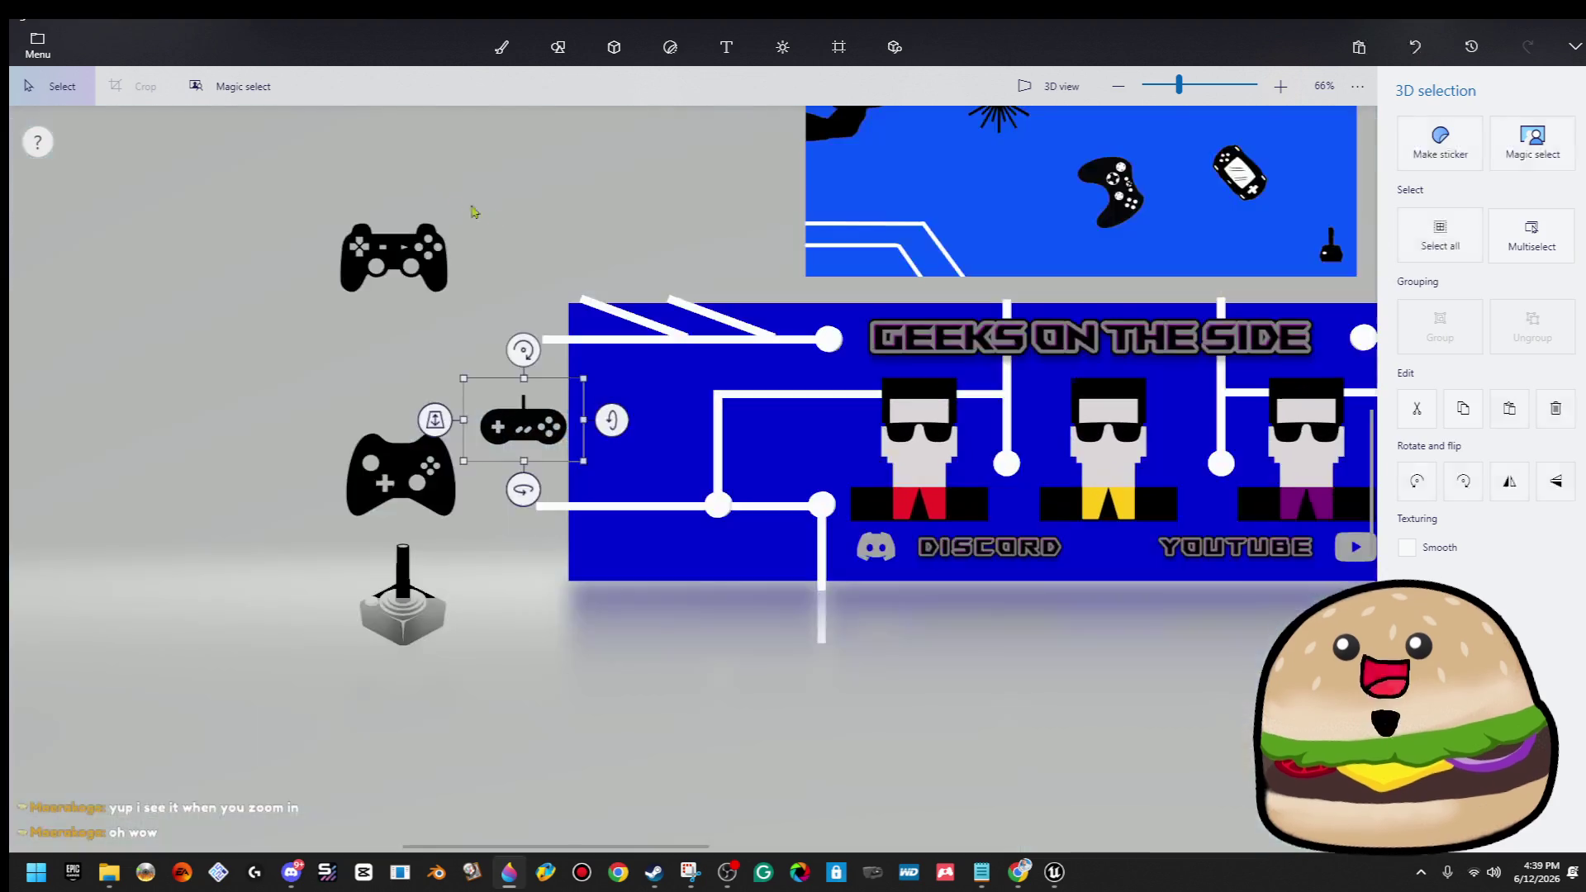
pyautogui.moveTo(547, 411)
pyautogui.mouseDown()
pyautogui.moveTo(436, 390)
pyautogui.moveTo(408, 363)
pyautogui.moveTo(476, 301)
pyautogui.mouseUp()
# Reselect all four controller icons and drag them onto the banner's left side.
pyautogui.press('b')
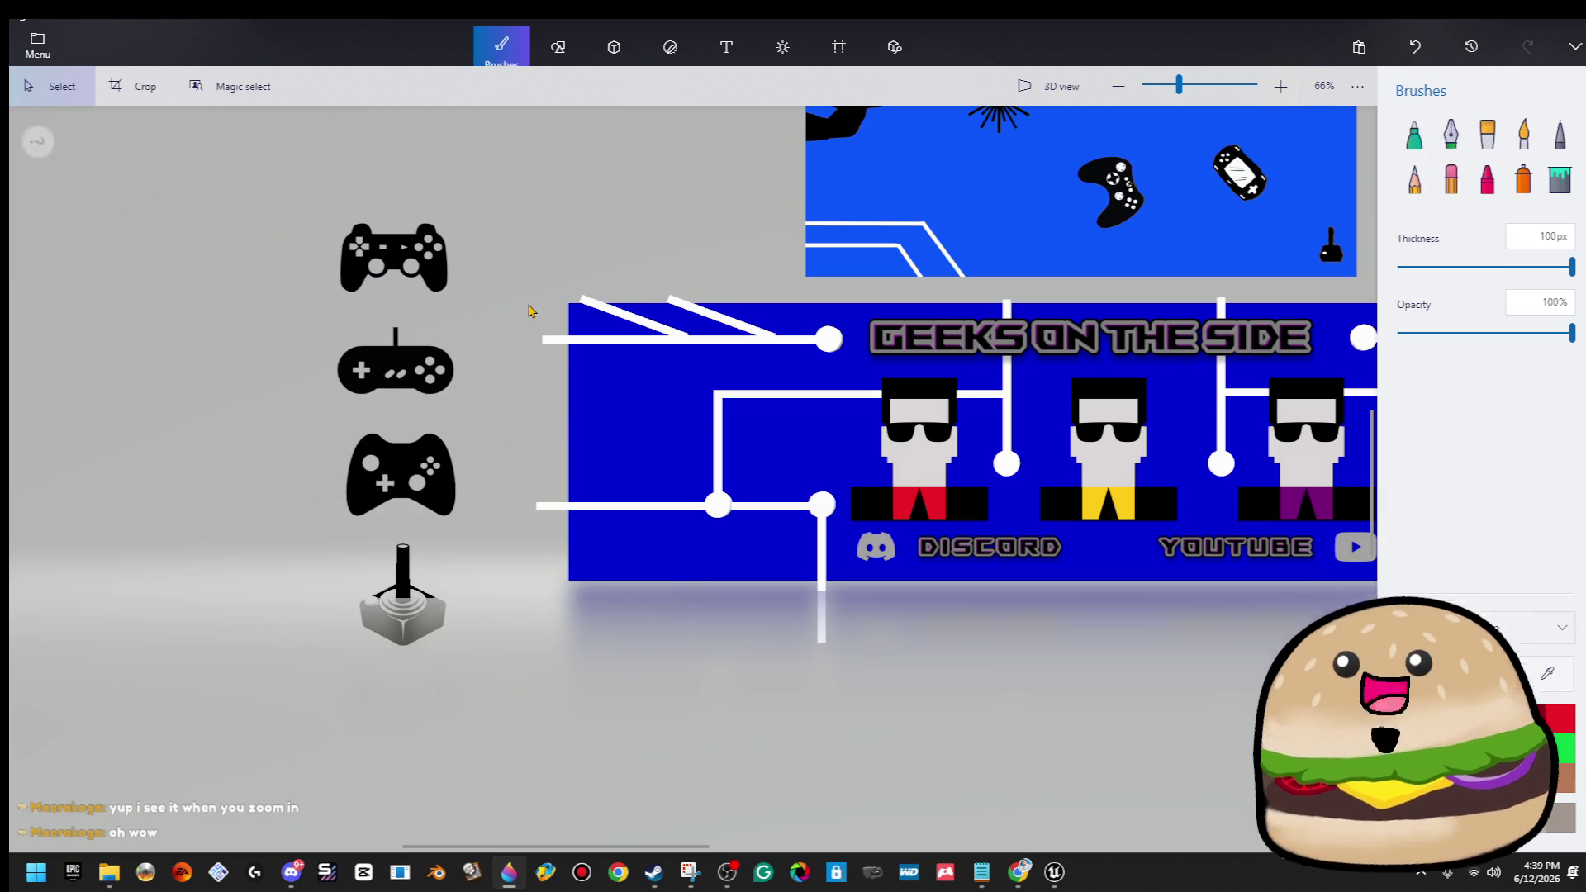
pyautogui.scroll(-2, 405, 593)
pyautogui.moveTo(314, 268); pyautogui.dragTo(499, 684)
pyautogui.click(425, 602)
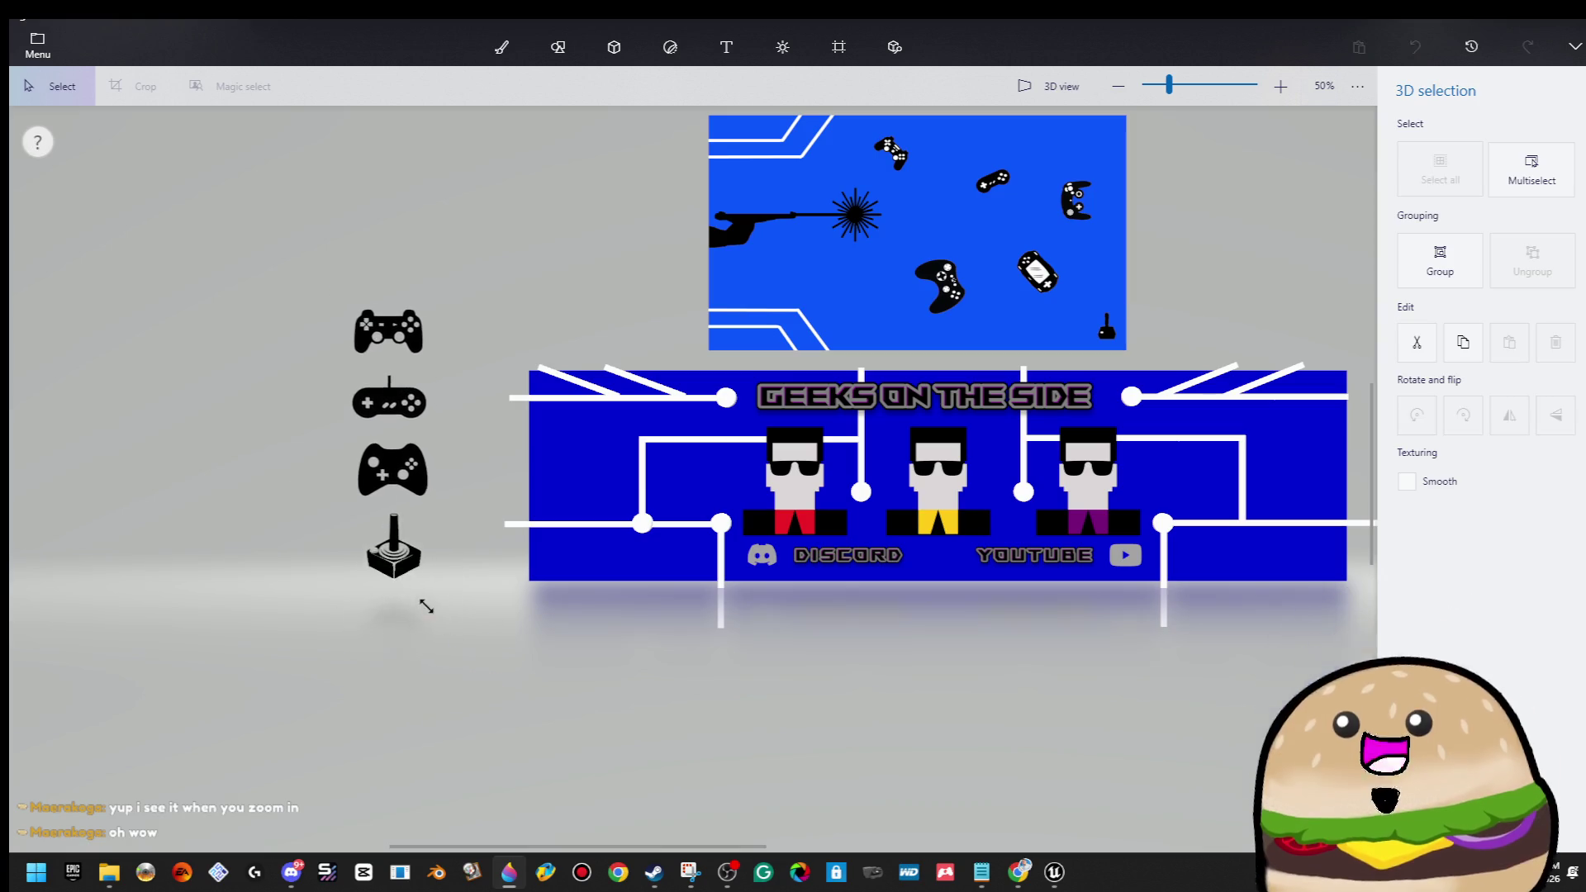
pyautogui.moveTo(422, 513)
pyautogui.mouseDown()
pyautogui.moveTo(601, 539)
pyautogui.moveTo(570, 463)
pyautogui.mouseUp()
pyautogui.scroll(3, 602, 568)
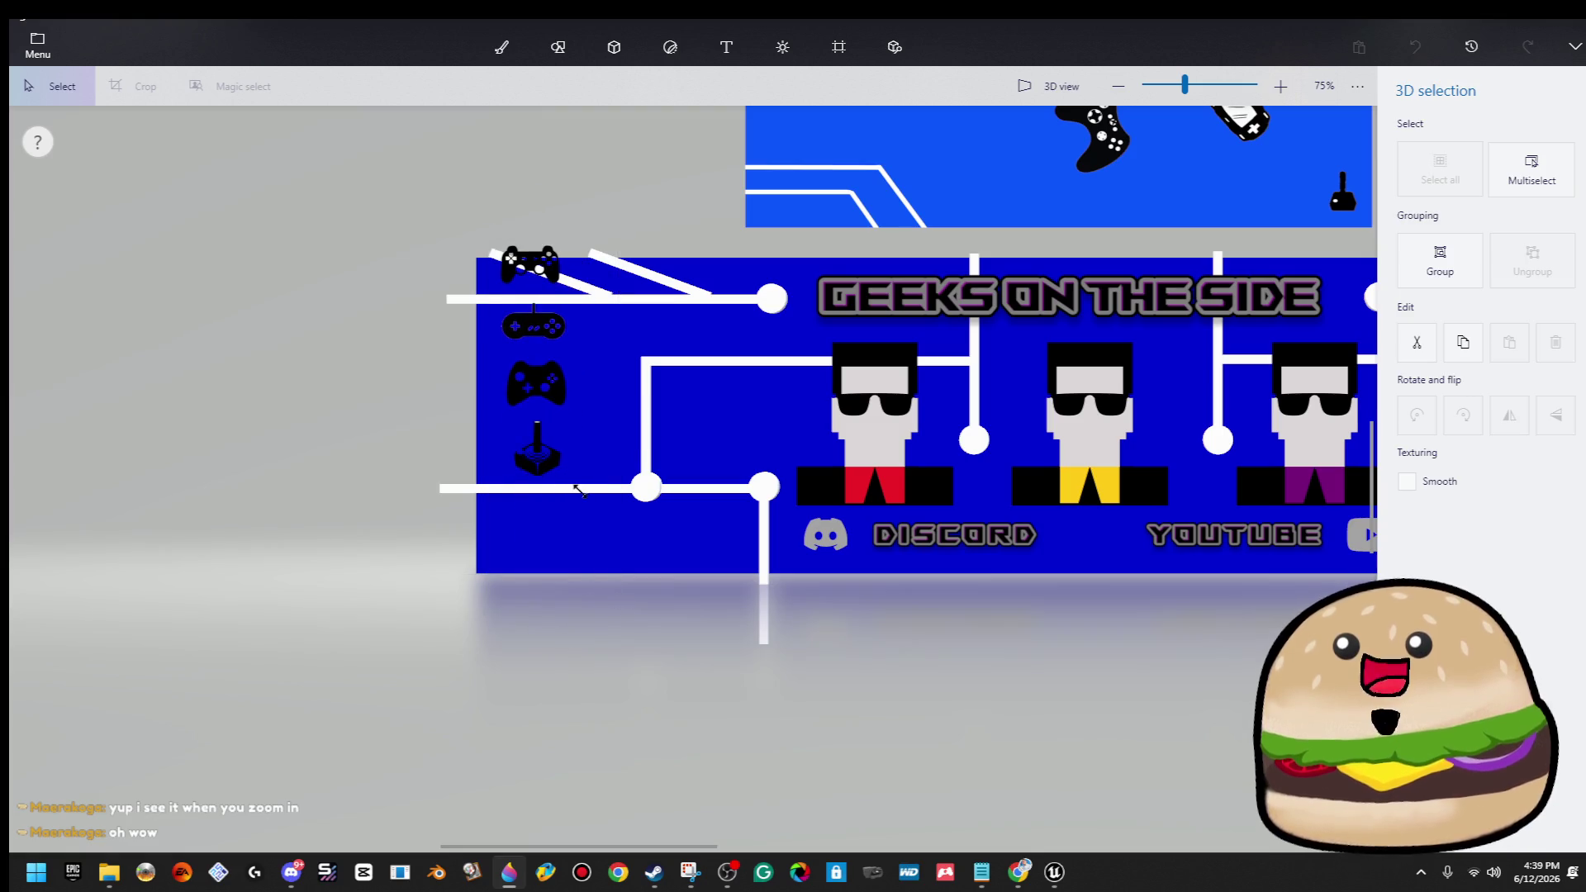
# Scale the four controller icons down onto the banner's left edge and clear the selection.
pyautogui.moveTo(539, 388); pyautogui.dragTo(551, 453)
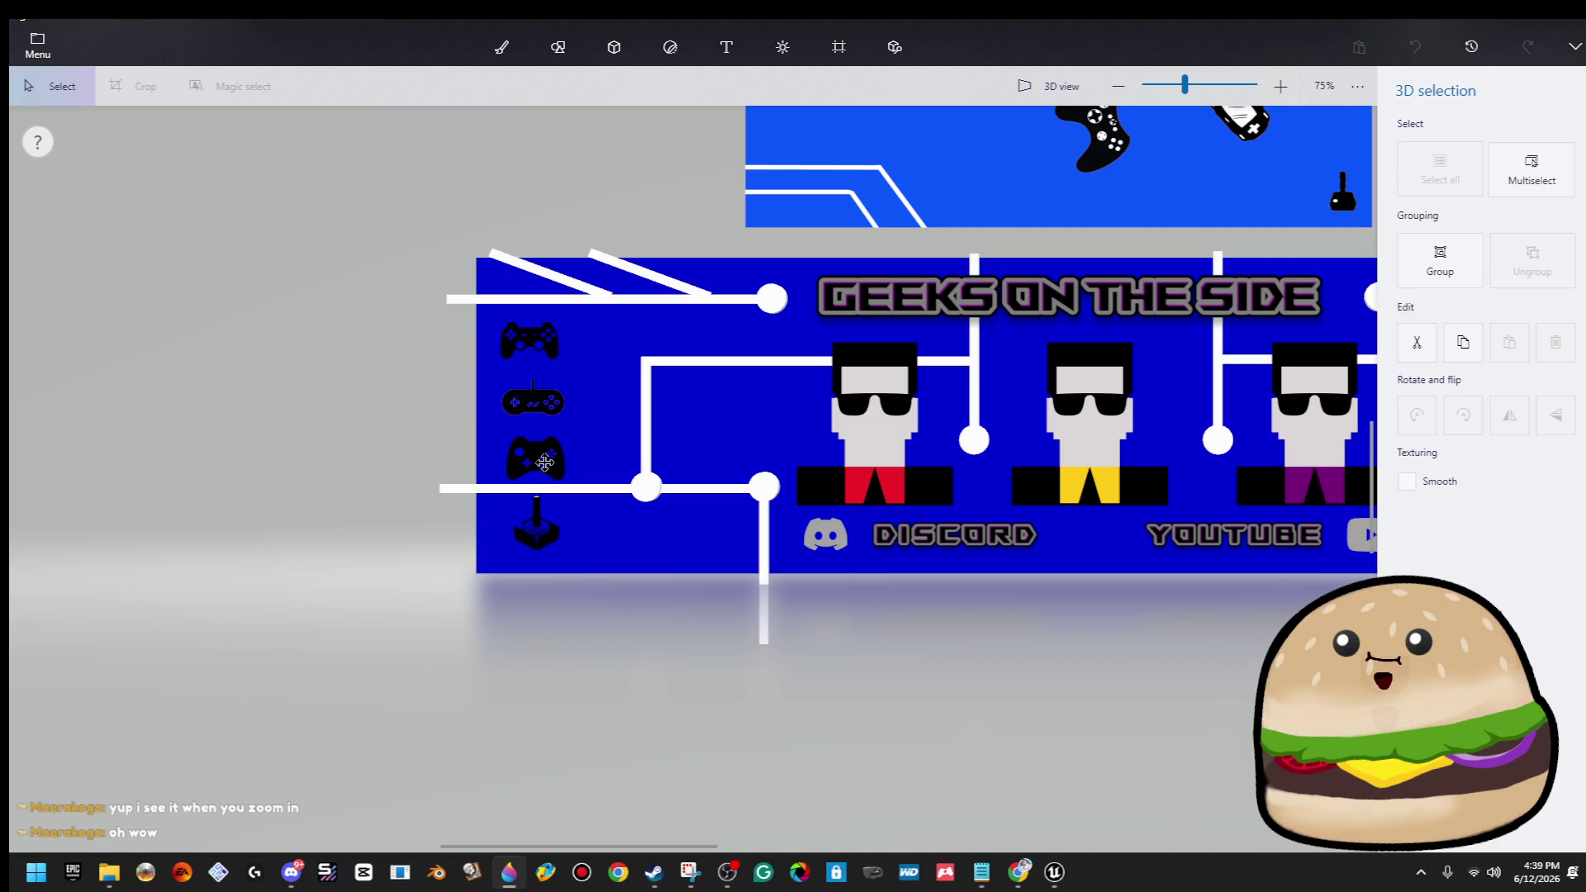
pyautogui.click(548, 564)
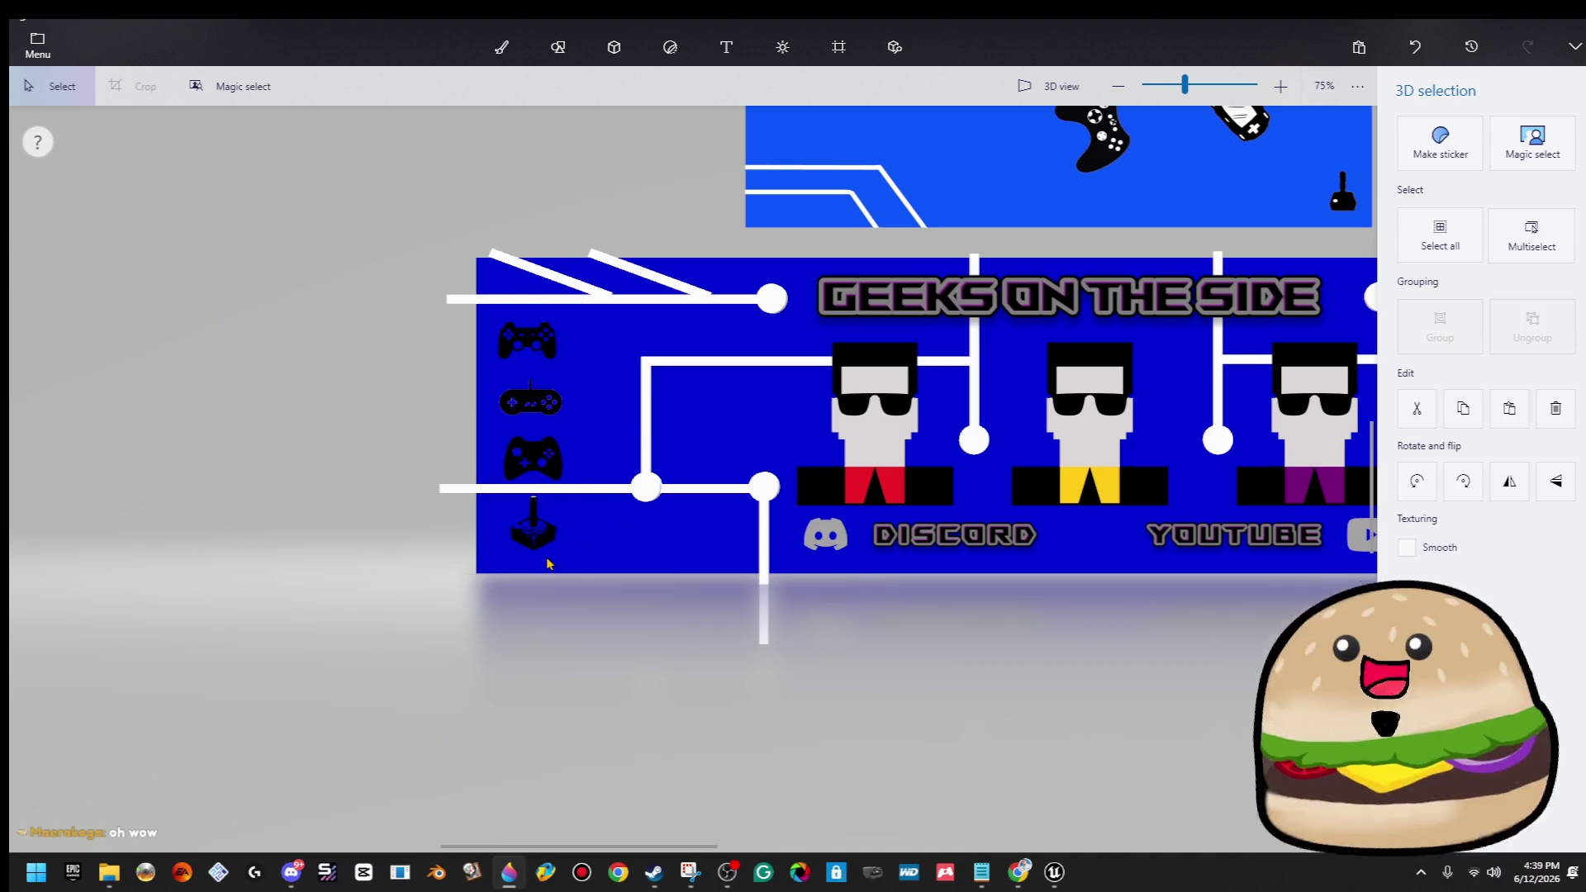
pyautogui.press('b')
pyautogui.moveTo(446, 423); pyautogui.dragTo(592, 637)
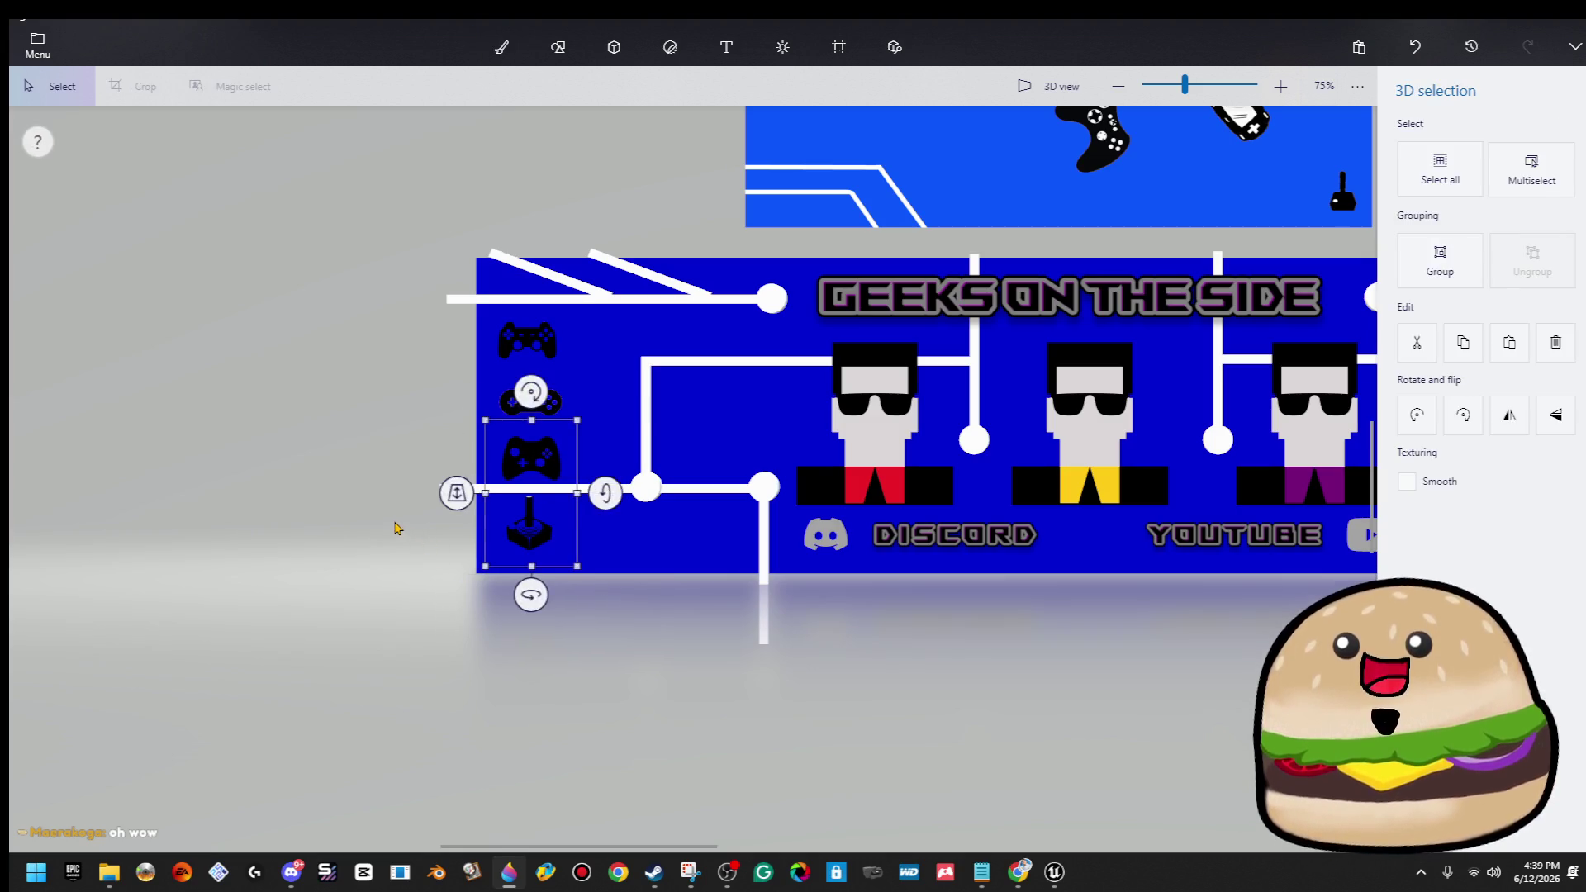
pyautogui.press('b')
pyautogui.moveTo(628, 421); pyautogui.dragTo(624, 419)
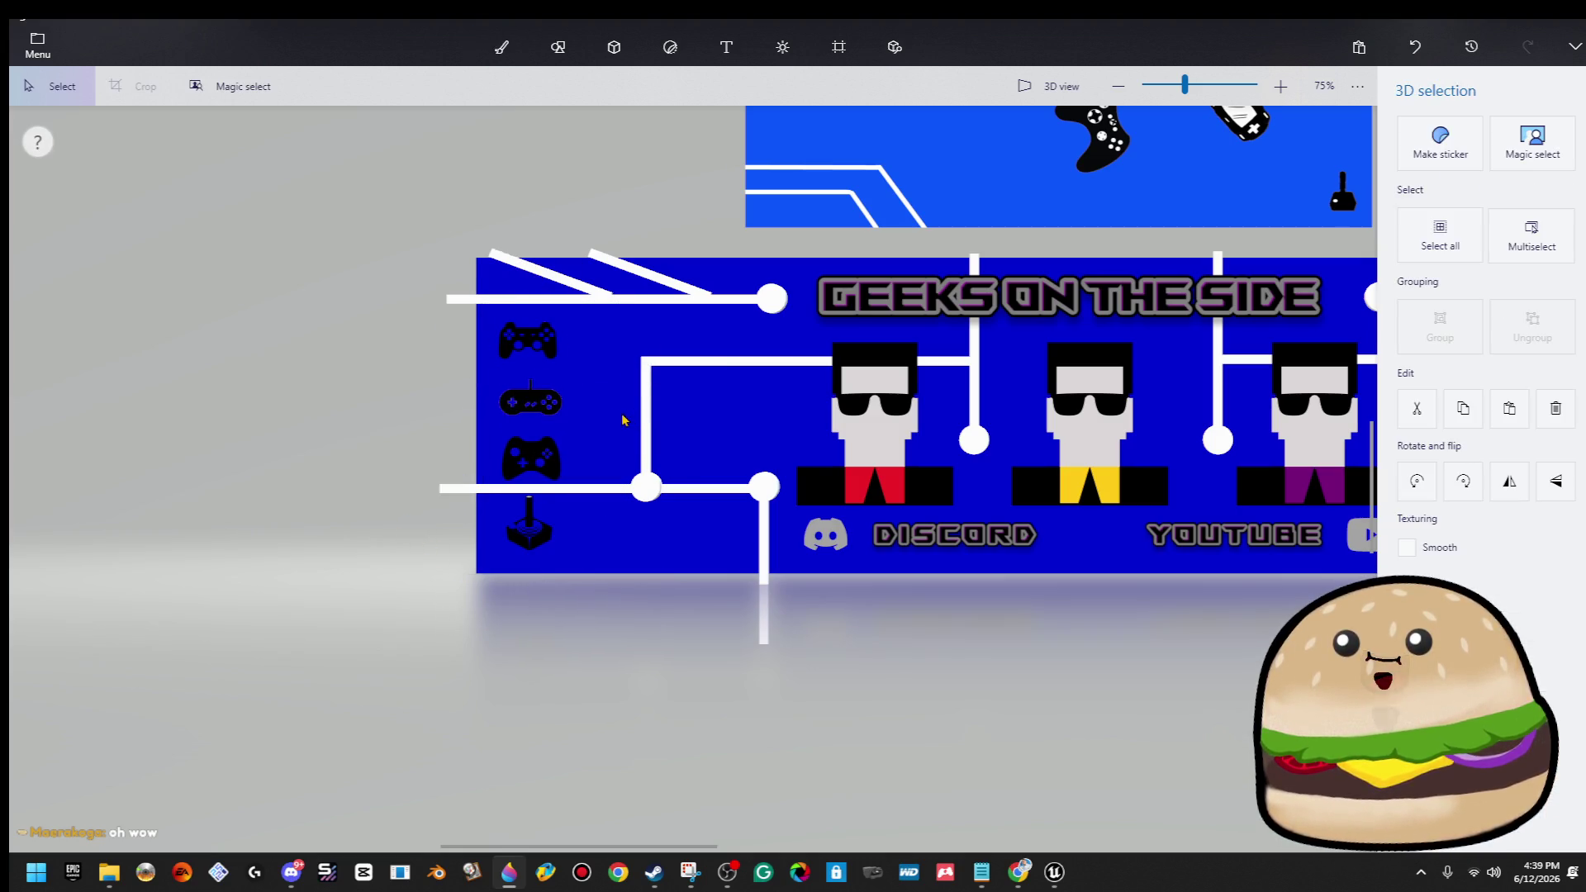
pyautogui.click(510, 405)
pyautogui.click(400, 400)
pyautogui.press('b')
pyautogui.scroll(5, 450, 373)
pyautogui.scroll(5, 451, 373)
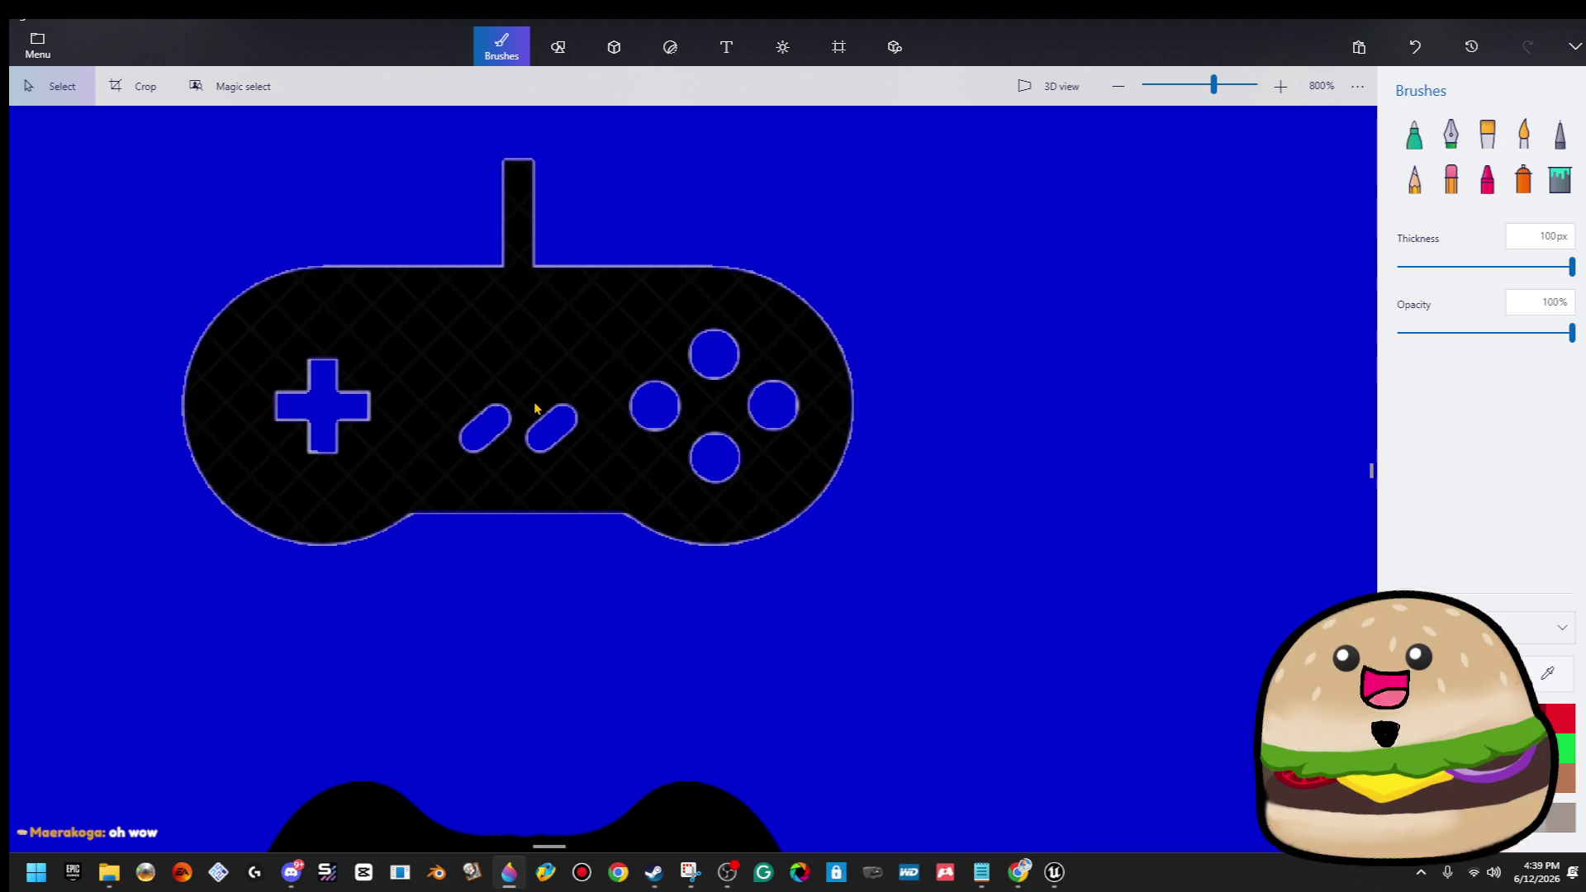
pyautogui.click(1414, 135)
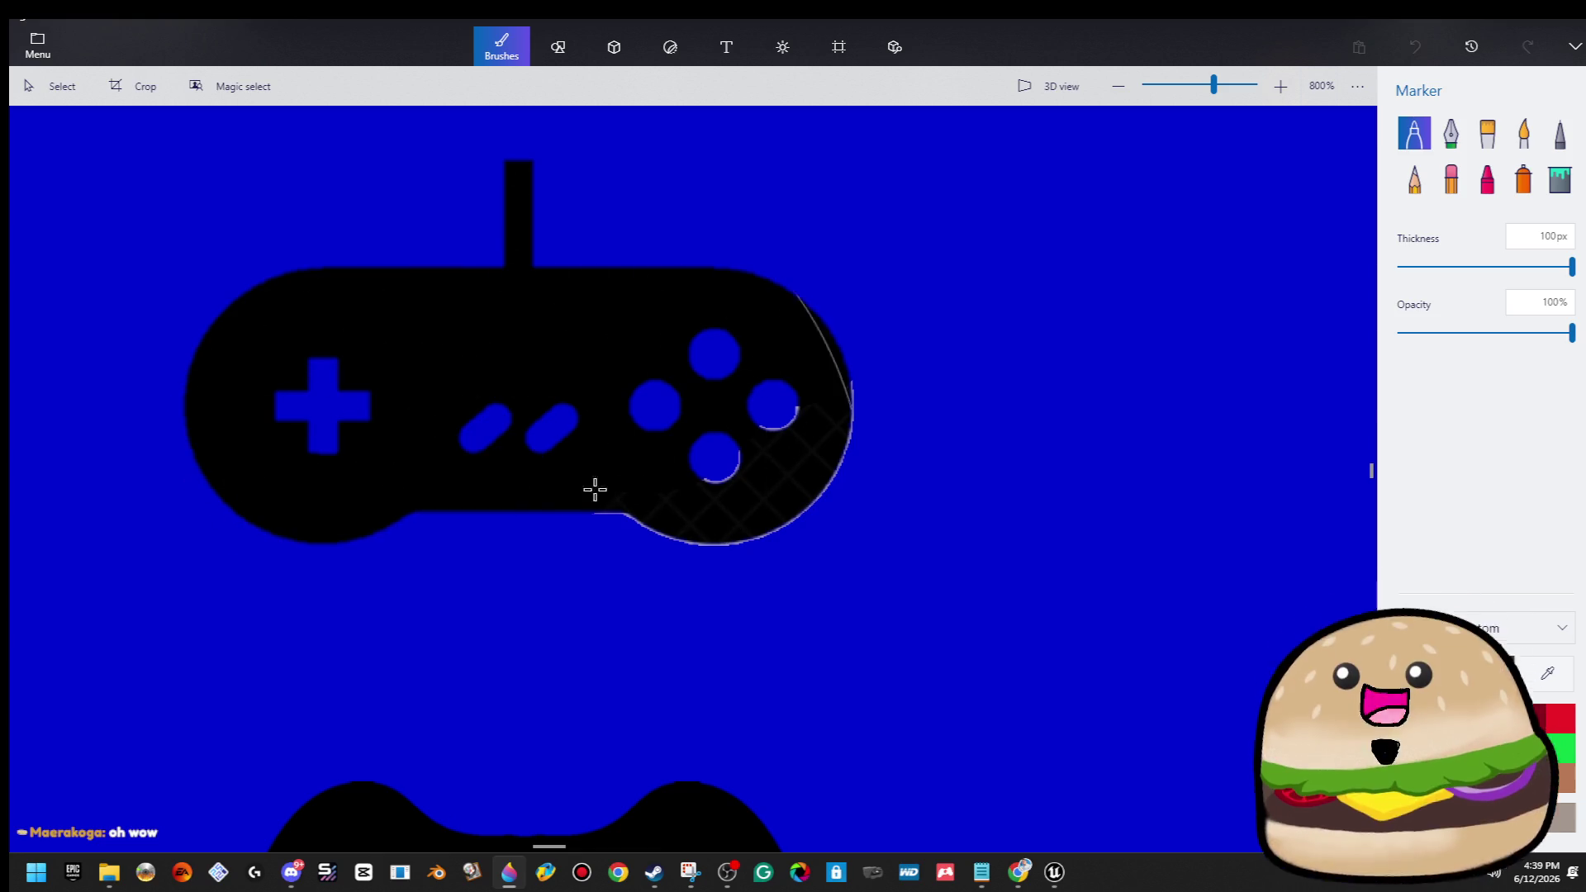
pyautogui.scroll(-3, 755, 393)
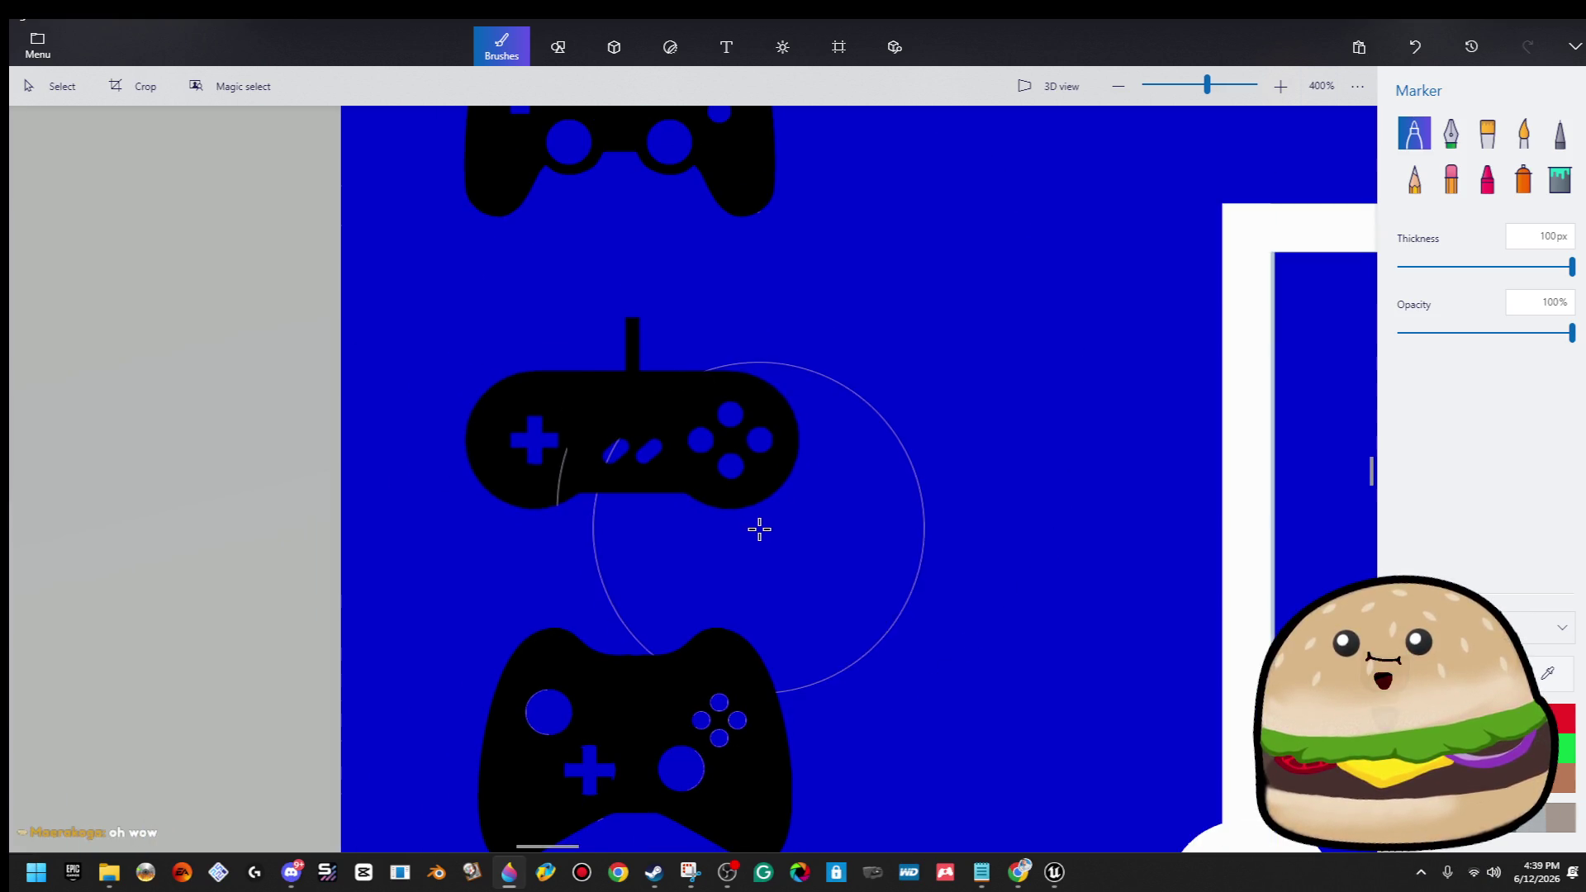
pyautogui.scroll(1, 751, 584)
pyautogui.scroll(2, 589, 446)
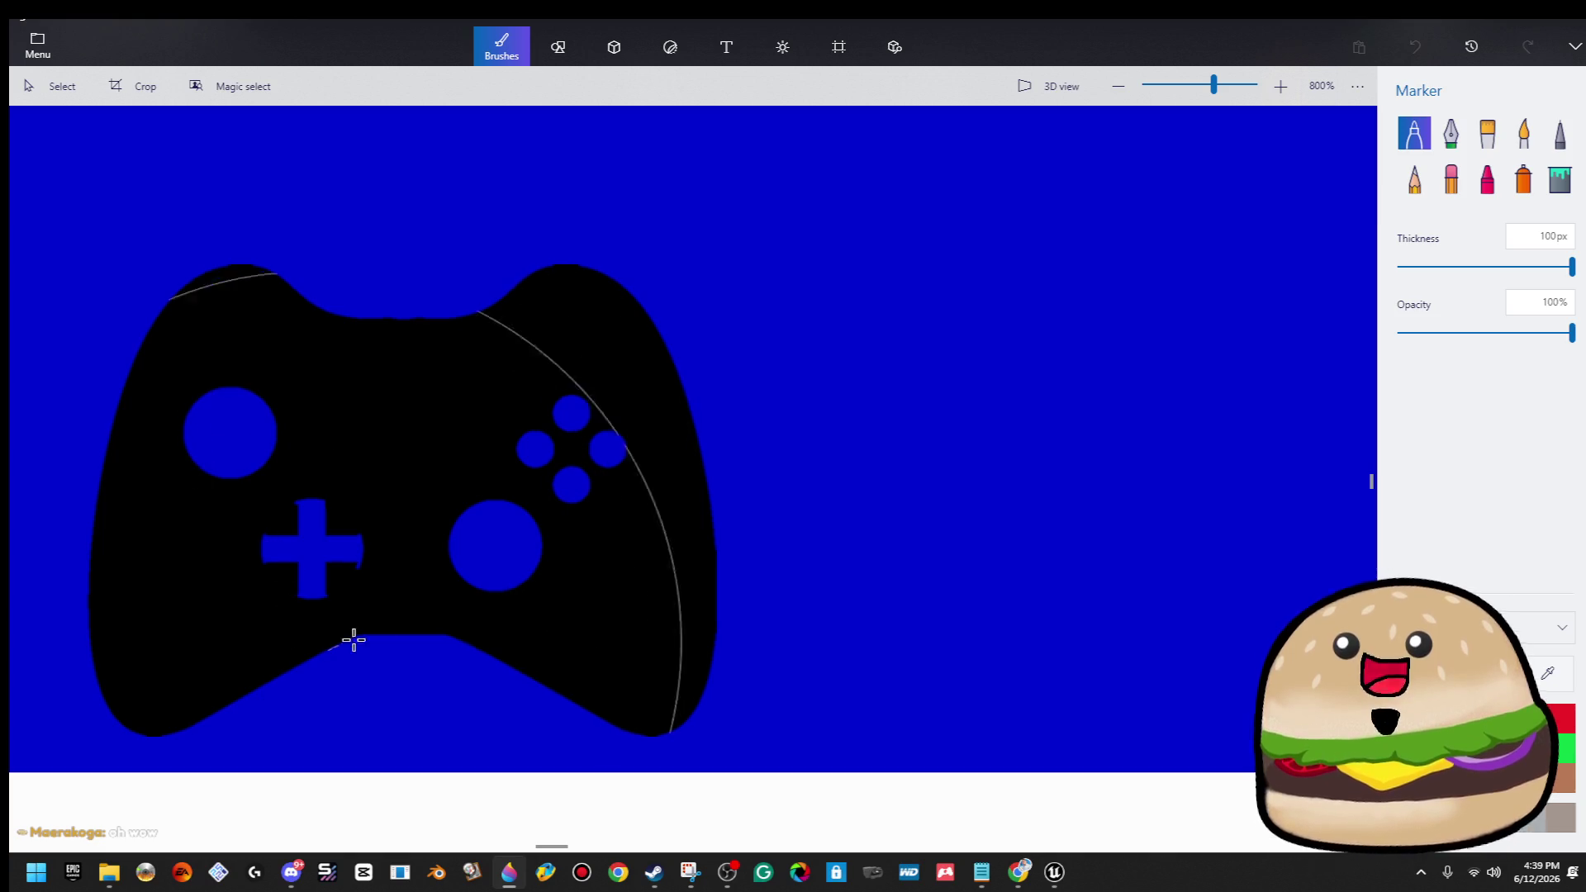
pyautogui.scroll(-2, 566, 630)
pyautogui.scroll(-5, 608, 219)
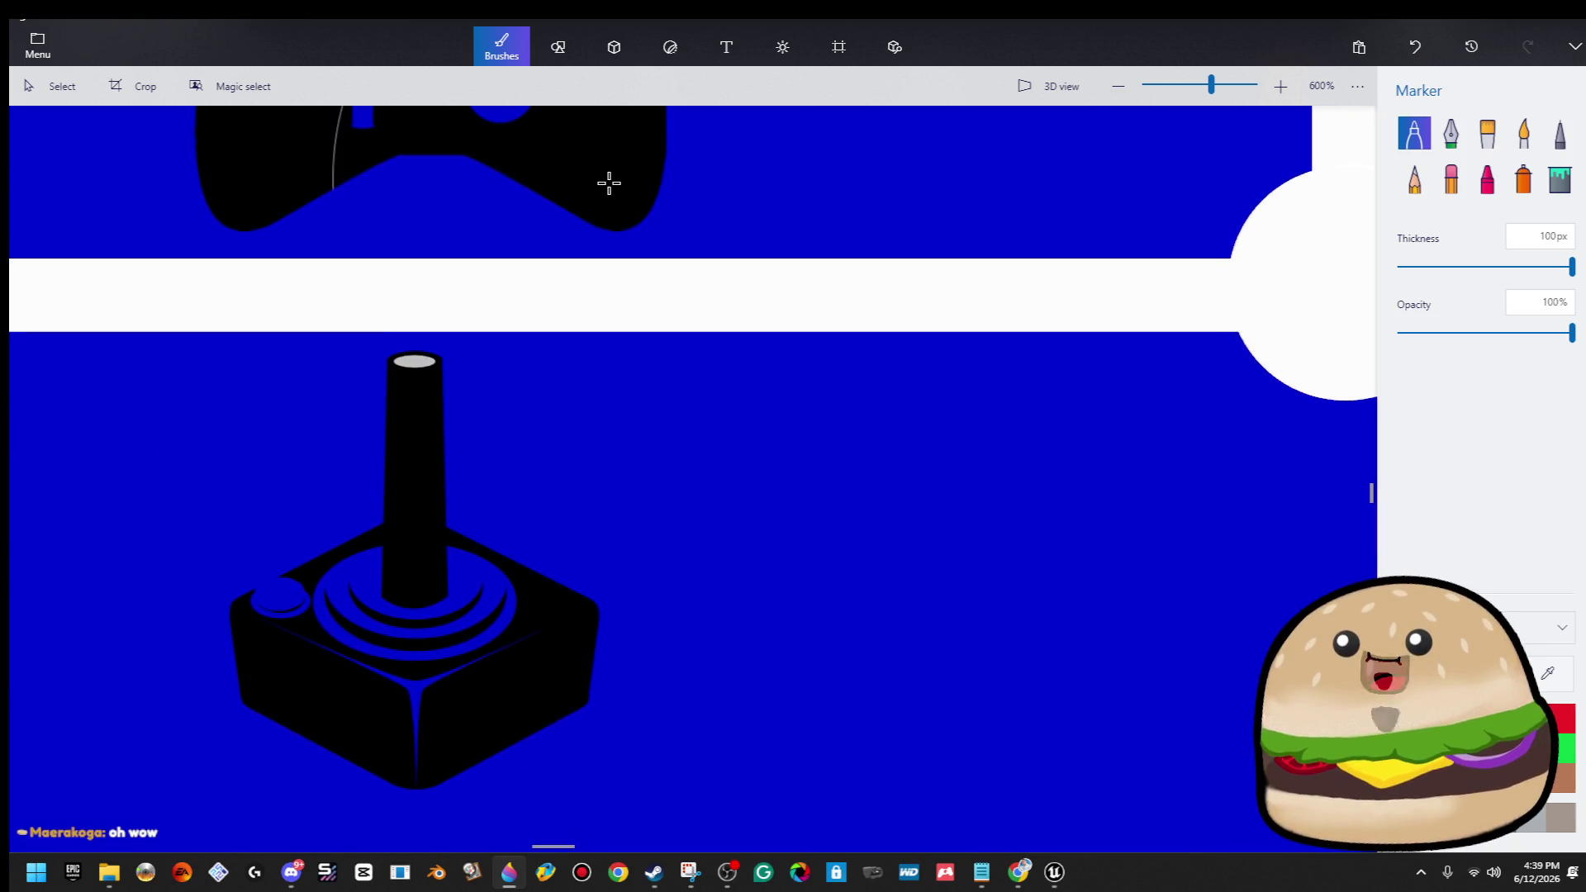
pyautogui.scroll(1, 395, 443)
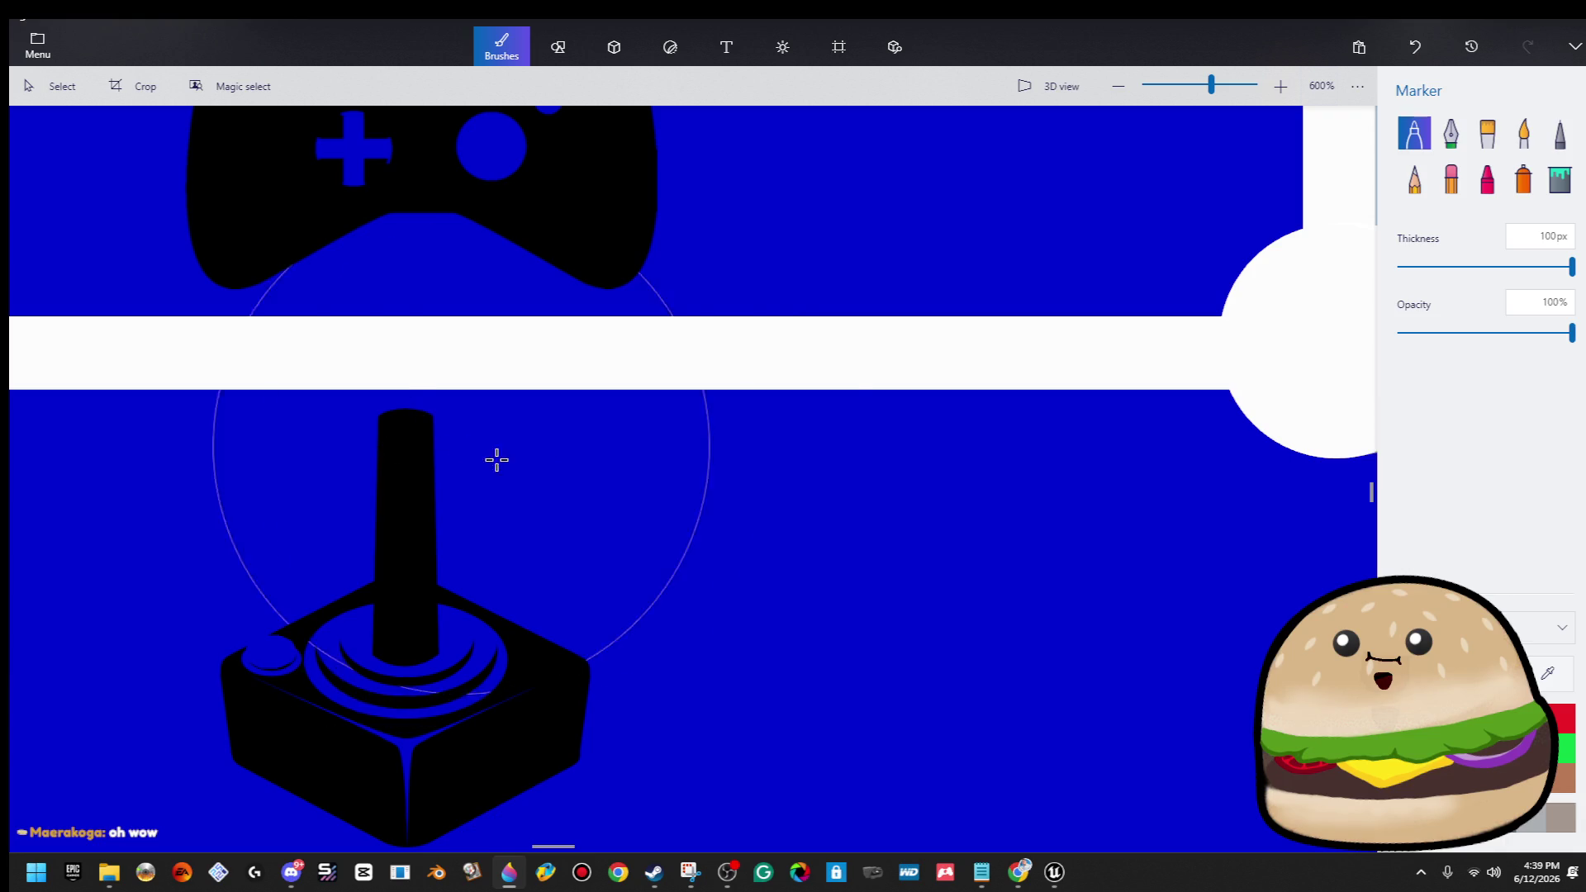
pyautogui.scroll(-2, 620, 460)
pyautogui.scroll(5, 690, 347)
pyautogui.scroll(1, 502, 304)
pyautogui.scroll(2, 581, 232)
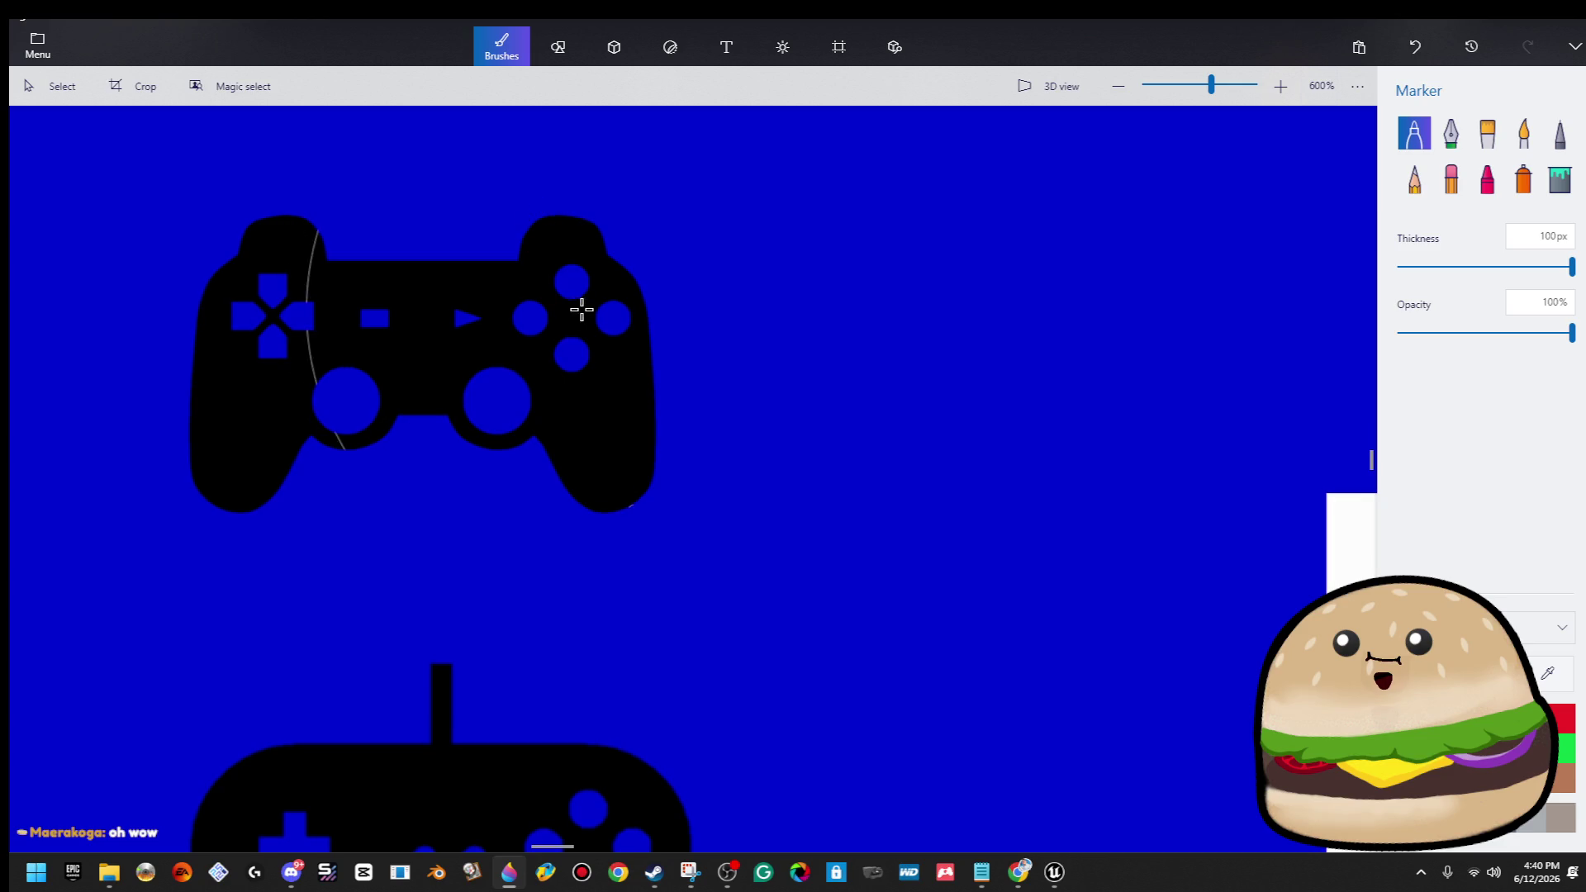
pyautogui.scroll(-10, 677, 372)
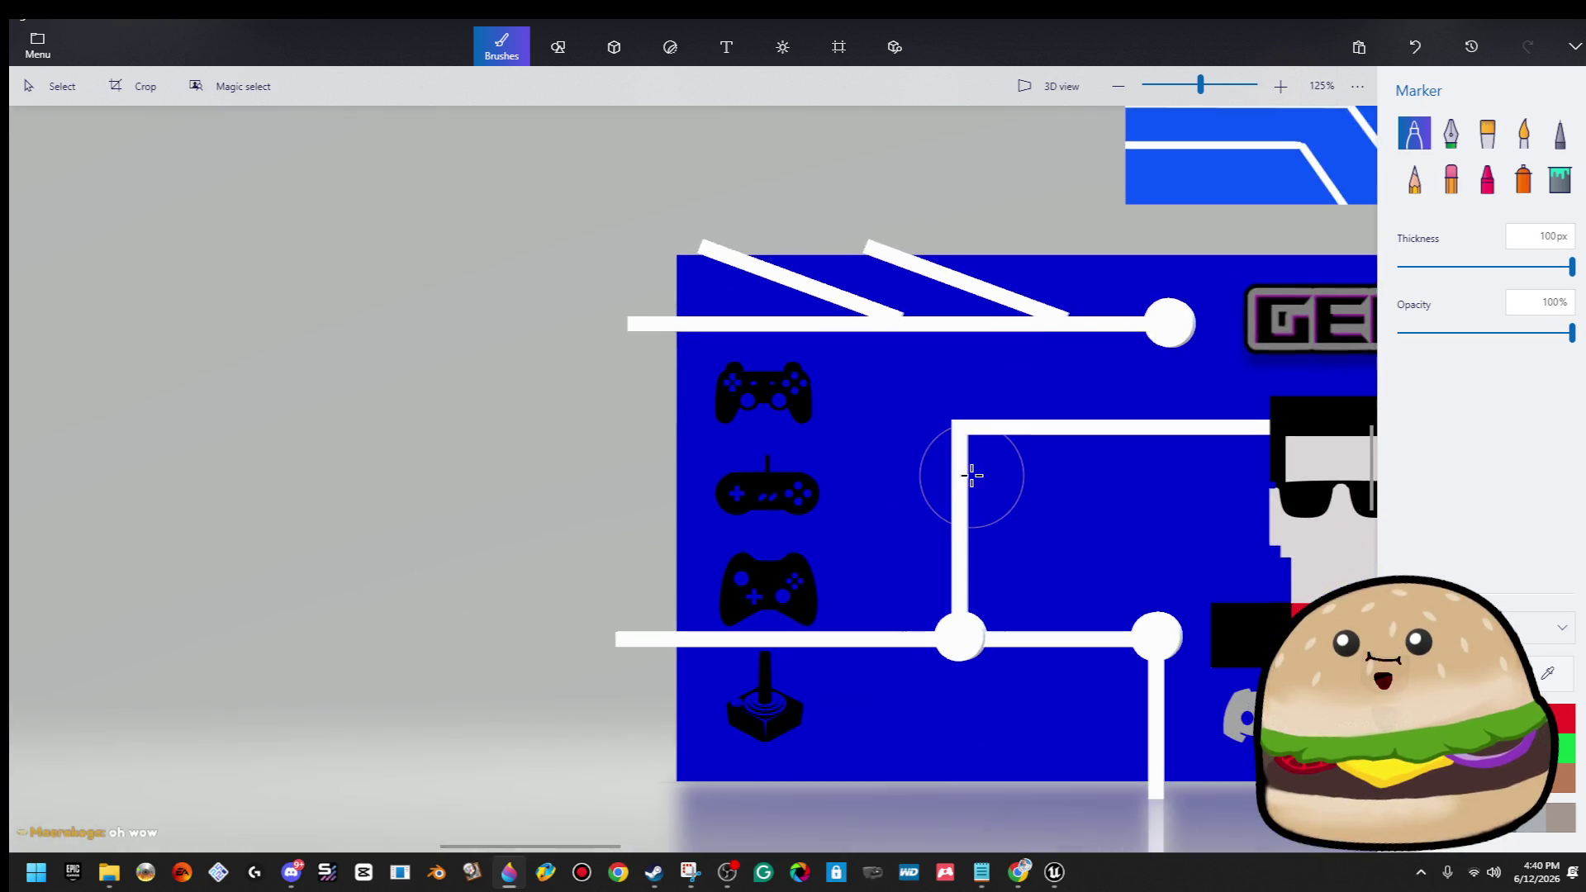
pyautogui.scroll(-1, 972, 475)
pyautogui.click(76, 99)
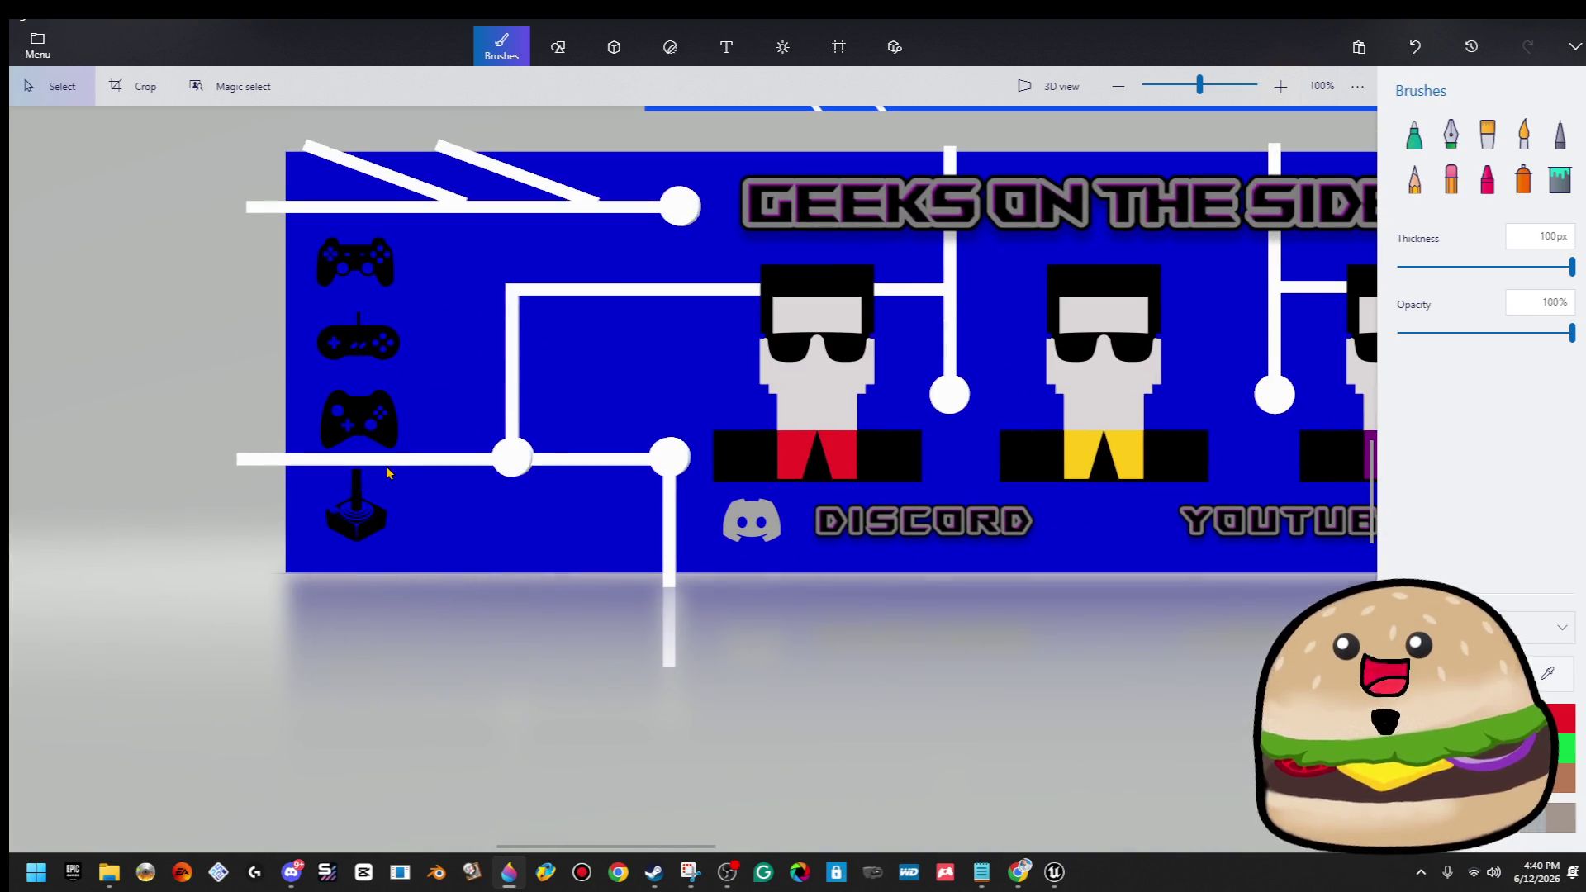
pyautogui.click(351, 538)
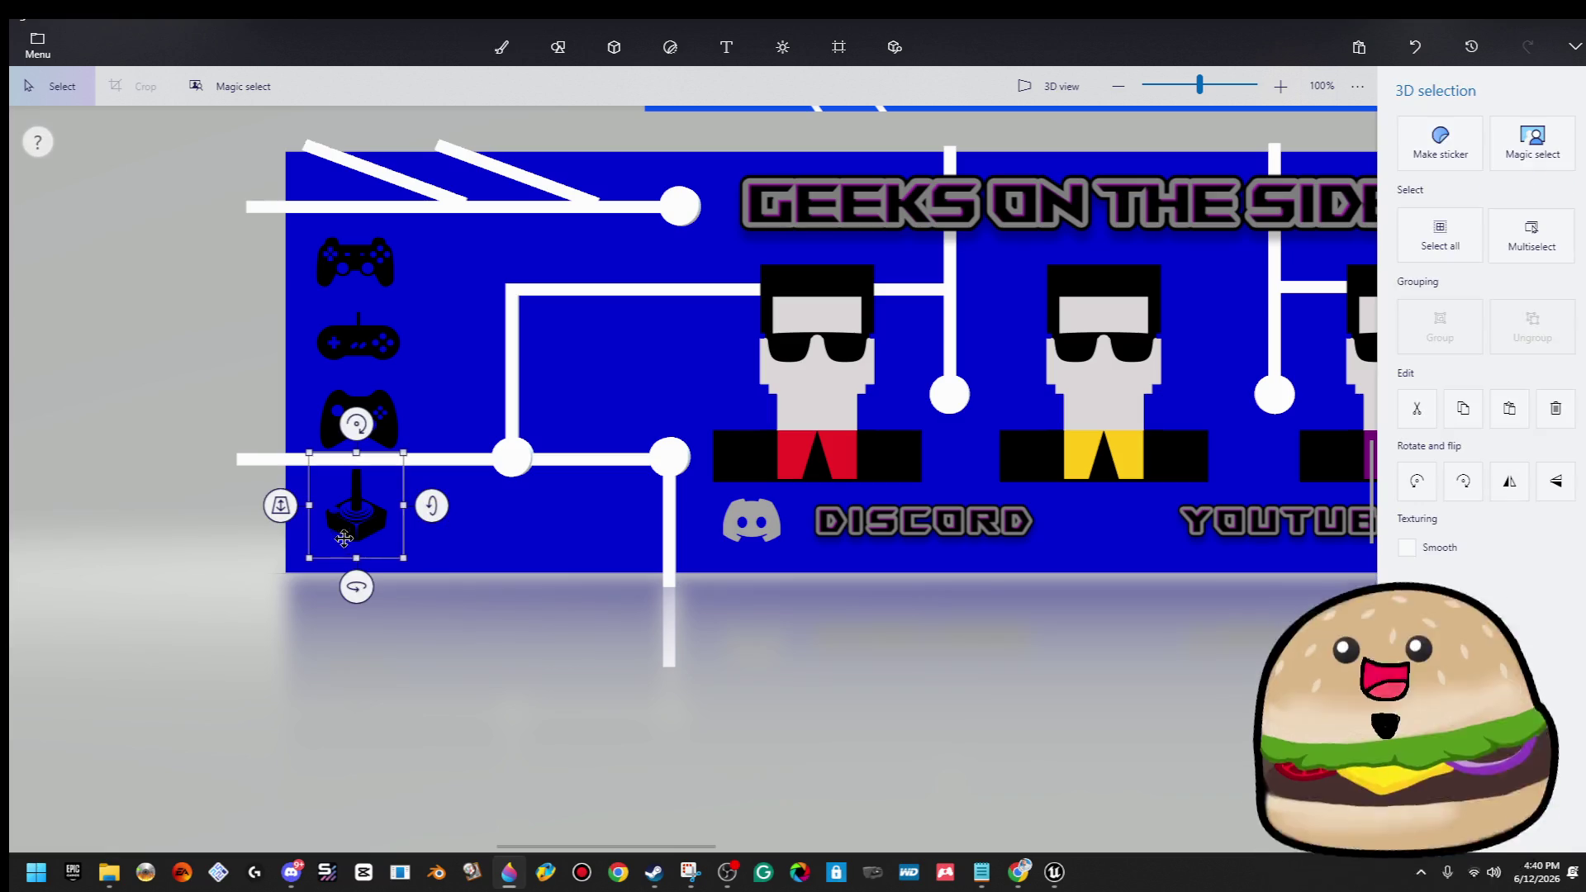
pyautogui.click(261, 468)
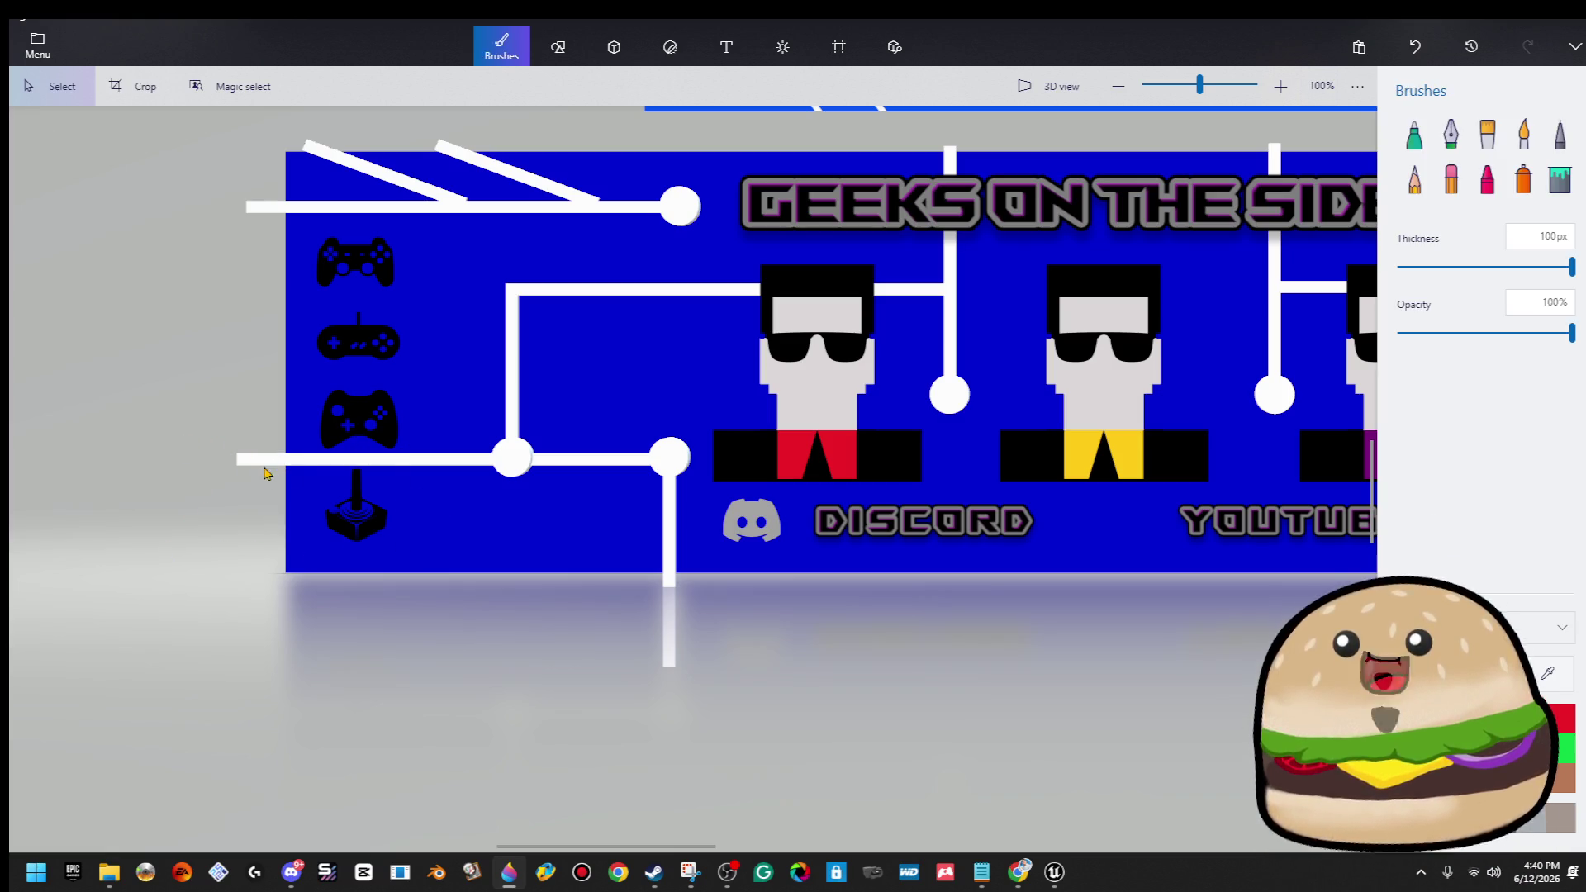
pyautogui.click(248, 459)
pyautogui.moveTo(187, 457); pyautogui.dragTo(460, 449)
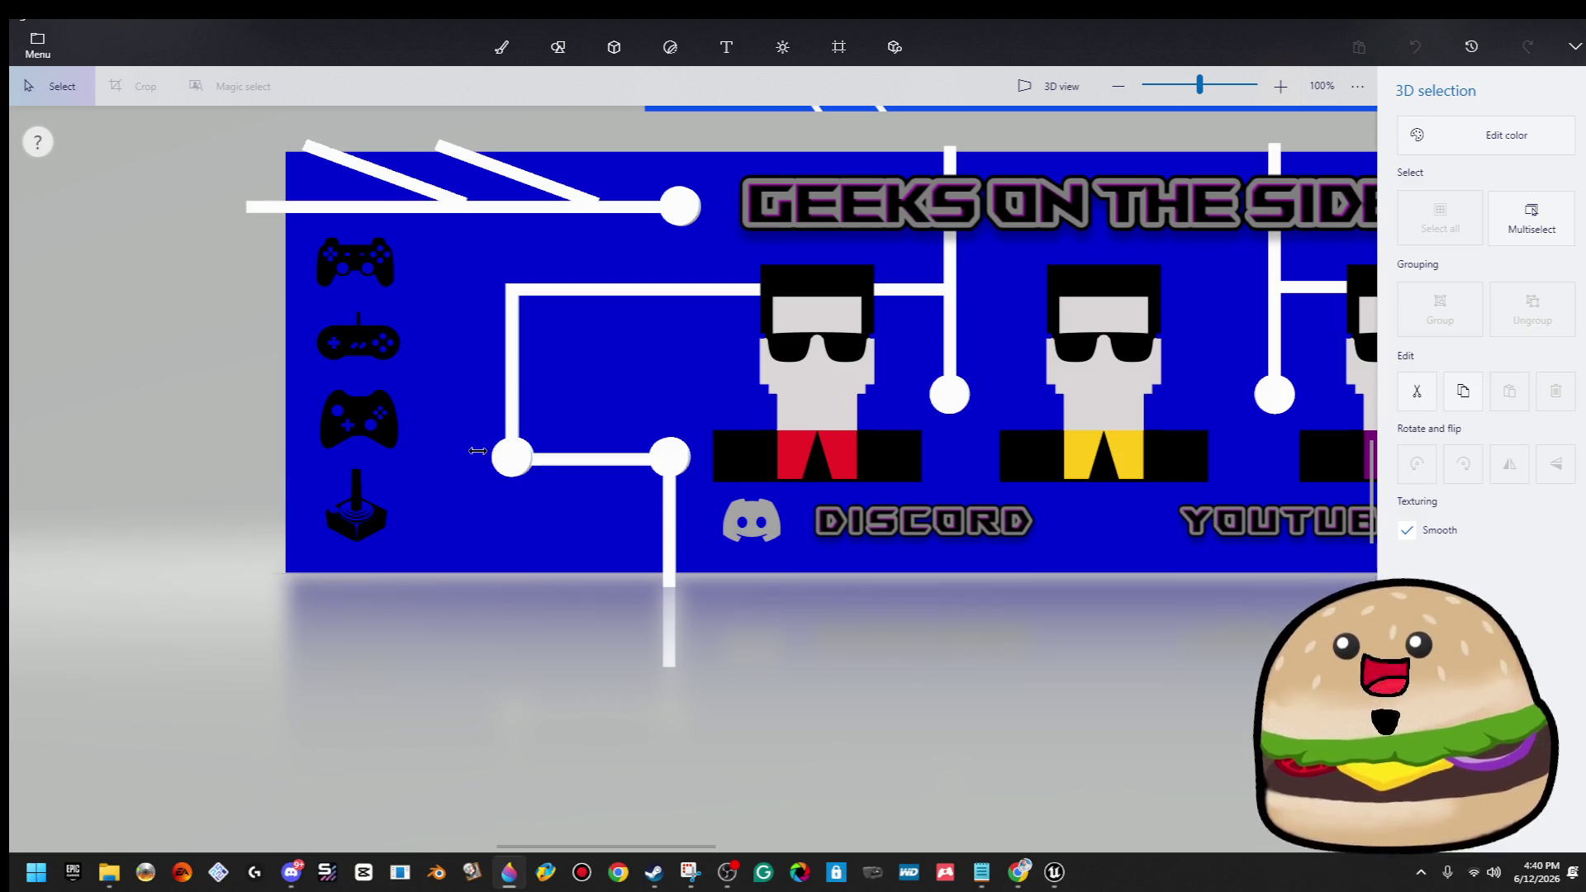
pyautogui.click(570, 649)
pyautogui.scroll(-2, 944, 623)
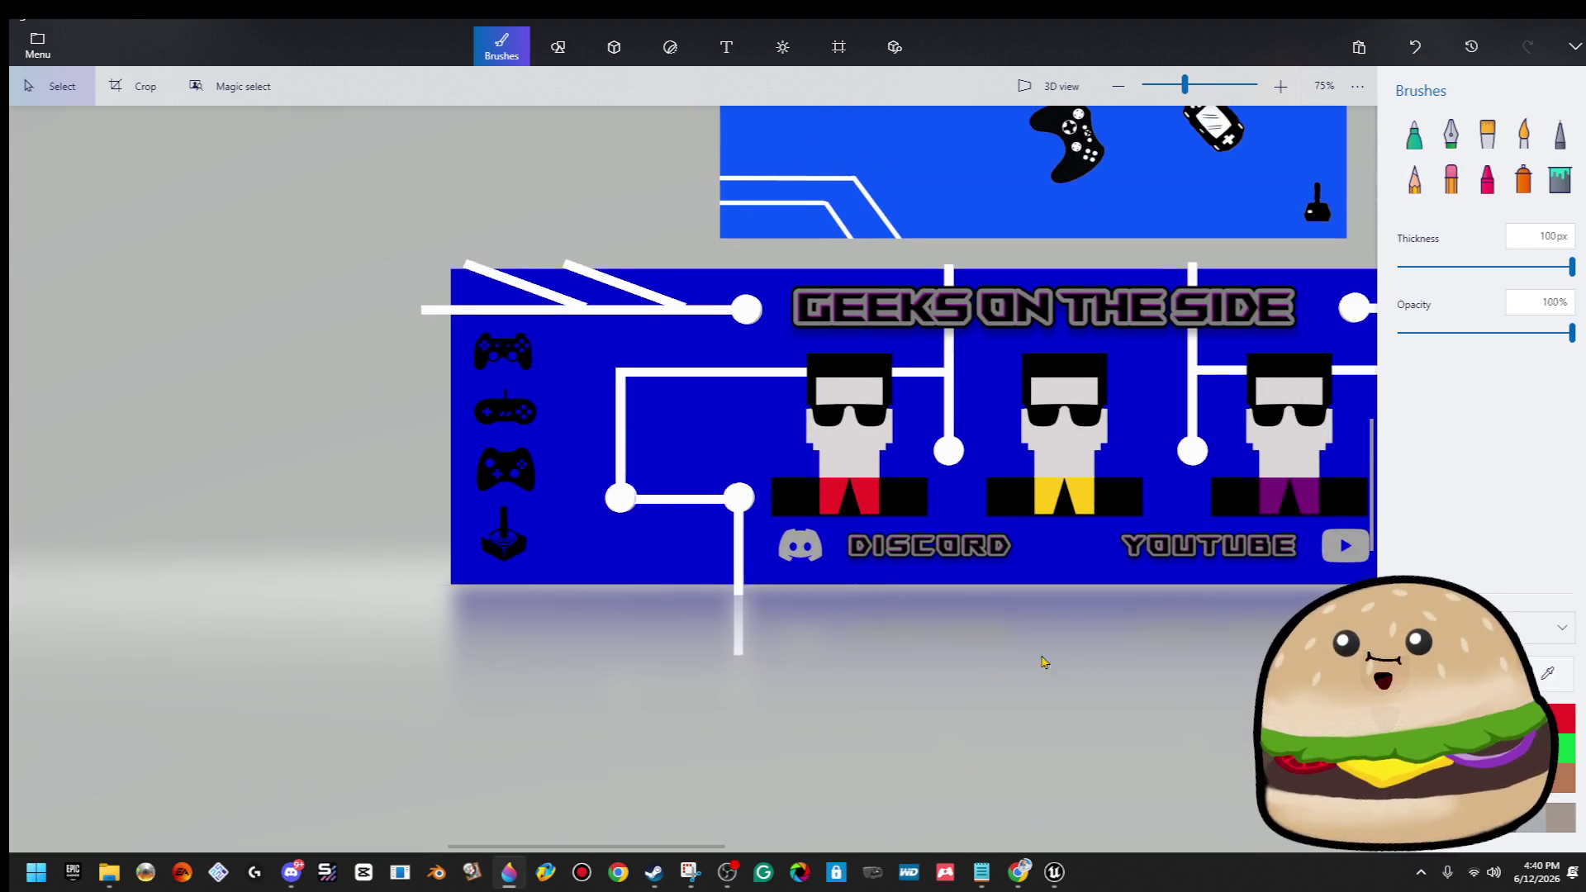
pyautogui.hscroll(5, 1062, 655)
pyautogui.click(905, 468)
pyautogui.moveTo(983, 467); pyautogui.dragTo(825, 477)
pyautogui.click(730, 478)
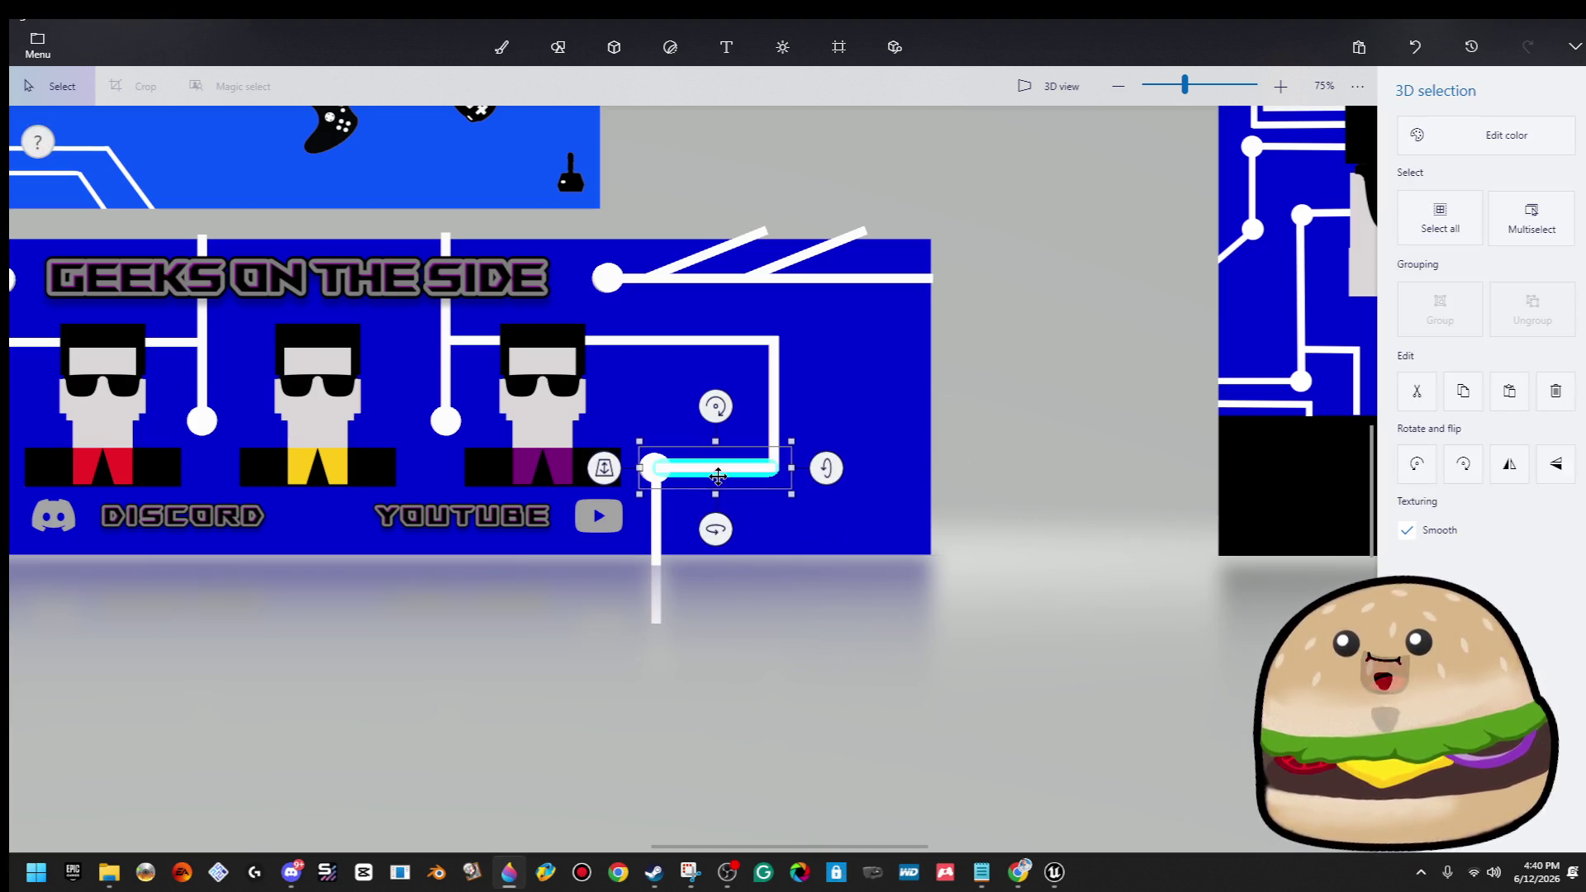
pyautogui.click(674, 625)
pyautogui.scroll(-1, 829, 574)
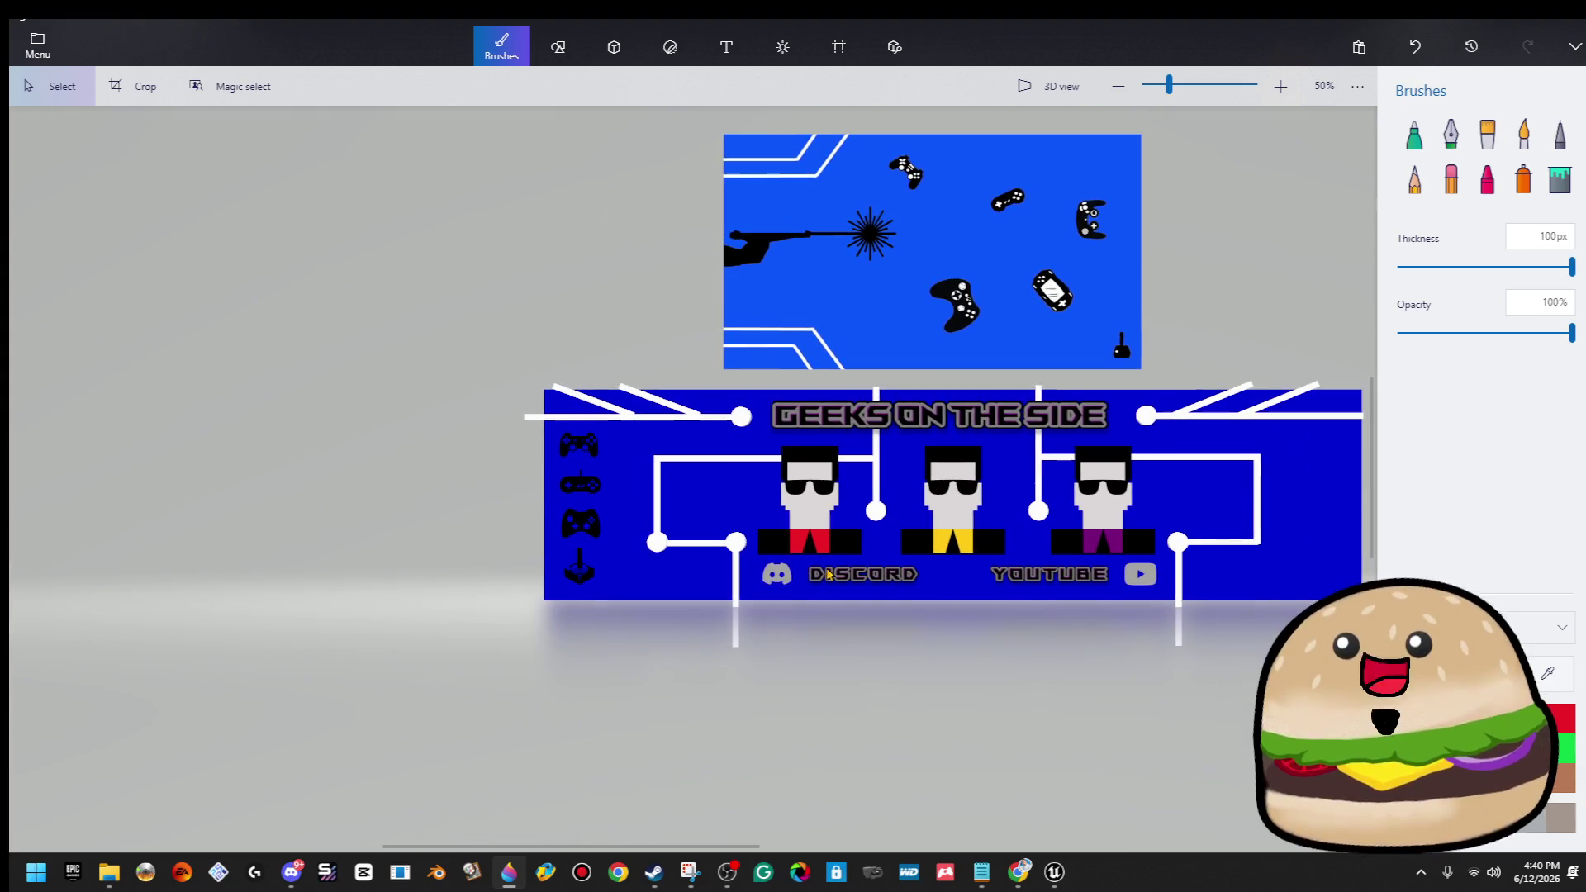
pyautogui.click(656, 546)
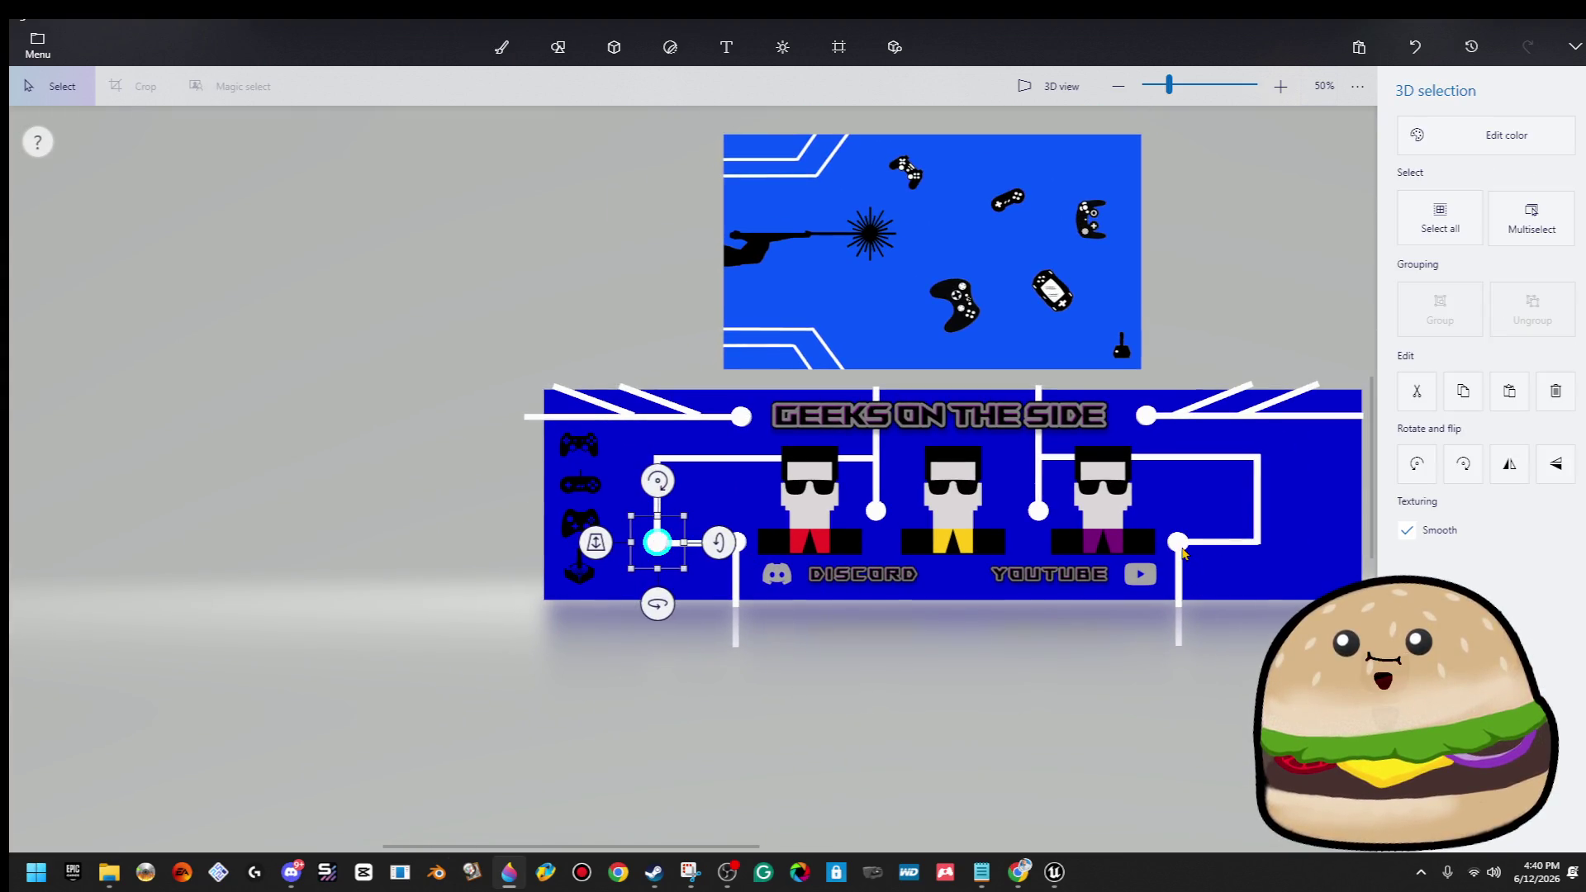
pyautogui.click(1179, 544)
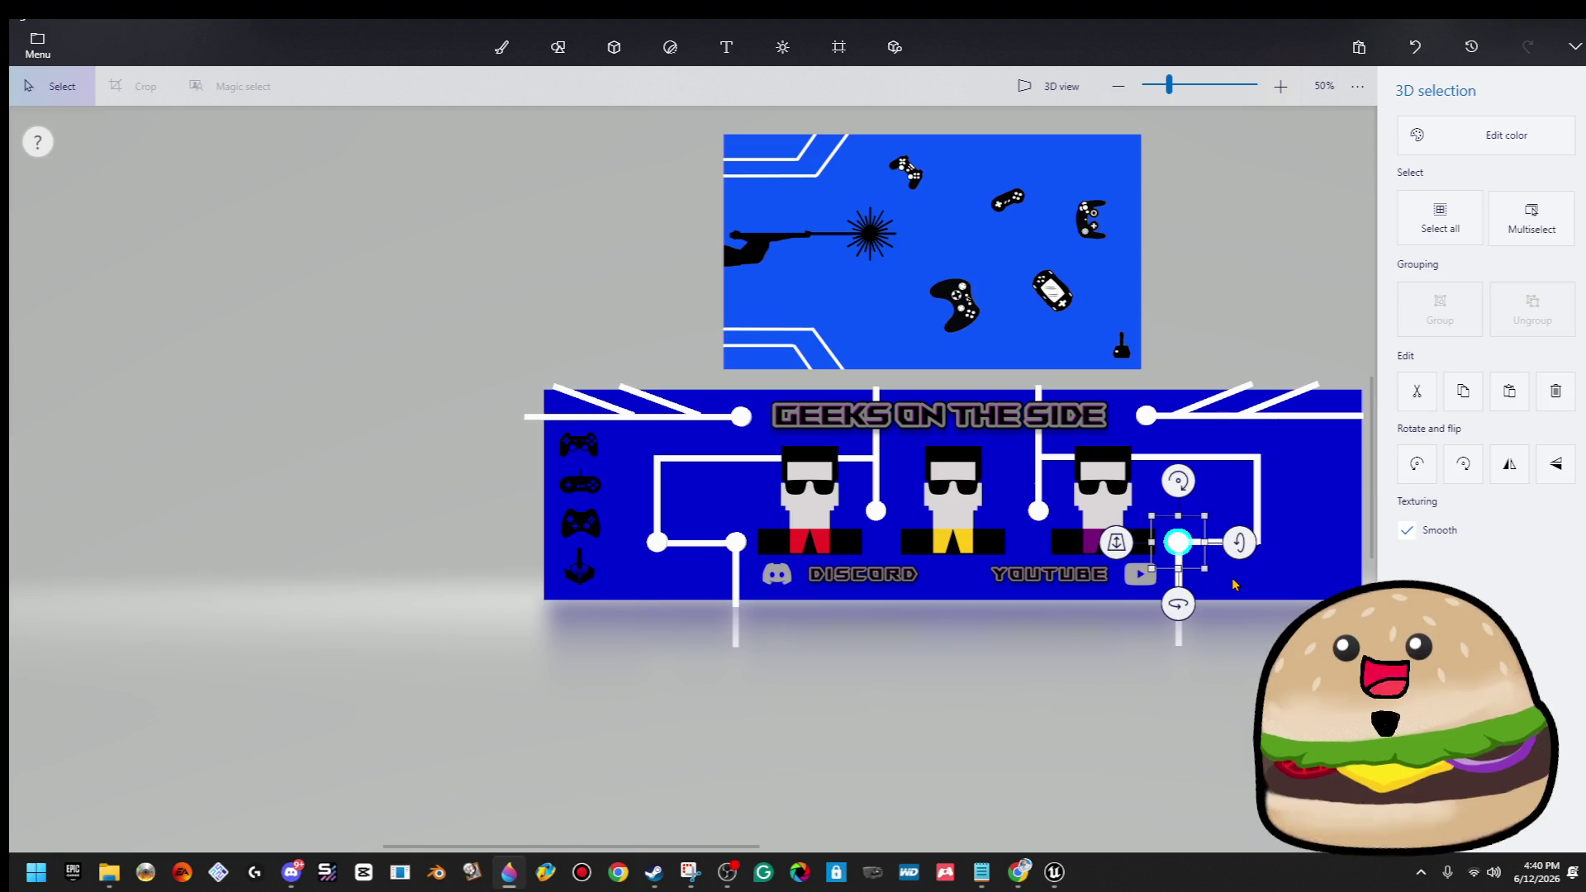
pyautogui.keyDown('ctrl'); pyautogui.click(1234, 584); pyautogui.keyUp('ctrl')
pyautogui.hotkey('ctrl', 'z')
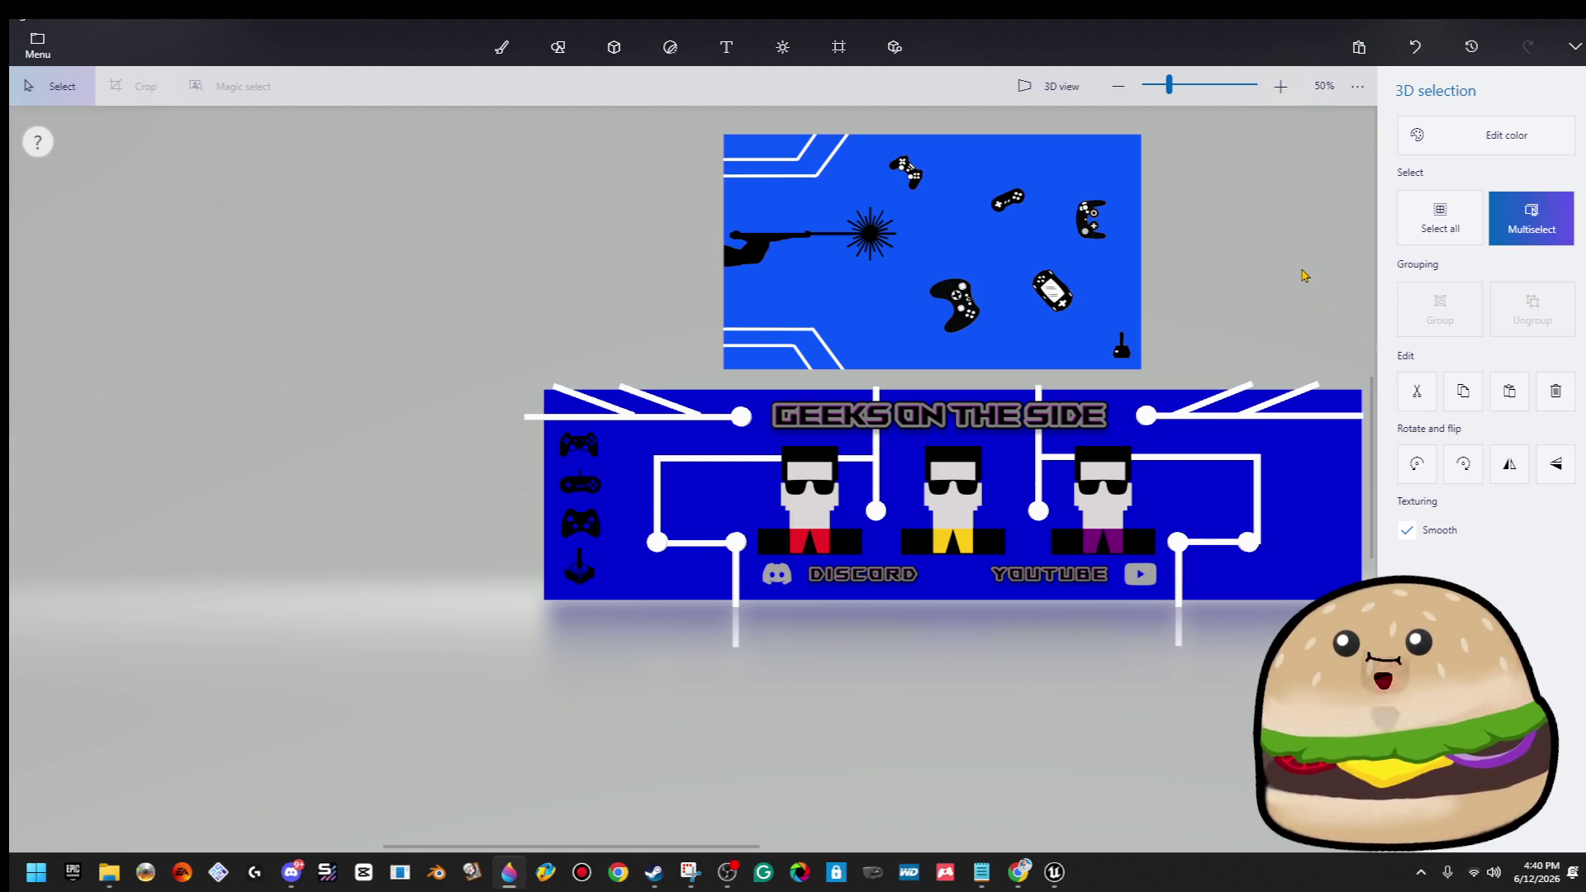
pyautogui.press('Escape')
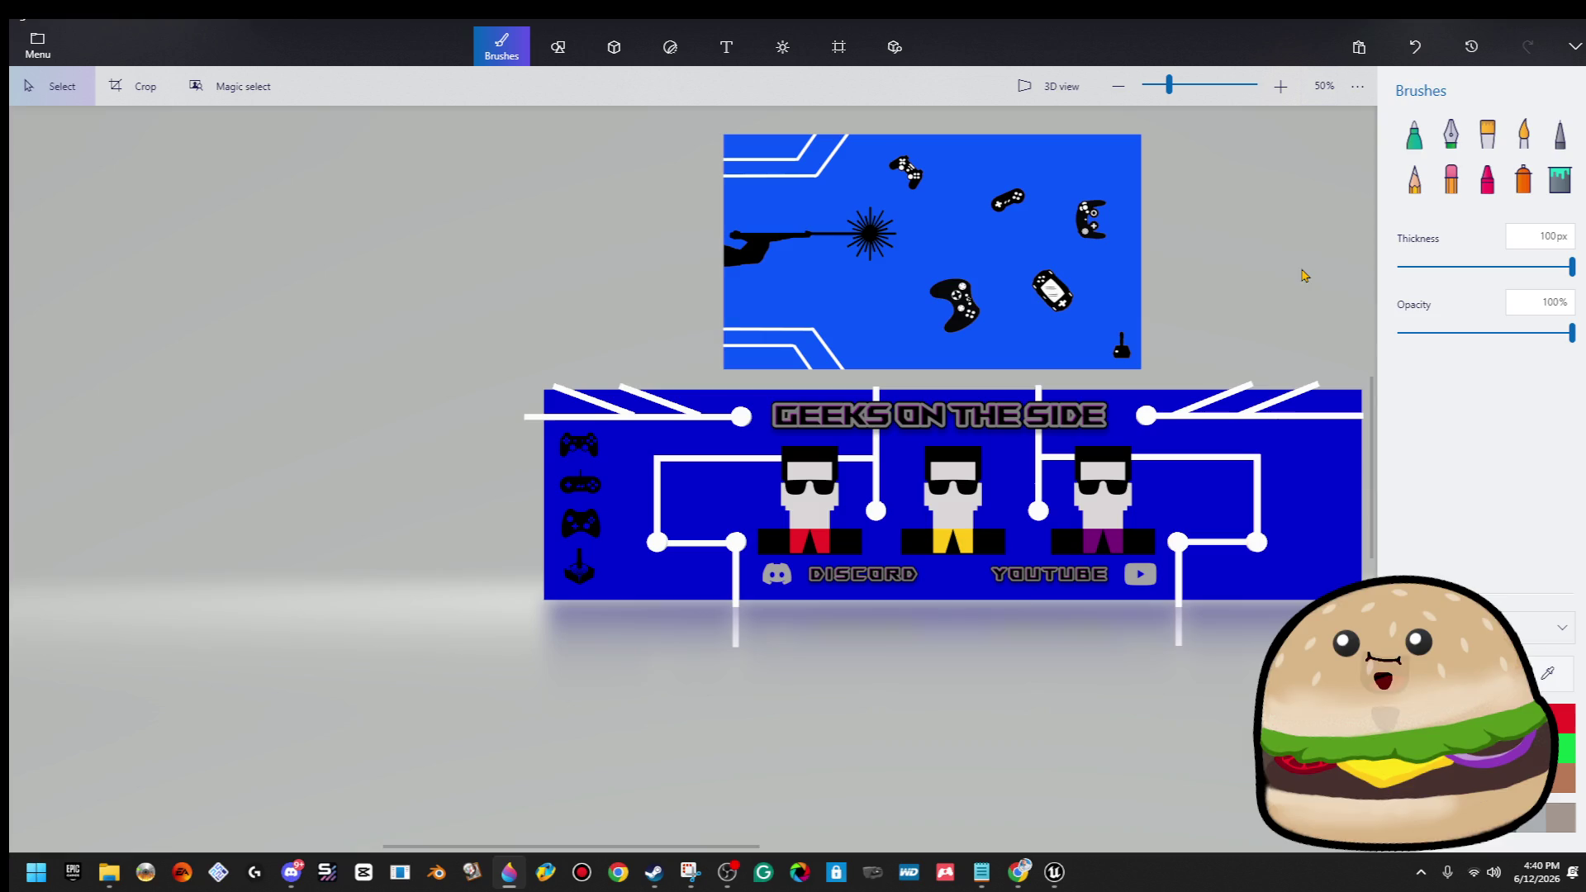
pyautogui.hscroll(5, 1253, 541)
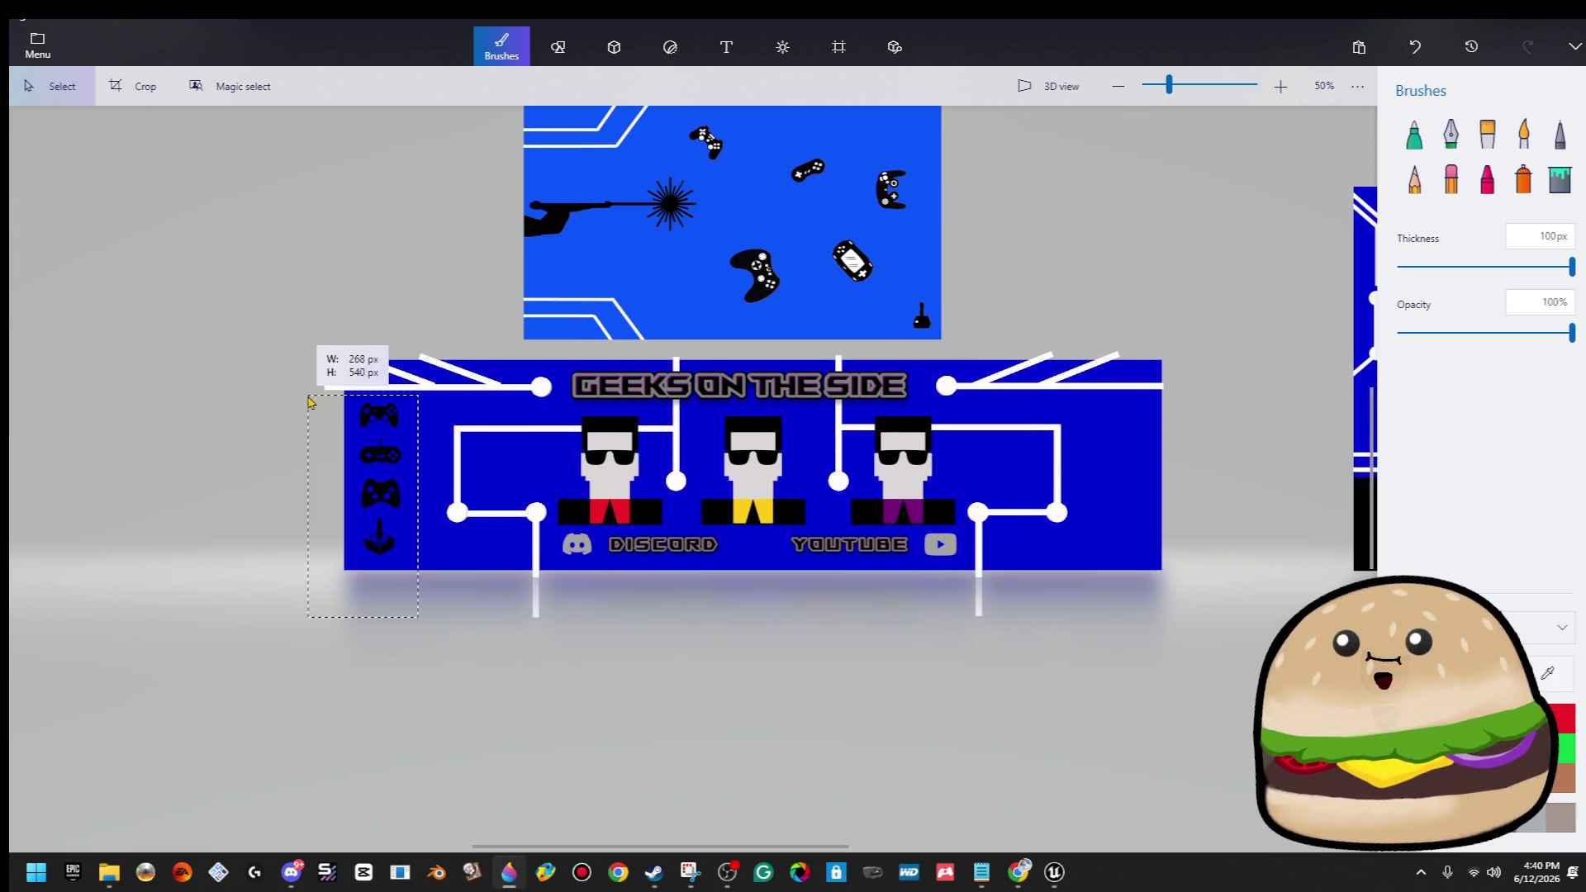
# Select and release the controller icon column, ending with nothing selected.
pyautogui.click(368, 438)
pyautogui.scroll(6, 273, 483)
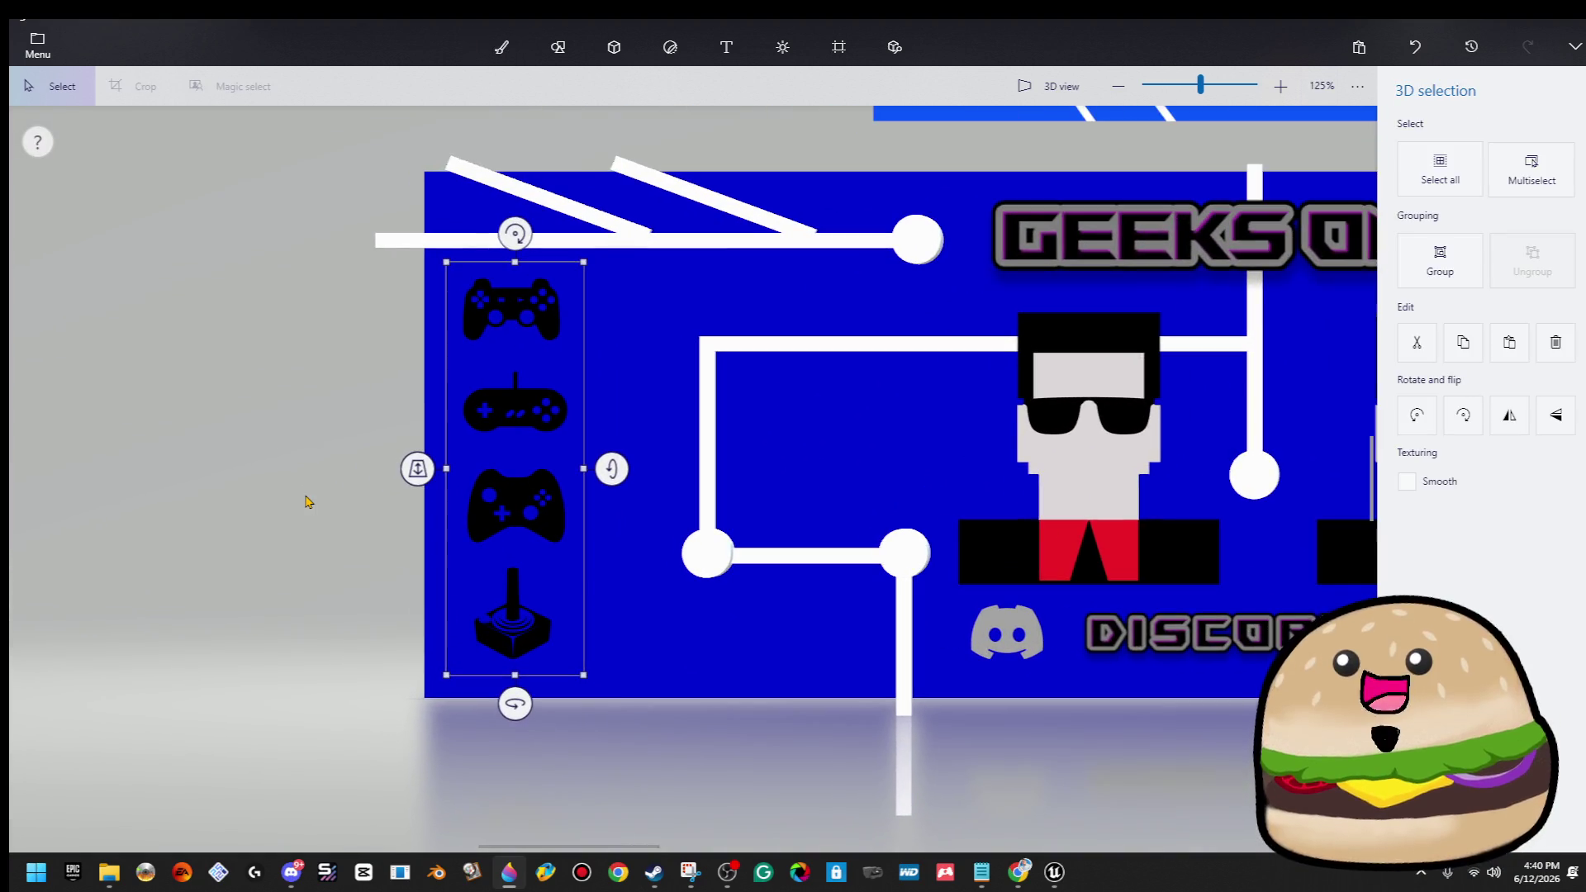
pyautogui.click(322, 493)
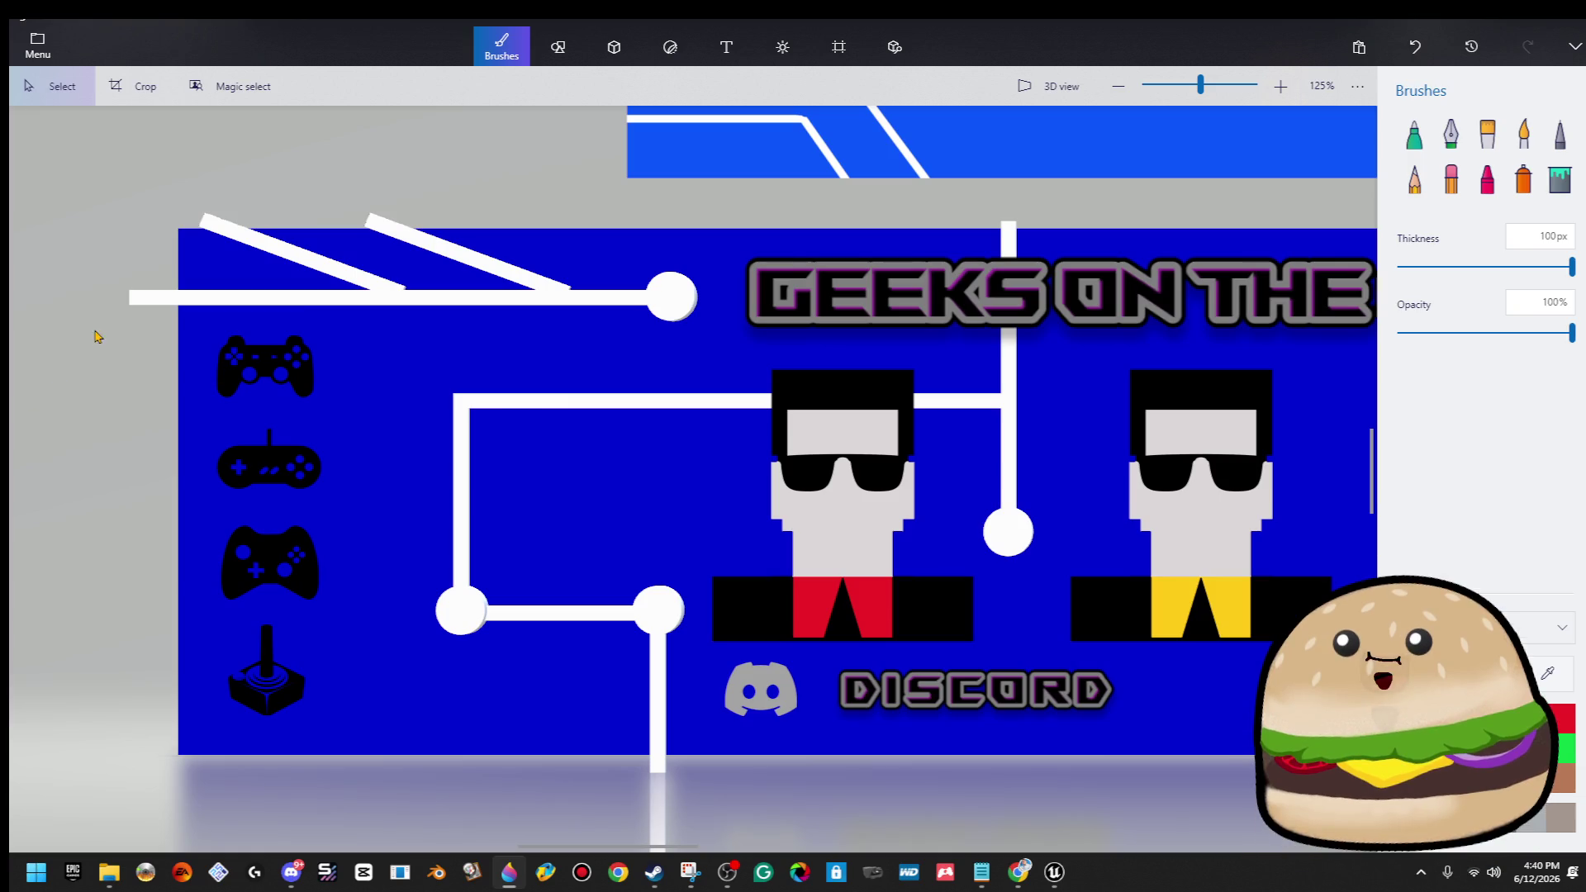
pyautogui.moveTo(96, 337); pyautogui.dragTo(421, 769)
pyautogui.click(1444, 163)
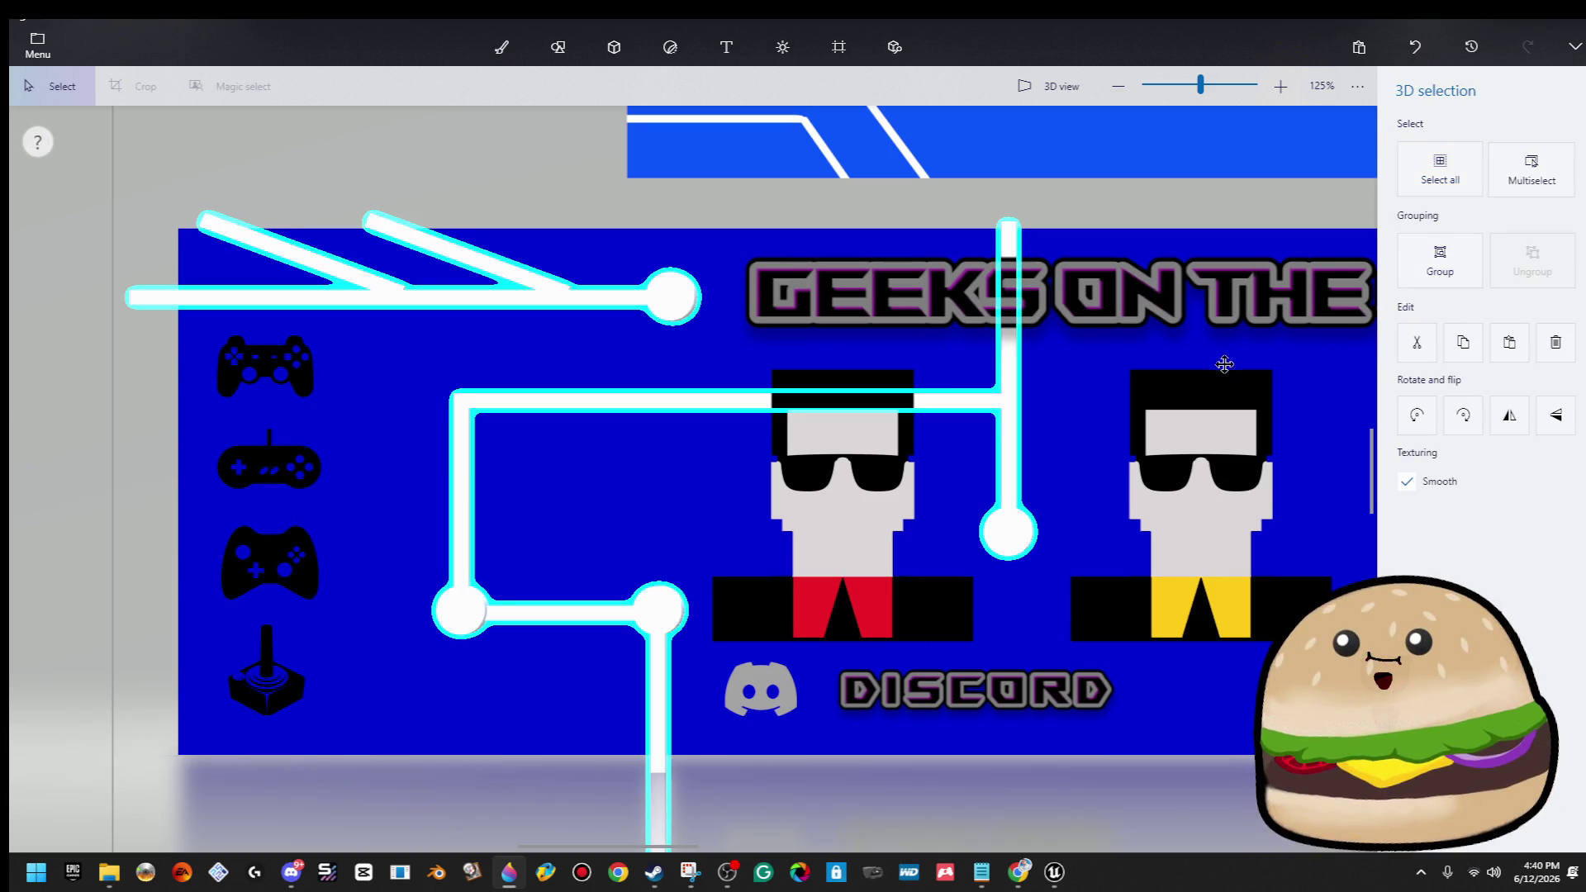
pyautogui.press('Escape')
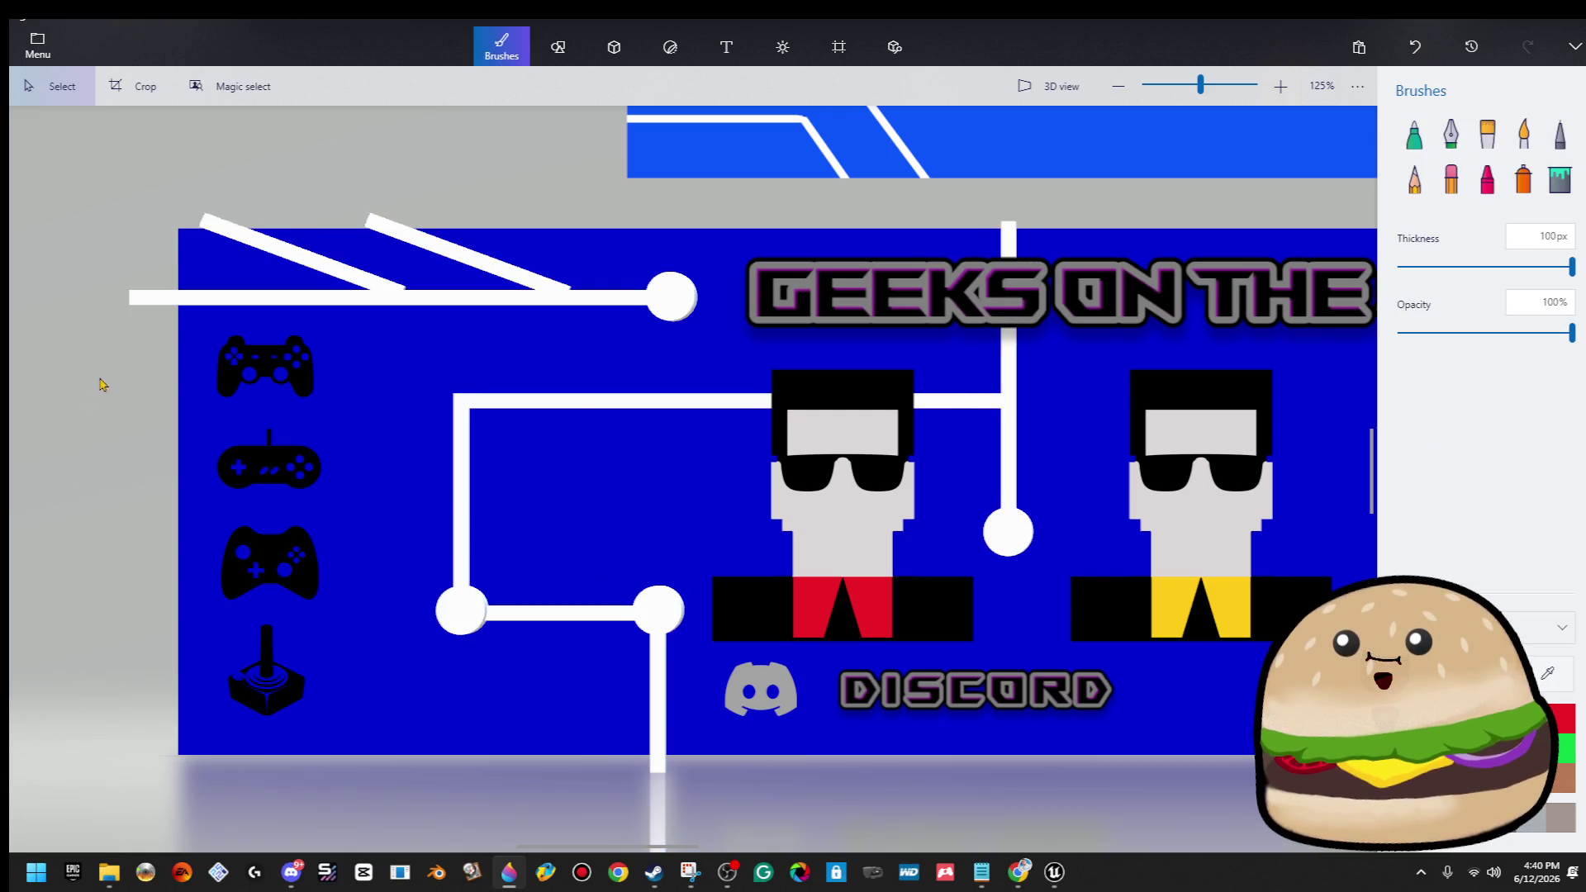
pyautogui.click(231, 377)
pyautogui.click(501, 47)
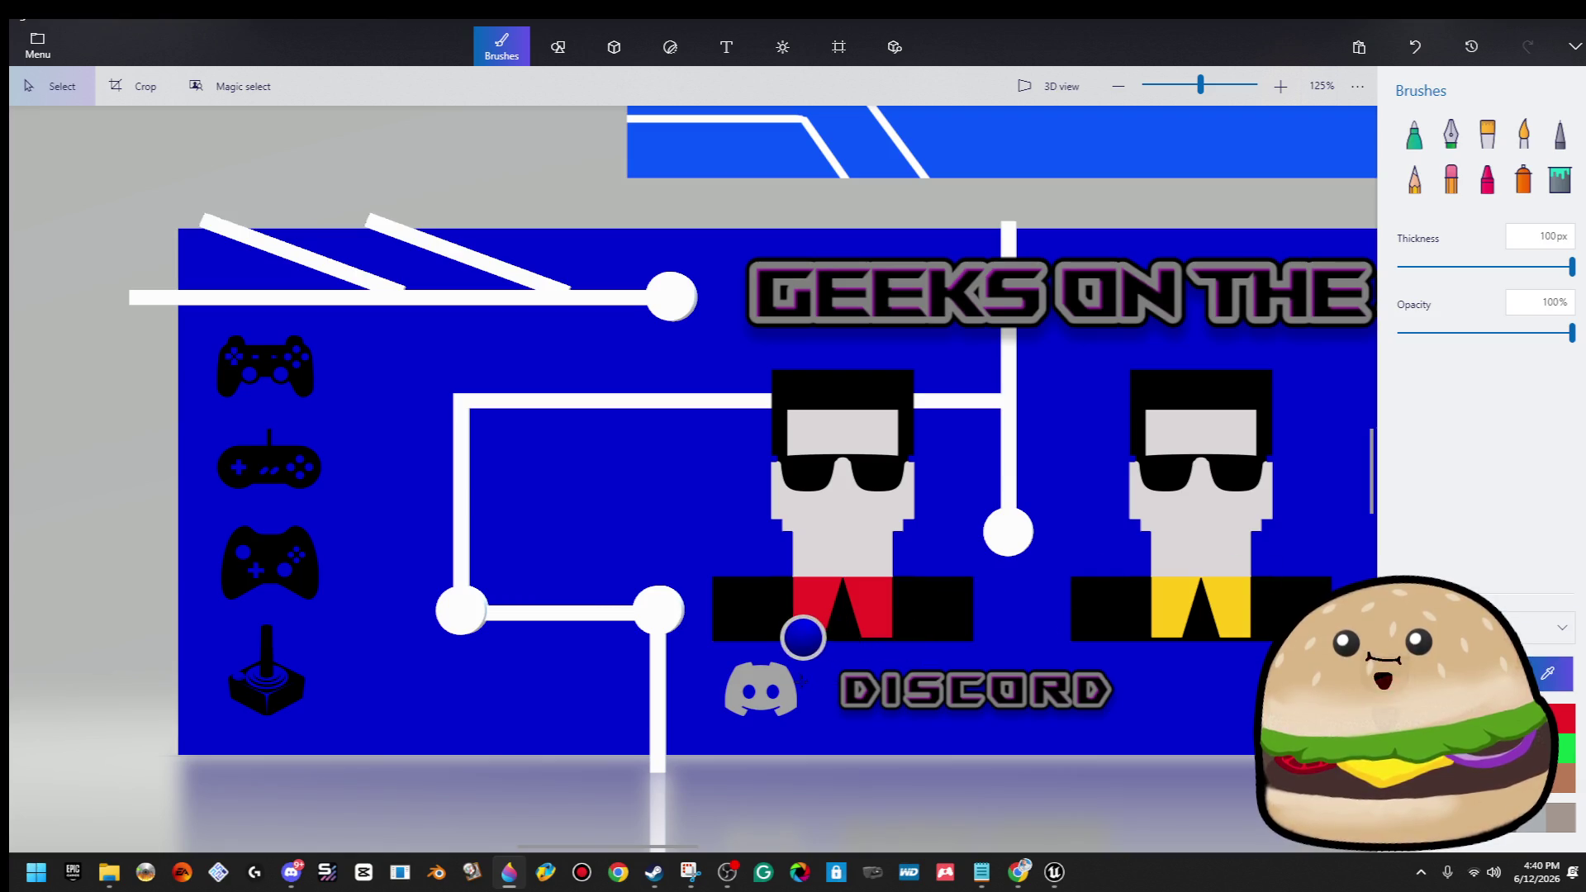
# Paint over the black joystick's base, stick and remaining patches in grey with the marker.
pyautogui.click(1414, 135)
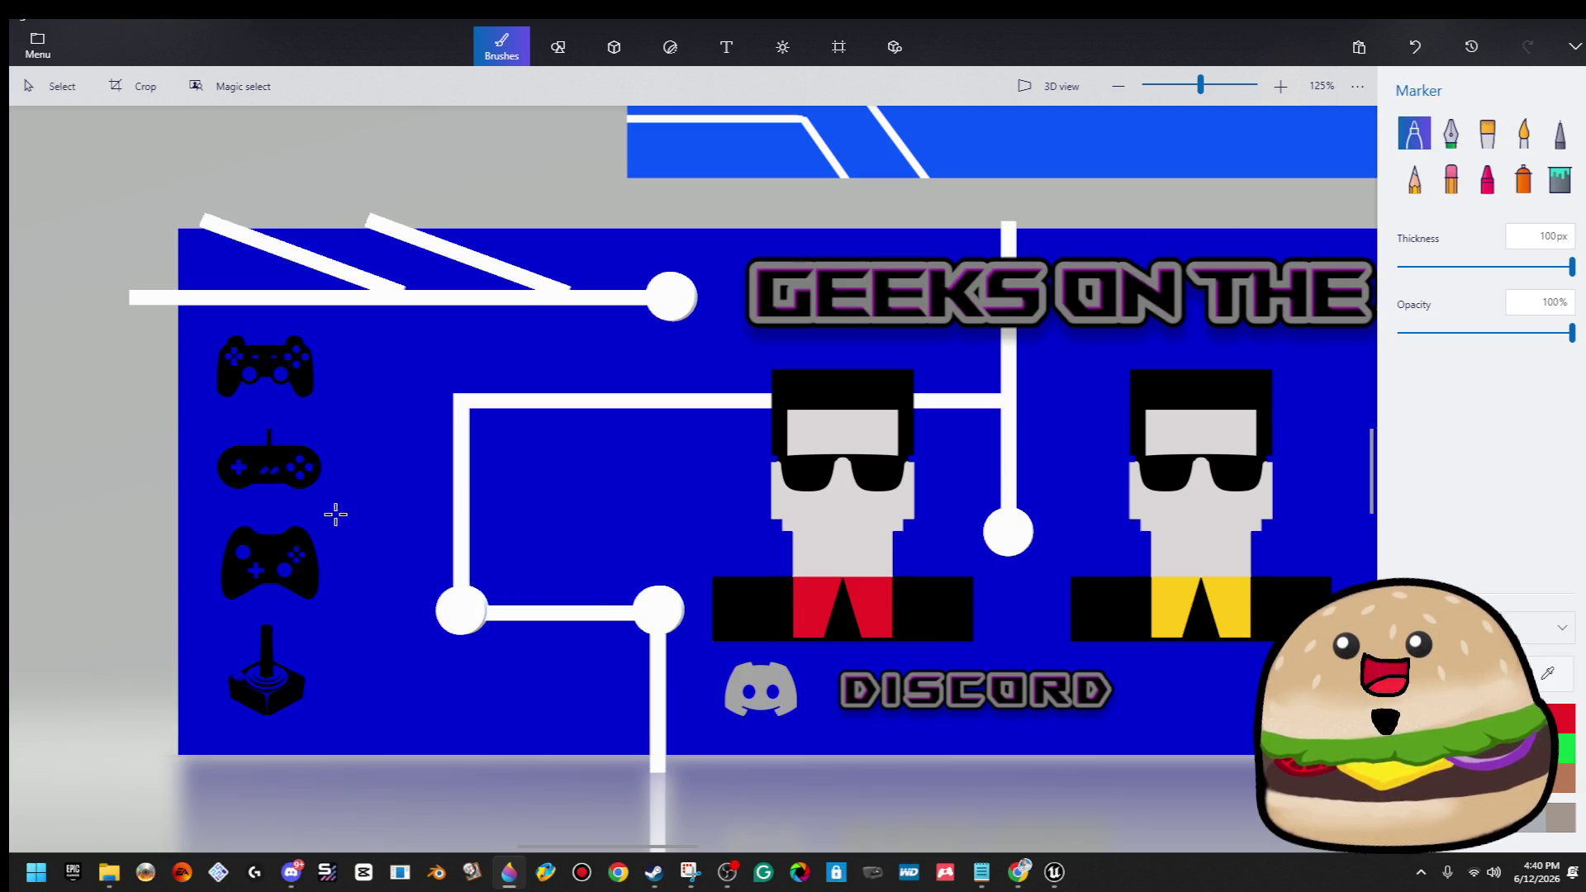
pyautogui.scroll(8, 195, 620)
pyautogui.moveTo(559, 524)
pyautogui.mouseDown()
pyautogui.moveTo(411, 666)
pyautogui.moveTo(466, 583)
pyautogui.mouseUp()
pyautogui.moveTo(384, 546); pyautogui.dragTo(404, 417)
pyautogui.moveTo(446, 475); pyautogui.dragTo(446, 363)
pyautogui.moveTo(282, 495); pyautogui.dragTo(283, 562)
pyautogui.moveTo(446, 232); pyautogui.dragTo(479, 248)
pyautogui.scroll(5, 485, 690)
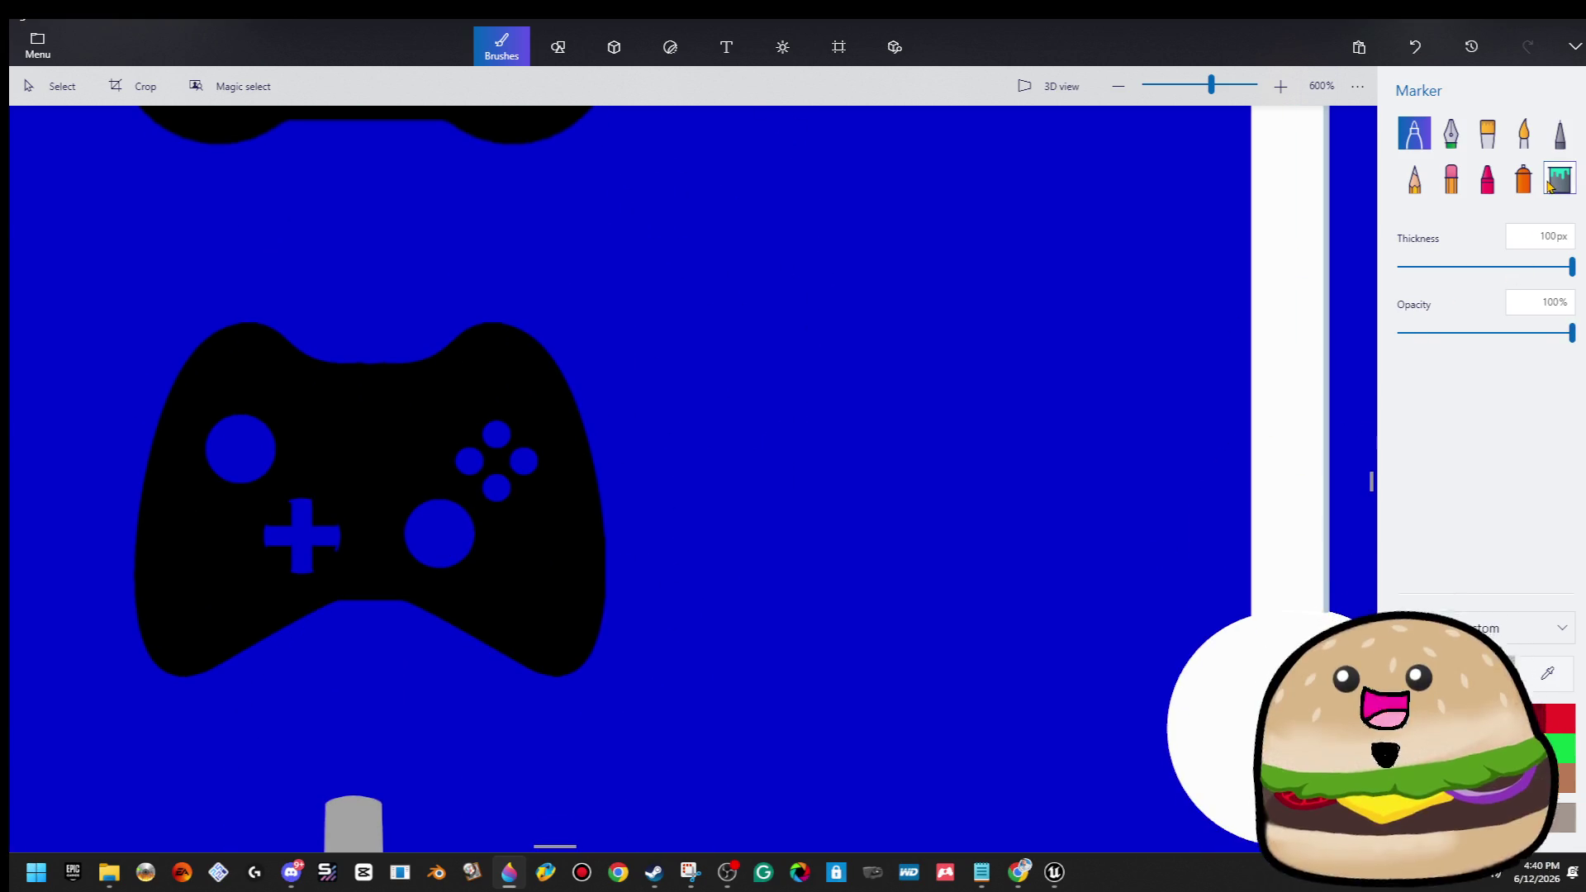
# Fill the Xbox-style, SNES-style and top gamepad icons grey with the Fill bucket.
pyautogui.click(1559, 179)
pyautogui.click(399, 401)
pyautogui.scroll(-5, 379, 335)
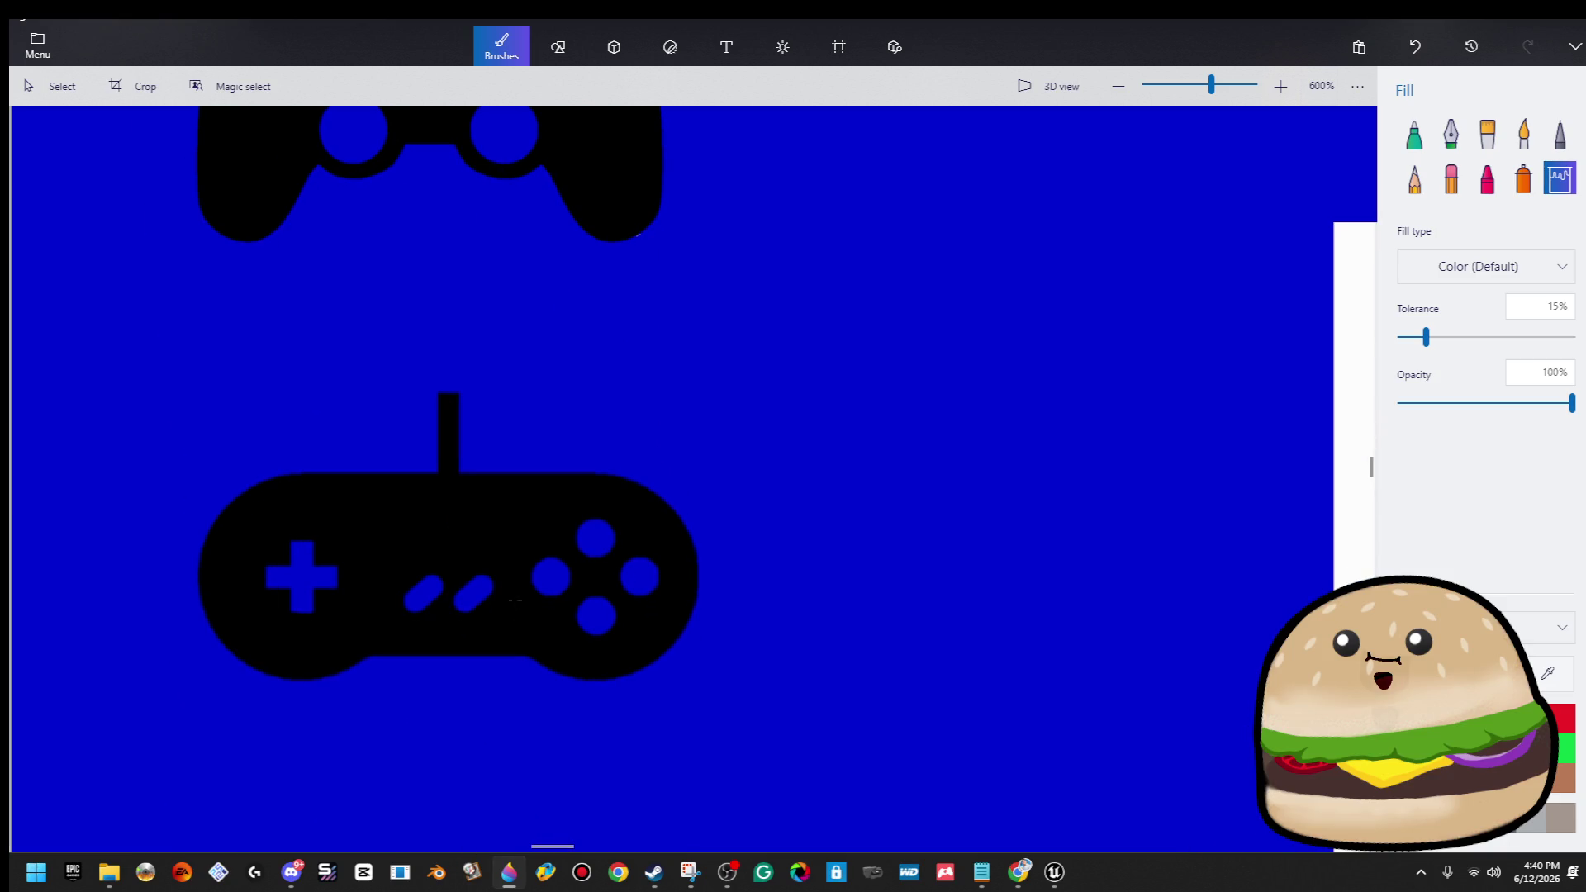
pyautogui.click(489, 528)
pyautogui.scroll(5, 403, 335)
pyautogui.click(408, 421)
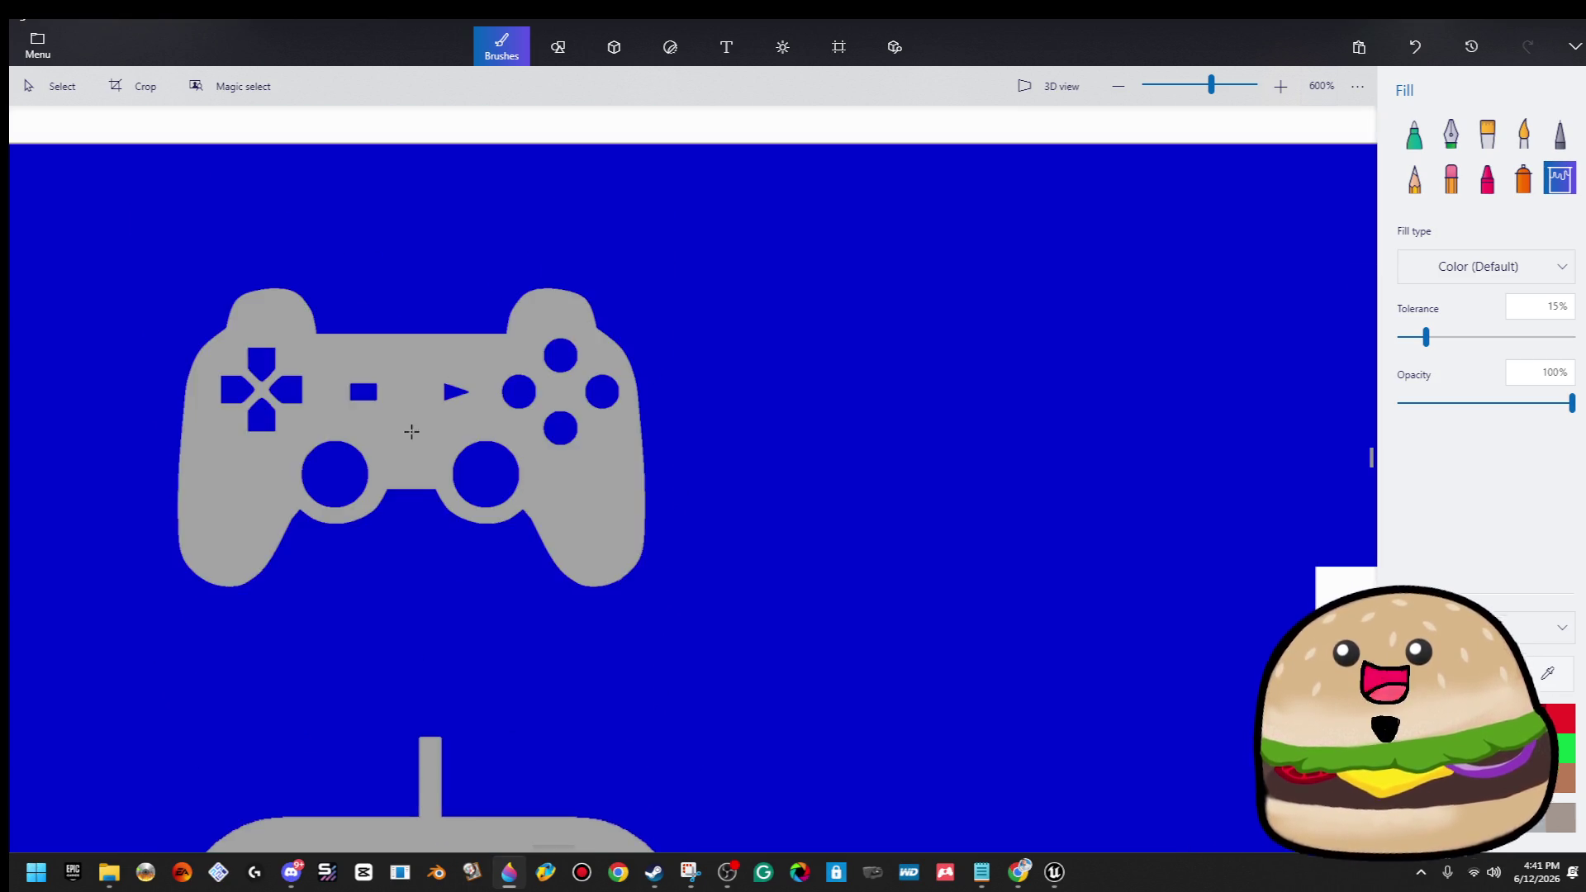
# Bring the left icon column into view and check the grey gamepads.
pyautogui.scroll(-5, 407, 421)
pyautogui.scroll(-5, 520, 658)
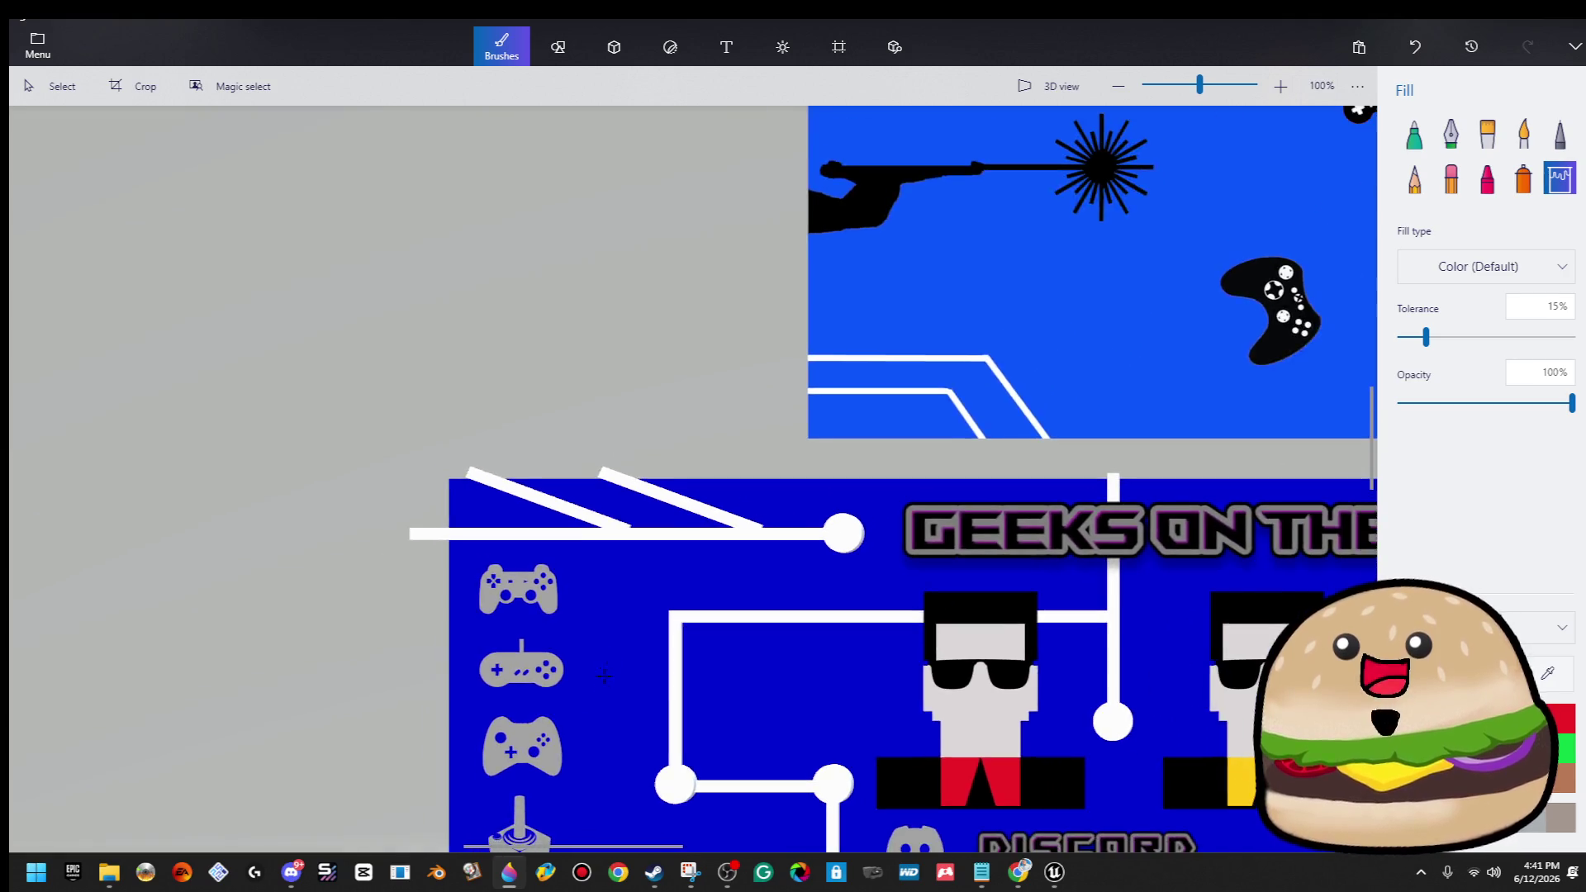
pyautogui.scroll(5, 622, 703)
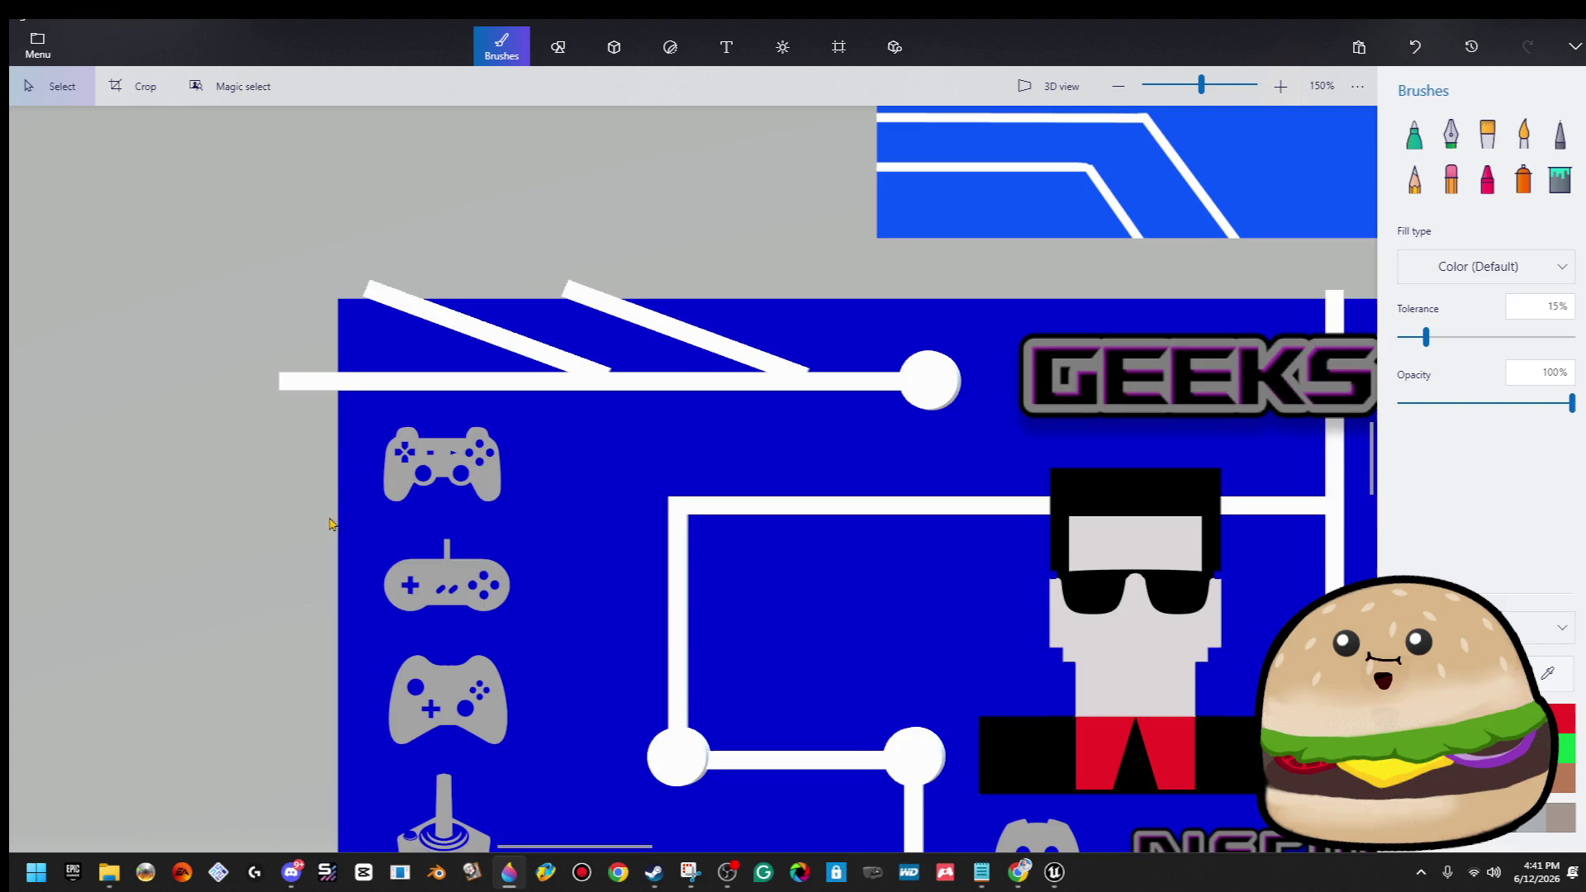
pyautogui.moveTo(329, 522); pyautogui.dragTo(275, 346)
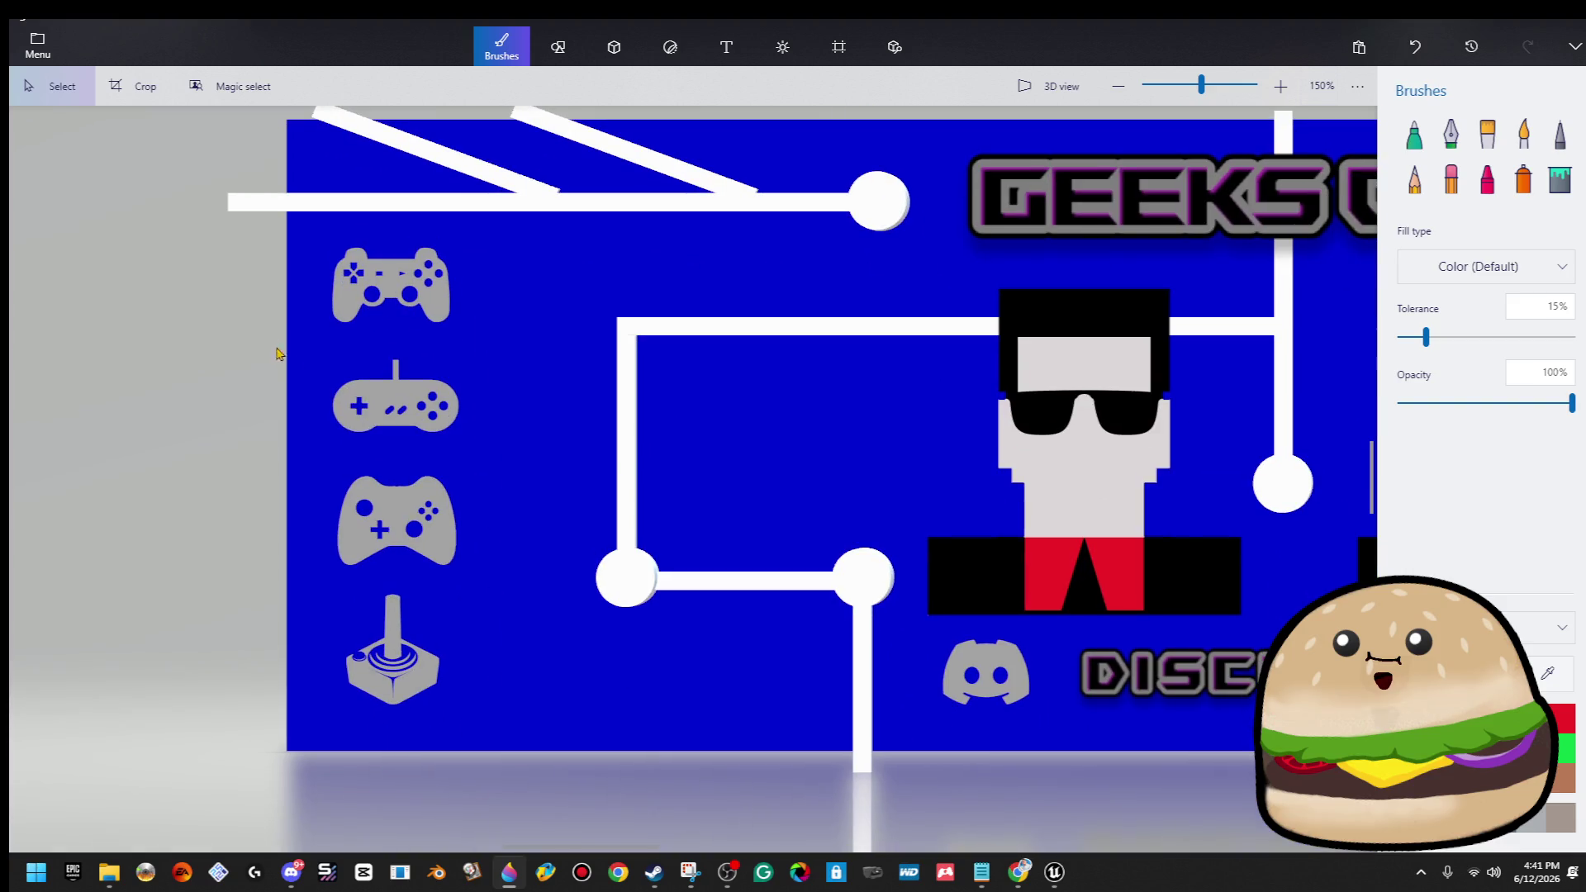
pyautogui.click(382, 397)
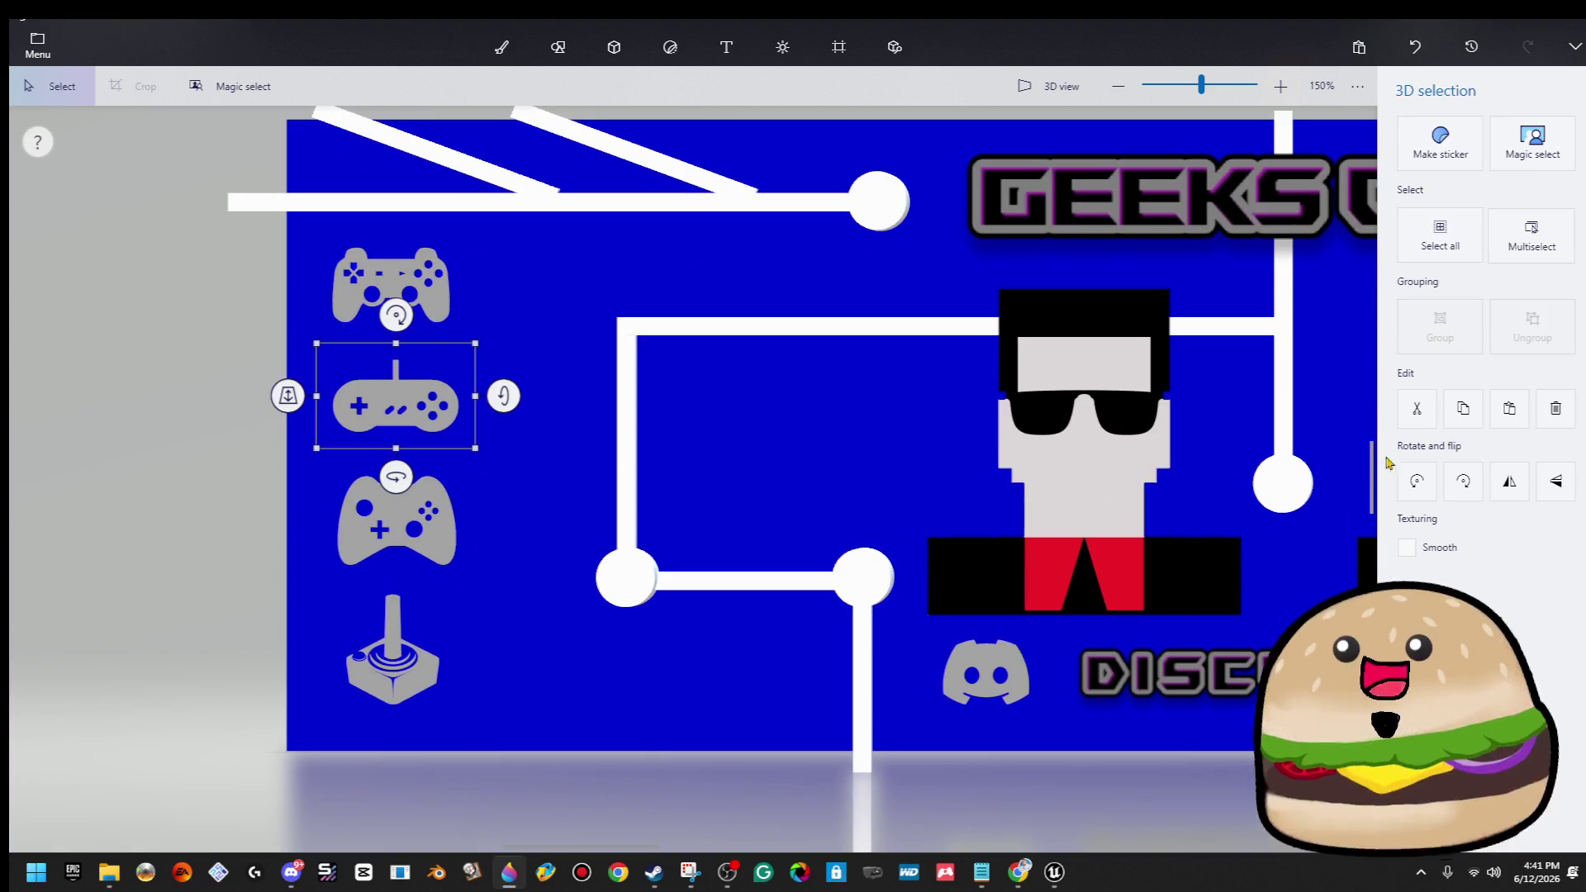
pyautogui.click(519, 56)
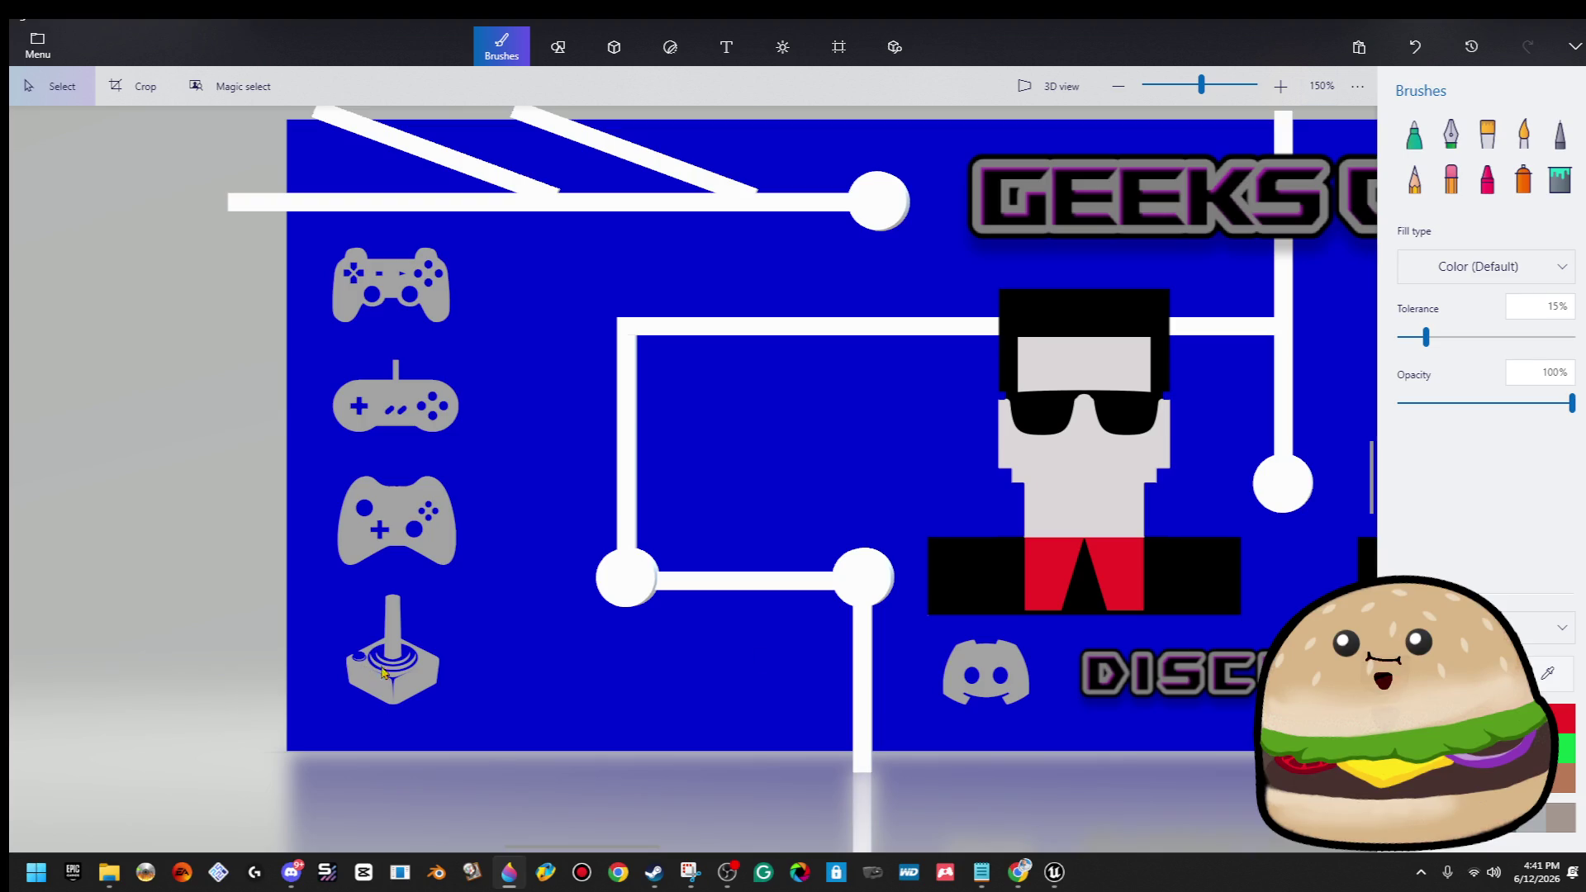
pyautogui.scroll(5, 428, 385)
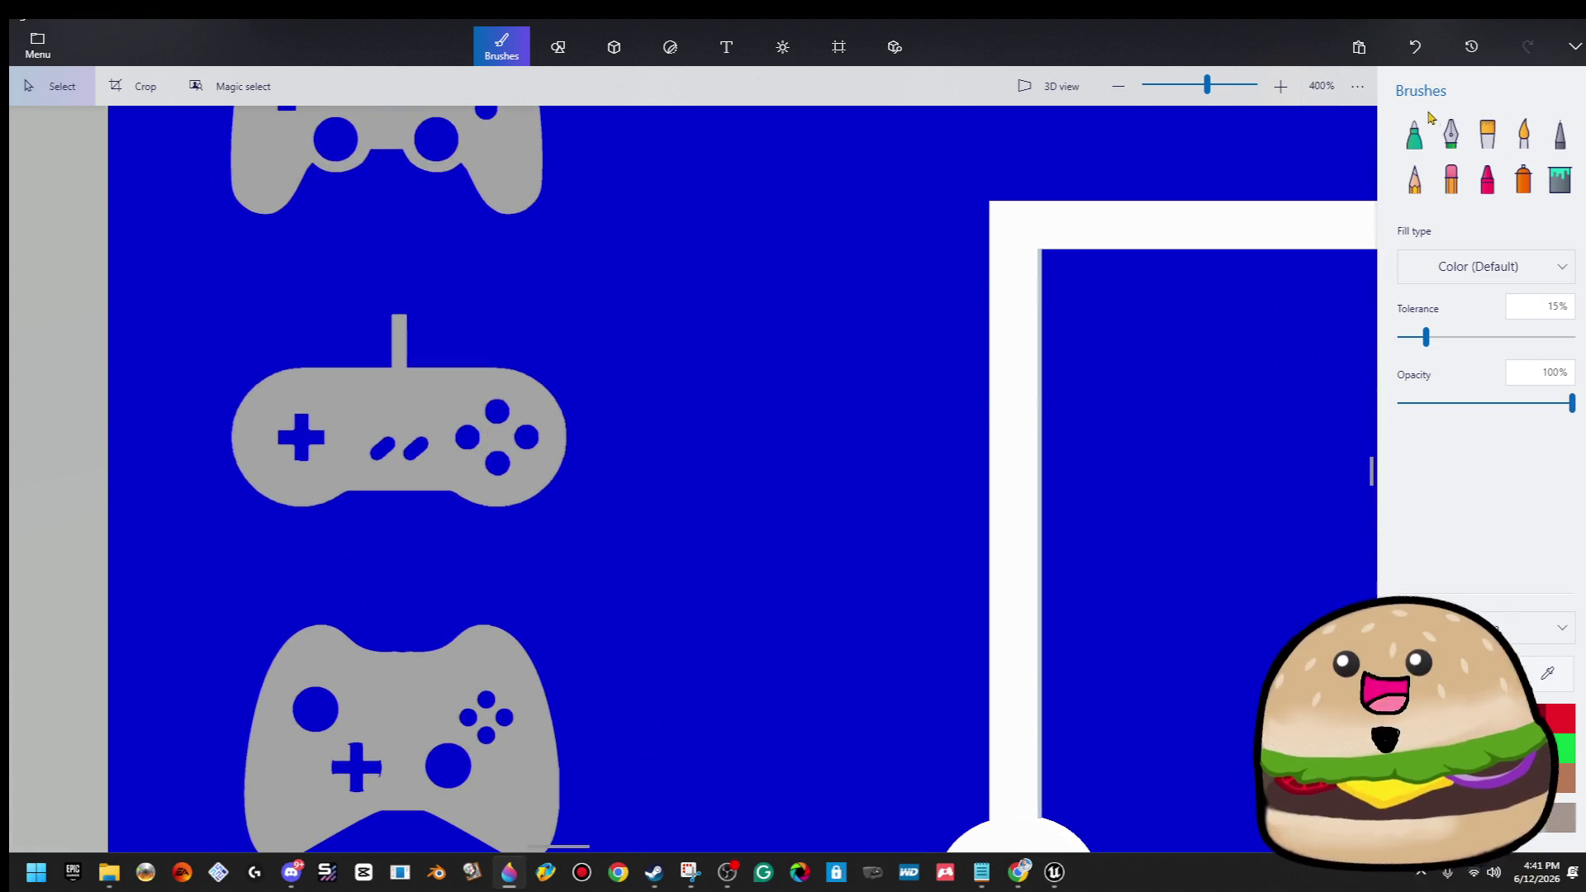
# Turn the SNES-style pad black with a marker dot and the Fill bucket.
pyautogui.click(1414, 132)
pyautogui.scroll(-1, 1154, 506)
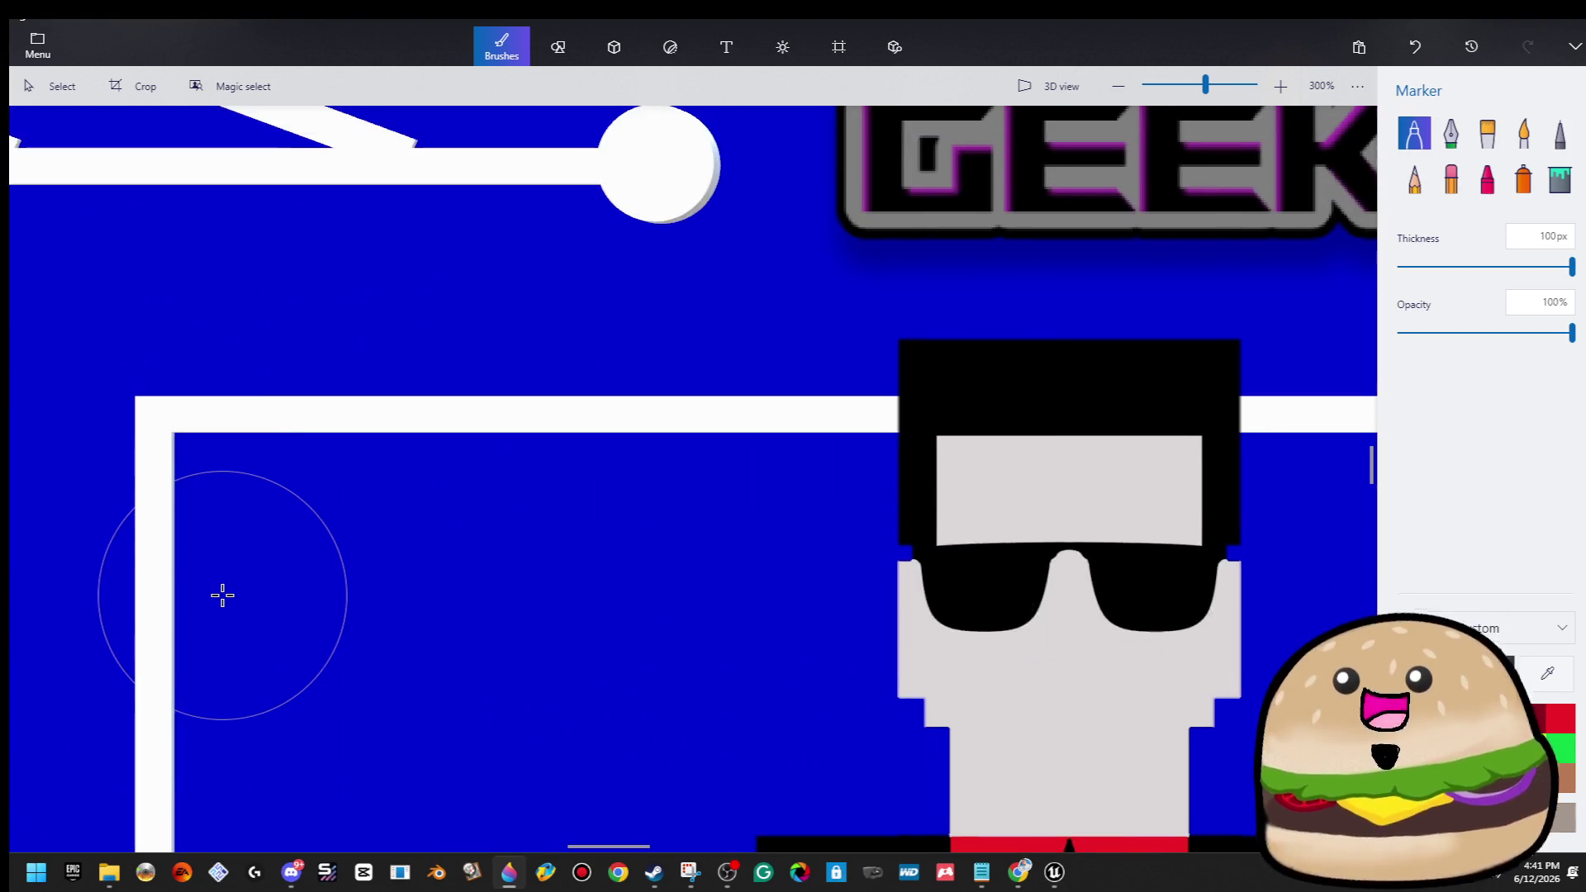
pyautogui.scroll(5, 1048, 477)
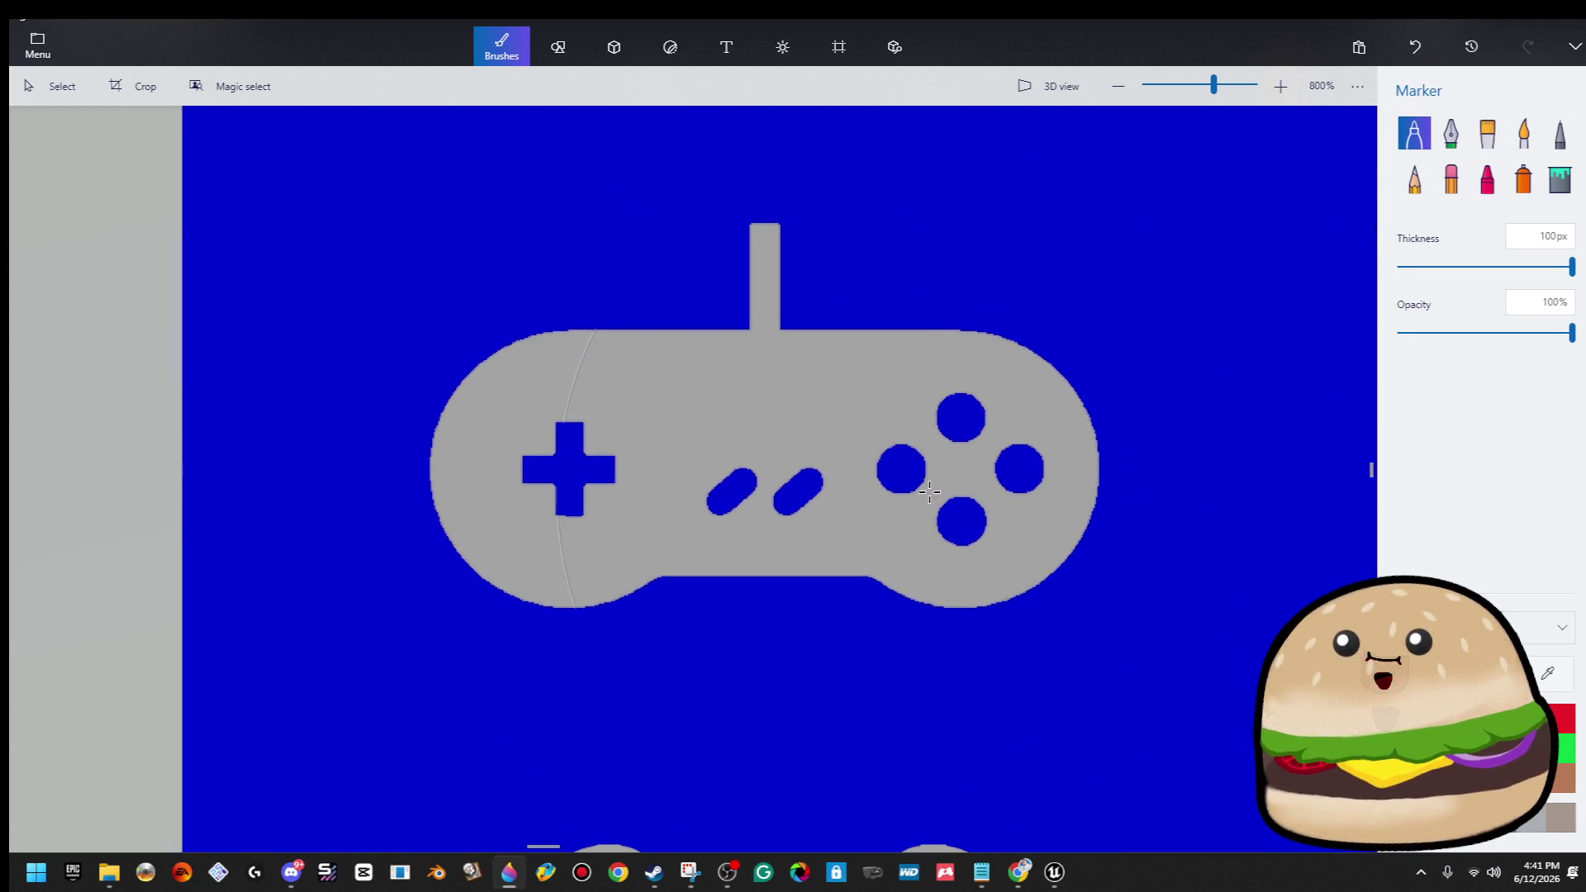
pyautogui.click(827, 407)
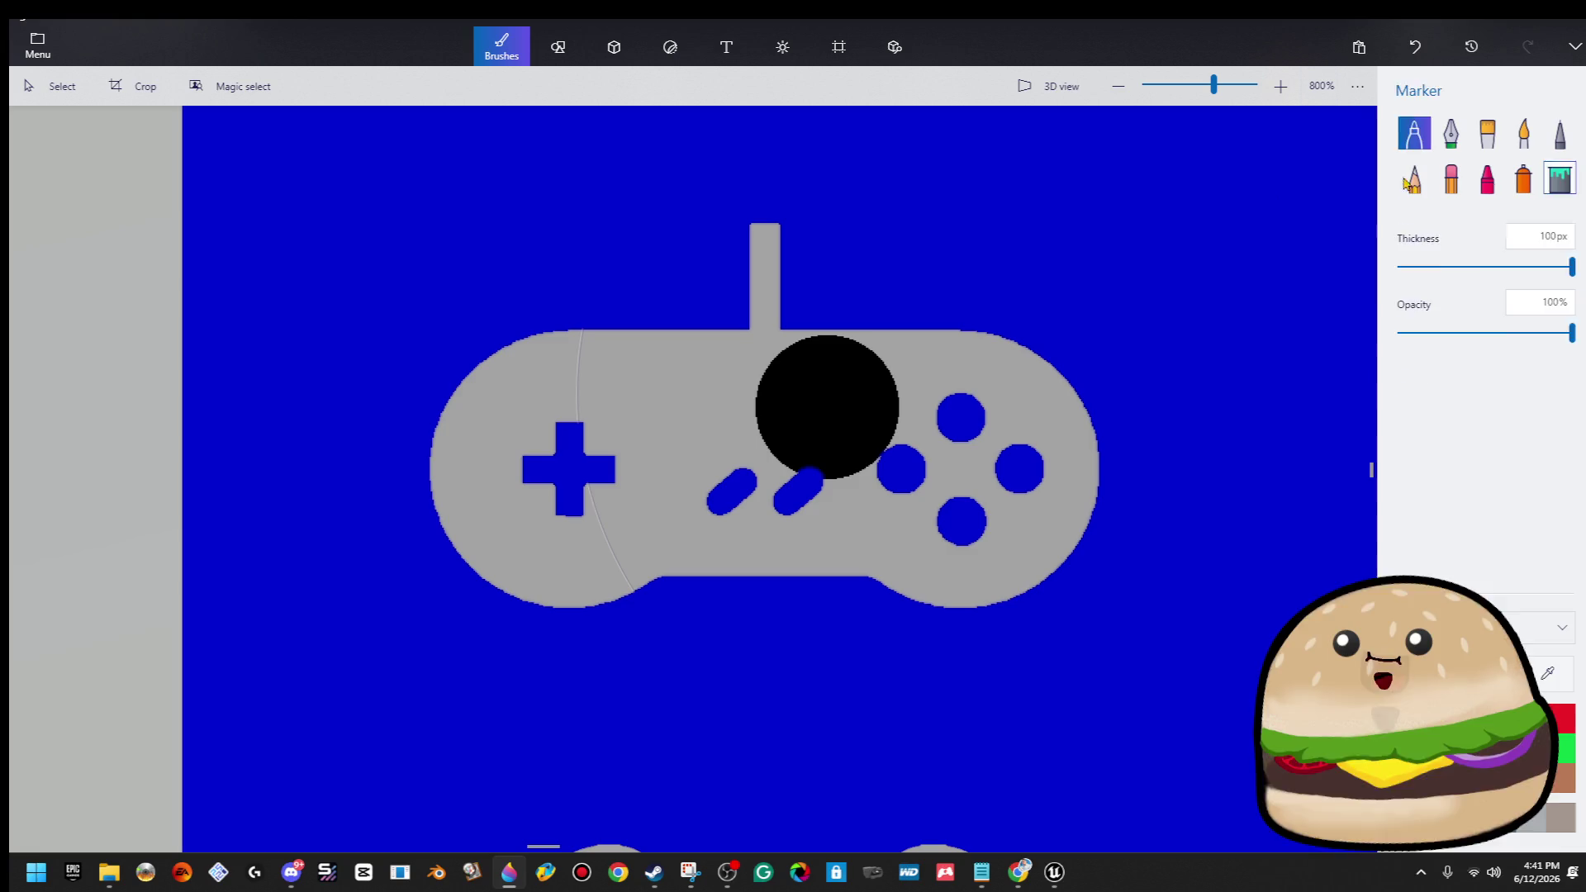
pyautogui.click(1559, 178)
pyautogui.click(880, 453)
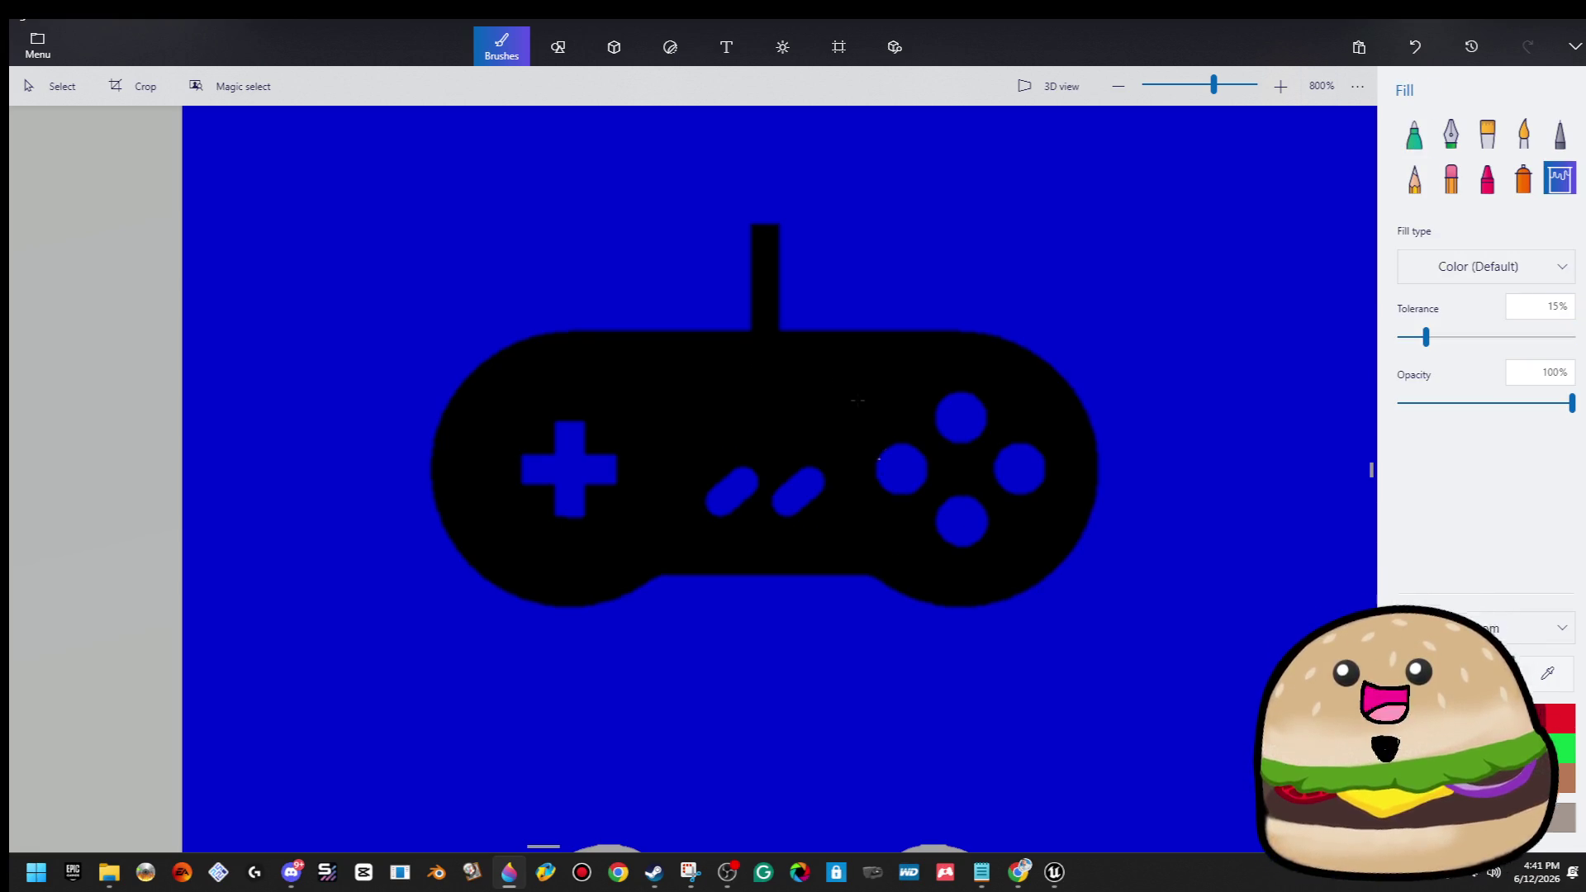
# Fill the joystick body black and zoom out to 125%.
pyautogui.scroll(-5, 878, 458)
pyautogui.scroll(-5, 983, 578)
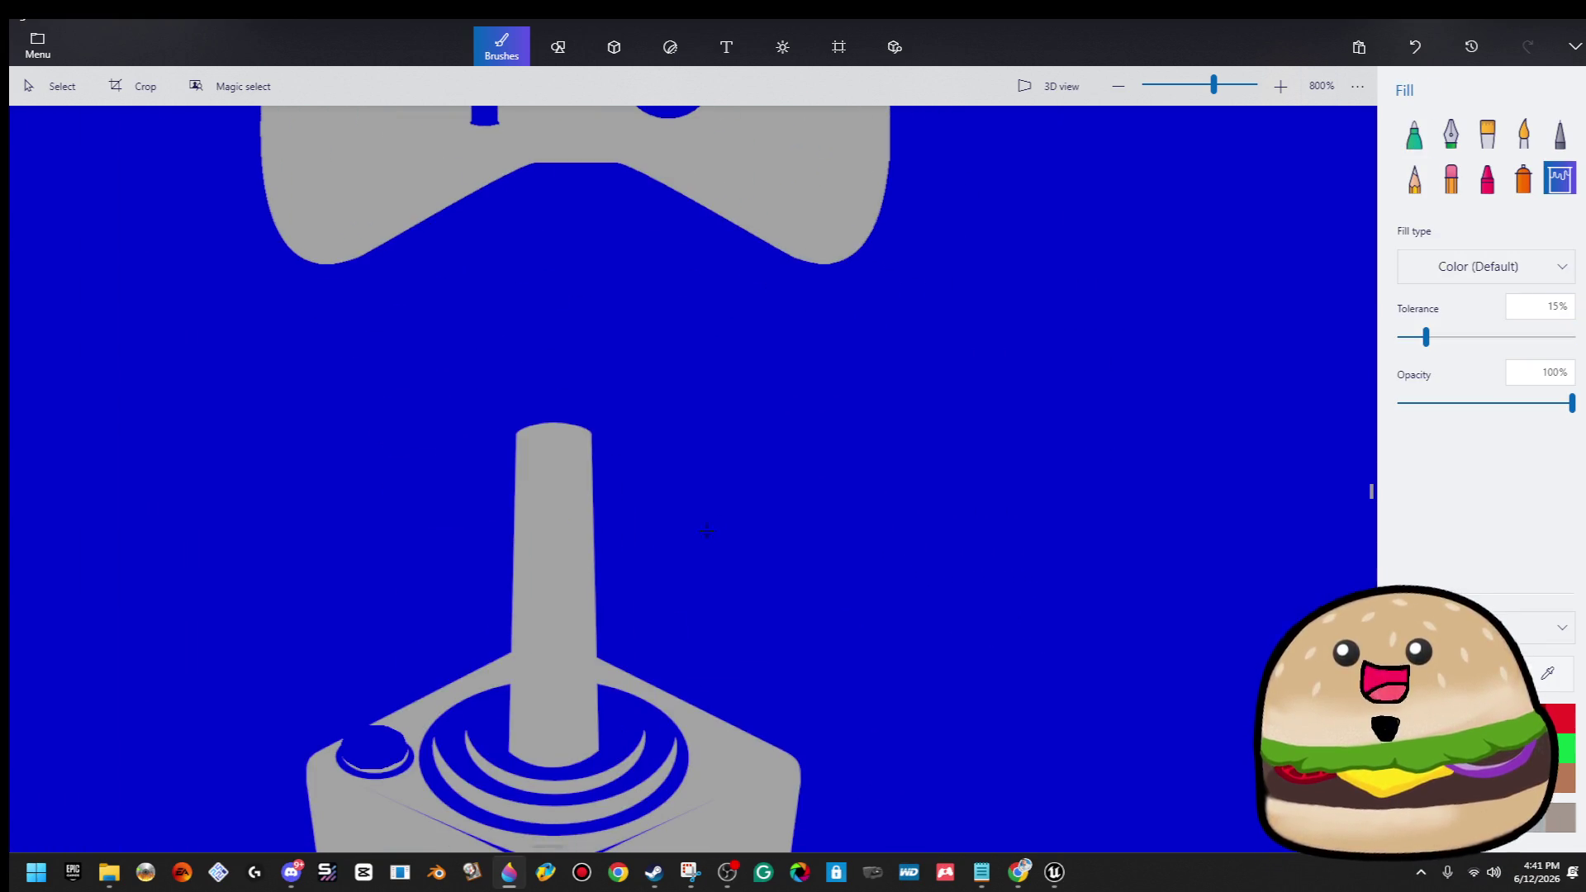
pyautogui.click(556, 609)
pyautogui.scroll(3, 560, 796)
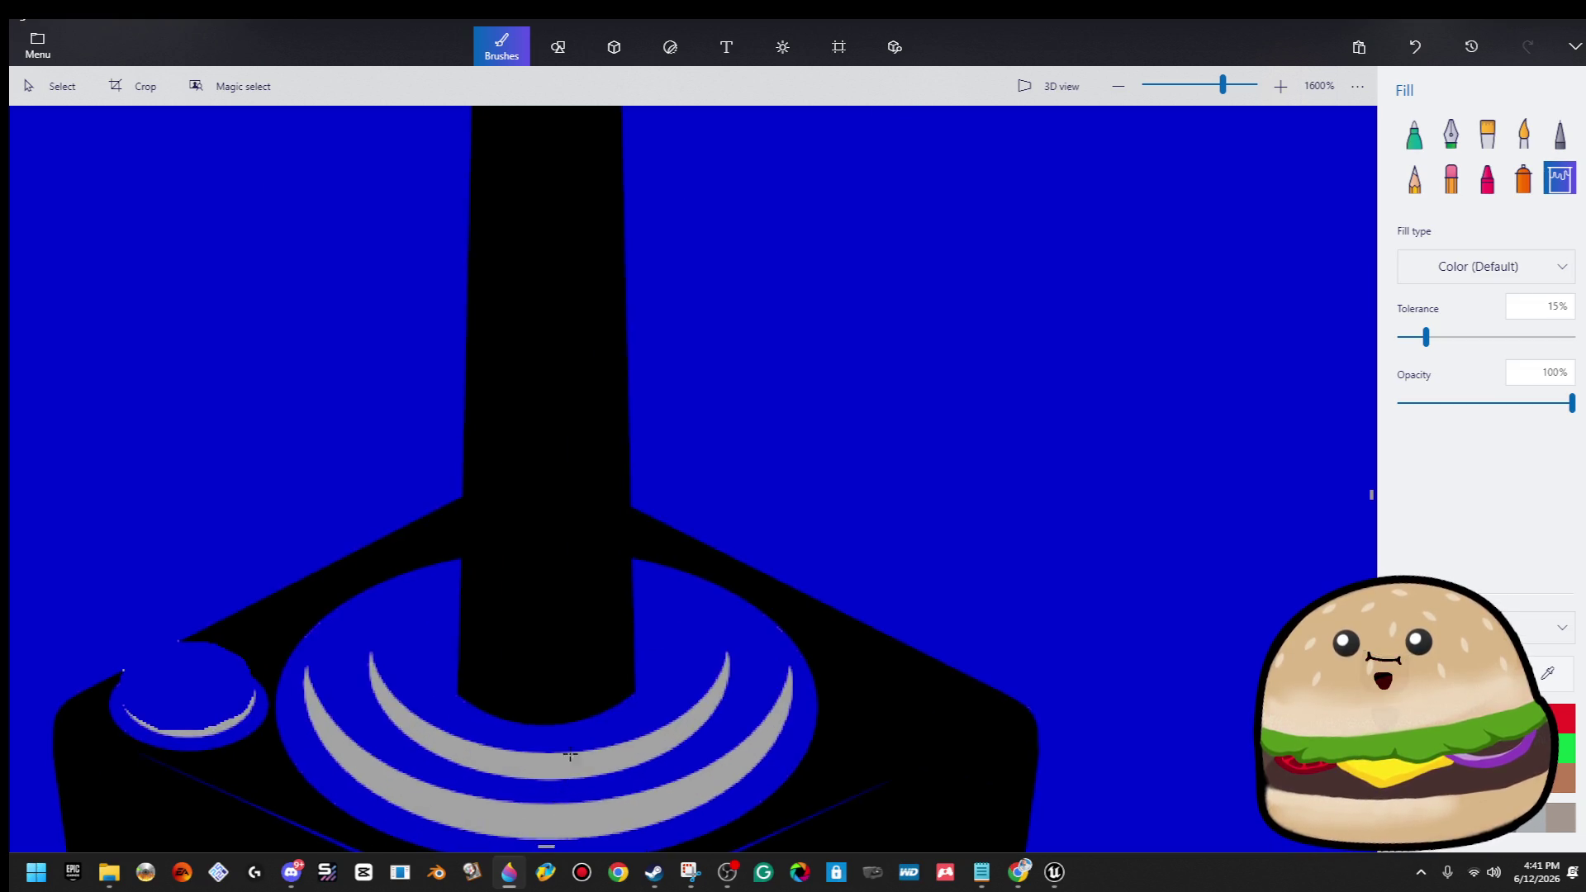
pyautogui.scroll(-2, 561, 777)
pyautogui.scroll(2, 578, 760)
pyautogui.scroll(-5, 820, 696)
pyautogui.scroll(-3, 820, 697)
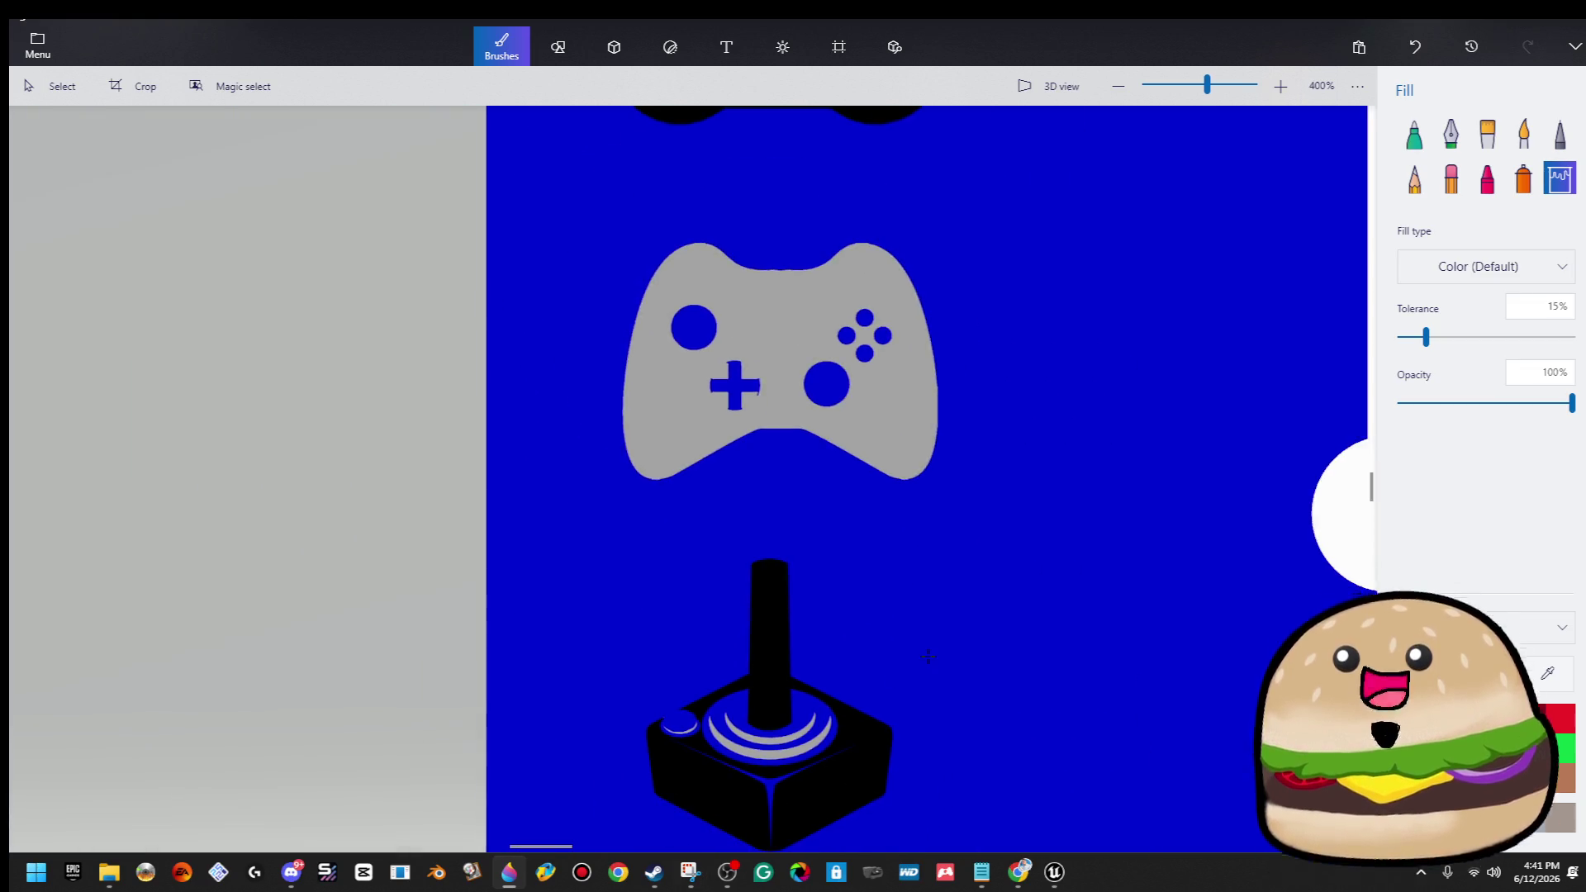
pyautogui.scroll(3, 767, 519)
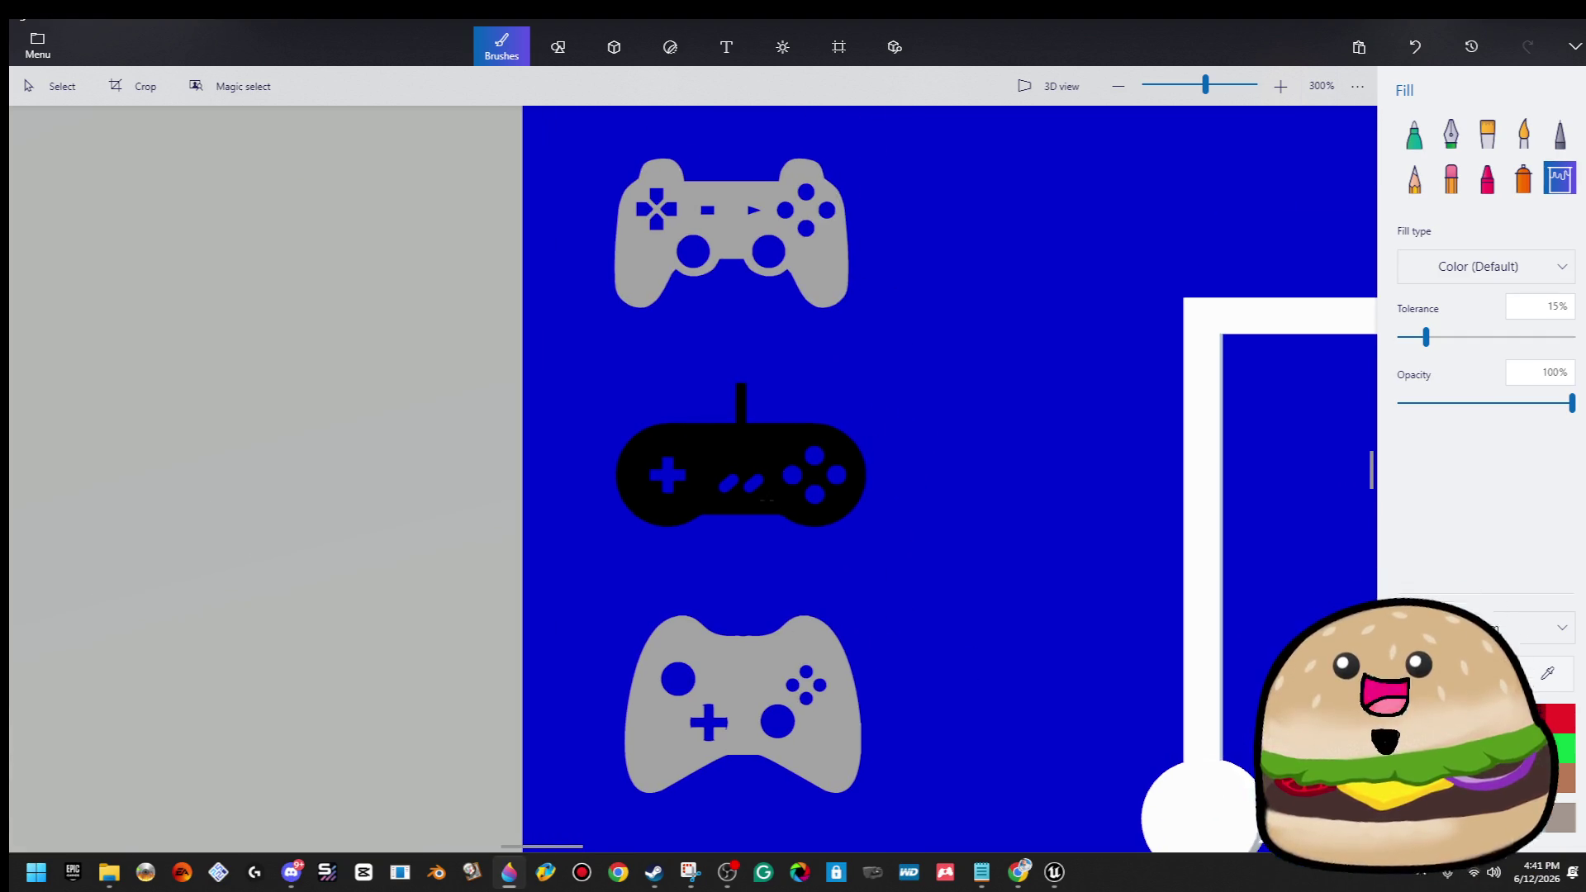
pyautogui.scroll(-5, 766, 499)
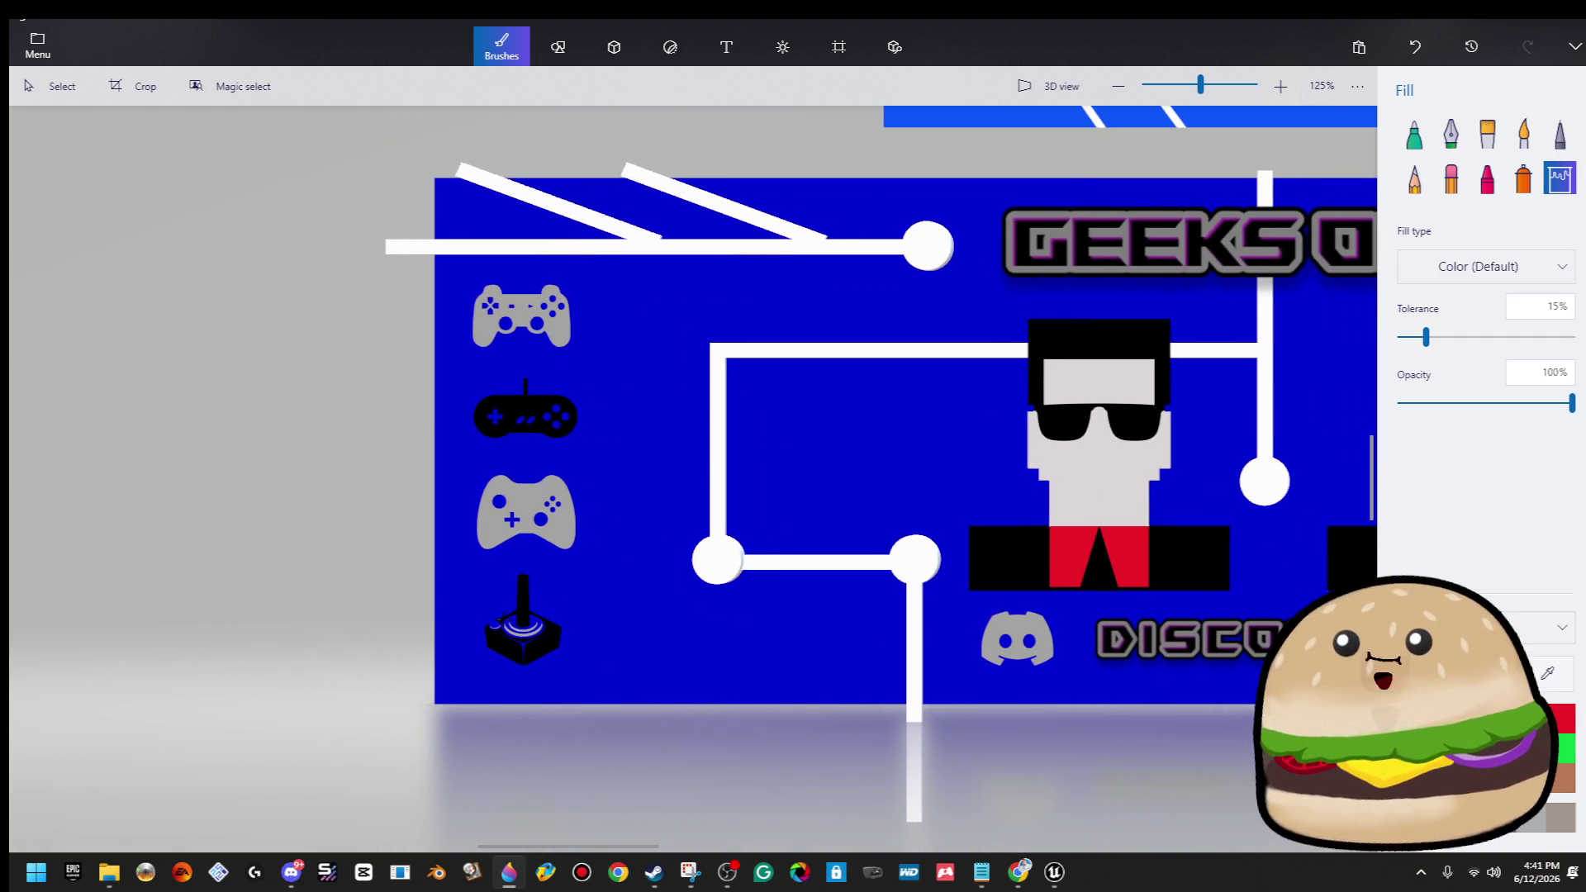
# Box-select the four controller icons and copy them from the right-click menu.
pyautogui.hscroll(3, 579, 604)
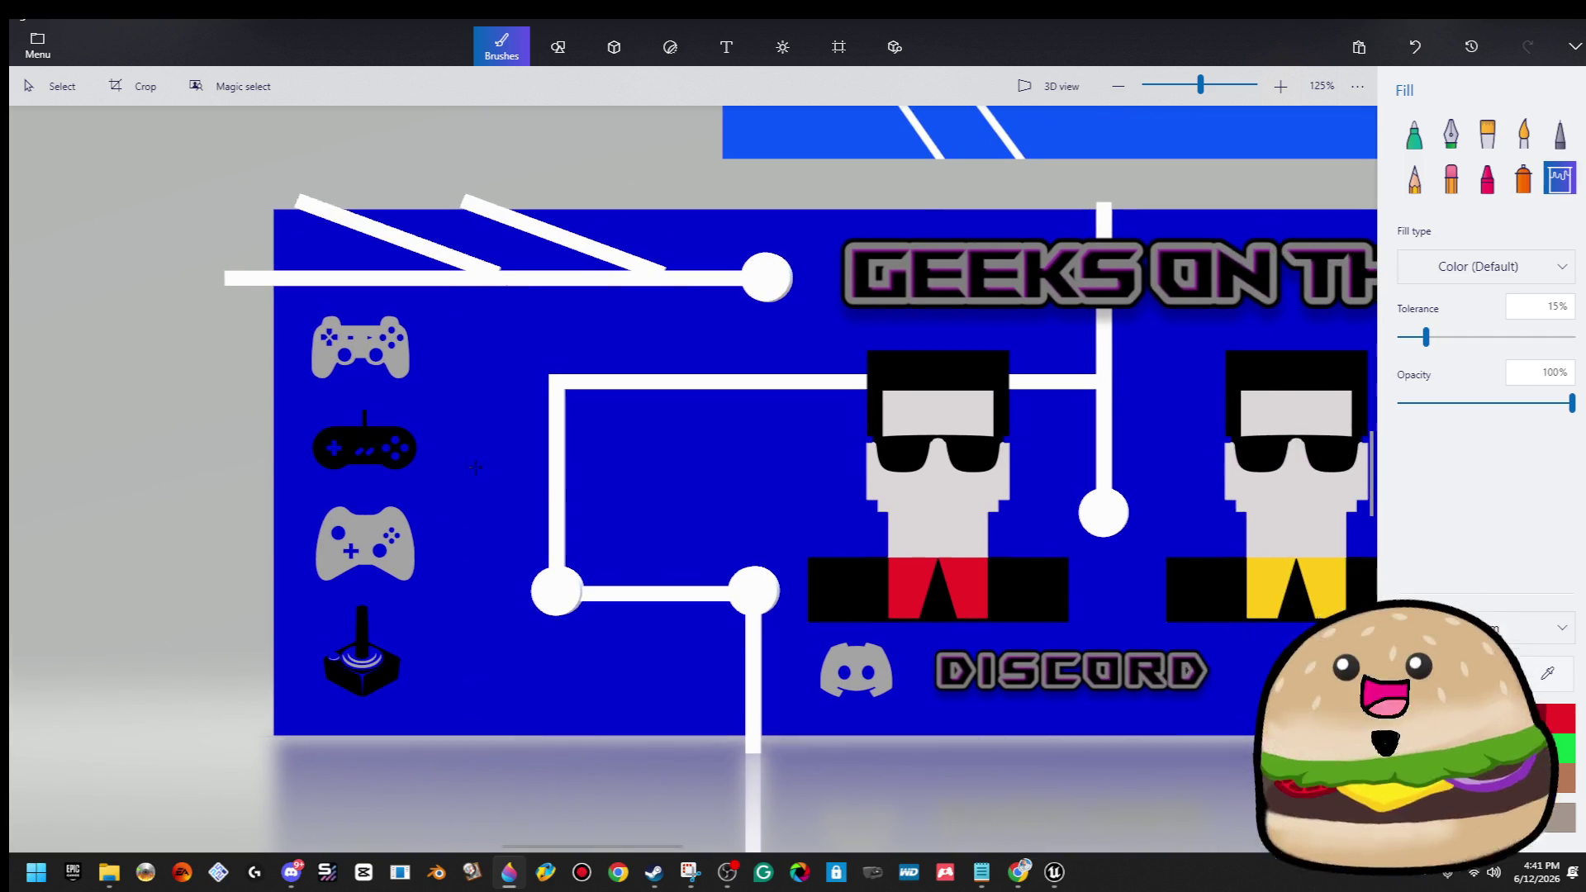
pyautogui.click(87, 86)
pyautogui.scroll(-1, 295, 413)
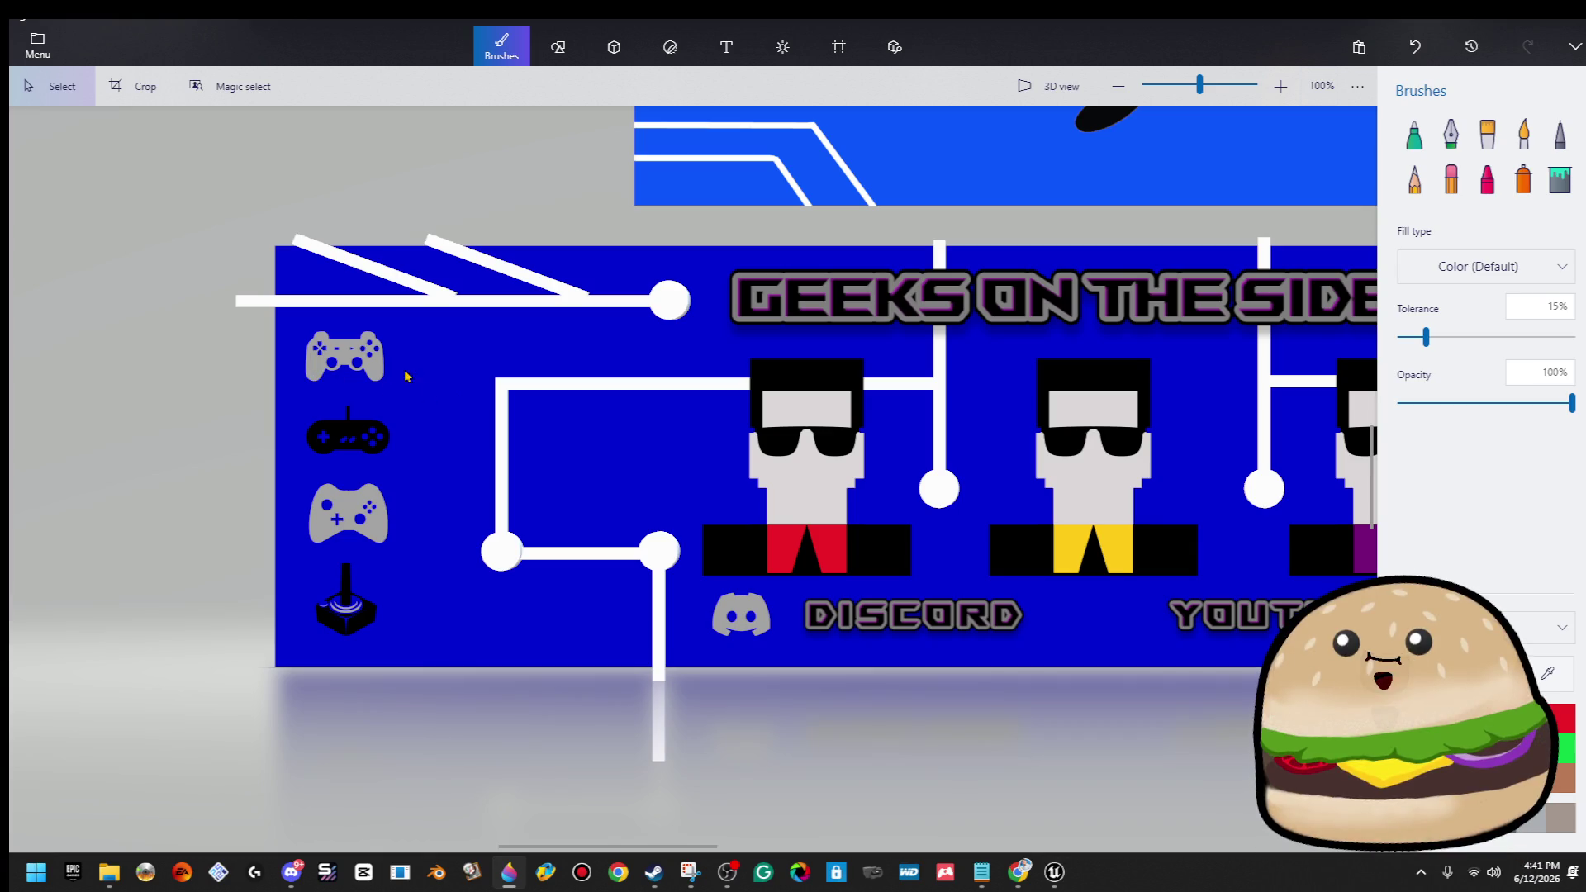
pyautogui.moveTo(273, 312)
pyautogui.mouseDown()
pyautogui.moveTo(480, 610)
pyautogui.moveTo(438, 673)
pyautogui.mouseUp()
pyautogui.rightClick(373, 562)
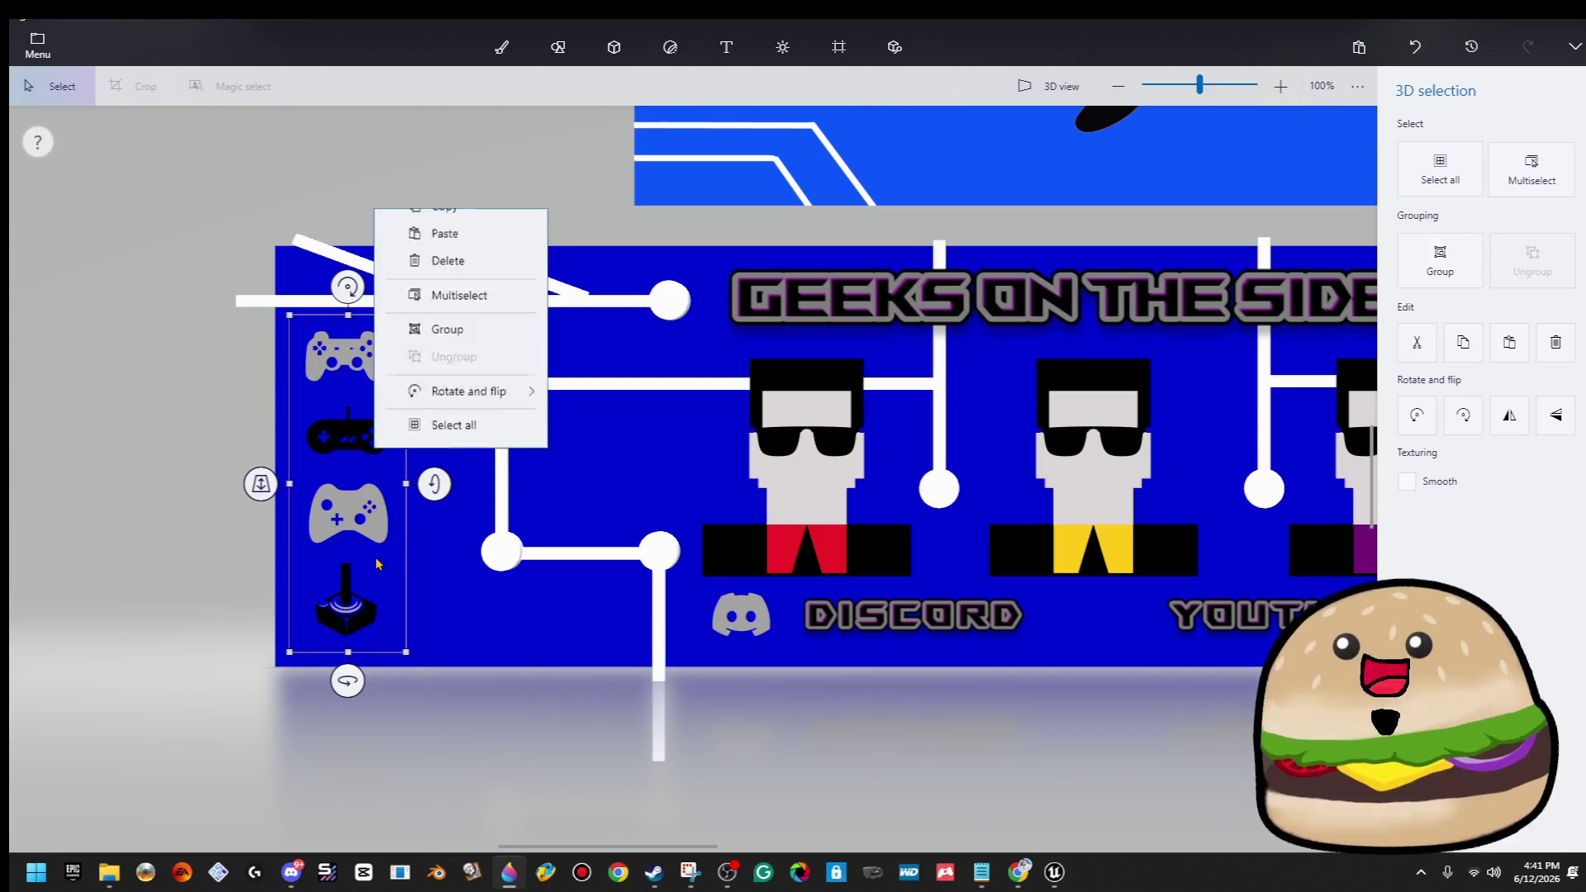
pyautogui.click(461, 318)
# Reselect the icon column as one group and copy it again.
pyautogui.click(545, 414)
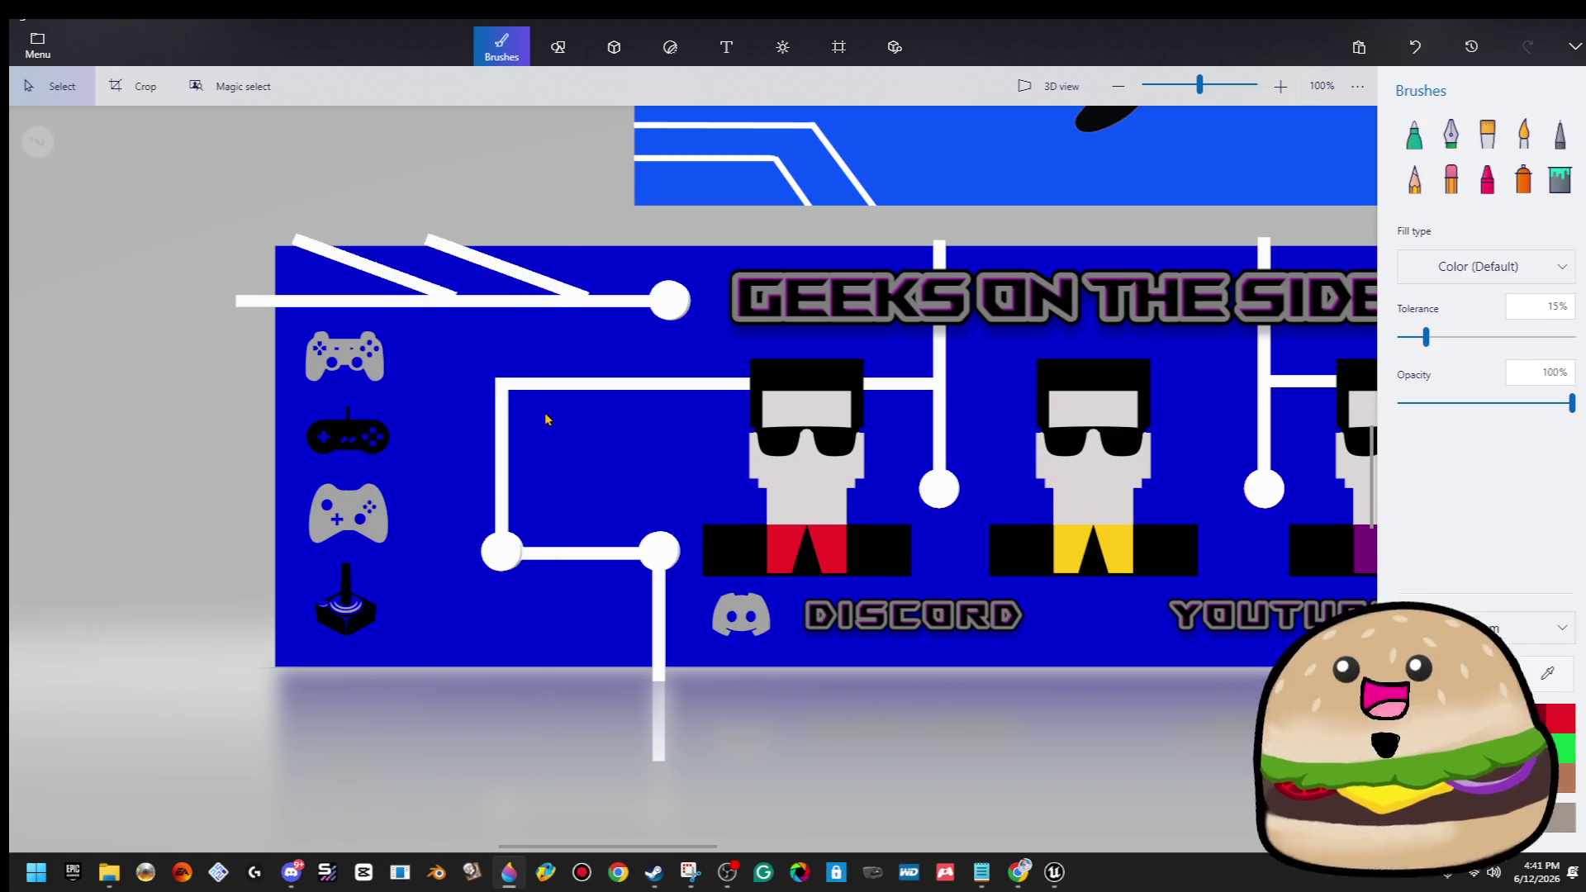
pyautogui.scroll(-1, 578, 463)
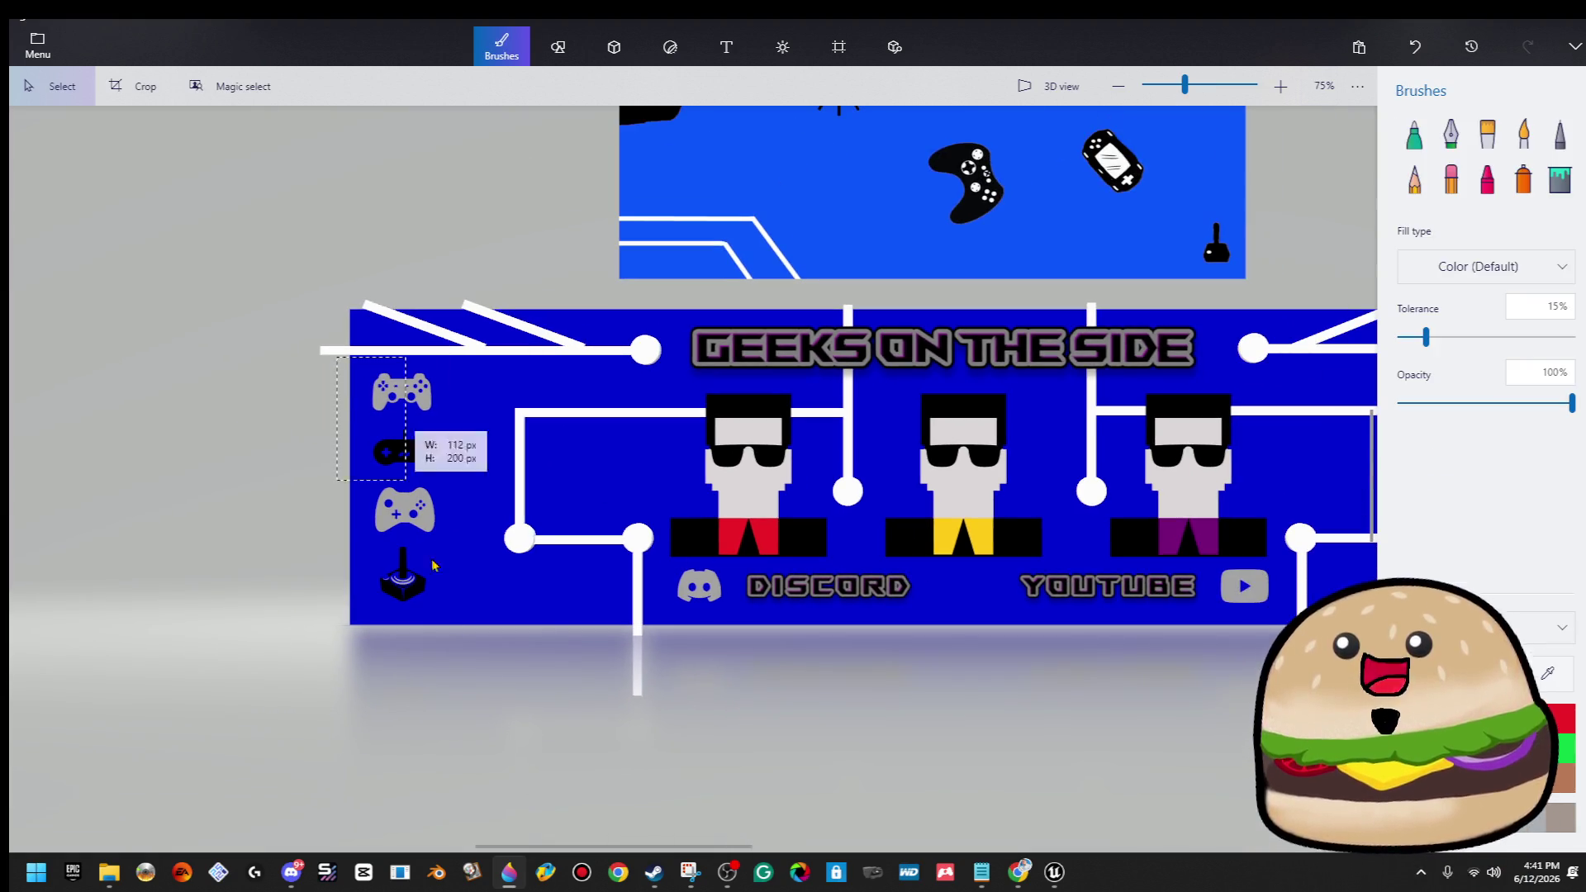
pyautogui.click(417, 512)
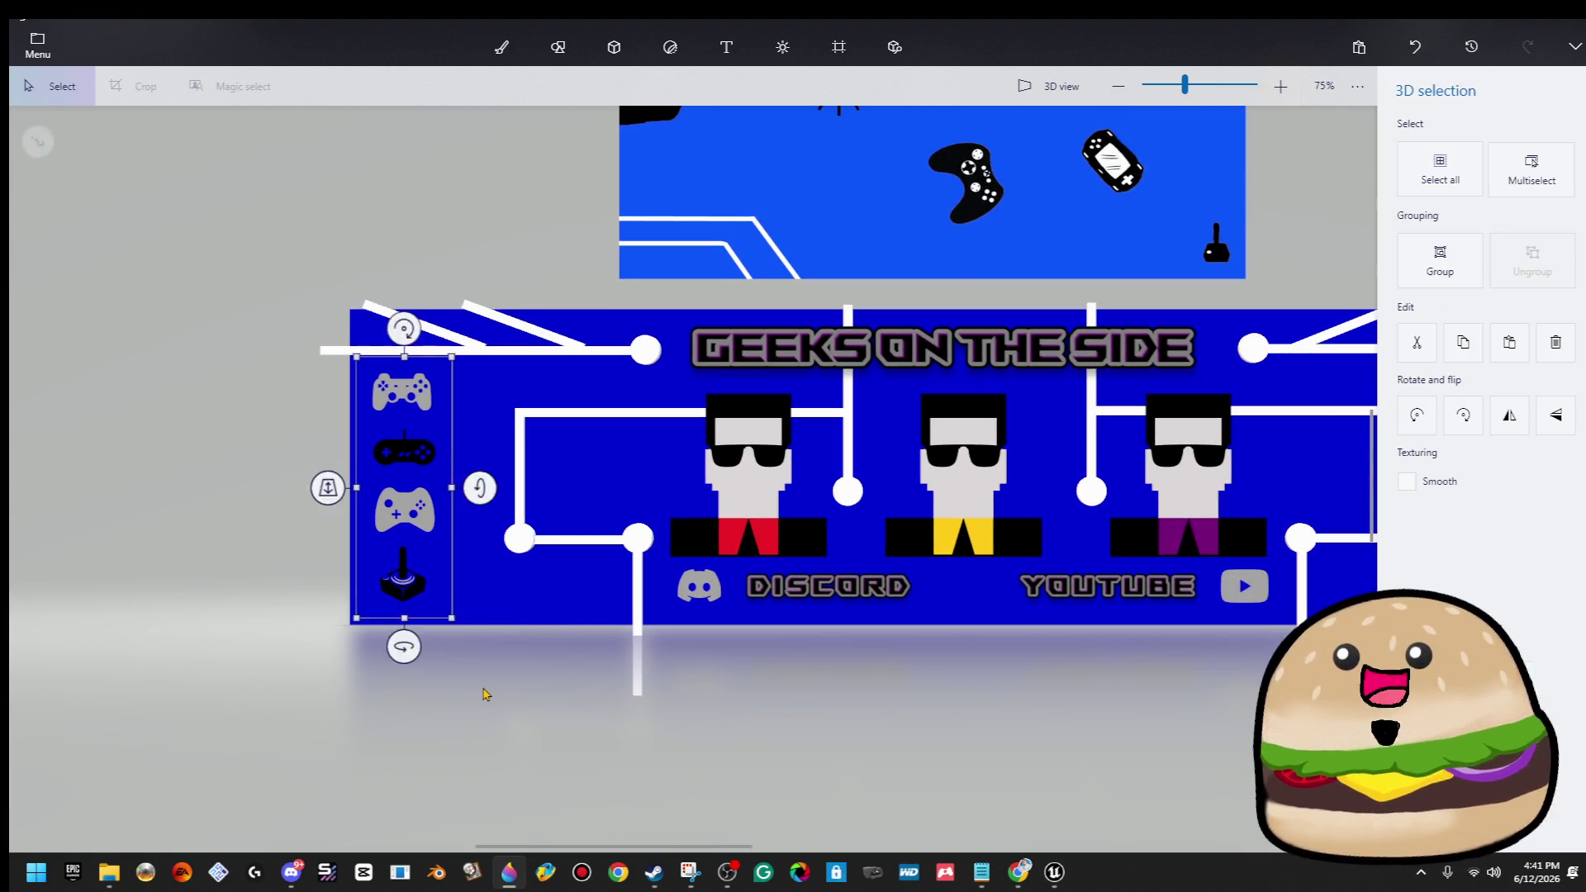
pyautogui.rightClick(413, 501)
pyautogui.click(533, 261)
pyautogui.click(267, 393)
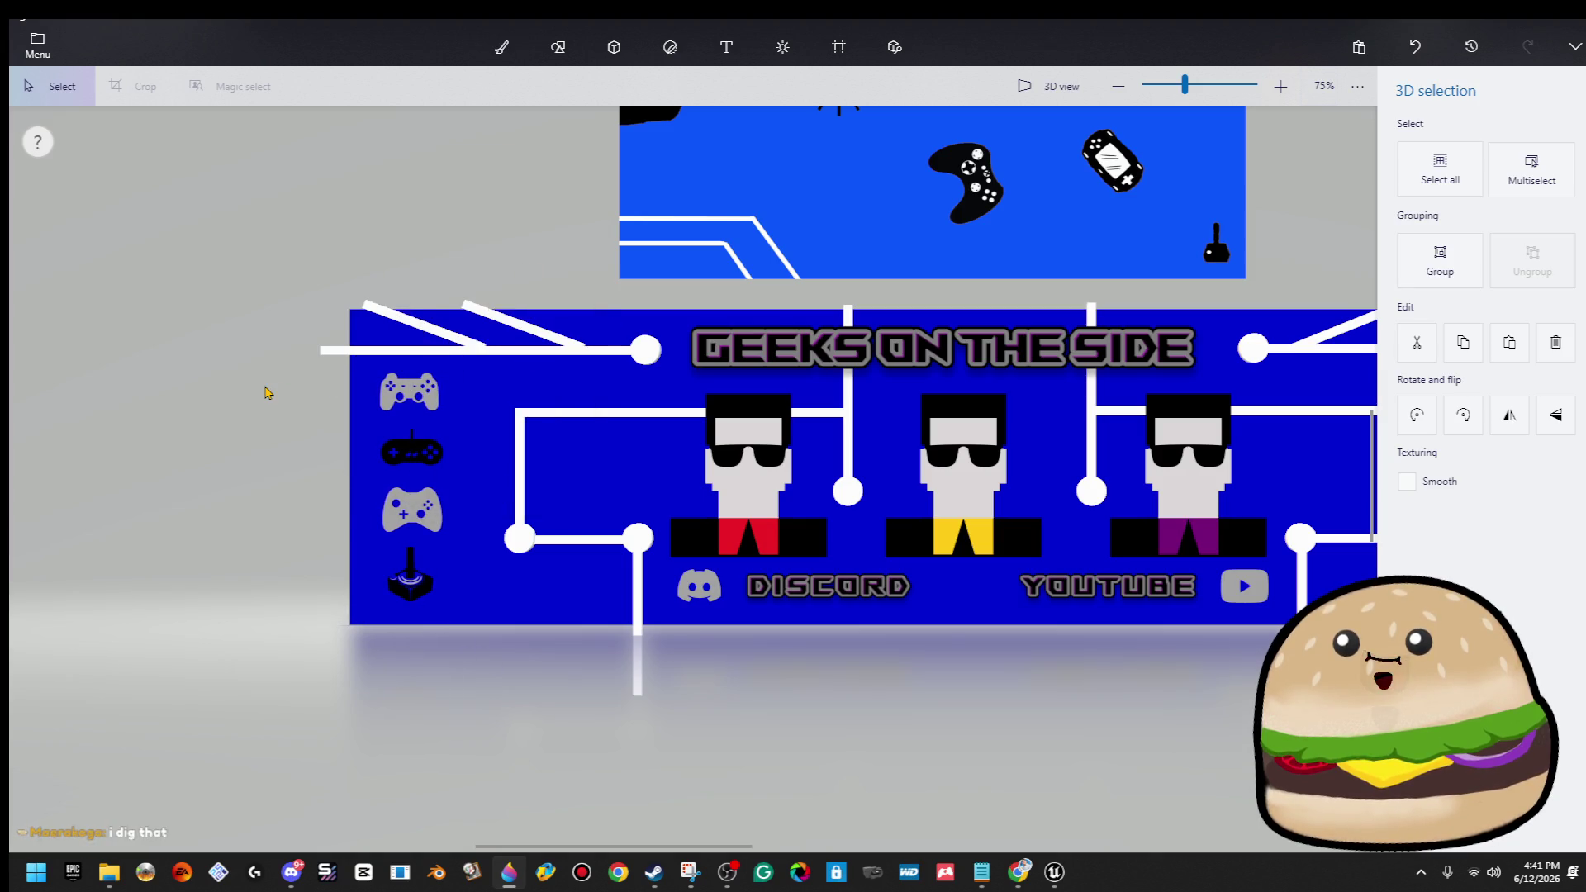
# Nudge the left icon column slightly right and reselect it for editing.
pyautogui.moveTo(364, 347)
pyautogui.mouseDown()
pyautogui.moveTo(452, 487)
pyautogui.moveTo(500, 661)
pyautogui.mouseUp()
pyautogui.press('Right')
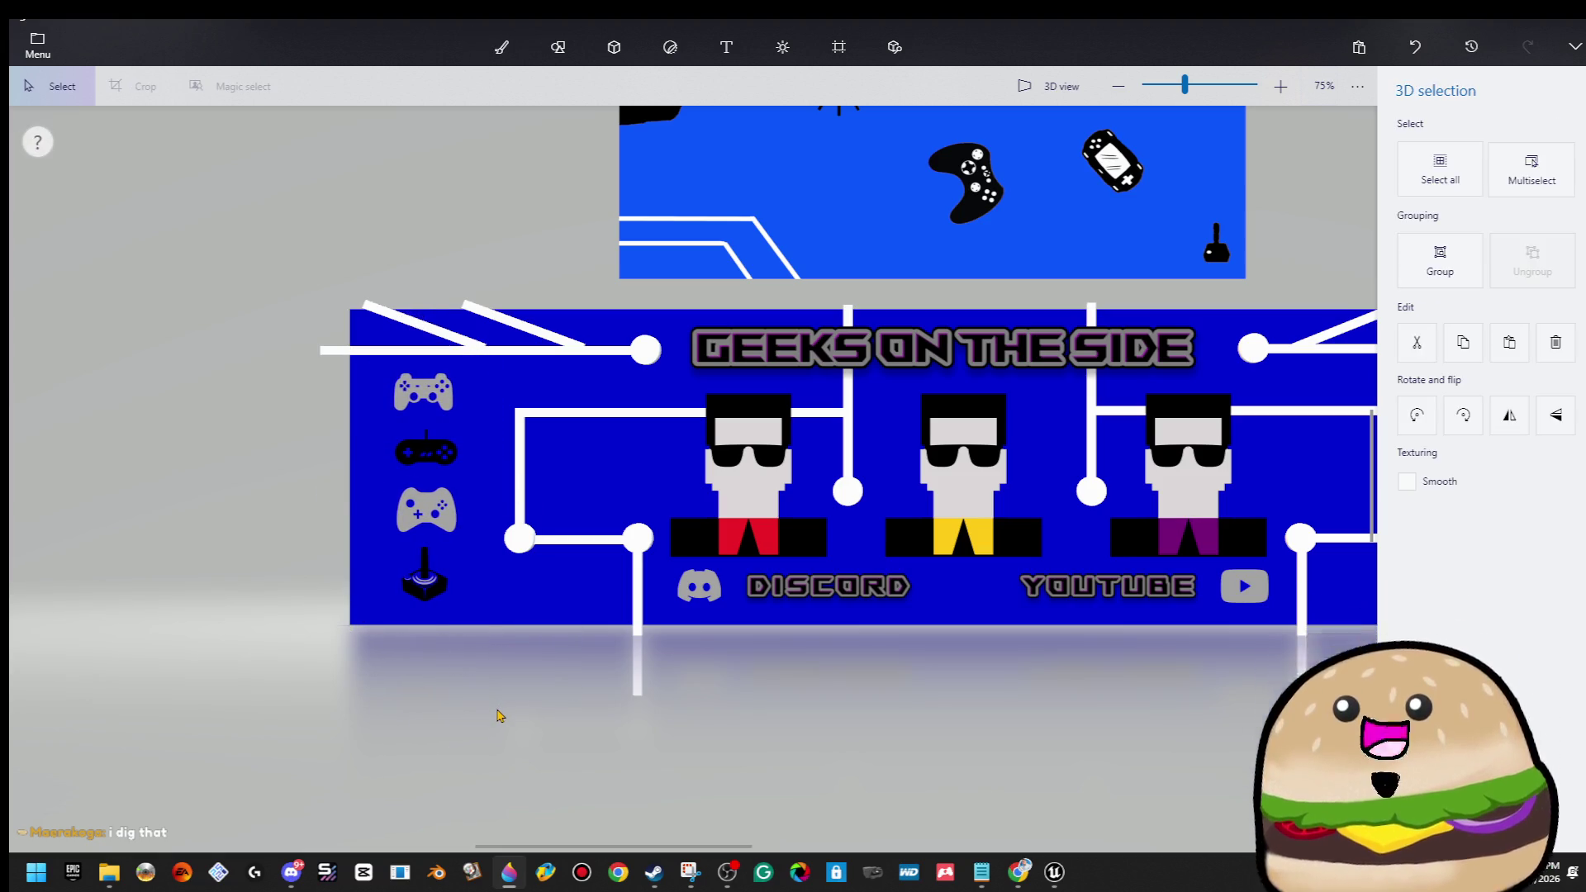
pyautogui.moveTo(497, 636)
pyautogui.mouseDown()
pyautogui.moveTo(405, 363)
pyautogui.moveTo(359, 351)
pyautogui.mouseUp()
pyautogui.rightClick(423, 385)
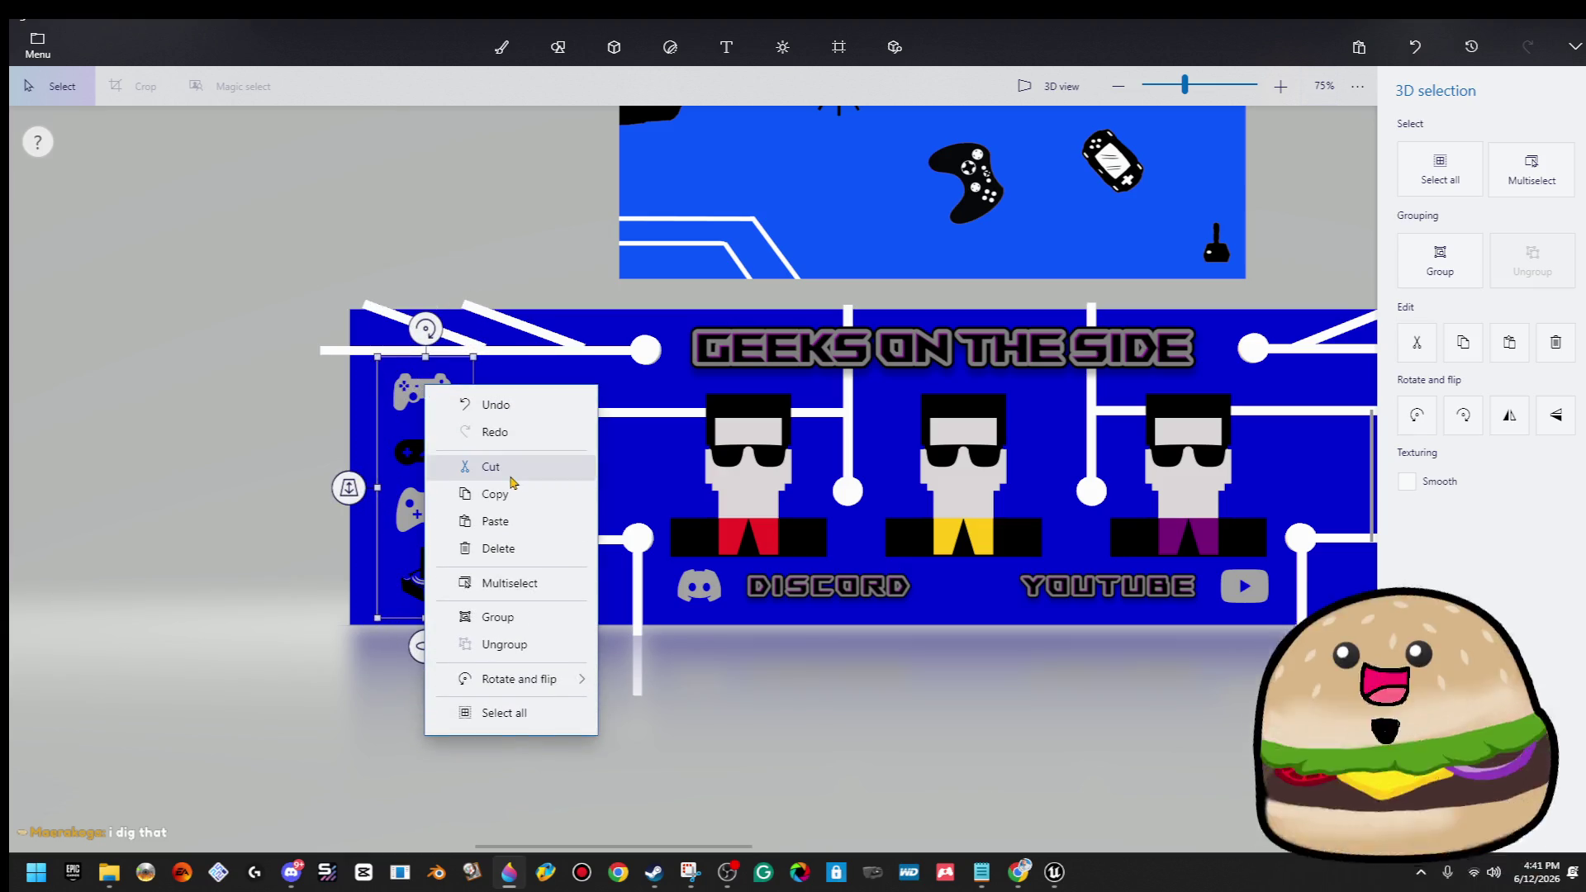
# Paste a copy of the controller column and move it right to the banner's right edge.
pyautogui.click(512, 497)
pyautogui.scroll(-1, 1075, 601)
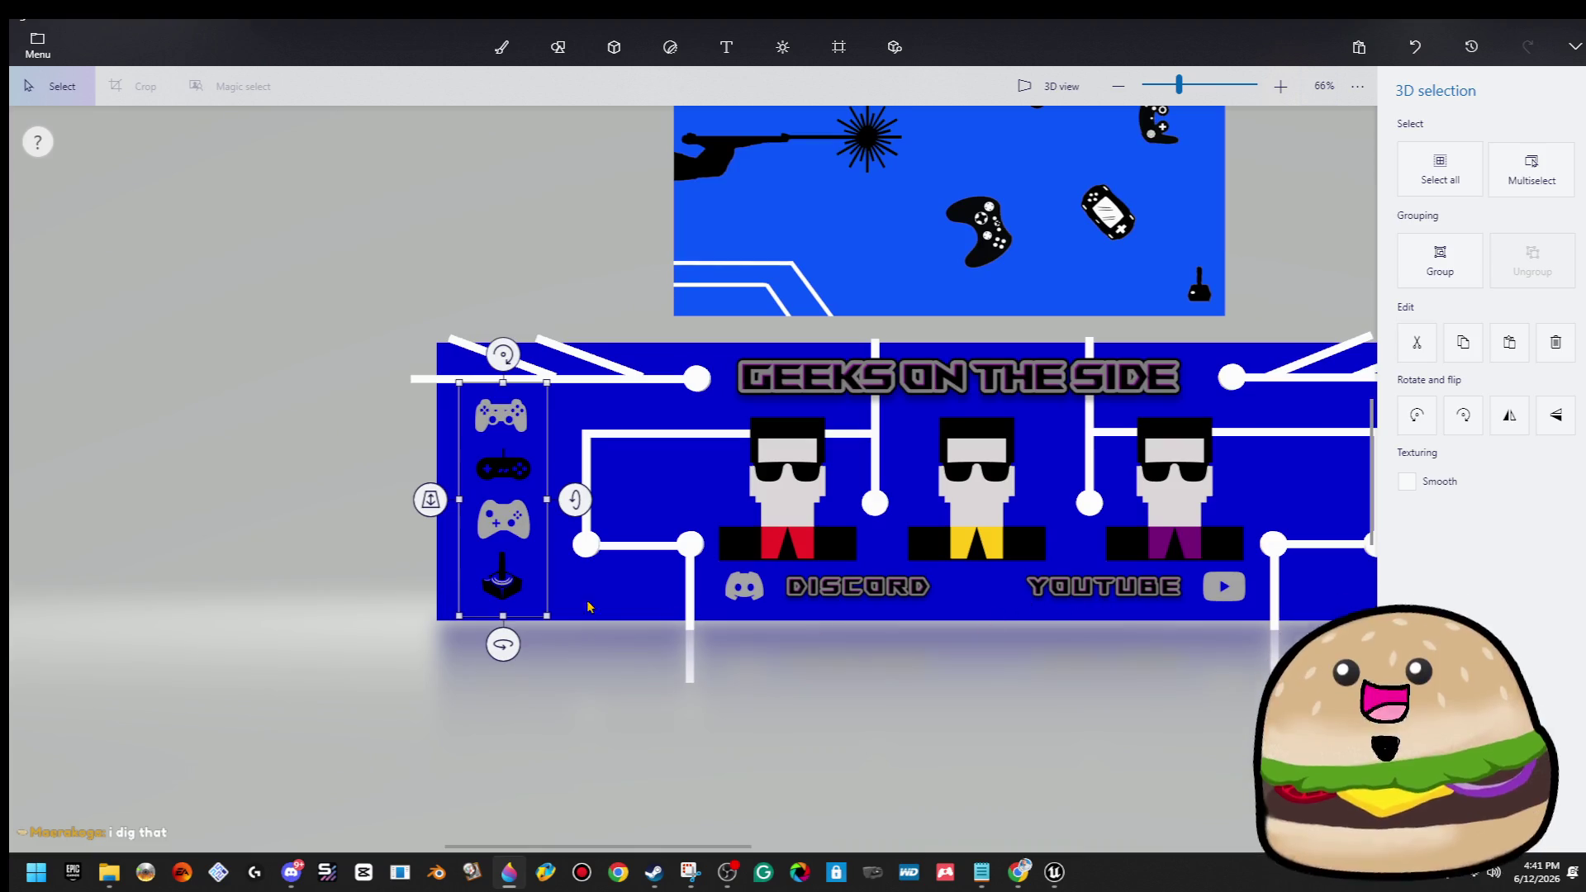
pyautogui.press('b')
pyautogui.scroll(-2, 945, 737)
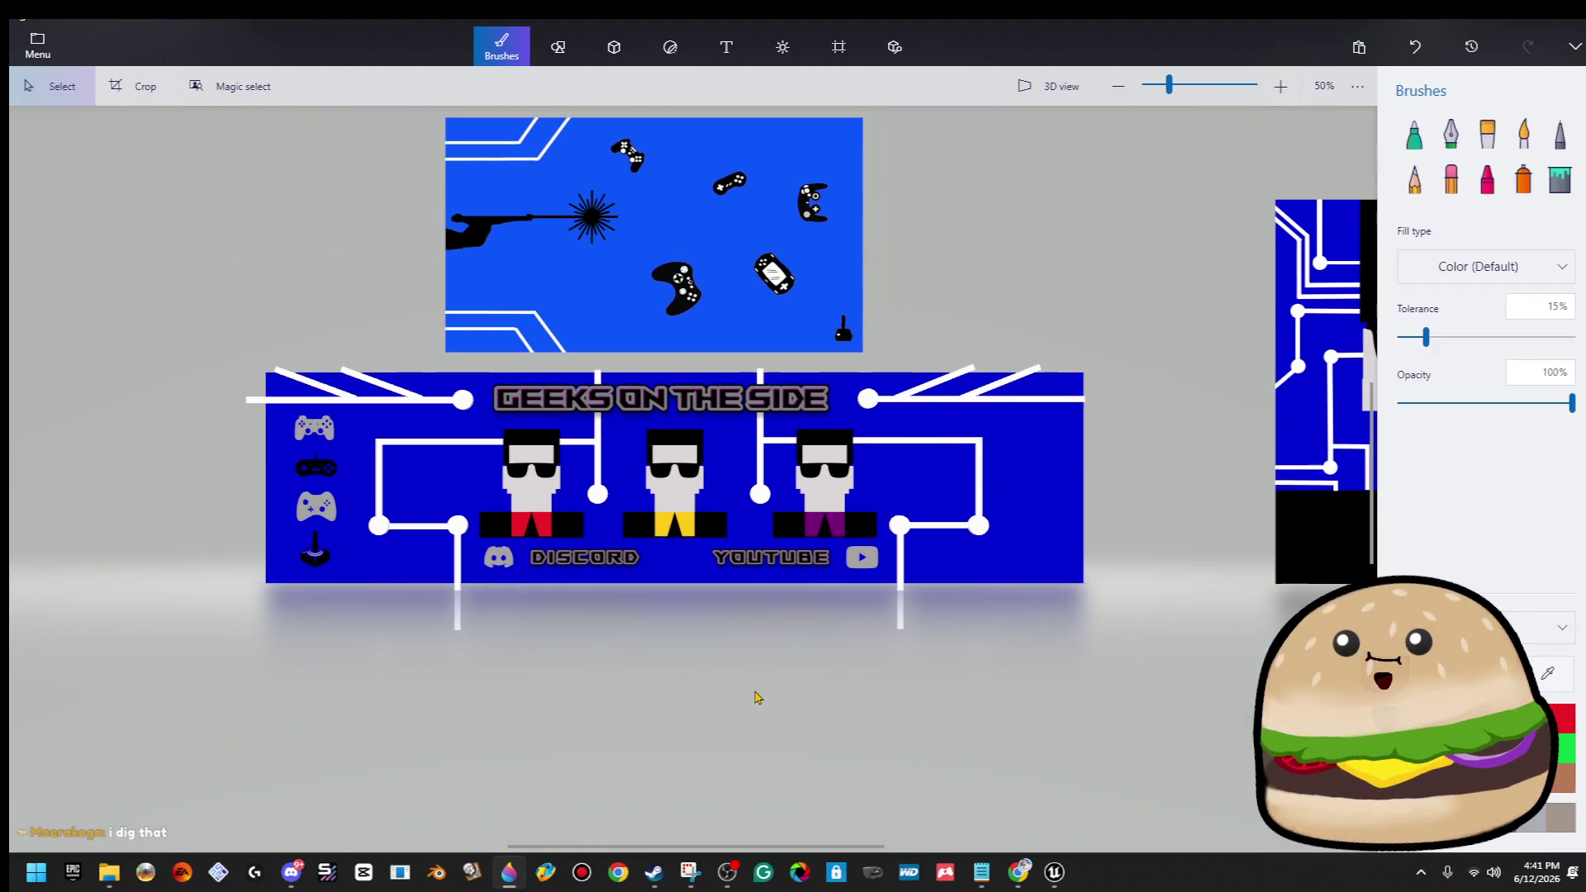
pyautogui.hotkey('ctrl', 'v')
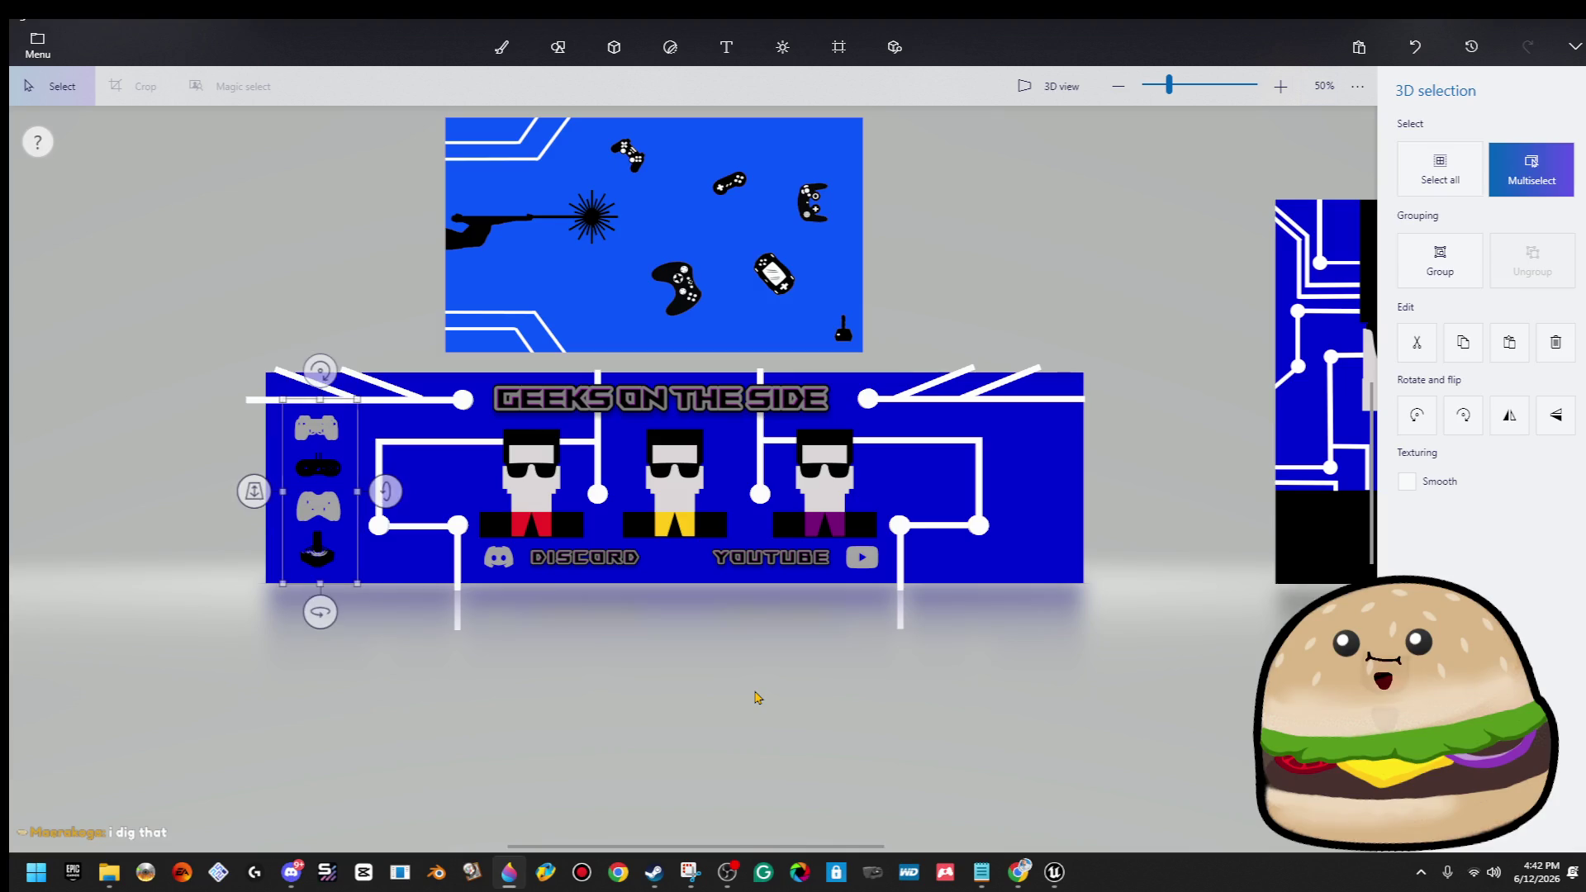
pyautogui.press('Right')
pyautogui.press('Right')
pyautogui.press('Right')
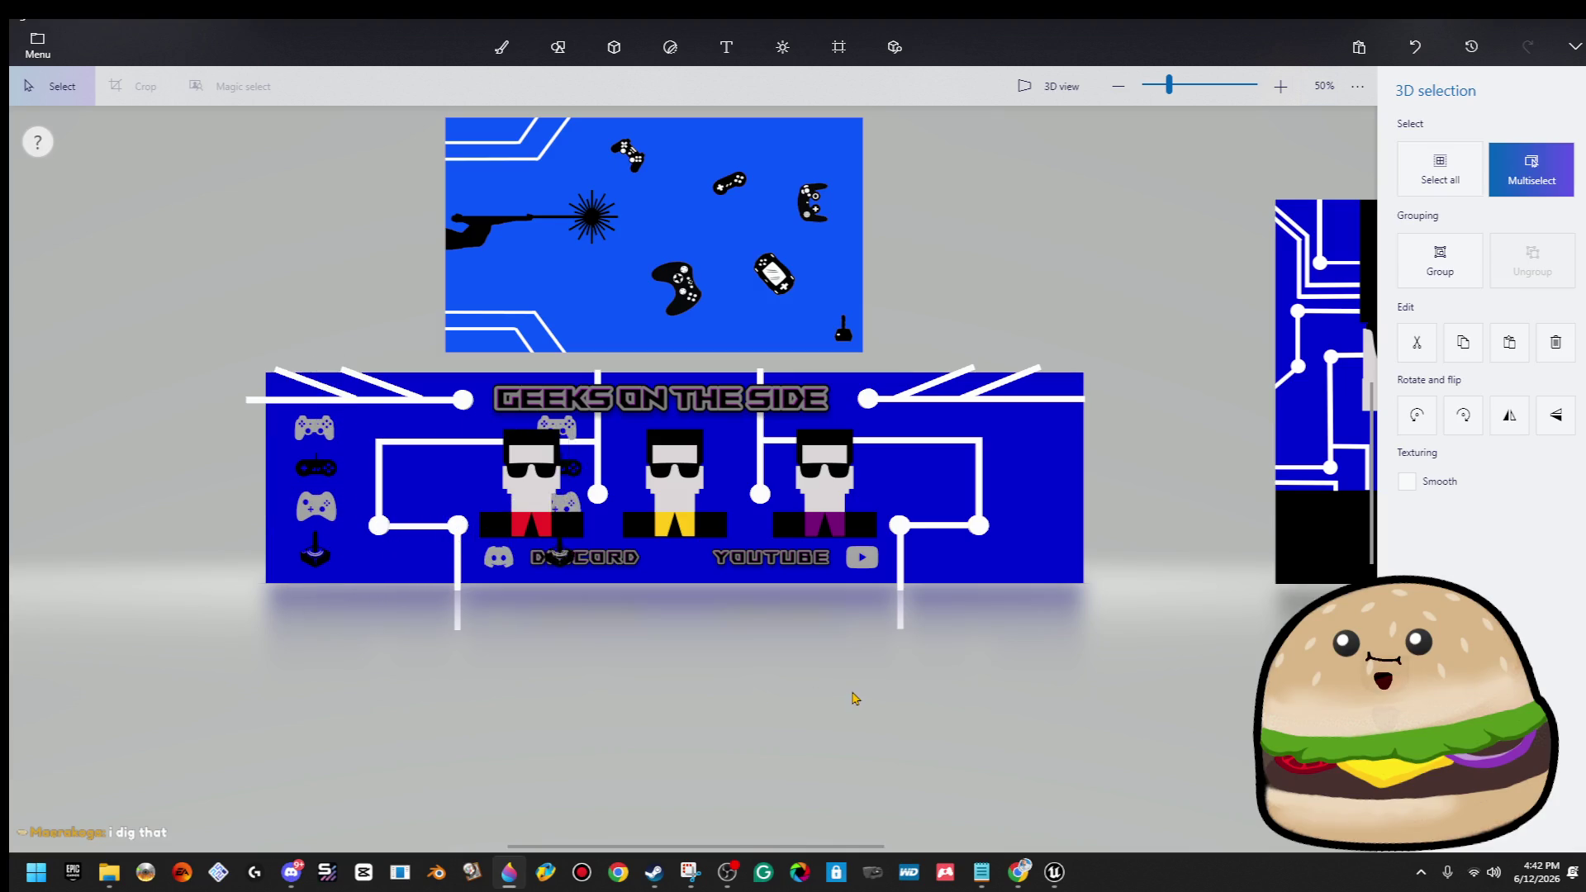
pyautogui.press('Right')
pyautogui.press('Right')
pyautogui.press('Right')
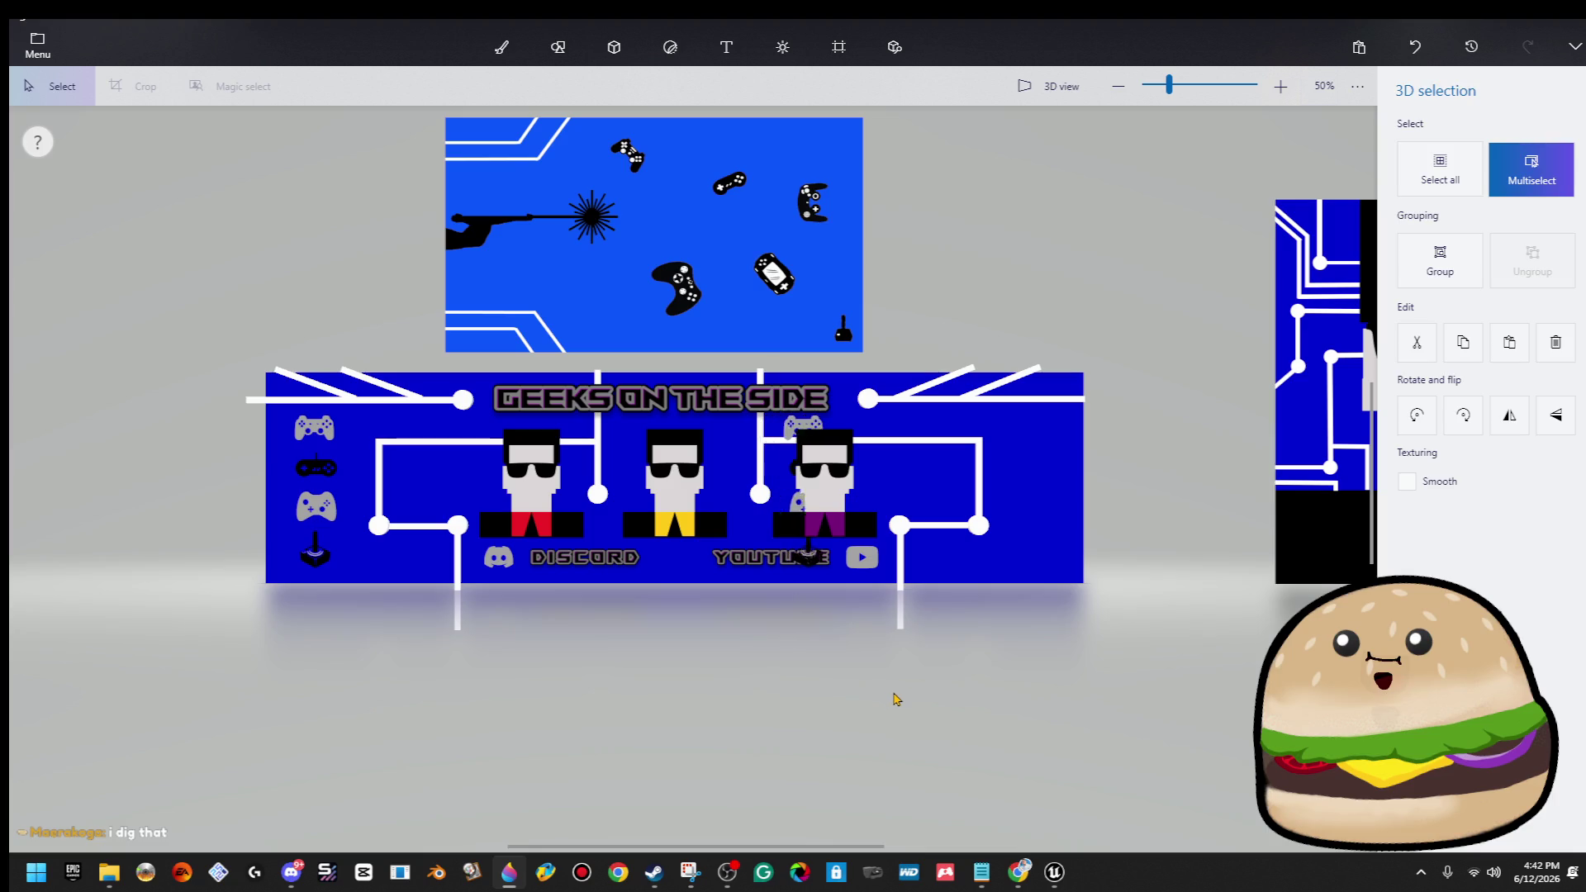
pyautogui.press('Right')
pyautogui.press('Right')
pyautogui.press('Right')
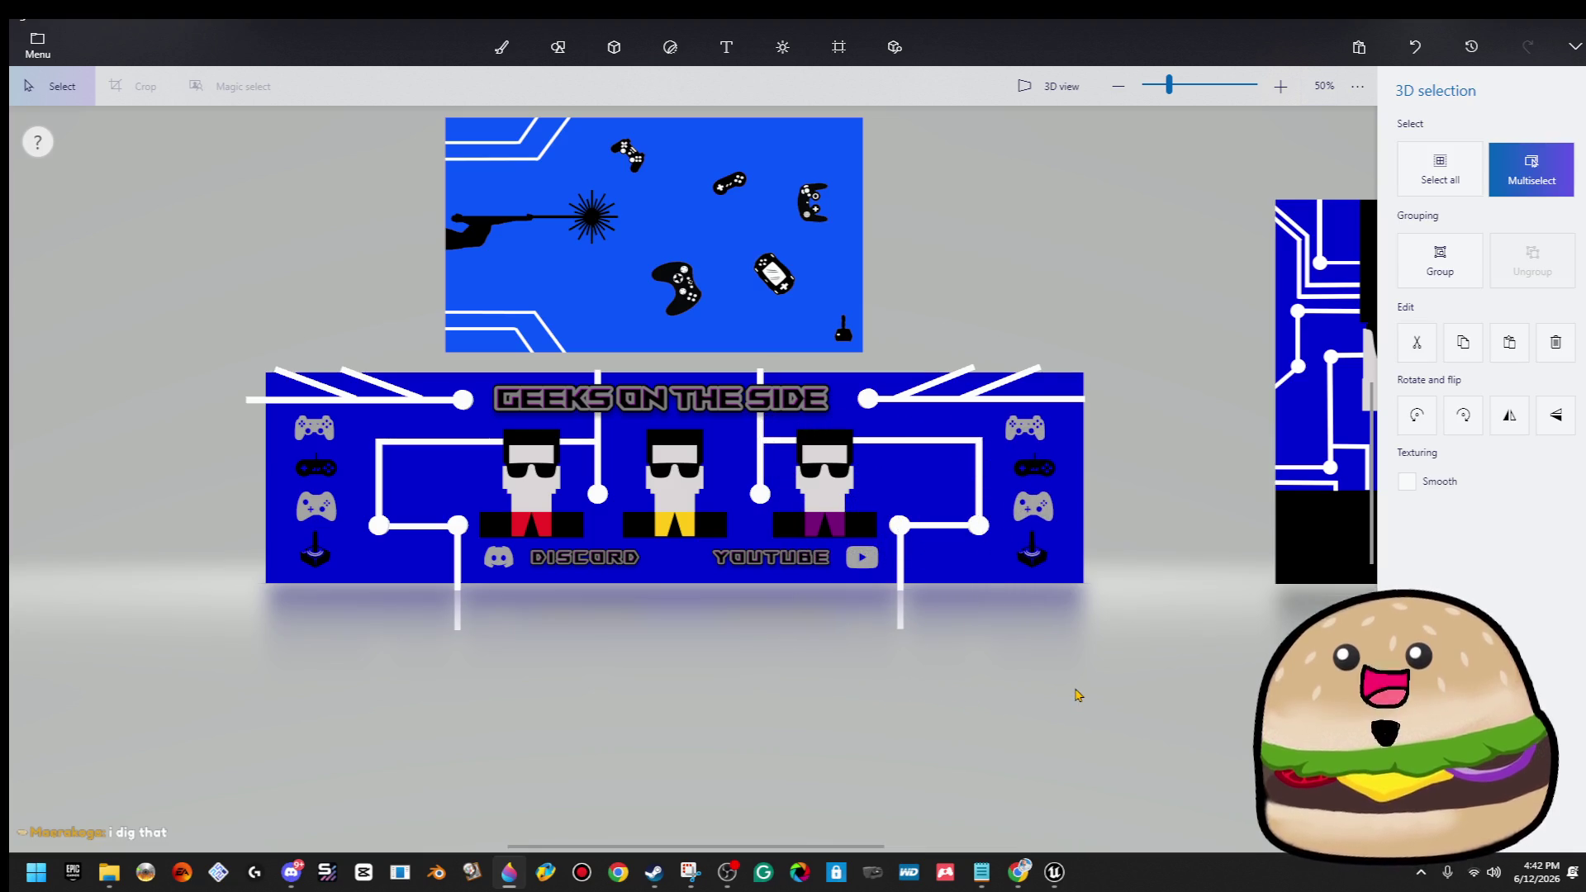
# Shift the right-side icon column slightly left to line it up, then zoom out.
pyautogui.scroll(5, 1156, 496)
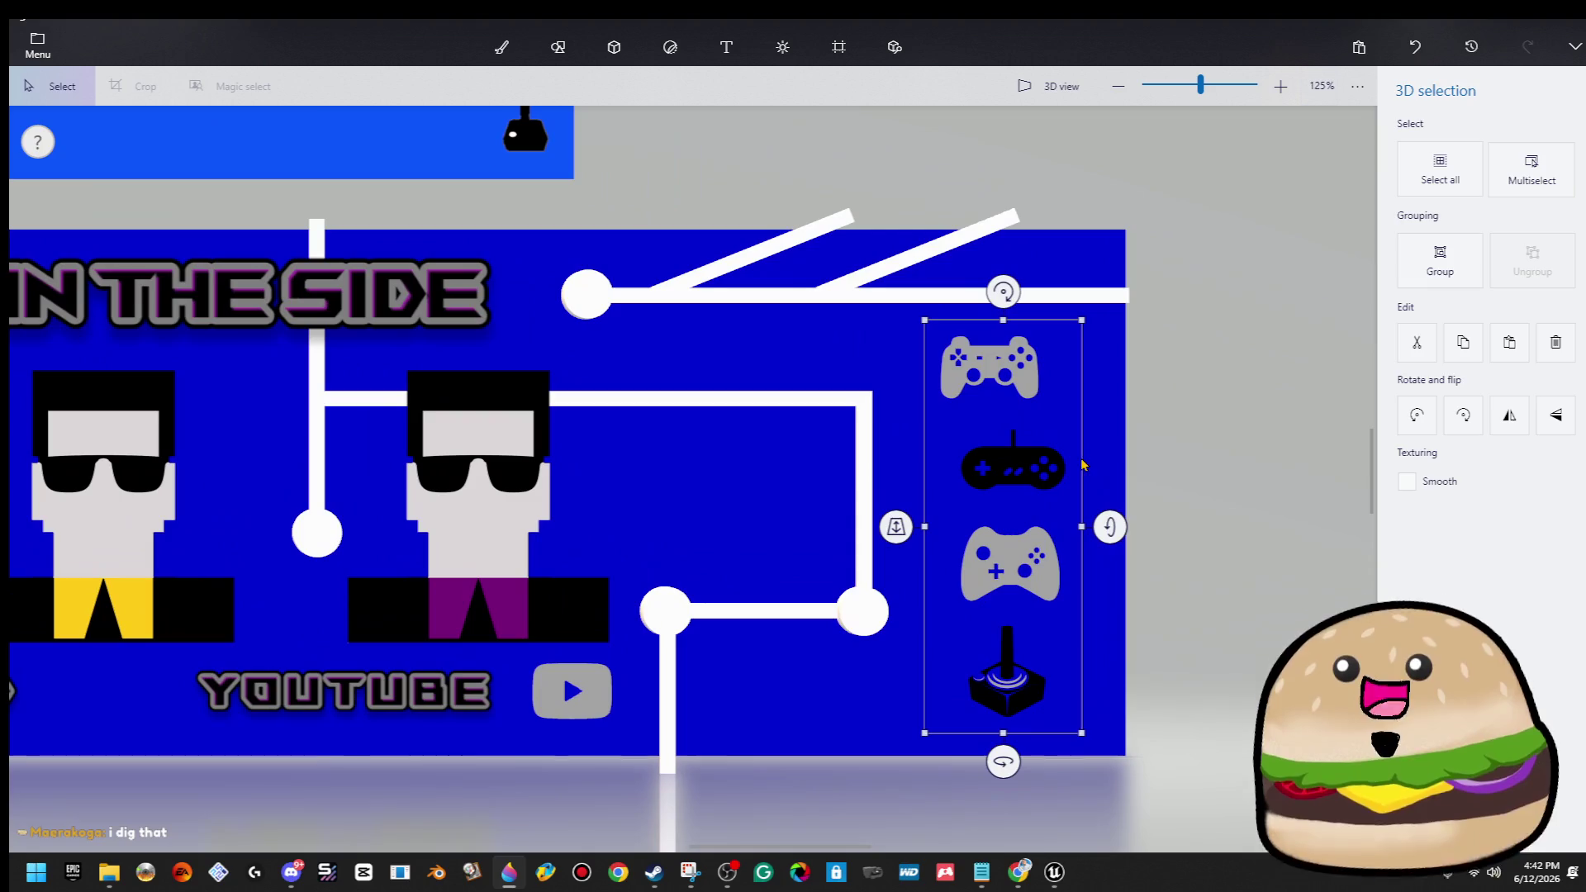
pyautogui.hscroll(3, 1177, 487)
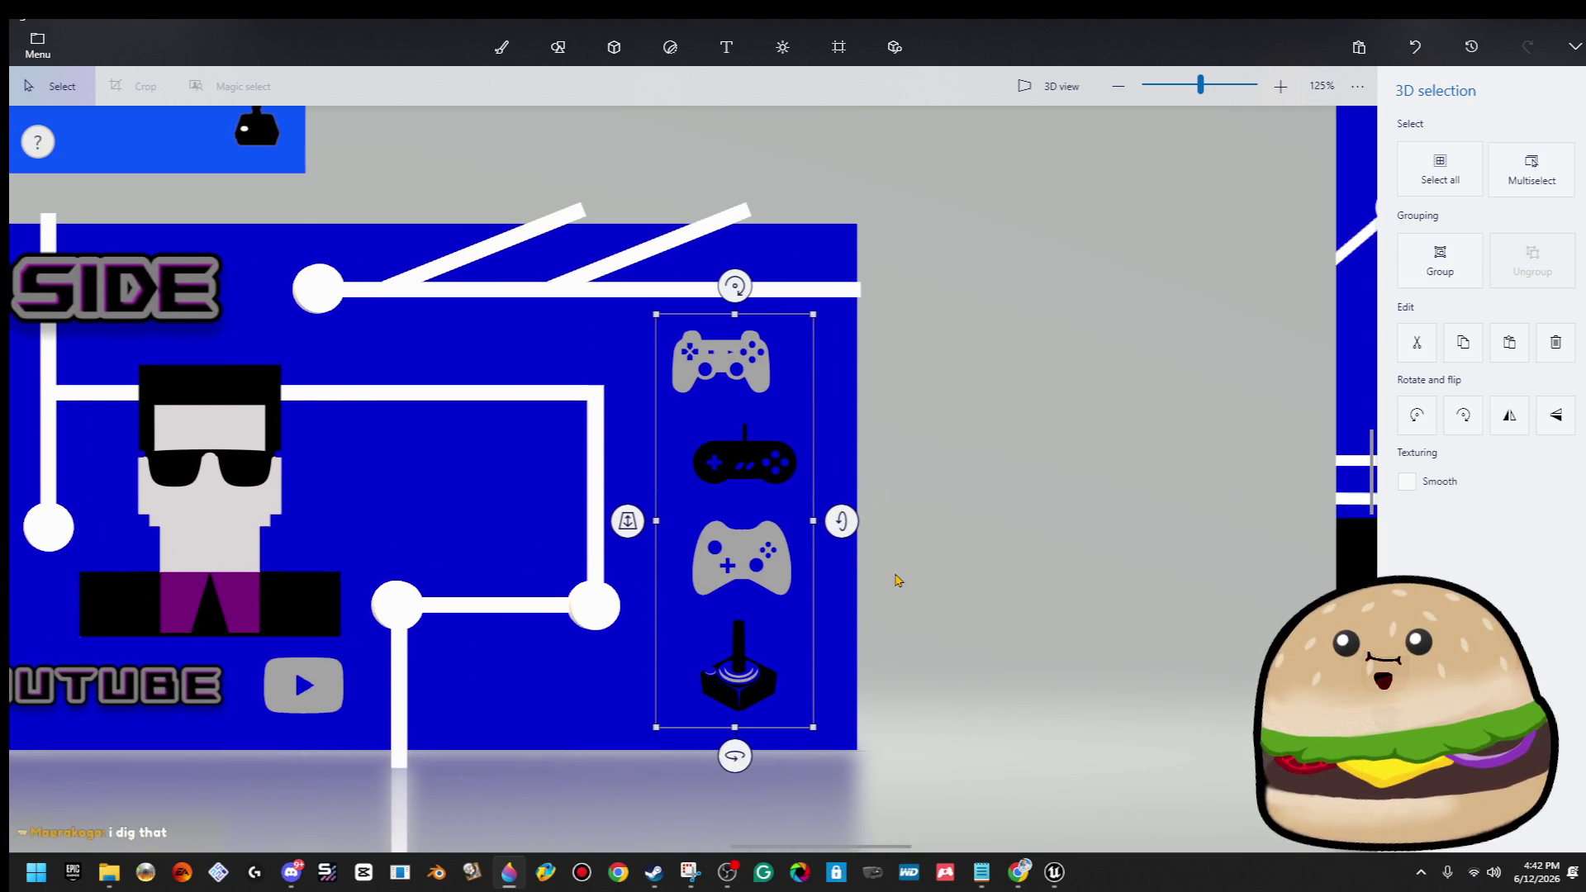
pyautogui.scroll(1, 899, 580)
pyautogui.click(699, 307)
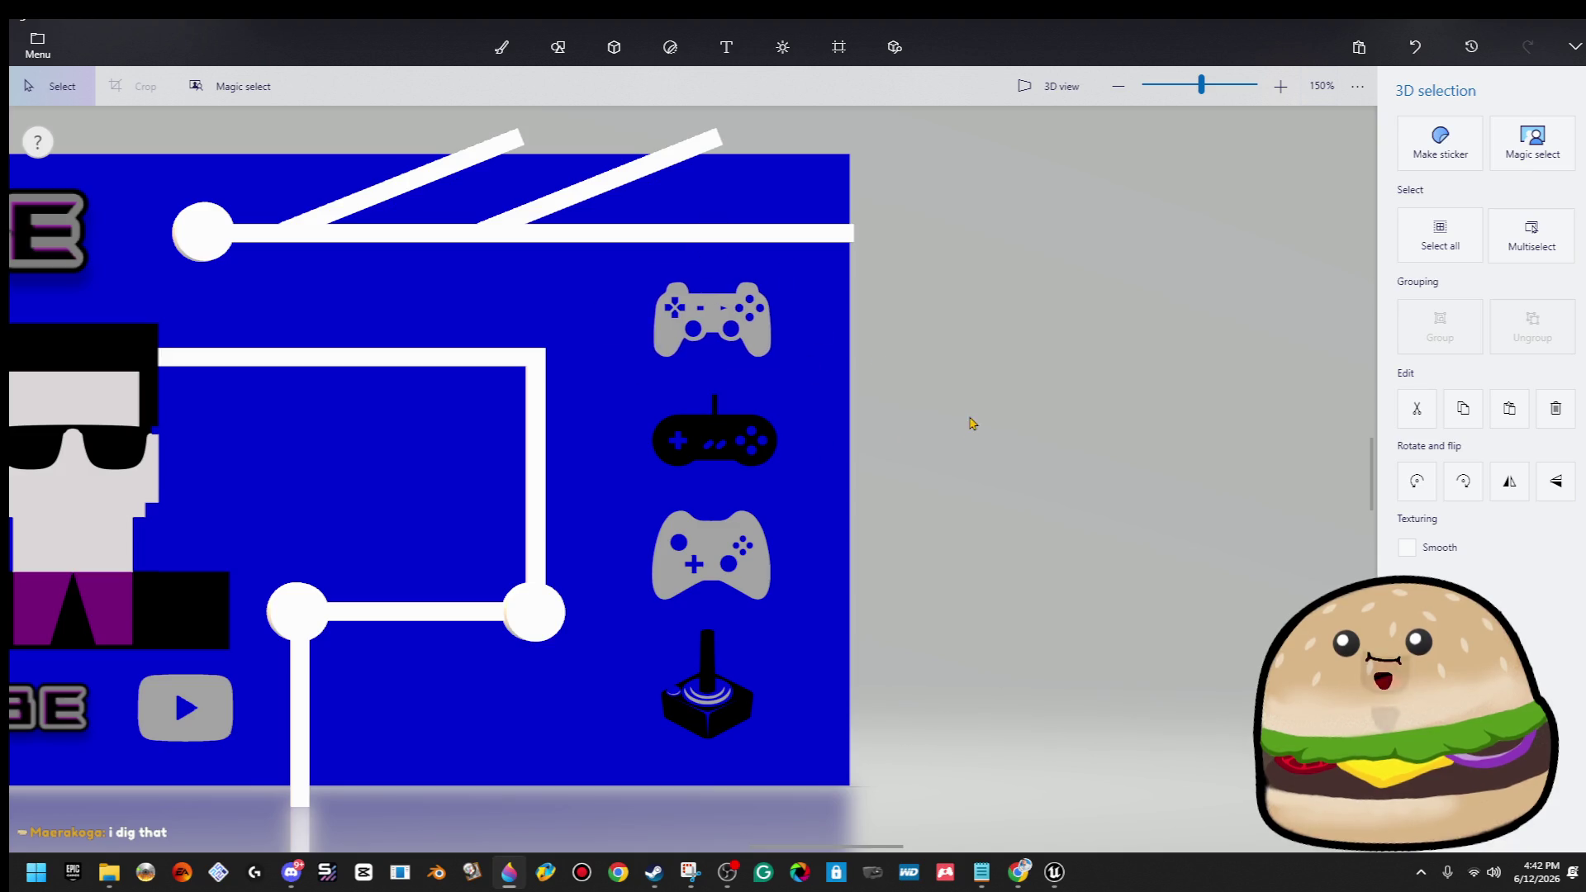
pyautogui.moveTo(830, 261)
pyautogui.mouseDown()
pyautogui.moveTo(518, 808)
pyautogui.moveTo(595, 801)
pyautogui.mouseUp()
pyautogui.moveTo(764, 728); pyautogui.dragTo(732, 728)
pyautogui.click(942, 632)
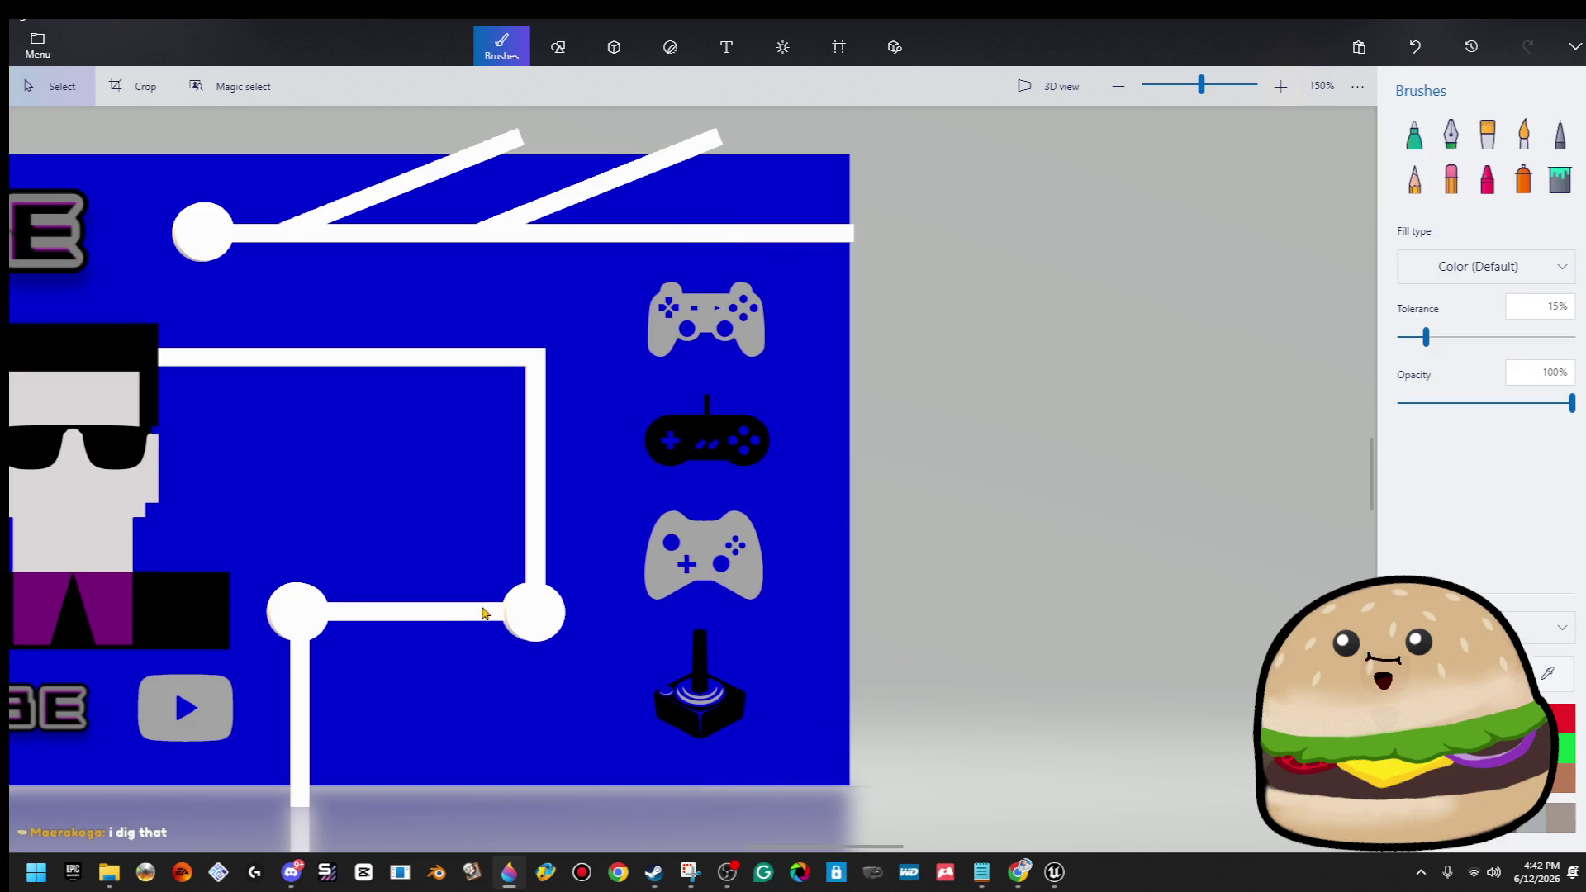
pyautogui.scroll(-5, 483, 612)
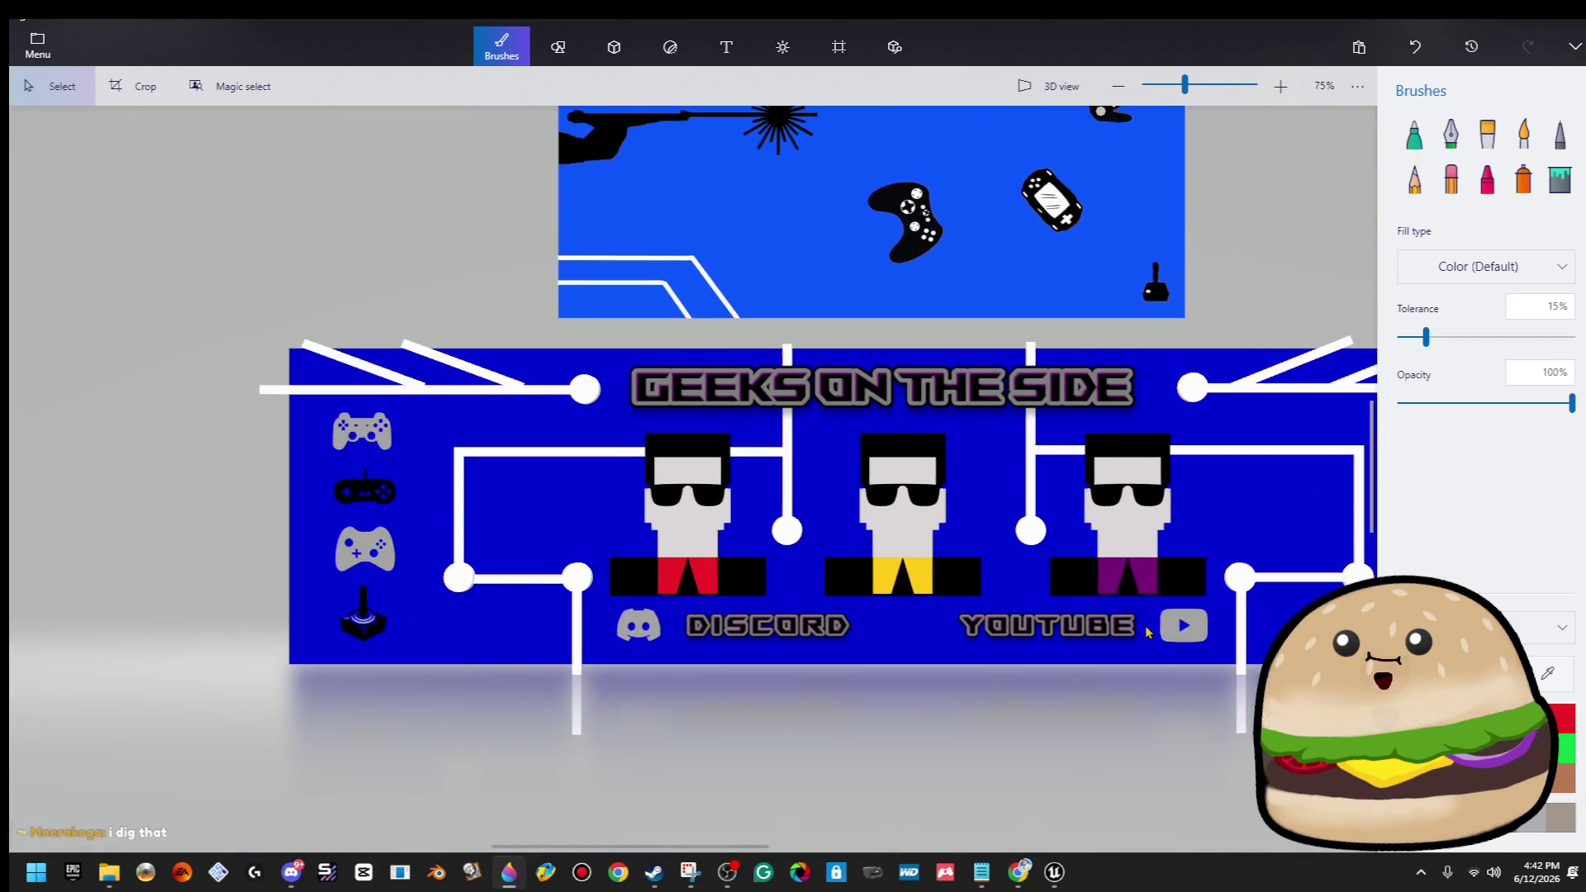
pyautogui.scroll(-2, 1150, 630)
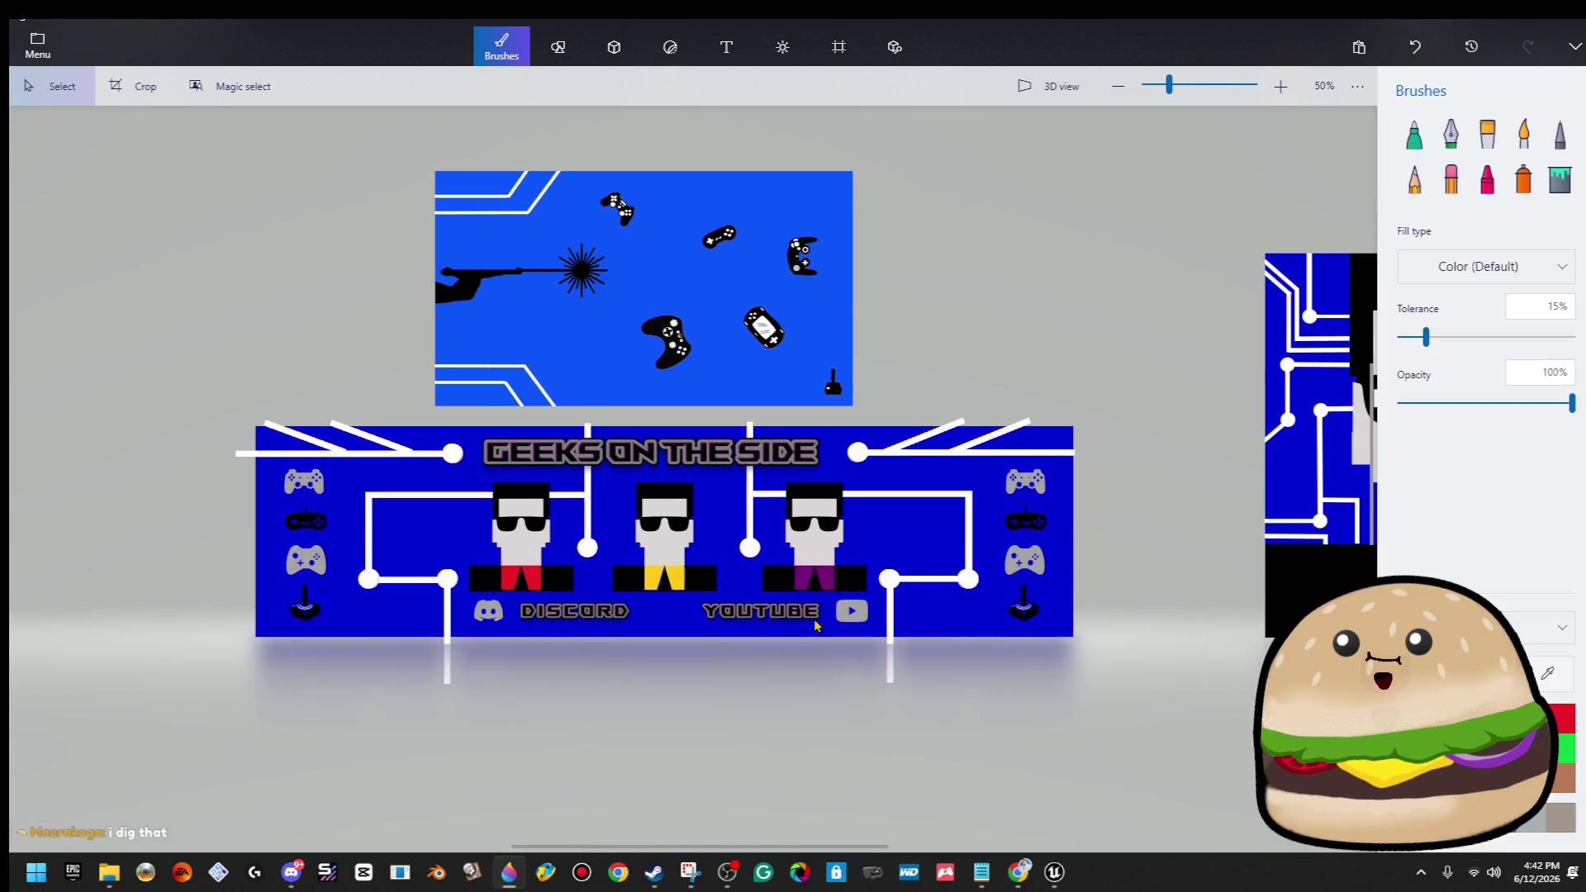
# Shrink the DISCORD/YOUTUBE row and nudge it slightly up and left.
pyautogui.click(1143, 478)
pyautogui.click(823, 570)
pyautogui.click(873, 570)
pyautogui.moveTo(888, 575); pyautogui.dragTo(816, 588)
pyautogui.moveTo(739, 619); pyautogui.dragTo(735, 613)
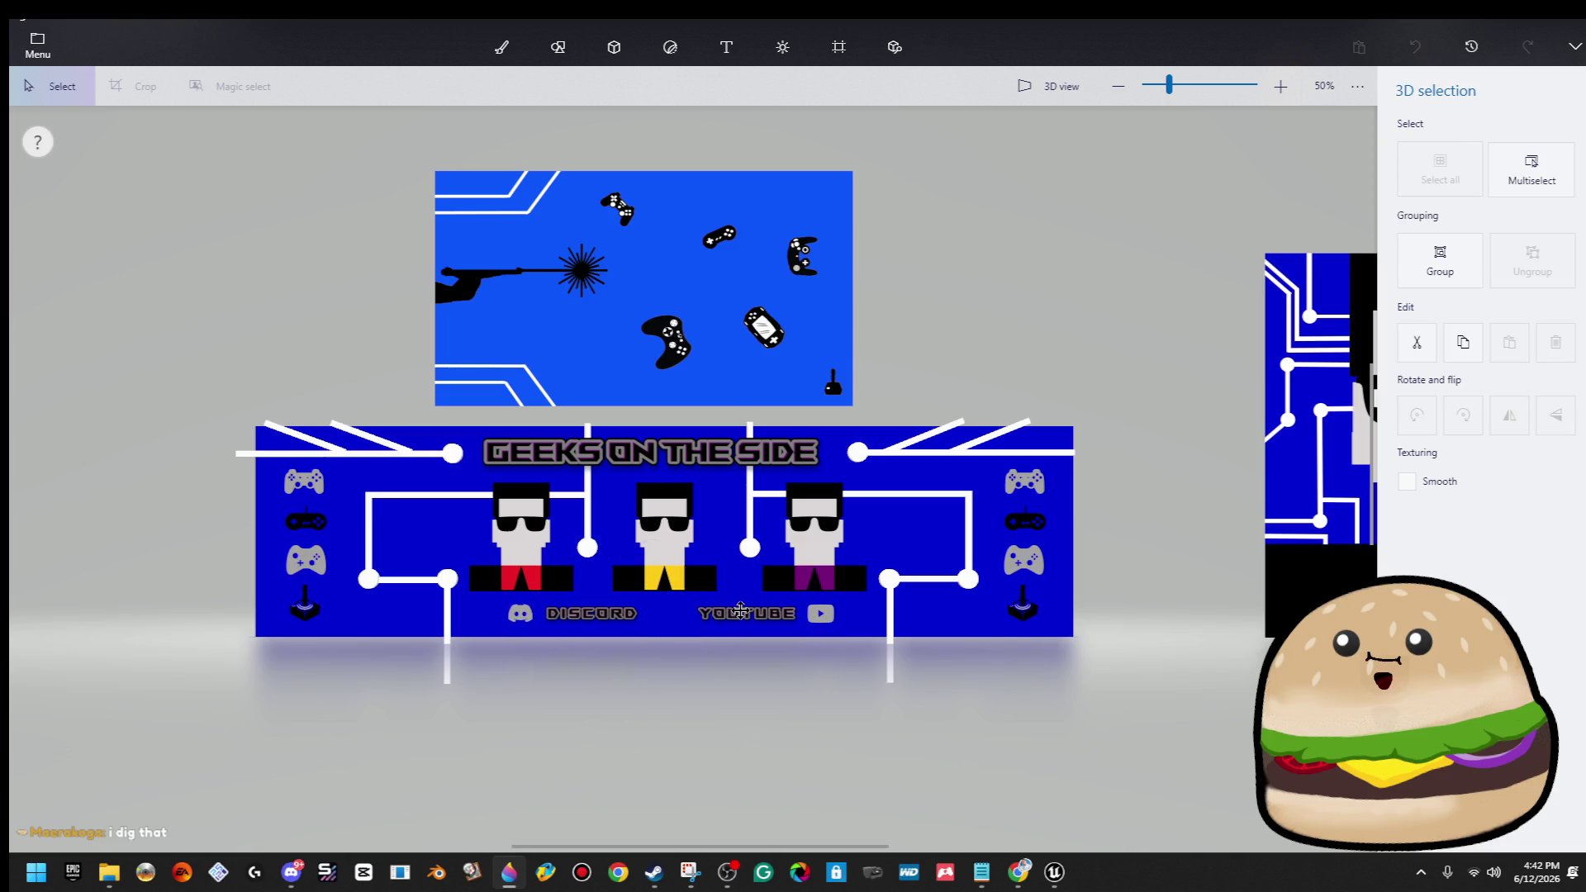
pyautogui.moveTo(860, 655); pyautogui.dragTo(854, 655)
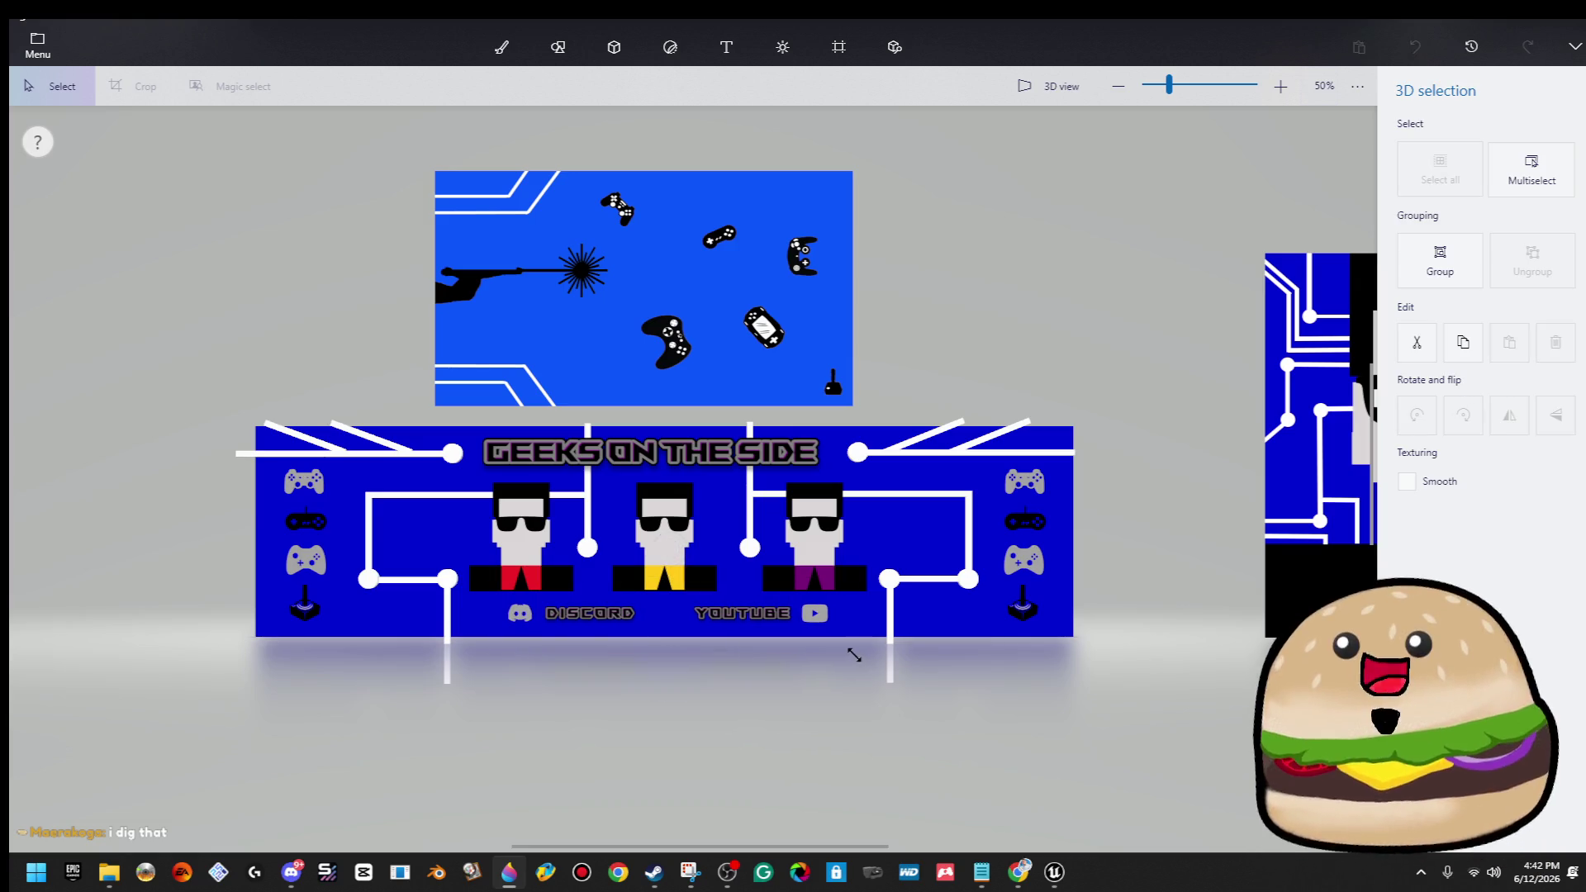
pyautogui.click(847, 711)
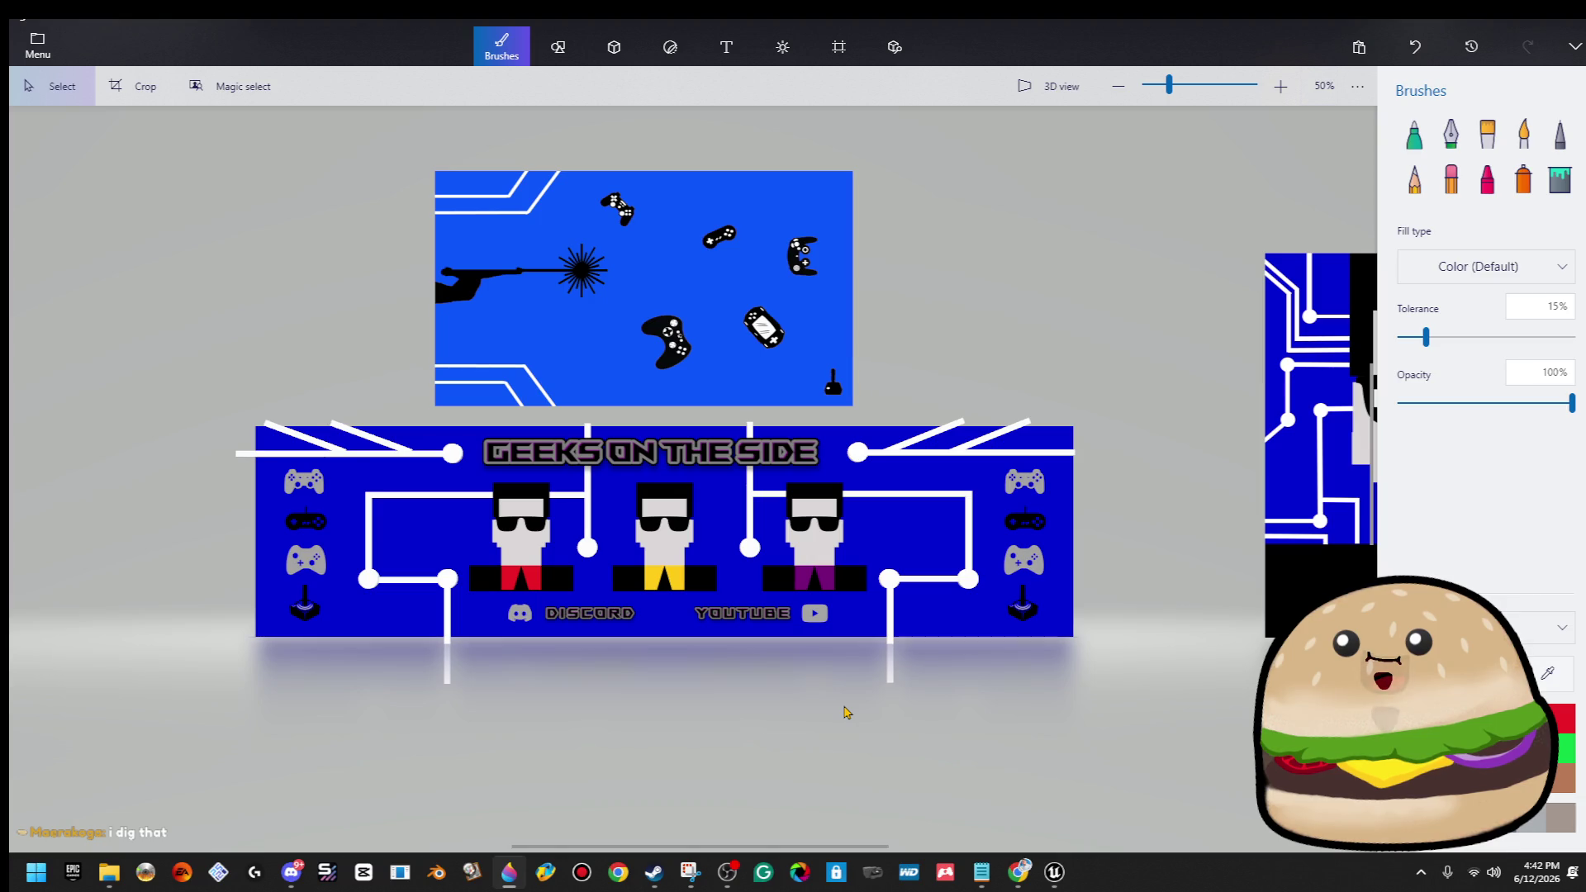
# Shrink the GEEKS ON THE SIDE title slightly so it sits re-centred on the banner.
pyautogui.click(638, 464)
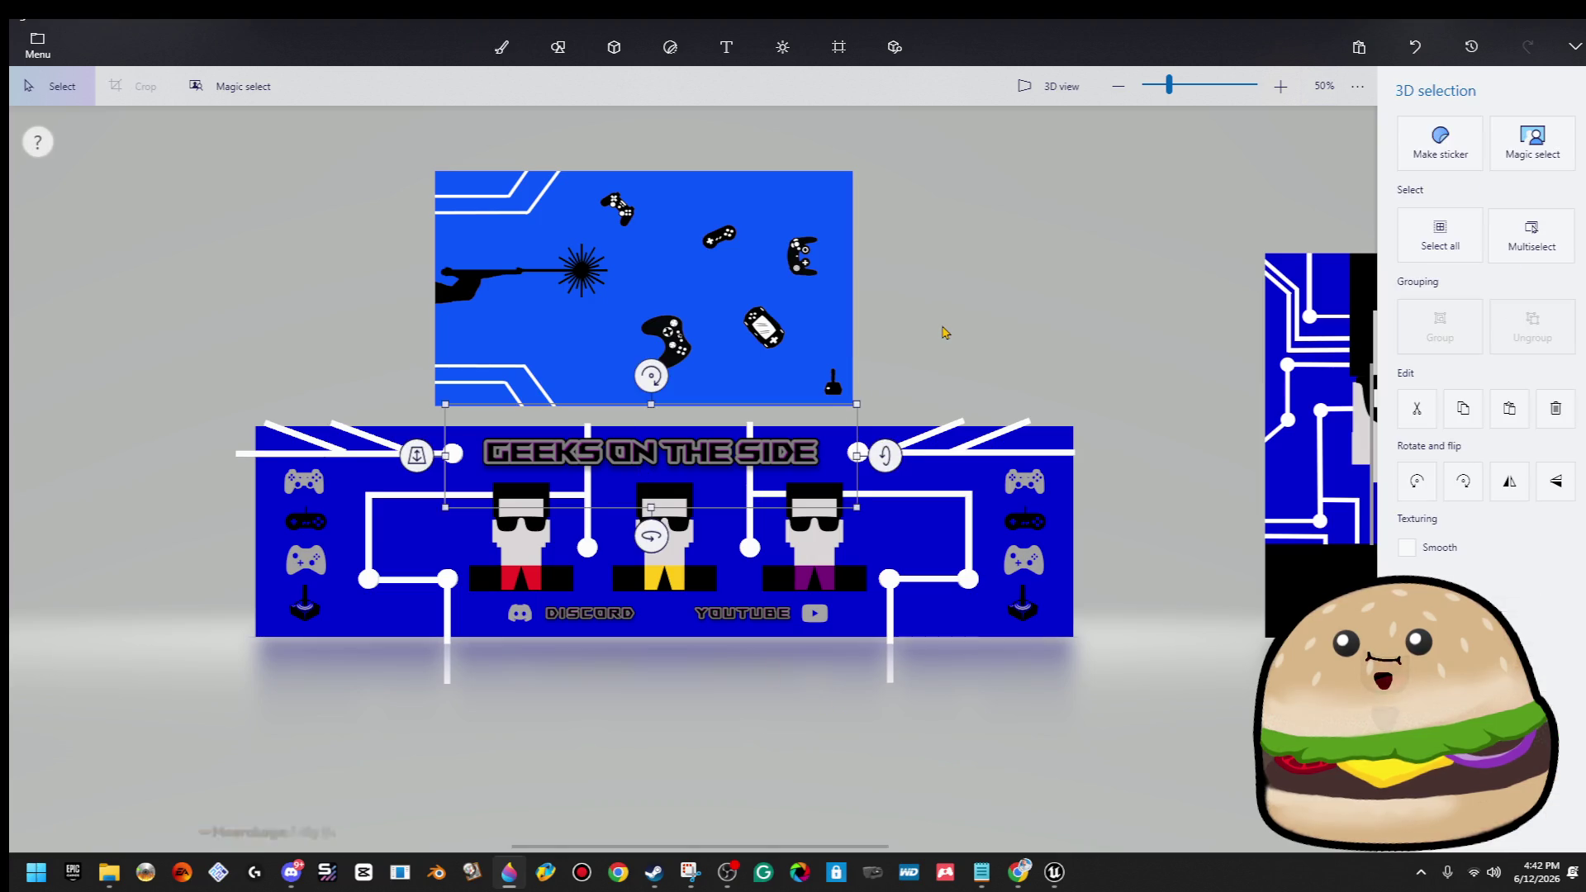
pyautogui.click(875, 401)
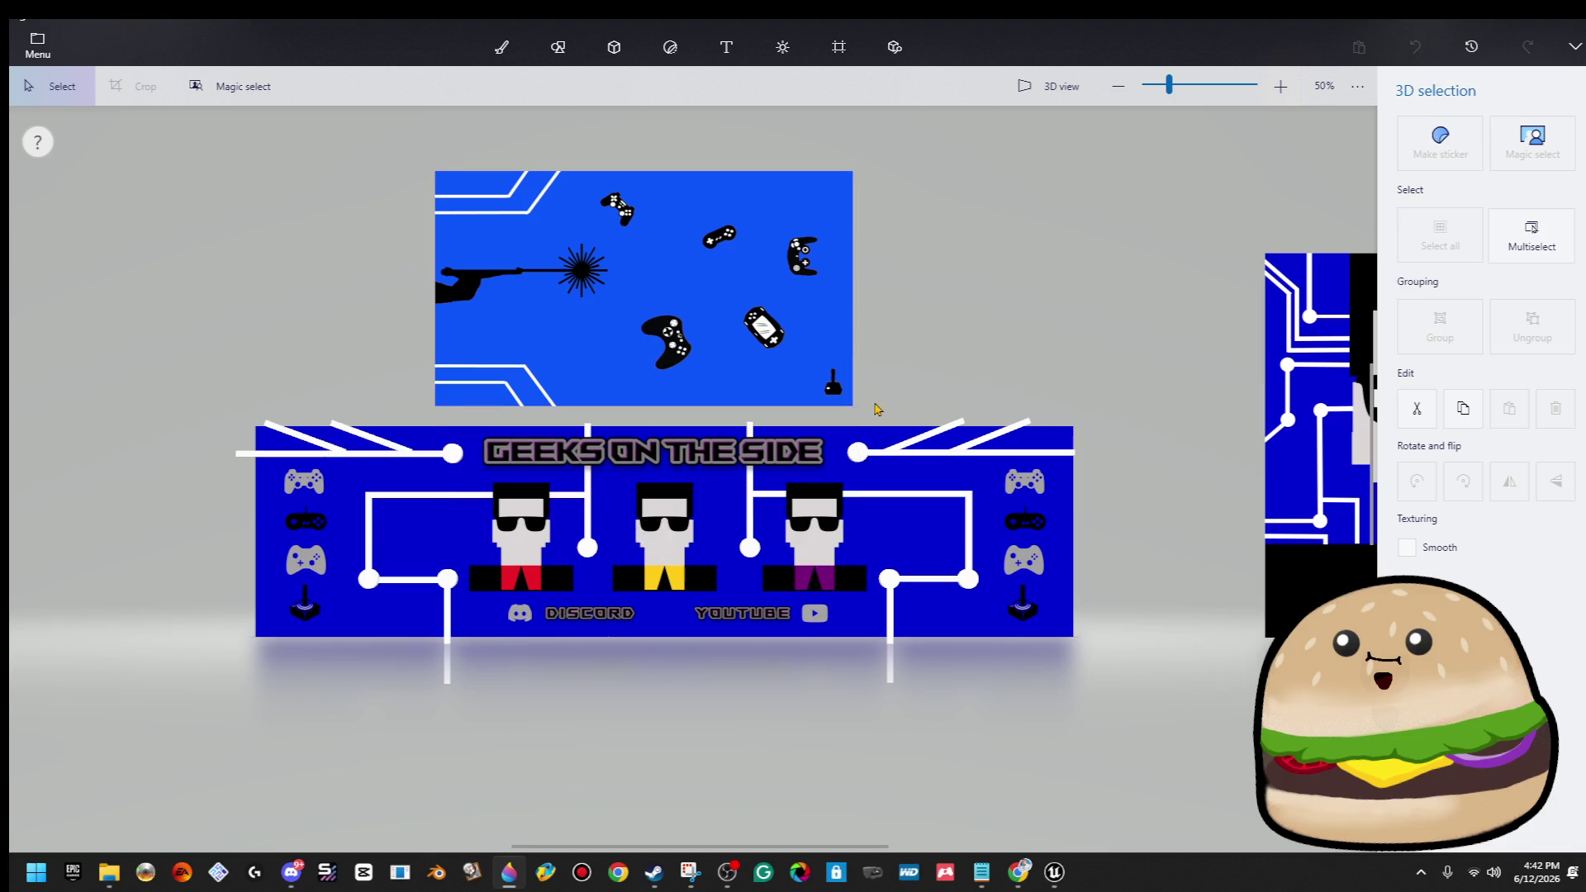
pyautogui.click(821, 452)
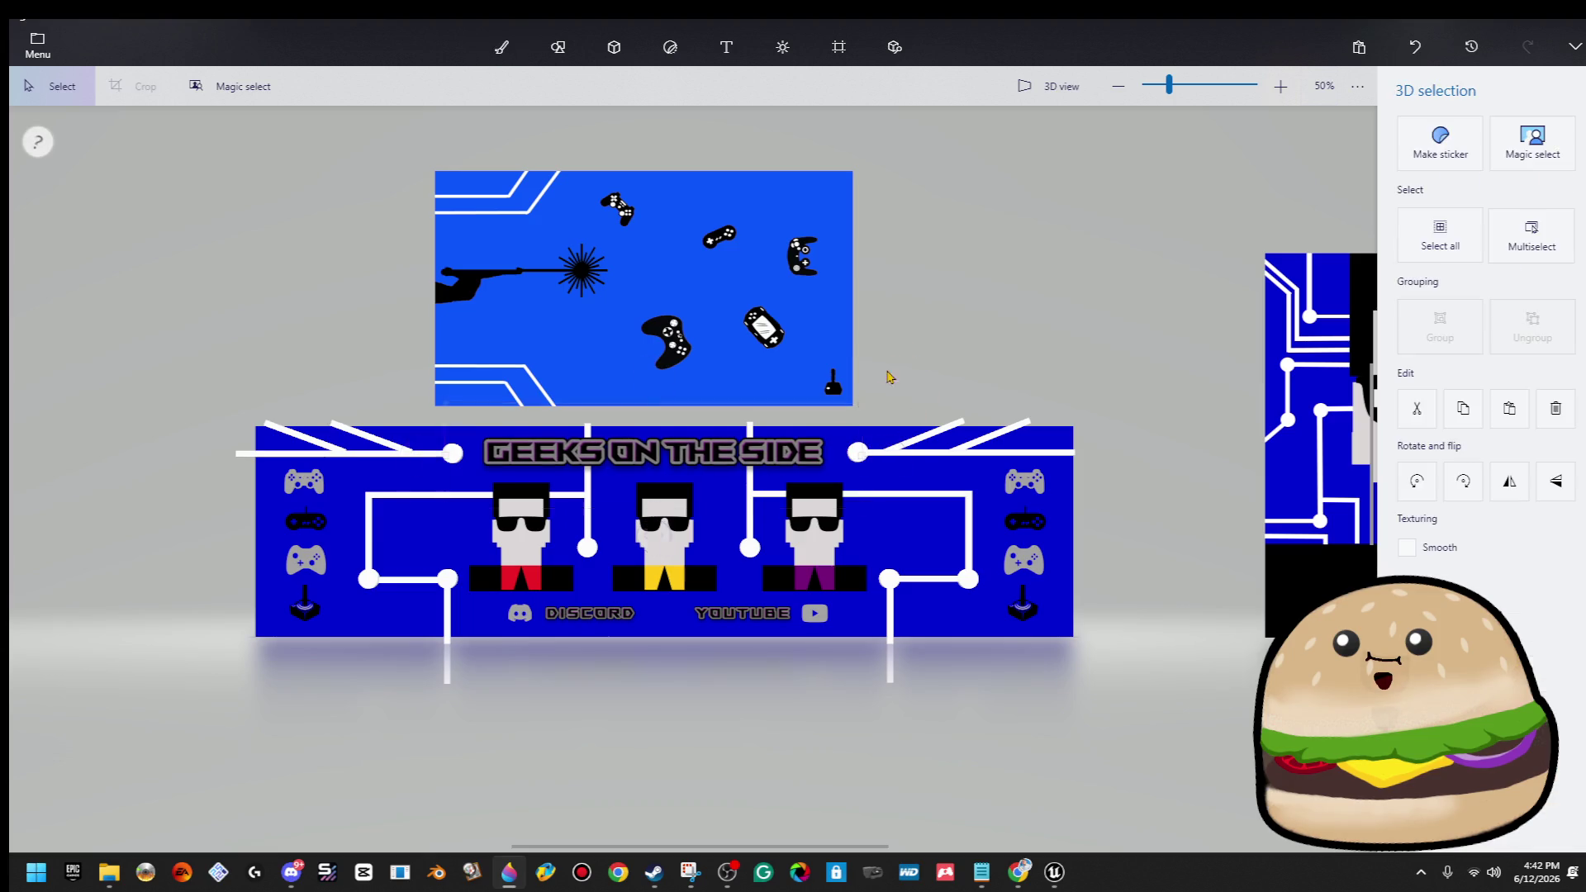
pyautogui.click(940, 326)
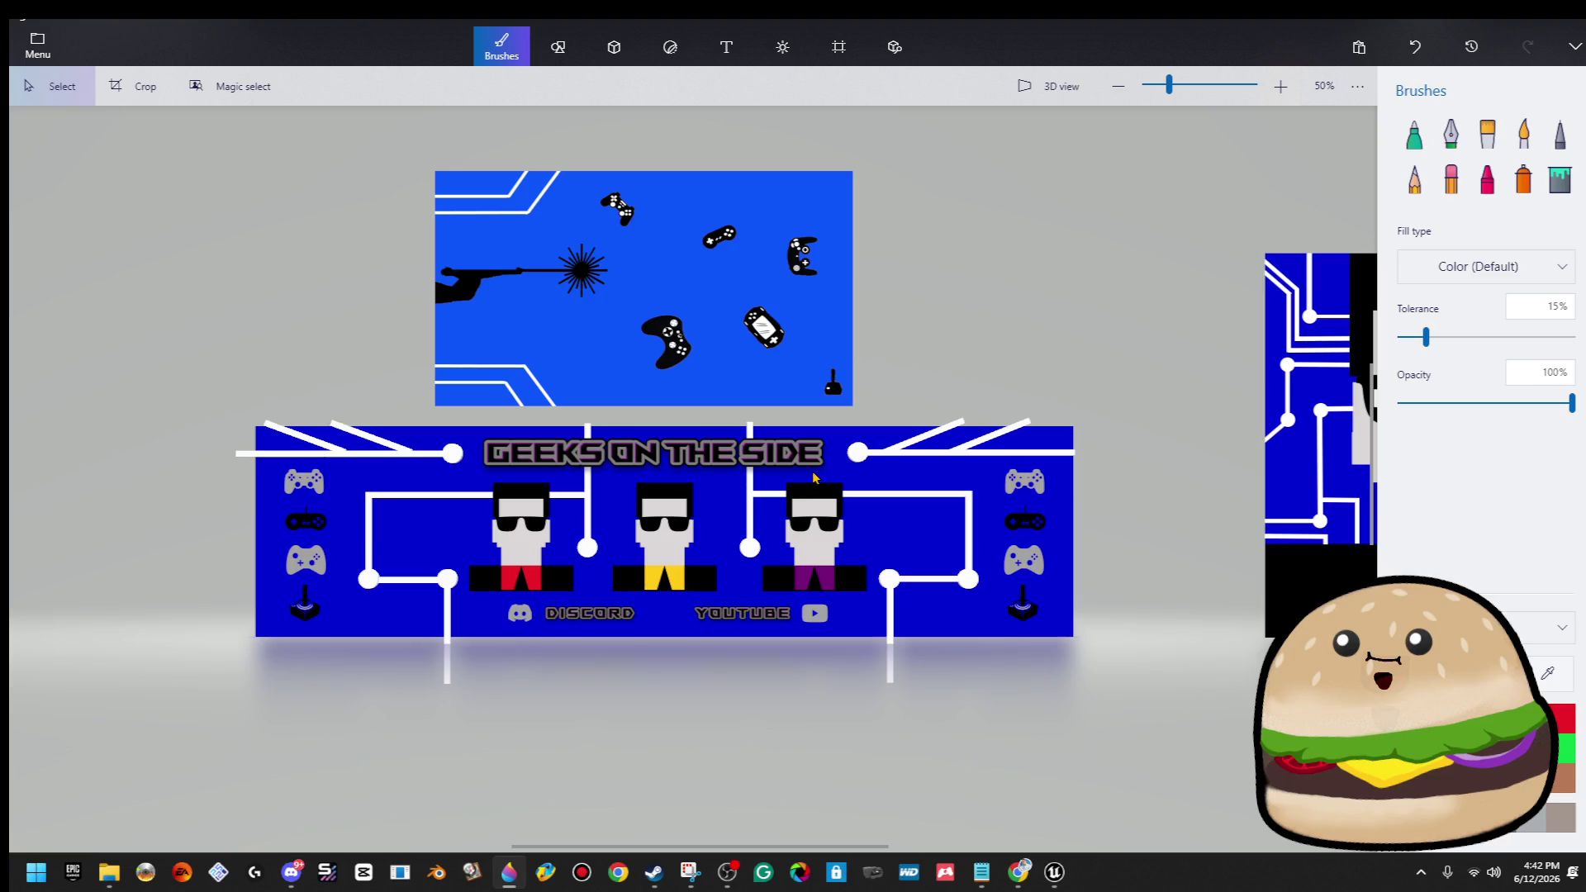
pyautogui.click(807, 453)
pyautogui.moveTo(874, 514); pyautogui.dragTo(851, 496)
pyautogui.click(927, 355)
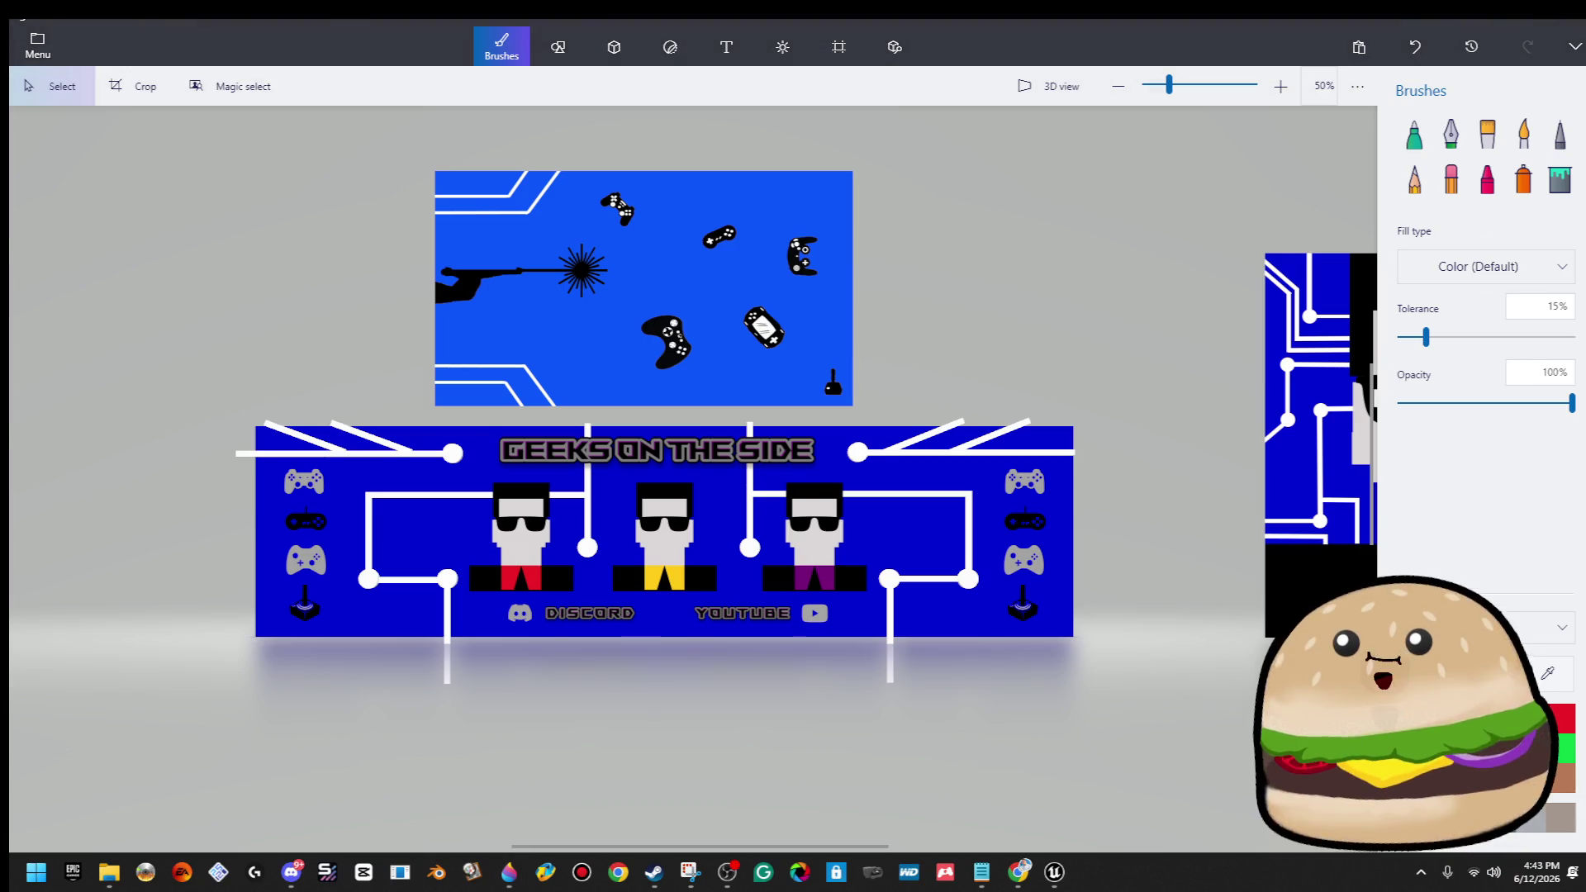
pyautogui.hotkey('alt', 'Tab')
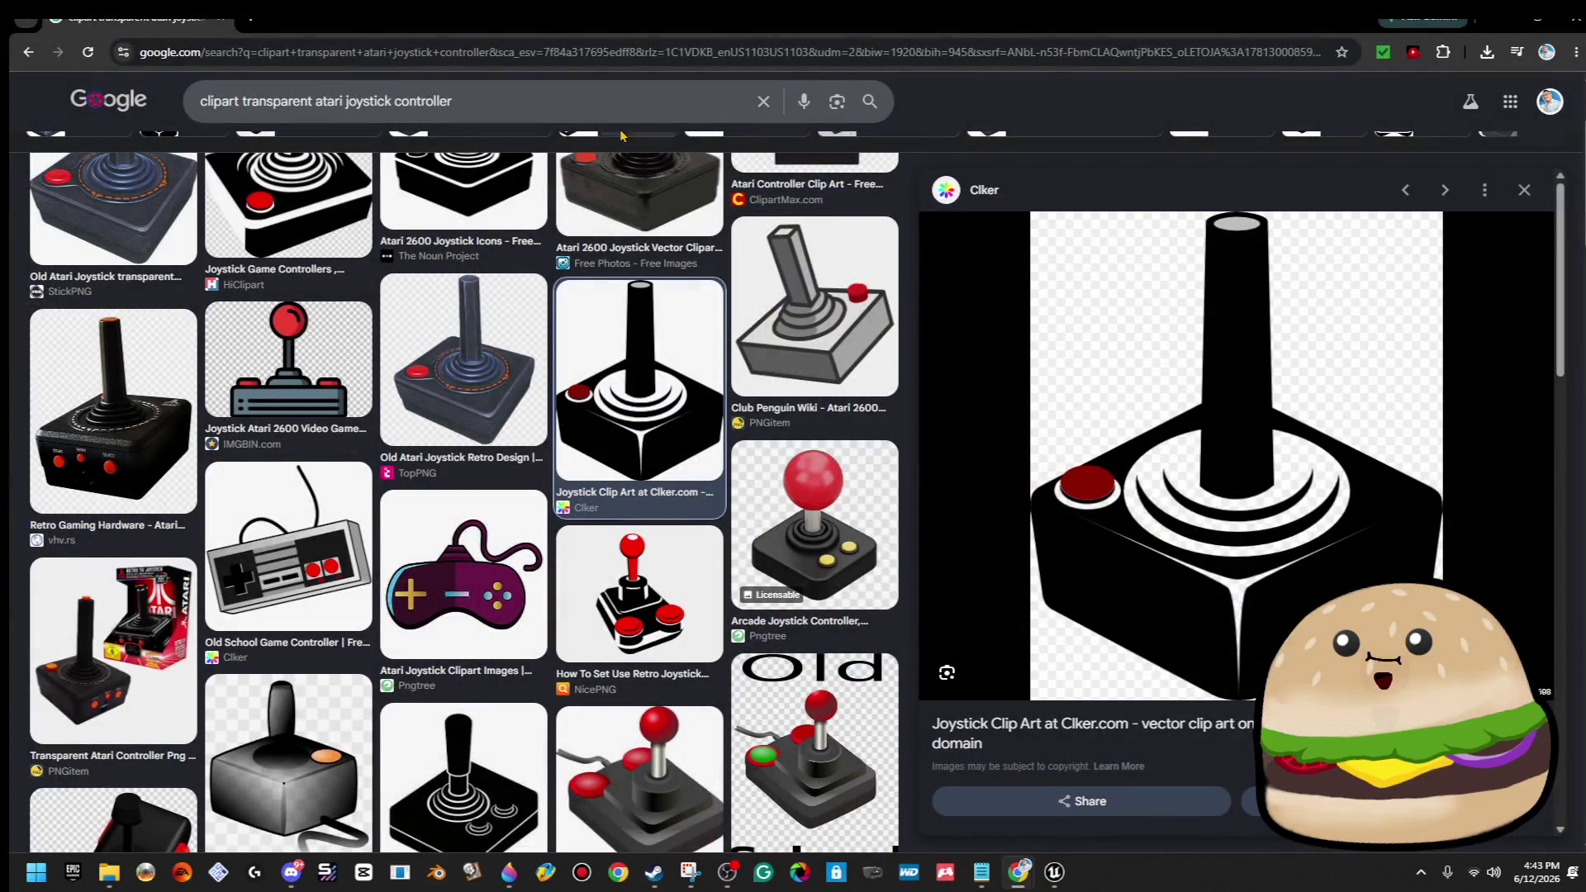
# Search Google Images for 'twitch icon' and copy the purple Flaticon Twitch icon.
pyautogui.tripleClick(471, 101)
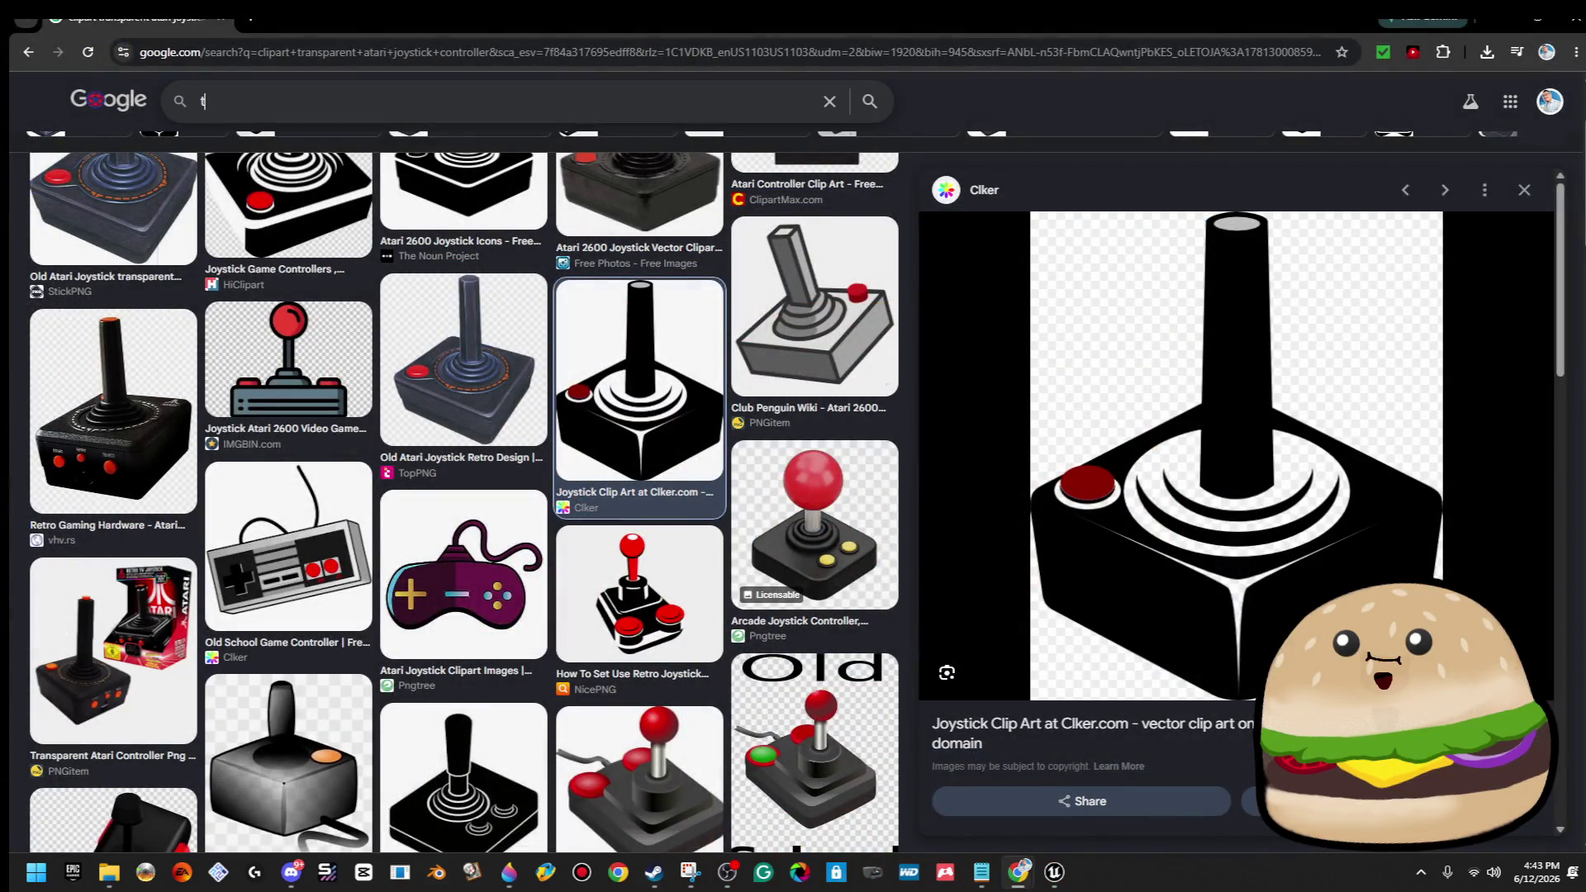
pyautogui.write('twitch icon')
pyautogui.press('Return')
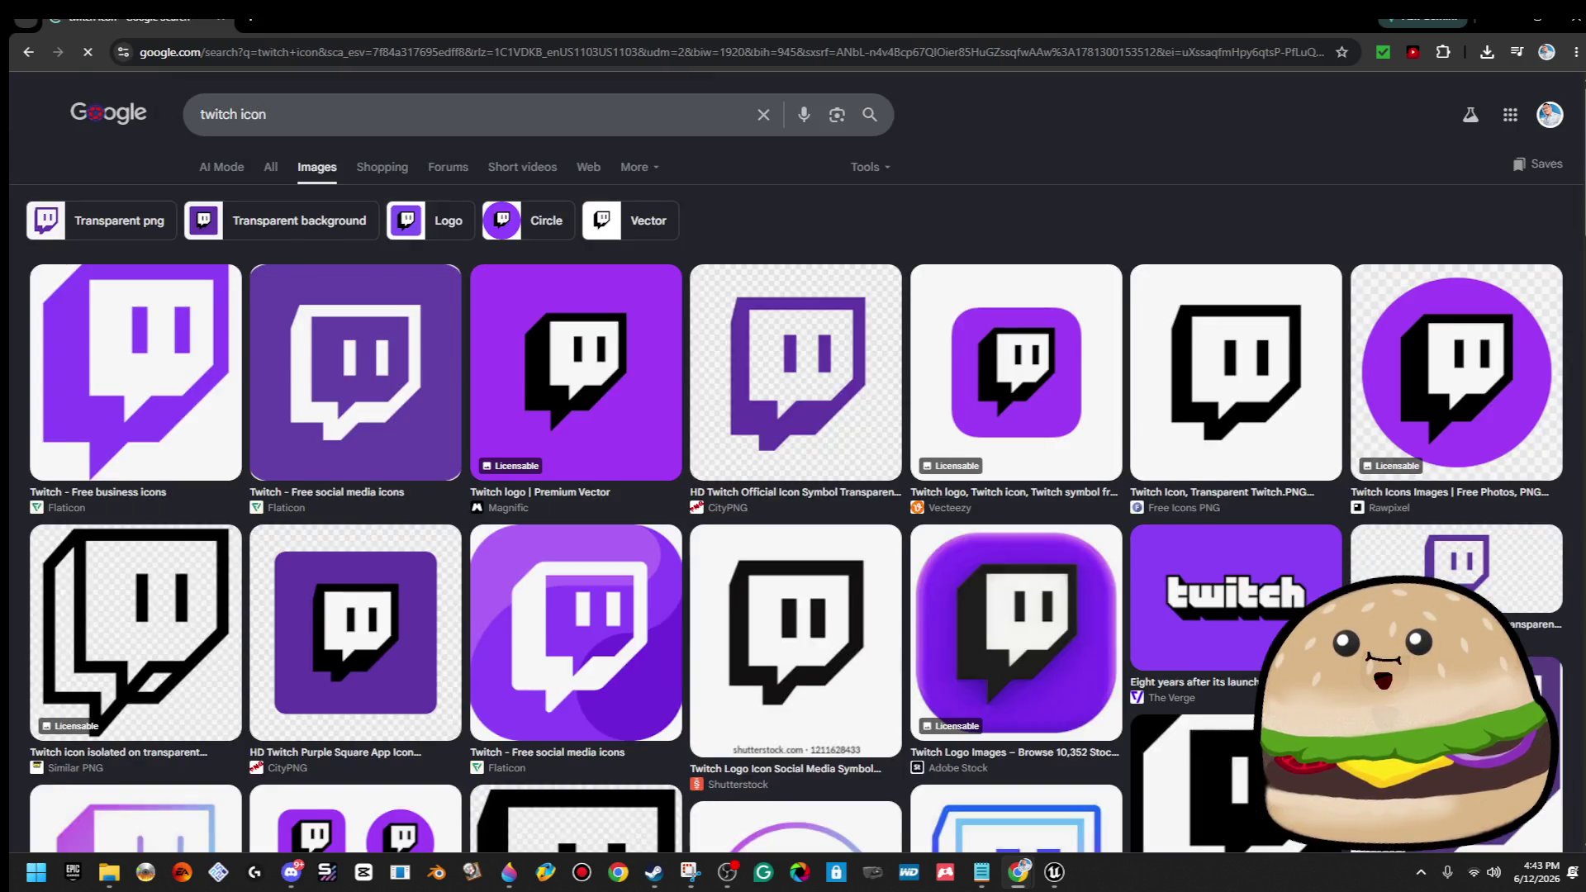
pyautogui.click(231, 378)
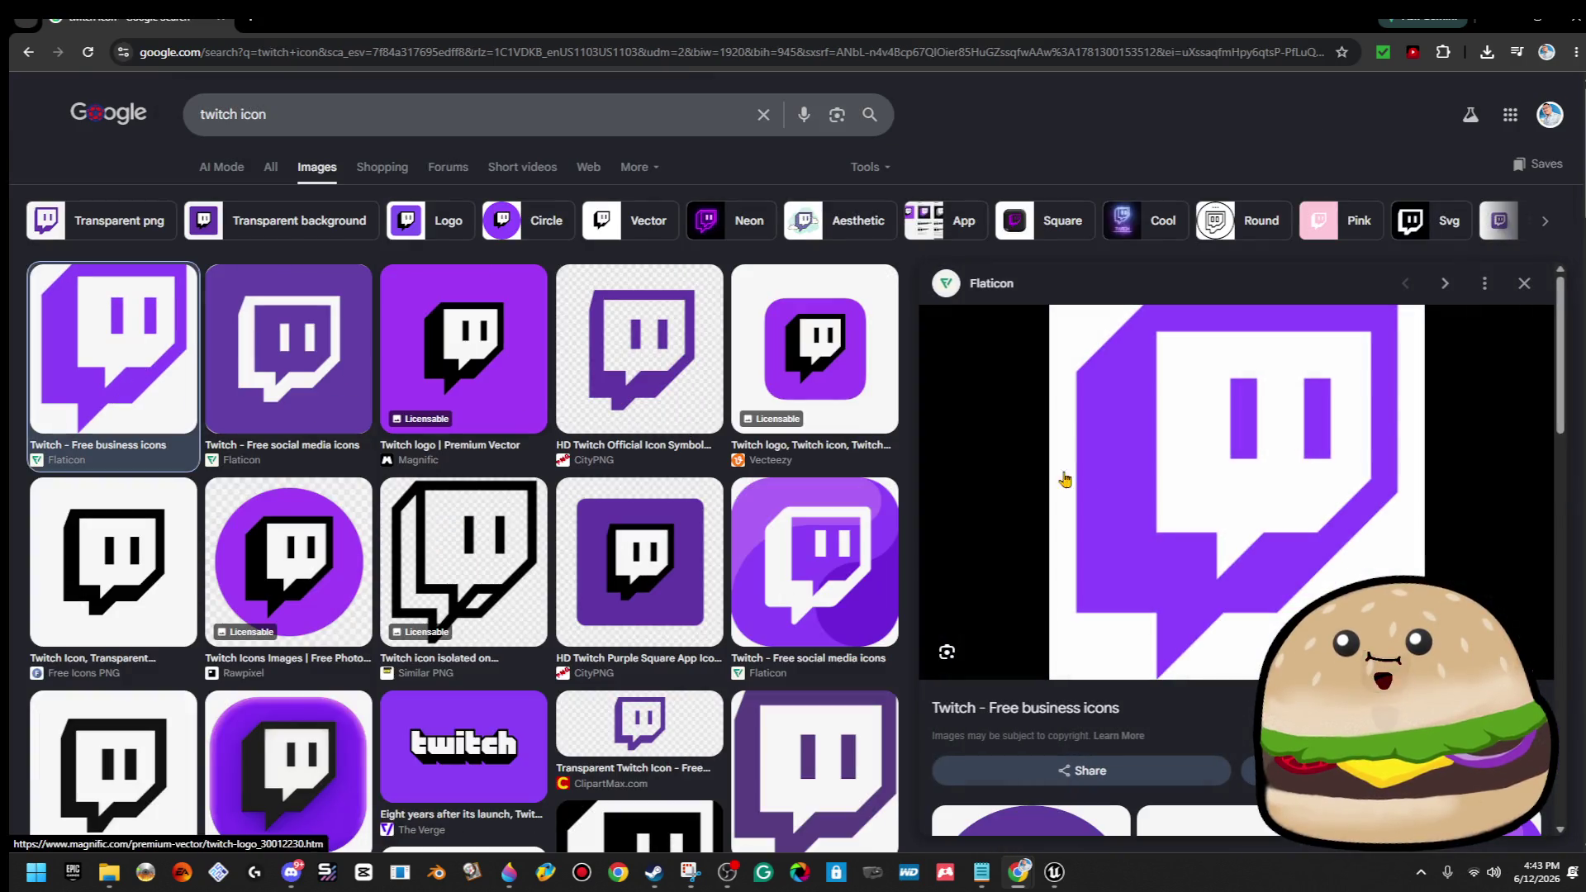
pyautogui.rightClick(1144, 451)
pyautogui.click(1241, 324)
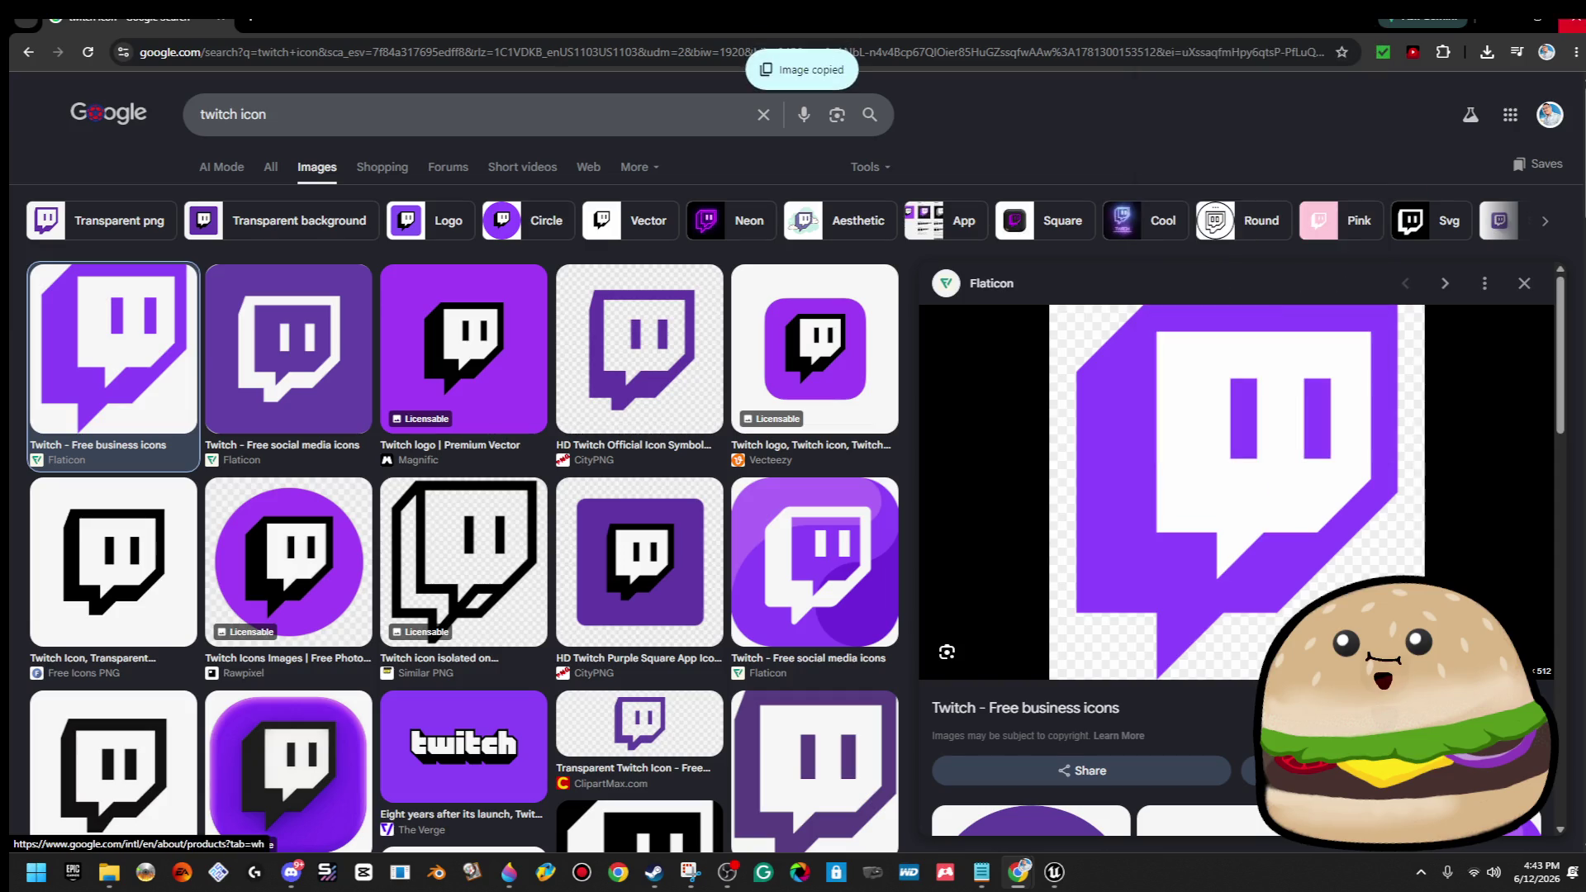
pyautogui.hotkey('alt', 'Tab')
pyautogui.scroll(5, 630, 709)
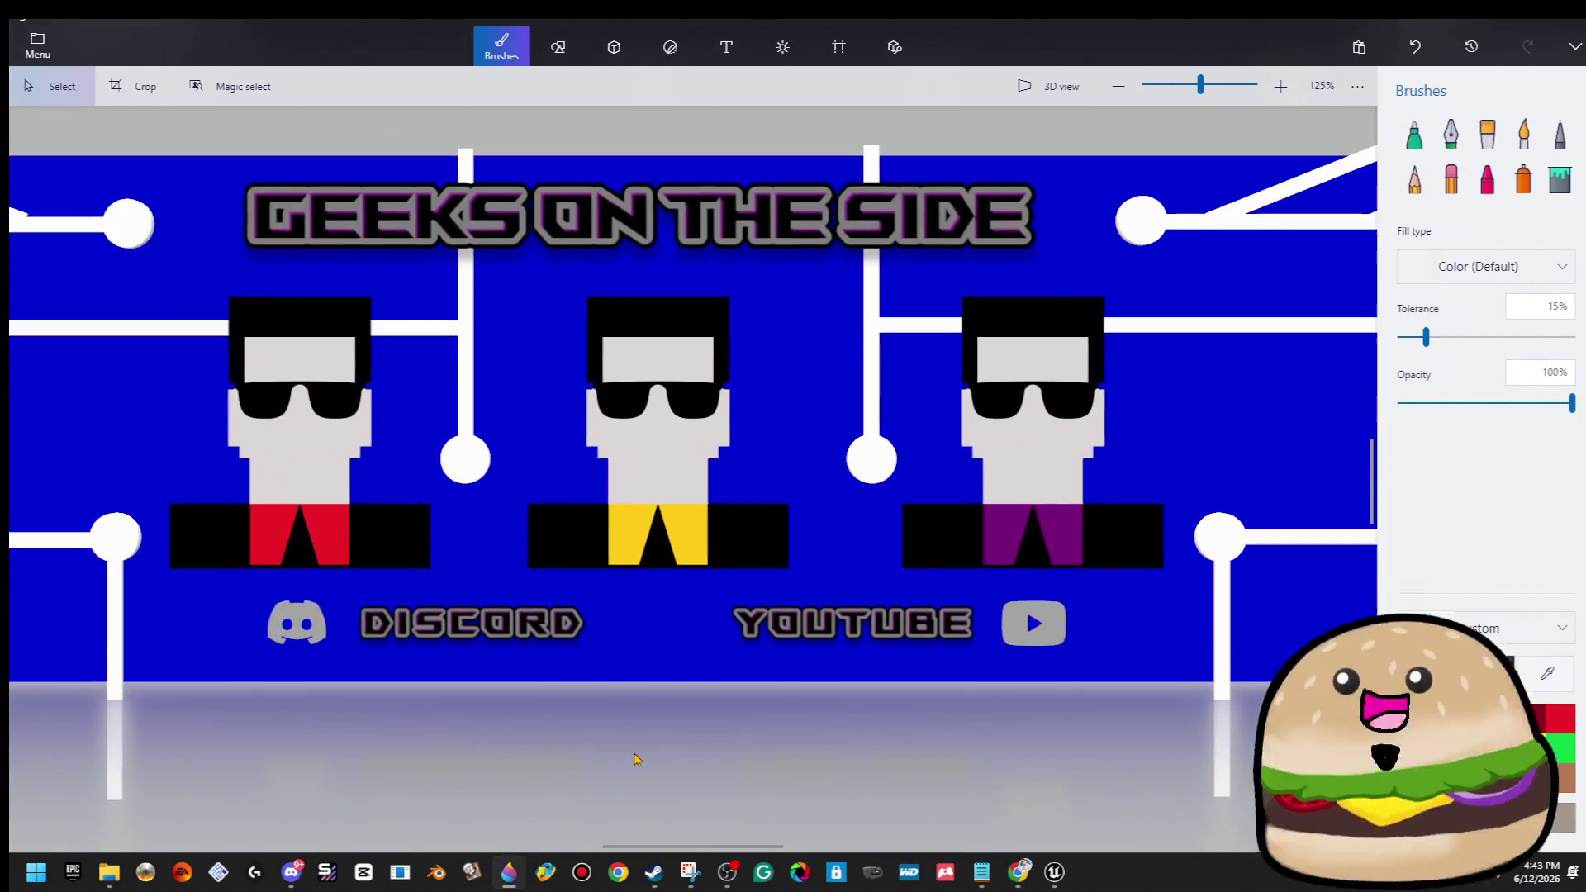
# Paste the Twitch icon as a 3D object and scale it down between DISCORD and YOUTUBE.
pyautogui.hotkey('ctrl', 'v')
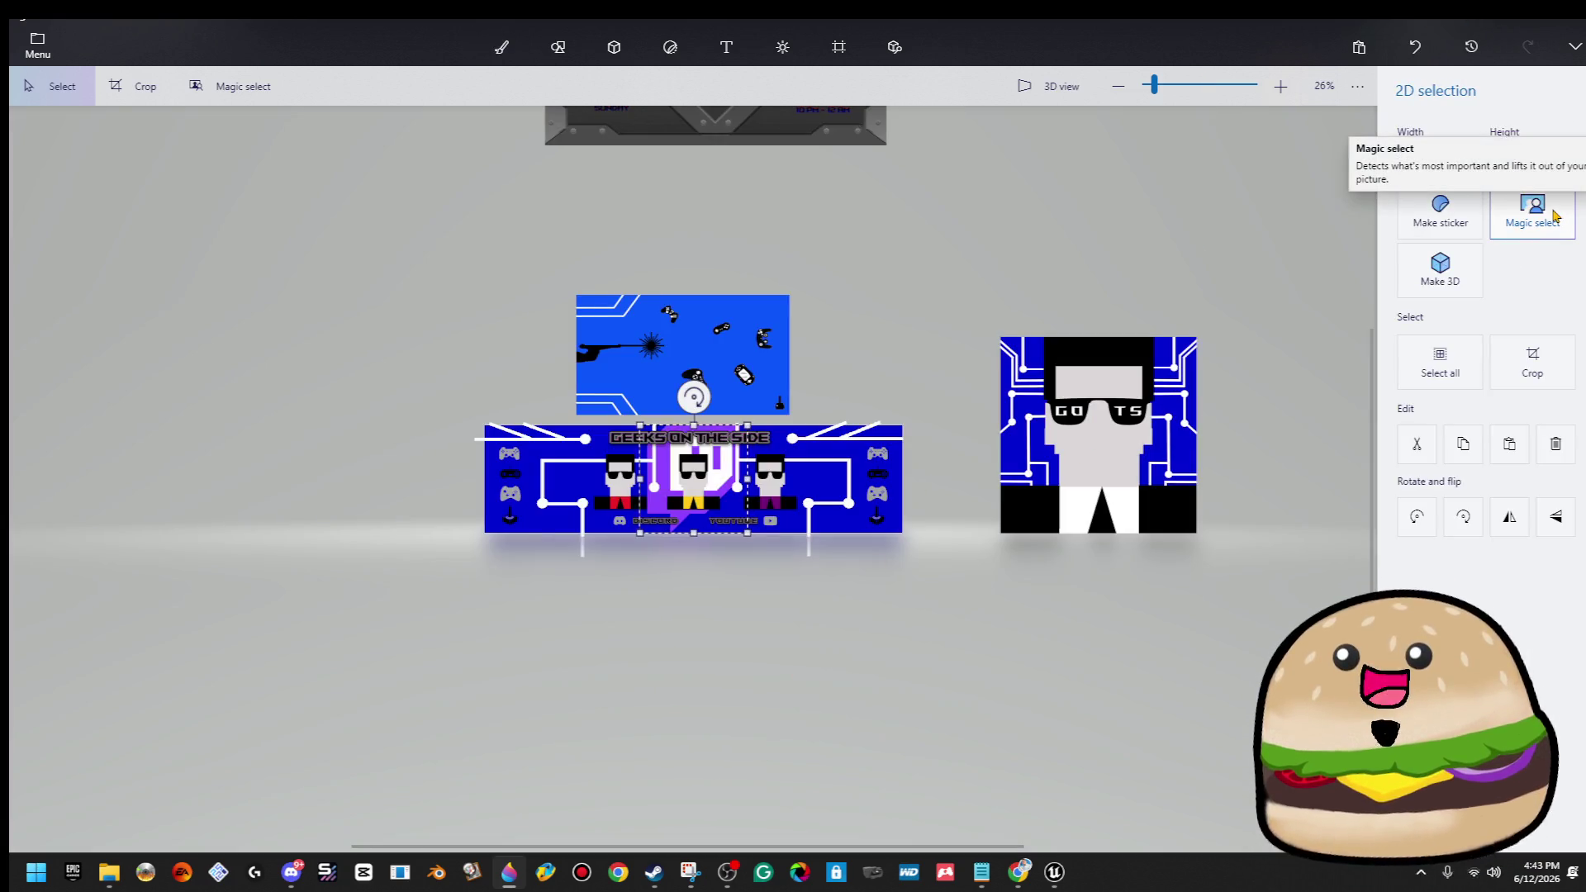
pyautogui.click(1439, 281)
pyautogui.moveTo(694, 475); pyautogui.dragTo(704, 500)
pyautogui.scroll(10, 703, 500)
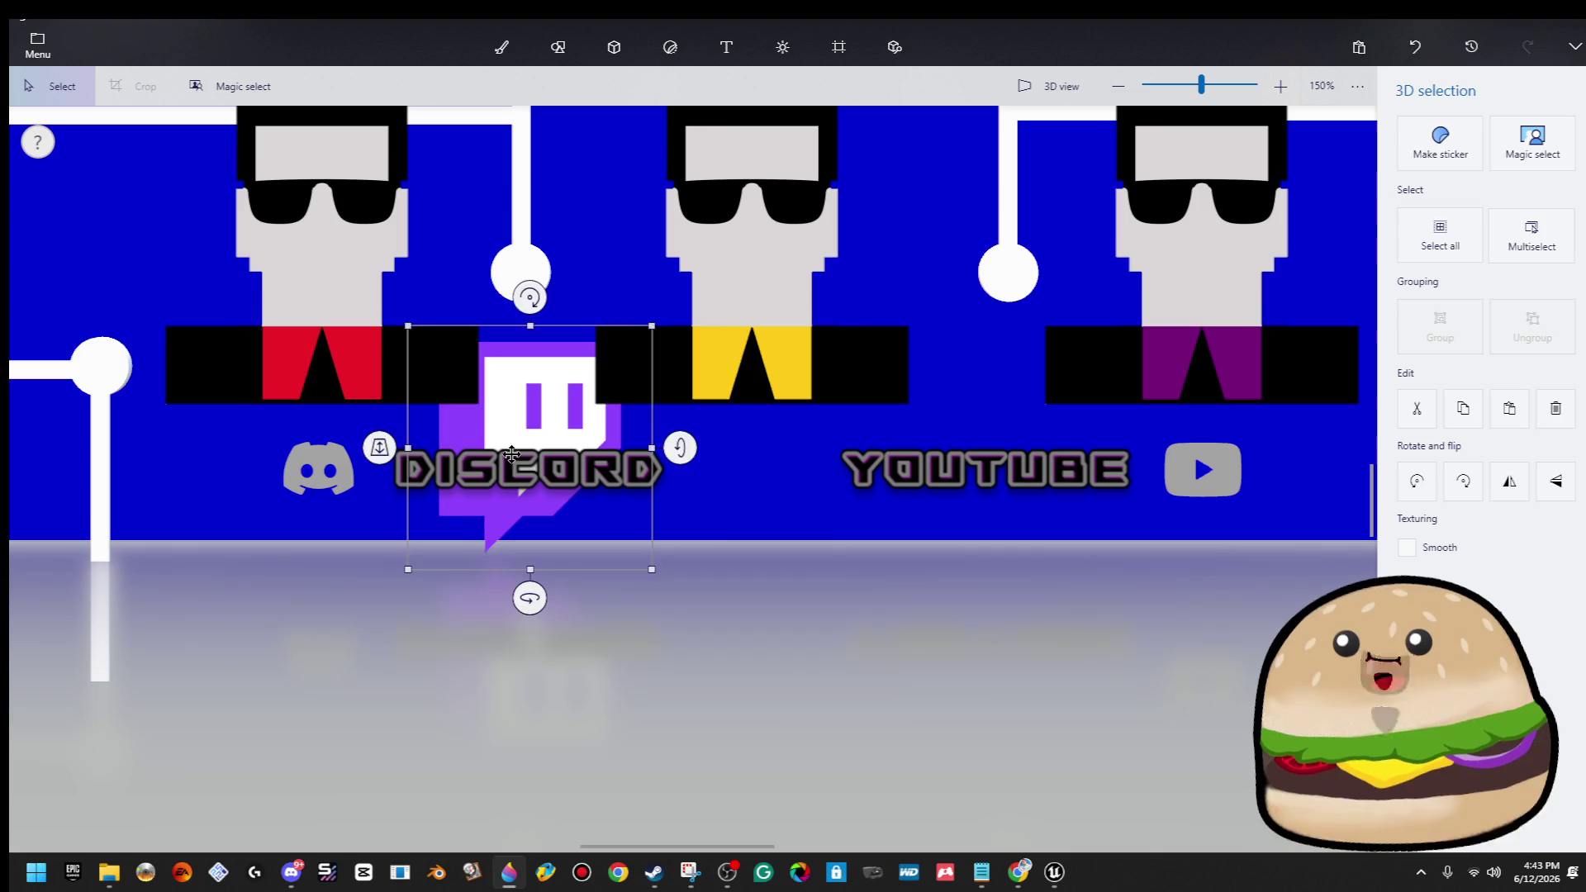
pyautogui.moveTo(512, 453); pyautogui.dragTo(740, 528)
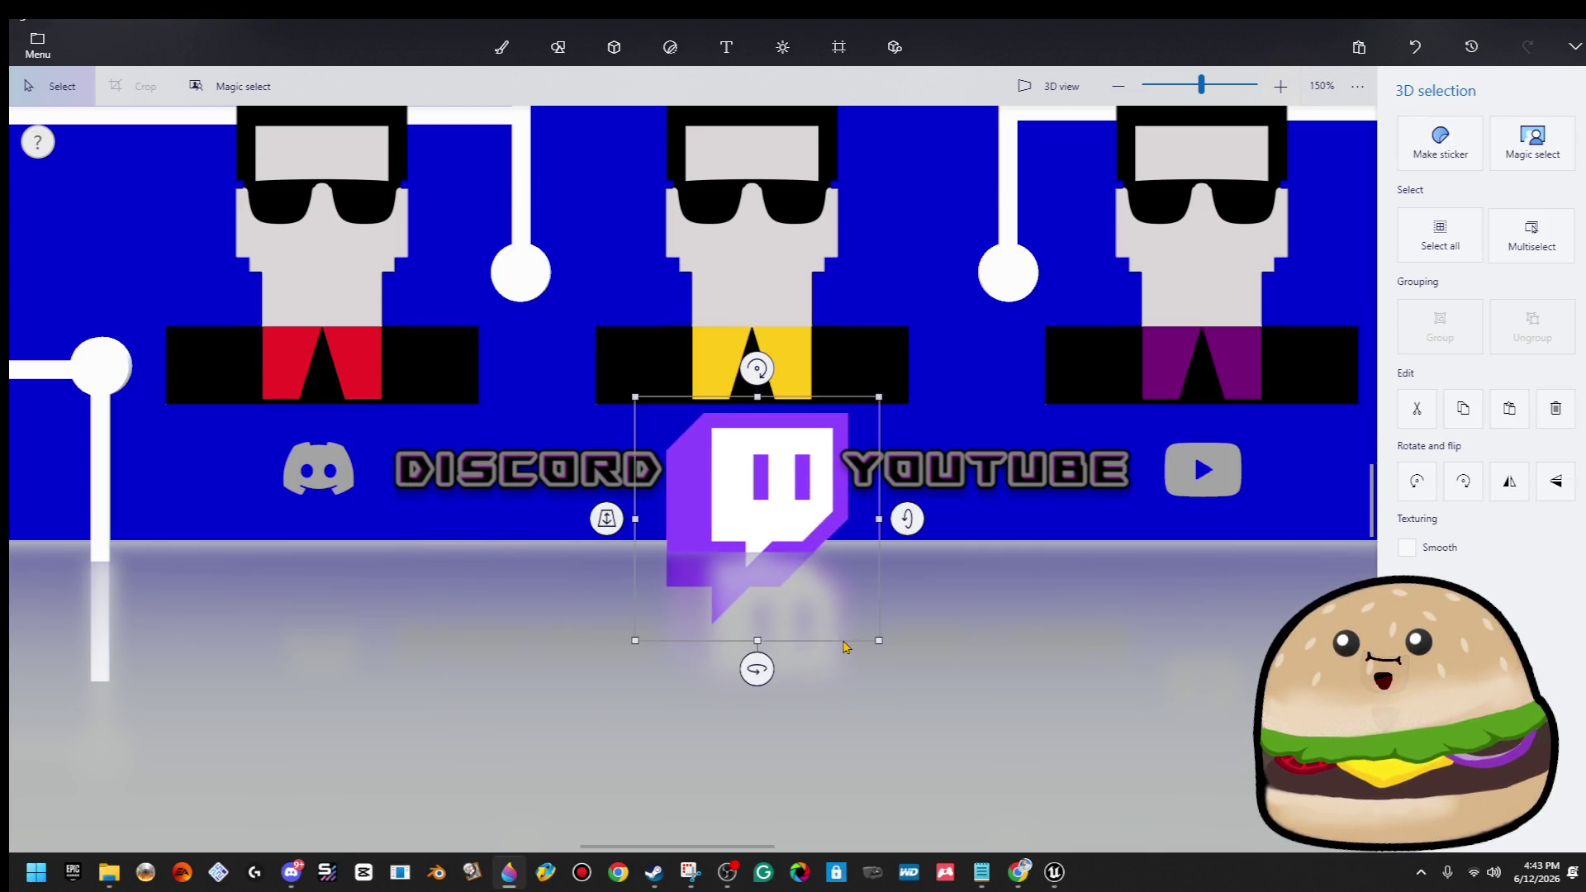
pyautogui.moveTo(873, 638)
pyautogui.mouseDown()
pyautogui.moveTo(744, 505)
pyautogui.moveTo(764, 492)
pyautogui.mouseUp()
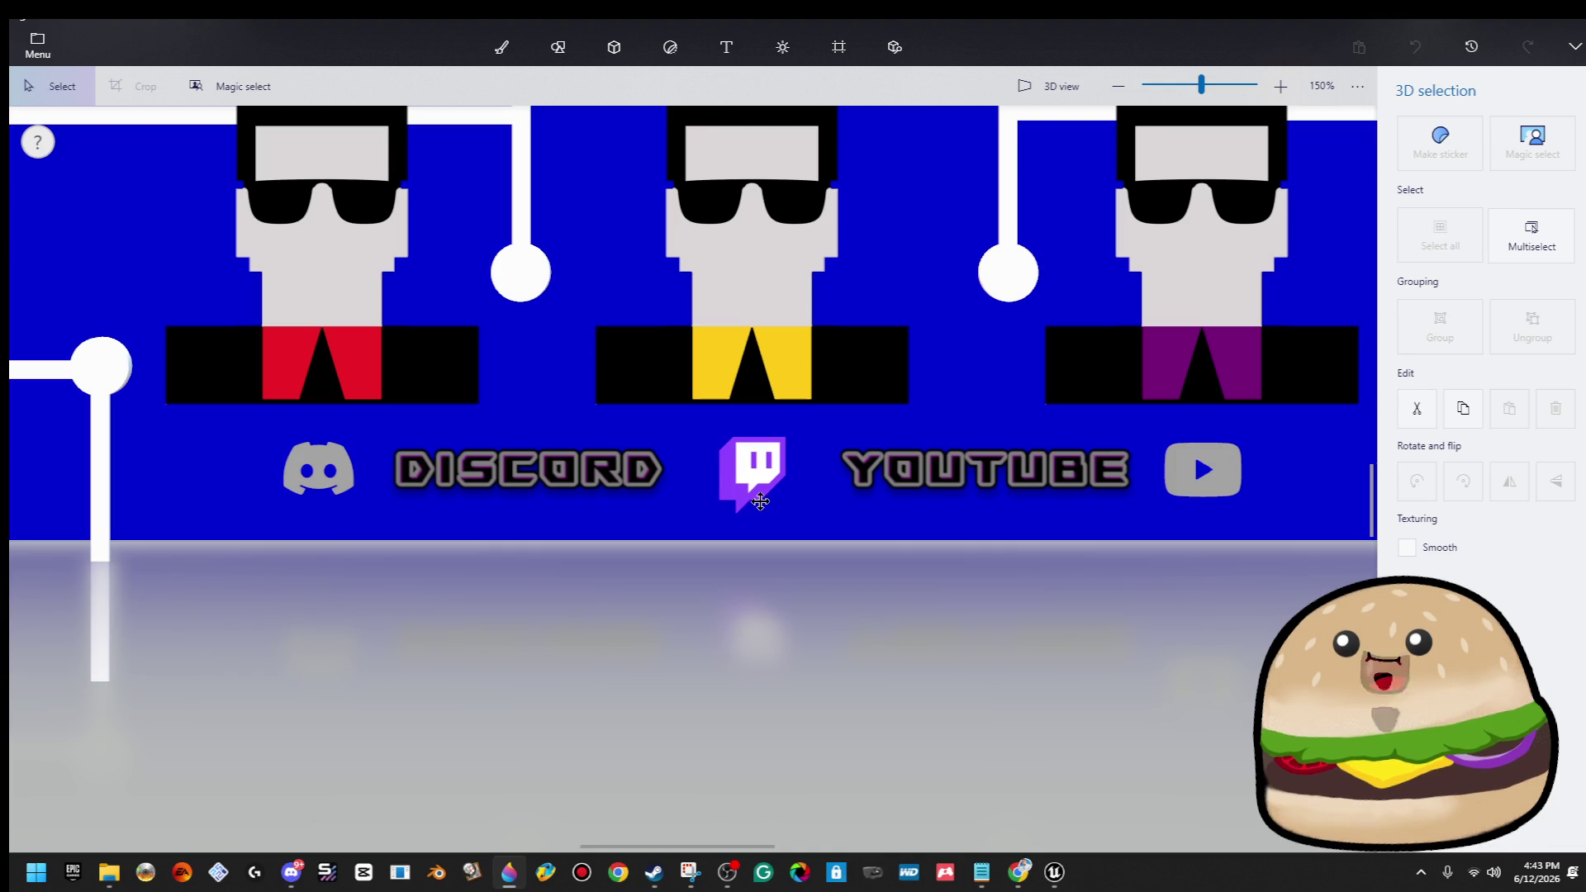
# Fill the Twitch logo's purple body with grey using the Fill bucket.
pyautogui.press('b')
pyautogui.scroll(4, 844, 556)
pyautogui.scroll(2, 841, 391)
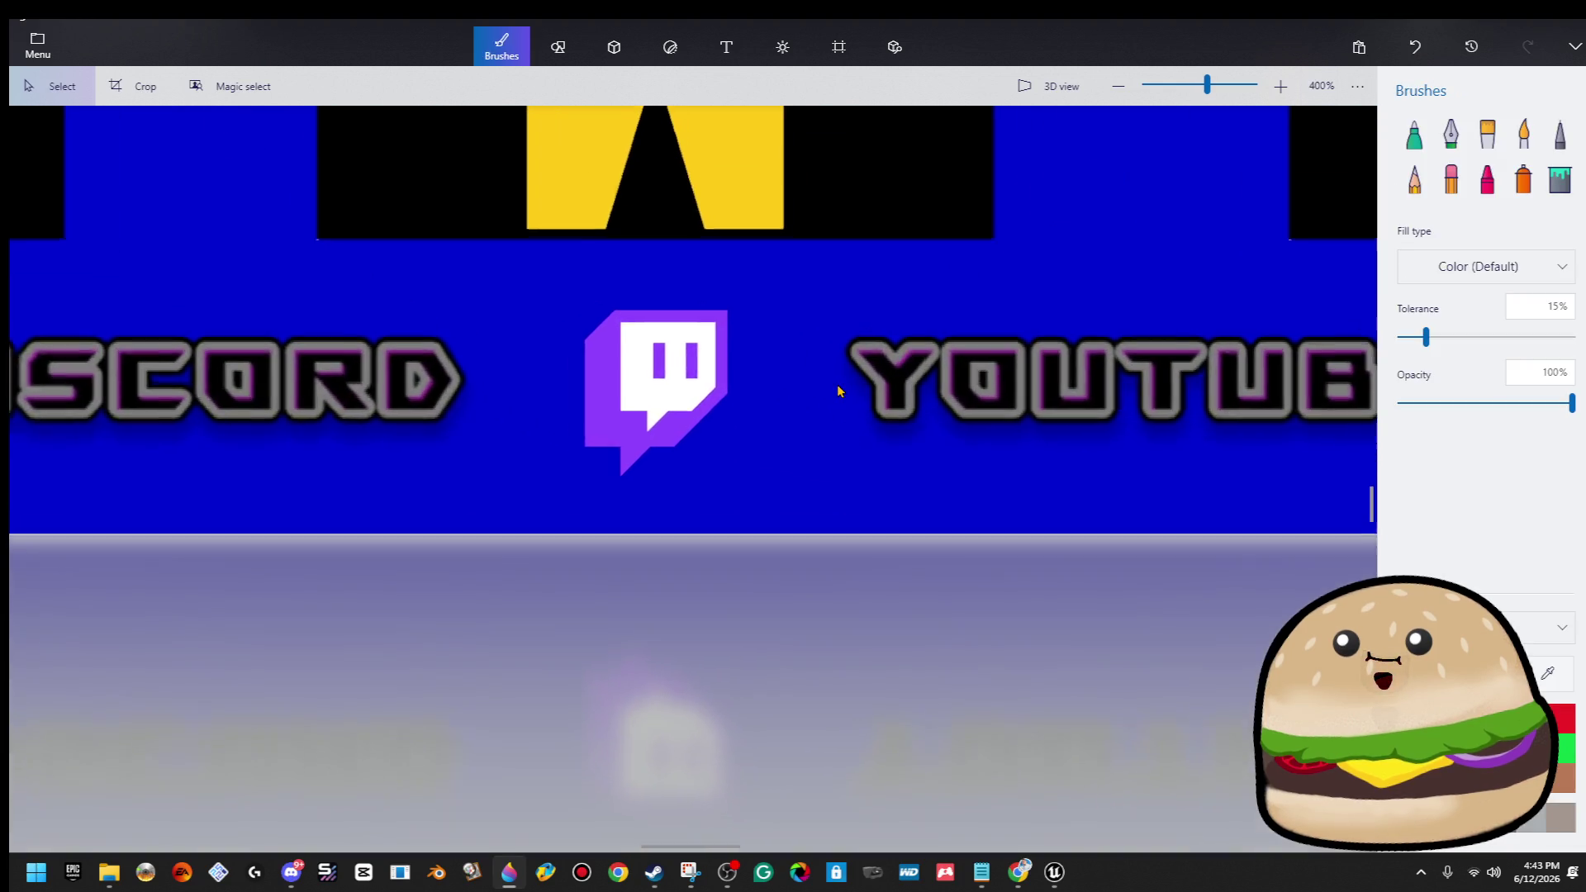
pyautogui.scroll(4, 941, 383)
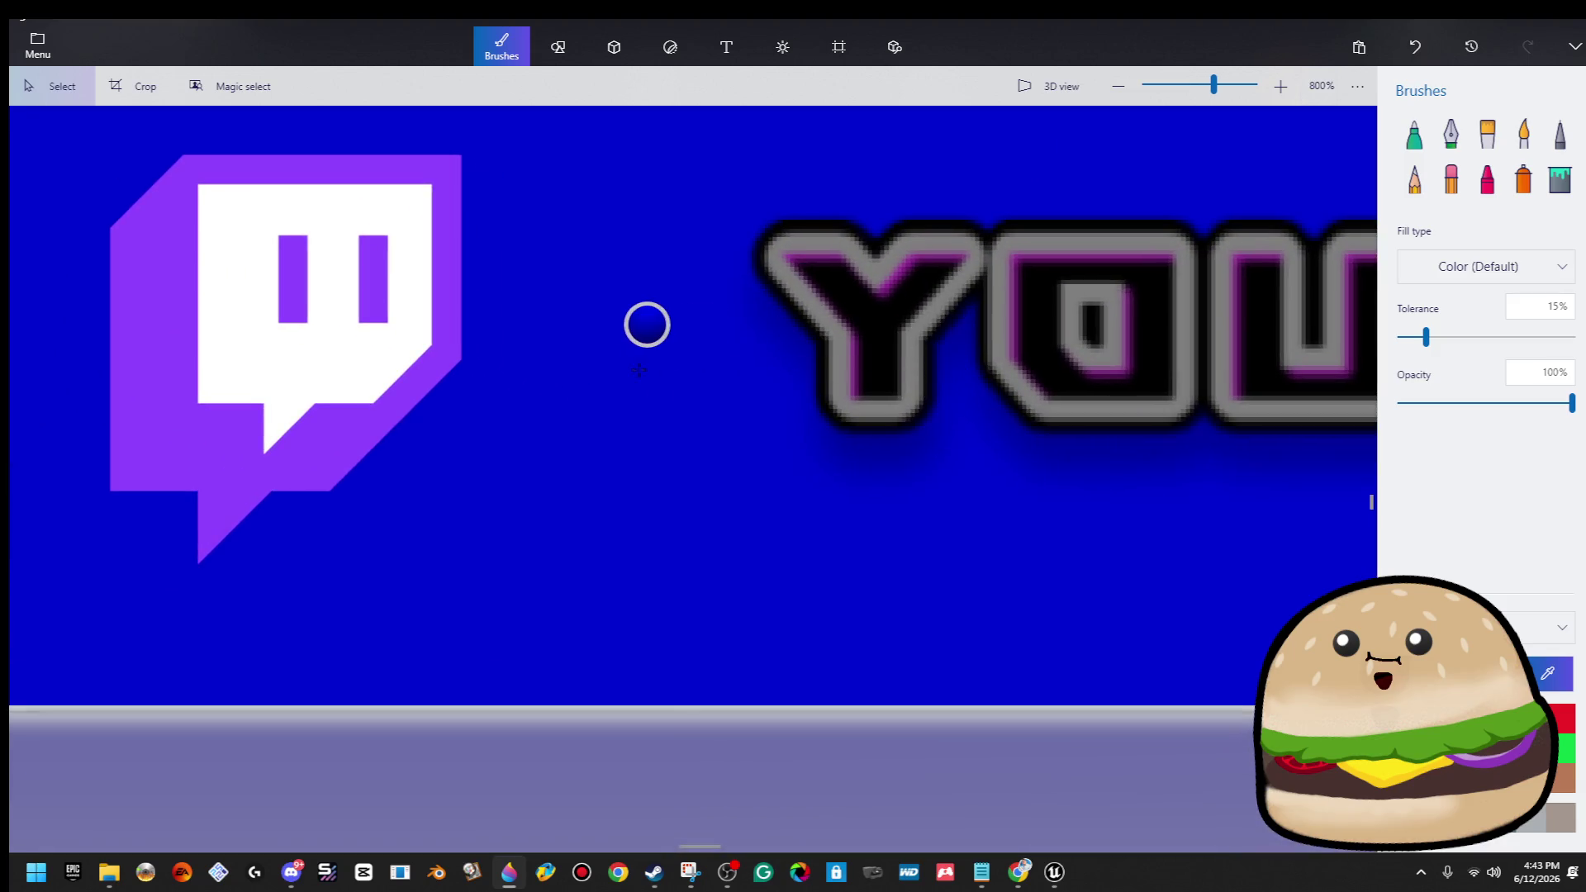
pyautogui.scroll(-2, 604, 499)
pyautogui.scroll(-5, 630, 521)
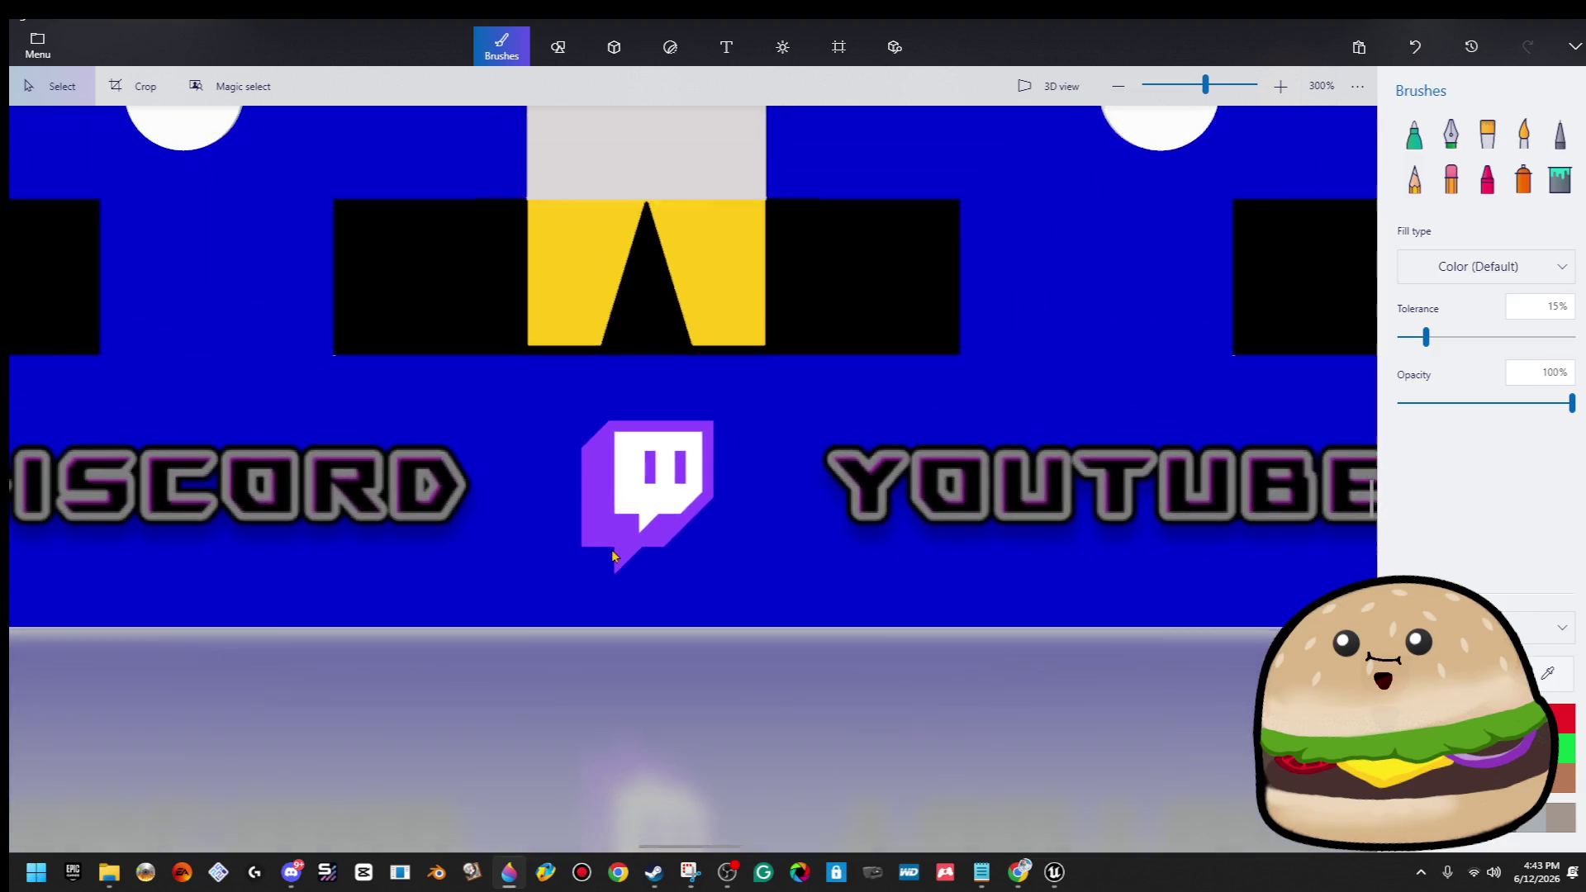
pyautogui.click(1560, 188)
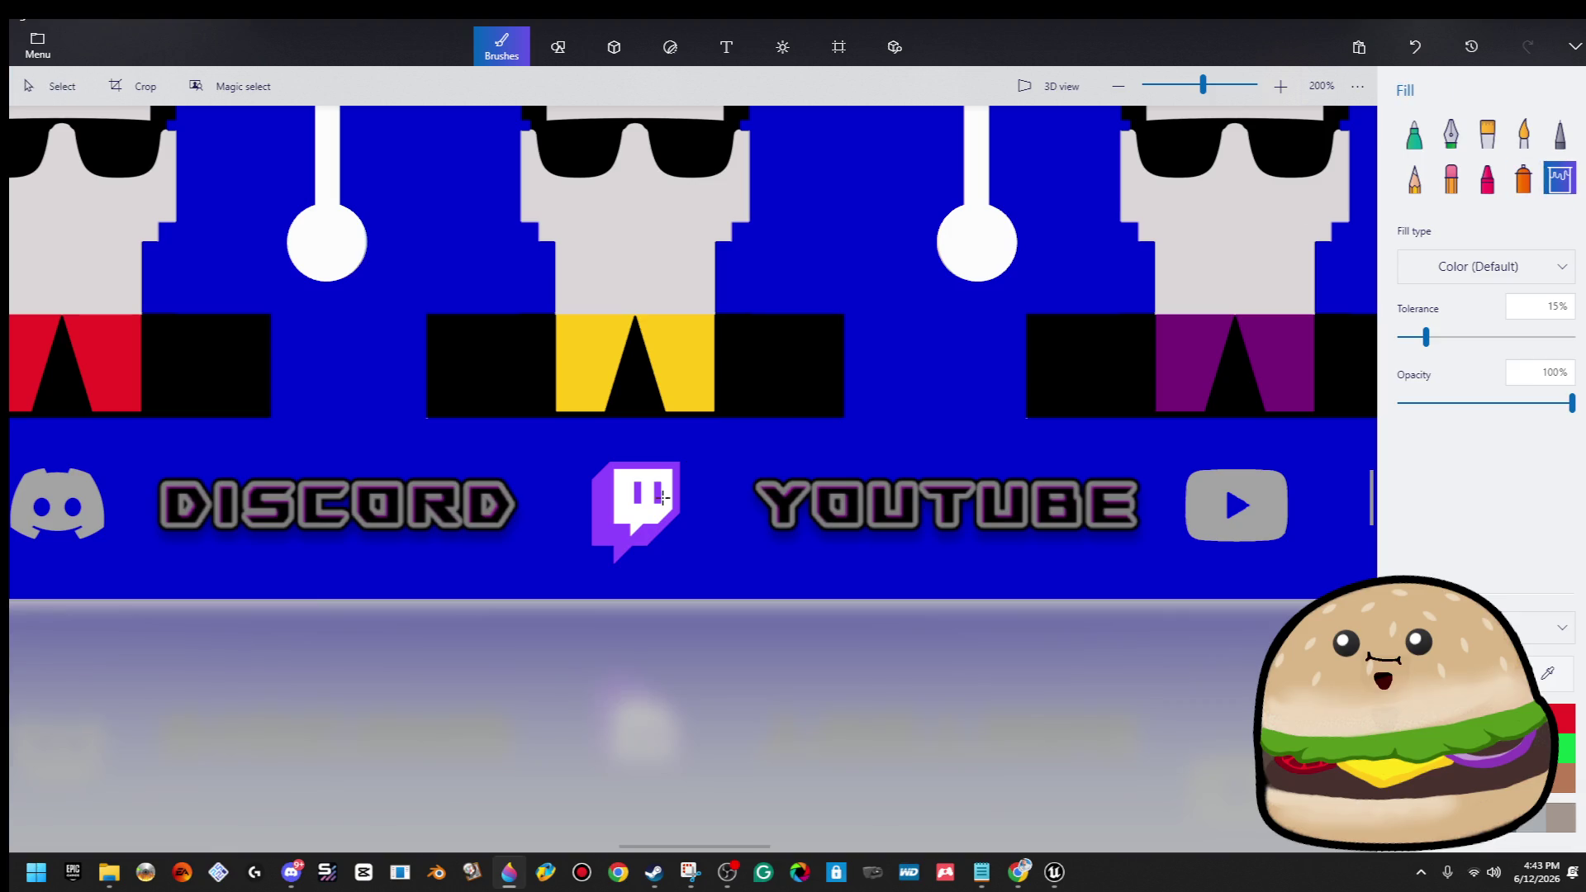
pyautogui.hscroll(-3, 651, 510)
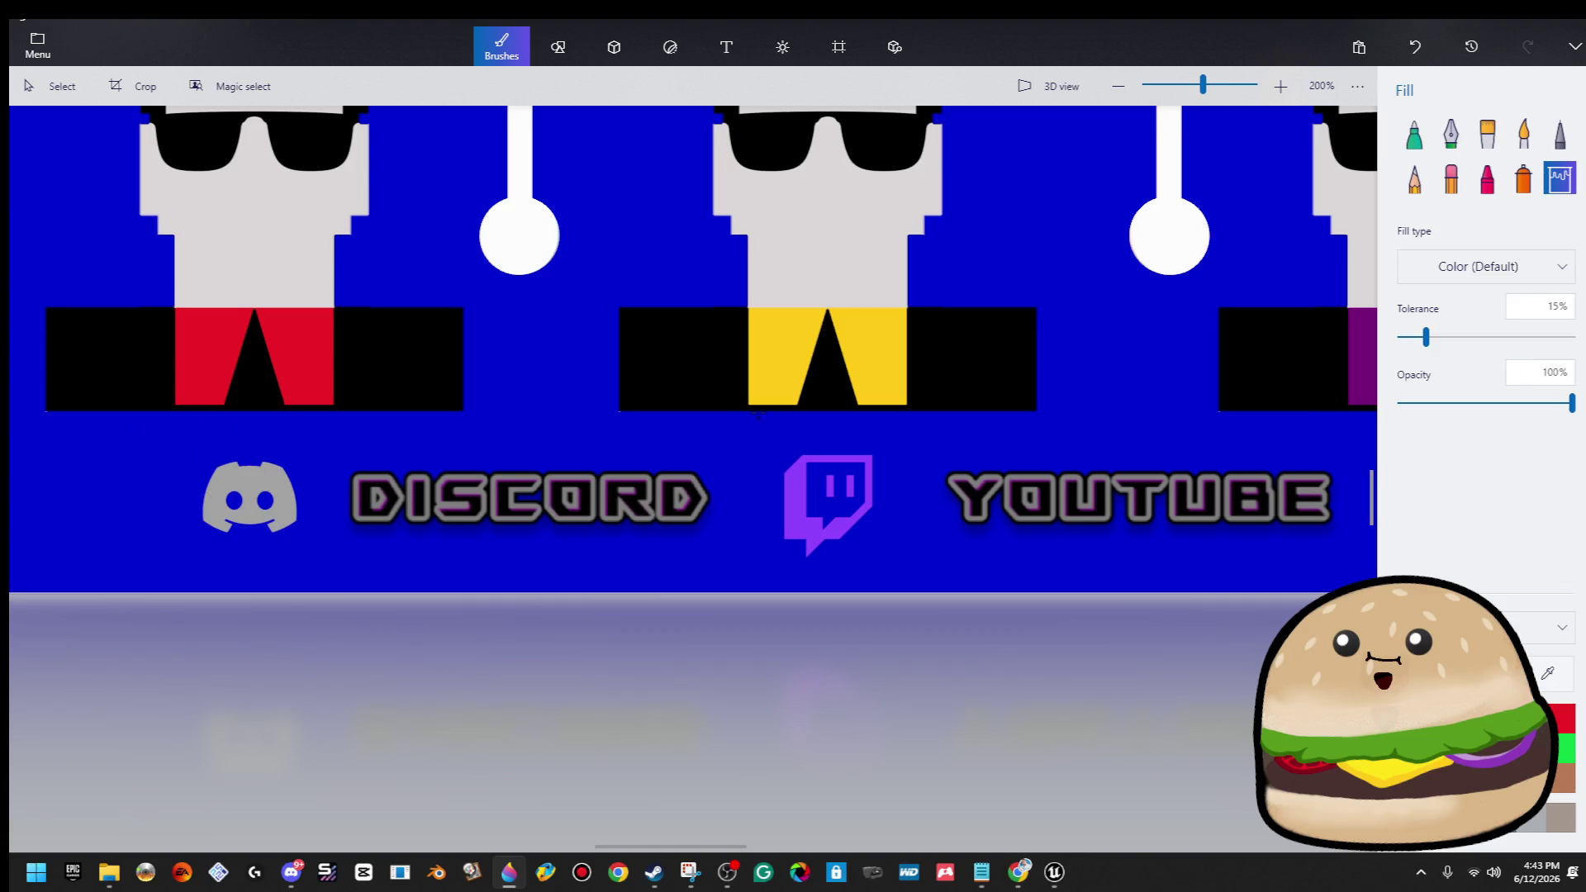
pyautogui.click(791, 457)
pyautogui.scroll(4, 826, 471)
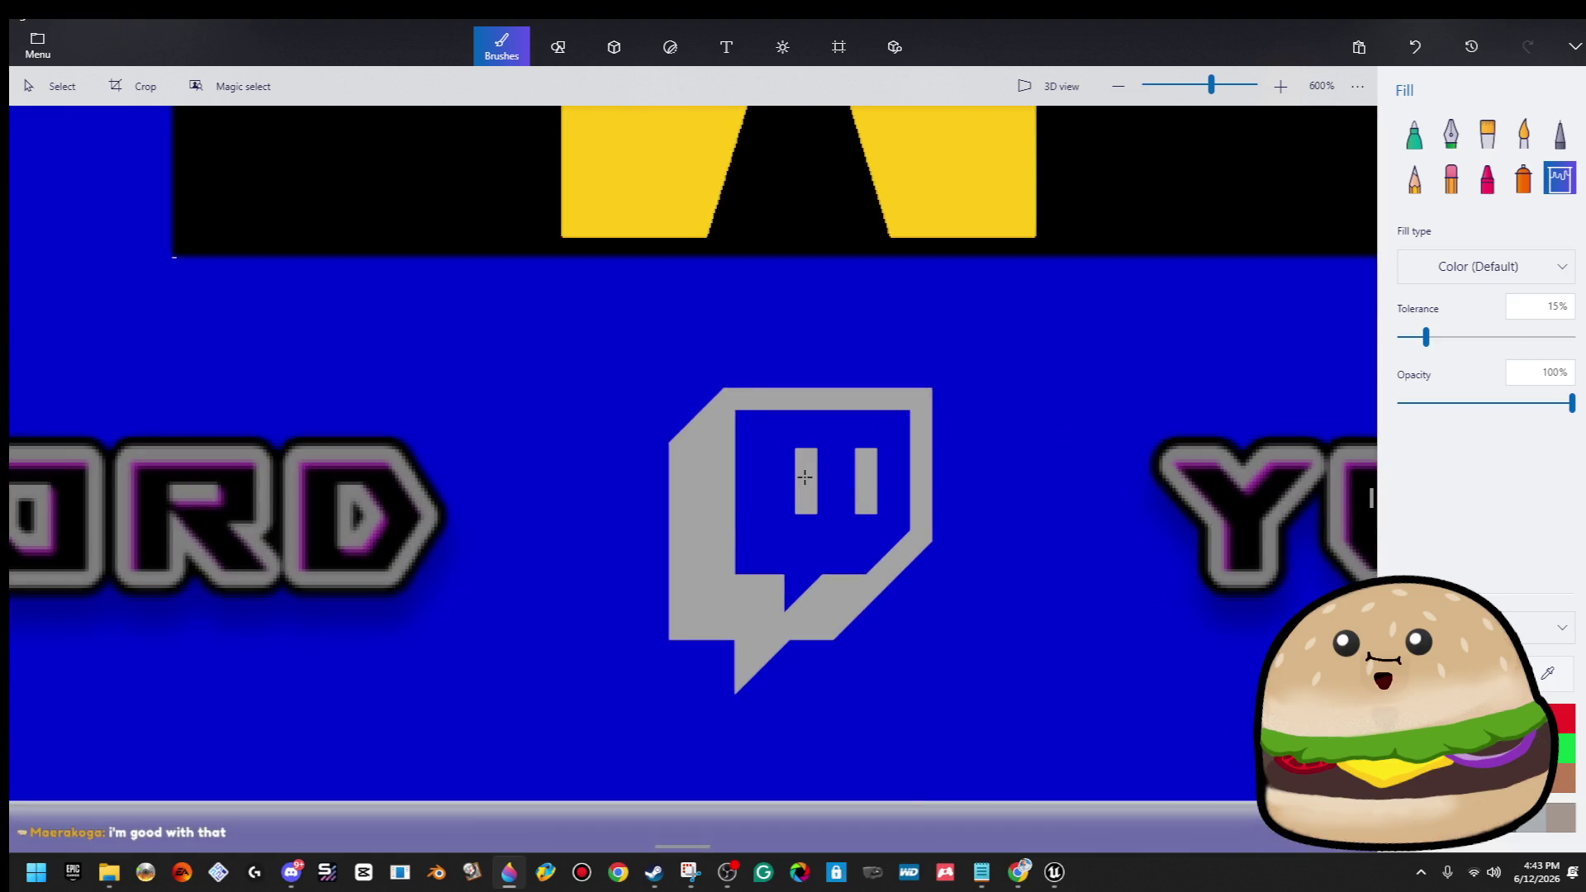
pyautogui.scroll(-8, 804, 477)
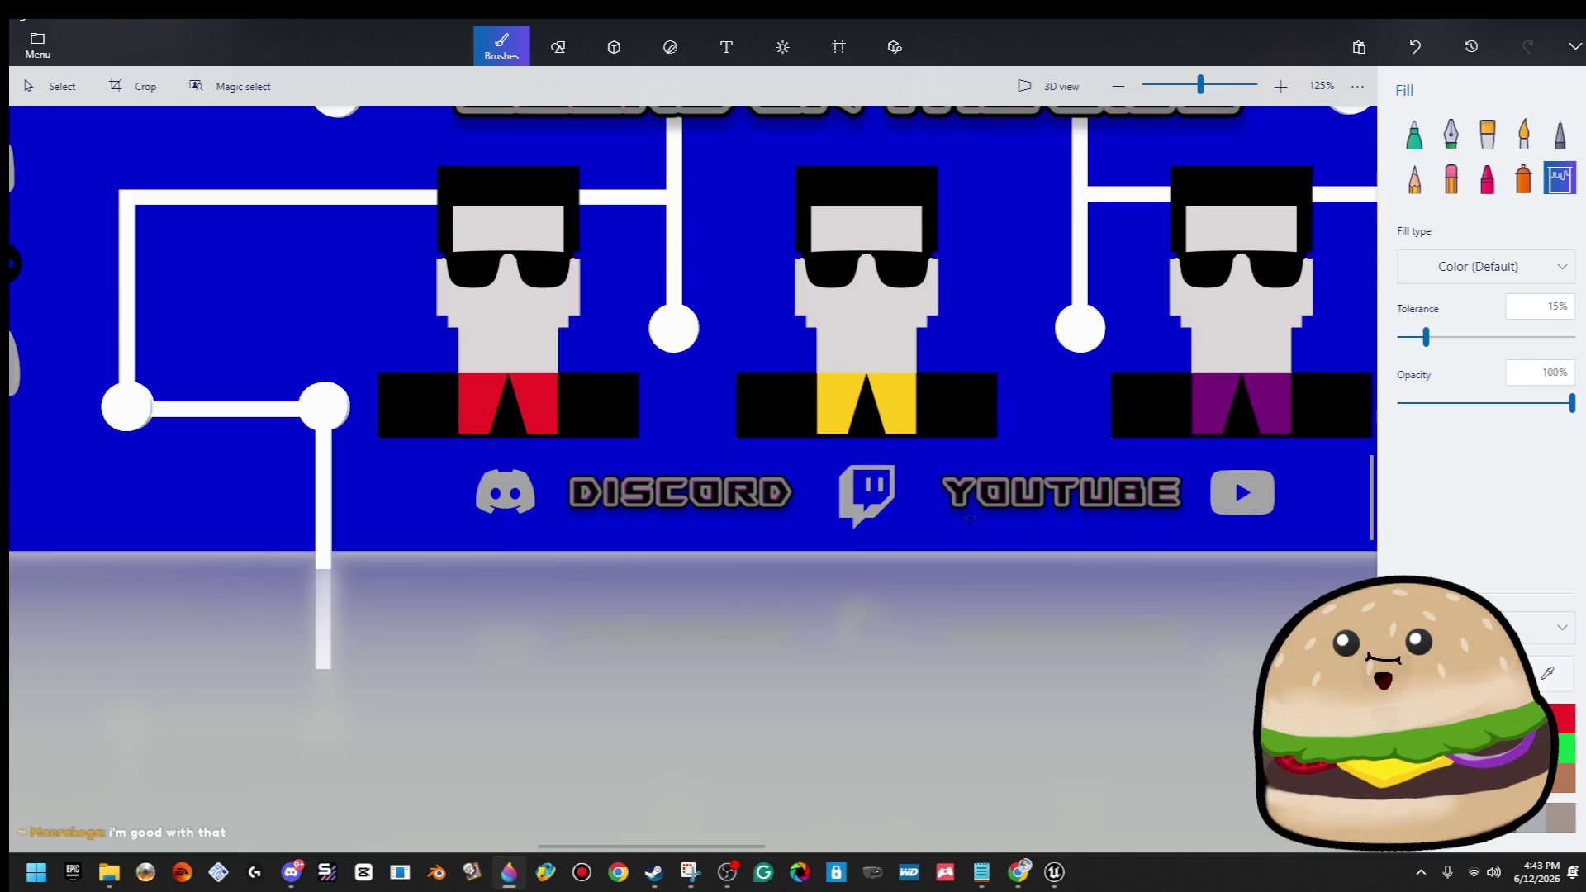
pyautogui.scroll(-5, 966, 516)
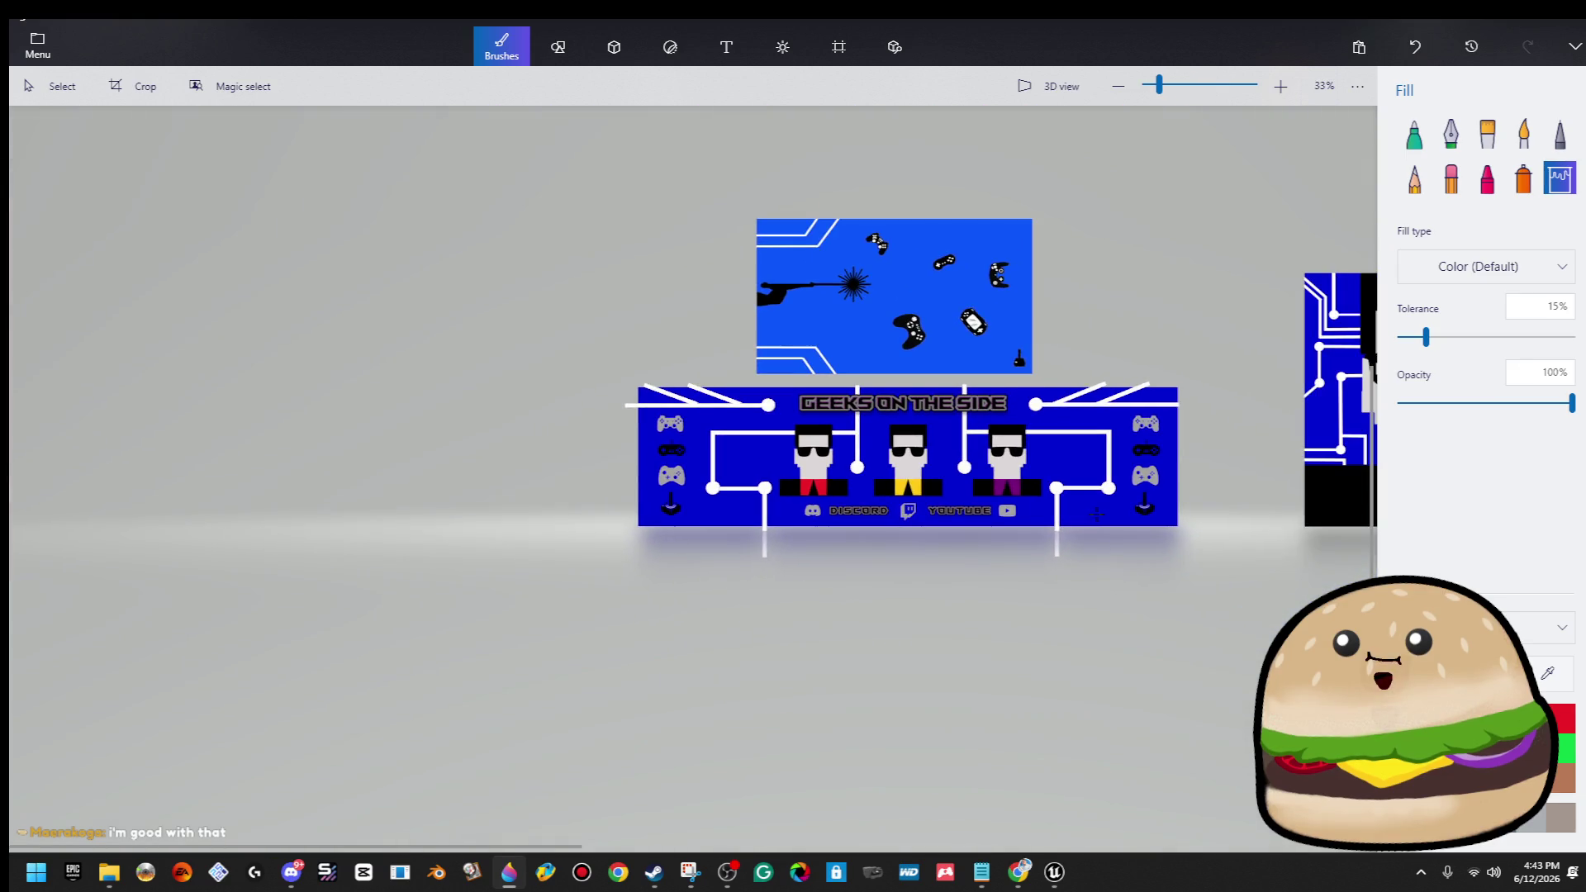
pyautogui.scroll(3, 1140, 486)
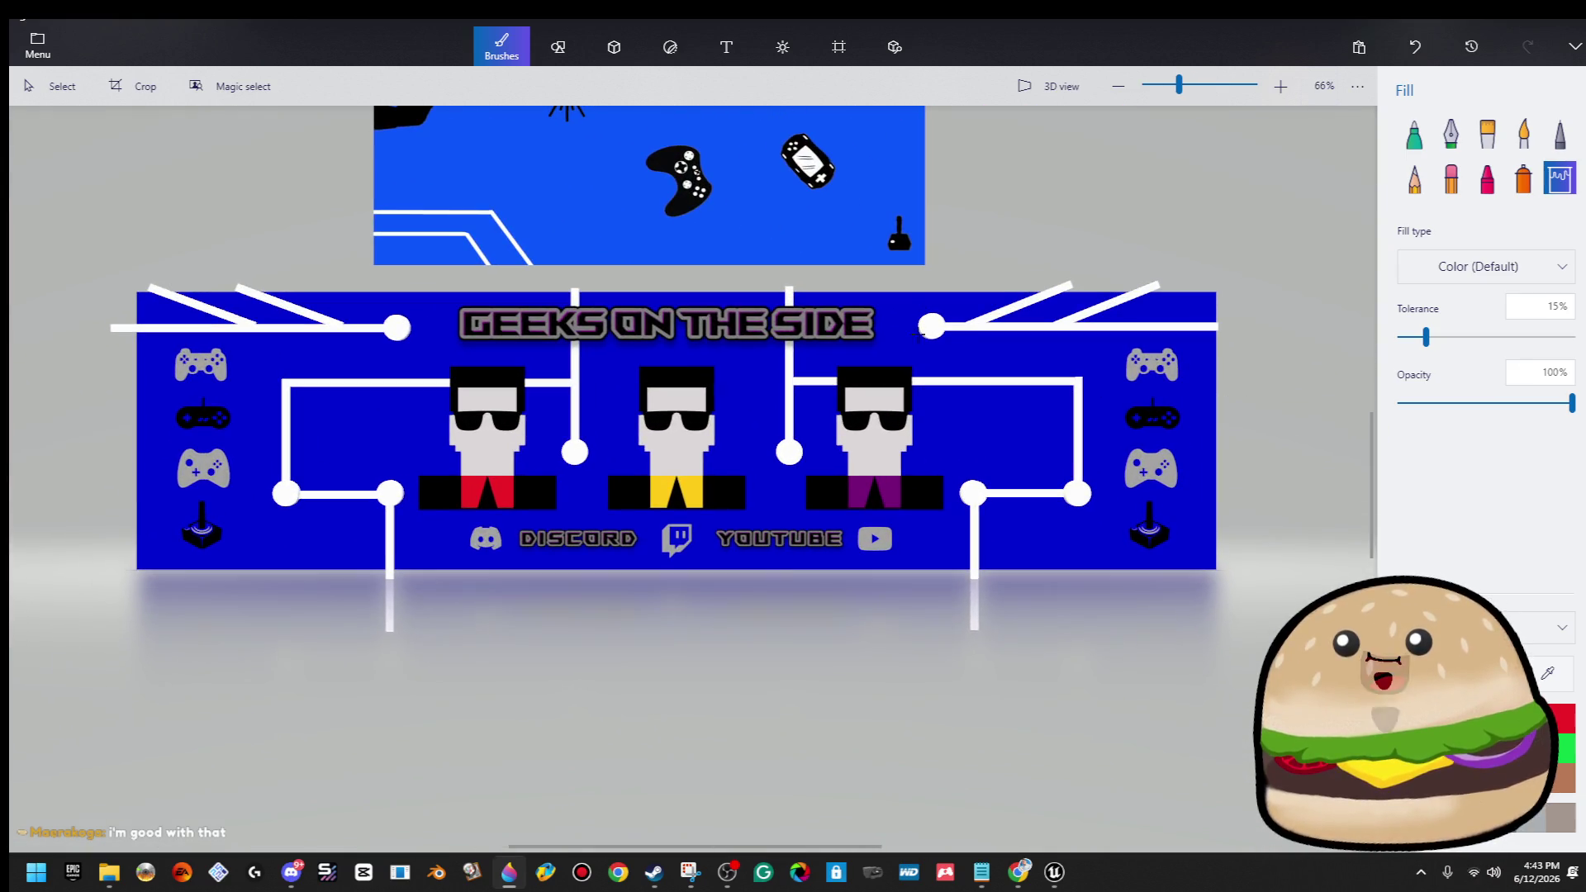
pyautogui.click(50, 51)
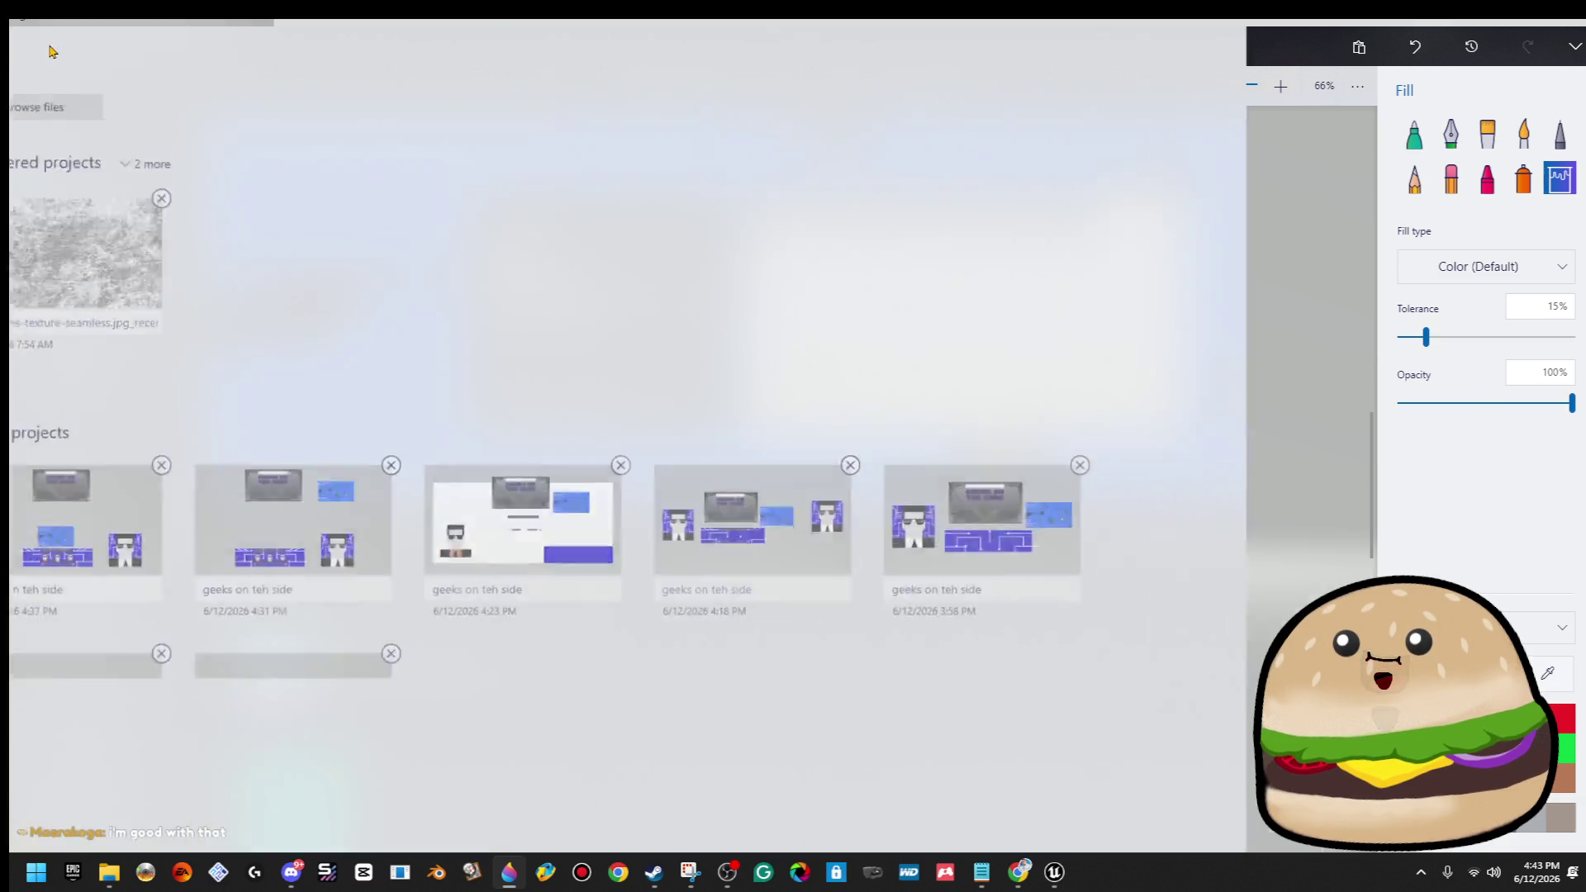
# Export the banner as a PNG image named 'KOGA geeks banner' on the Desktop.
pyautogui.click(68, 254)
pyautogui.click(355, 152)
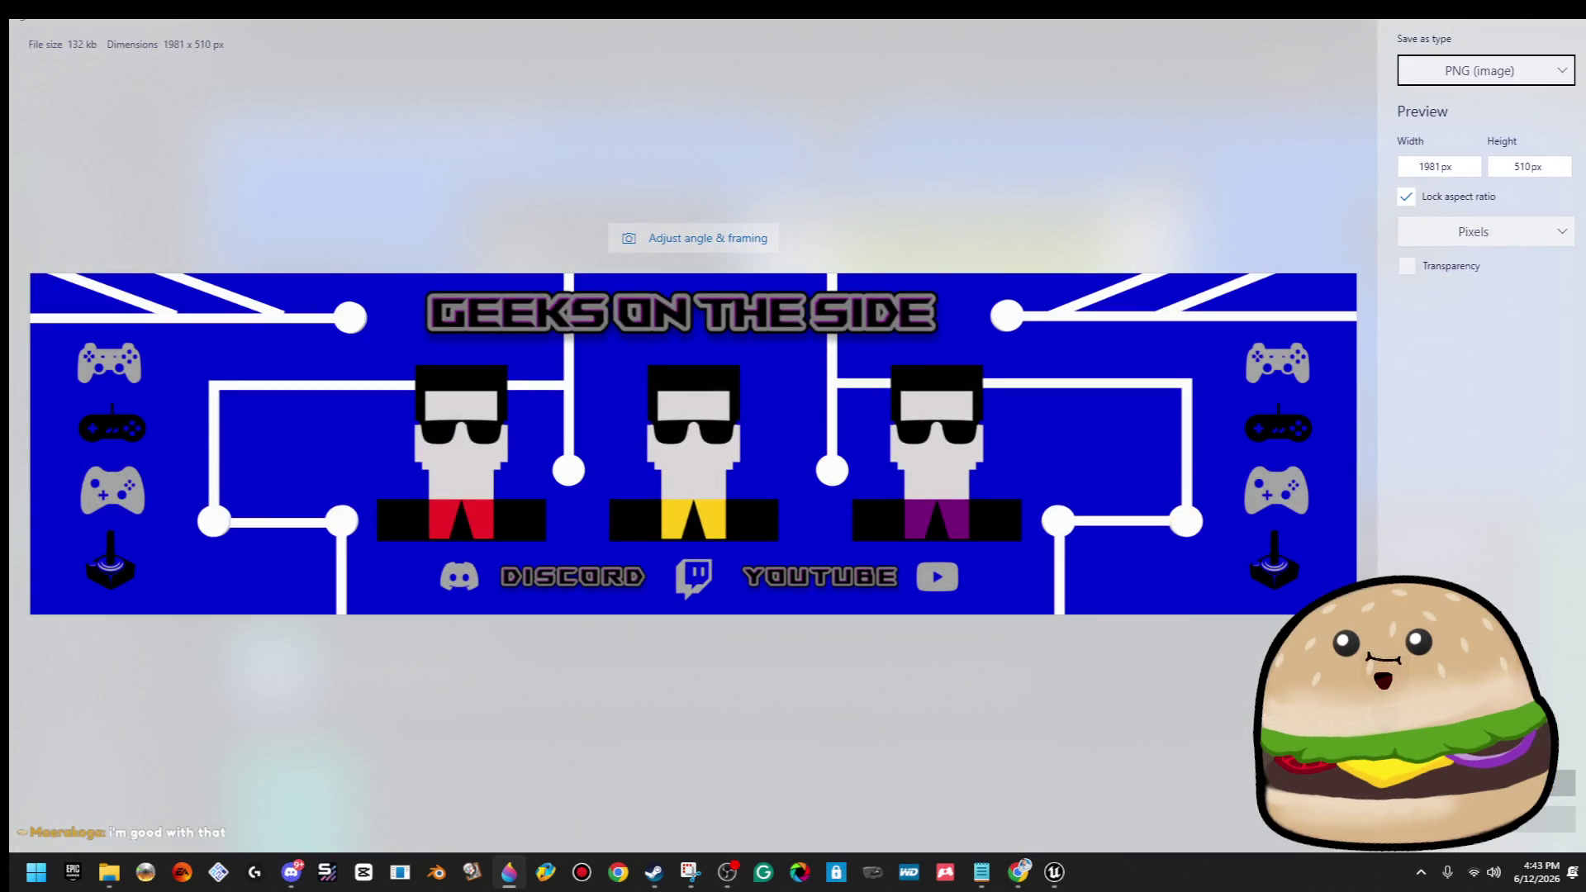
pyautogui.click(1524, 784)
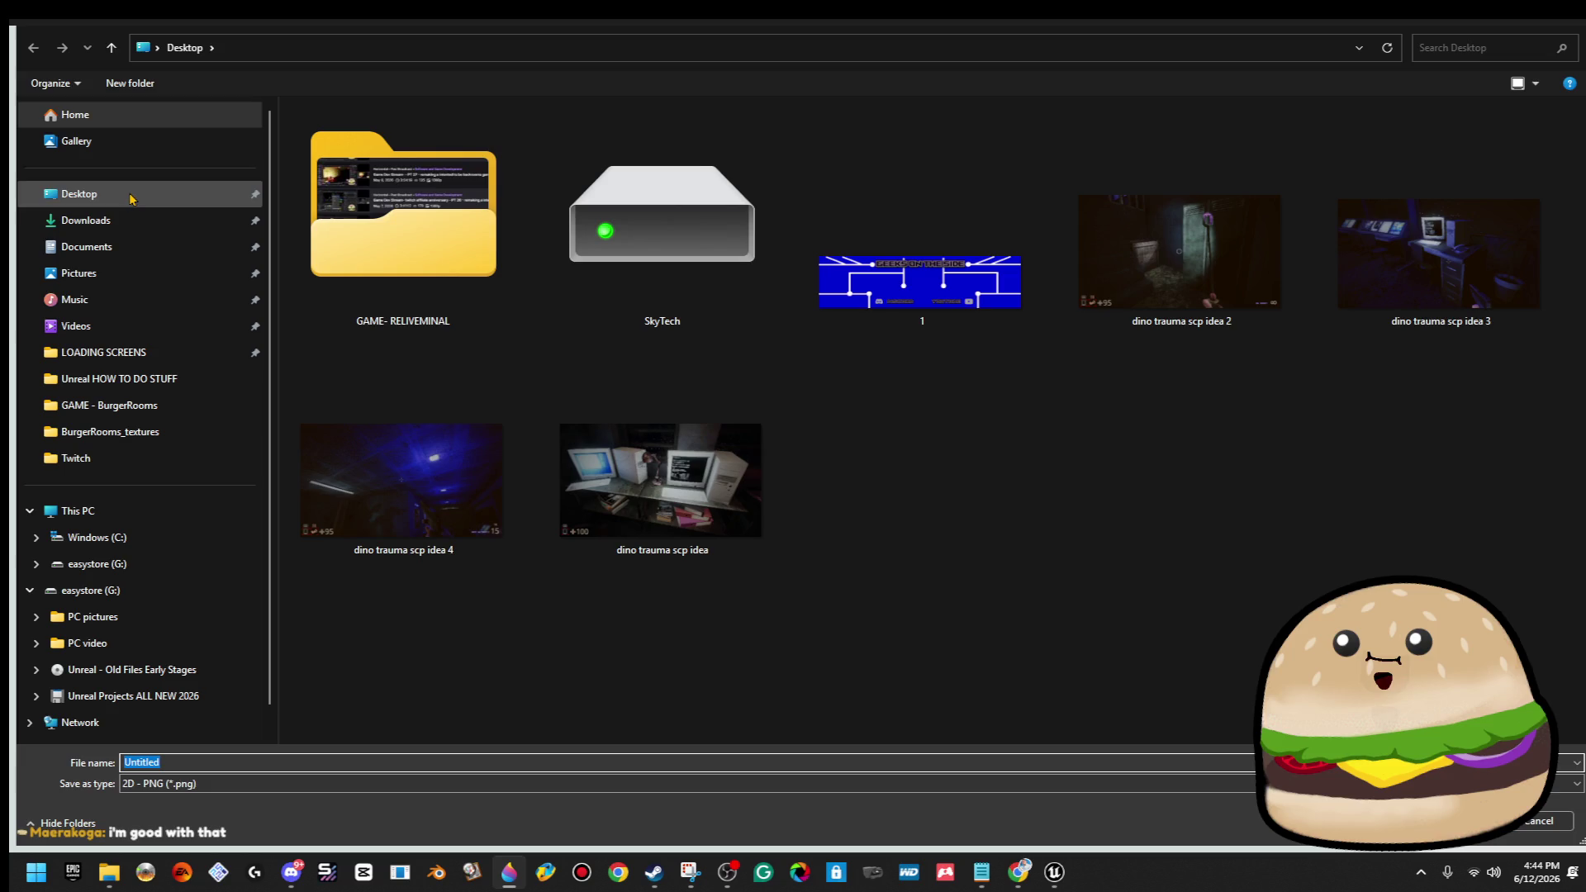
pyautogui.click(917, 281)
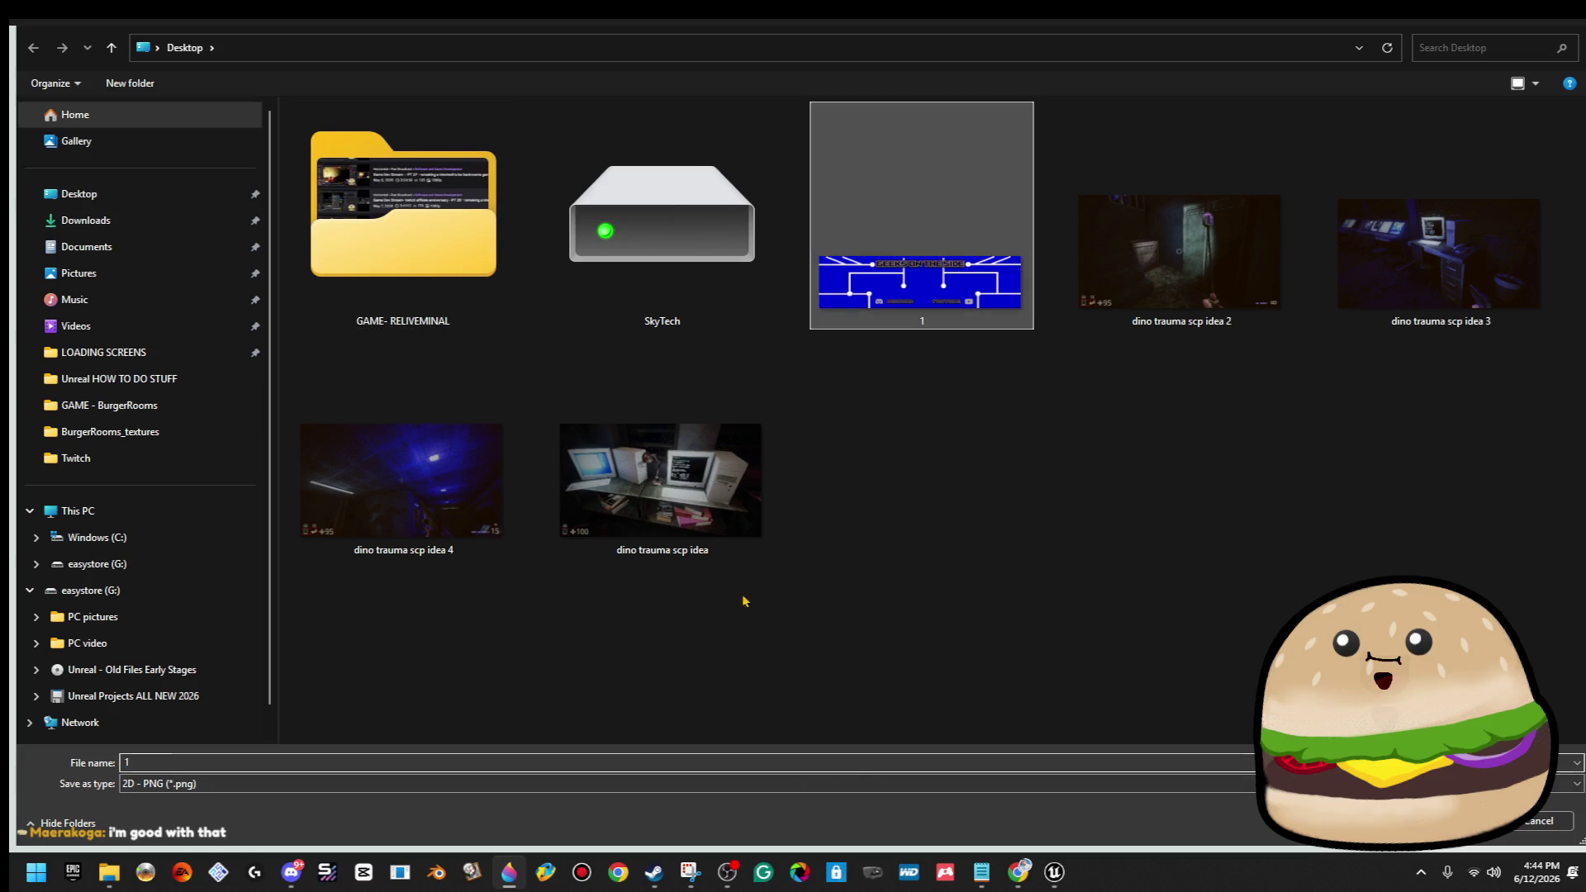
pyautogui.click(300, 766)
pyautogui.write('KOGA g')
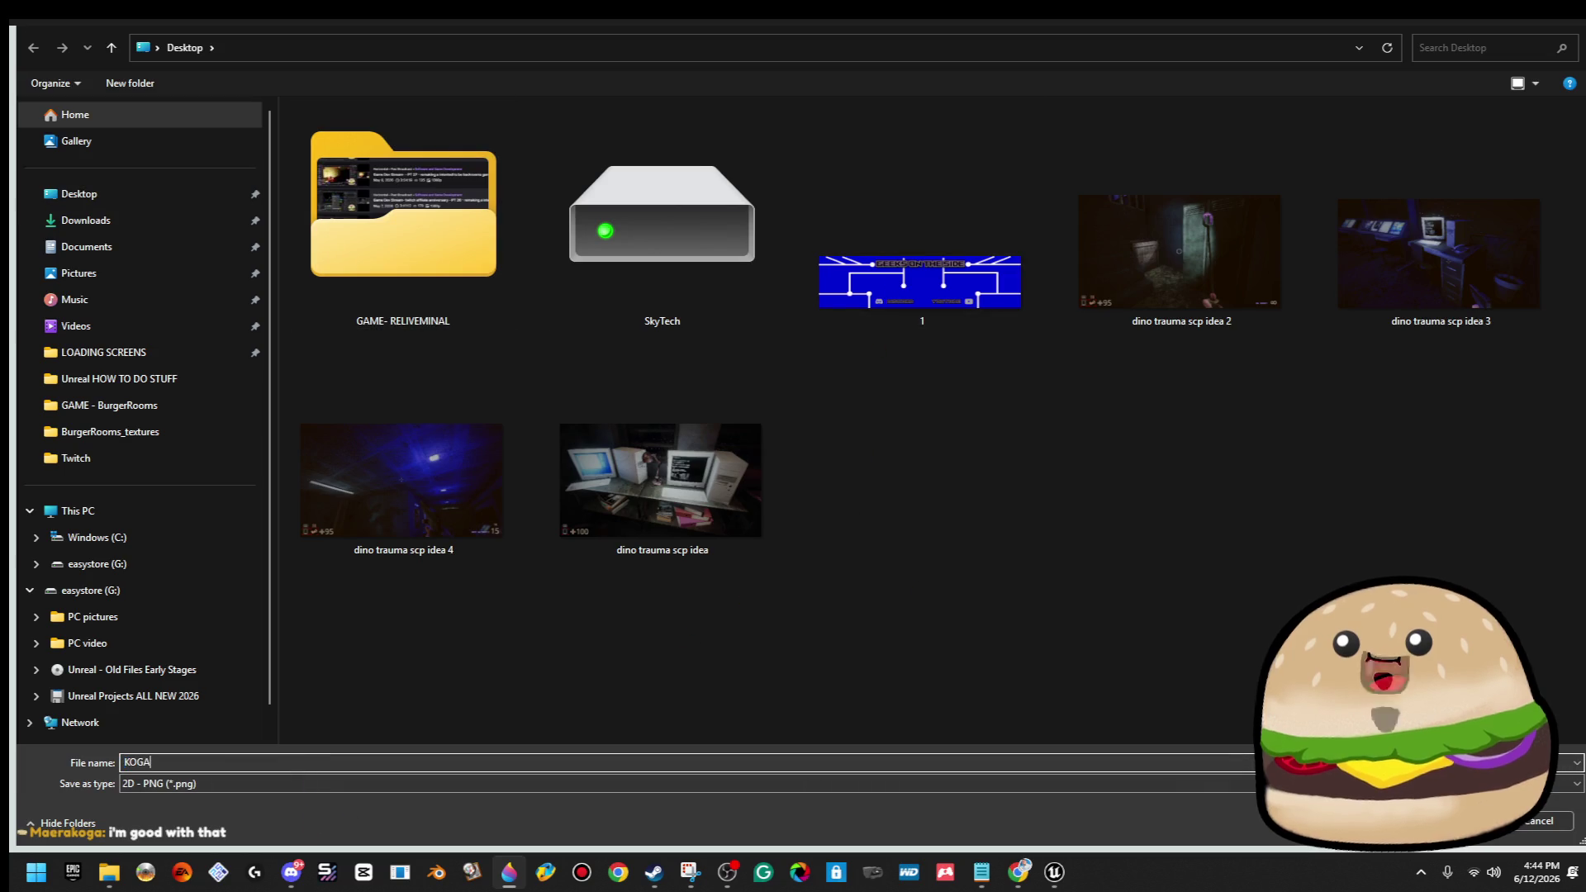
pyautogui.write('eeks o')
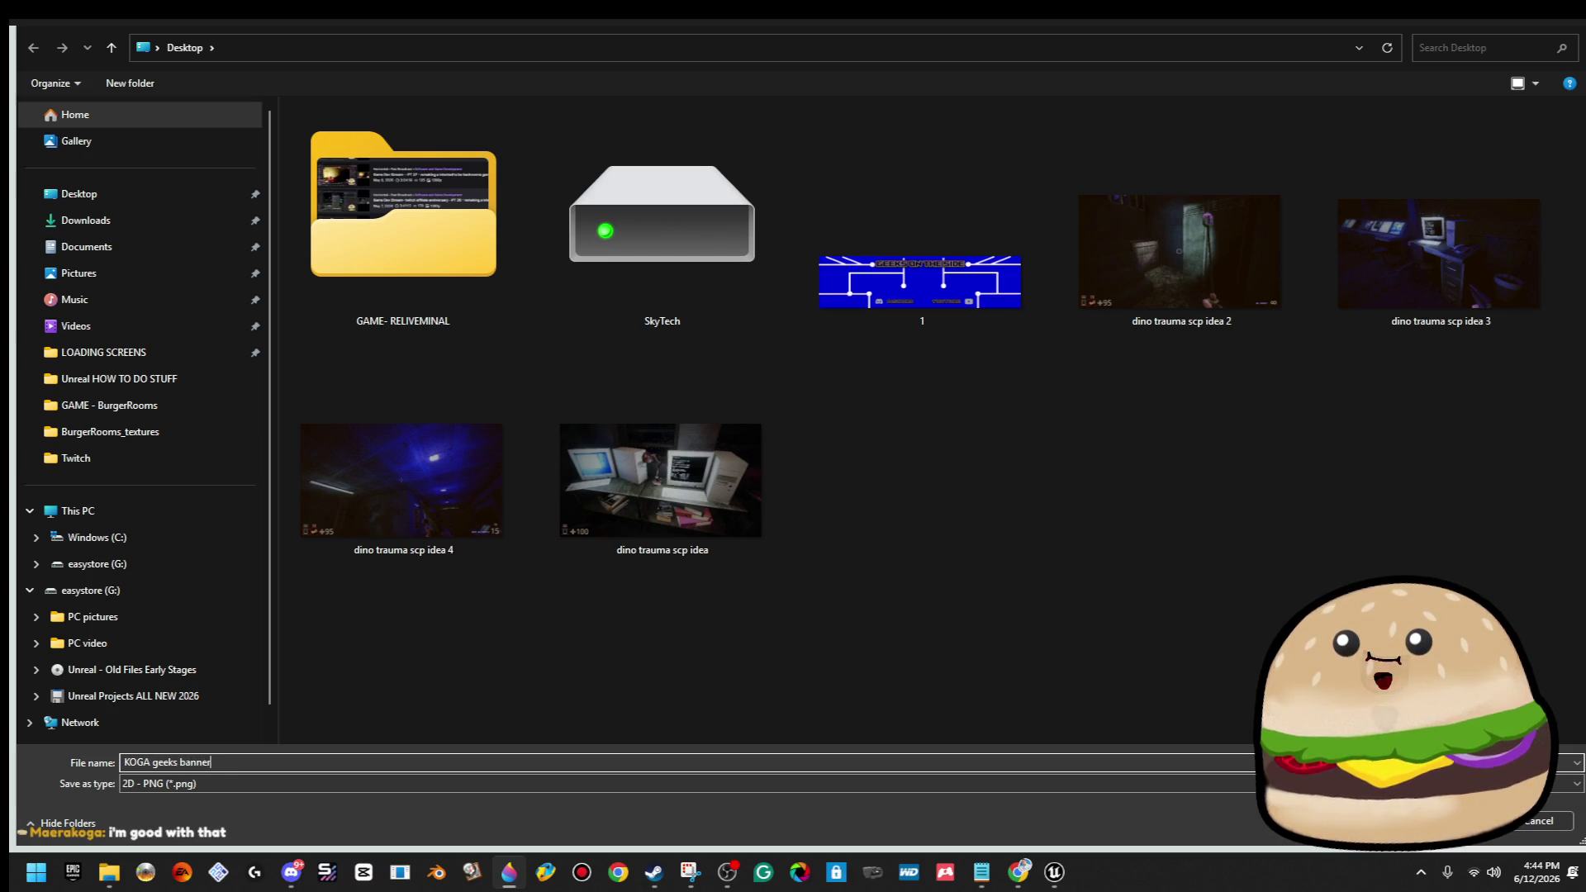
pyautogui.press('Return')
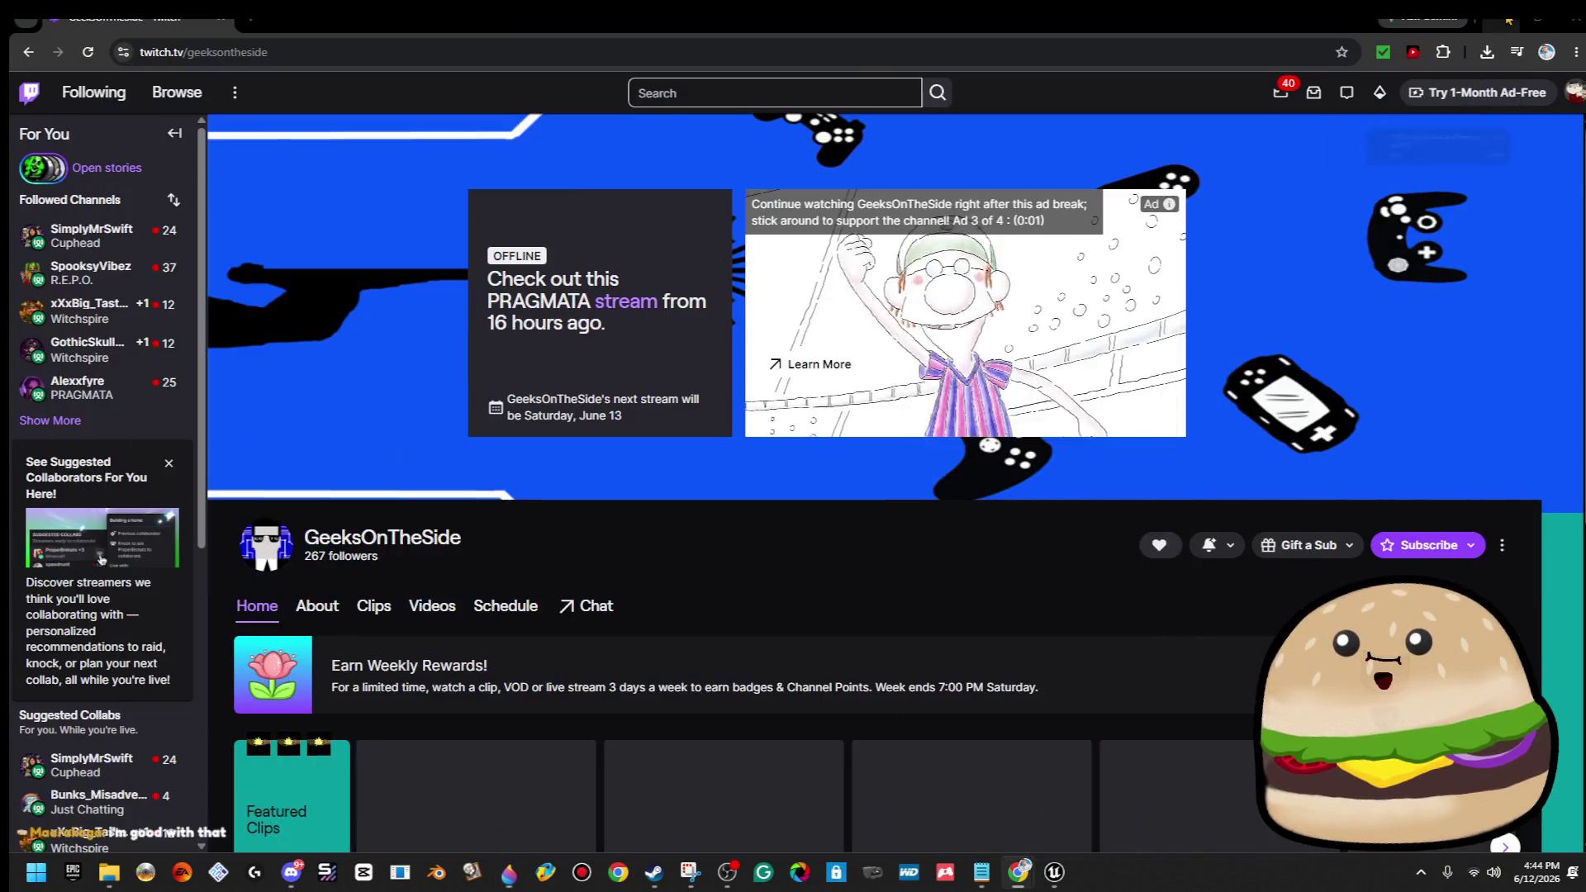
pyautogui.press('super+d')
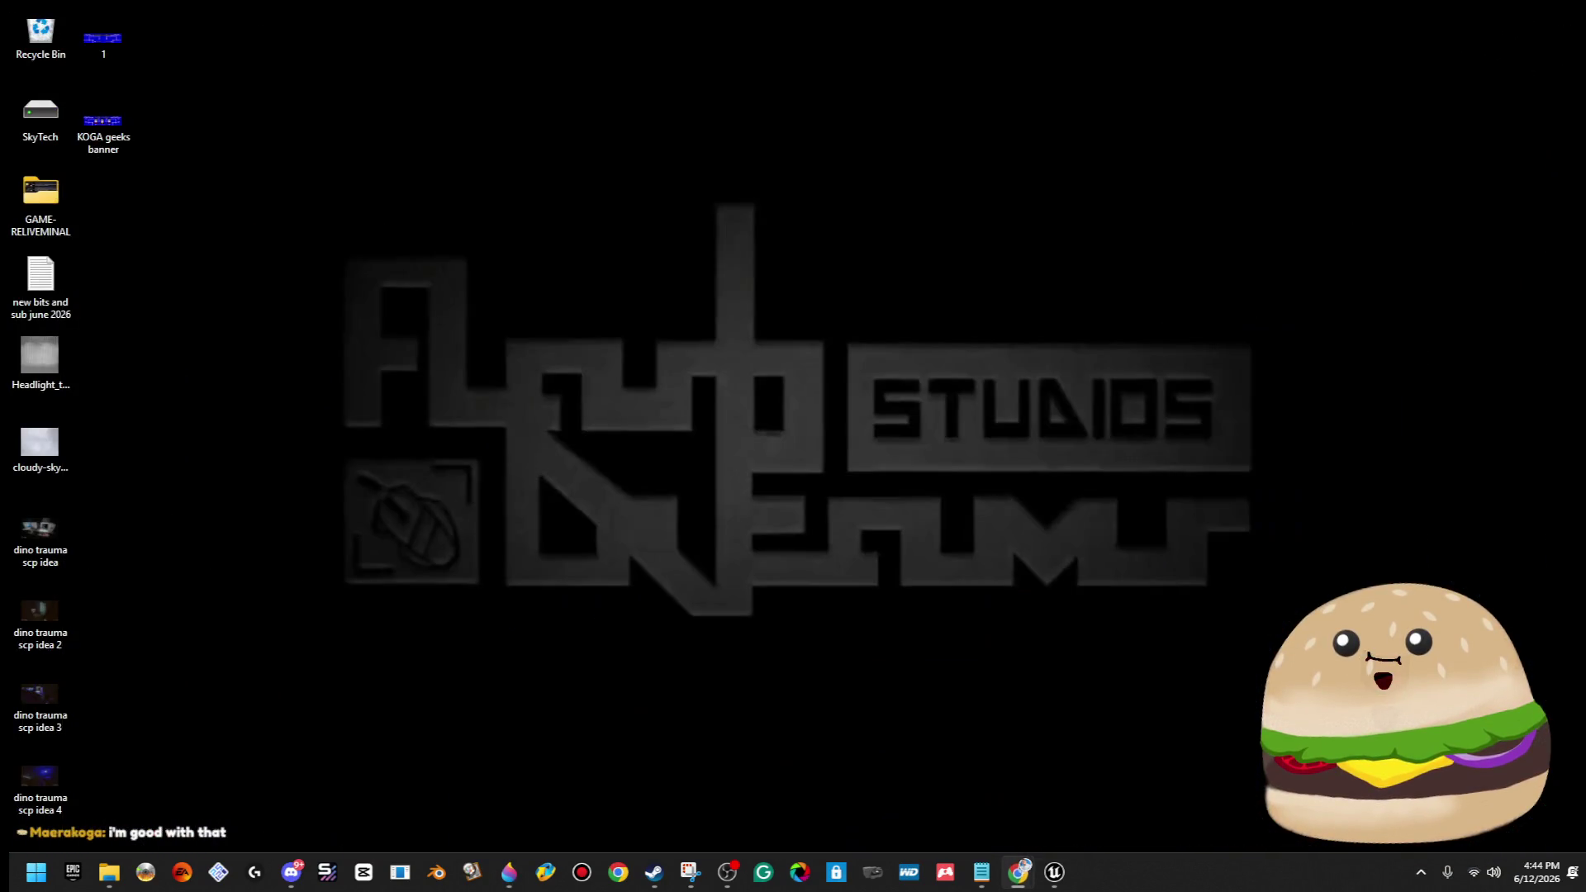
# Open the banner PNG in Photos and apply a Vignette adjustment of about 80.
pyautogui.doubleClick(123, 149)
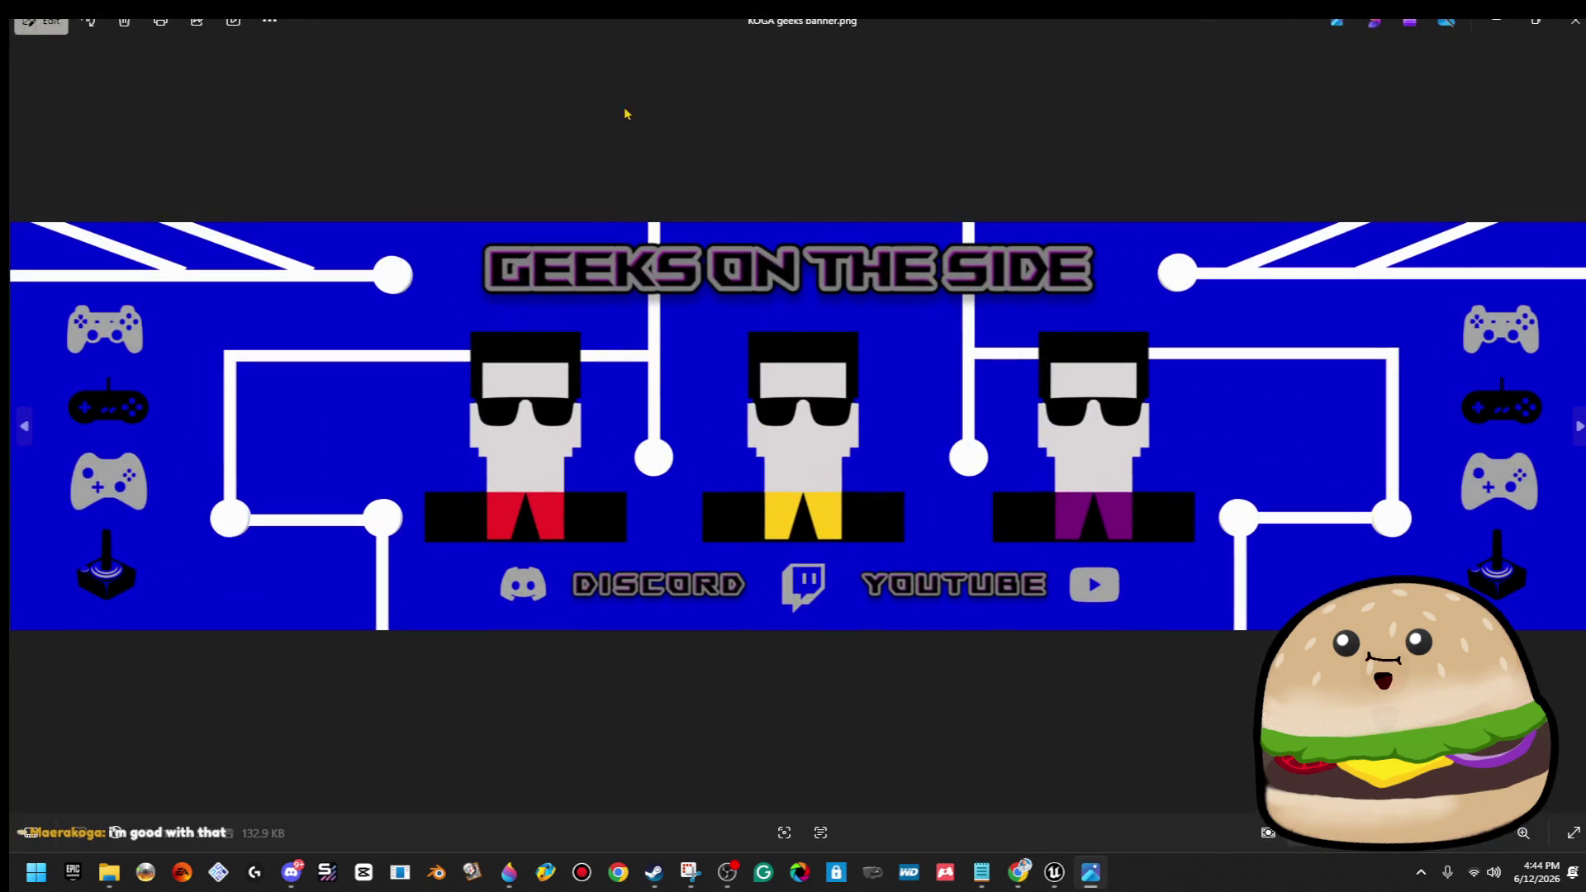
pyautogui.click(43, 25)
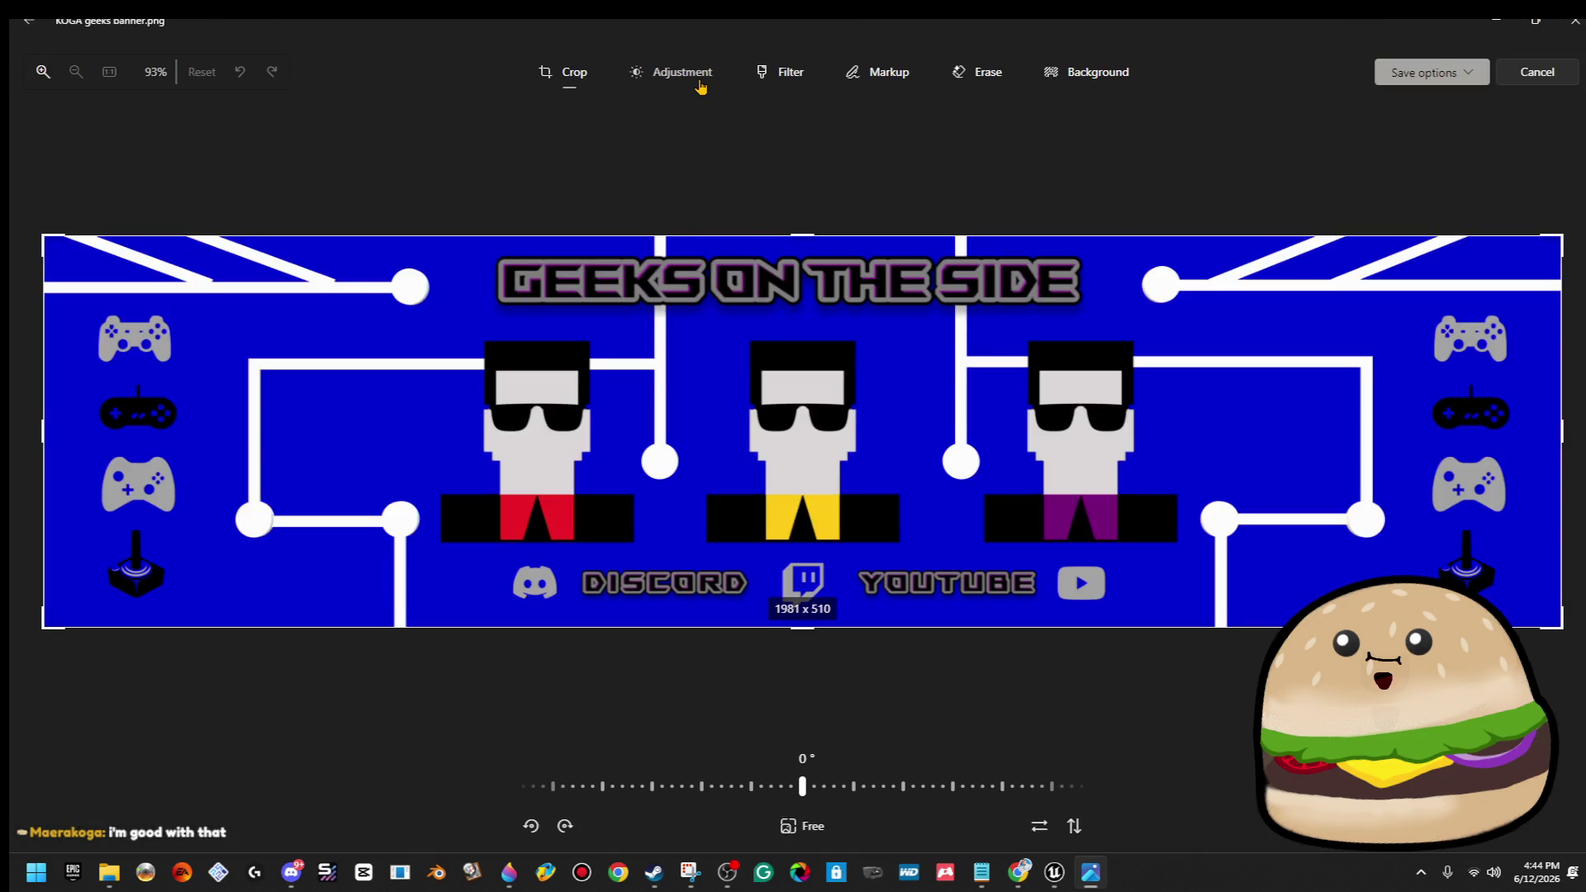
pyautogui.click(682, 73)
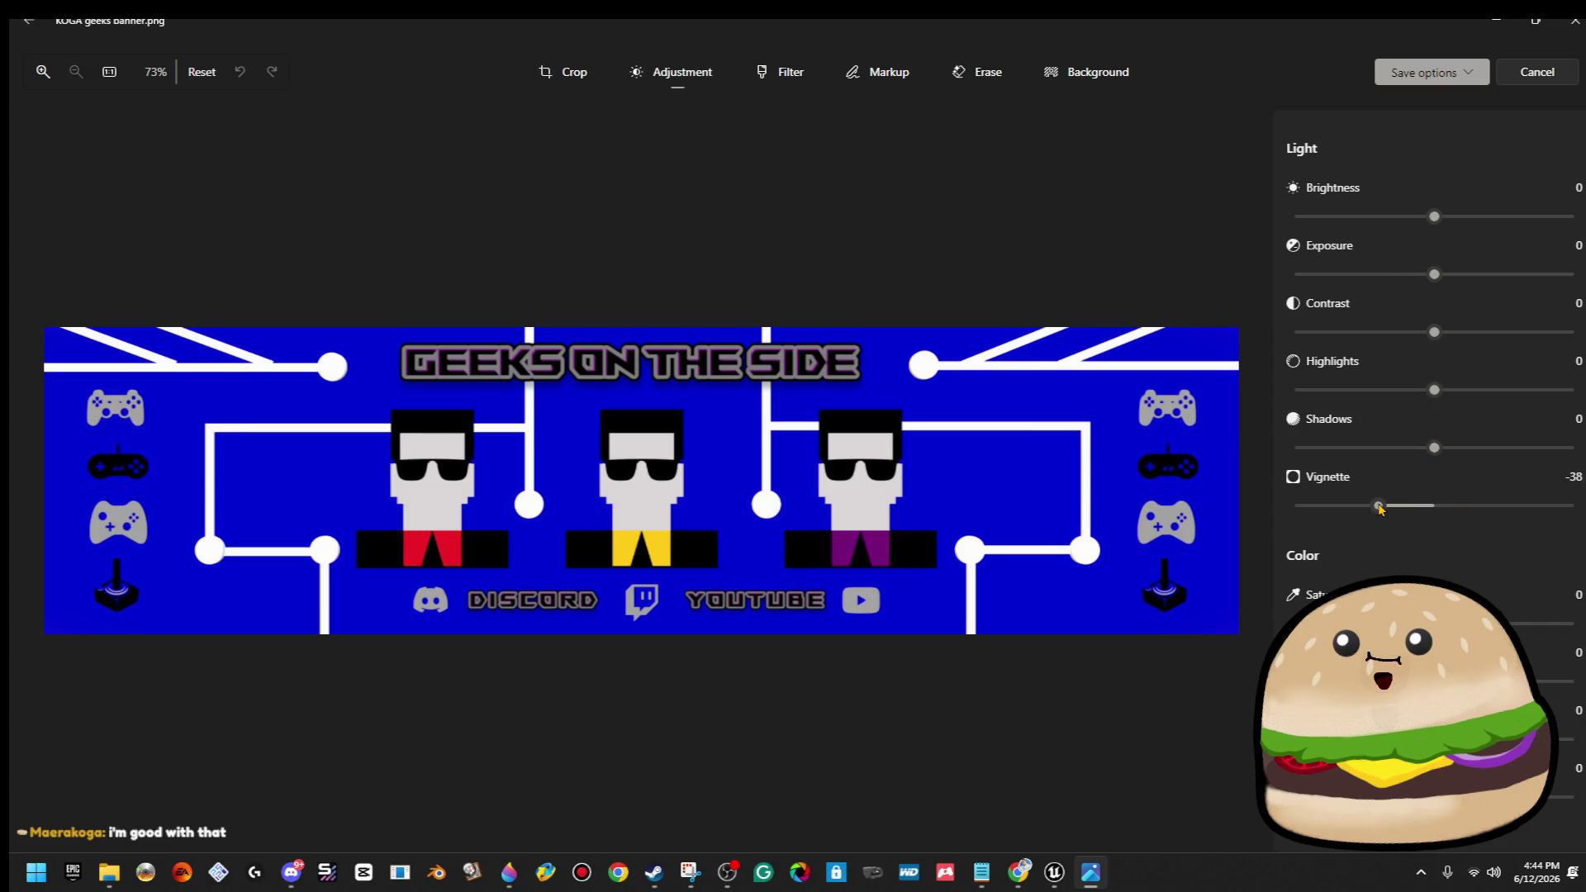
pyautogui.moveTo(1372, 508)
pyautogui.mouseDown()
pyautogui.moveTo(1313, 504)
pyautogui.moveTo(1570, 510)
pyautogui.moveTo(1460, 506)
pyautogui.moveTo(1546, 509)
pyautogui.mouseUp()
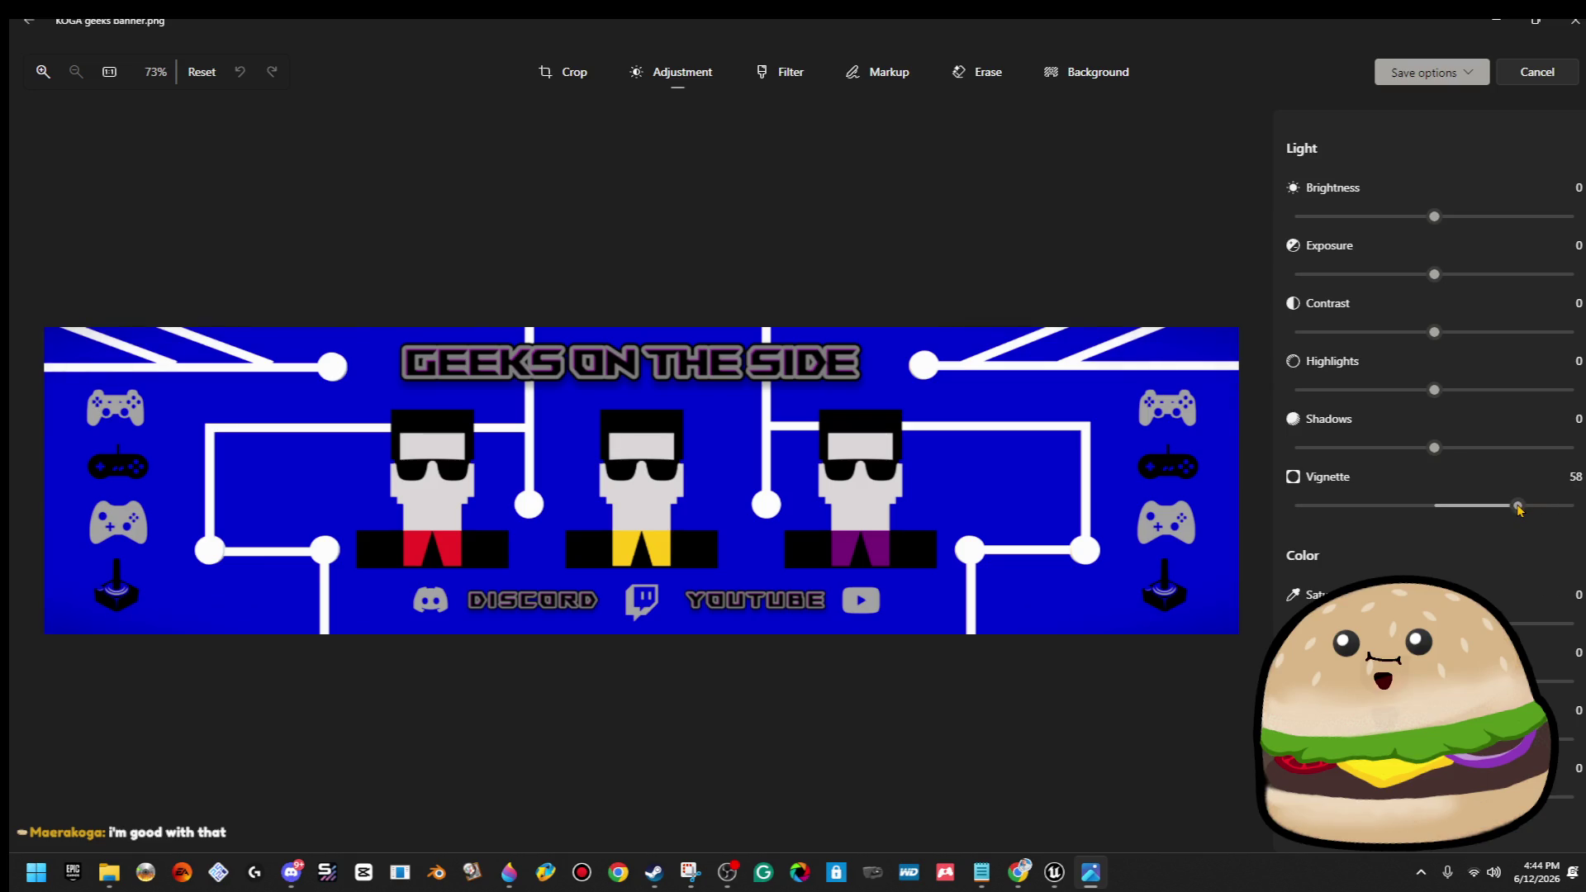
pyautogui.moveTo(1520, 509)
pyautogui.mouseDown()
pyautogui.moveTo(1567, 511)
pyautogui.moveTo(1529, 517)
pyautogui.mouseUp()
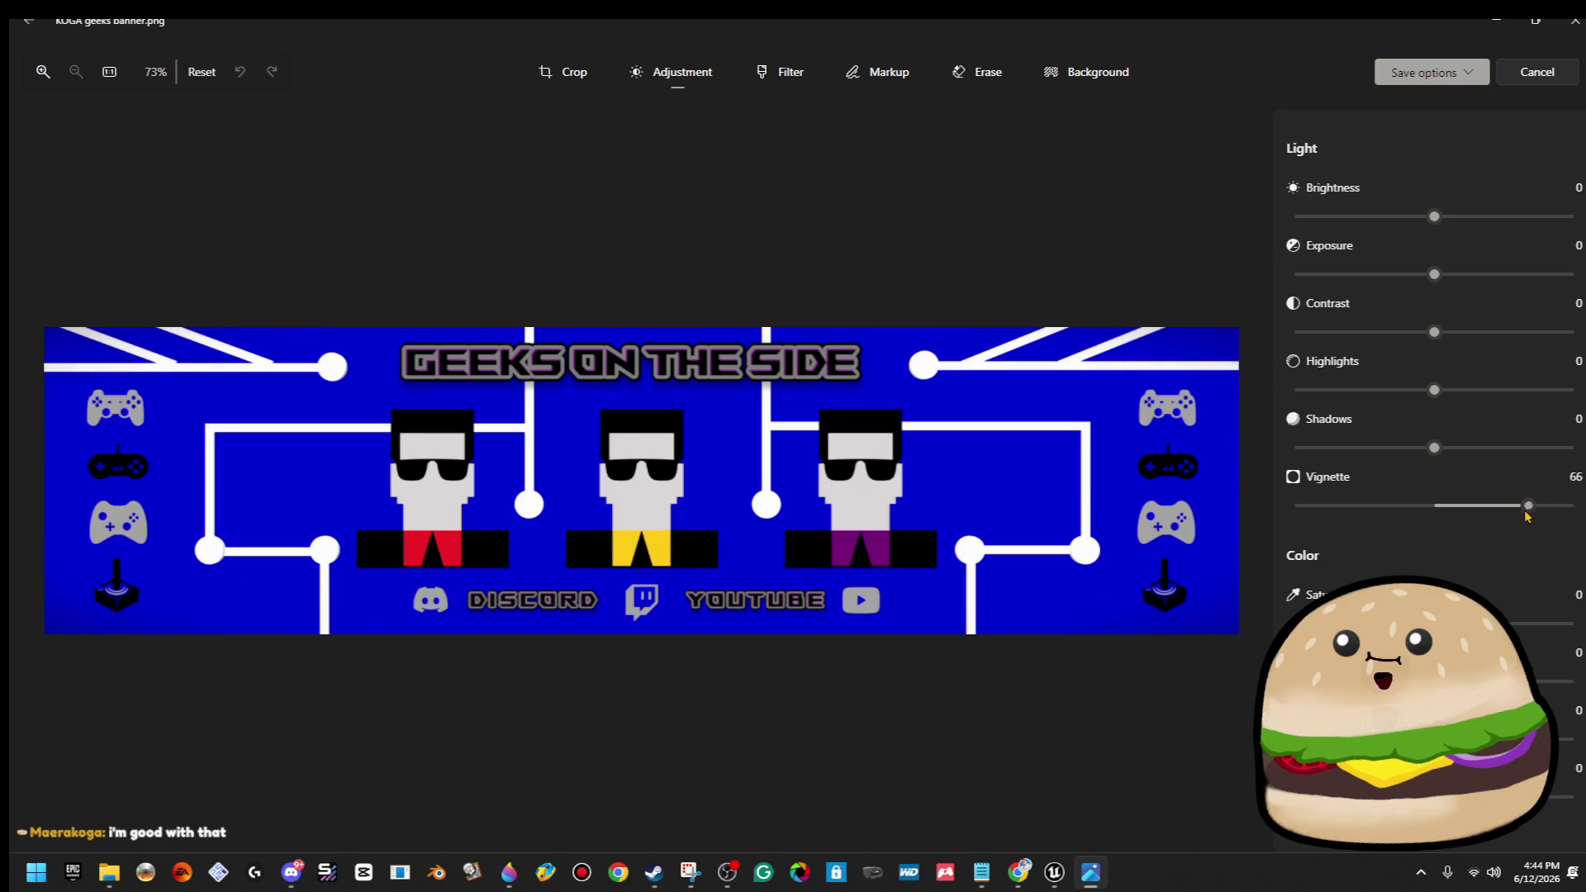
pyautogui.click(1539, 507)
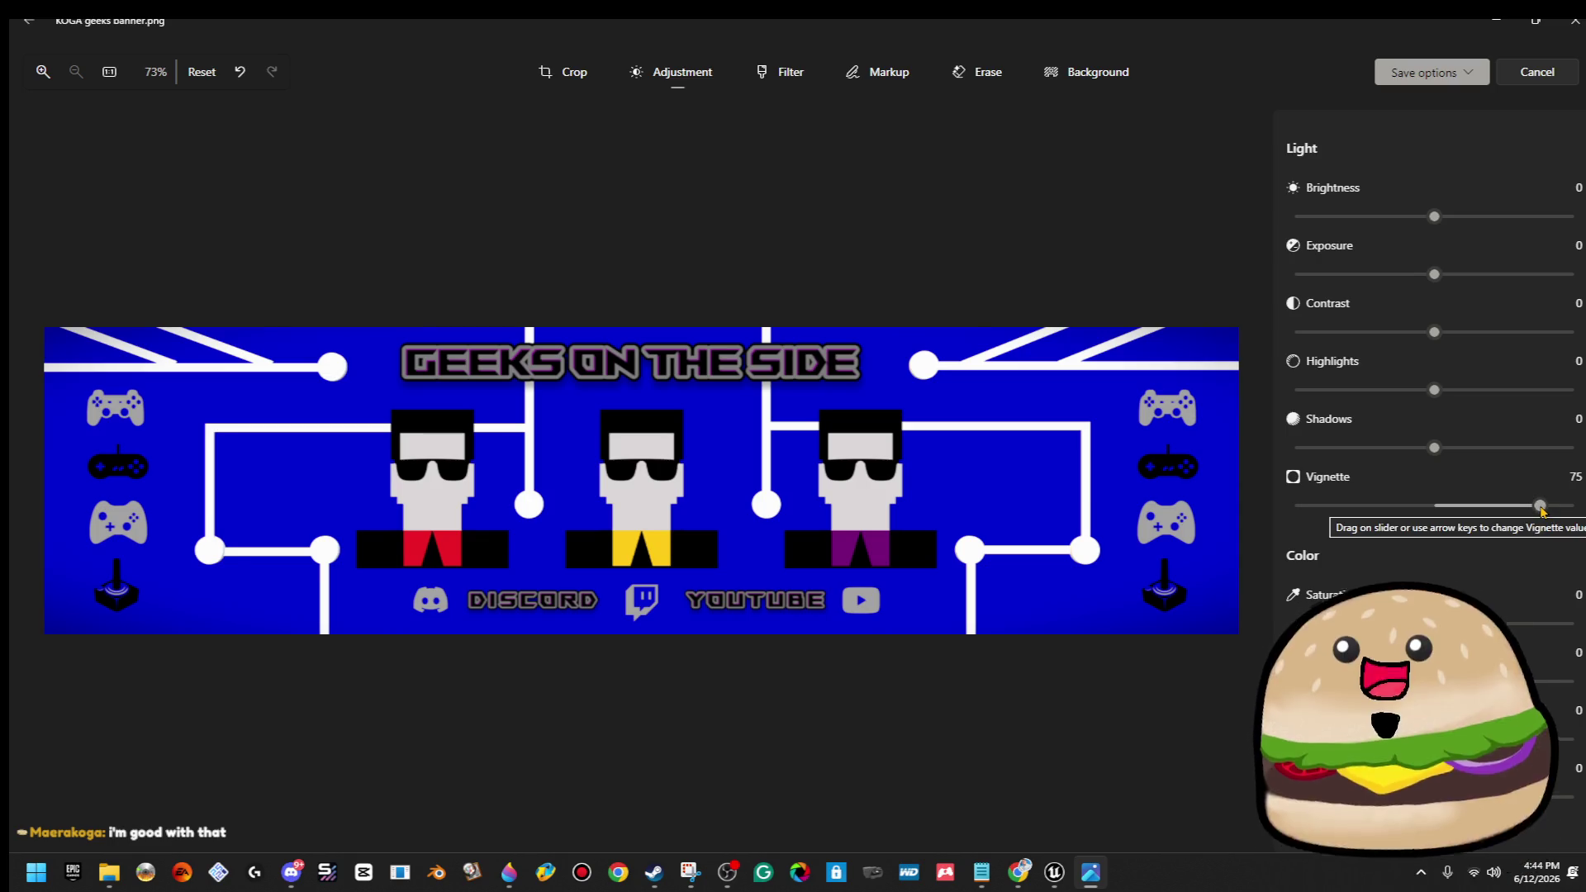
pyautogui.click(1539, 519)
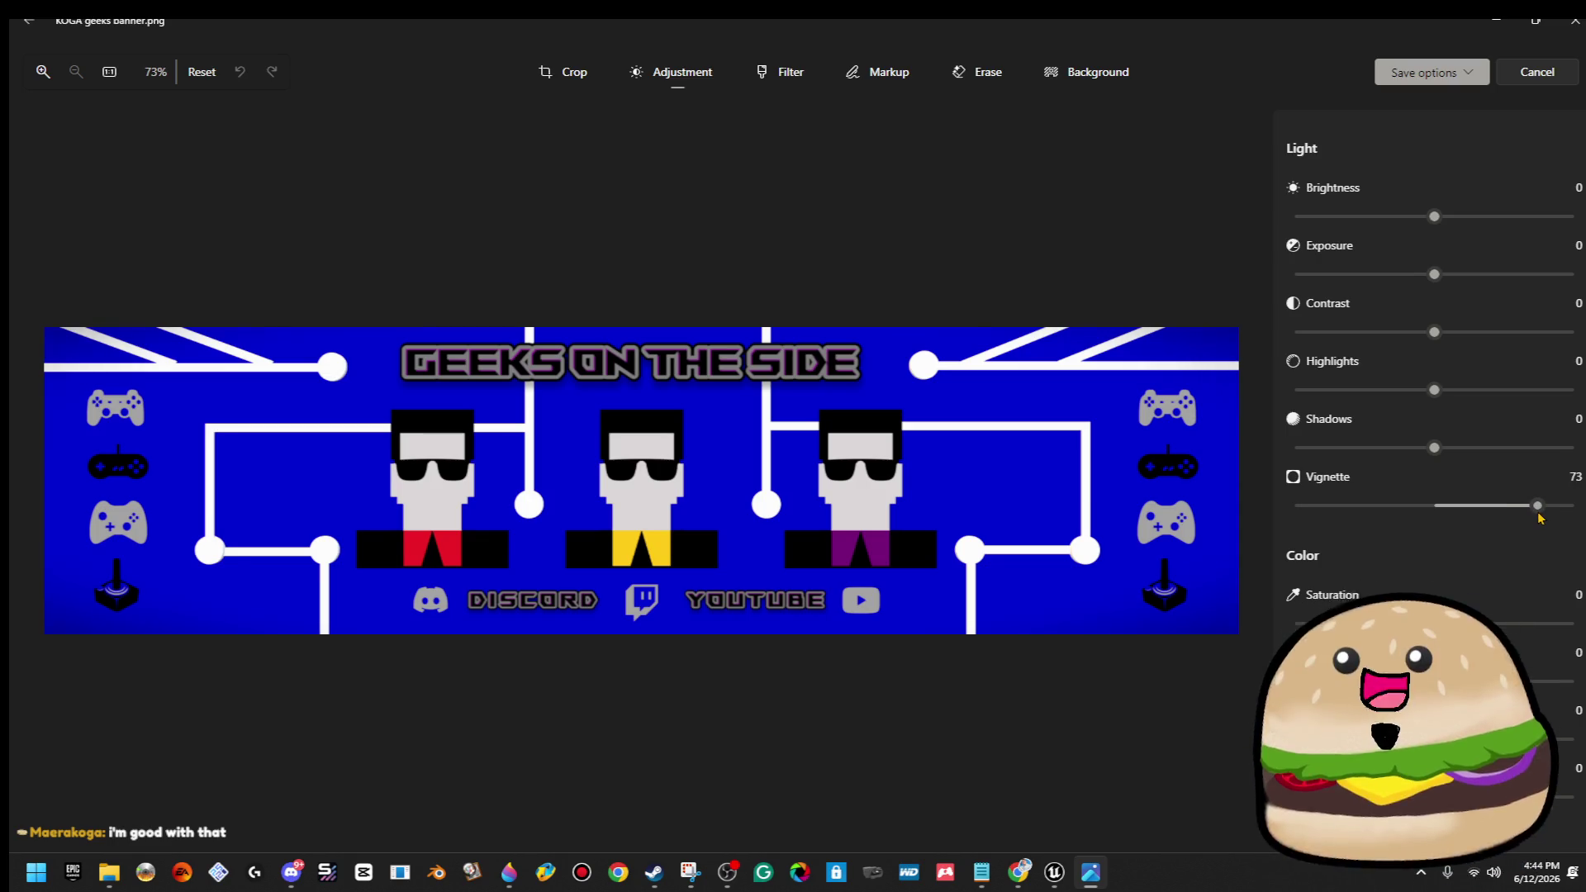
pyautogui.press('Right')
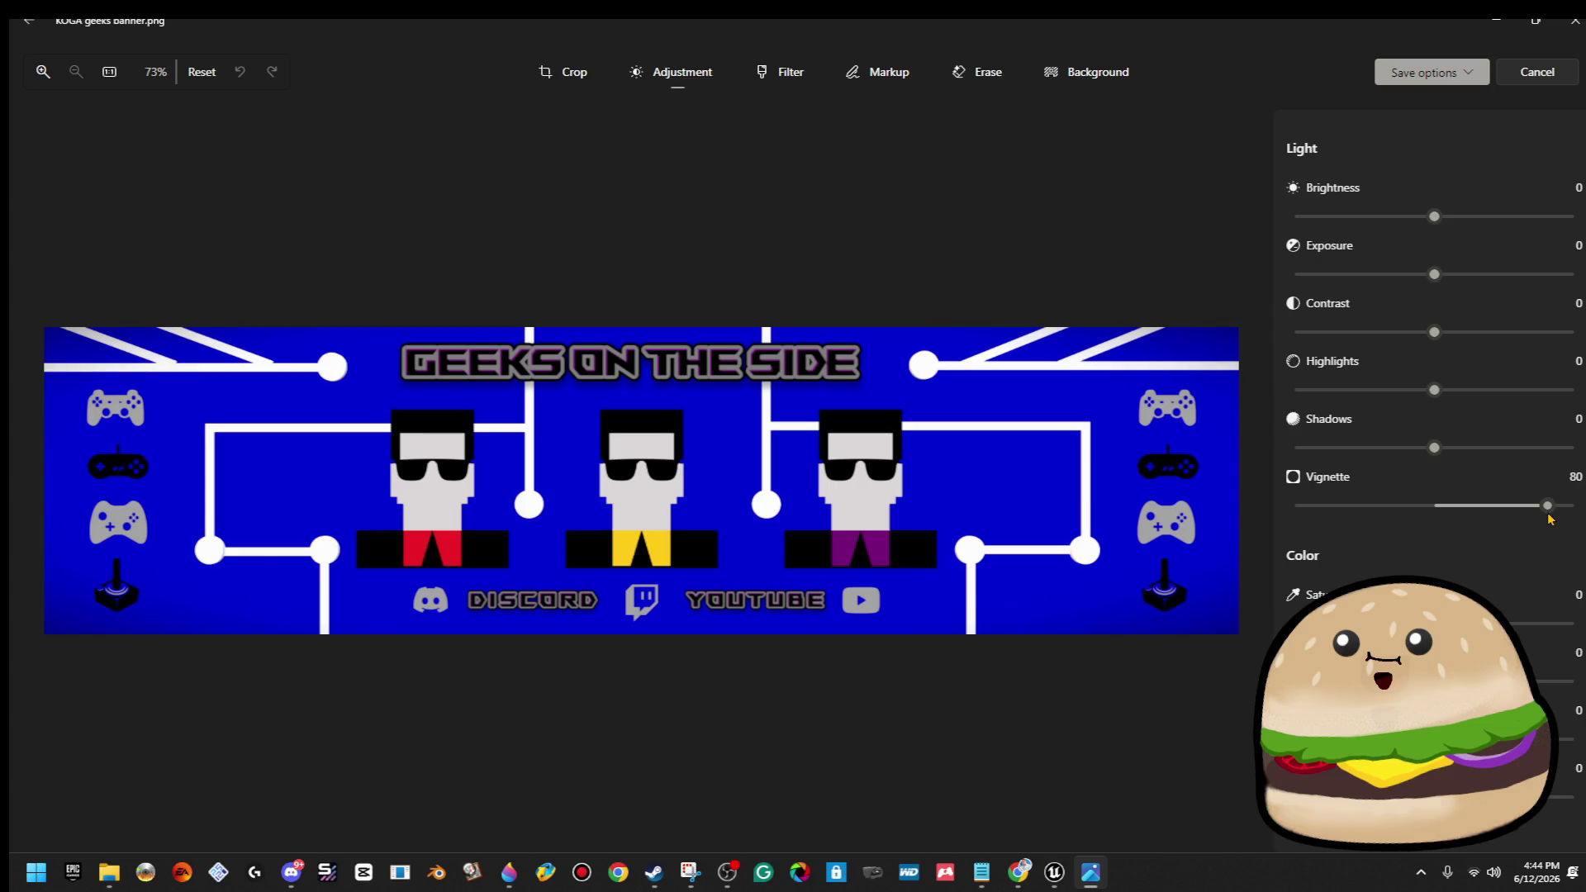
# Save the vignetted banner over the original and close Photos.
pyautogui.hotkey('ctrl', 's')
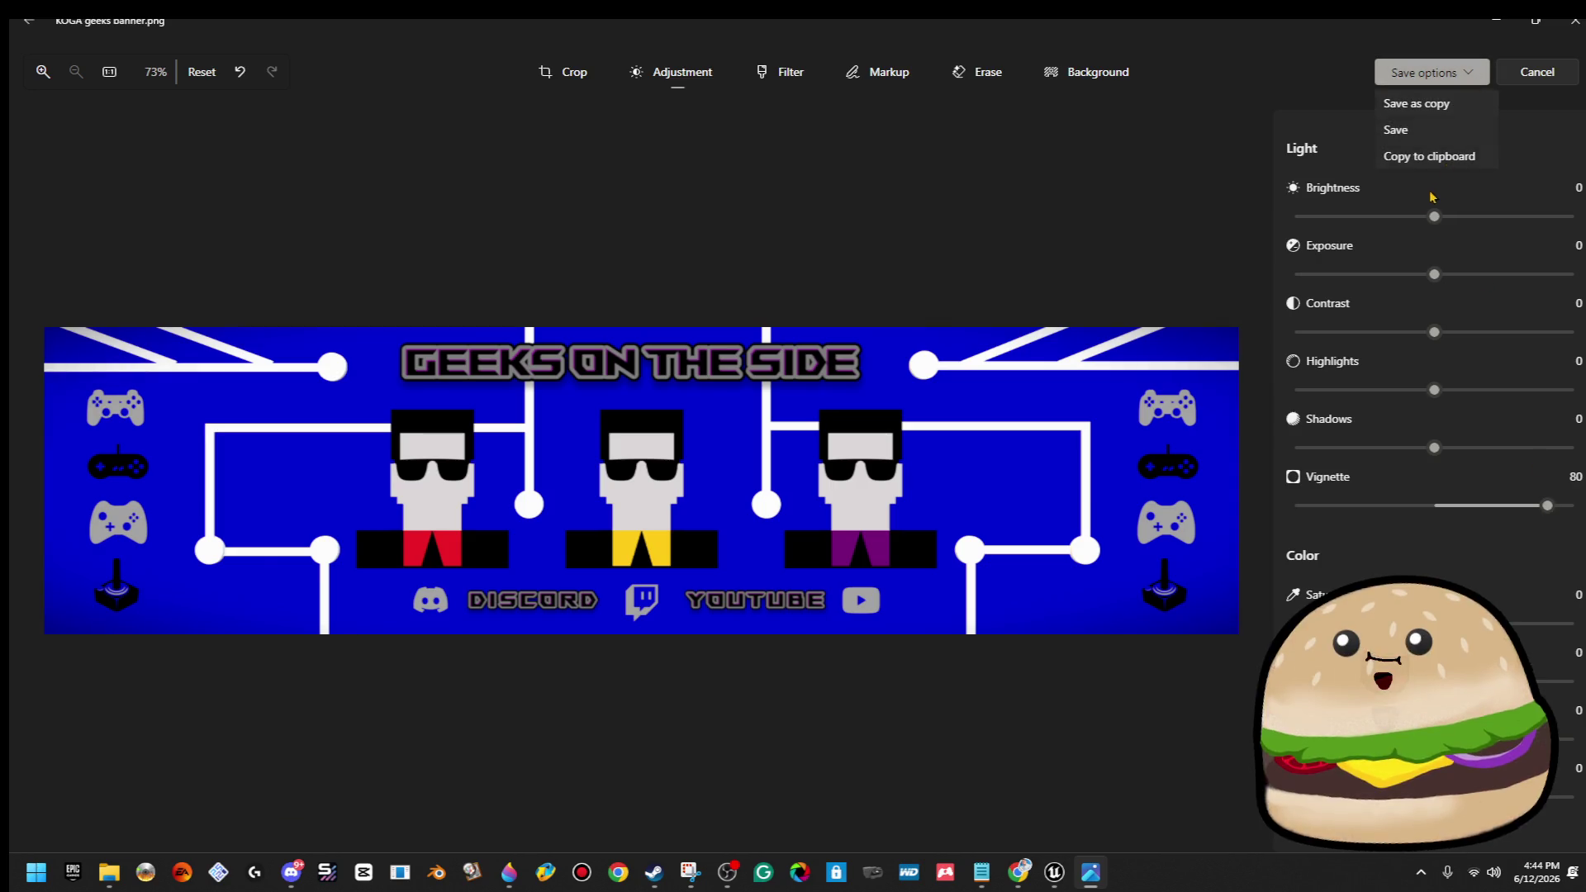
pyautogui.click(1422, 137)
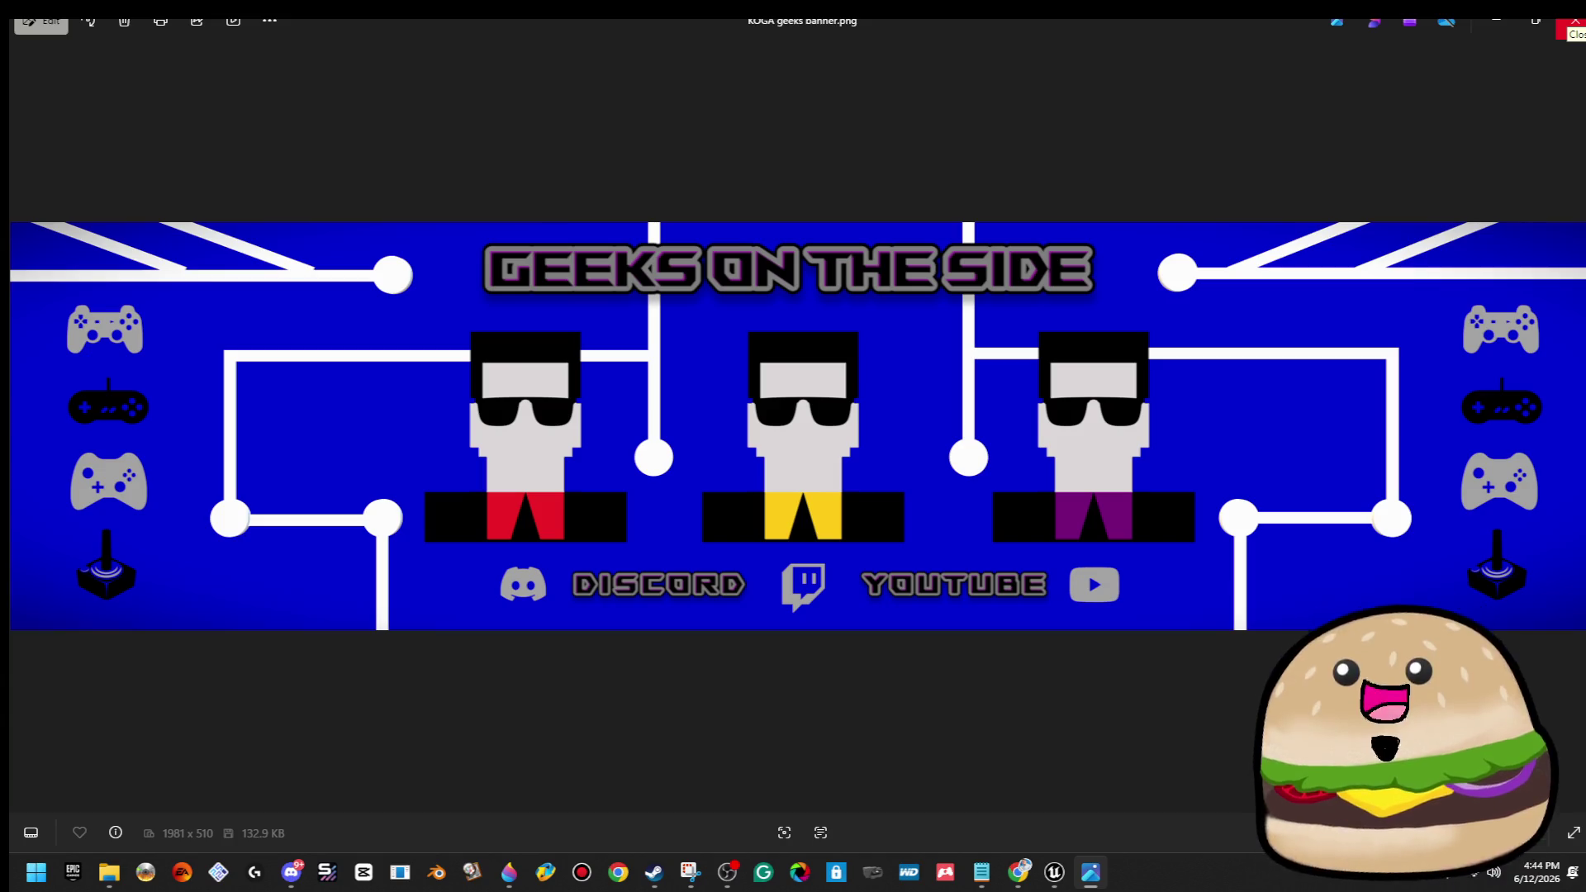
pyautogui.click(1574, 23)
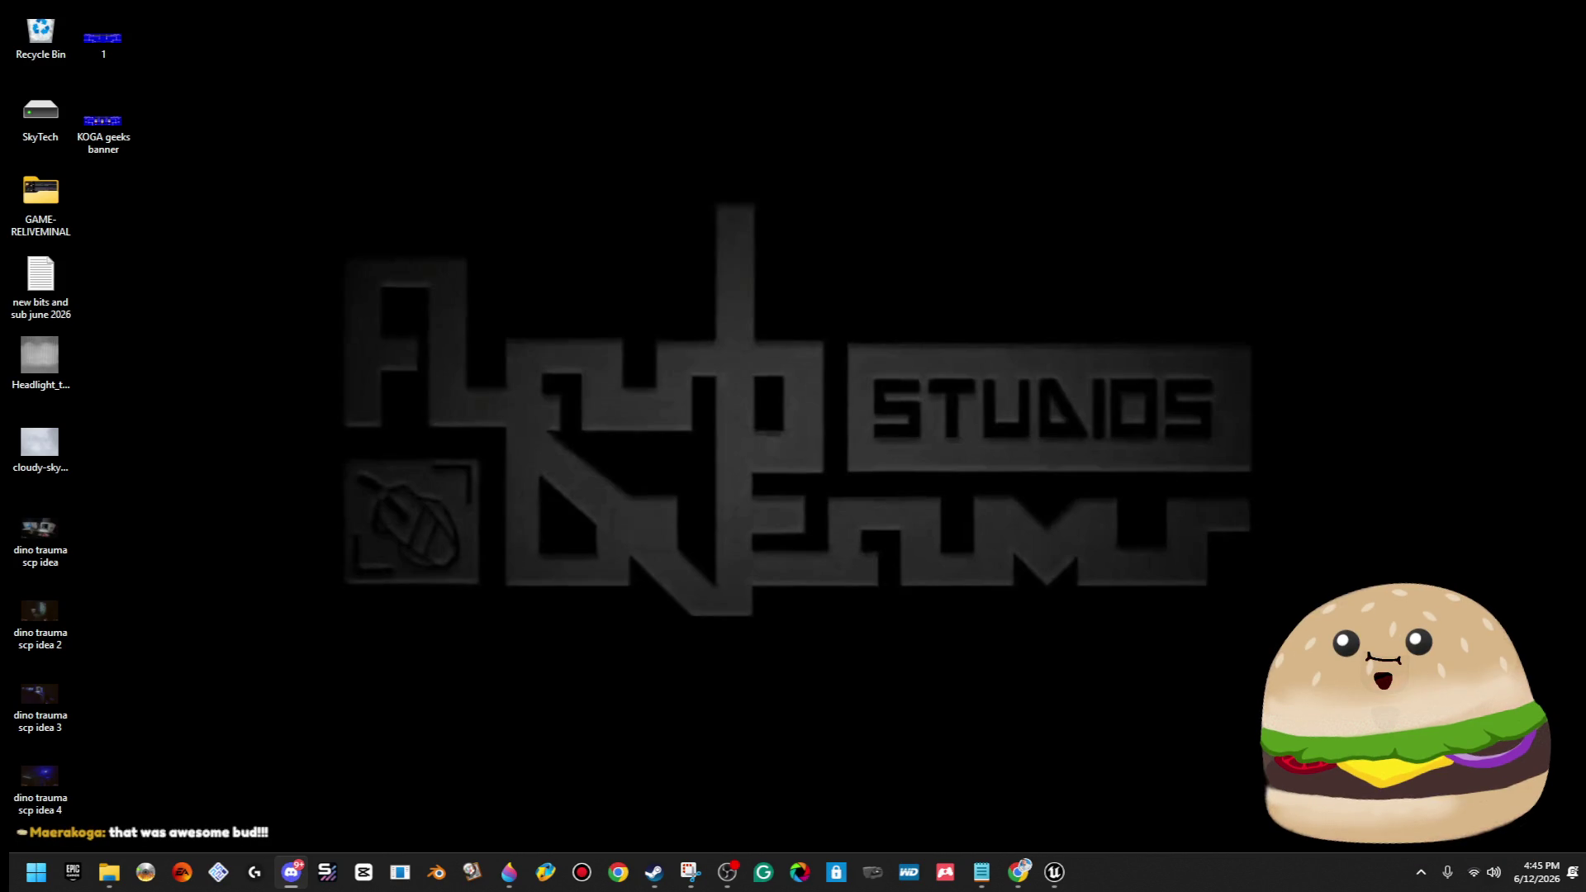
# Restore the Paint 3D banner window from the taskbar.
pyautogui.moveTo(1052, 876)
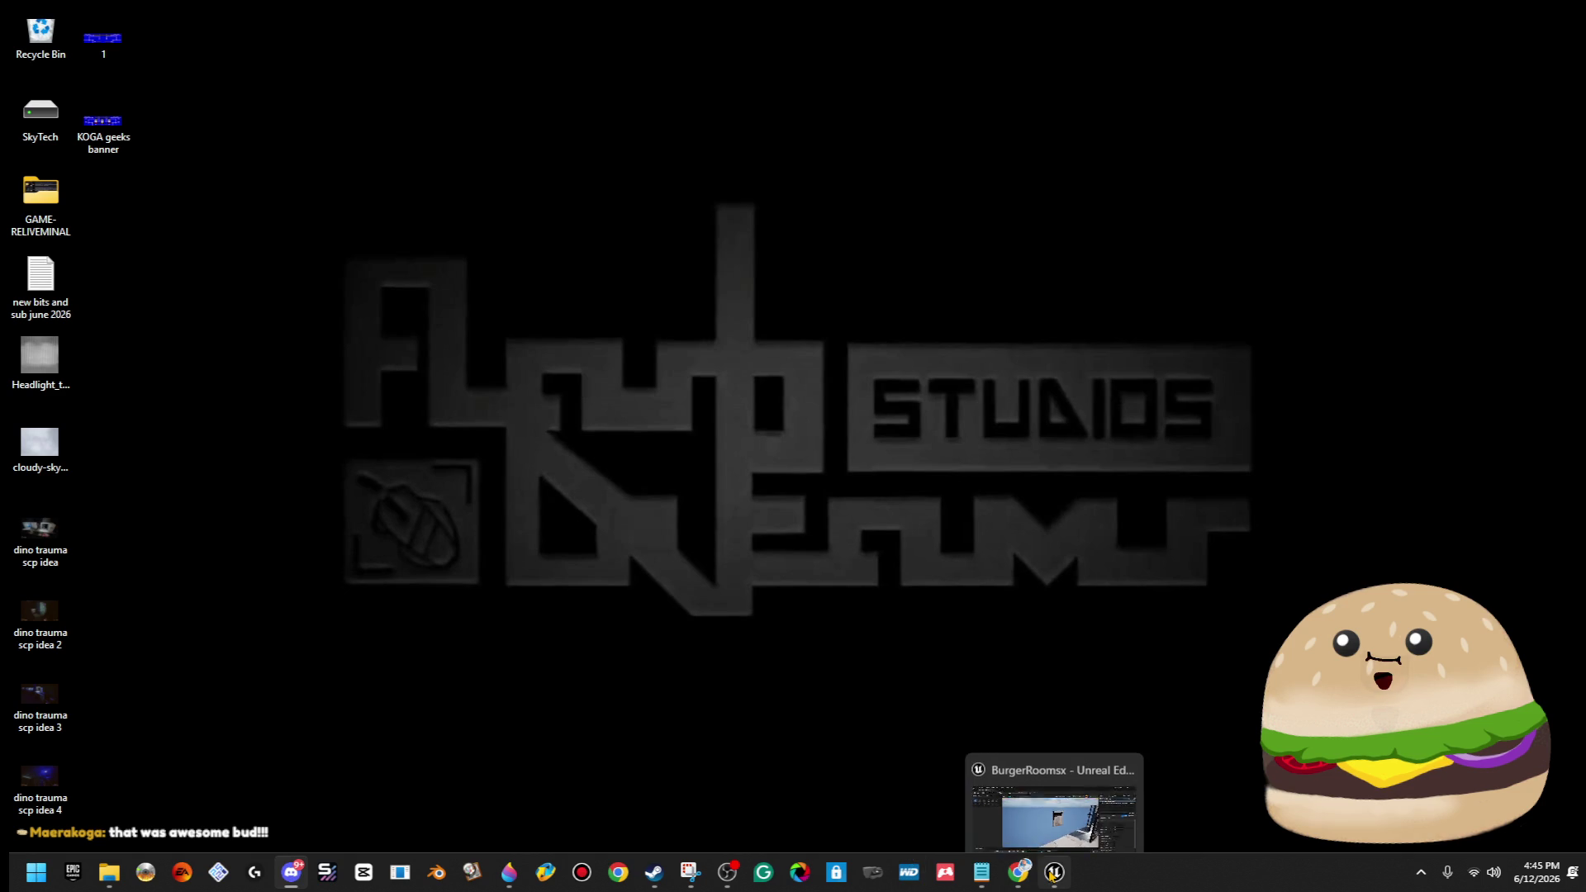
pyautogui.click(509, 873)
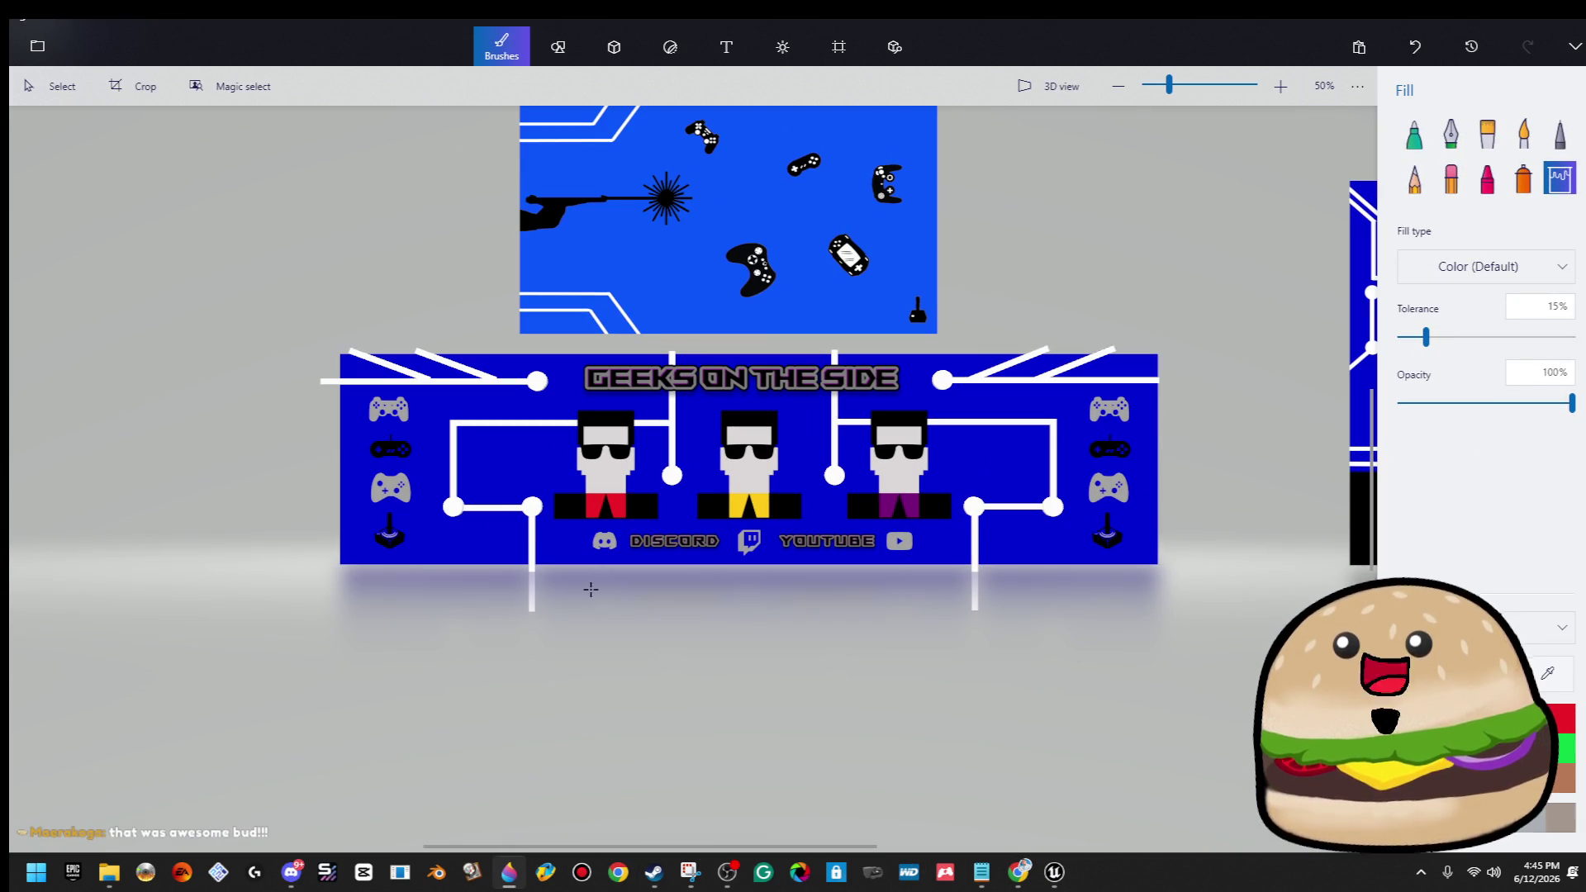
# Return to the canvas and zoom out to see the whole banner.
pyautogui.click(38, 47)
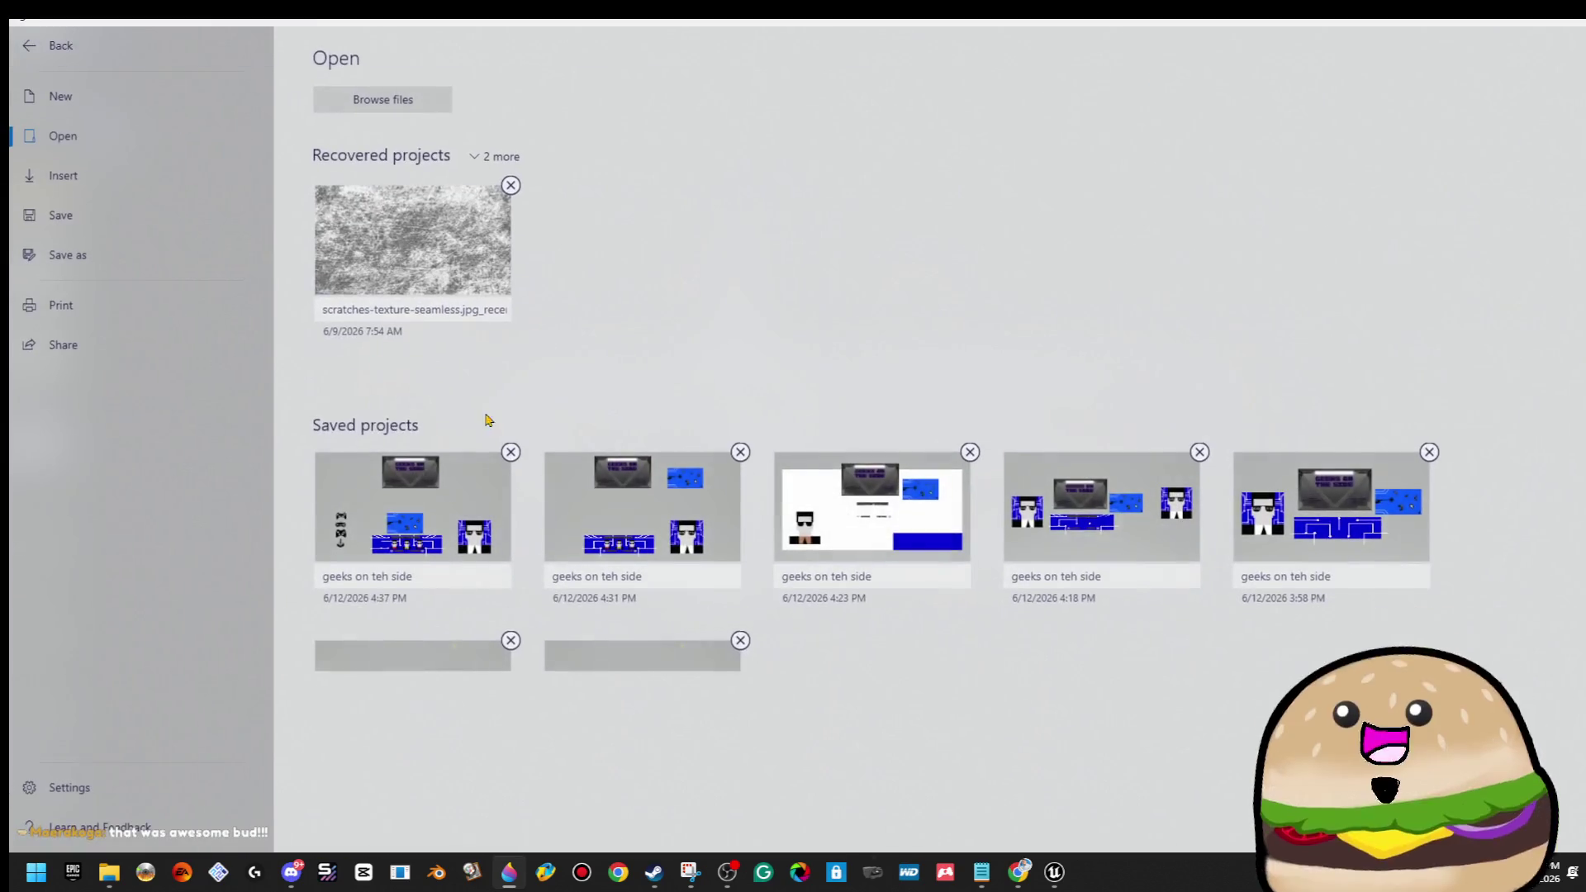
pyautogui.click(81, 47)
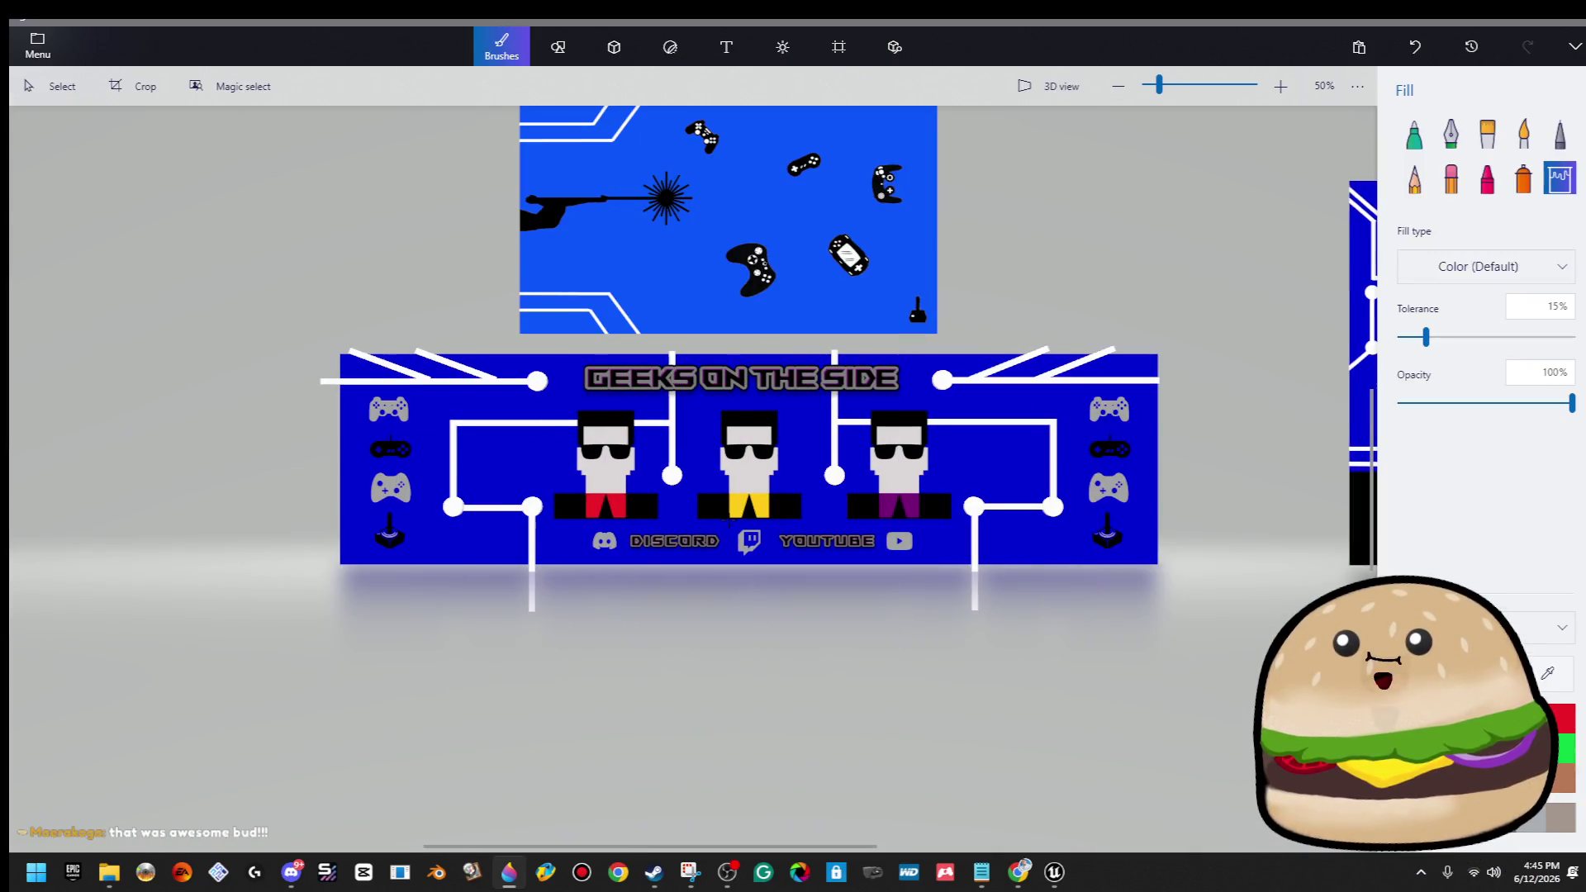
pyautogui.hotkey('ctrl', '-')
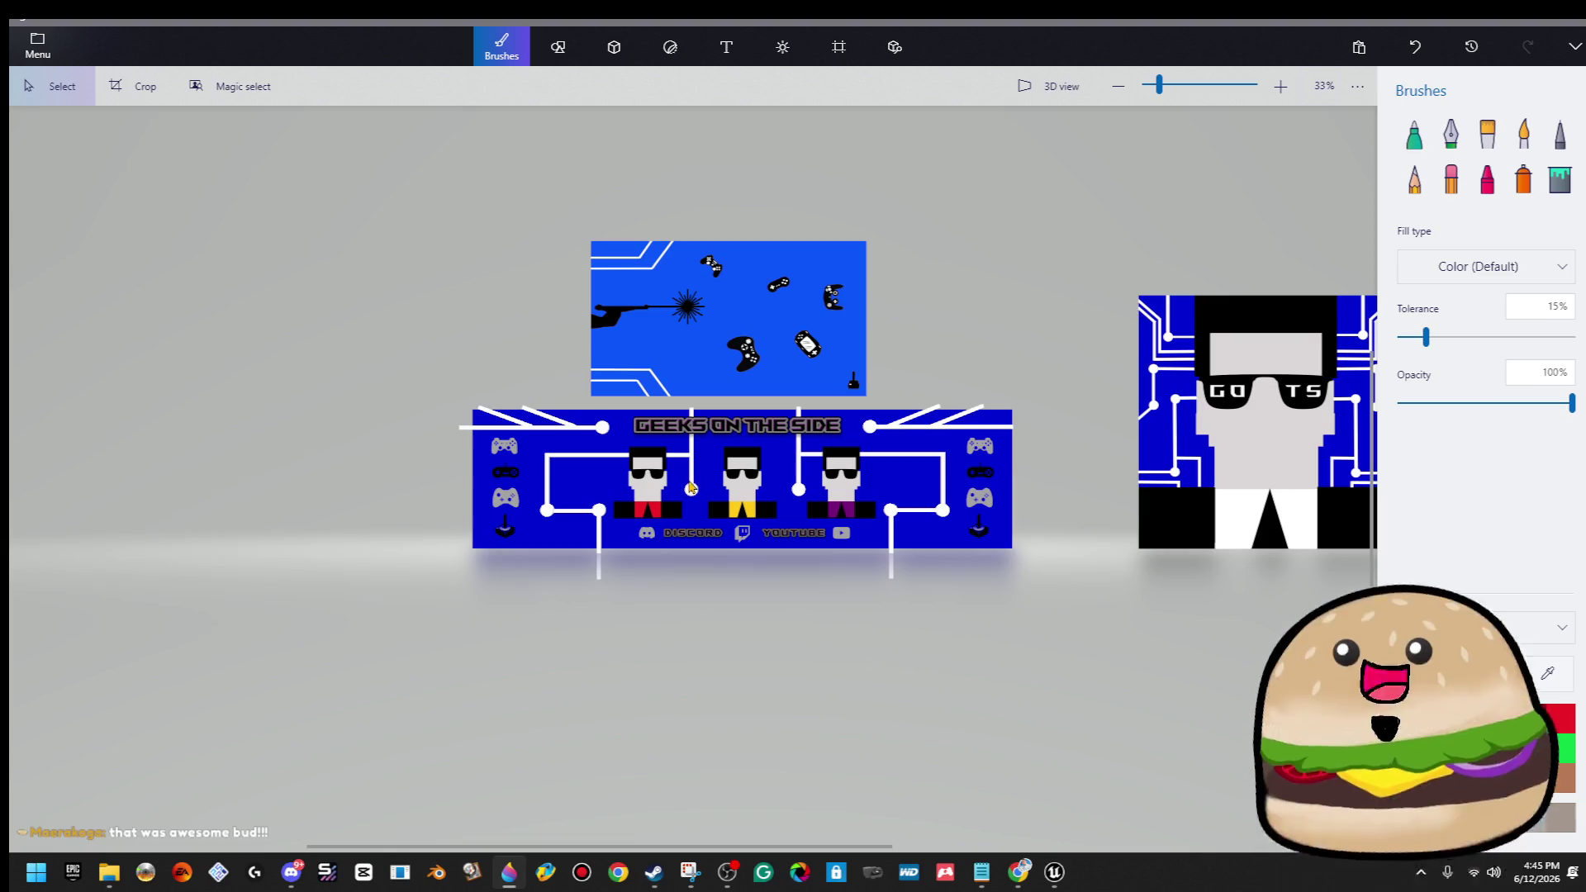
pyautogui.hotkey('ctrl', '-')
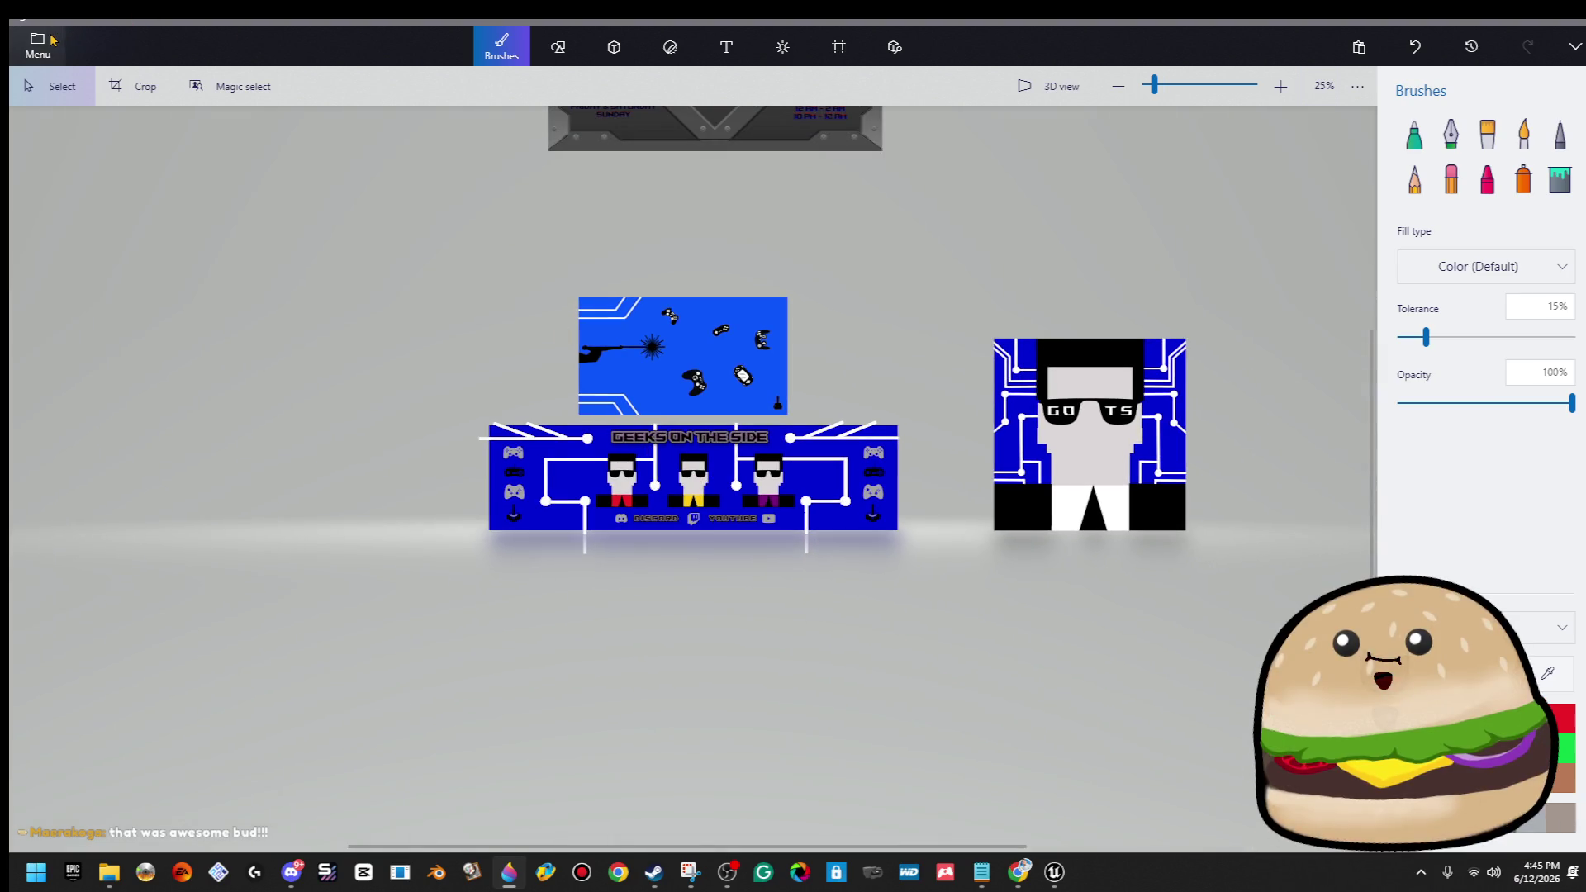
# Export the banner as a 1981×510 PNG image, confirming the file name.
pyautogui.click(50, 42)
pyautogui.click(82, 256)
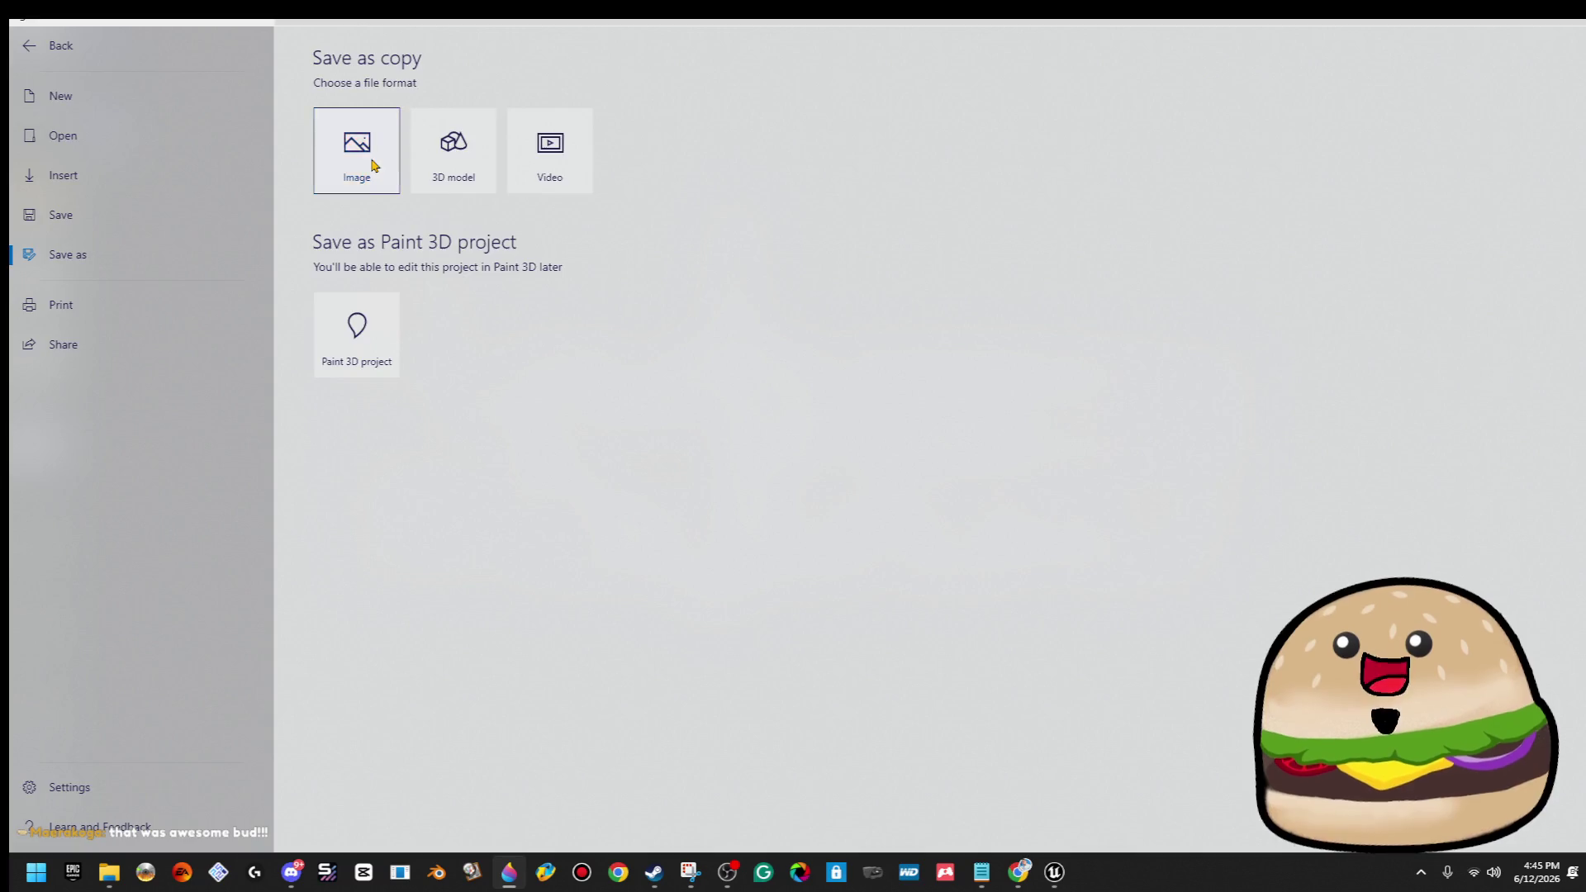
pyautogui.click(373, 165)
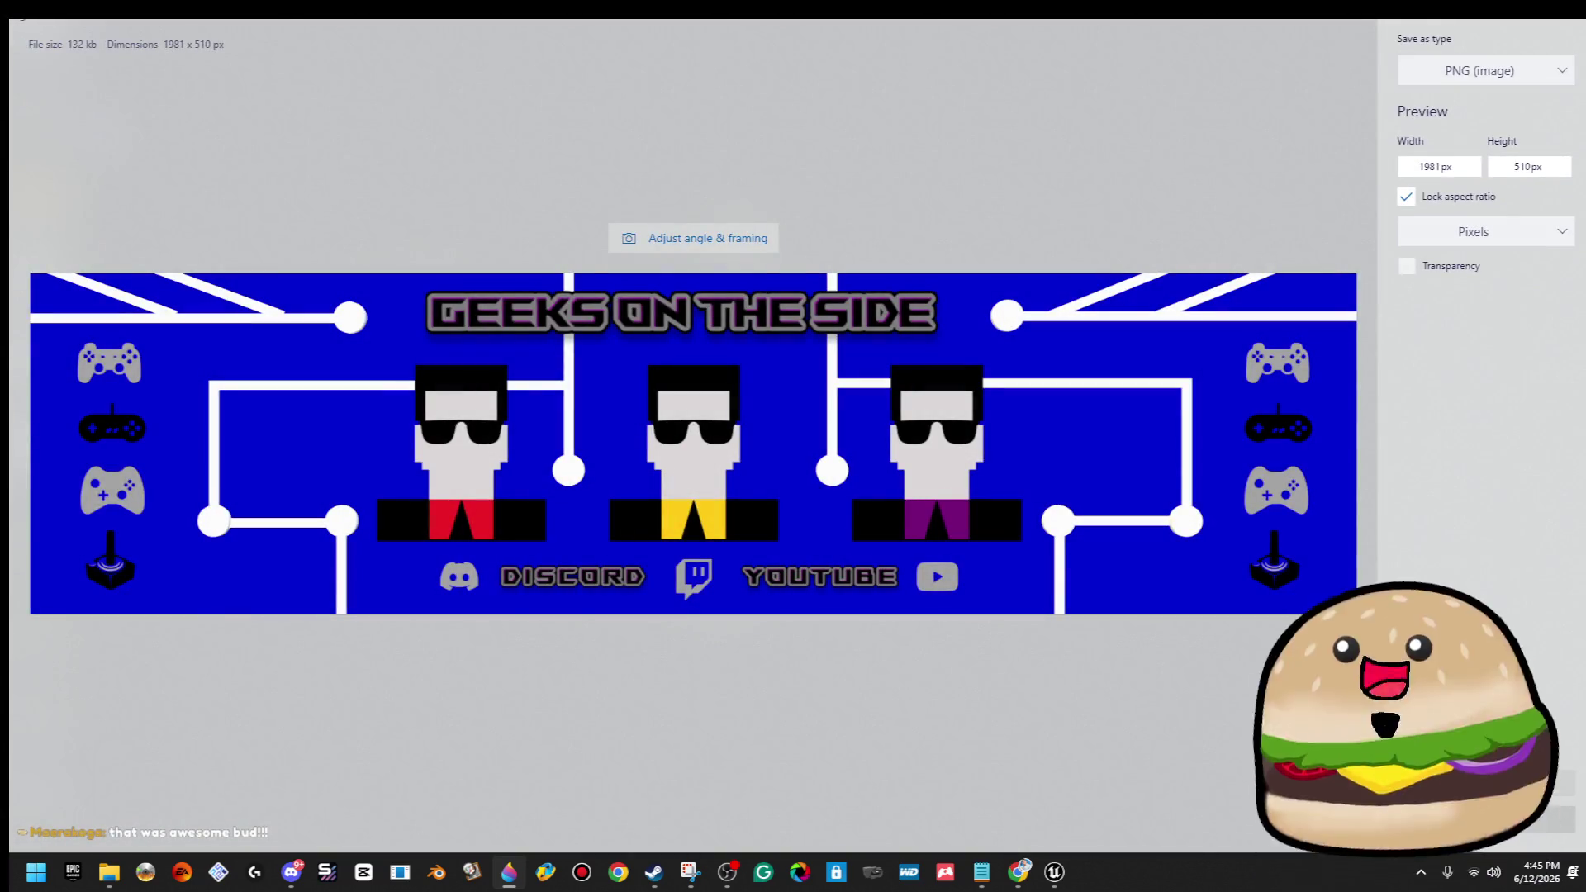
pyautogui.click(1479, 782)
pyautogui.press('Return')
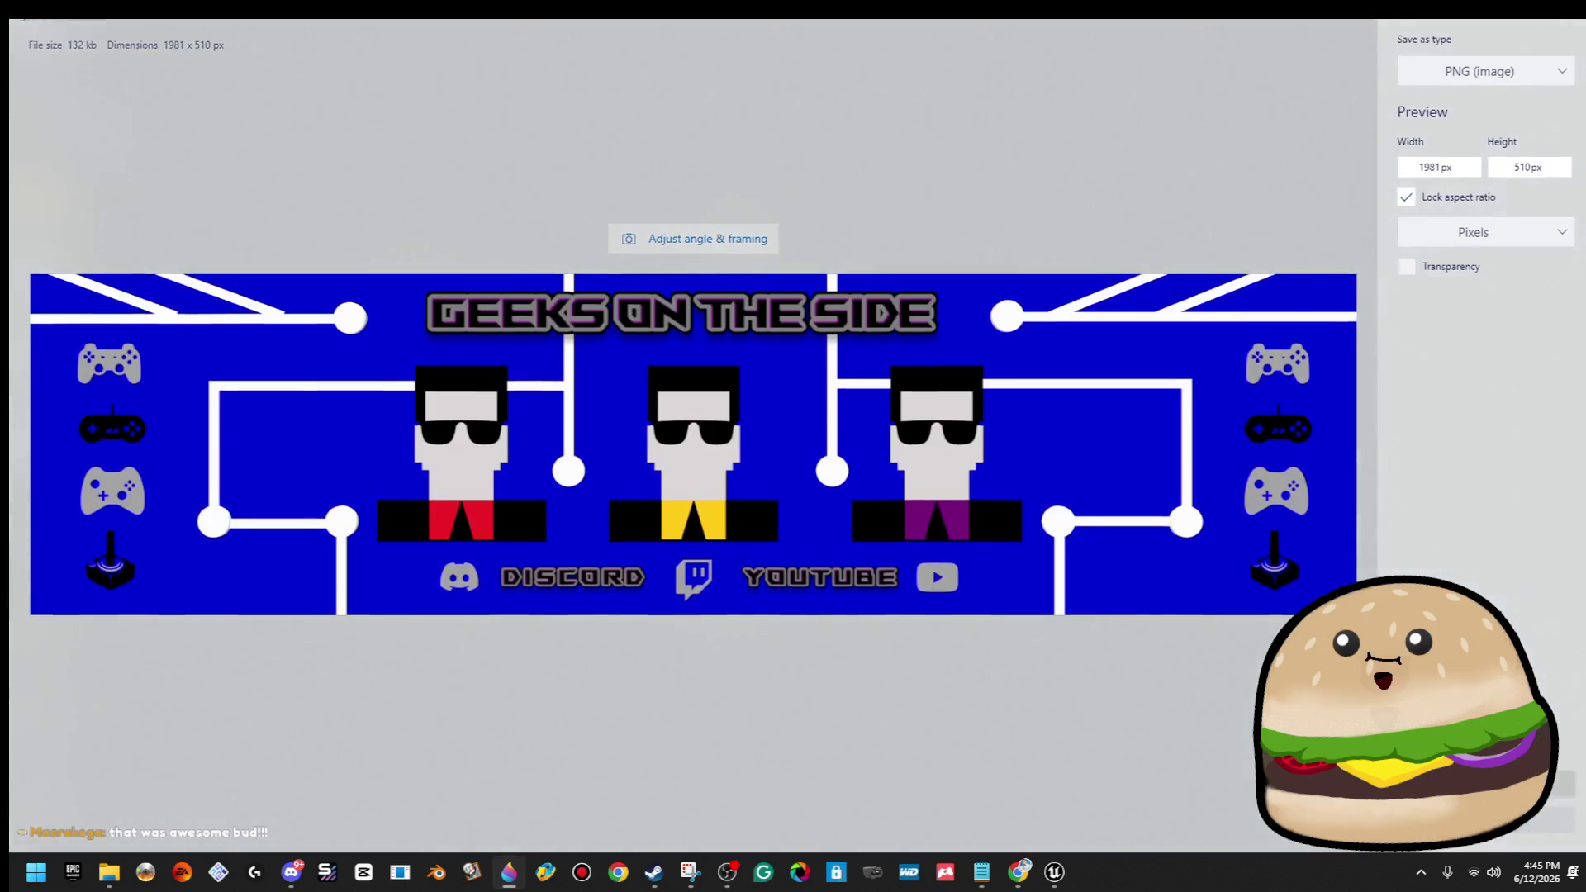
pyautogui.scroll(2, 785, 498)
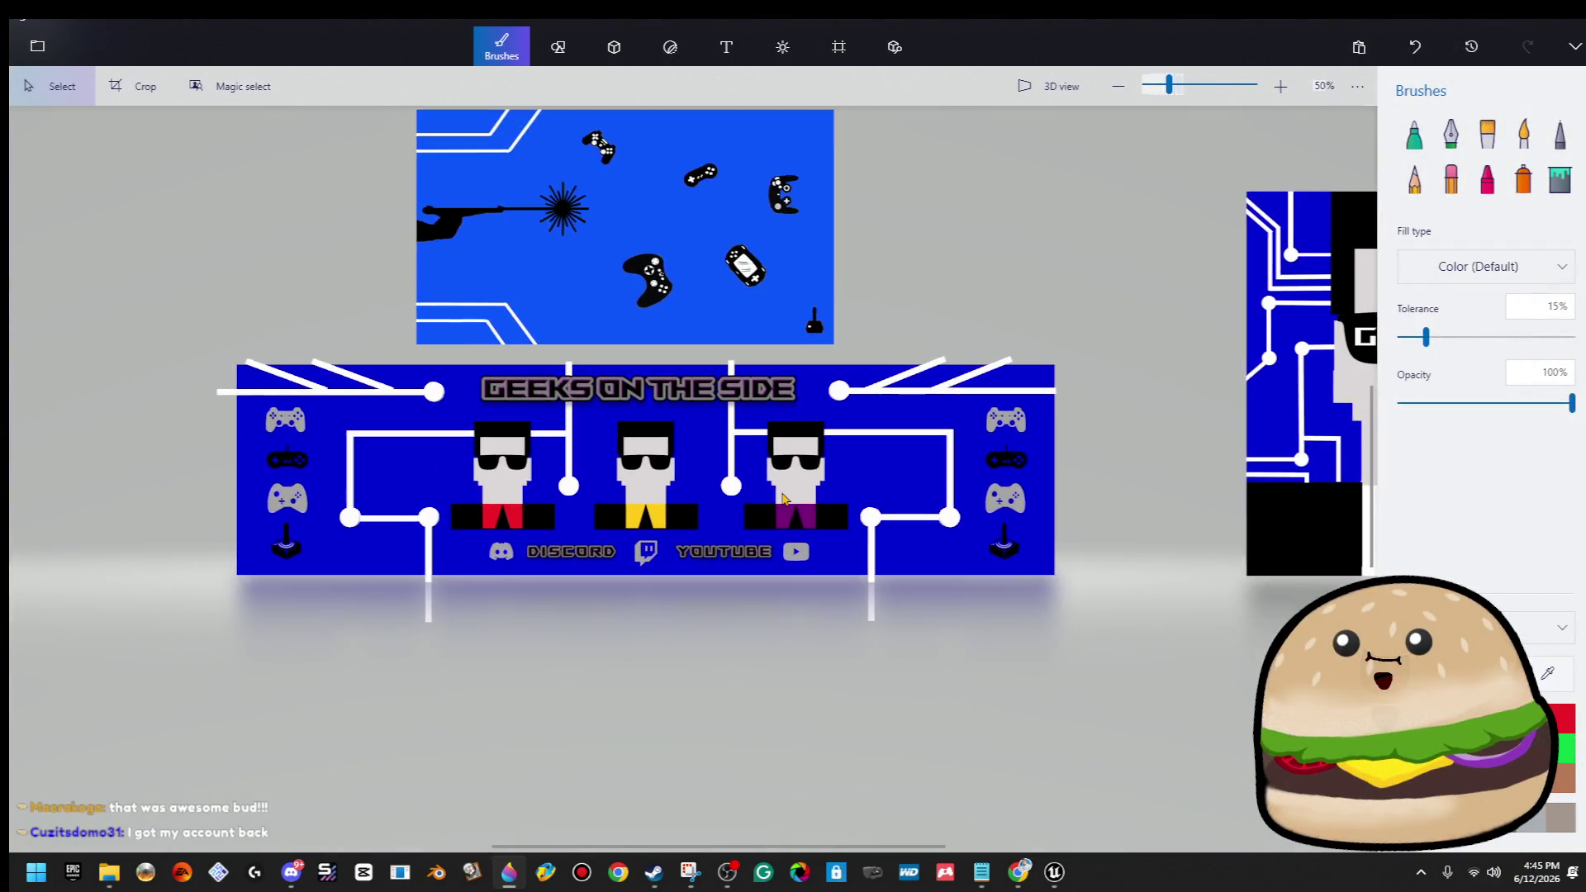
pyautogui.scroll(-2, 784, 498)
# Export the title as a transparent-background PNG named 'logo trans'.
pyautogui.moveTo(418, 390); pyautogui.dragTo(865, 557)
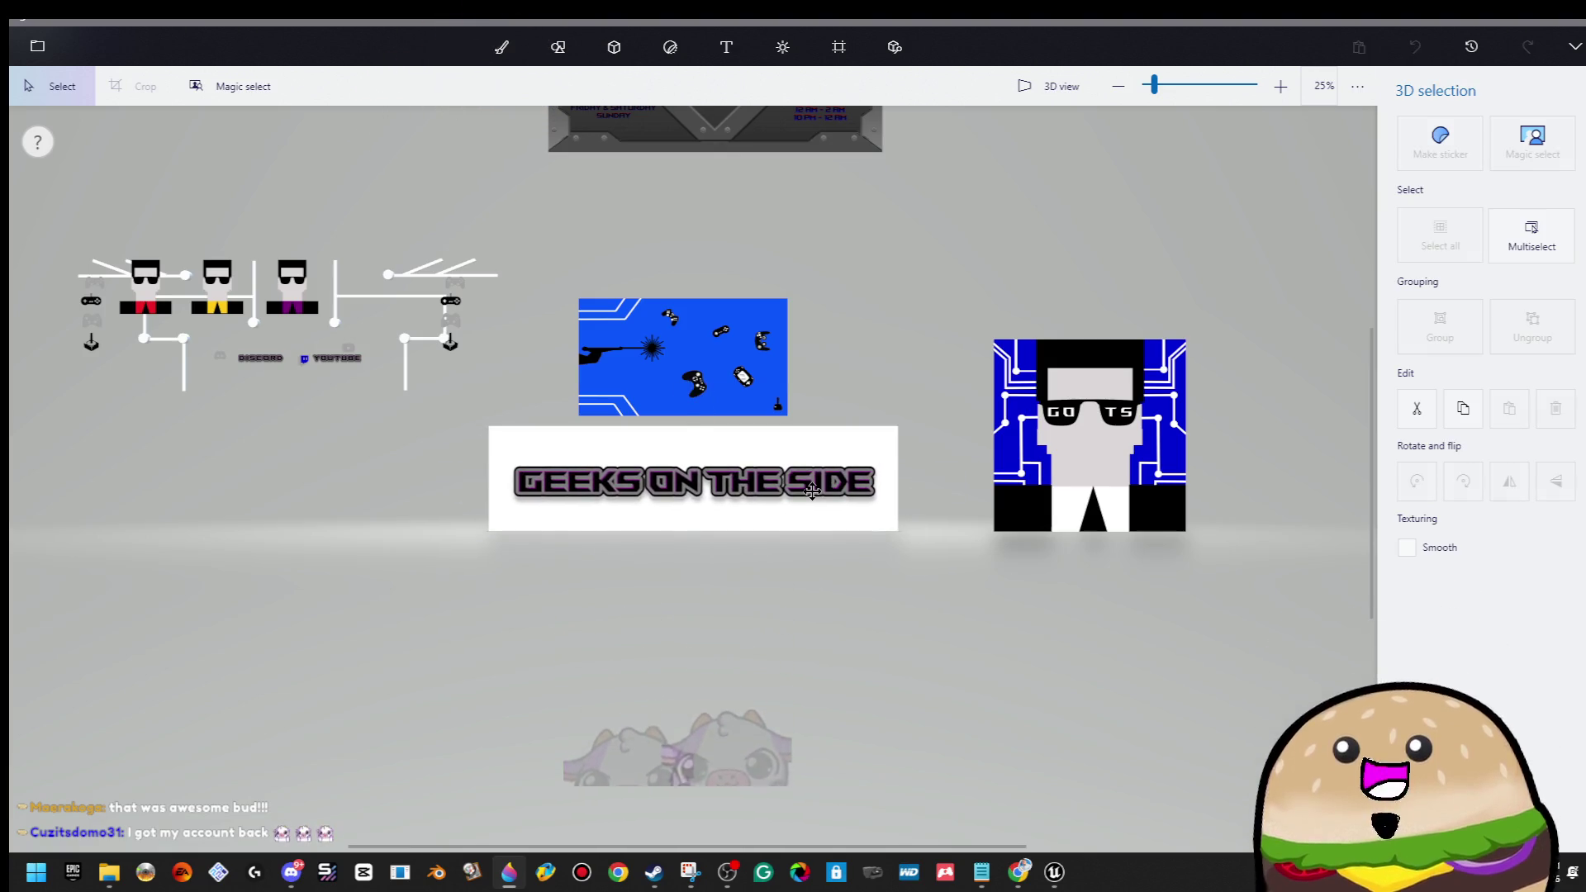
pyautogui.click(922, 384)
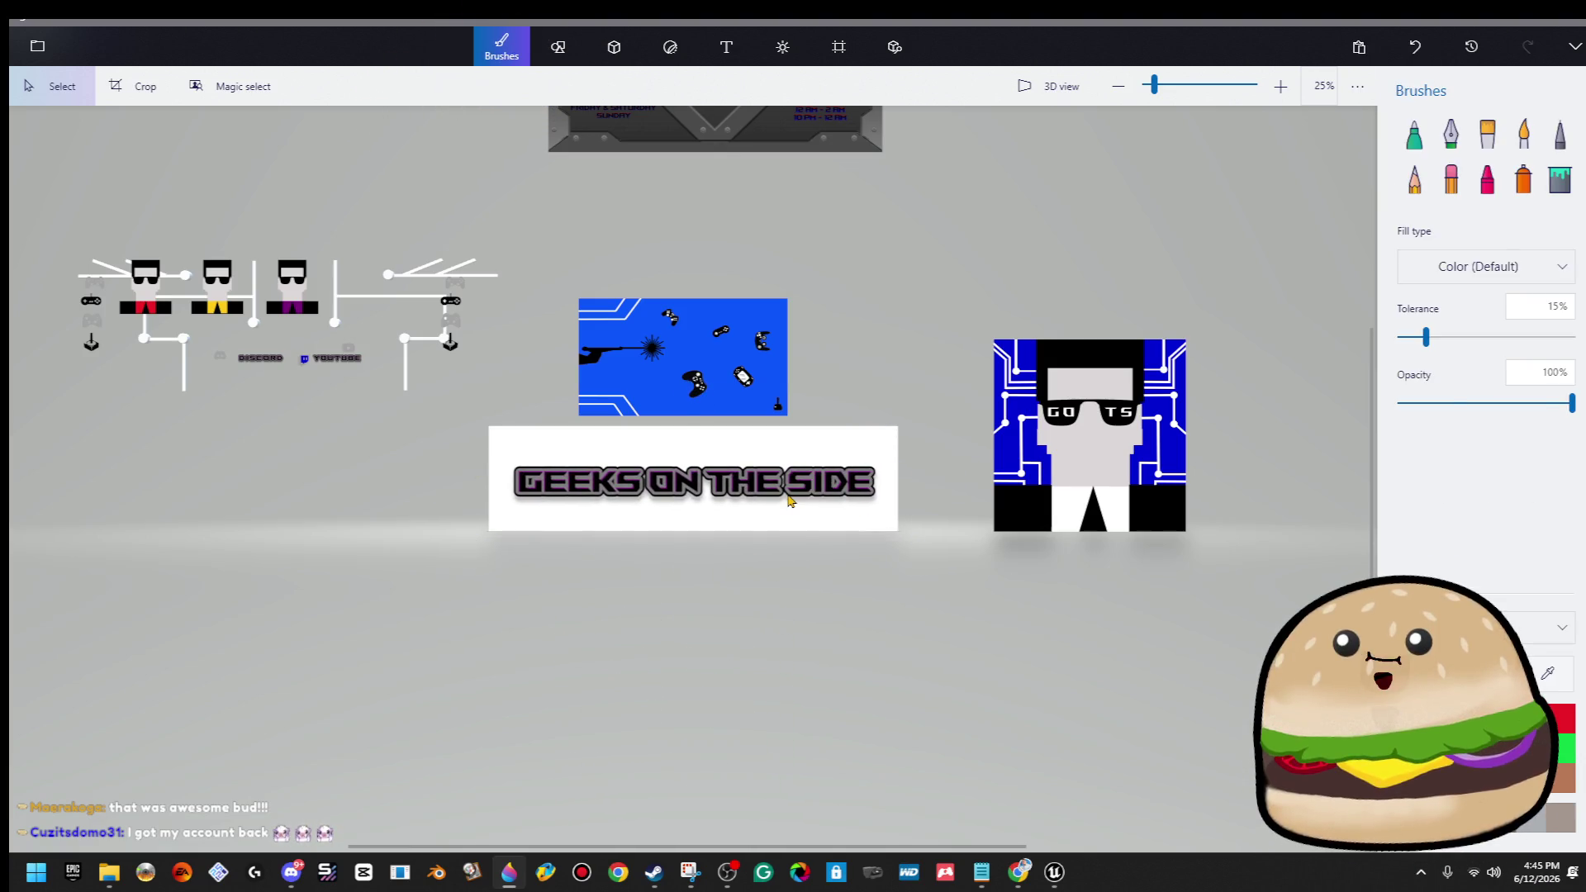
pyautogui.click(60, 42)
pyautogui.click(96, 259)
pyautogui.click(354, 150)
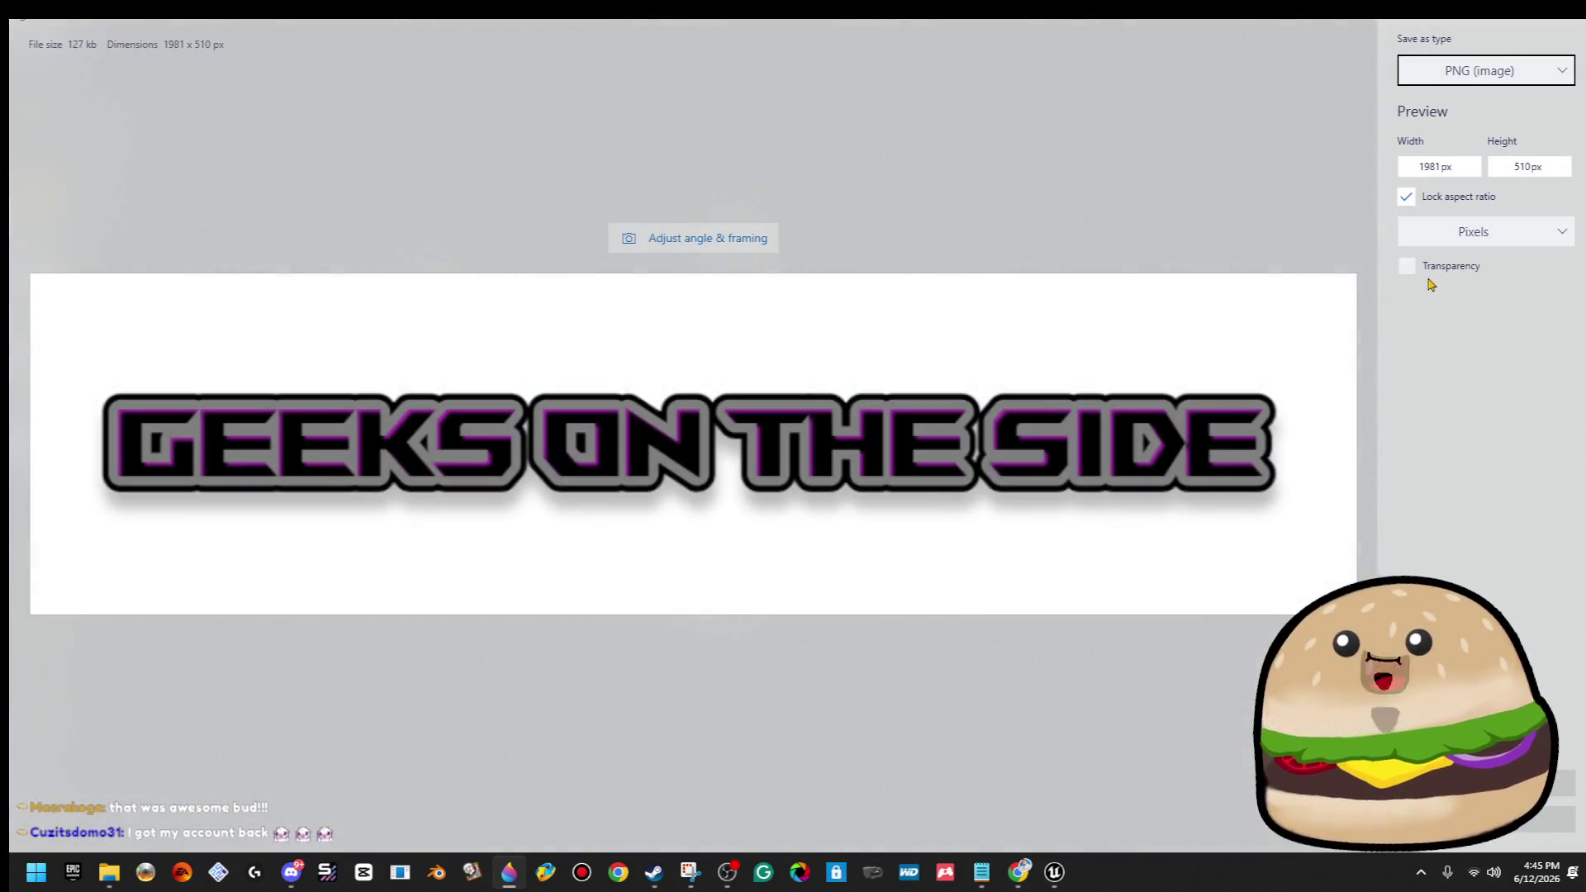
pyautogui.click(1407, 266)
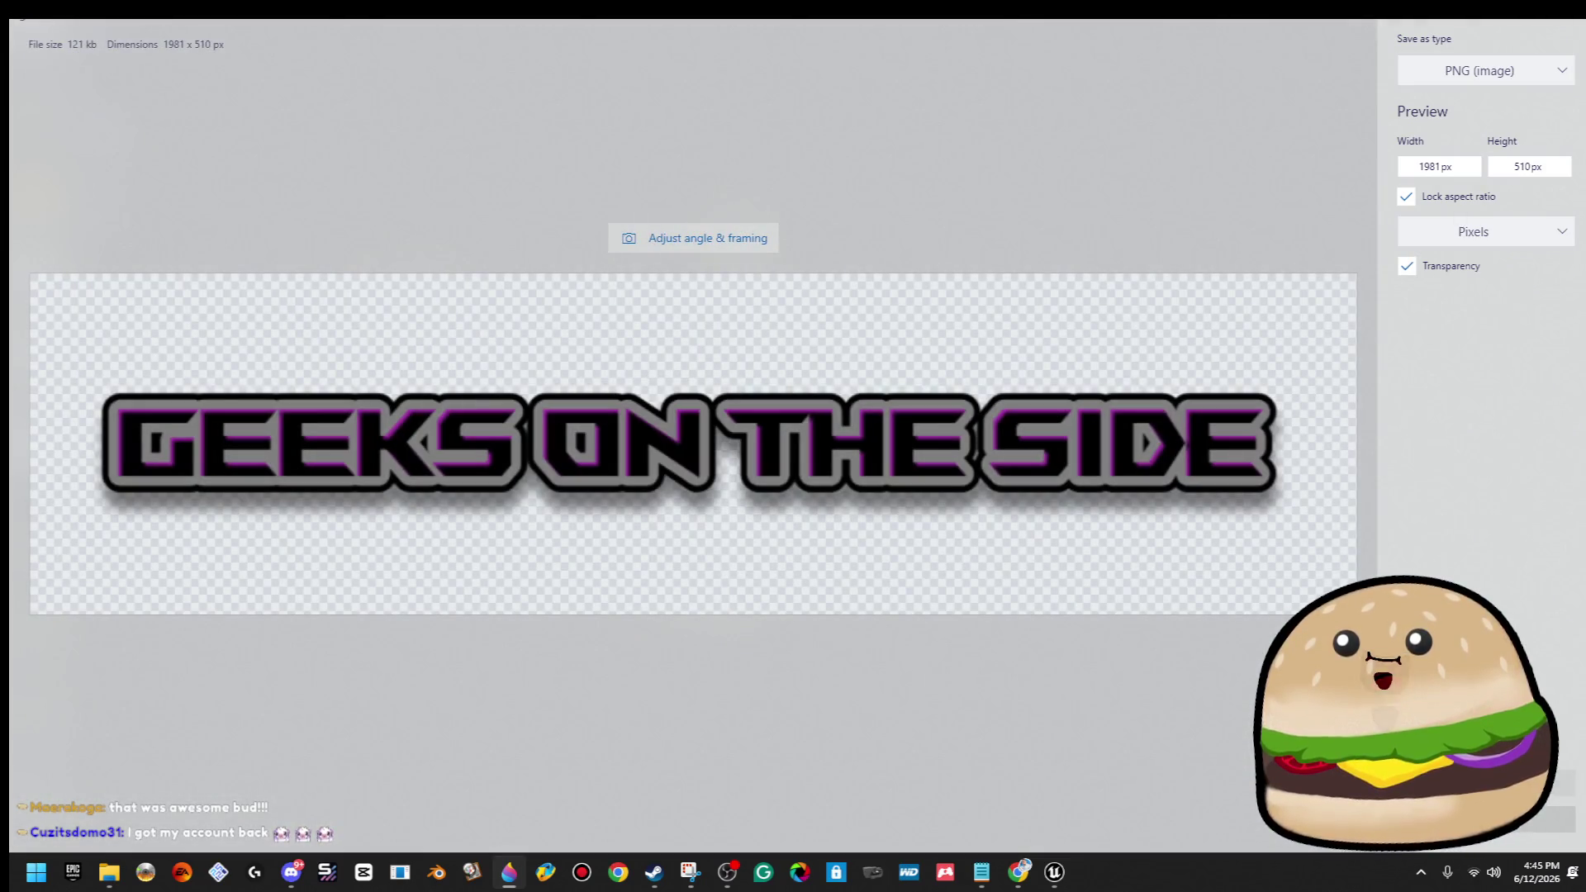
pyautogui.click(1486, 784)
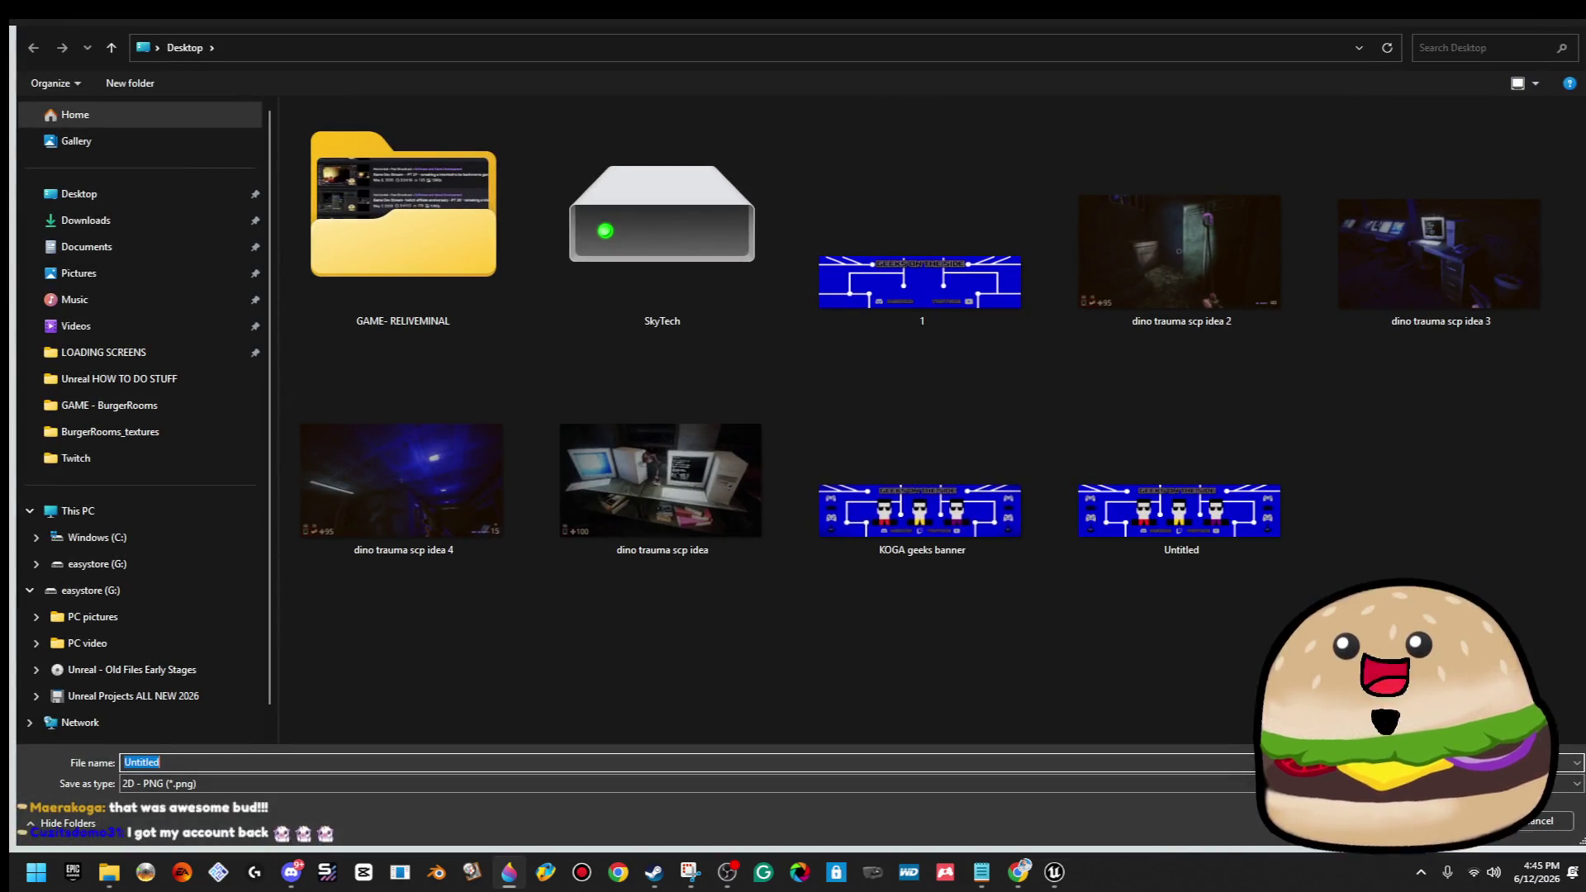
pyautogui.write('logo trans')
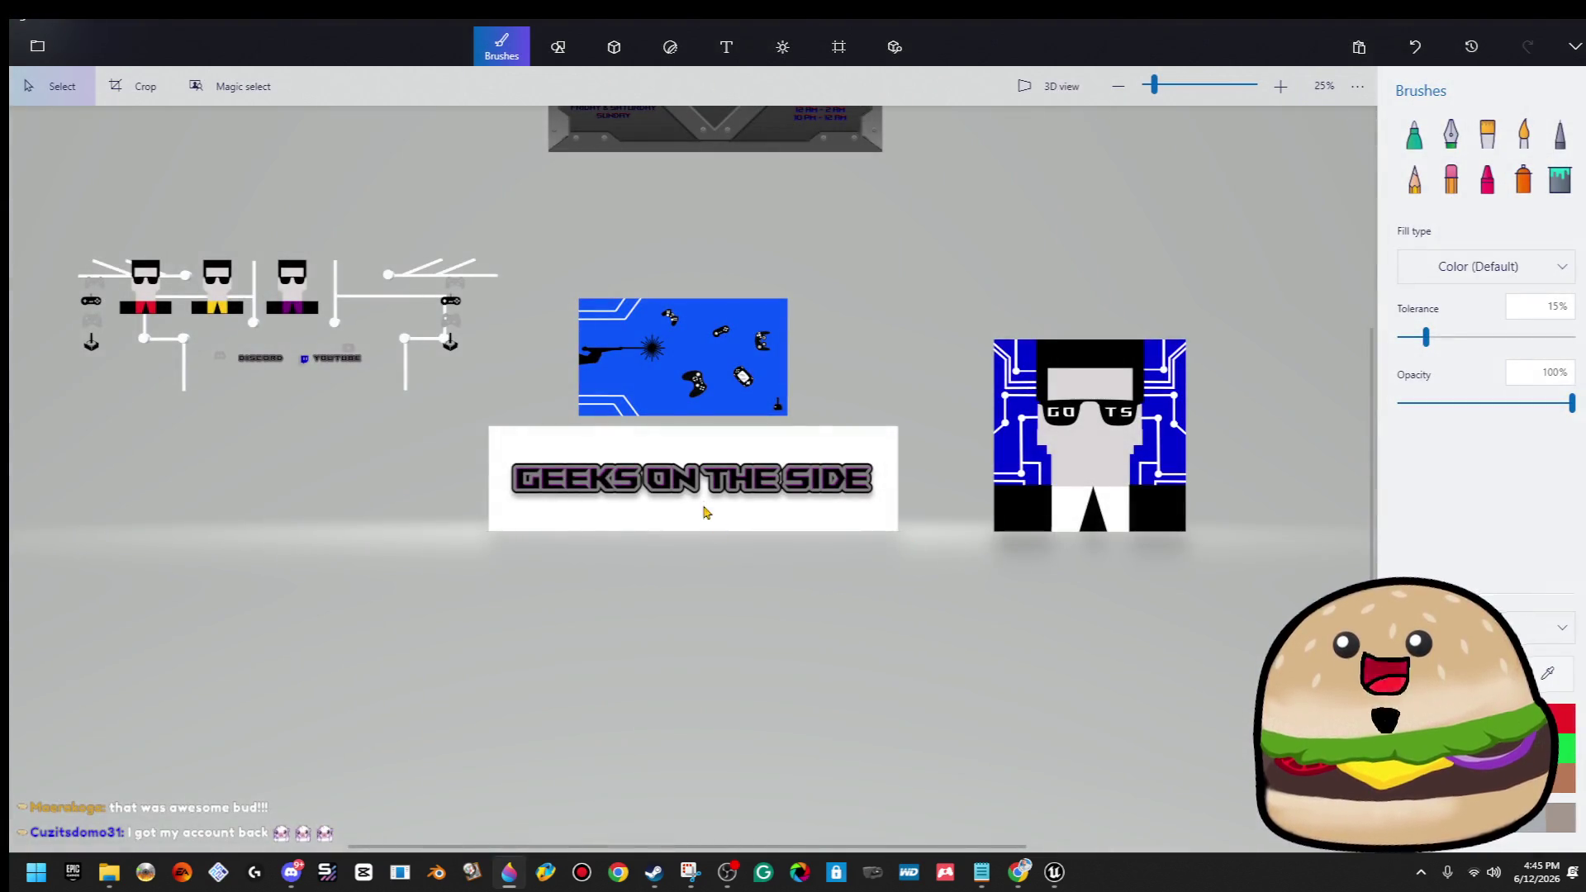
pyautogui.click(706, 512)
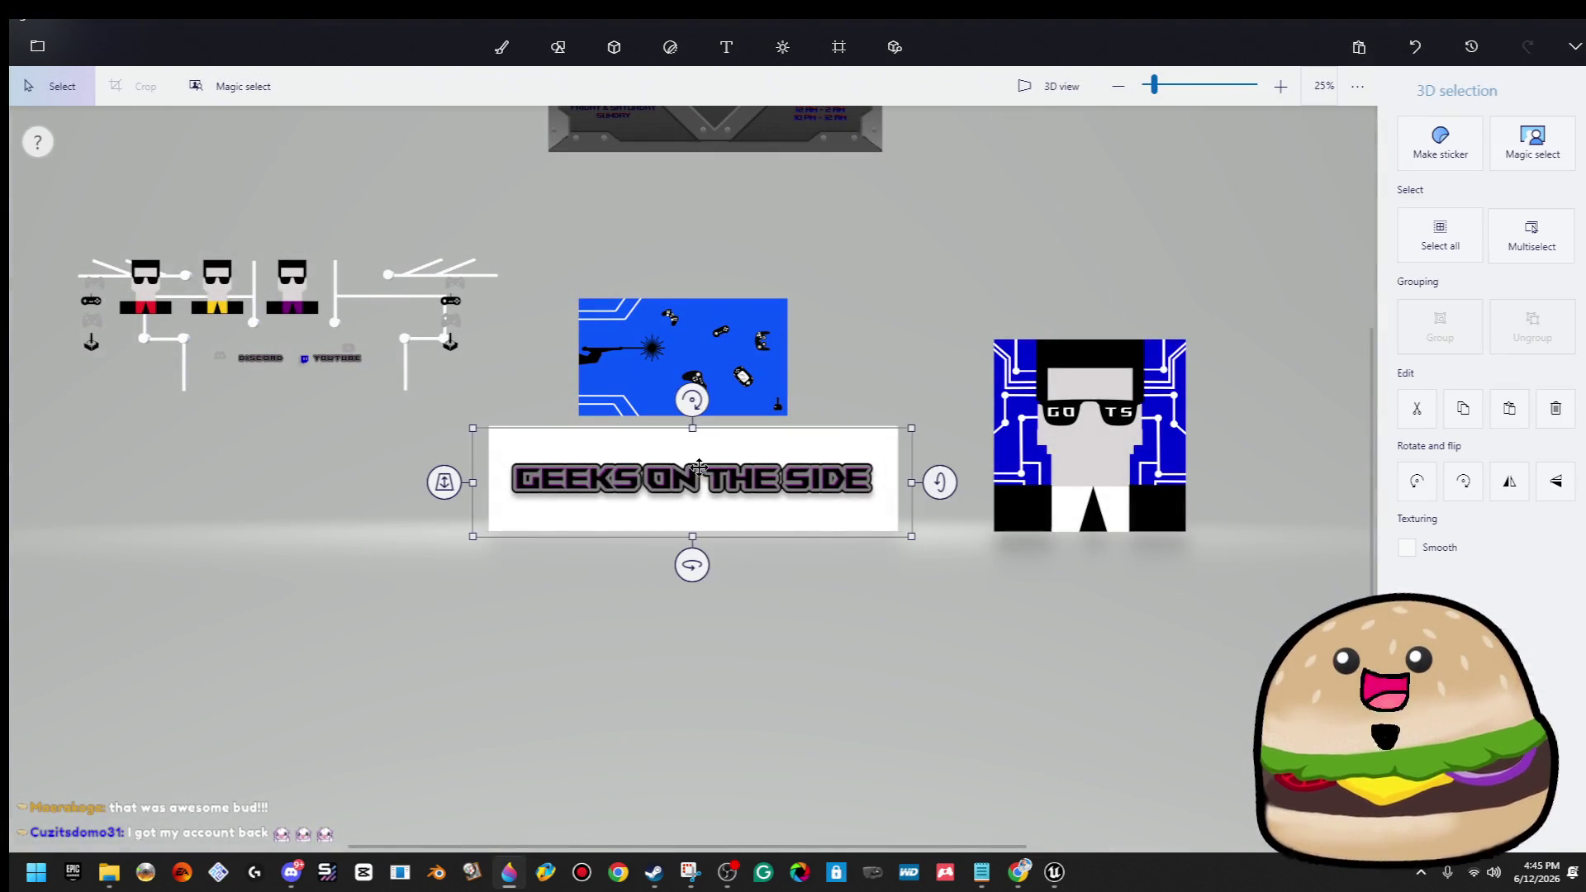
# Swap the title off the canvas for the yellow-pants figure and crop the canvas to 385×354 px.
pyautogui.moveTo(706, 512); pyautogui.dragTo(594, 695)
pyautogui.moveTo(230, 293); pyautogui.dragTo(708, 488)
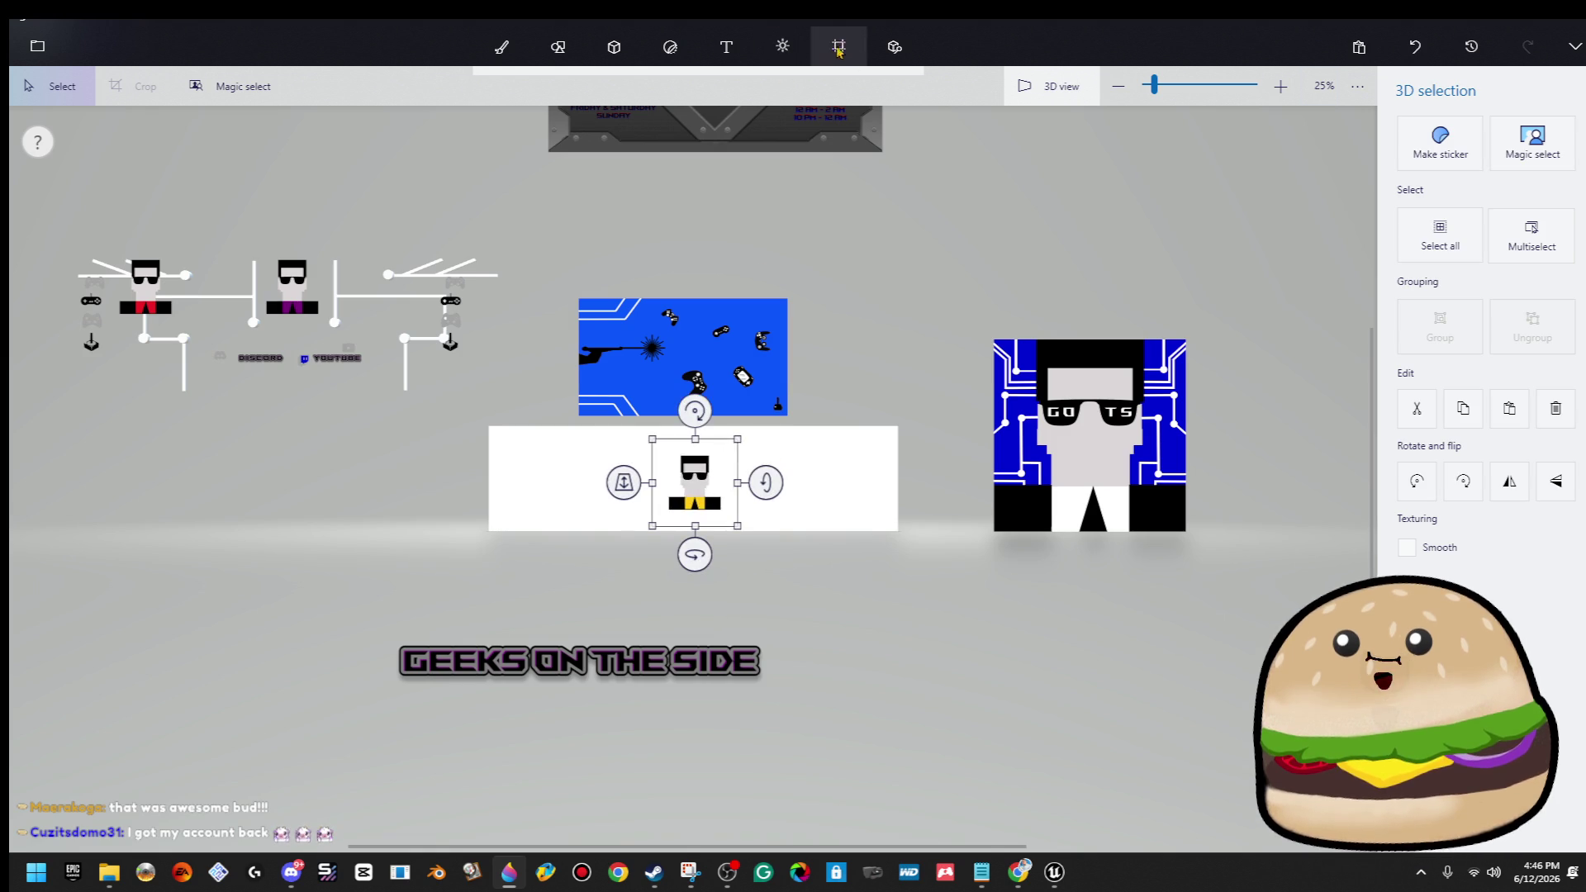
pyautogui.click(839, 47)
pyautogui.moveTo(896, 427)
pyautogui.mouseDown()
pyautogui.moveTo(579, 463)
pyautogui.moveTo(694, 479)
pyautogui.mouseUp()
pyautogui.click(687, 493)
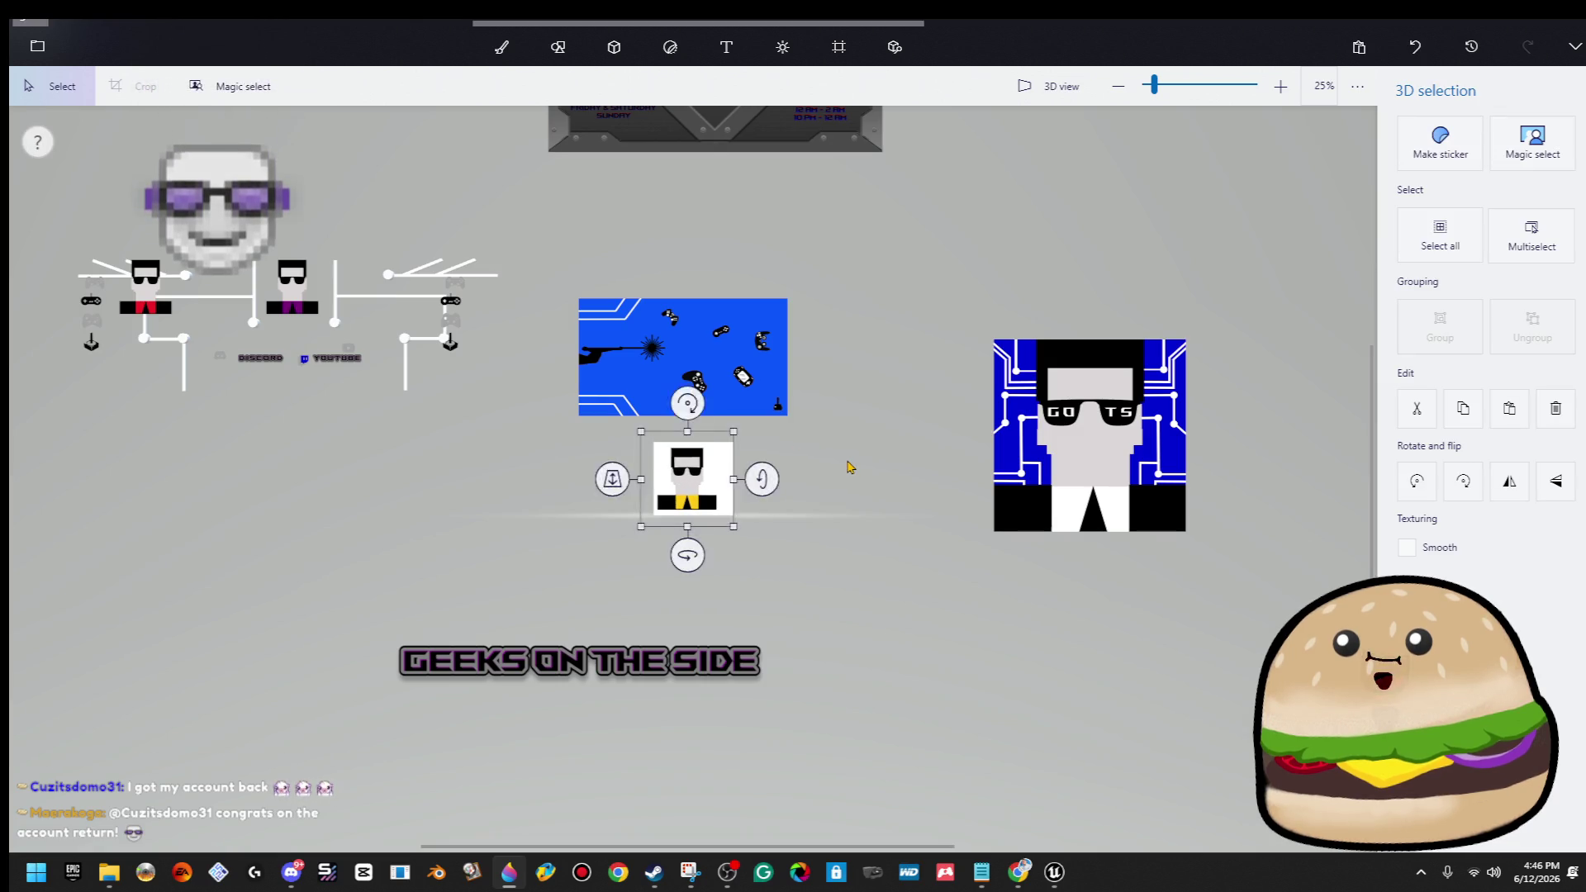
pyautogui.click(844, 464)
pyautogui.click(838, 46)
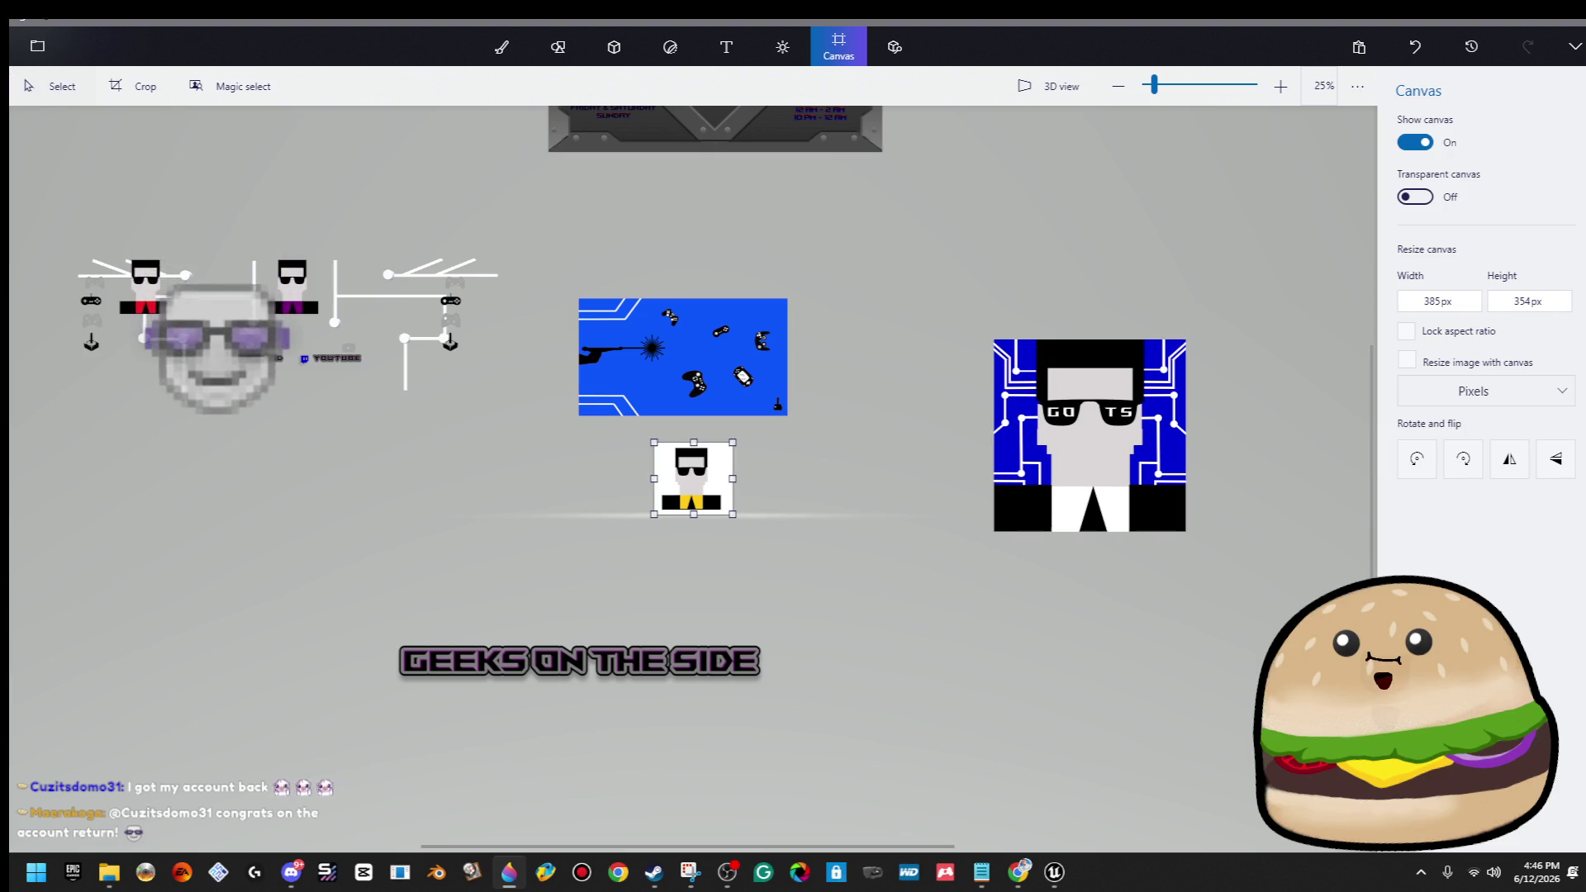
# Export the yellow-tie character as a transparent PNG named 'guy trans', then show the desktop.
pyautogui.click(37, 46)
pyautogui.click(99, 265)
pyautogui.click(353, 148)
pyautogui.click(1406, 266)
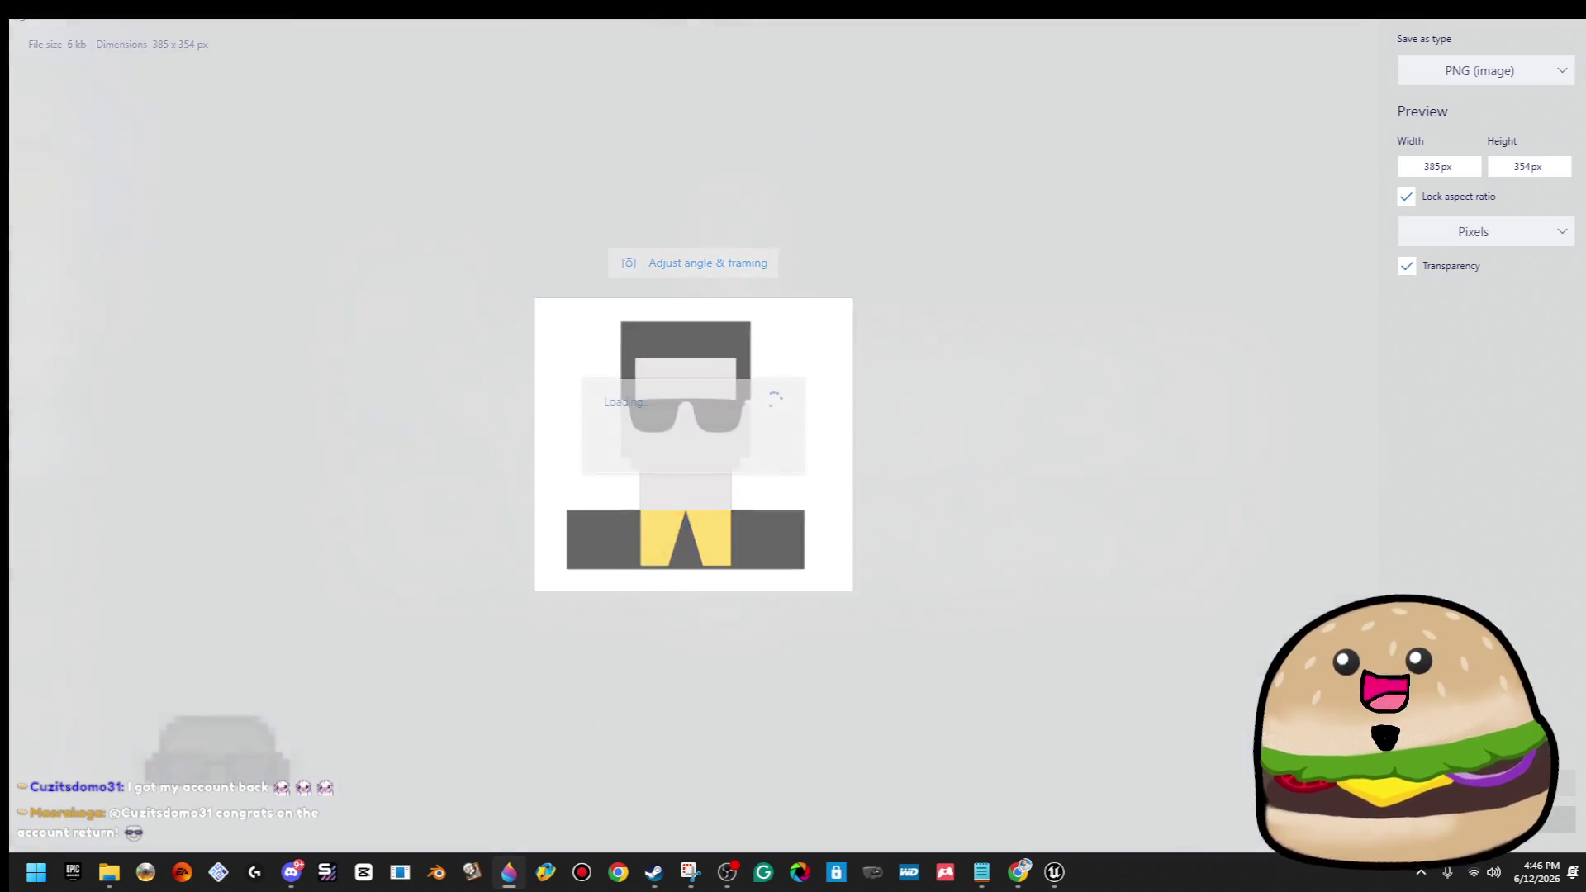
pyautogui.click(1479, 785)
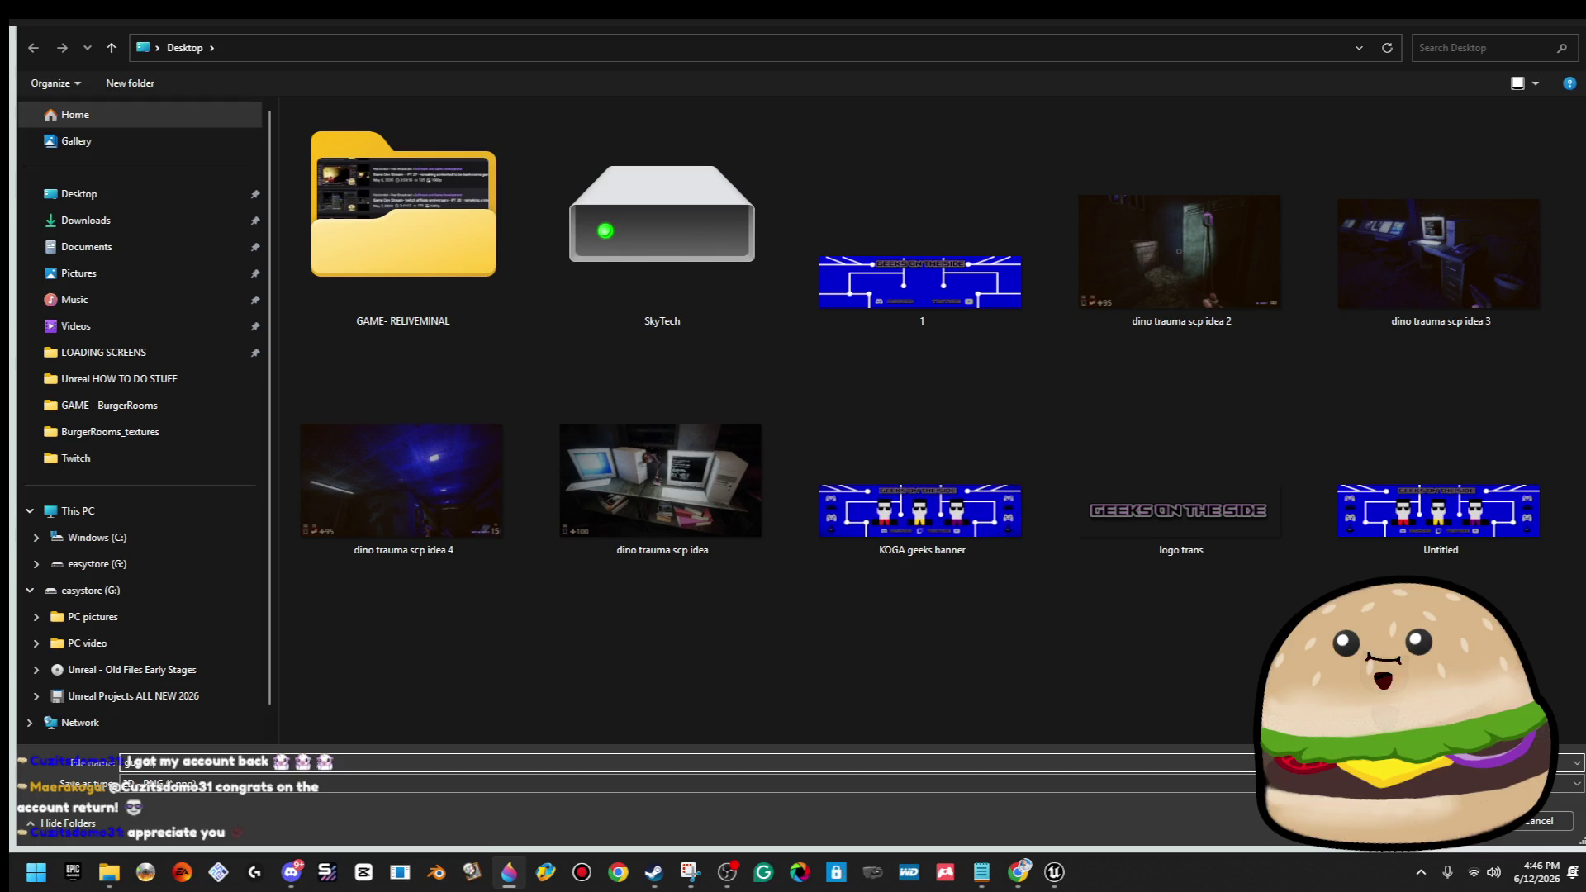
pyautogui.press('Return')
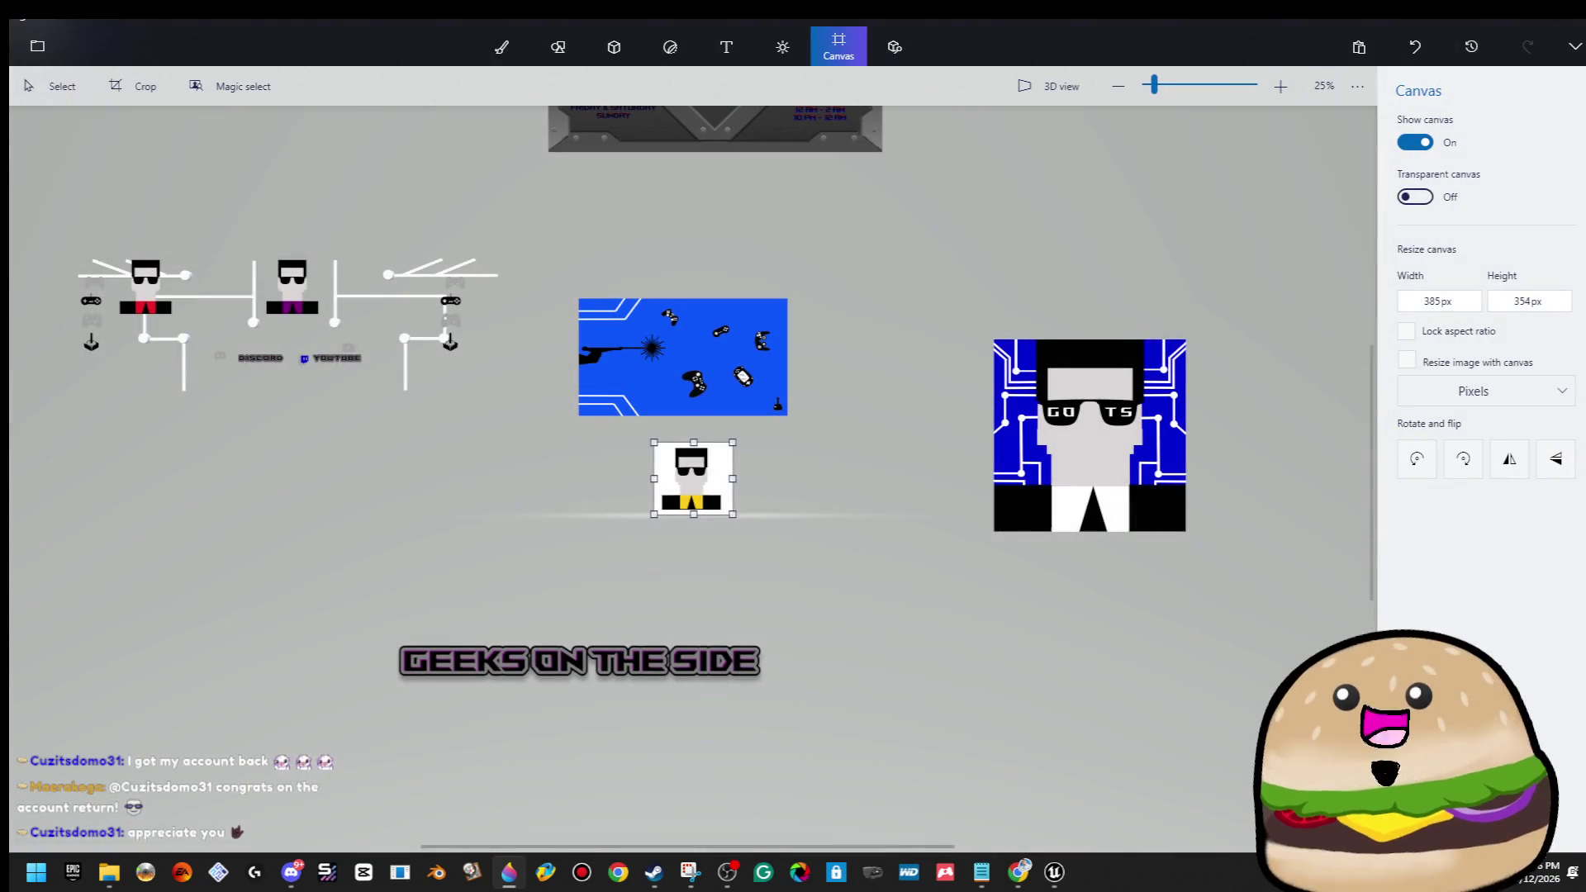
pyautogui.press('super+d')
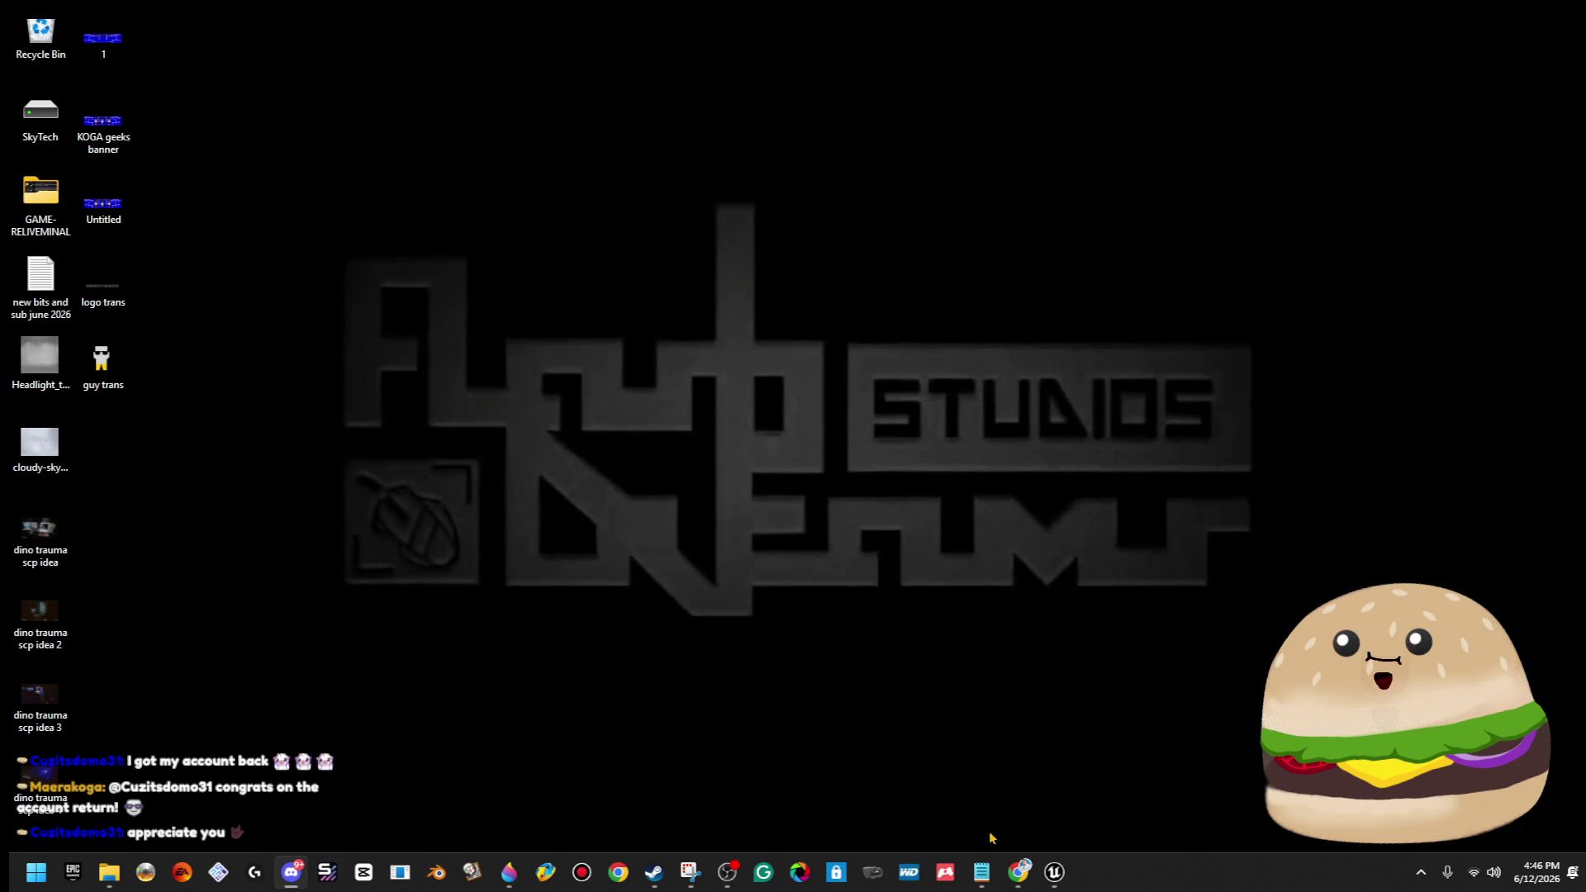
# Restore Paint 3D and close it with Alt+F4, choosing Don't save for the project.
pyautogui.click(509, 873)
pyautogui.hotkey('alt', 'F4')
pyautogui.click(785, 475)
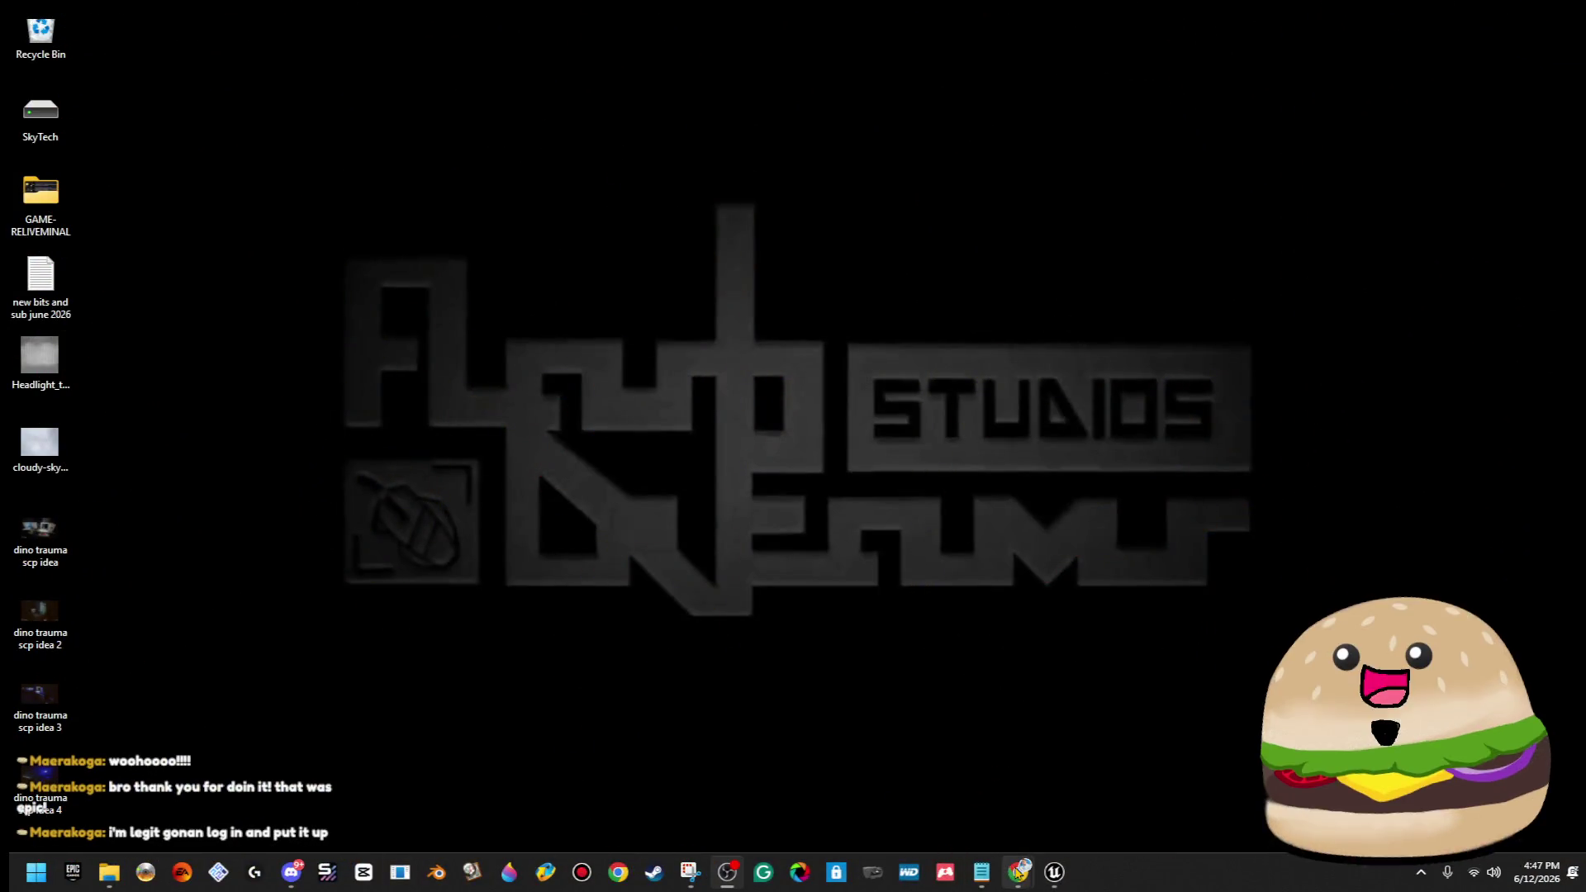
# Bring up the GeeksOnTheSide Twitch channel page and open the chat emote picker.
pyautogui.moveTo(1018, 871)
pyautogui.click(930, 791)
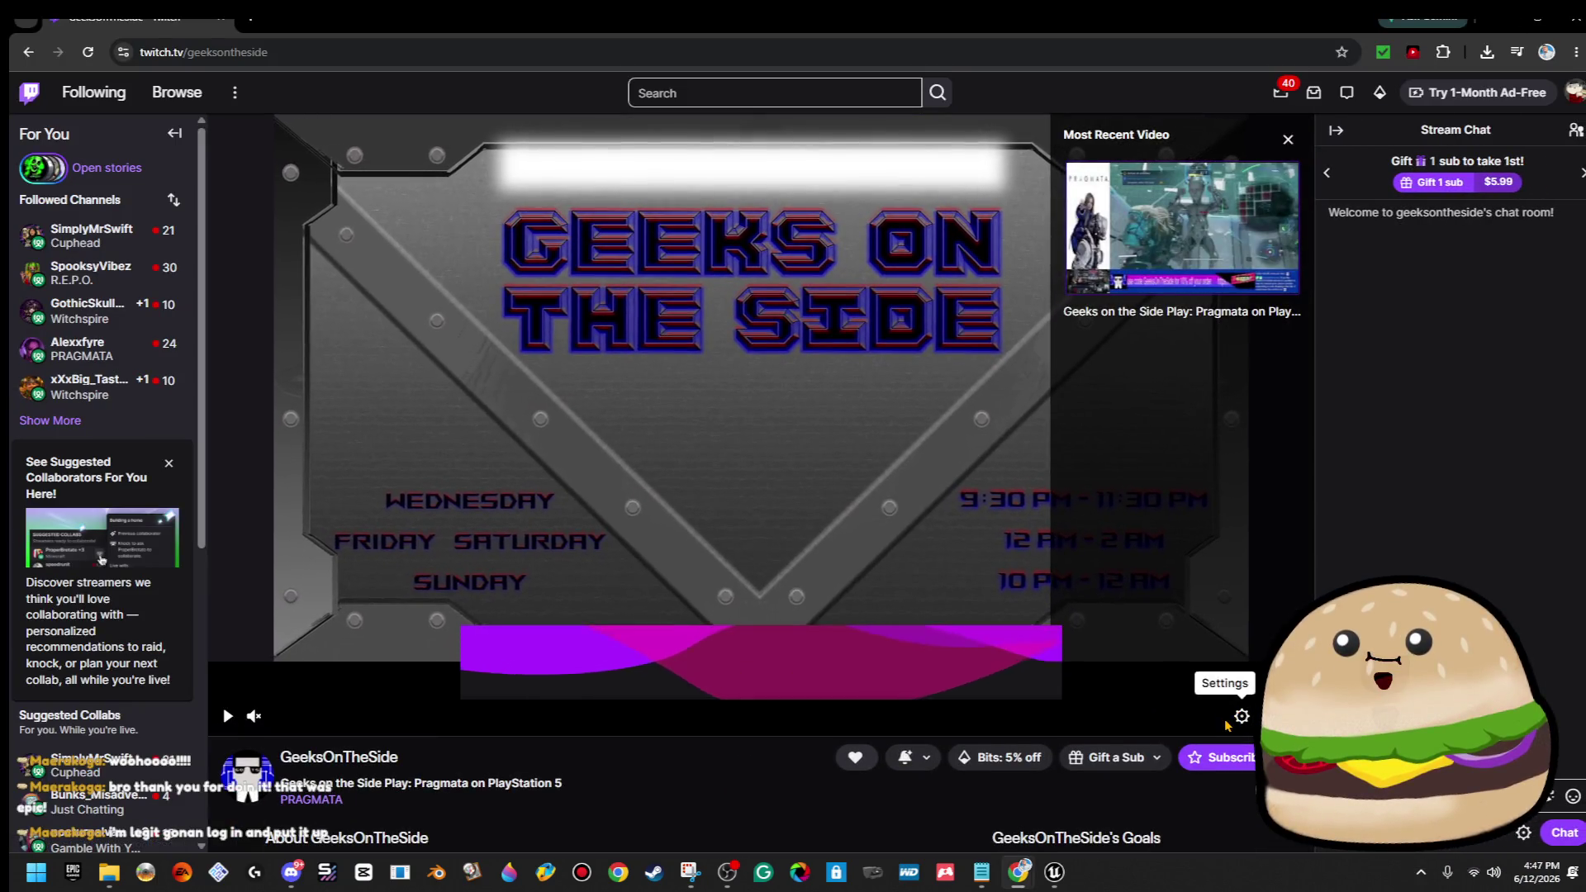
pyautogui.scroll(-3, 1282, 538)
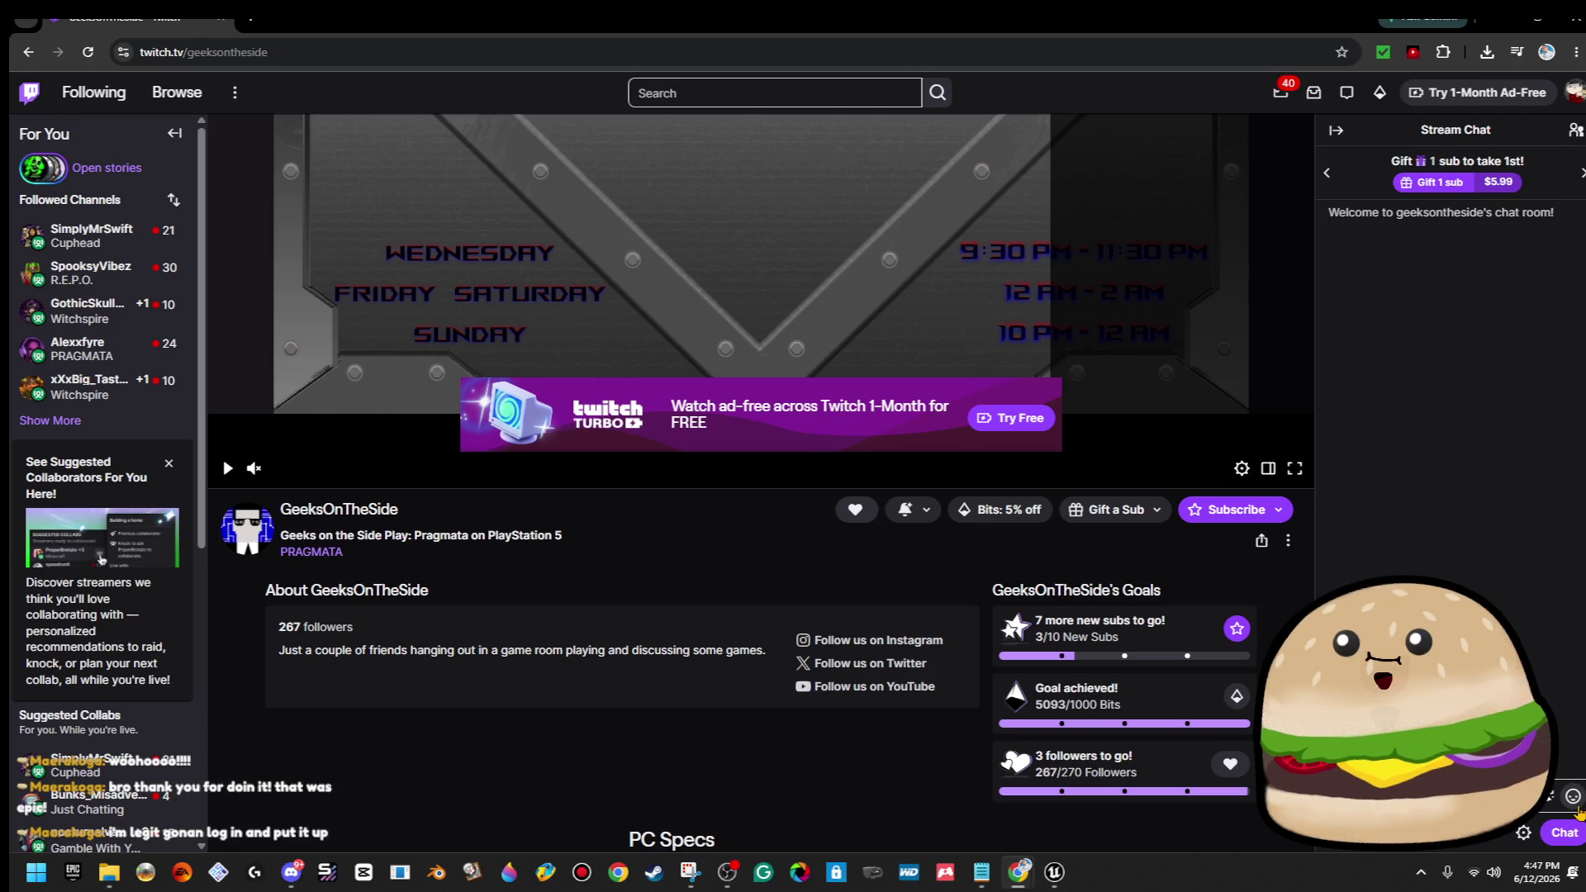
pyautogui.click(1574, 801)
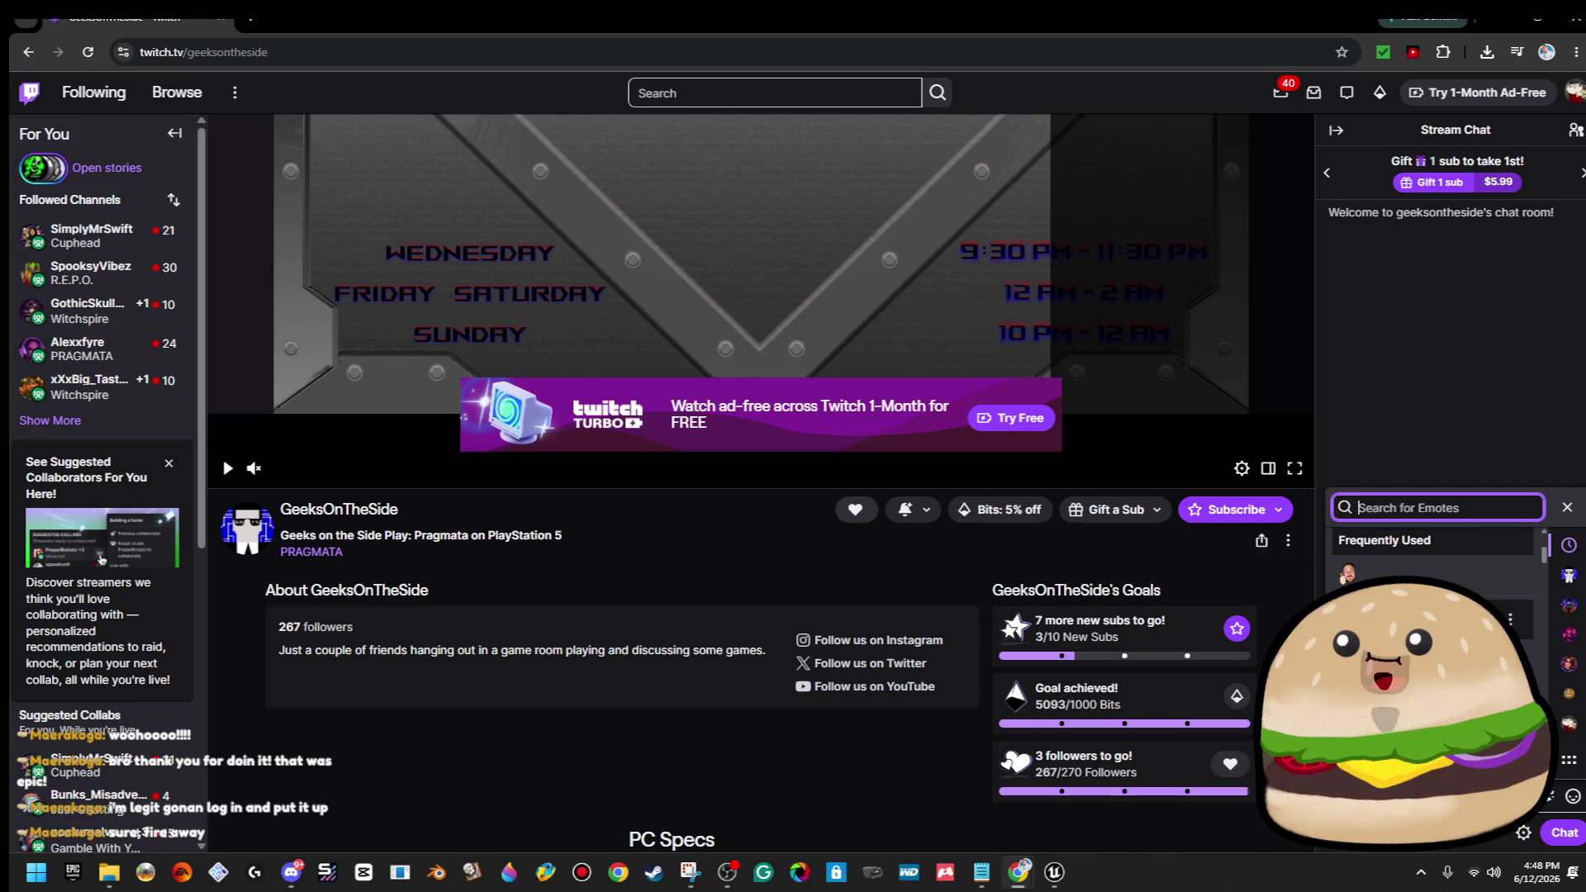
# Inspect several locked subscriber emotes, returning to the emote picker after each.
pyautogui.click(1347, 661)
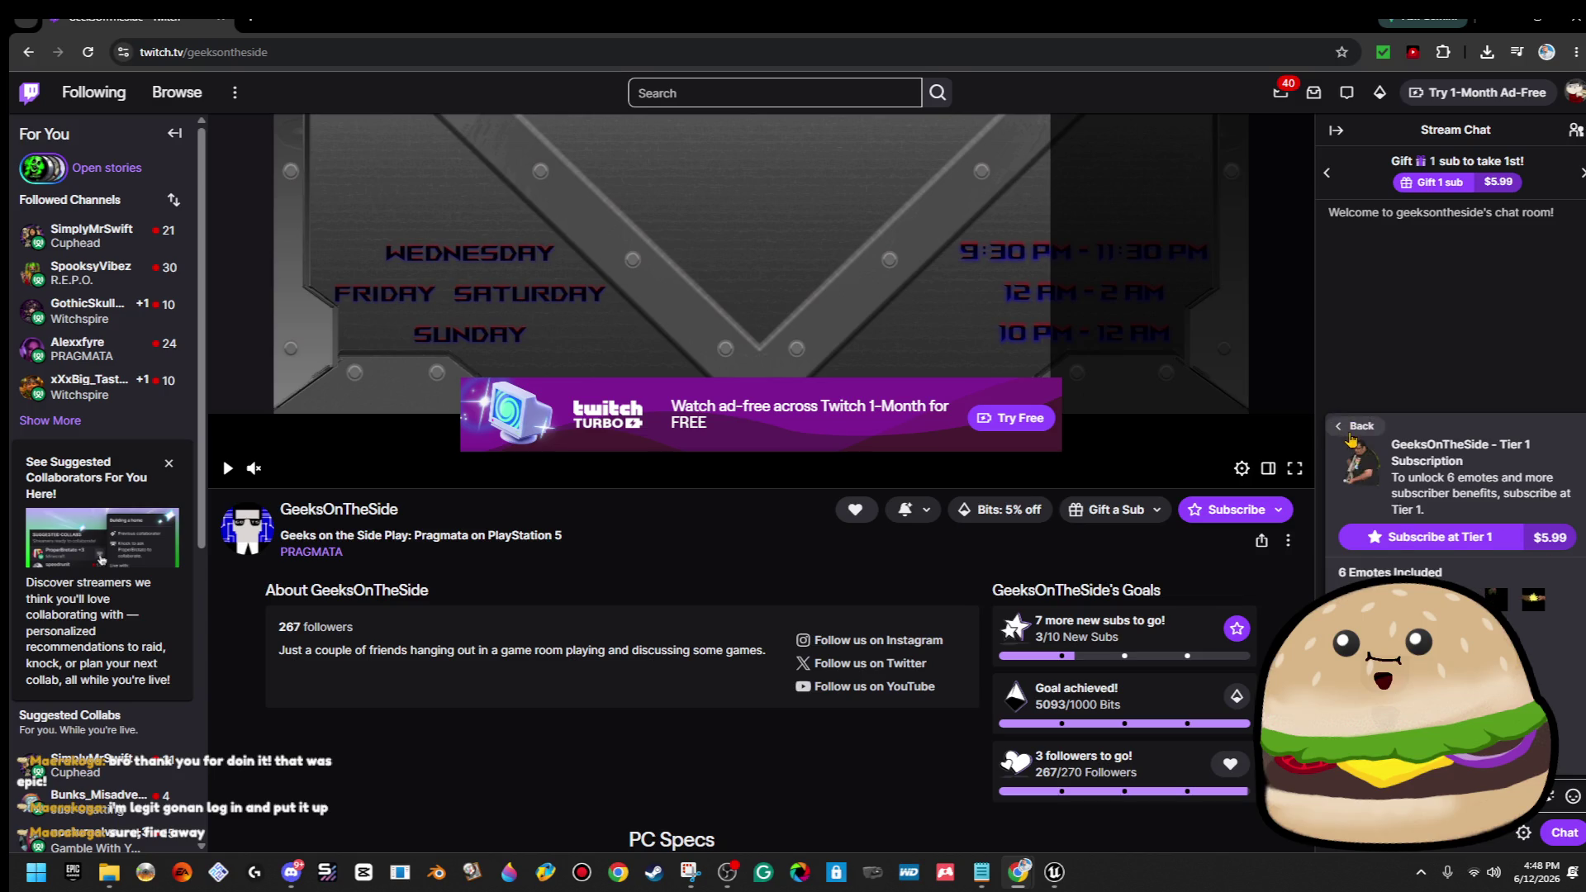
pyautogui.click(1351, 436)
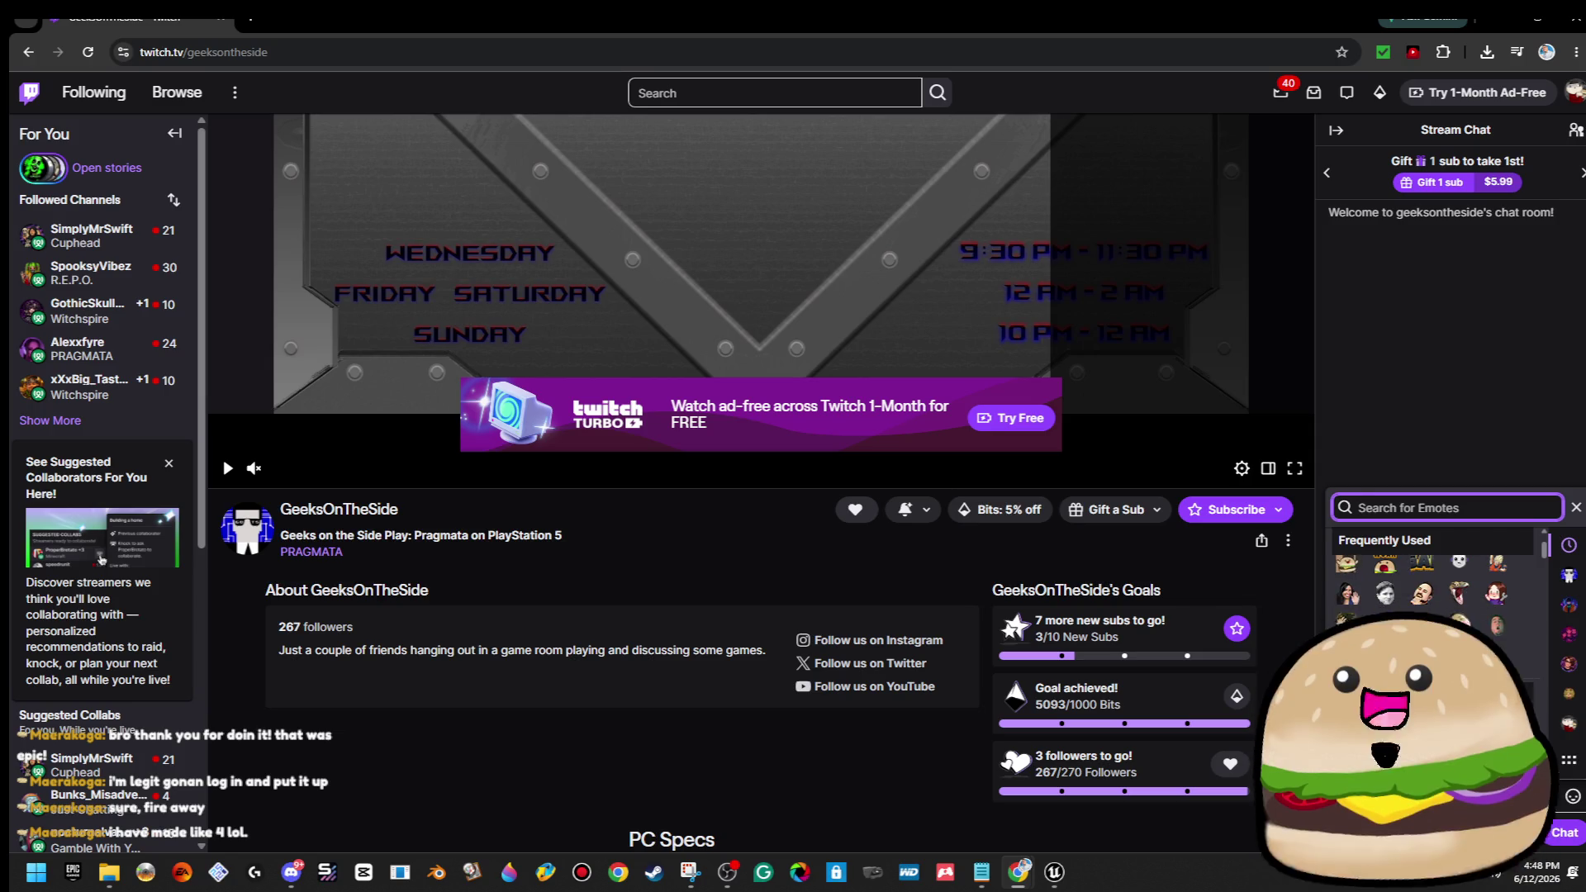
pyautogui.click(1348, 661)
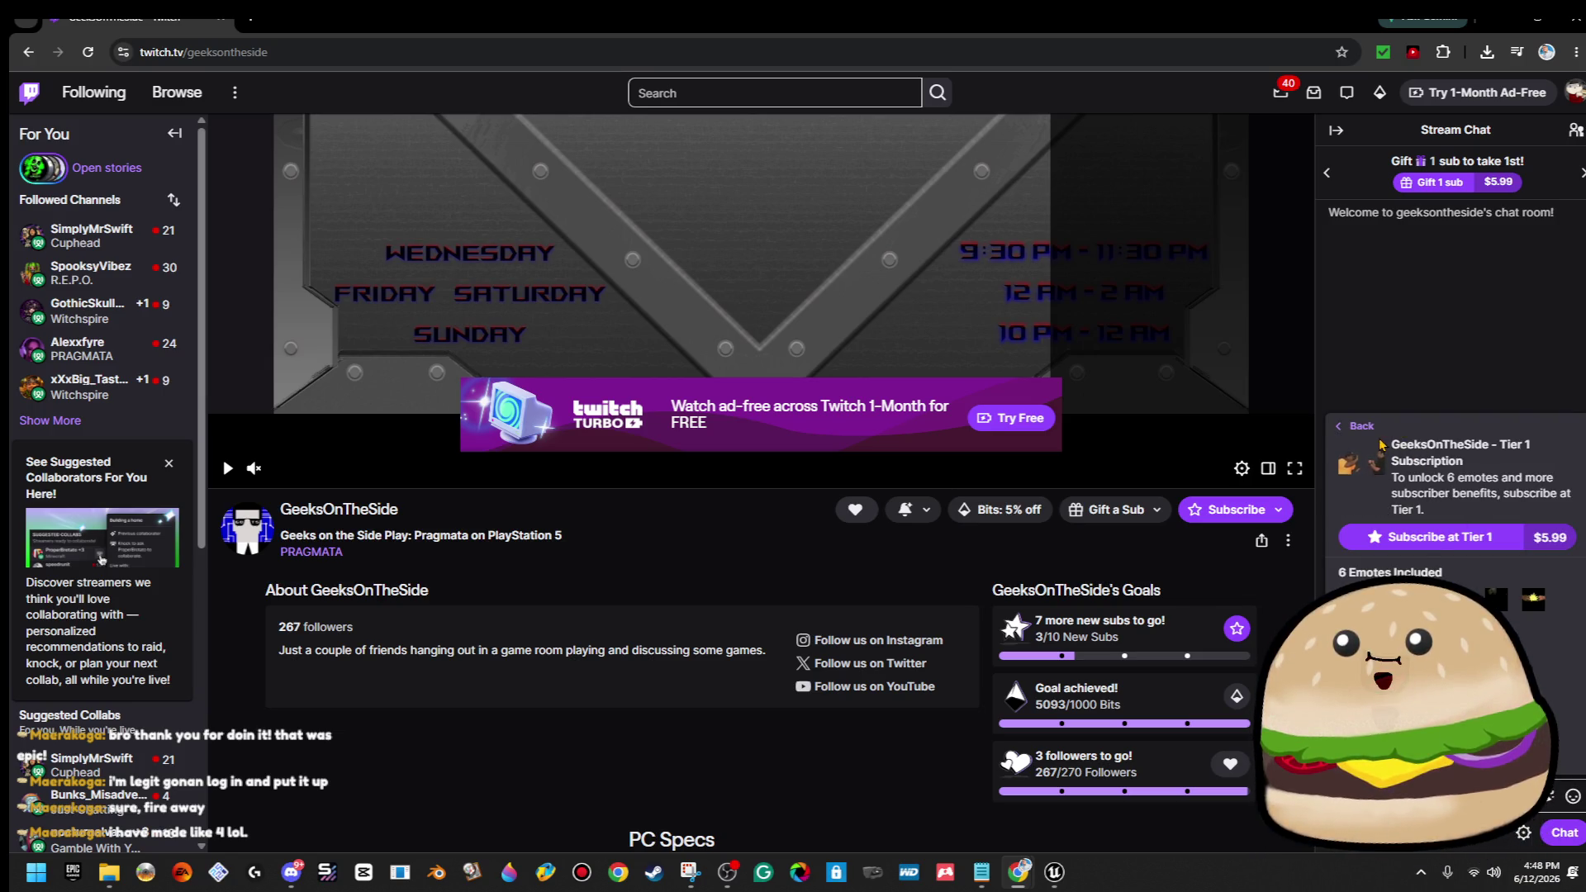
pyautogui.click(1356, 426)
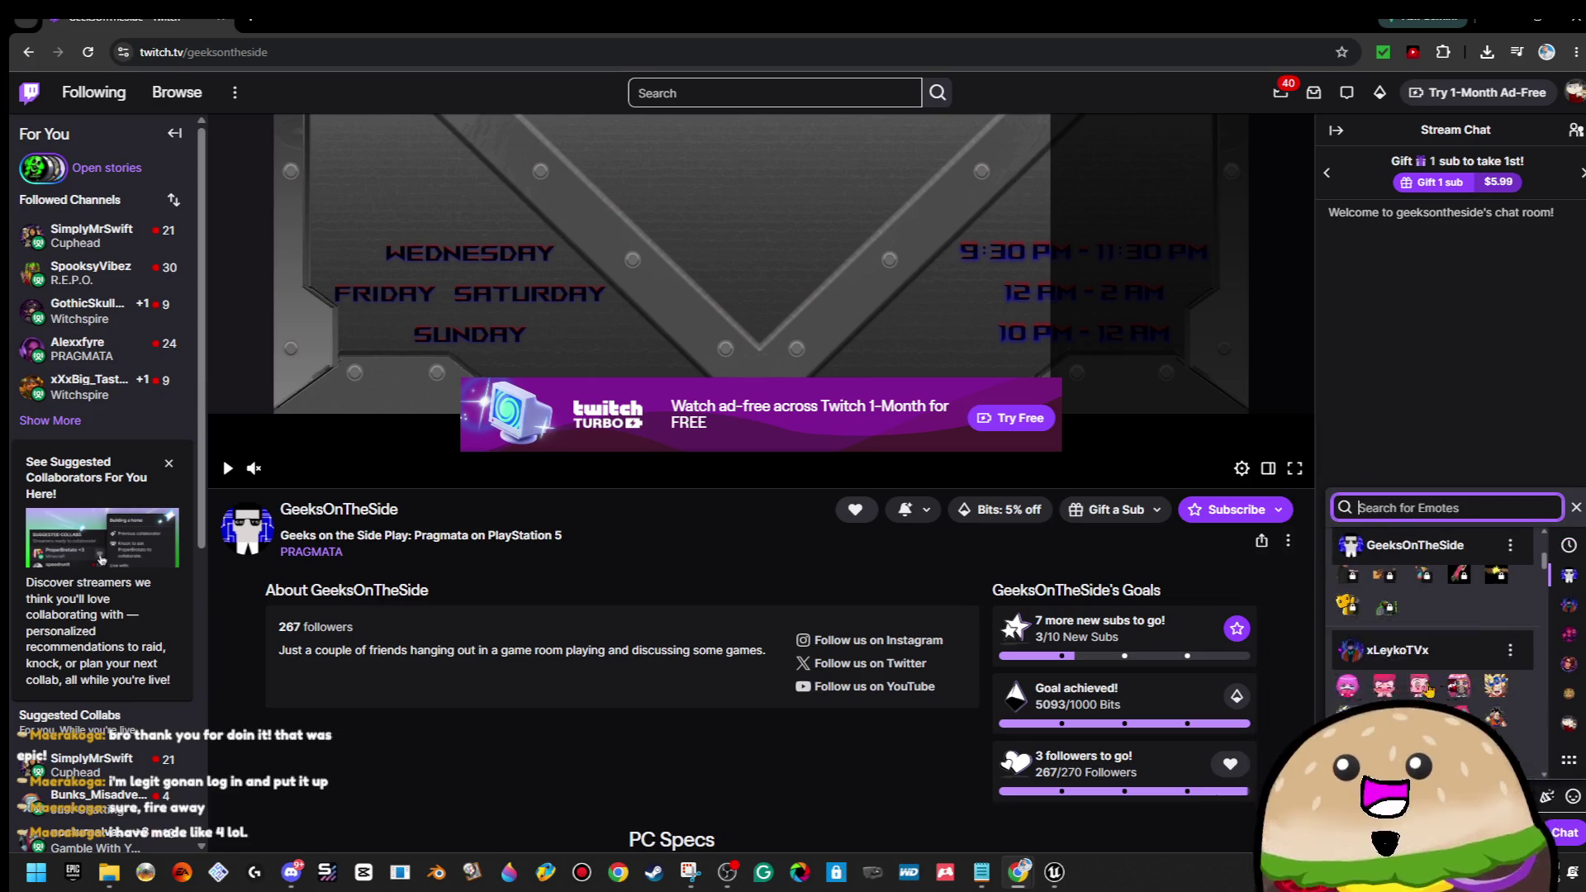
pyautogui.scroll(2, 1435, 654)
pyautogui.click(1404, 654)
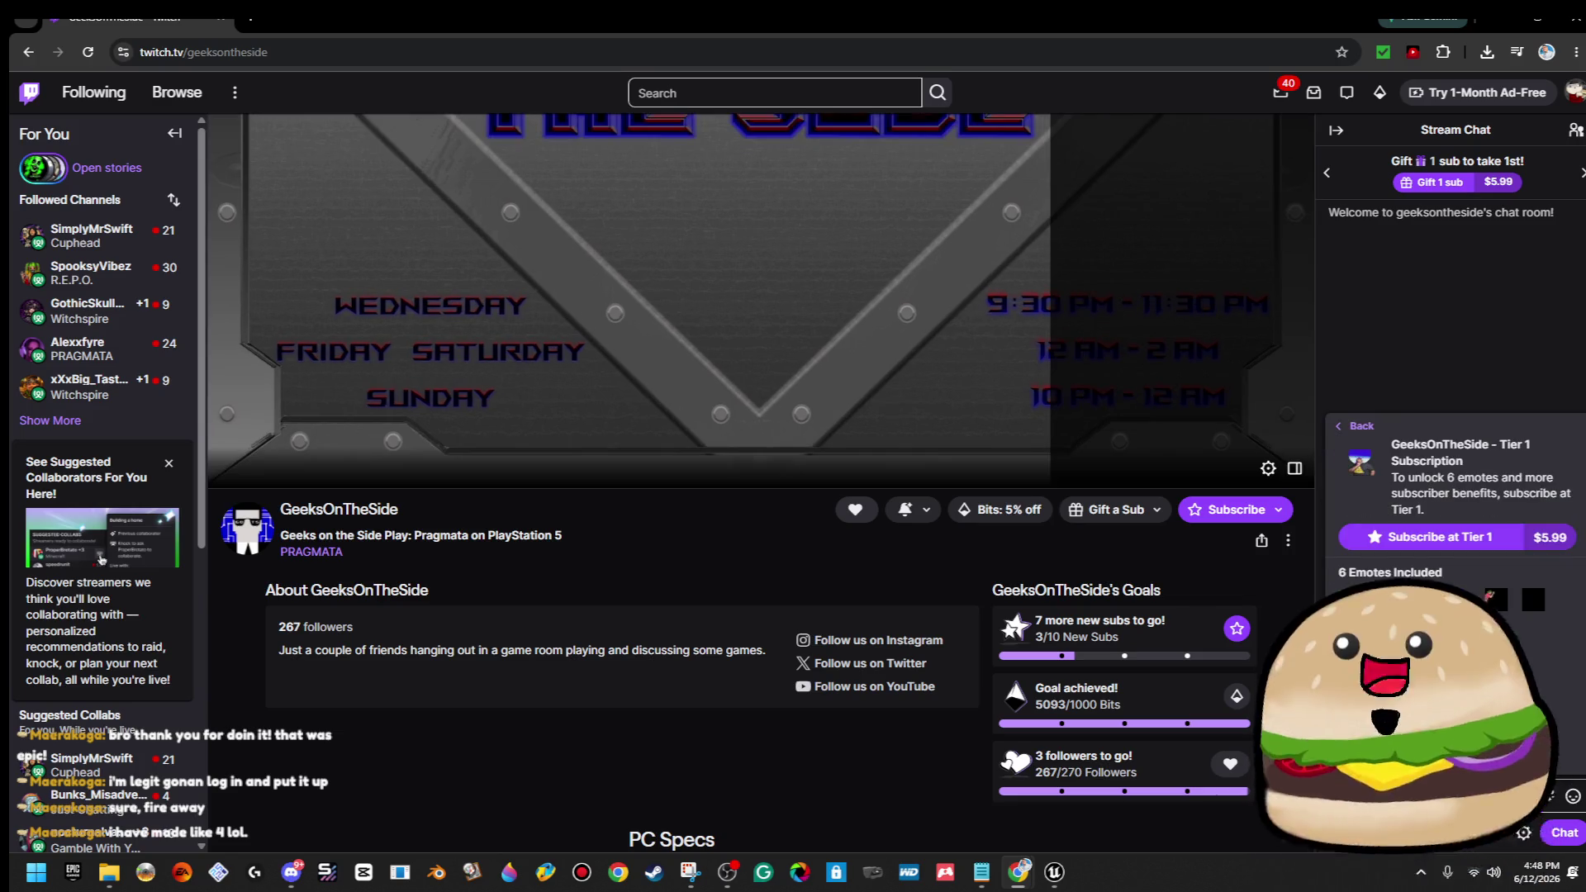
pyautogui.click(1362, 427)
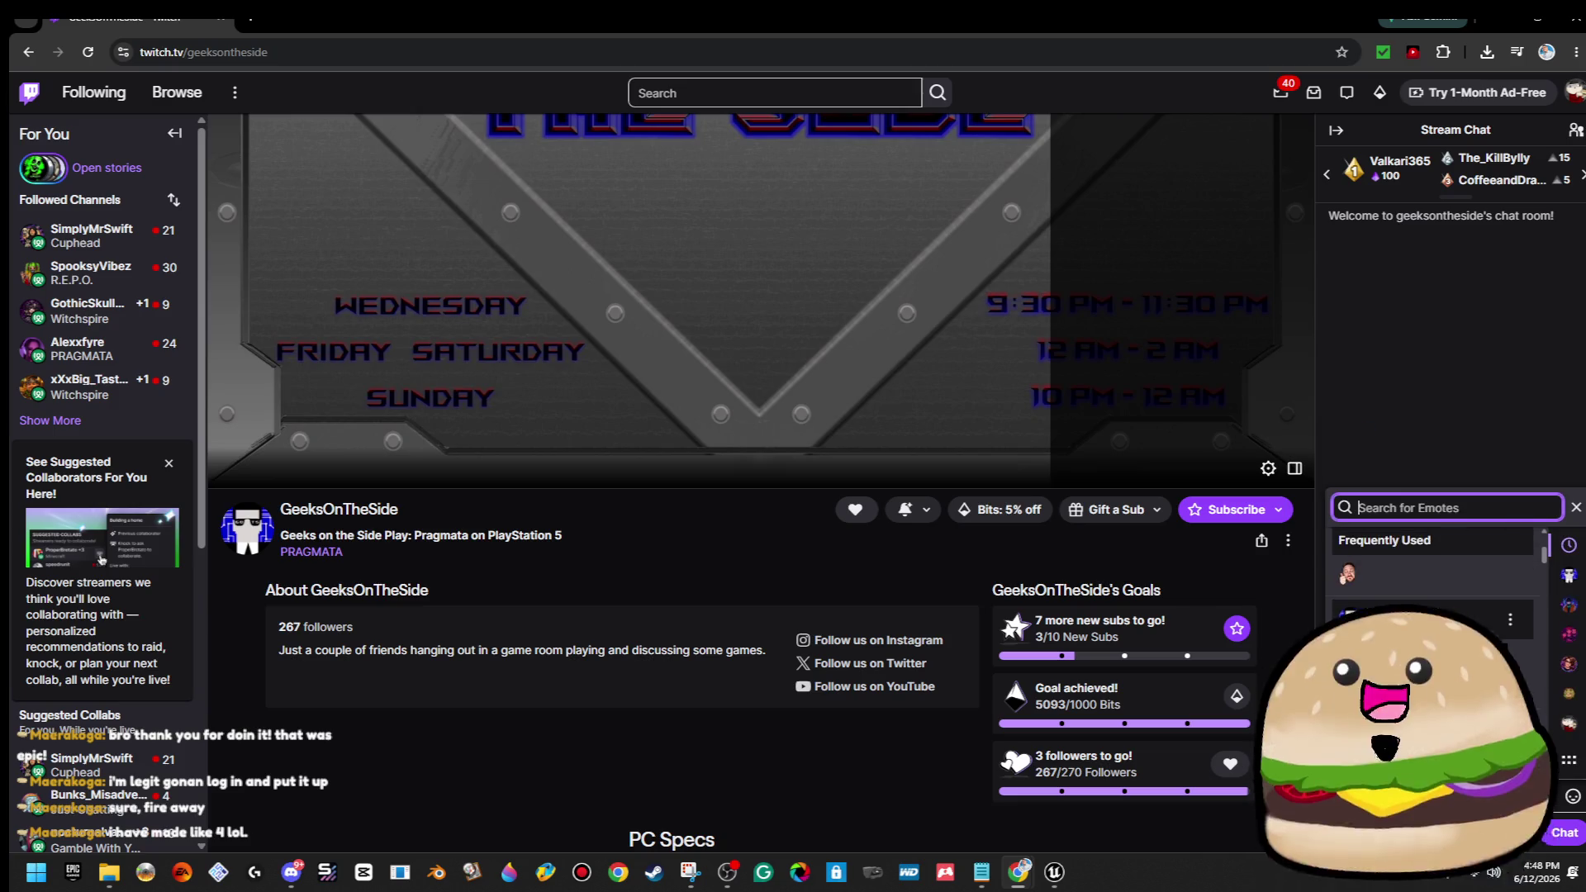
# Preview two more locked emotes, close the Tier 1 subscription details and minimize Chrome.
pyautogui.click(1405, 620)
pyautogui.click(1361, 427)
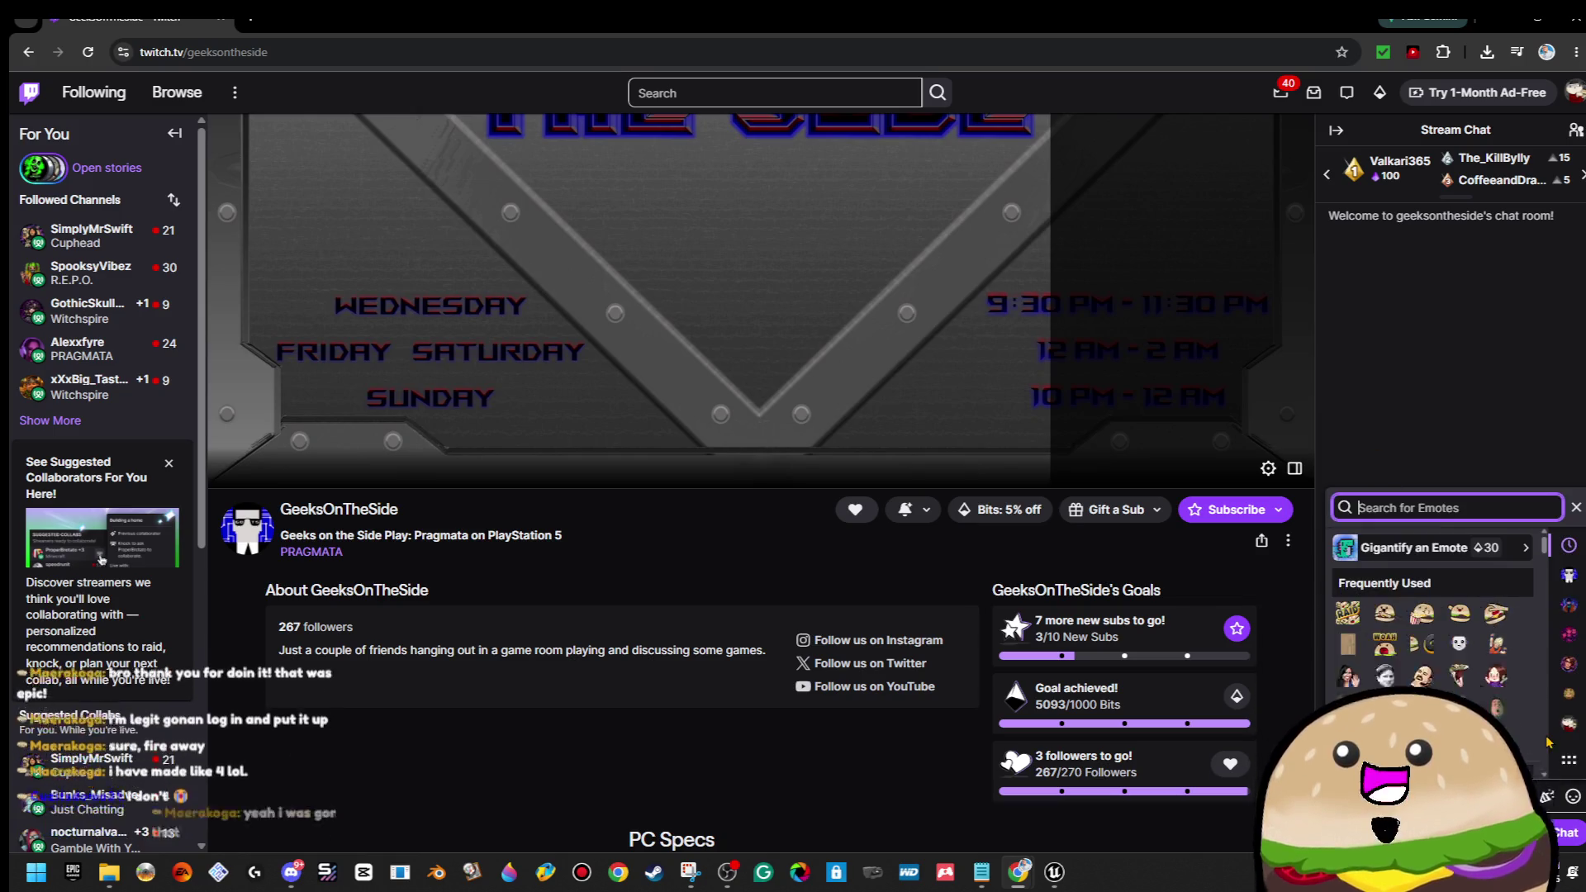
pyautogui.click(1505, 674)
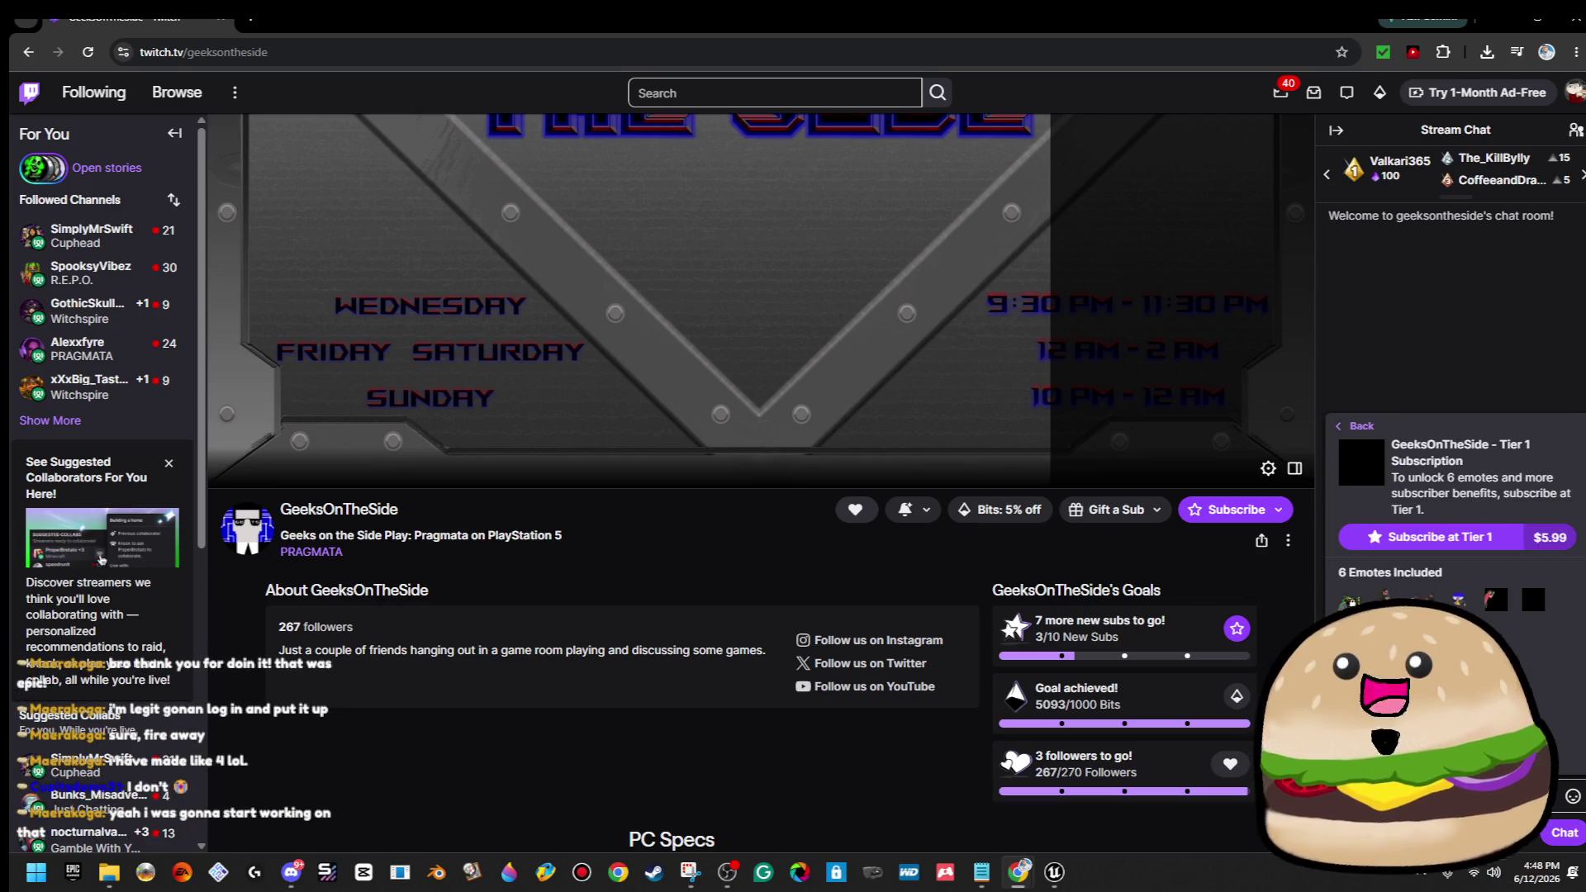
pyautogui.click(1348, 432)
pyautogui.click(1498, 35)
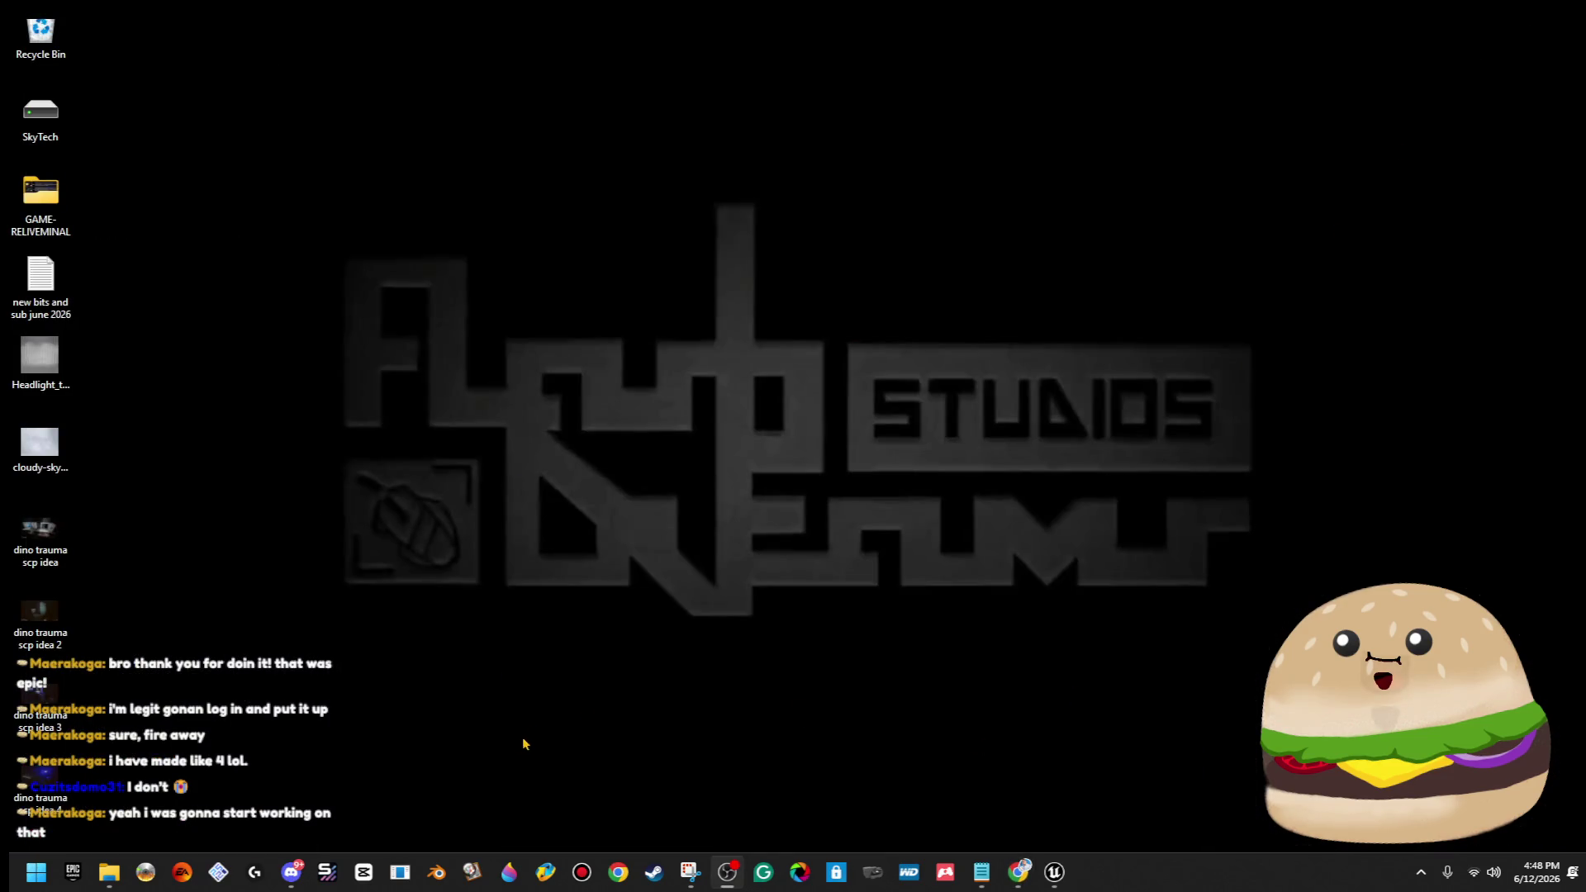
# Launch Paint 3D and open the newest 'geeks on teh side' saved project from the Welcome screen.
pyautogui.click(513, 871)
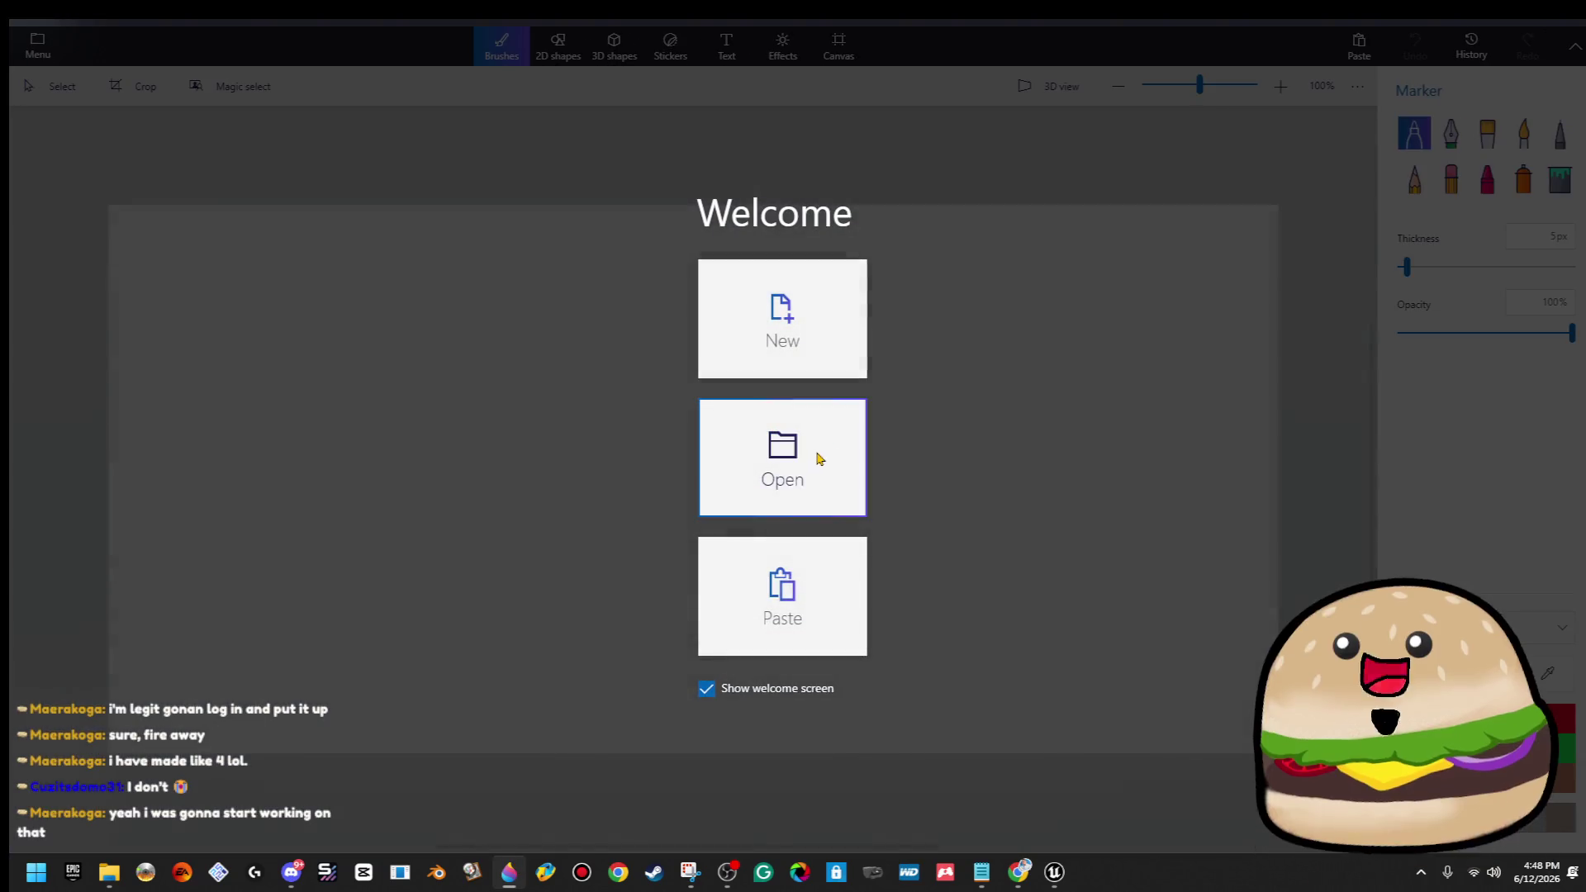
pyautogui.click(816, 456)
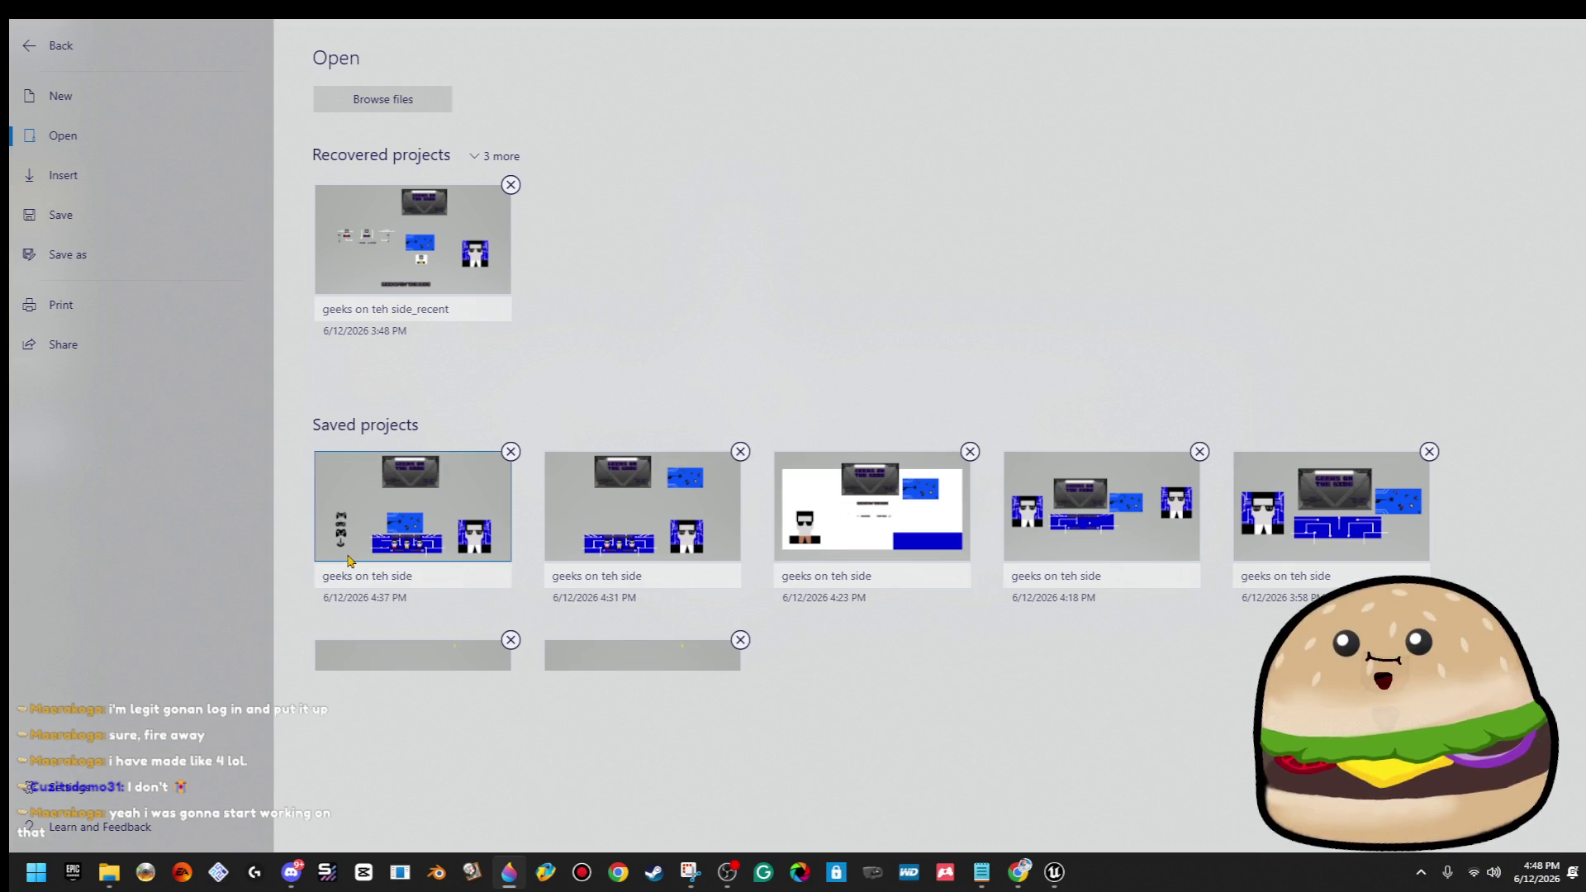
pyautogui.click(507, 273)
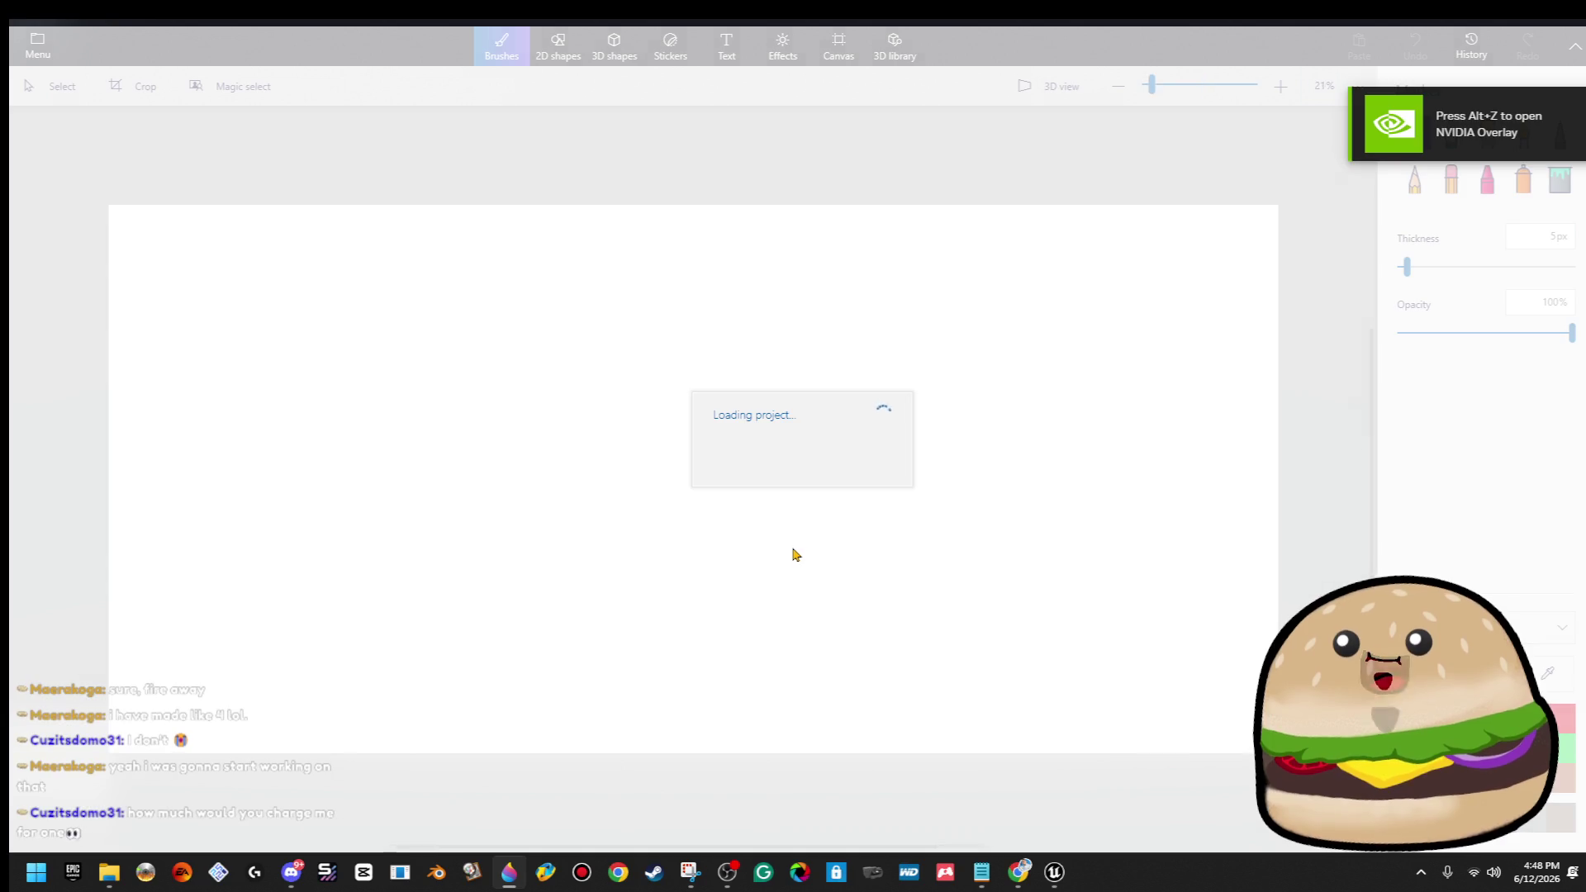
pyautogui.scroll(3, 686, 455)
pyautogui.scroll(2, 679, 446)
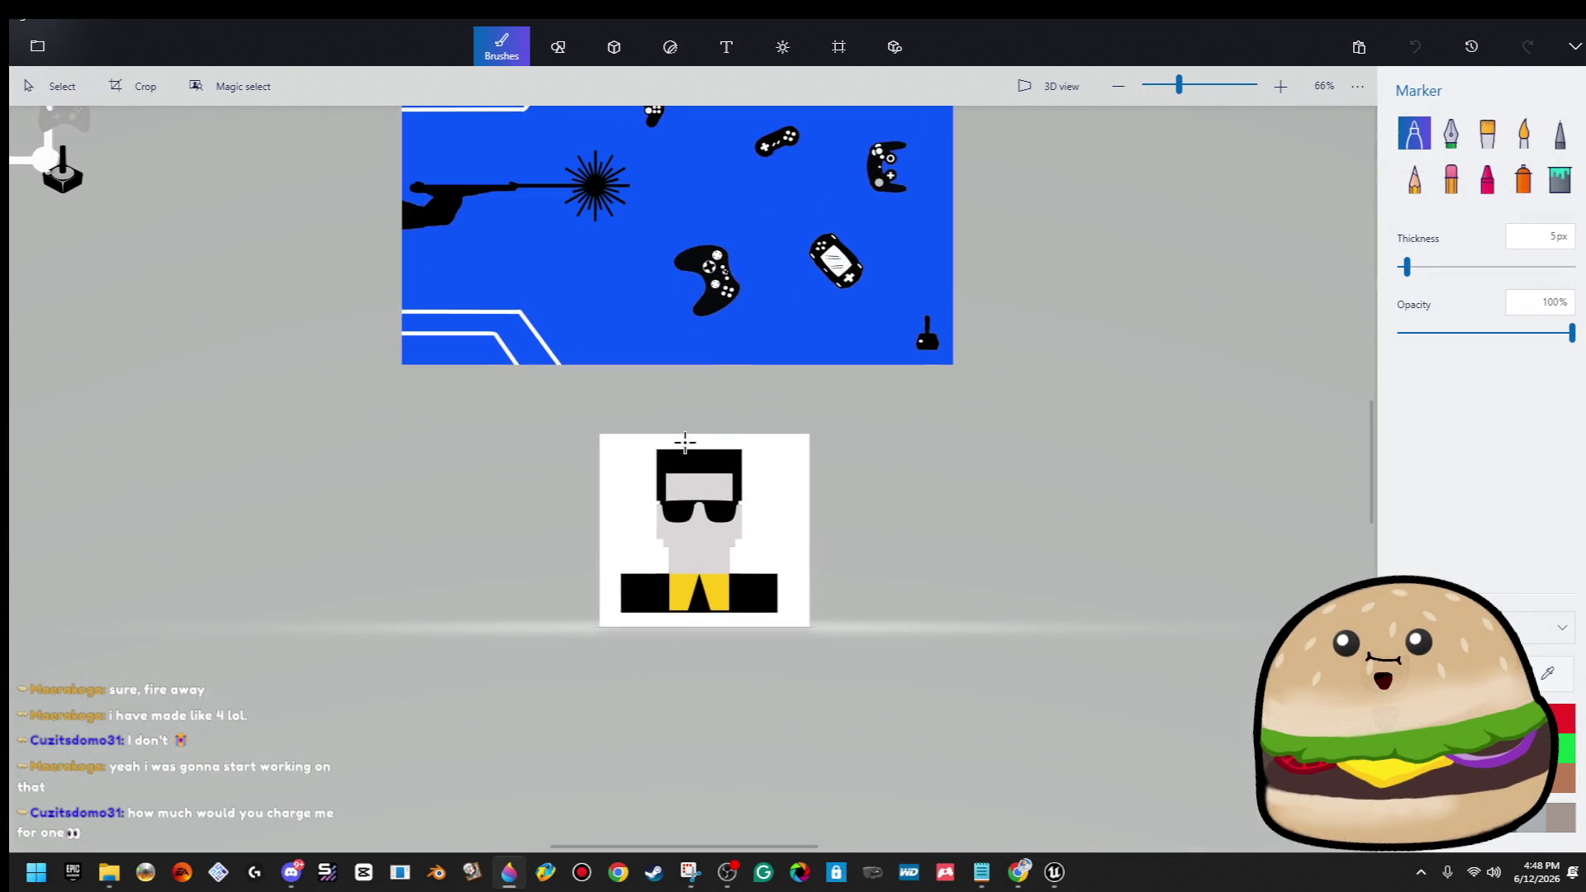
pyautogui.scroll(-2, 682, 446)
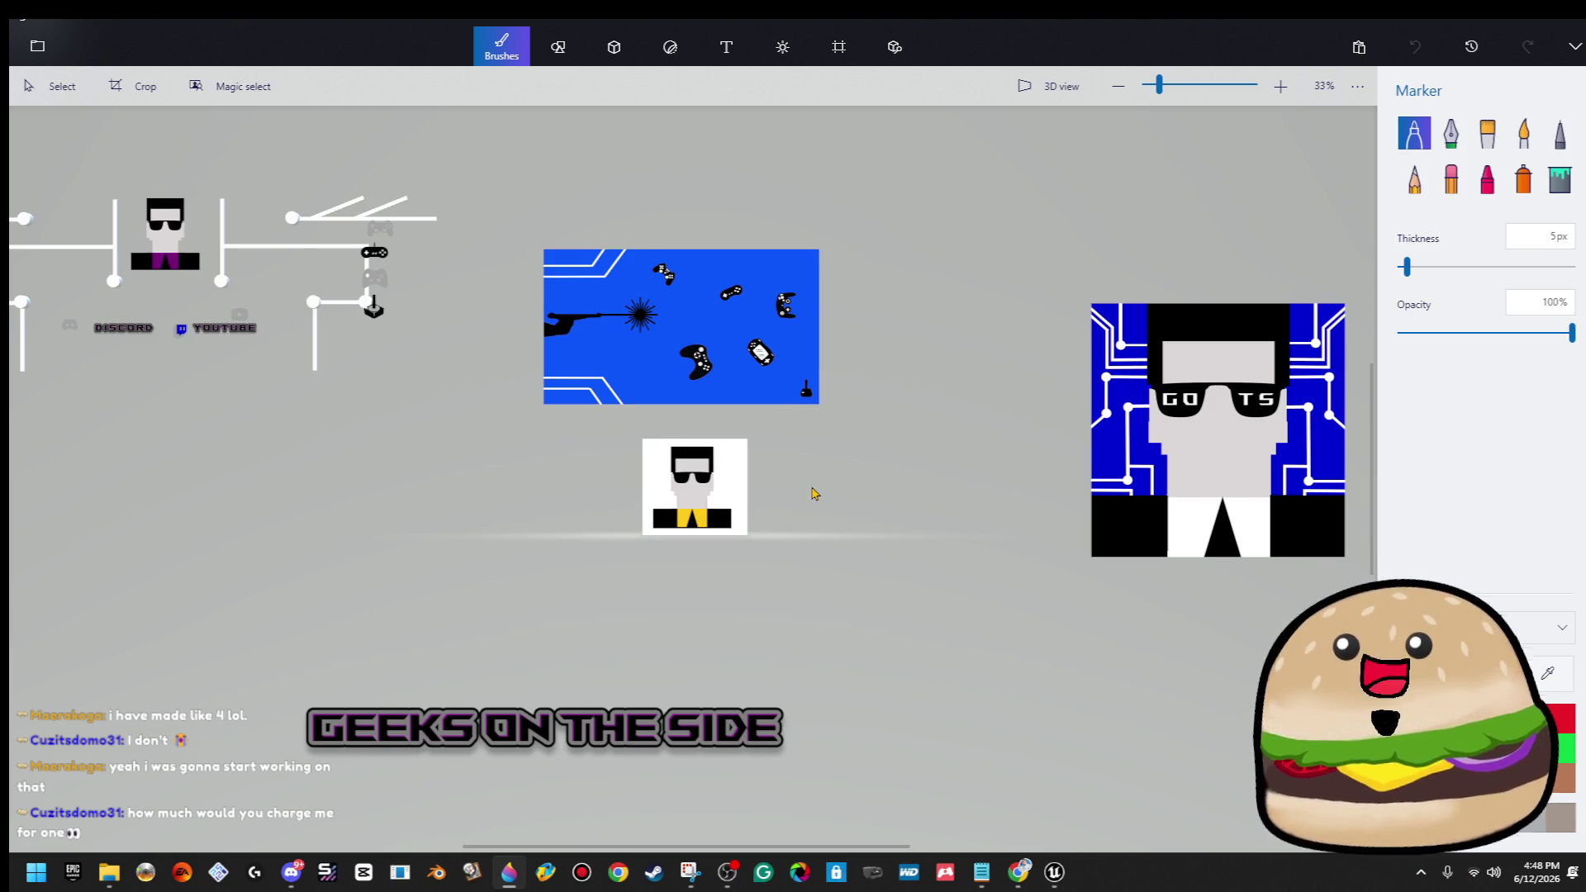
pyautogui.scroll(-2, 751, 496)
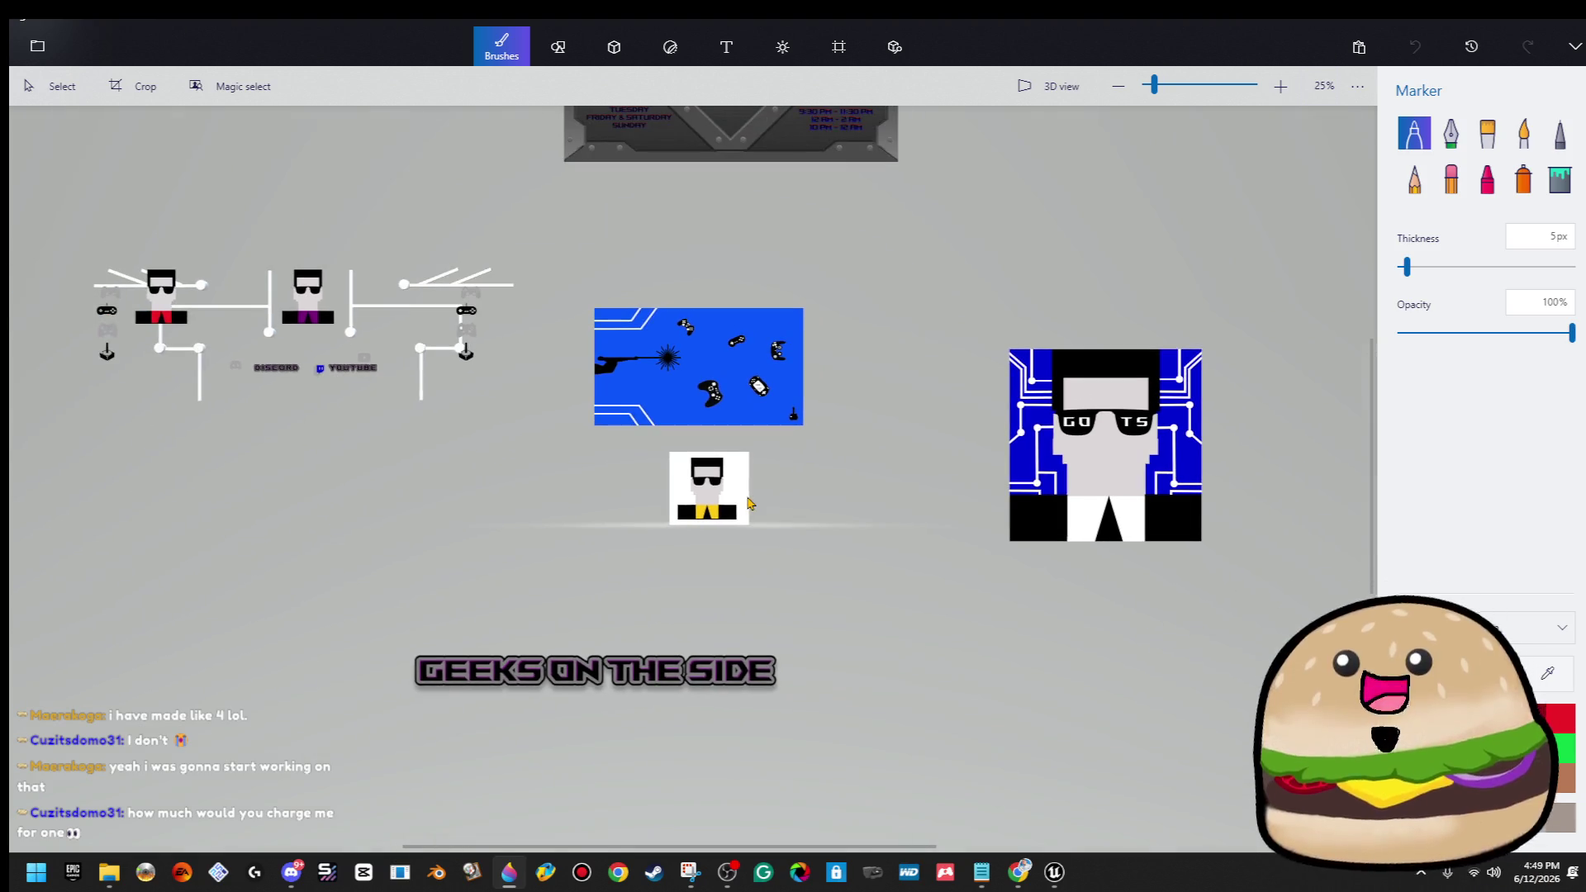
pyautogui.scroll(3, 103, 185)
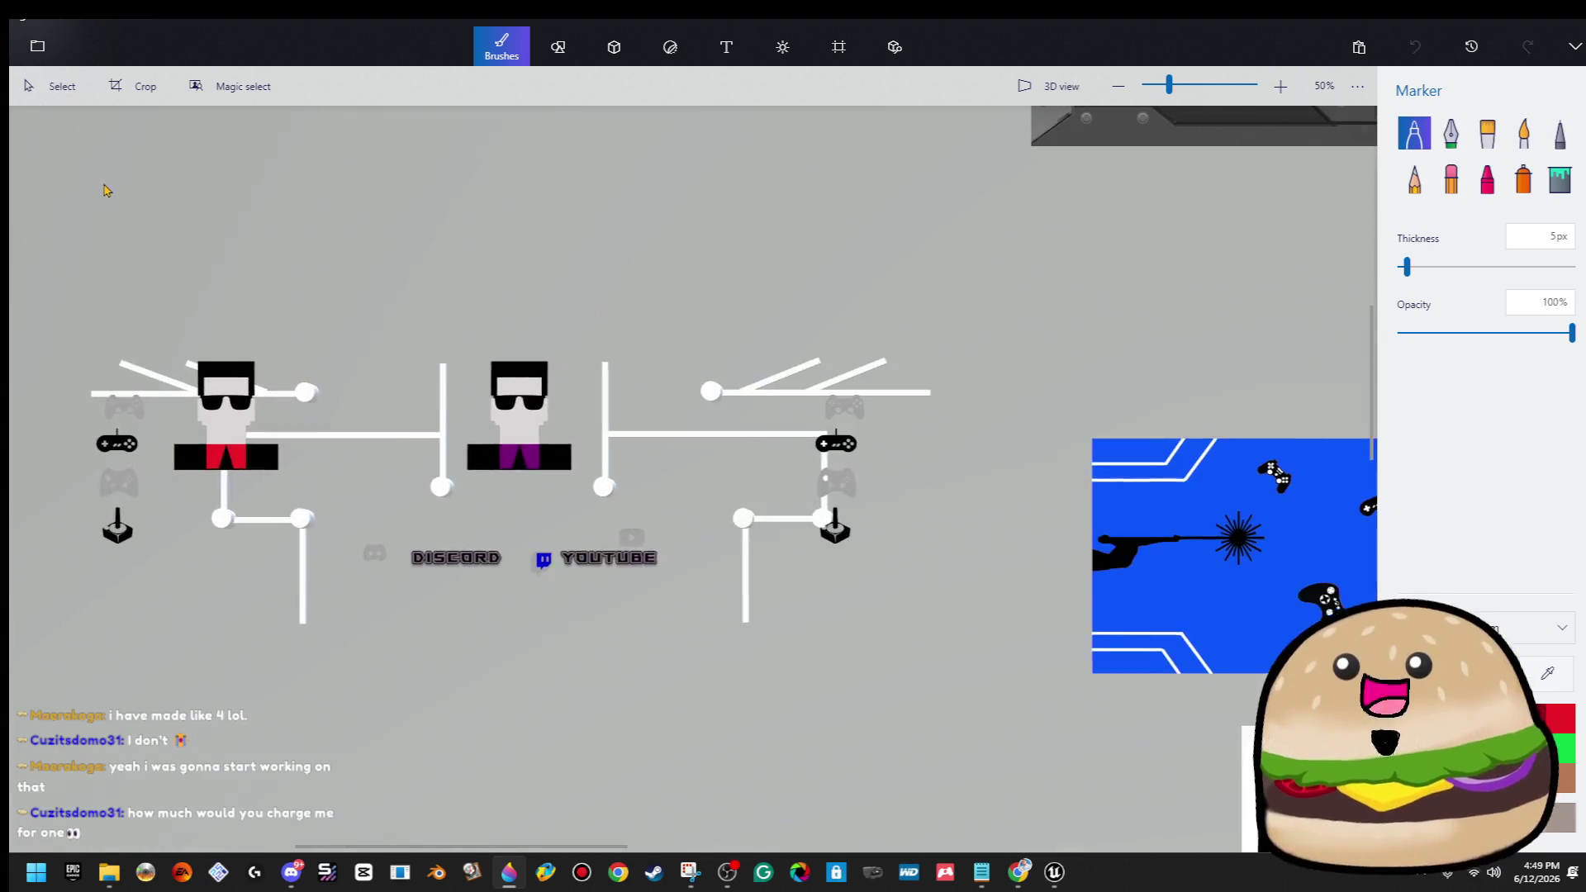
pyautogui.scroll(1, 456, 376)
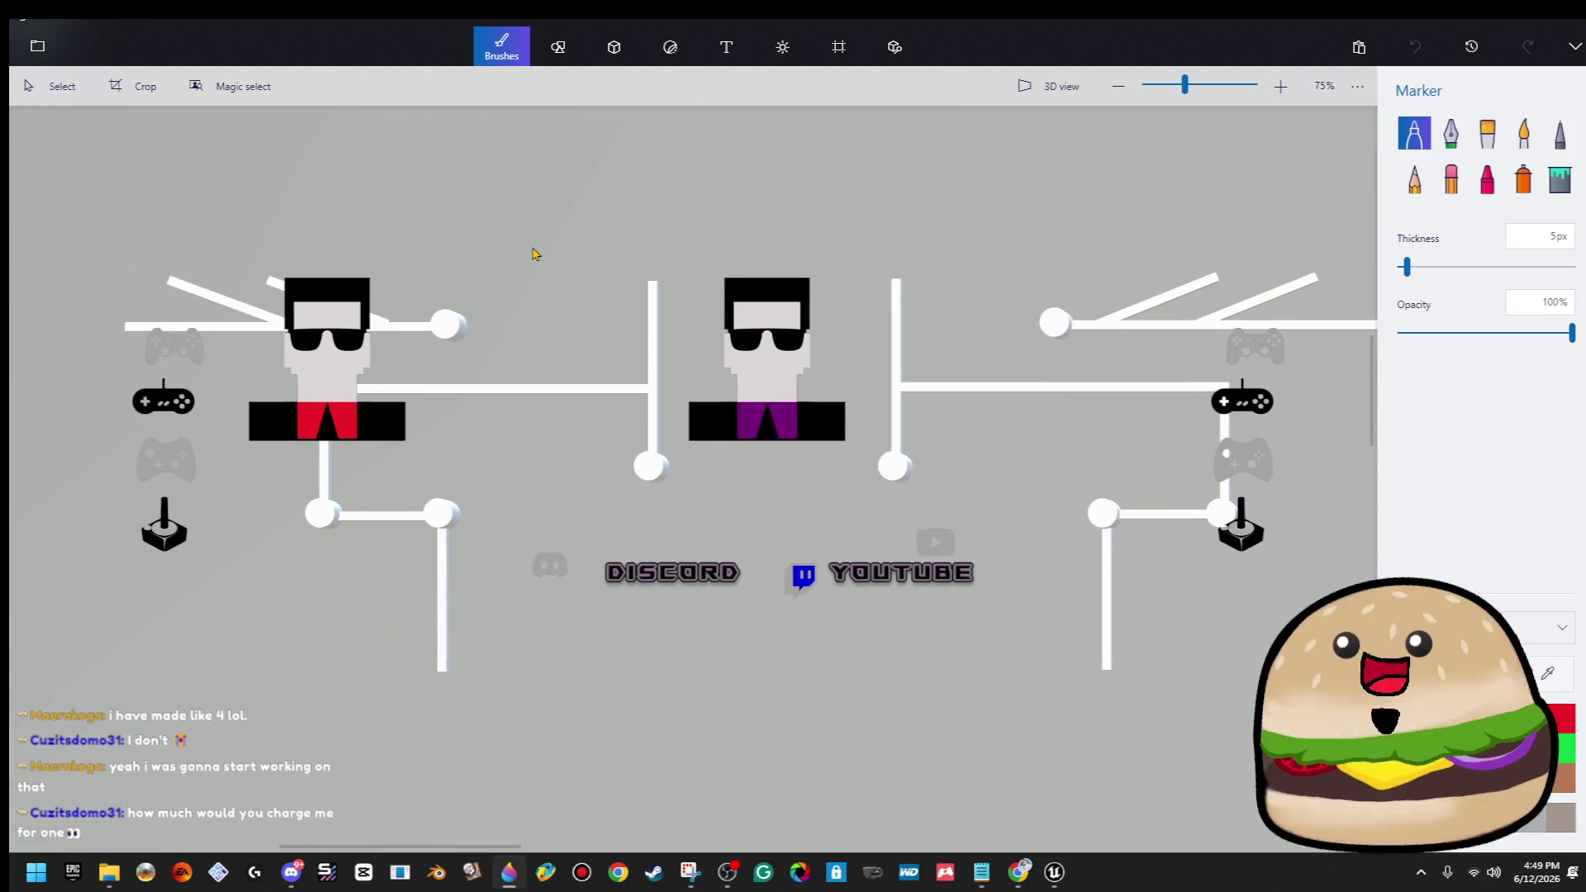
pyautogui.scroll(-1, 541, 176)
pyautogui.scroll(-3, 503, 383)
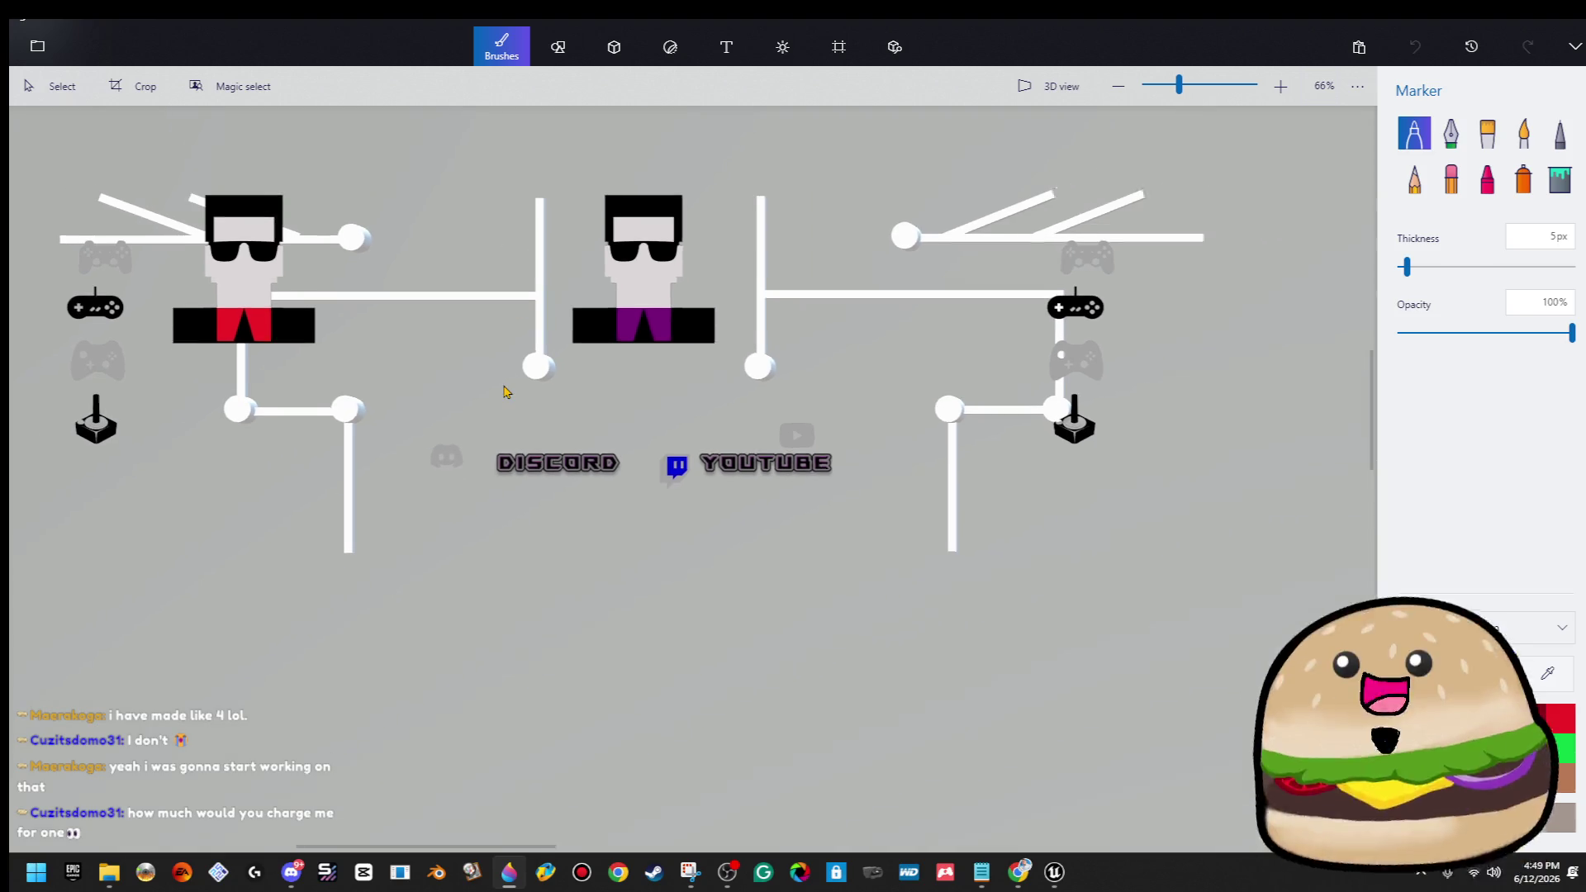
pyautogui.scroll(-1, 699, 339)
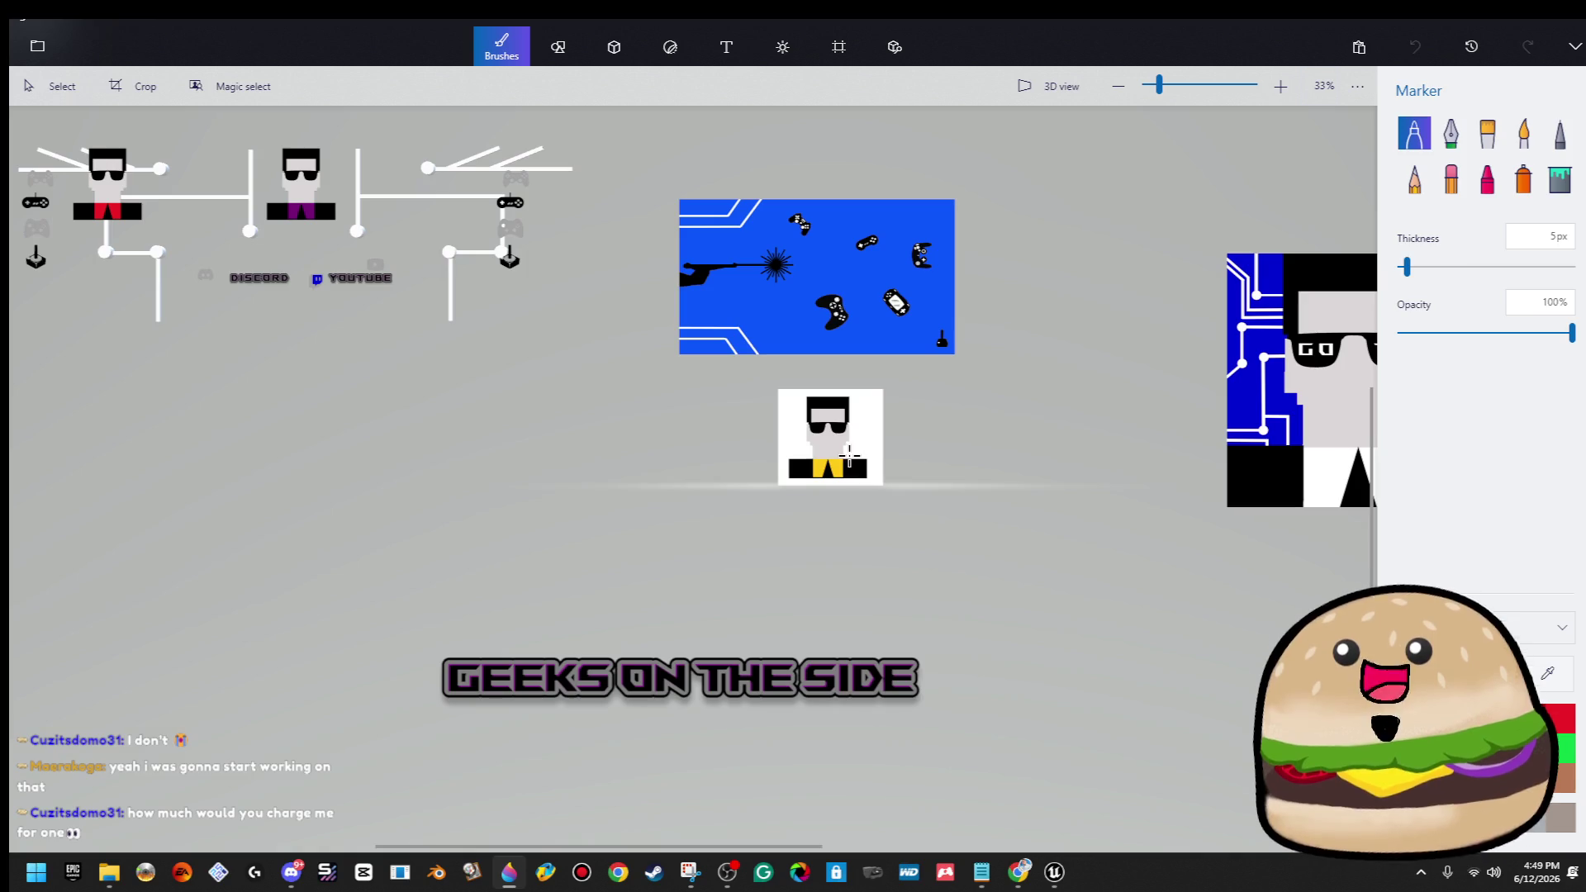
pyautogui.scroll(2, 849, 454)
pyautogui.scroll(-2, 835, 456)
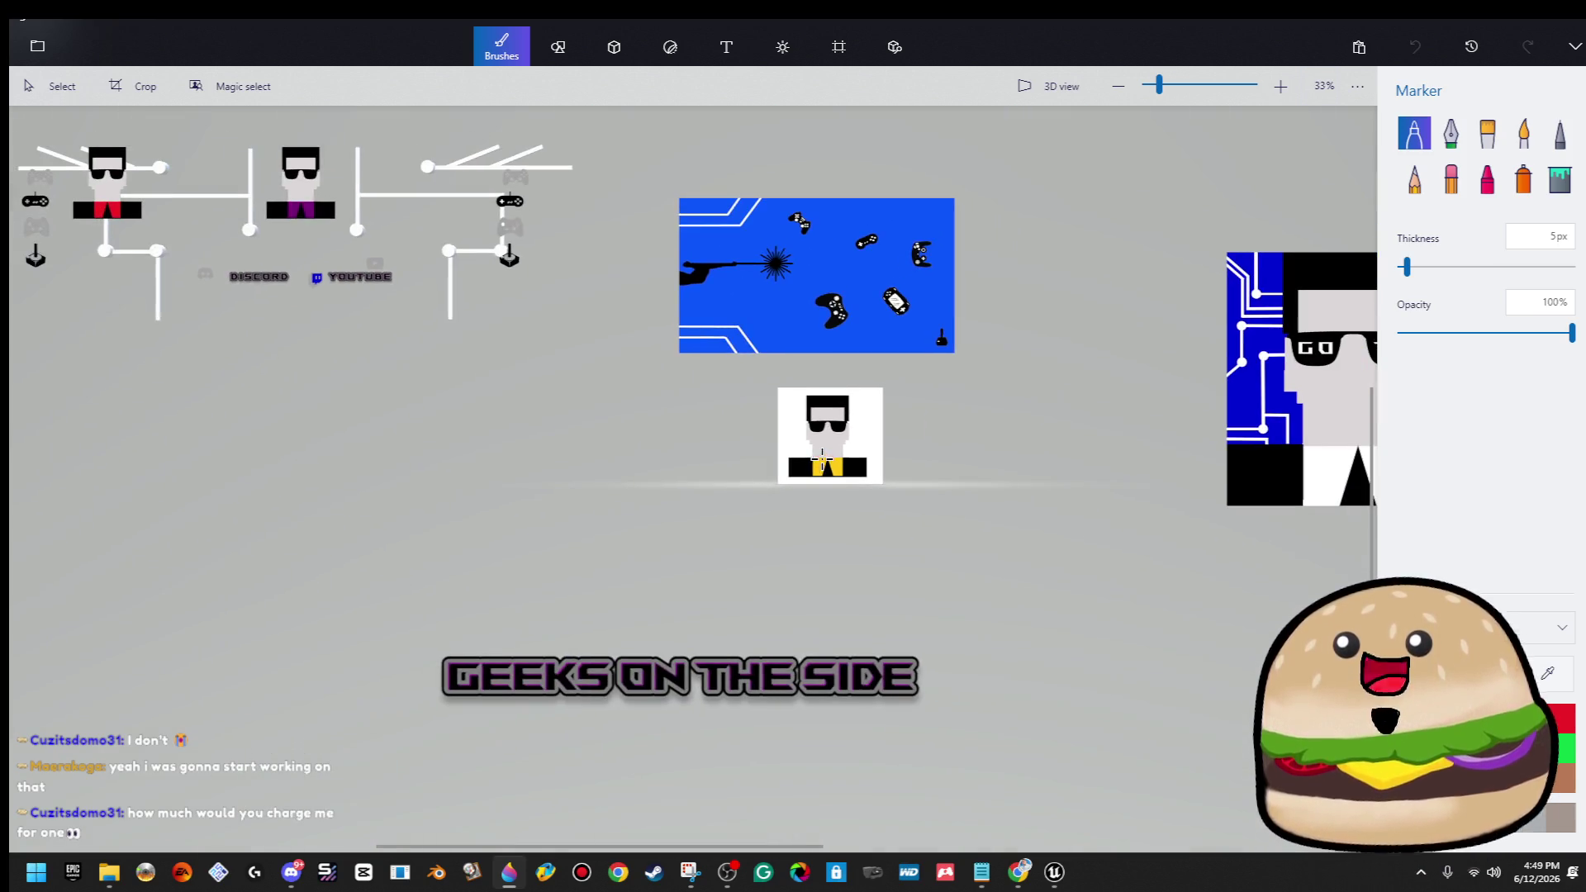
pyautogui.scroll(5, 825, 453)
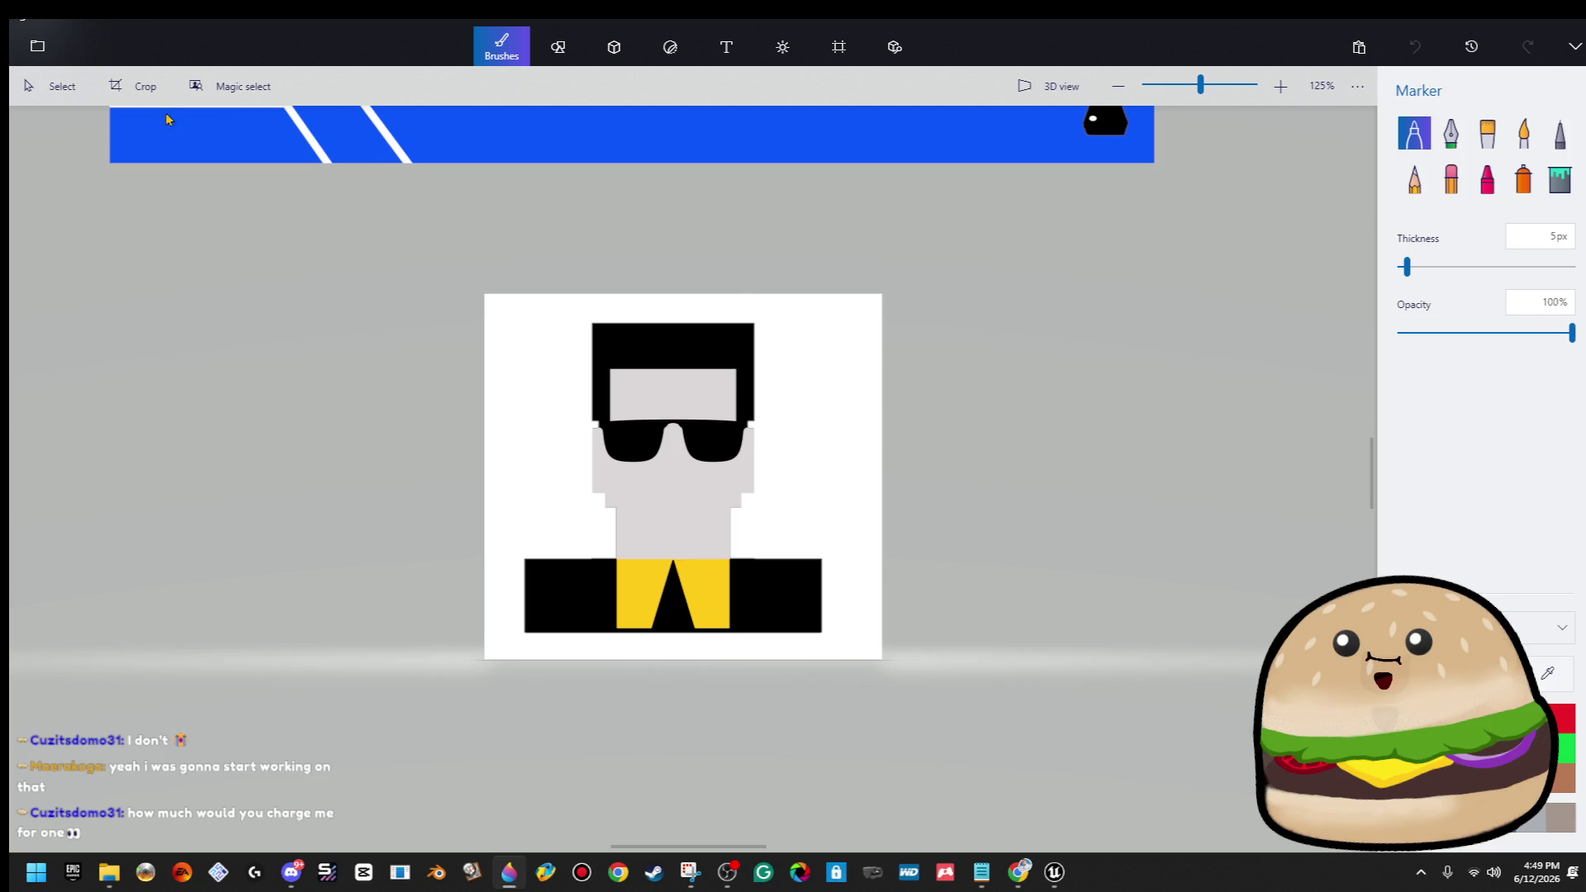
pyautogui.click(216, 86)
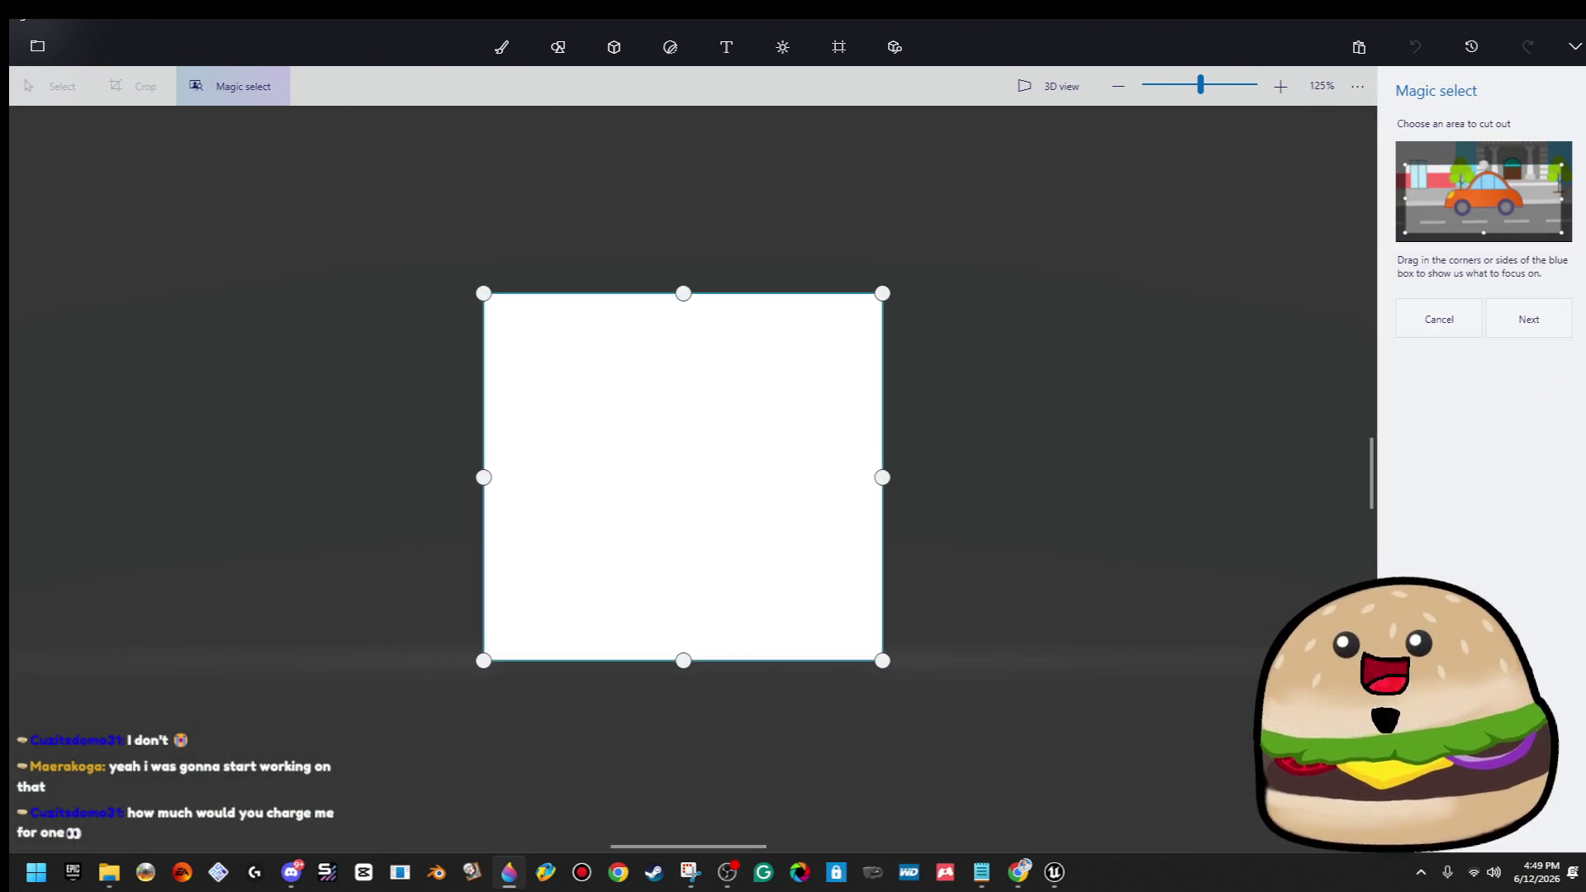
pyautogui.click(1441, 316)
pyautogui.scroll(-3, 991, 345)
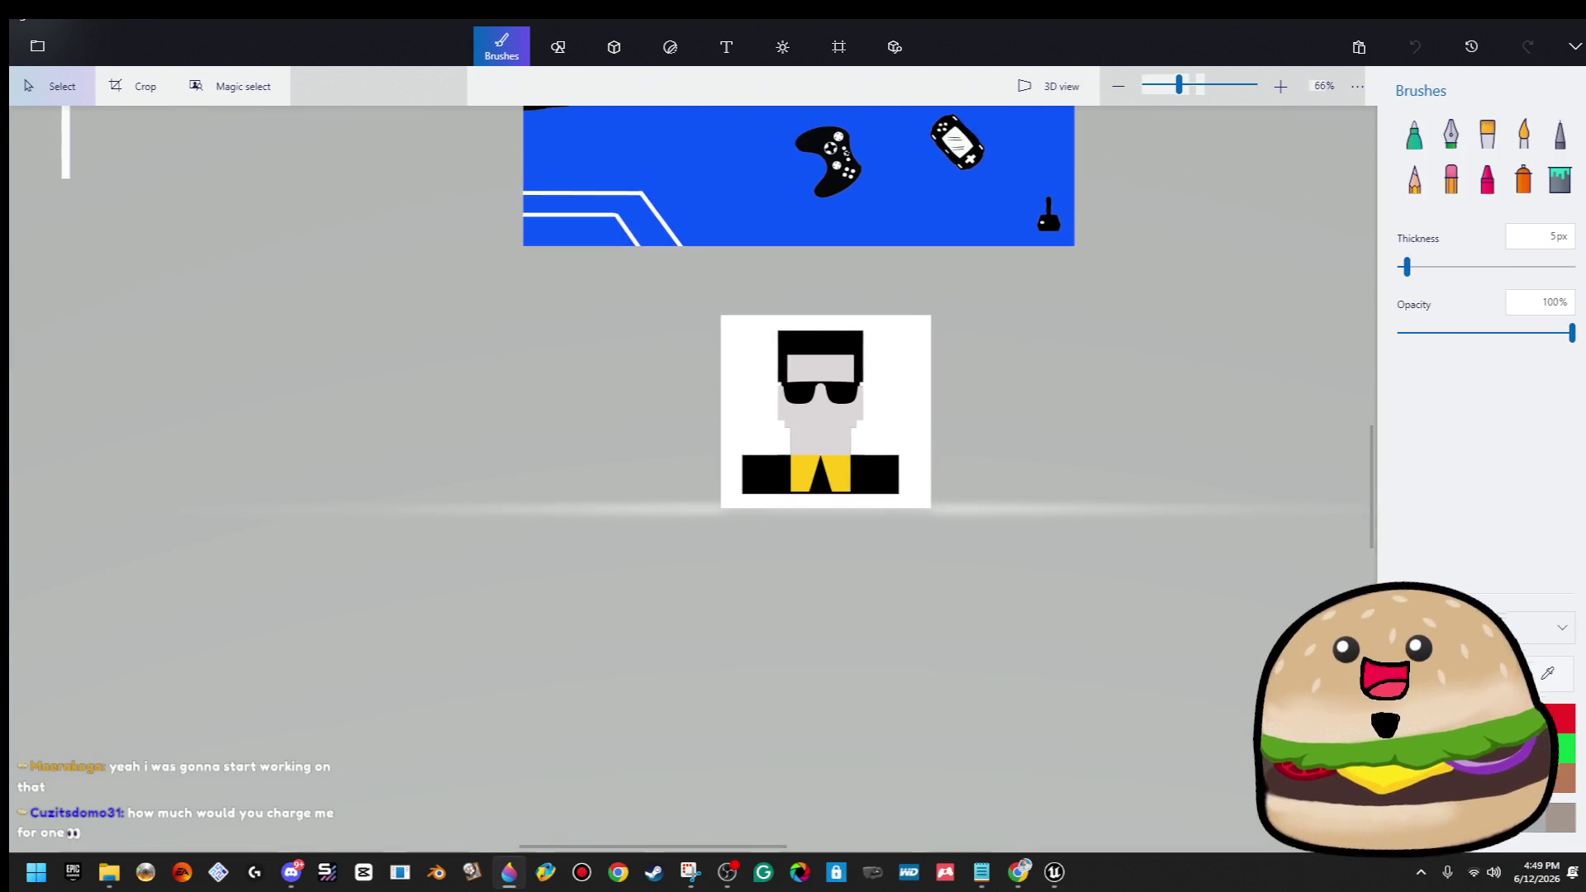
pyautogui.scroll(-3, 694, 284)
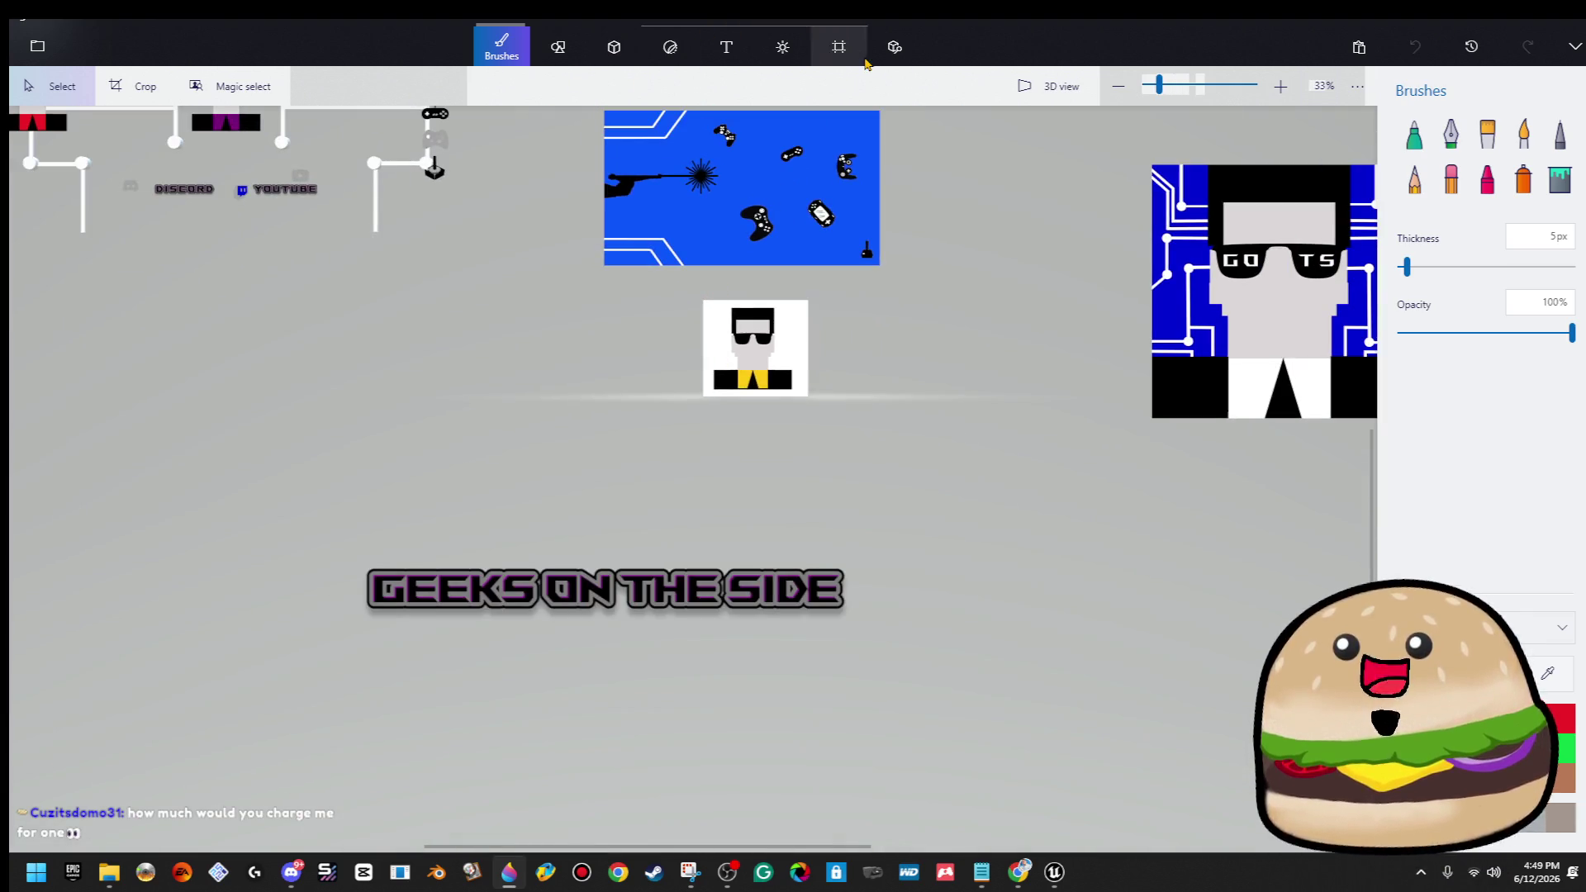
pyautogui.click(839, 51)
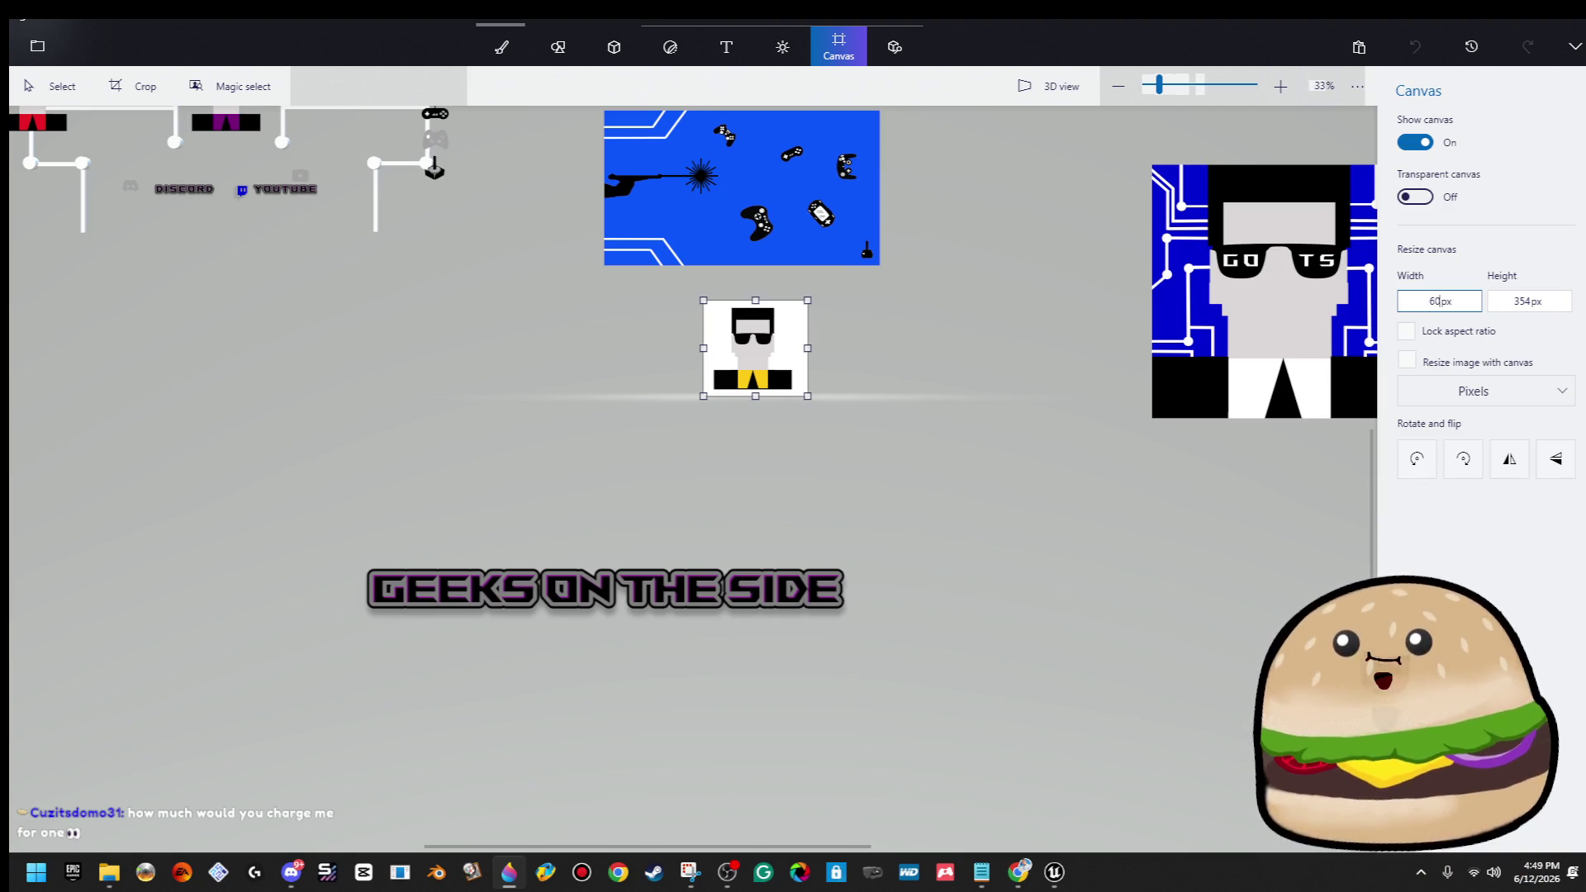
# Set the canvas width and height to 1000 px.
pyautogui.press('Tab')
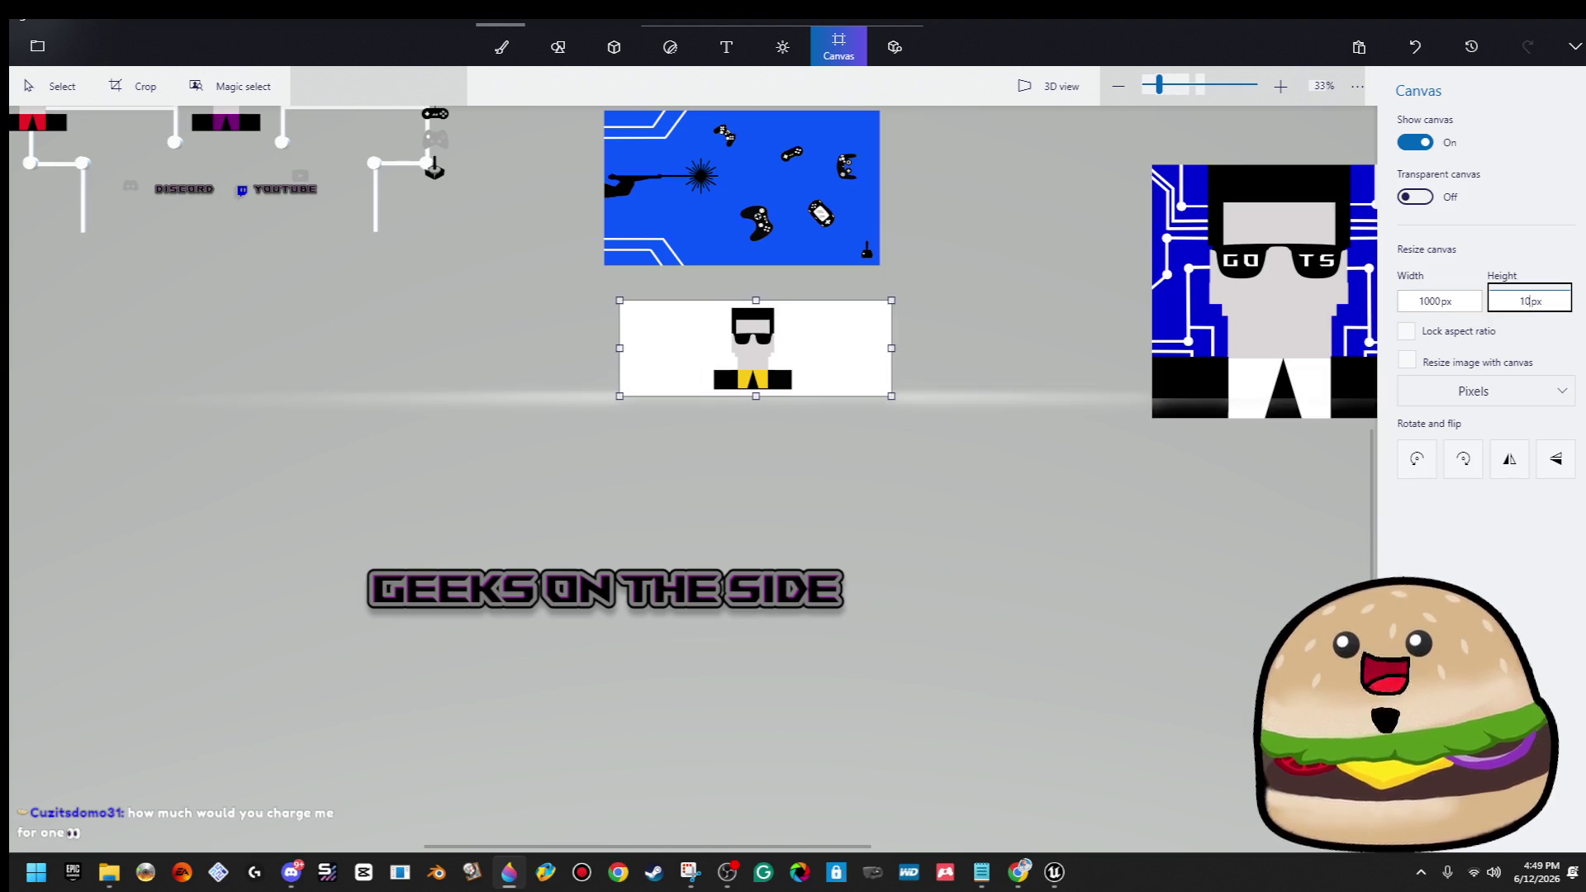
pyautogui.write('1000')
pyautogui.press('Return')
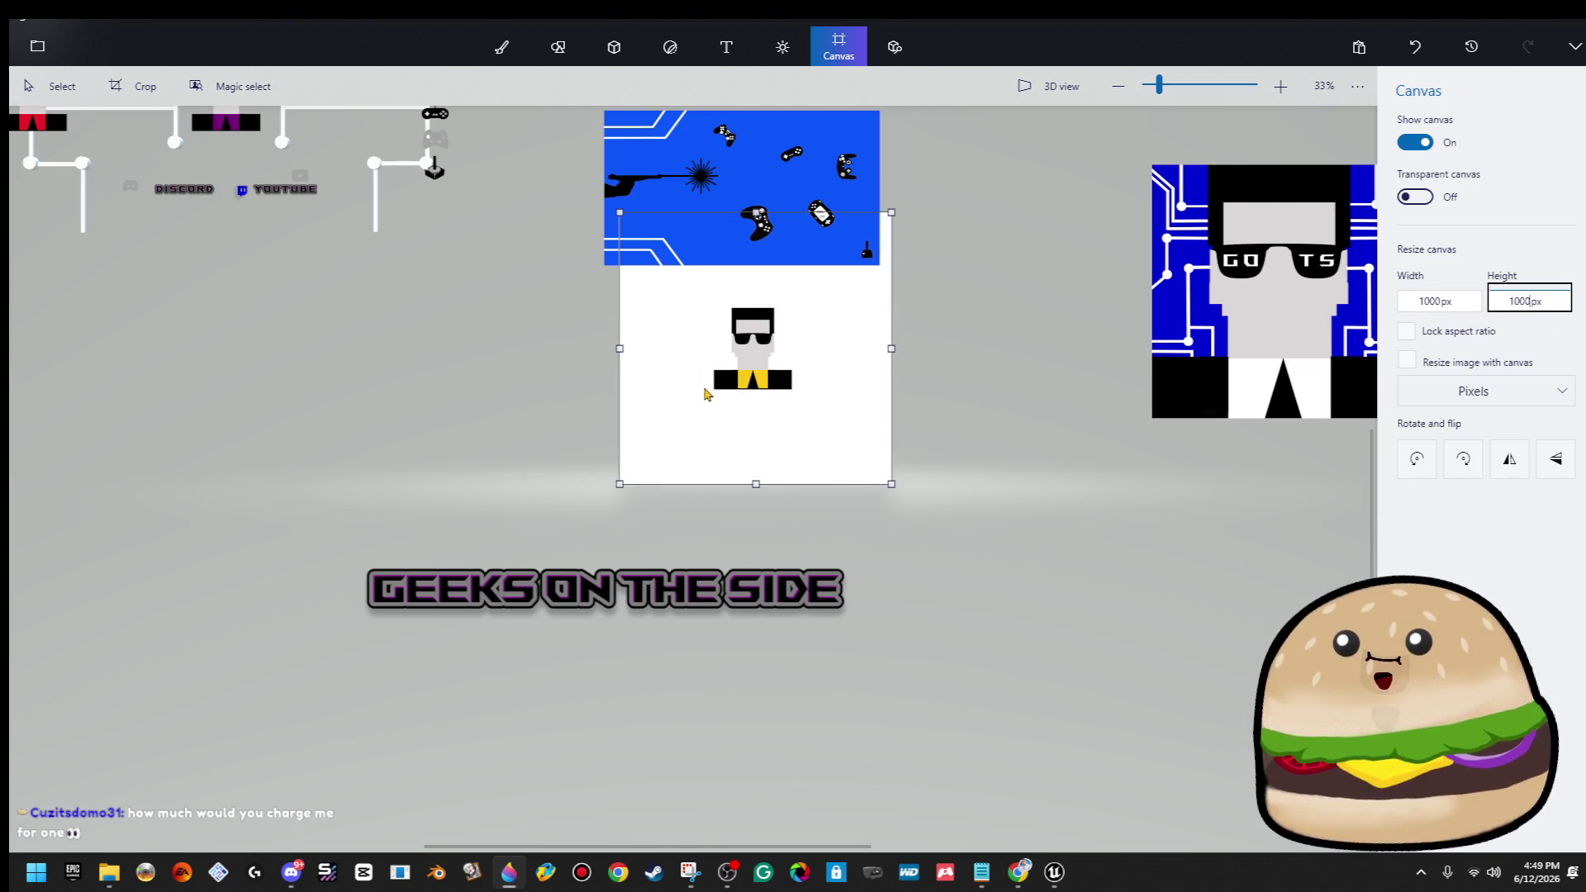
# Move the blue banner image above the white canvas and select the pixel character figure.
pyautogui.scroll(2, 806, 204)
pyautogui.moveTo(1009, 233); pyautogui.dragTo(939, 438)
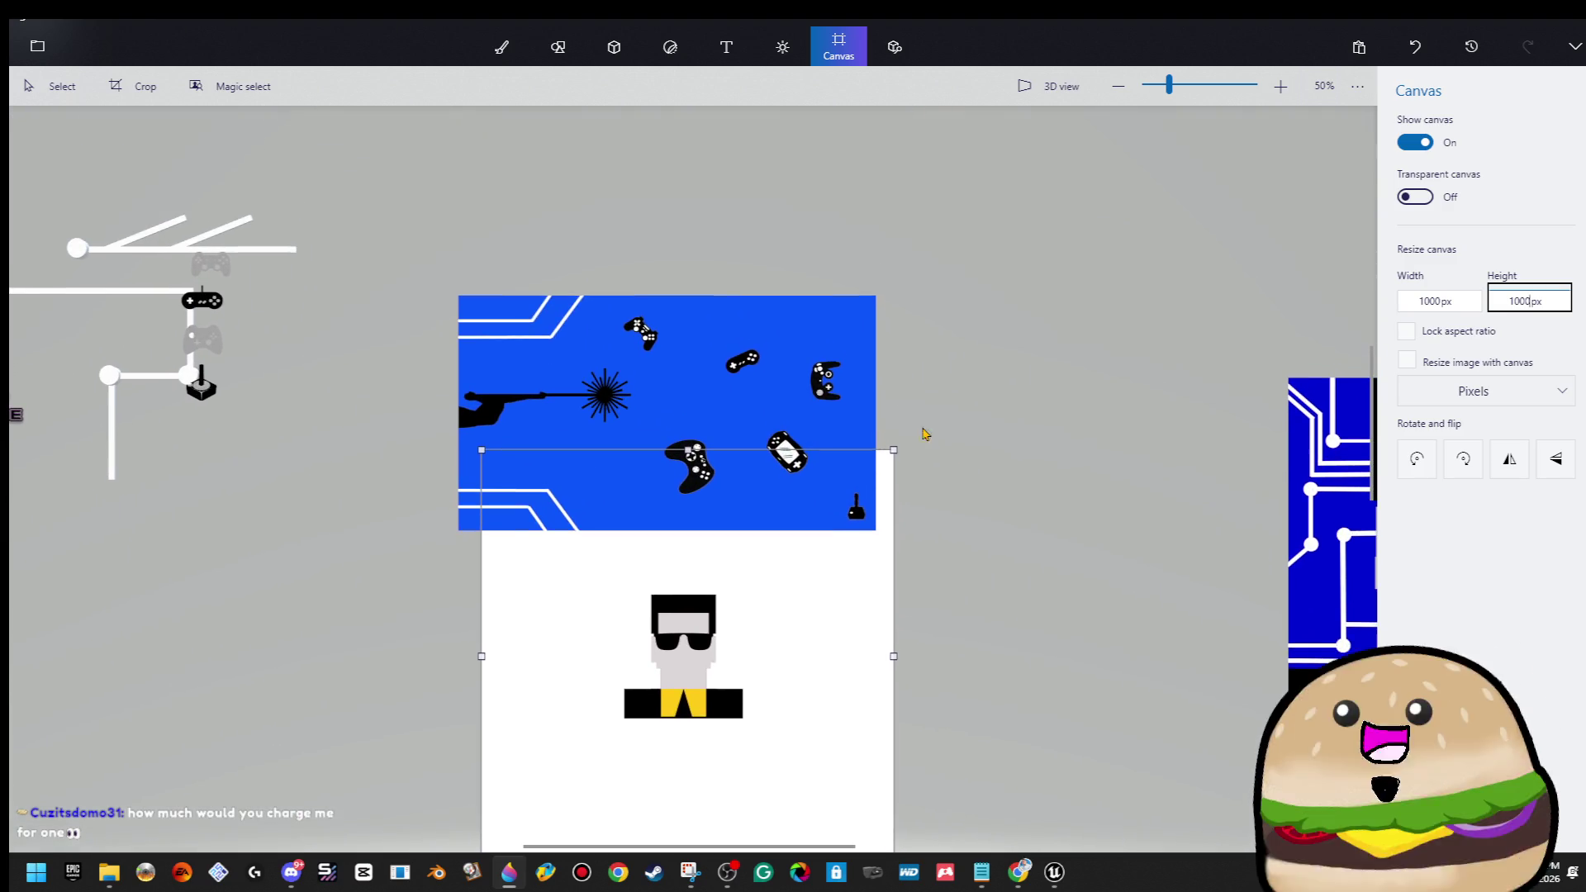
pyautogui.click(749, 372)
pyautogui.moveTo(749, 373); pyautogui.dragTo(770, 210)
pyautogui.click(798, 593)
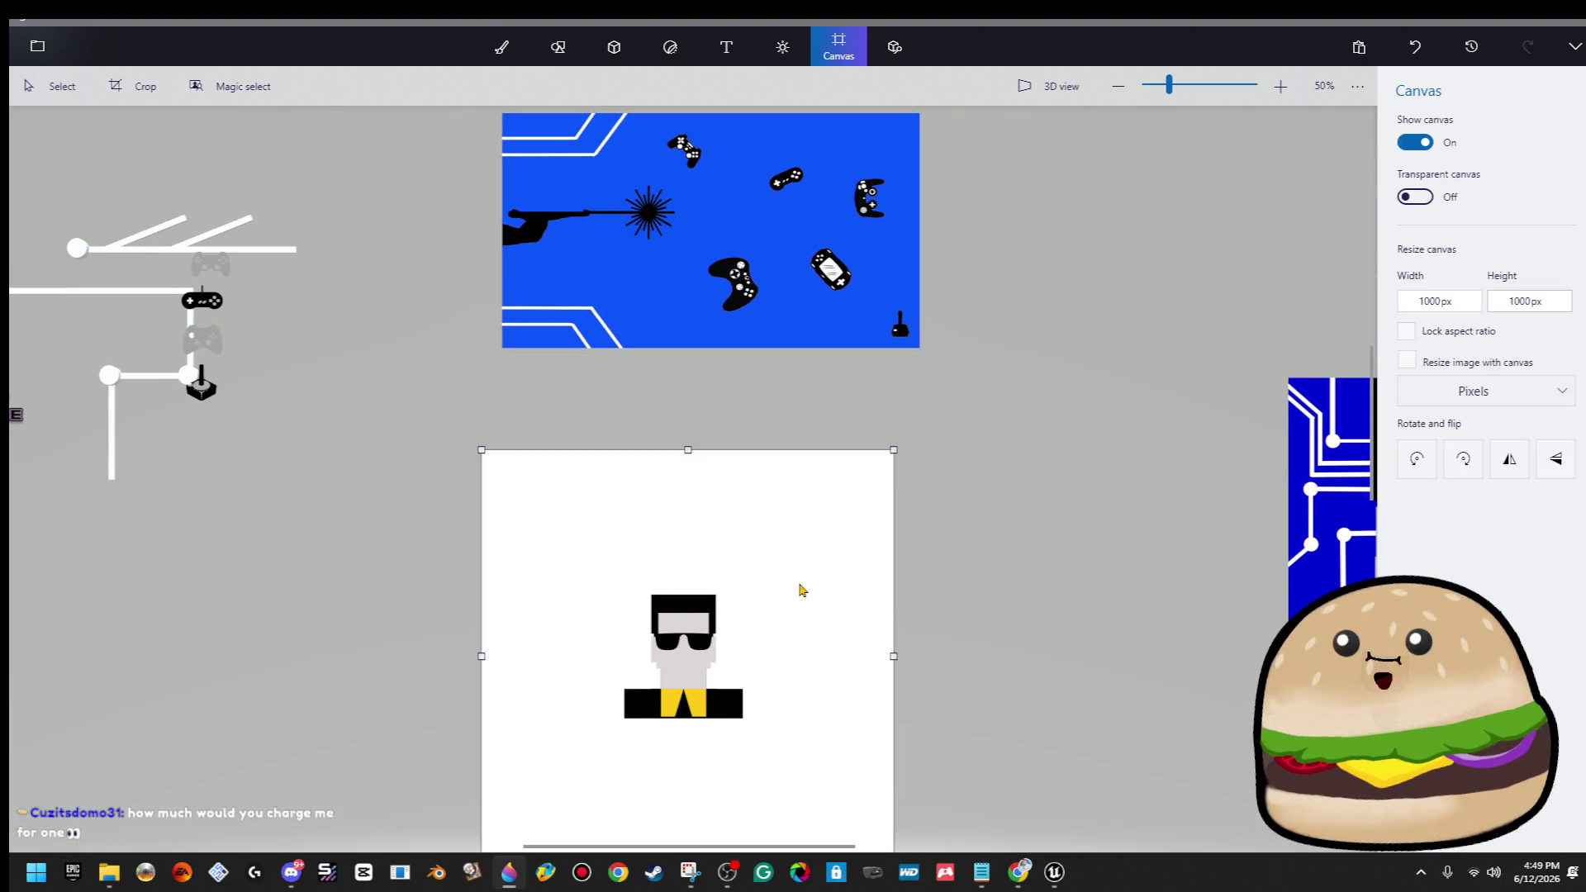
pyautogui.click(698, 655)
pyautogui.scroll(2, 821, 666)
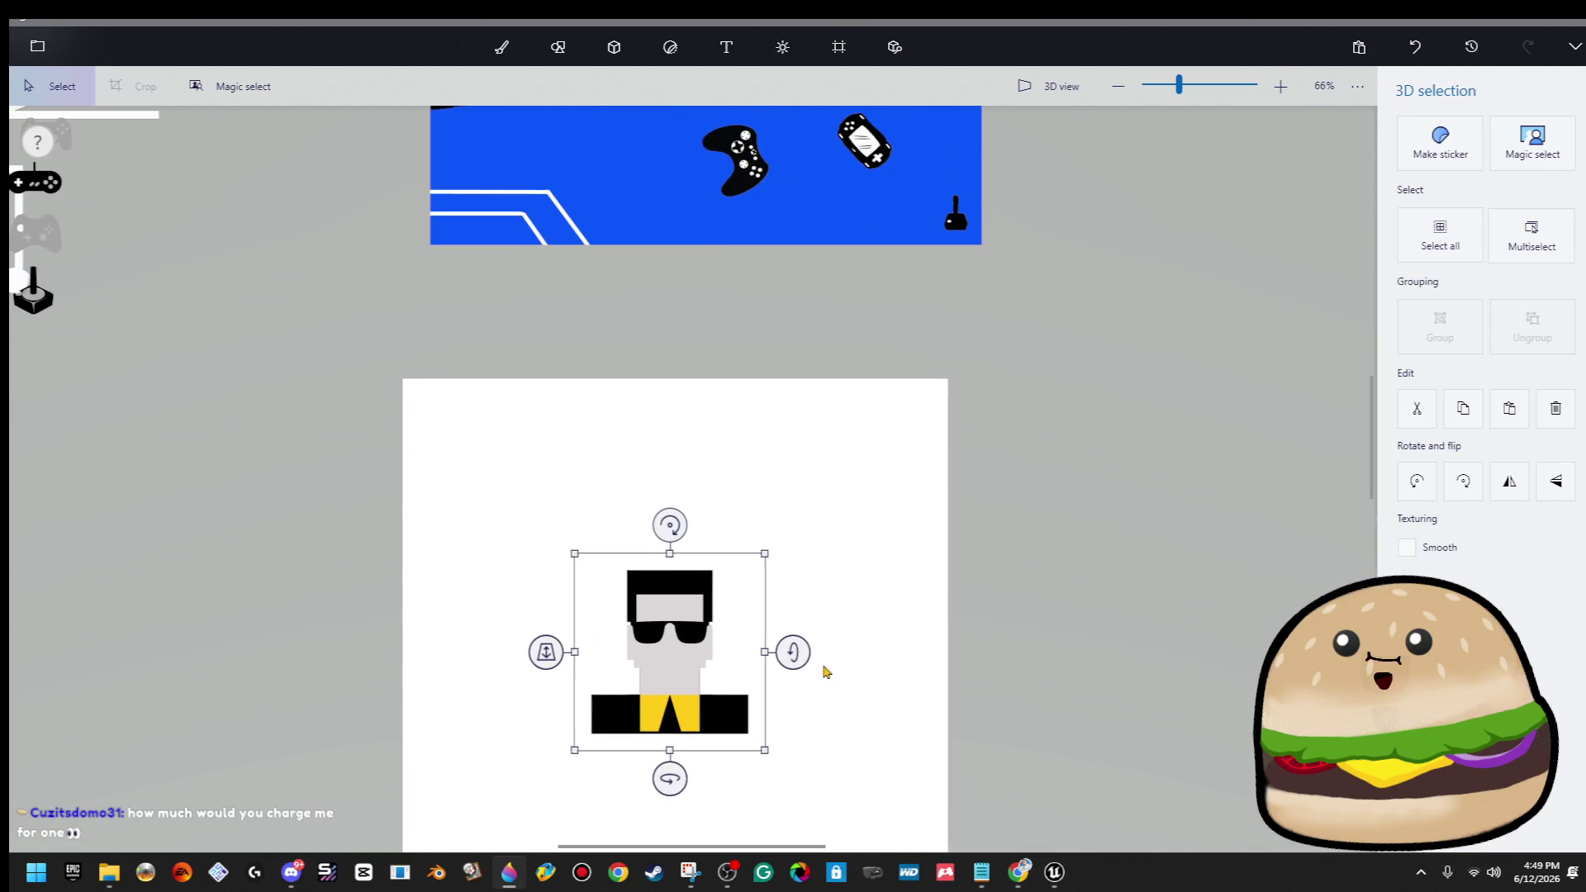
# Enlarge the pixel character to fill the 1000 × 1000 canvas, centre it, then close without saving.
pyautogui.scroll(-2, 851, 422)
pyautogui.moveTo(750, 427)
pyautogui.mouseDown()
pyautogui.moveTo(843, 344)
pyautogui.moveTo(1037, 231)
pyautogui.mouseUp()
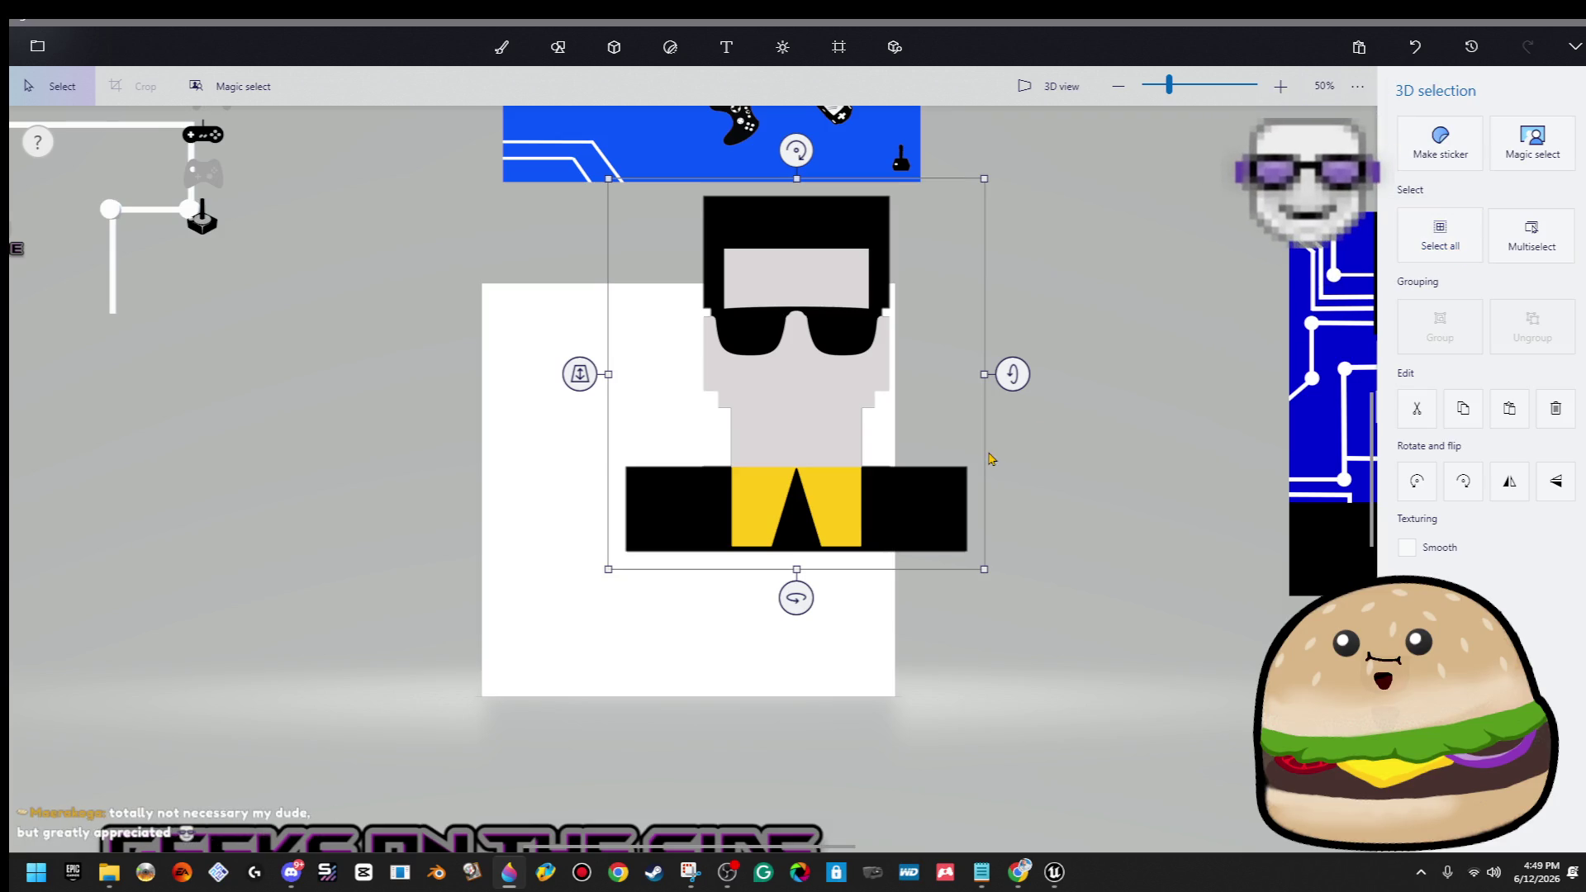
pyautogui.moveTo(835, 379)
pyautogui.mouseDown()
pyautogui.moveTo(747, 474)
pyautogui.moveTo(733, 458)
pyautogui.moveTo(679, 489)
pyautogui.mouseUp()
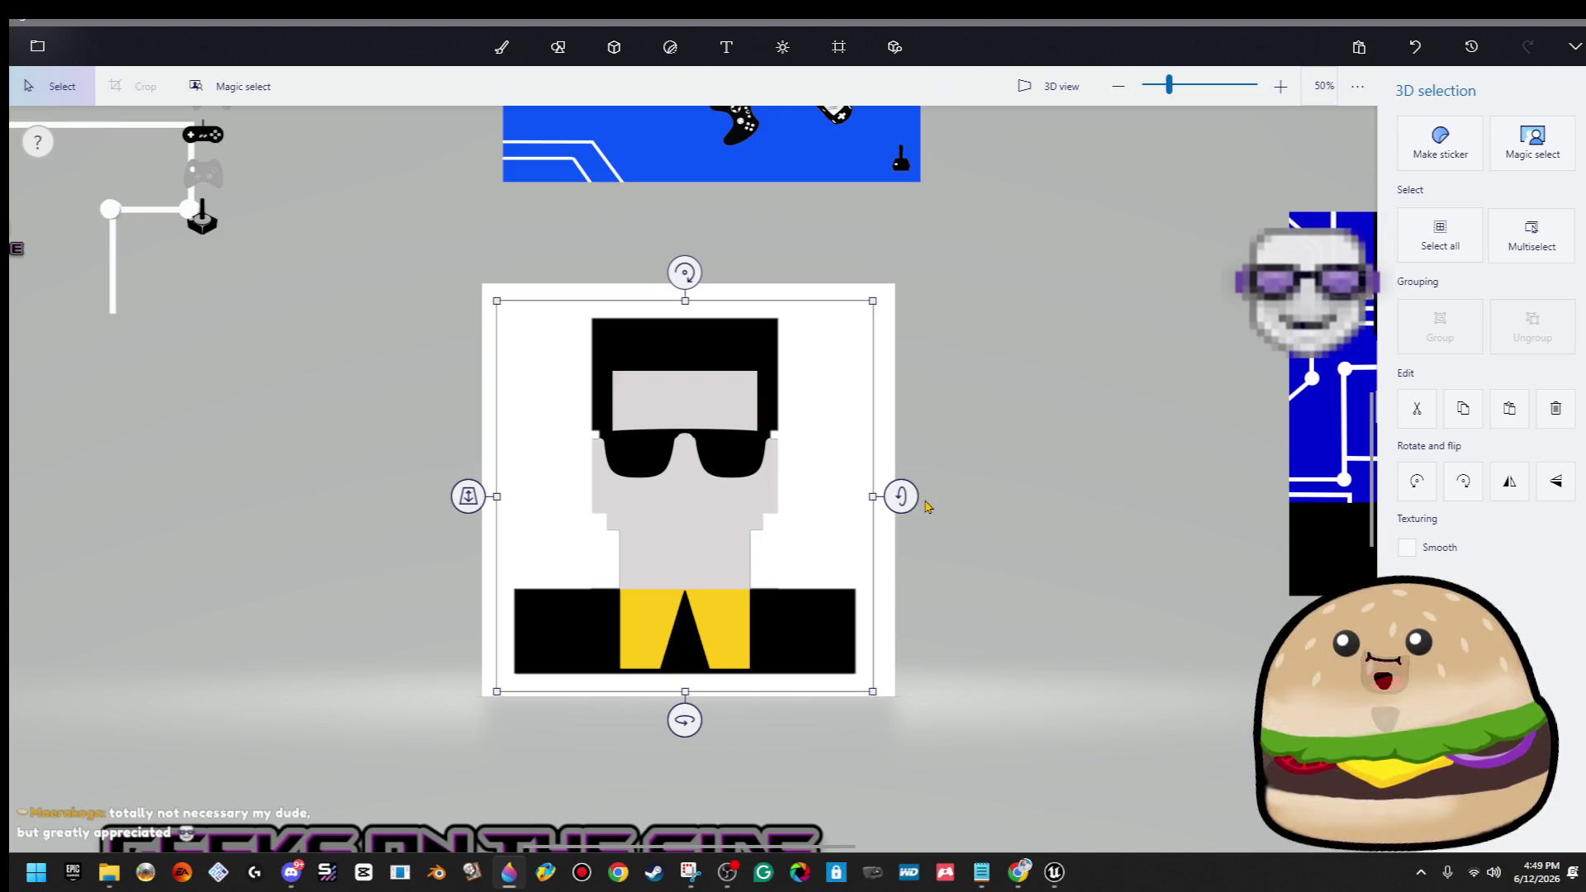
pyautogui.hotkey('ctrl', 'n')
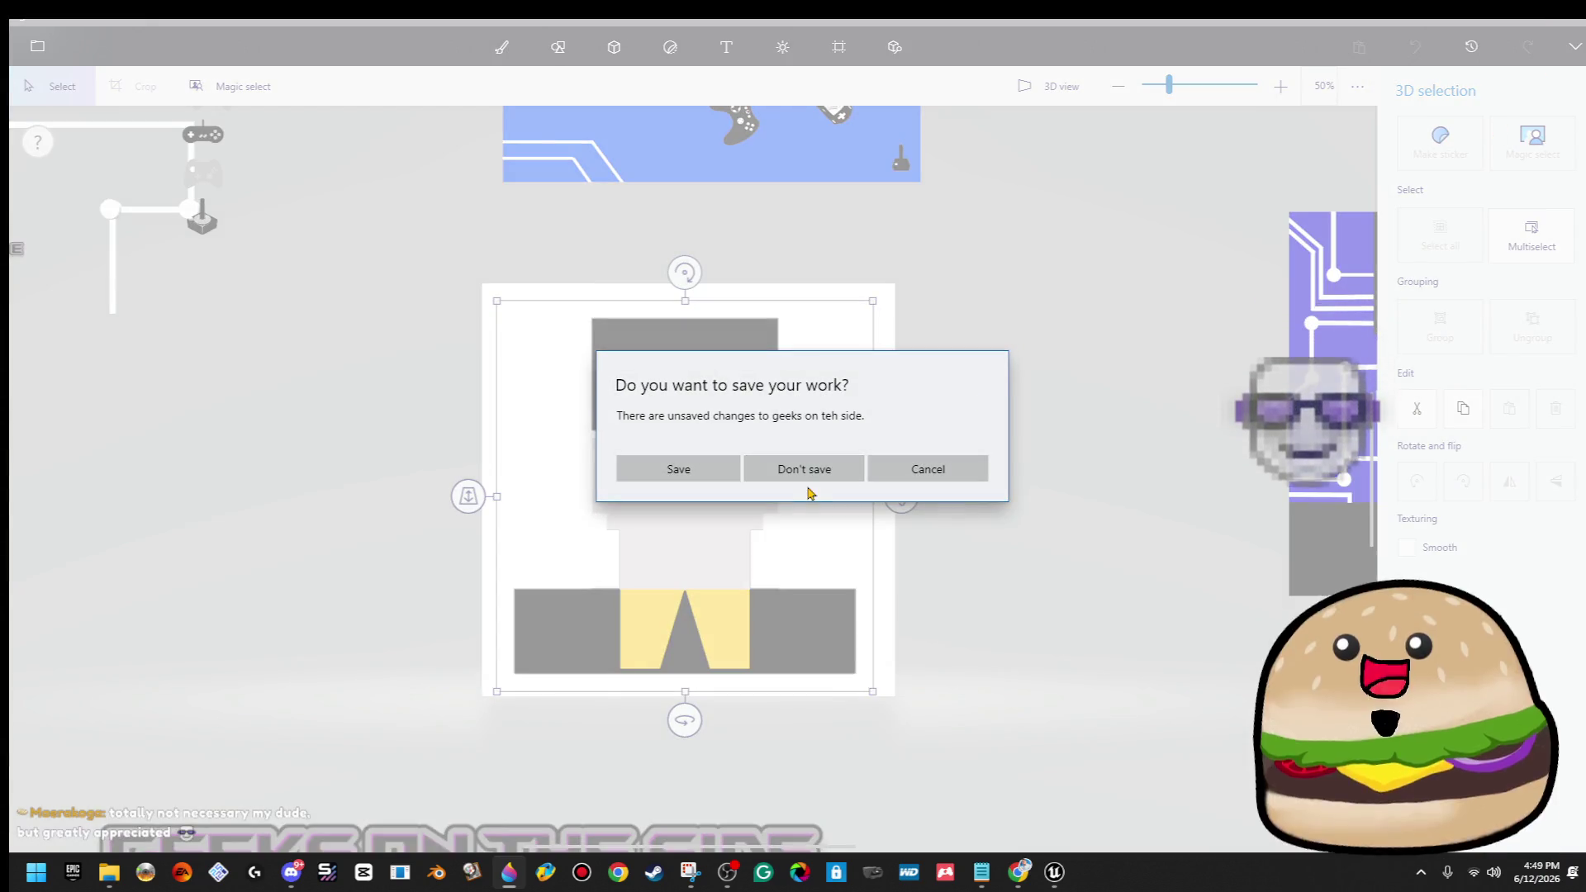
pyautogui.click(810, 474)
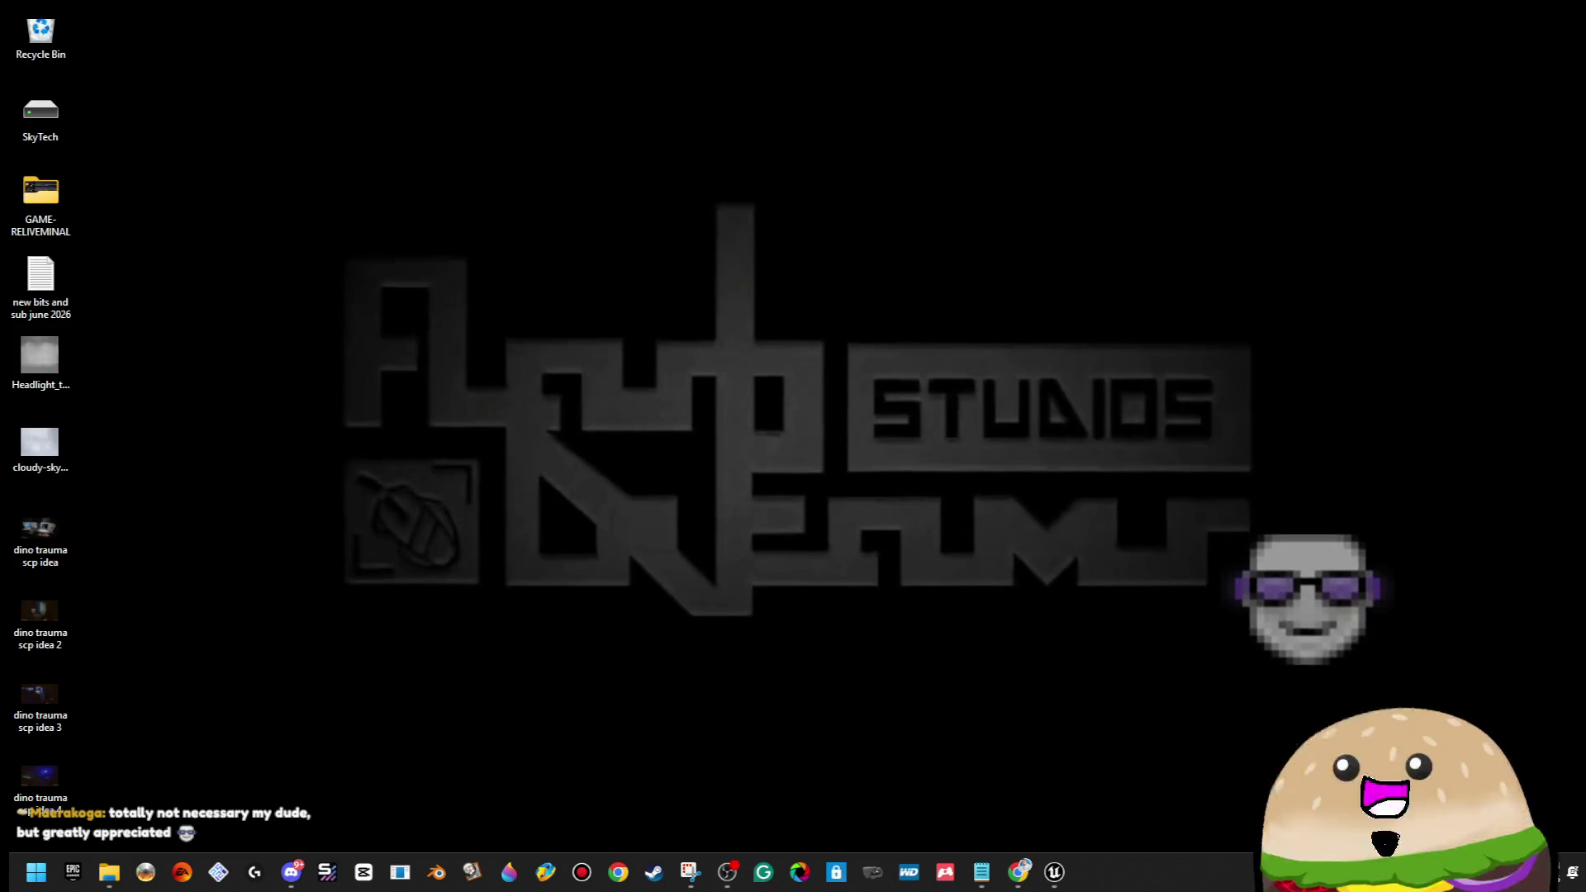
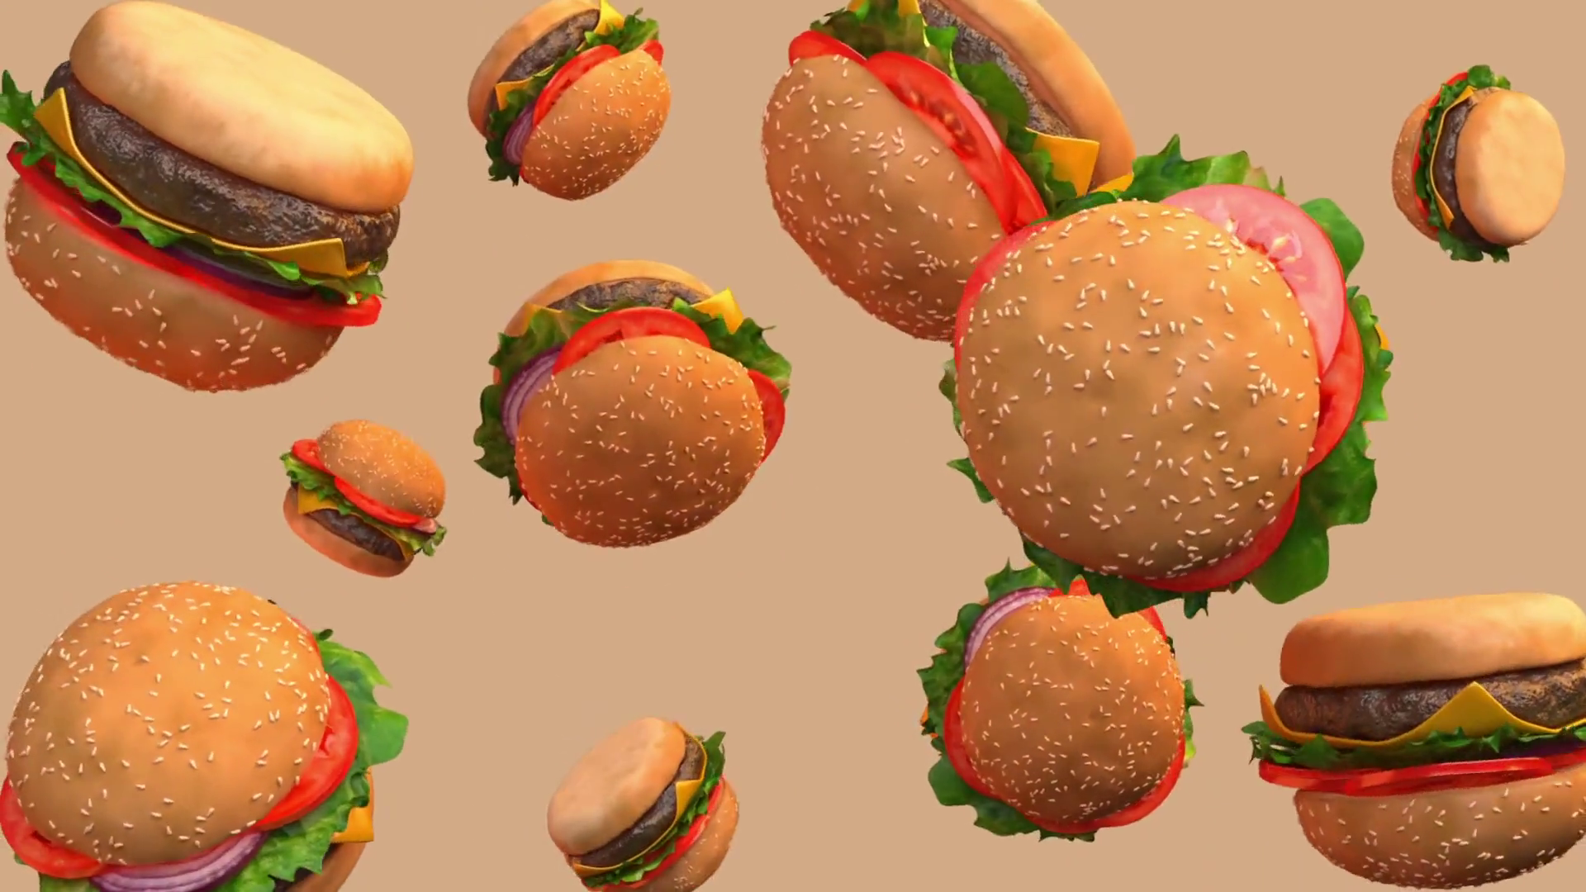
# Fly up to the grey switch block and nudge the slot brush Box Brush64 slightly along Y.
pyautogui.press('d')
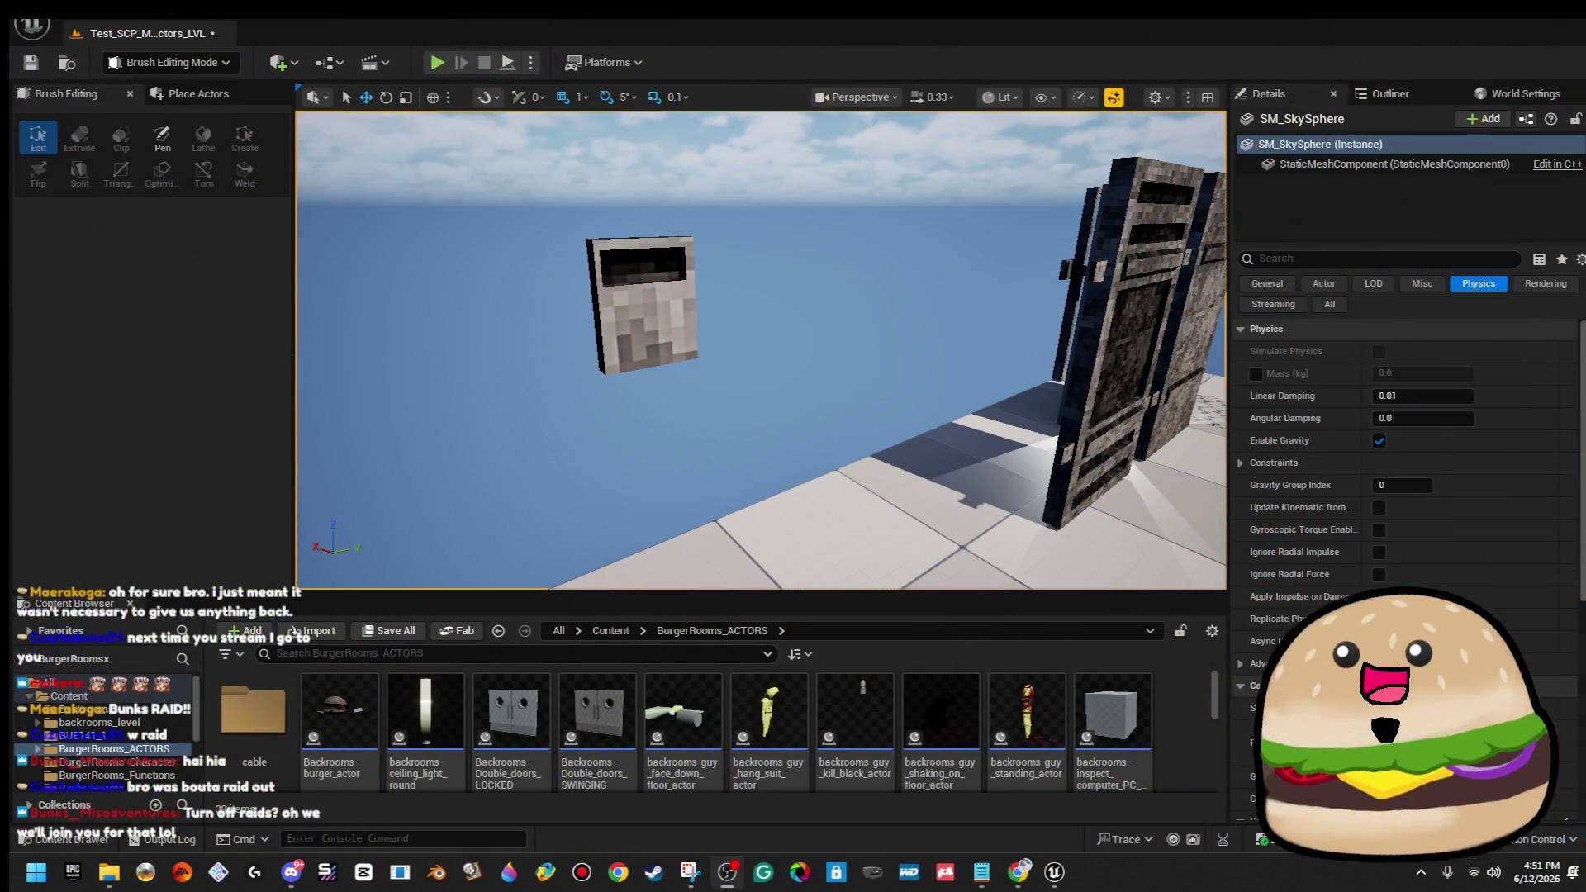
pyautogui.press('w')
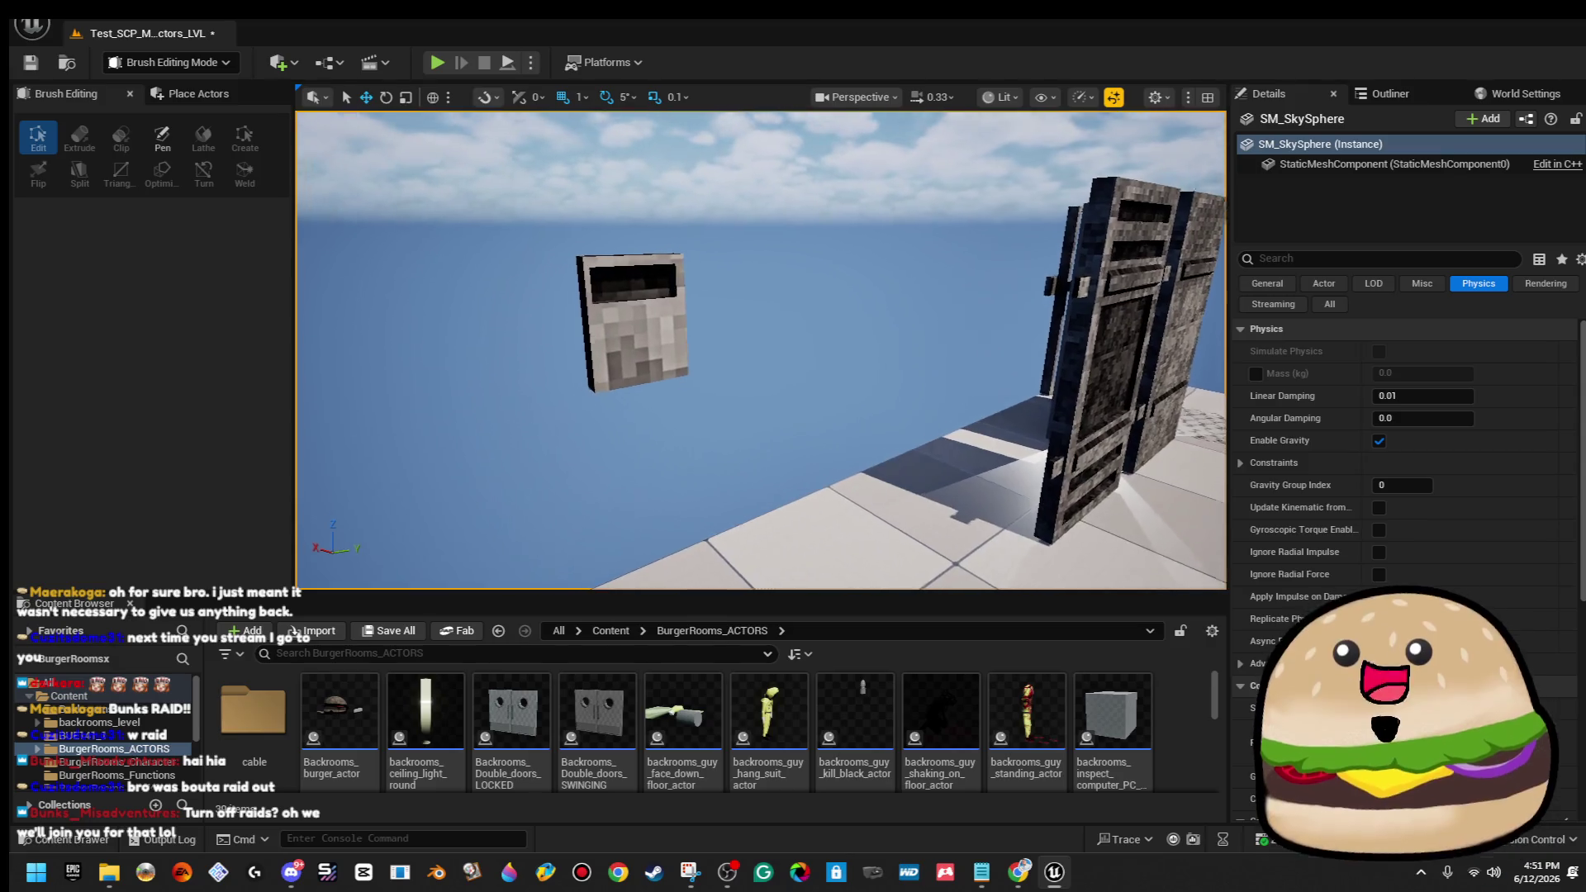
pyautogui.click(763, 399)
pyautogui.moveTo(795, 538); pyautogui.dragTo(805, 540)
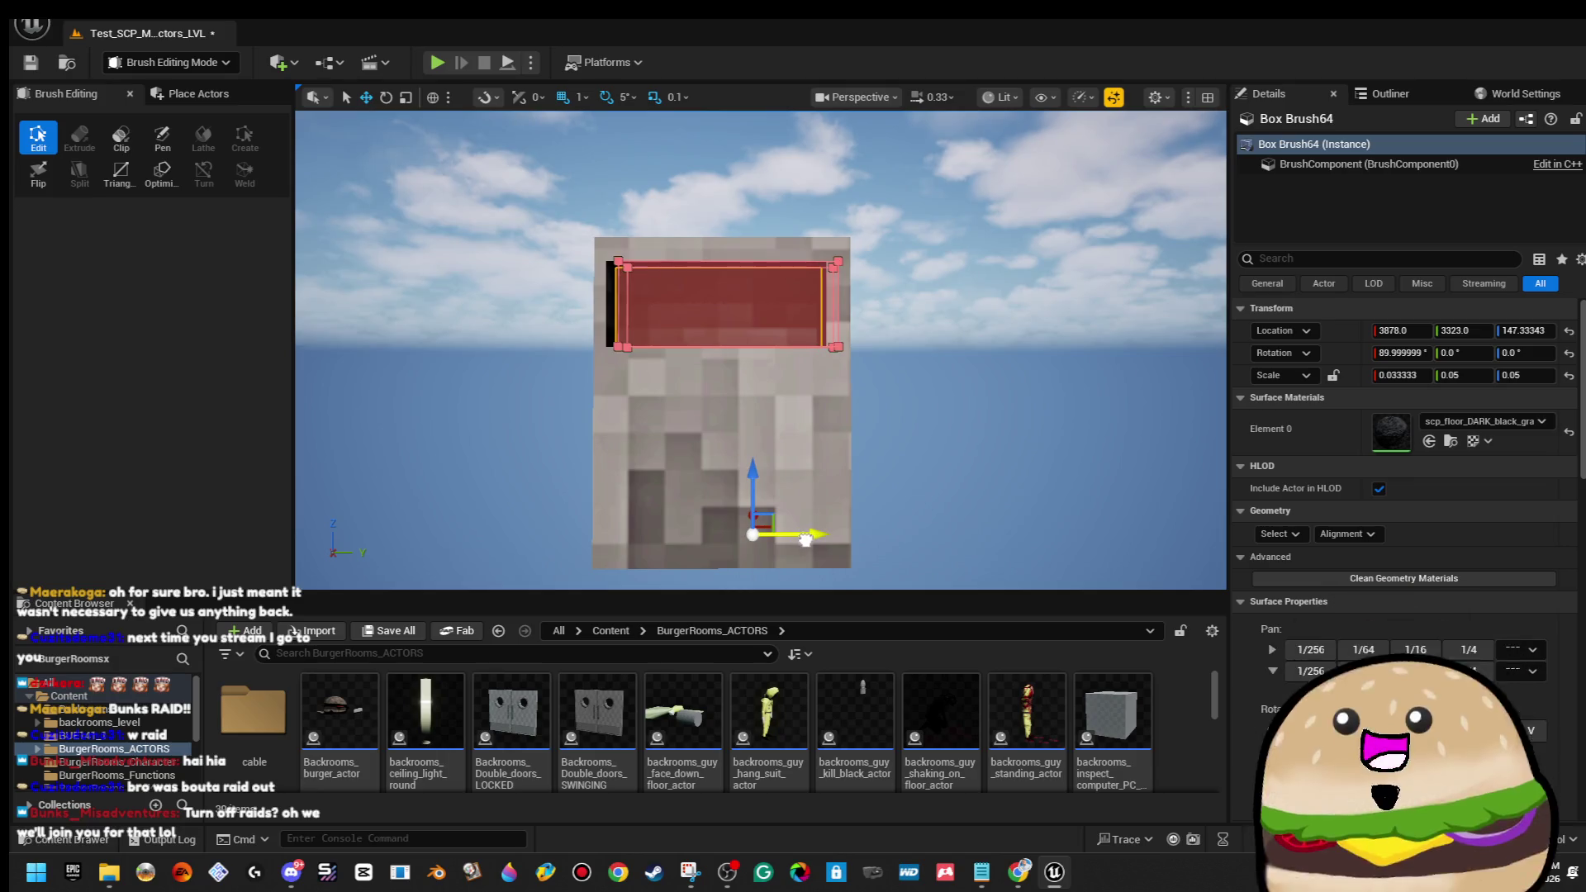
# Pull the slot brush's top-right corner vertex slightly inward to reshape it.
pyautogui.moveTo(778, 236); pyautogui.dragTo(949, 417)
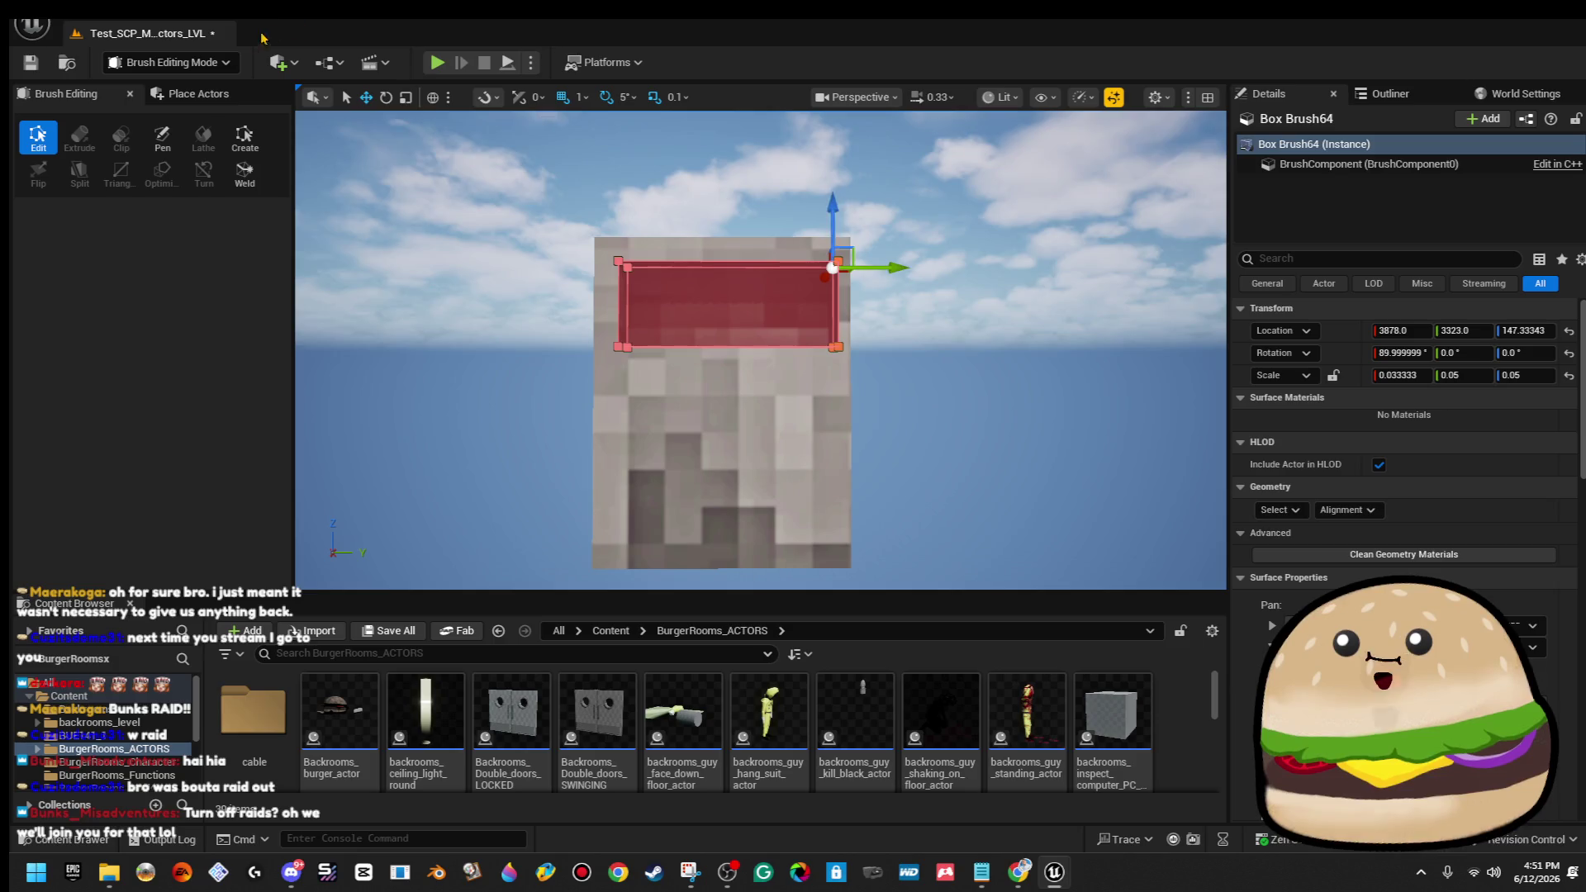
pyautogui.moveTo(895, 268); pyautogui.dragTo(934, 279)
pyautogui.click(933, 274)
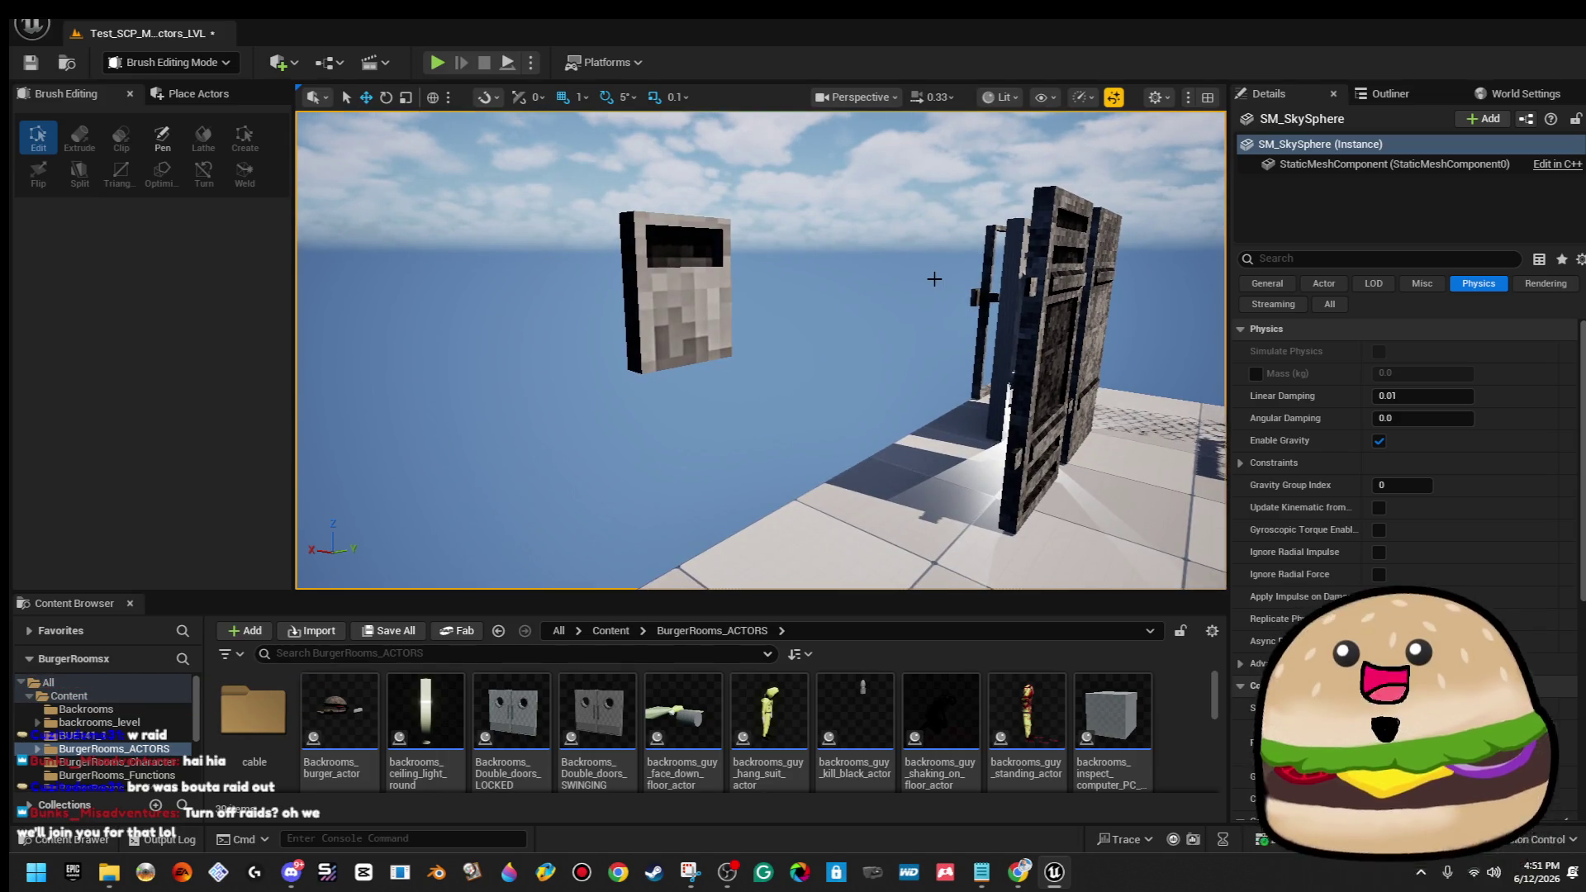
# Nudge the slot brush slightly along X.
pyautogui.click(684, 243)
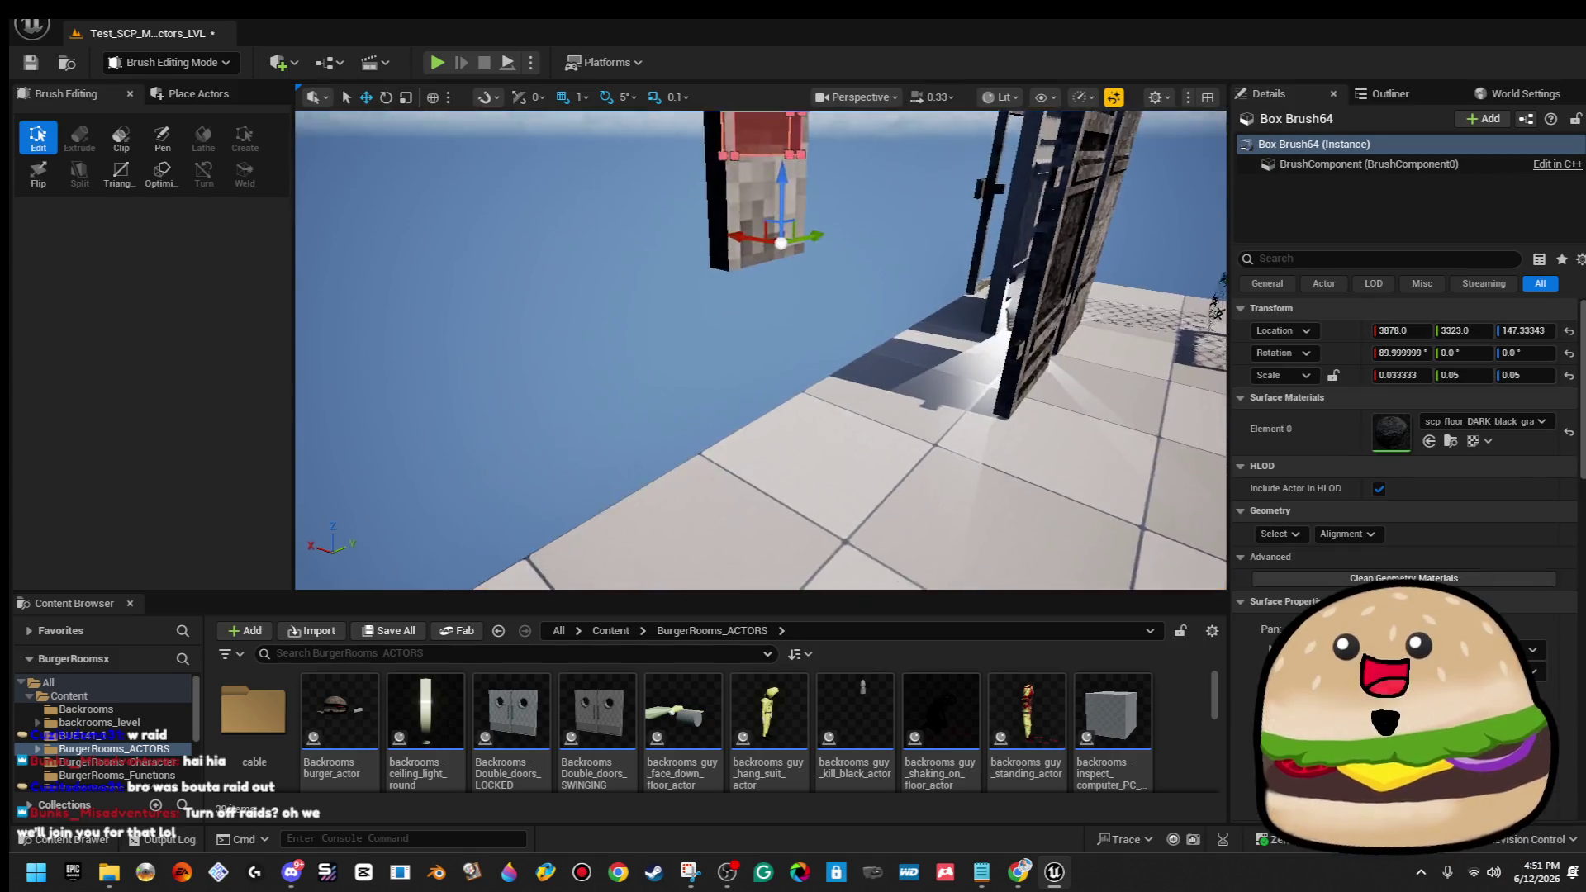
pyautogui.moveTo(605, 494); pyautogui.dragTo(616, 494)
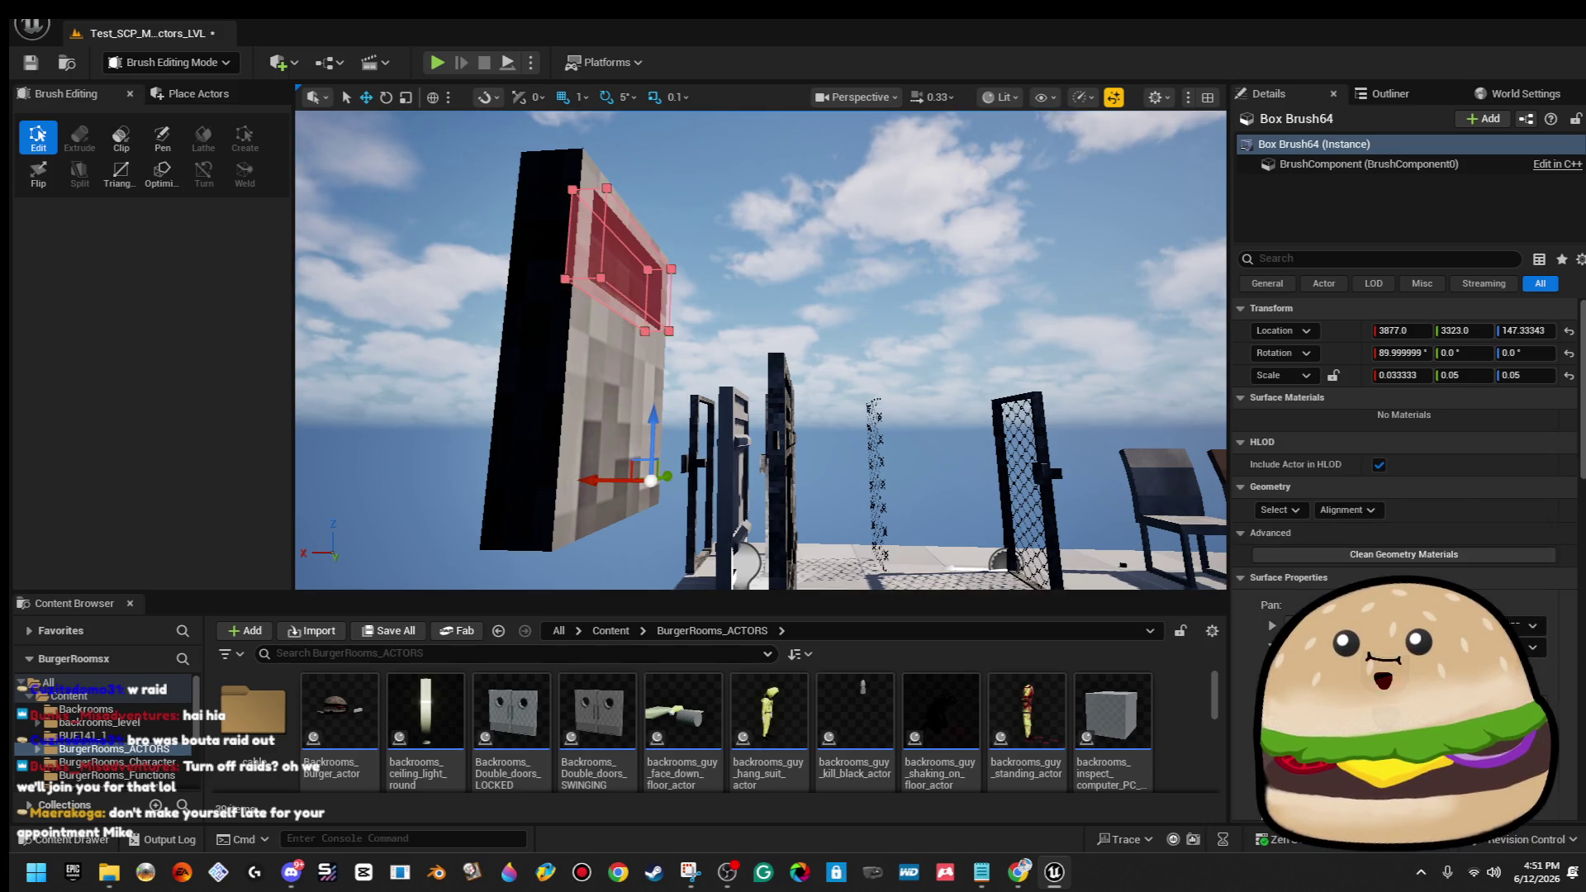
pyautogui.scroll(-5, 1404, 454)
pyautogui.scroll(2, 1404, 455)
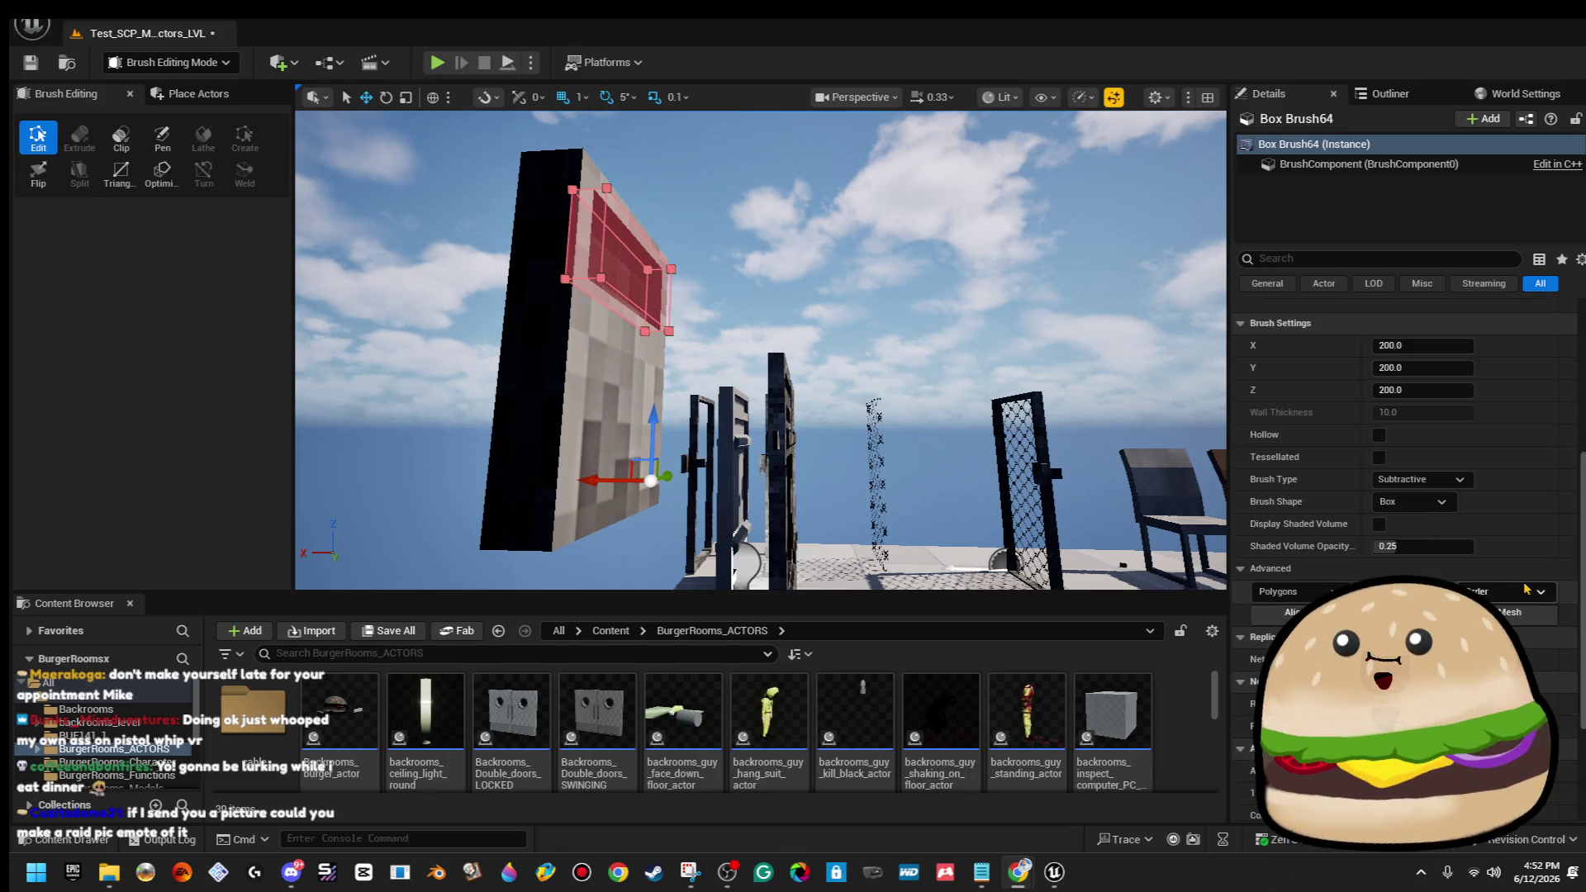
# Switch the slot brush's Brush Type to Additive to test it.
pyautogui.click(1420, 480)
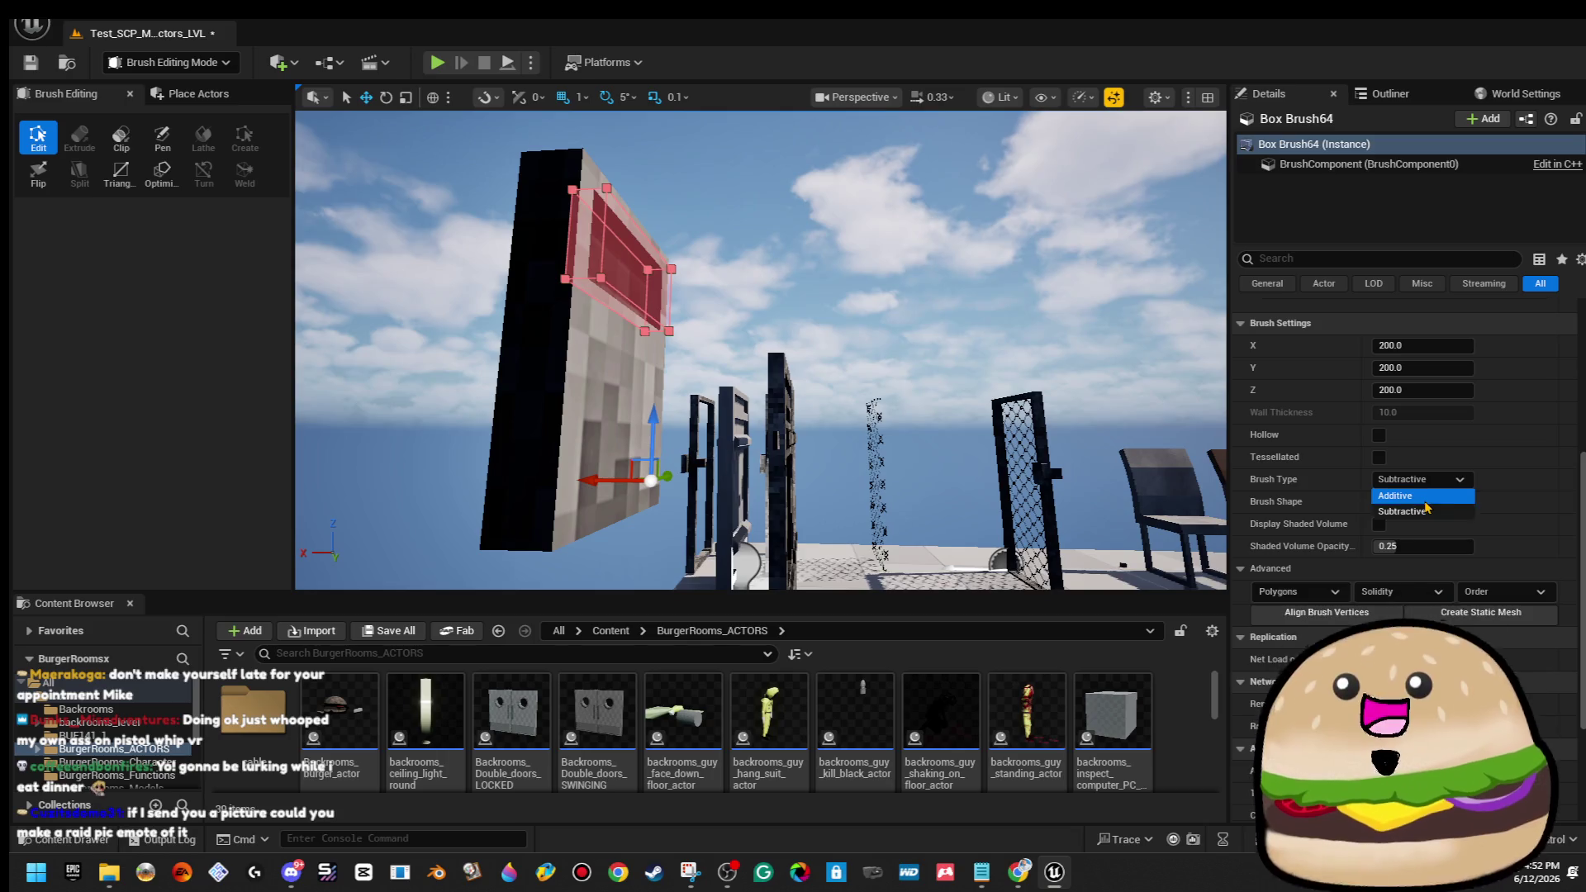
pyautogui.click(1415, 496)
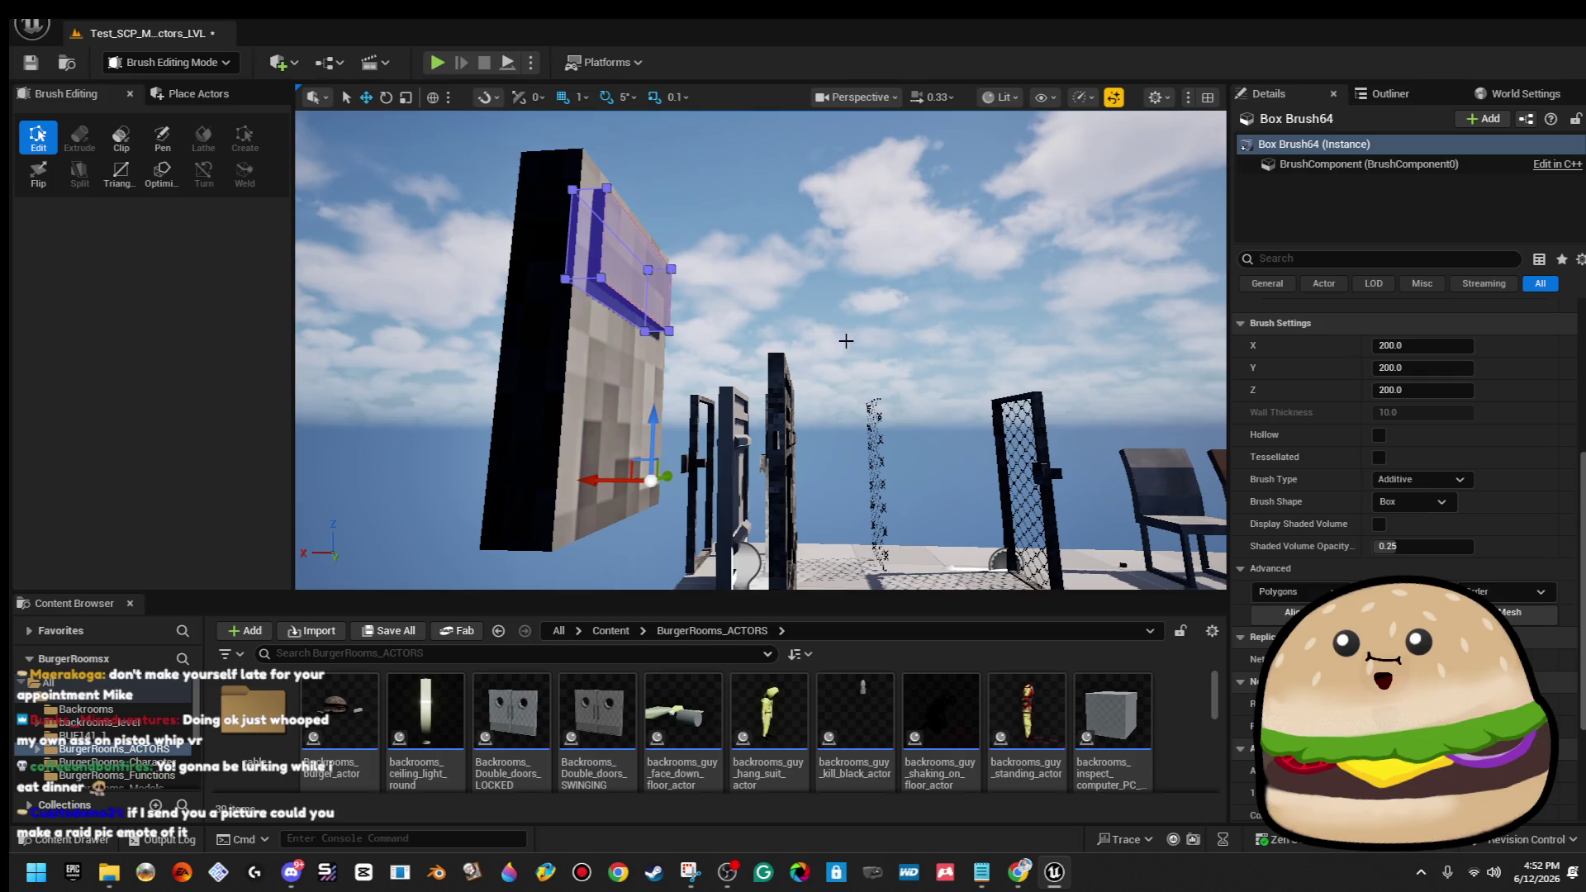
pyautogui.click(859, 316)
# Compare additive and subtractive slot results with undo/redo, then face the block head-on.
pyautogui.hotkey('ctrl', 'z')
pyautogui.hotkey('ctrl', 'y')
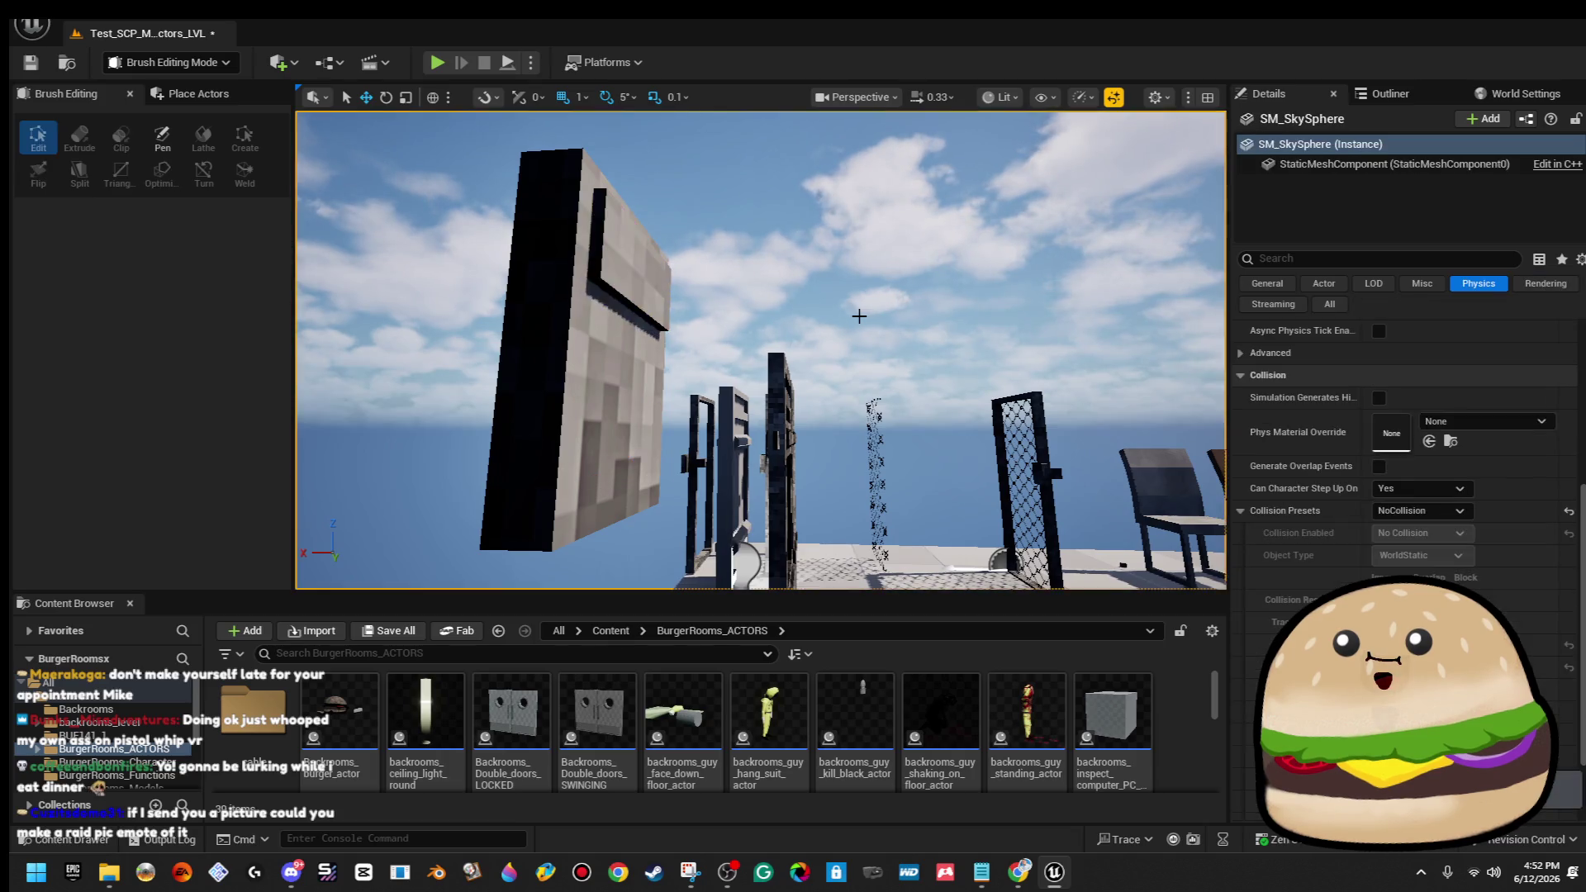
pyautogui.hotkey('ctrl', 'z')
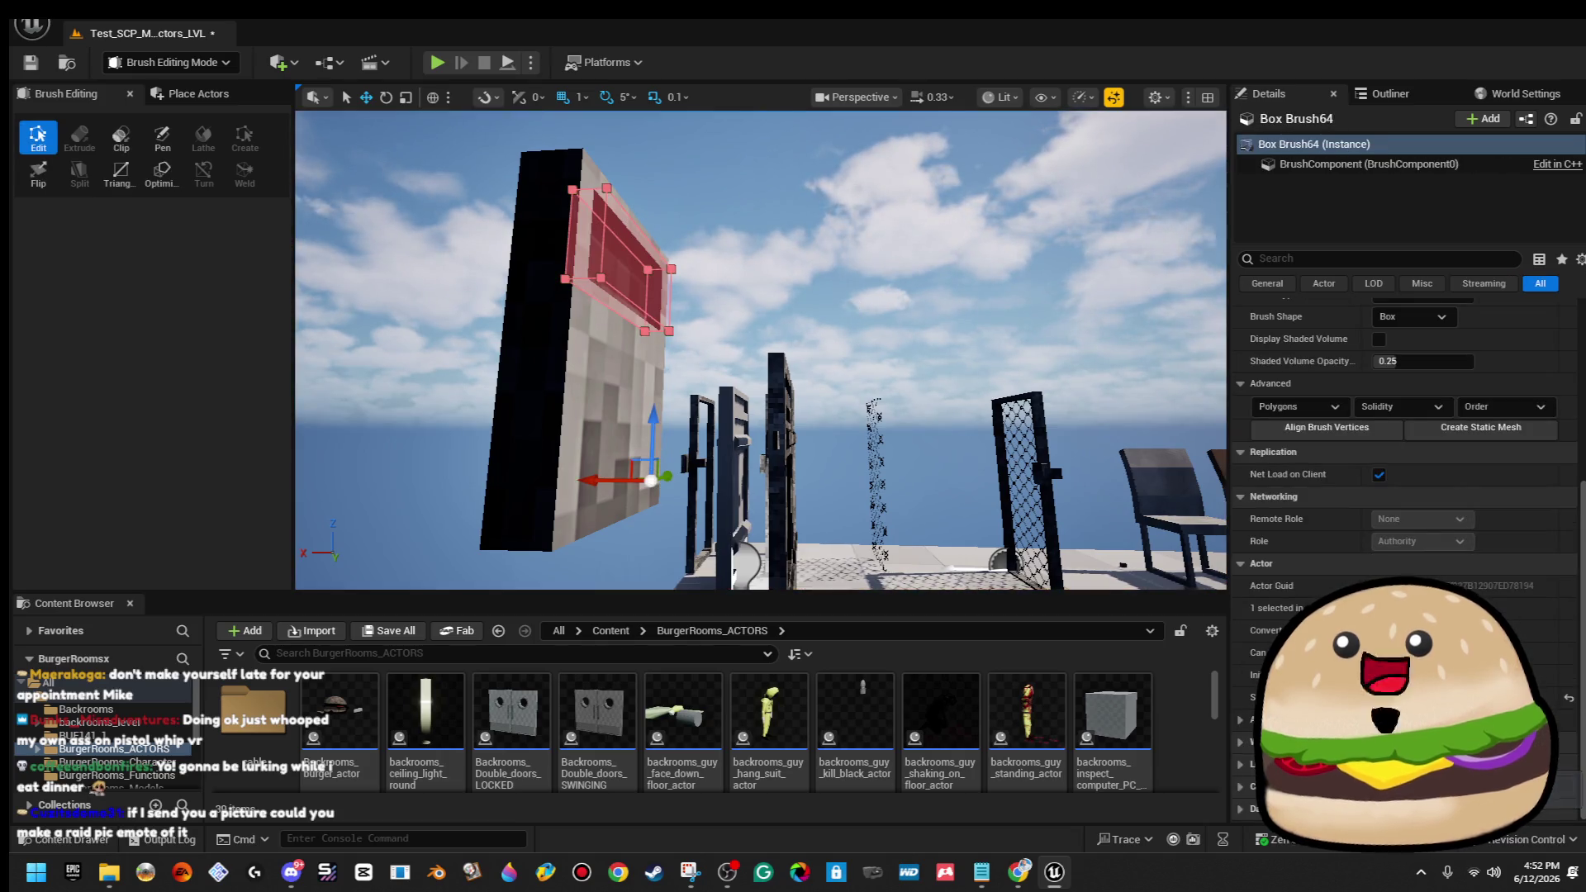
pyautogui.hotkey('ctrl', 'y')
pyautogui.moveTo(515, 502)
pyautogui.mouseDown()
pyautogui.moveTo(380, 446)
pyautogui.moveTo(389, 479)
pyautogui.moveTo(388, 463)
pyautogui.mouseUp()
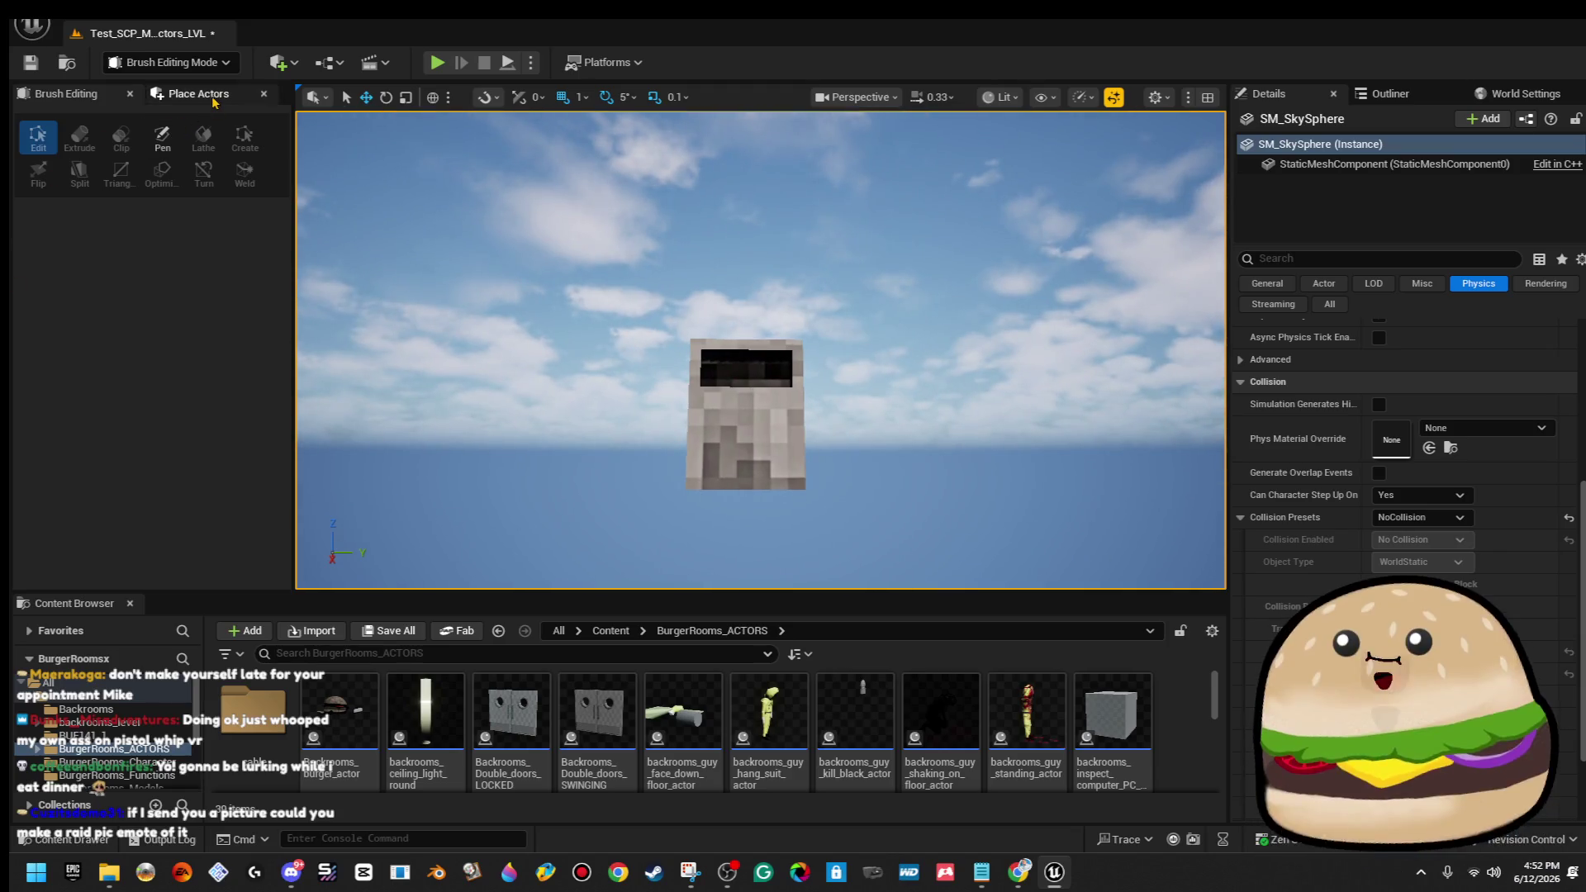
# Drag a Cylinder brush from Place Actors > Geometry into the level.
pyautogui.click(196, 94)
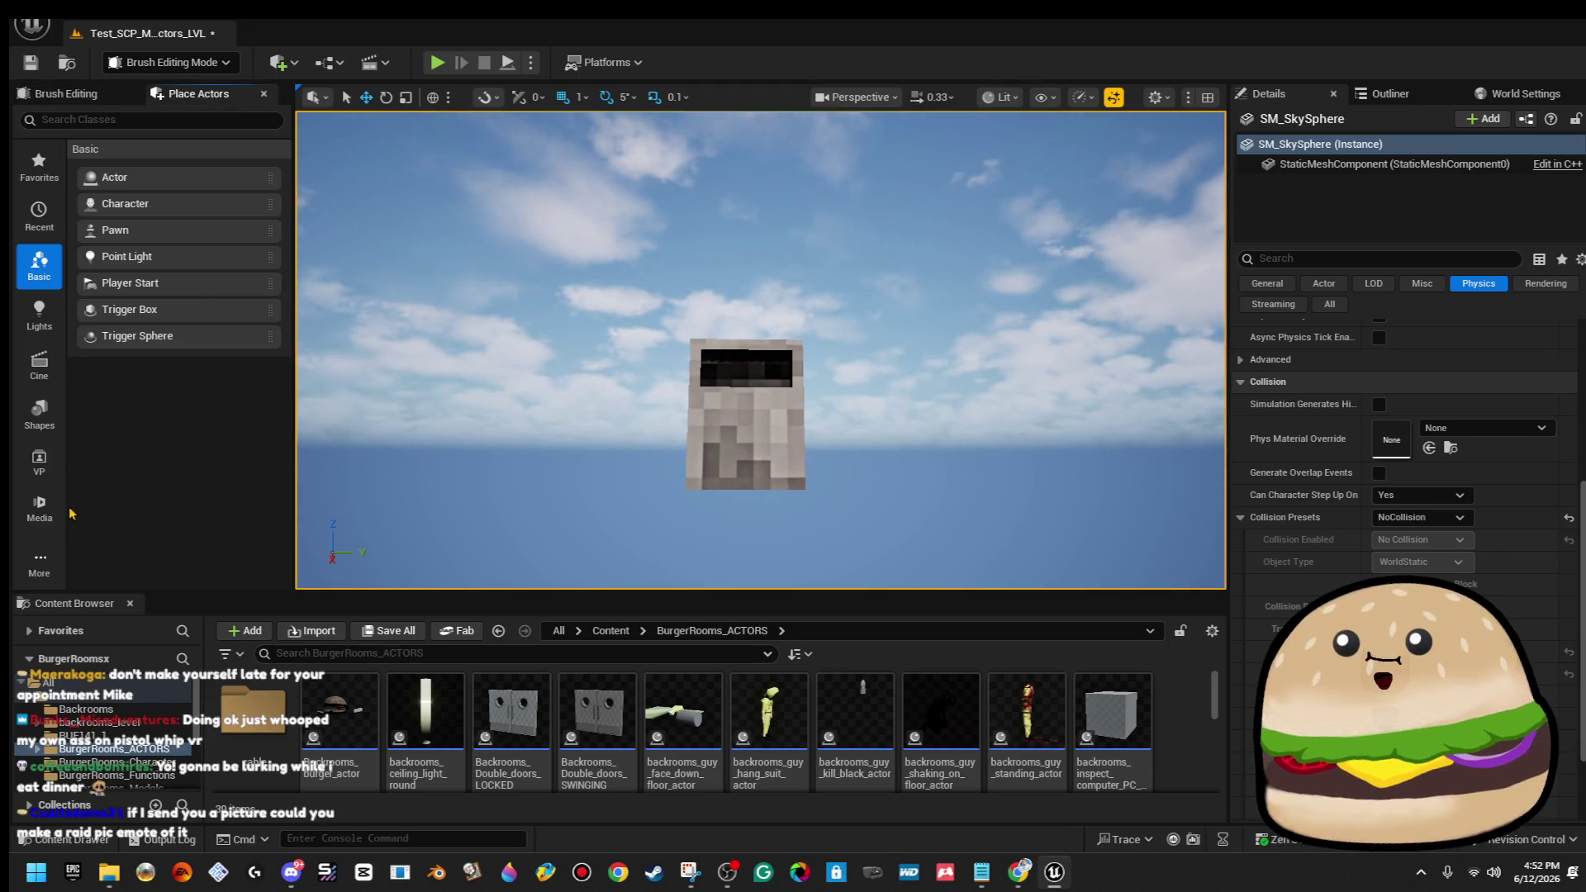
pyautogui.click(39, 564)
pyautogui.click(124, 622)
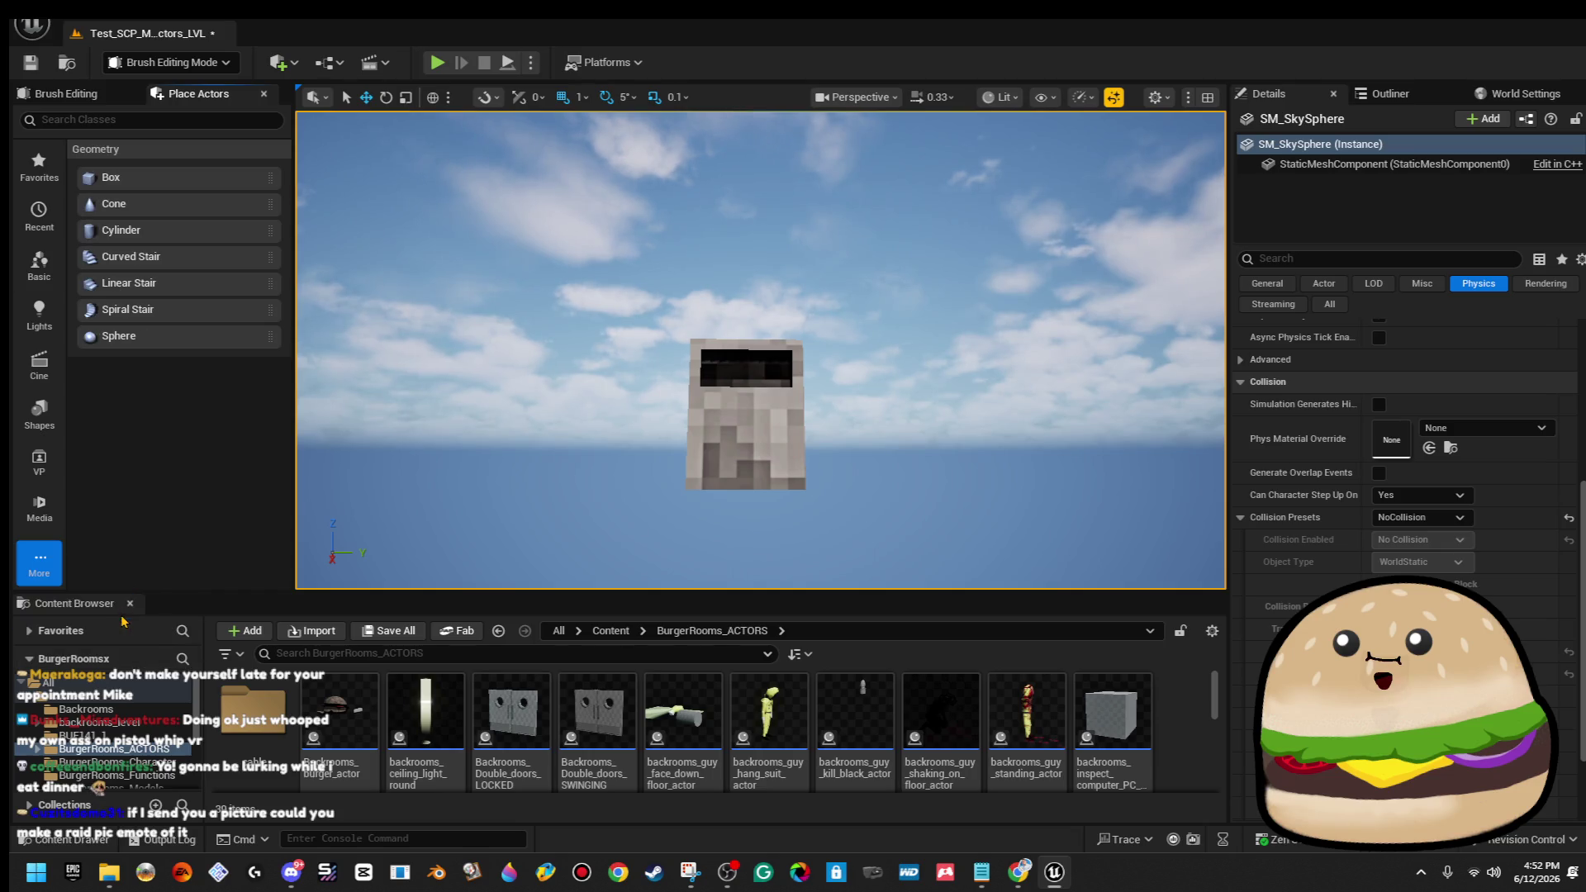
pyautogui.moveTo(187, 234)
pyautogui.mouseDown()
pyautogui.moveTo(674, 396)
pyautogui.moveTo(753, 476)
pyautogui.moveTo(750, 448)
pyautogui.mouseUp()
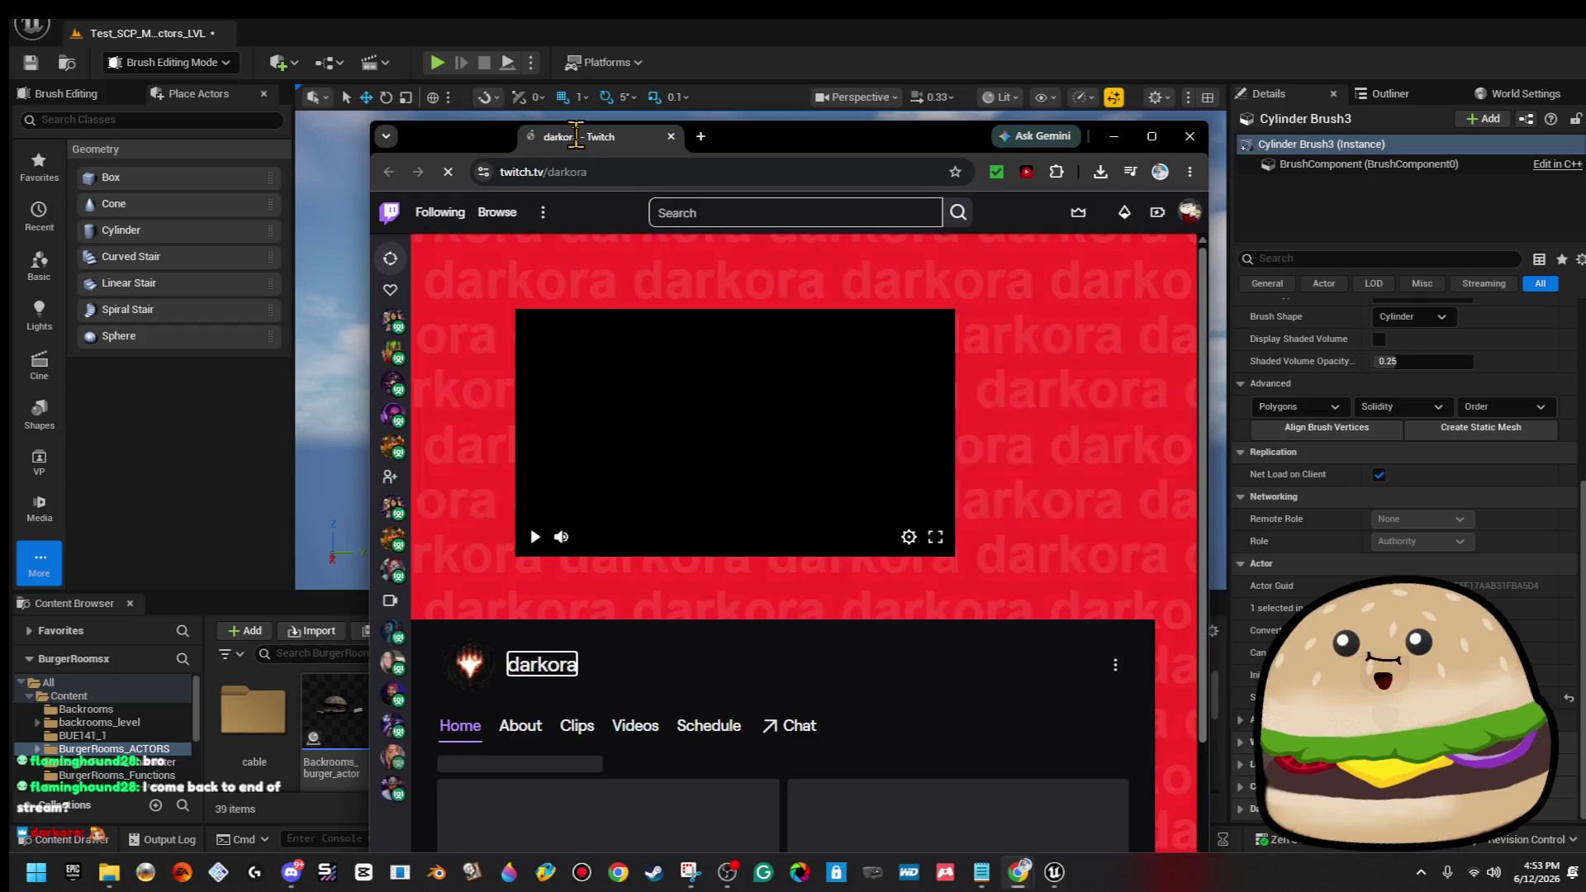
# Bring up the Twitch channel and browse its About and Clips pages.
pyautogui.press('super+Up')
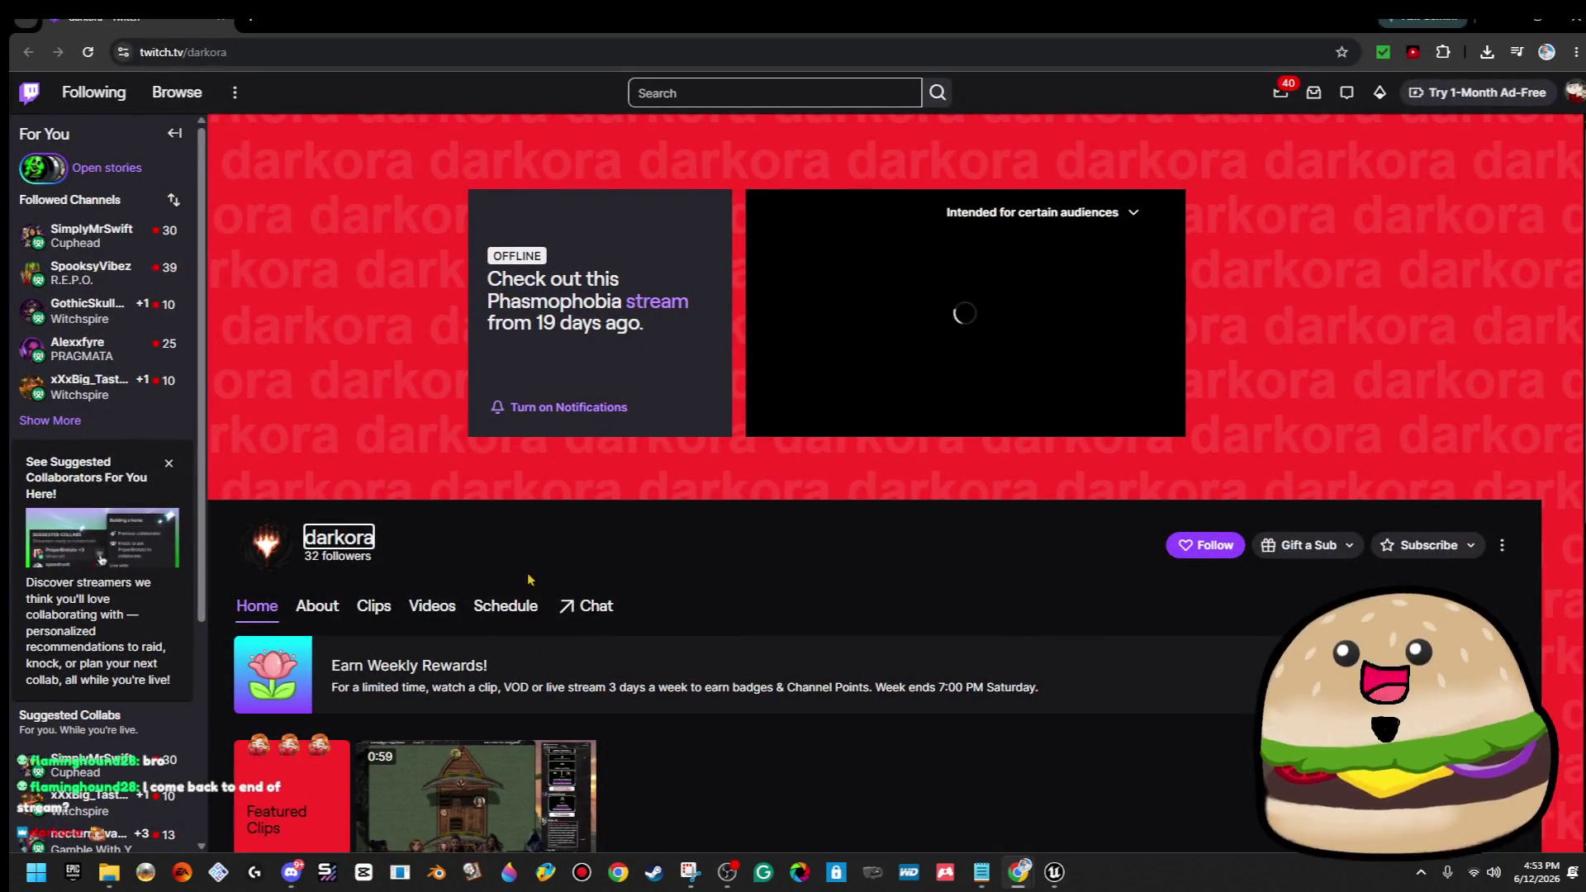
pyautogui.click(317, 606)
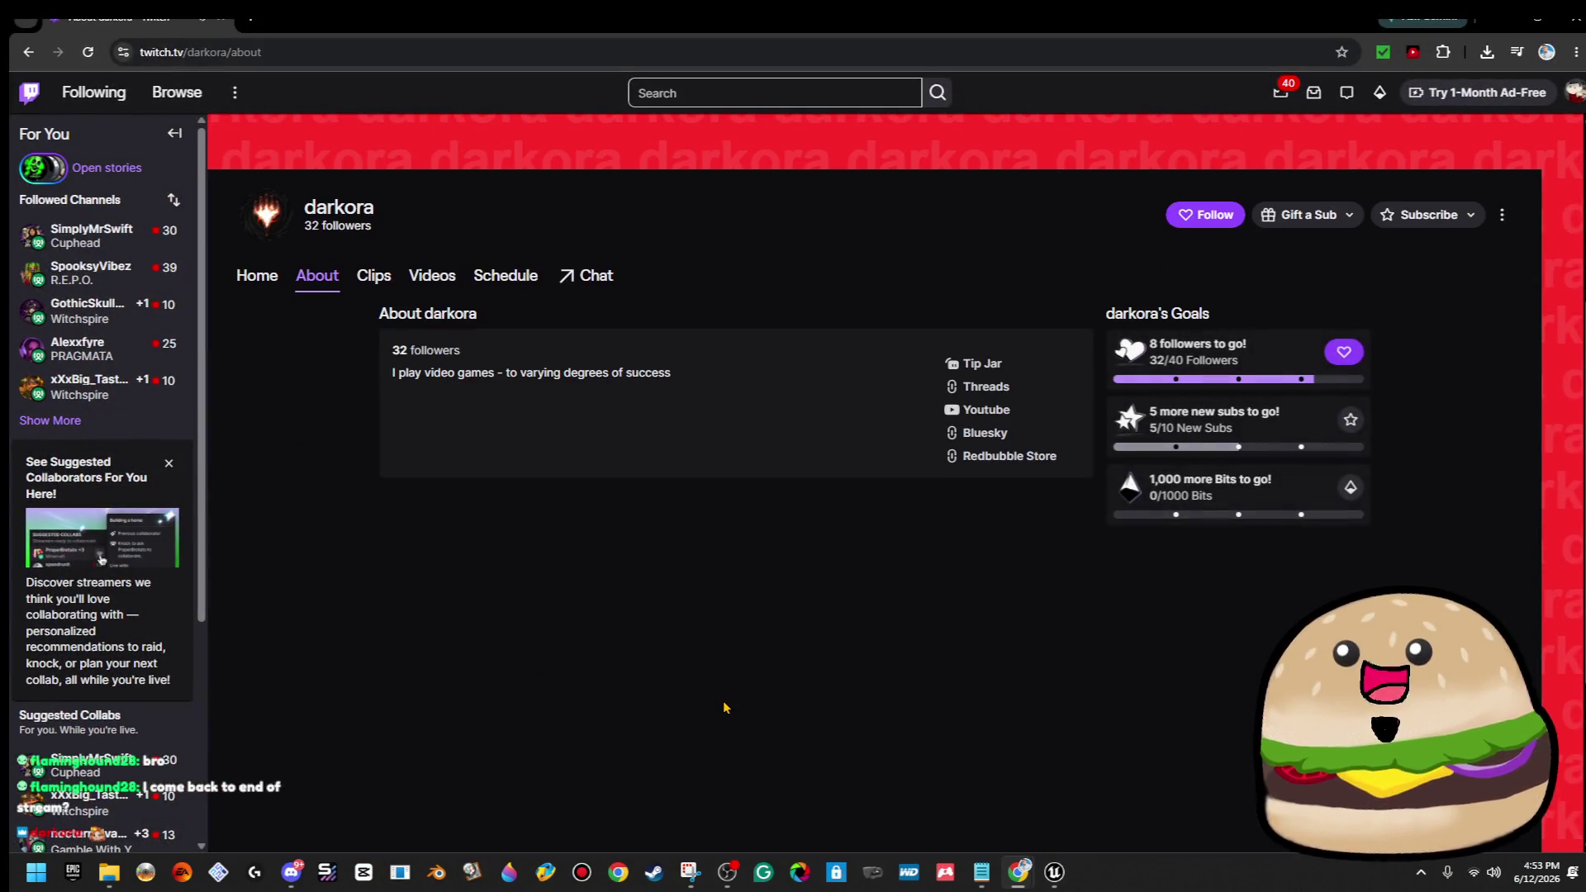
pyautogui.tripleClick(421, 392)
pyautogui.click(783, 399)
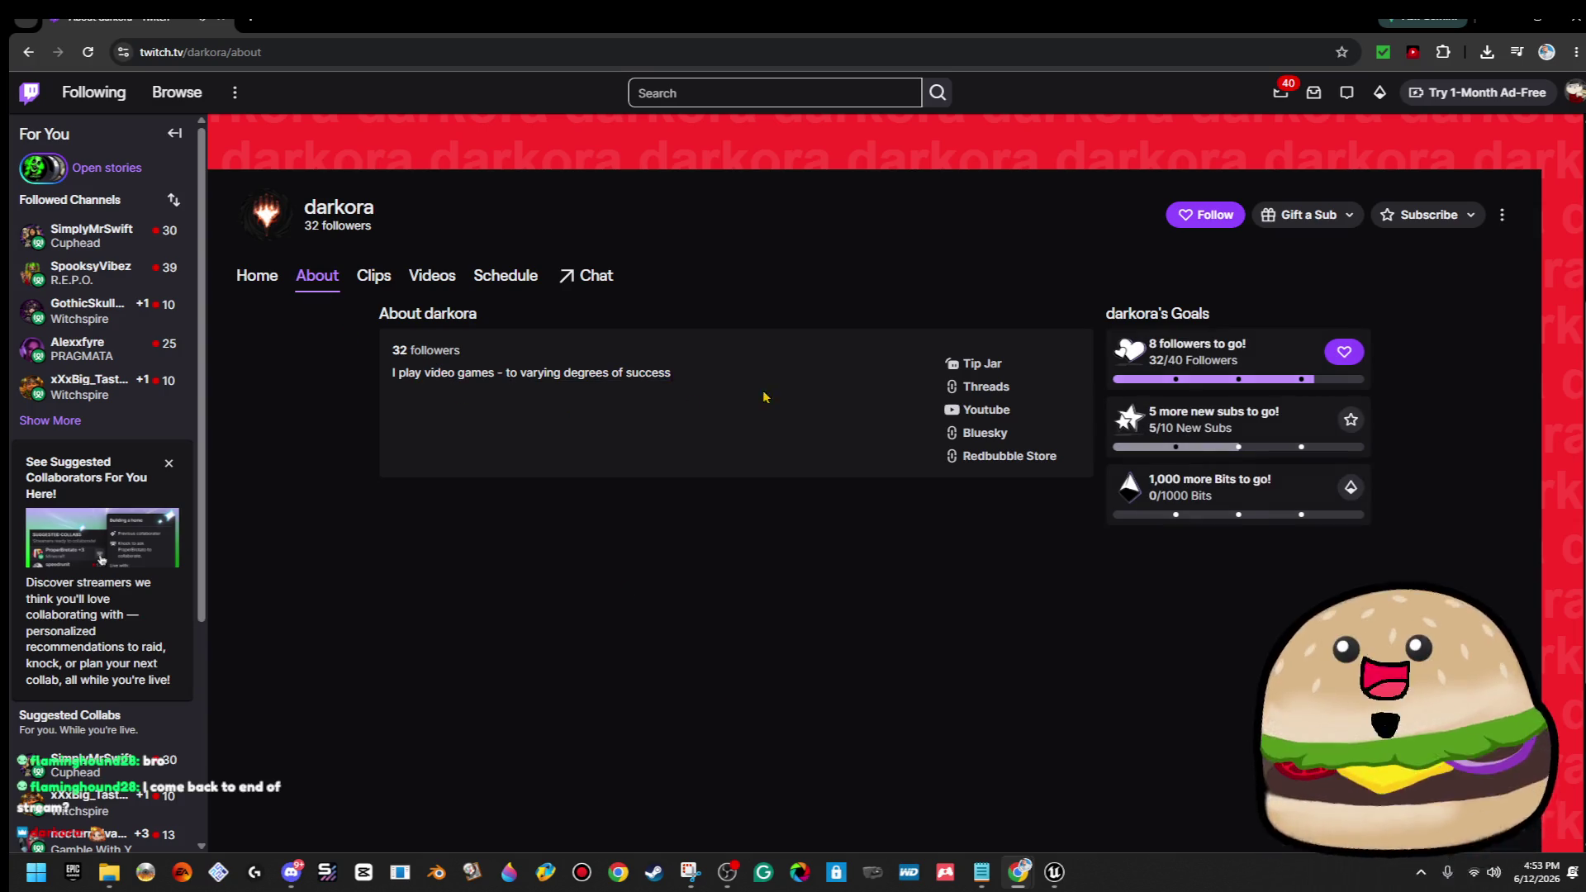
pyautogui.click(373, 276)
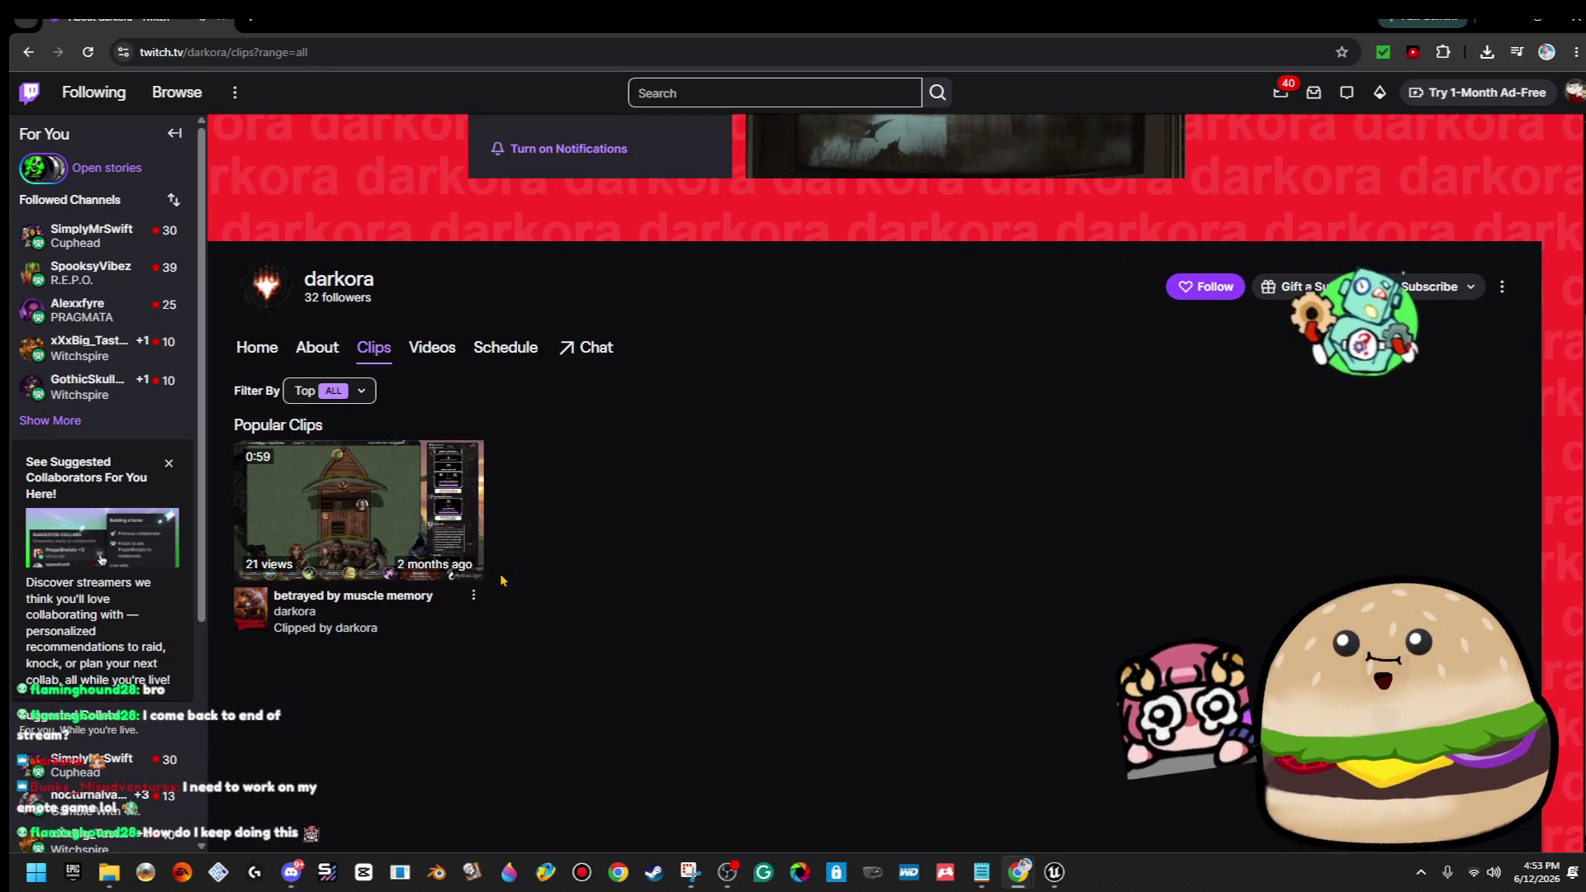
# Play a clip, pause it, and minimize the browser back to Unreal Engine.
pyautogui.click(471, 545)
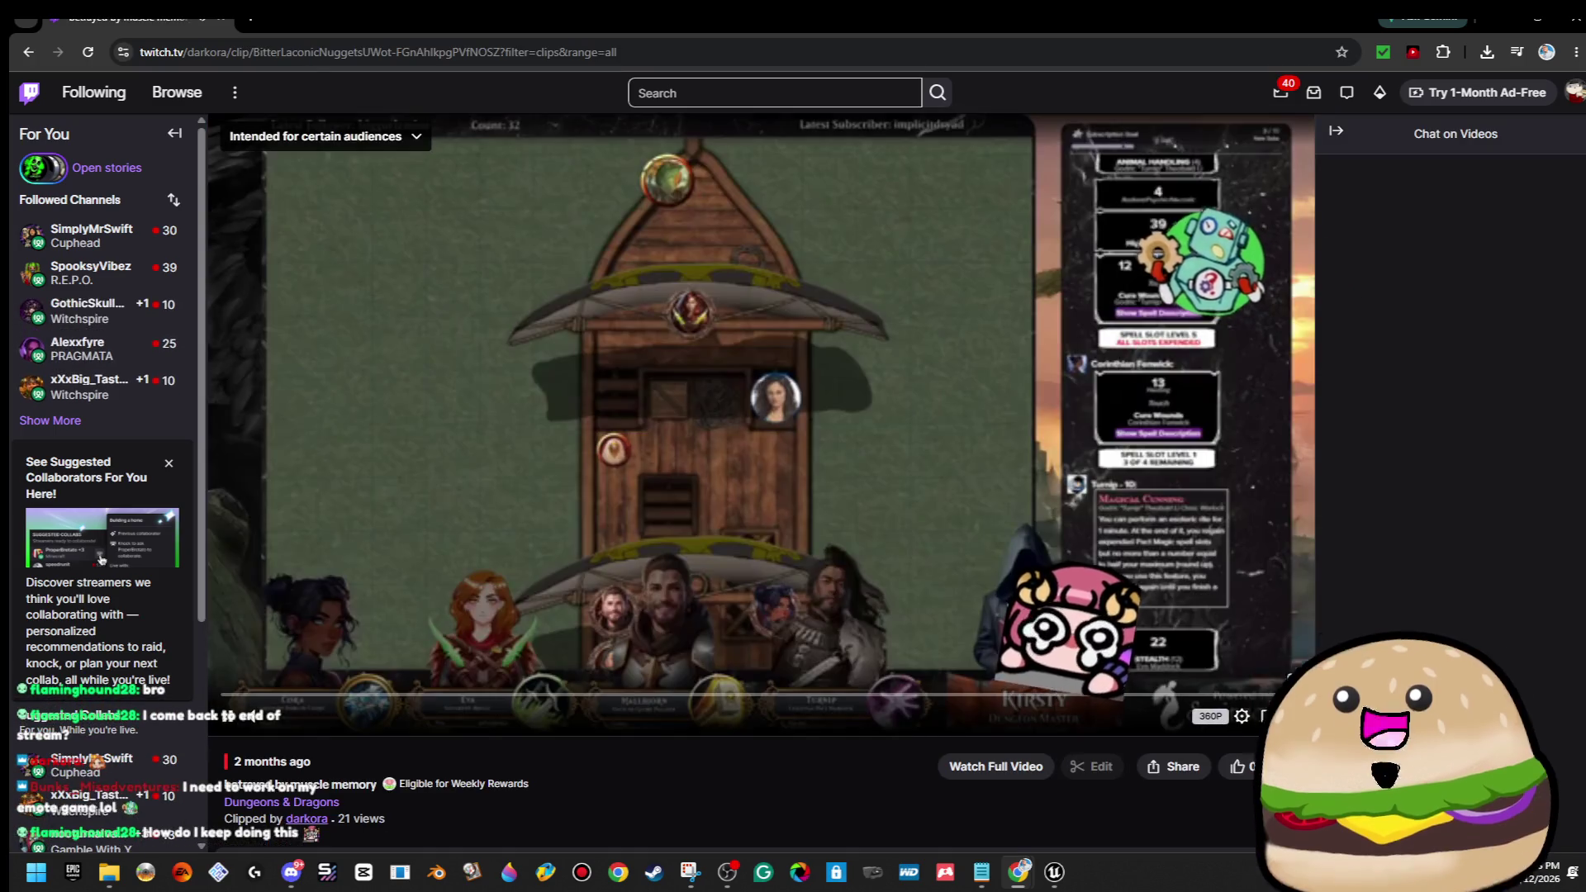
pyautogui.moveTo(370, 721)
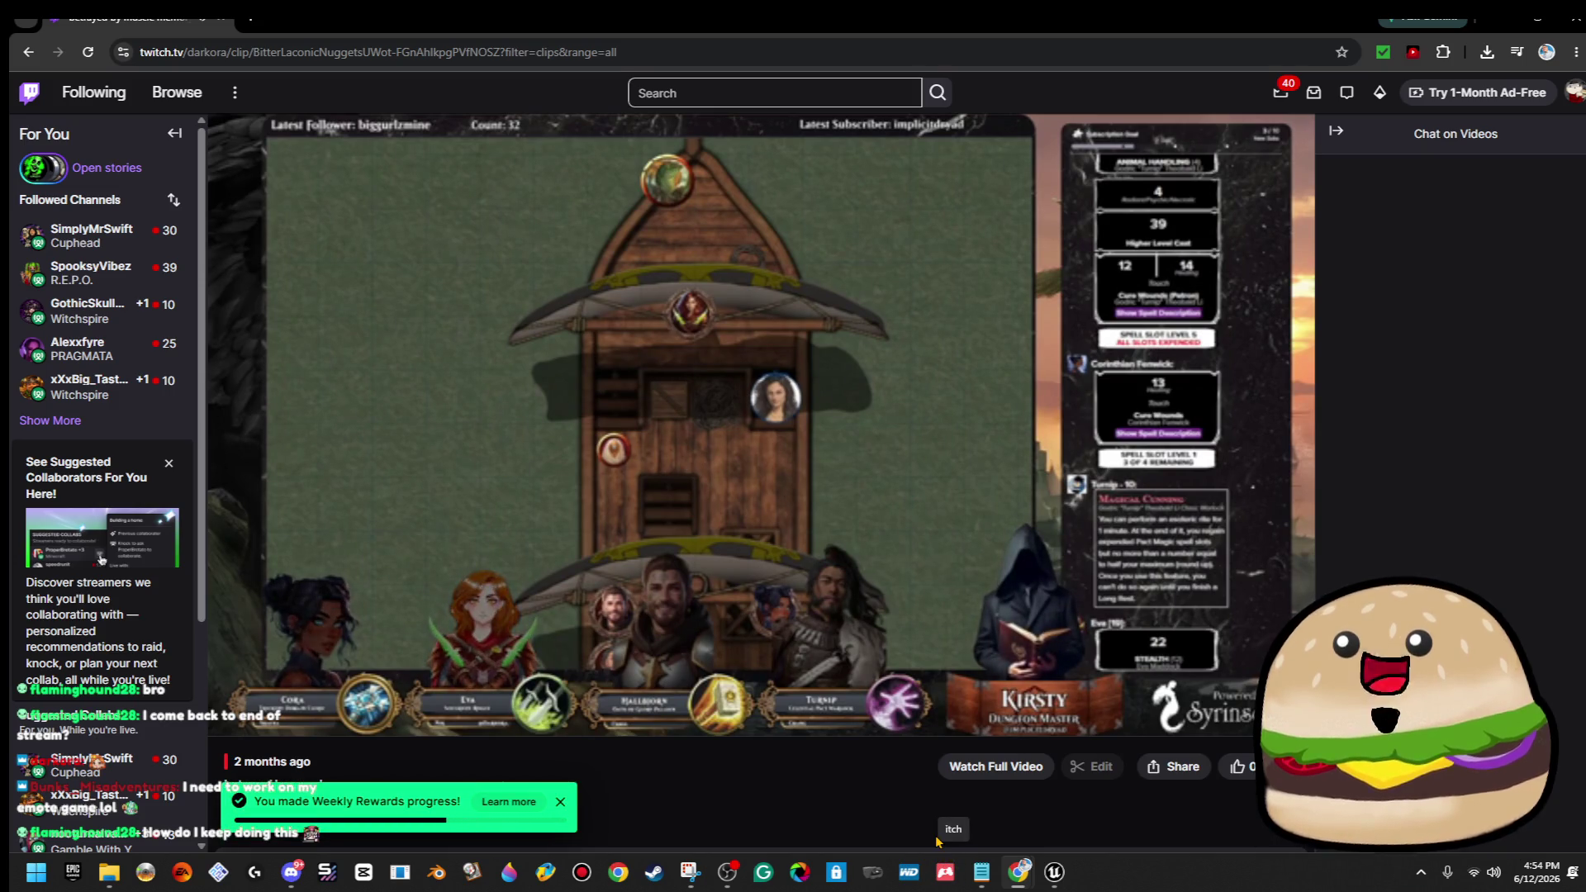
pyautogui.scroll(-1, 878, 826)
pyautogui.scroll(-2, 877, 826)
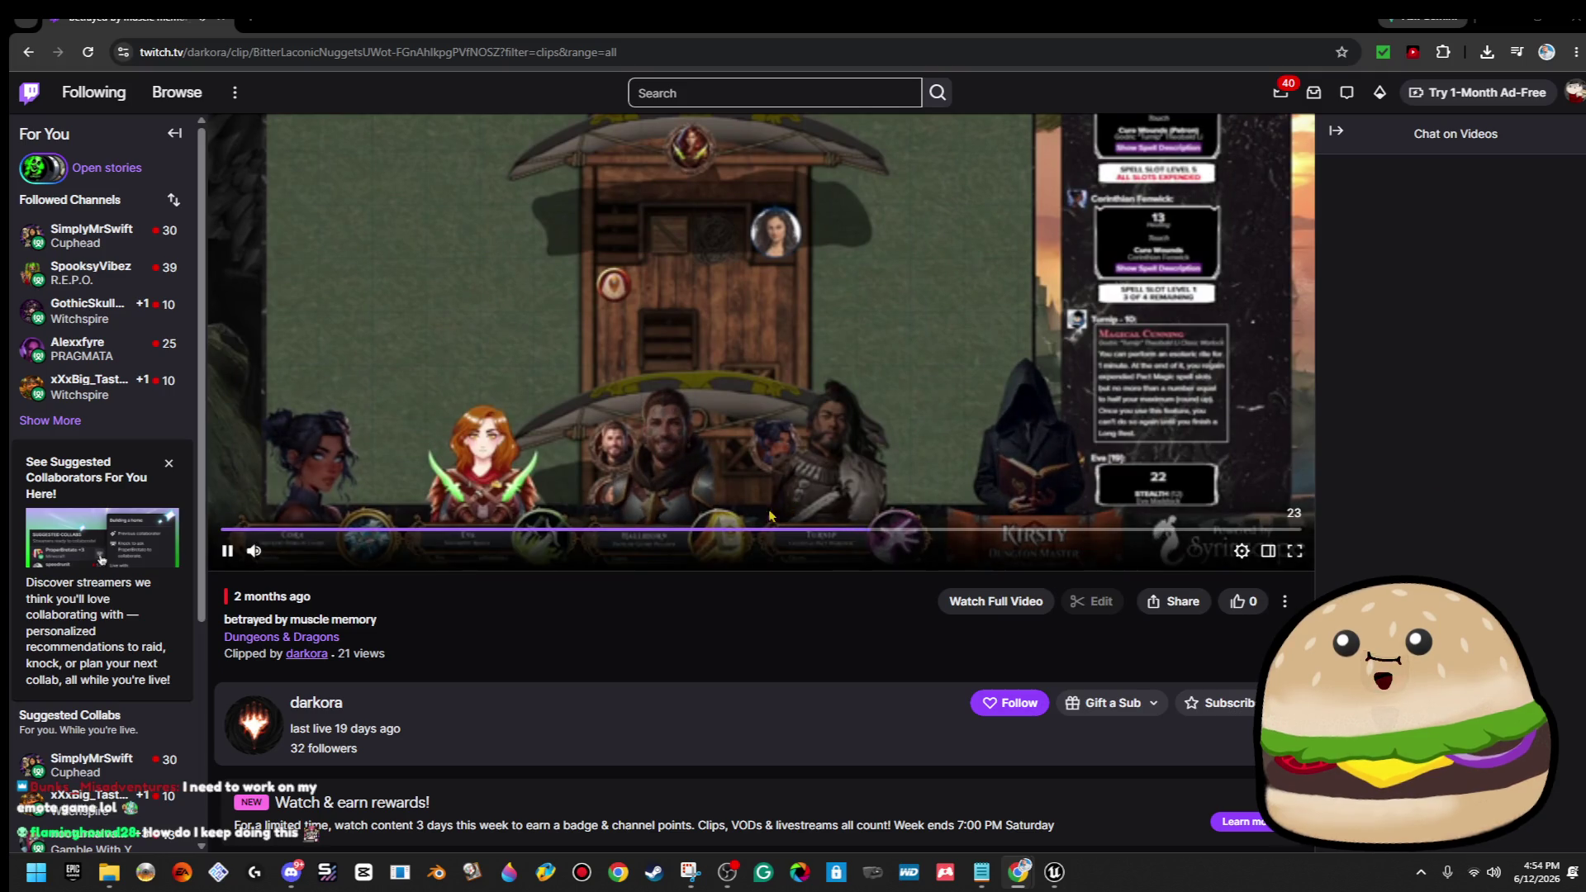
pyautogui.moveTo(255, 554)
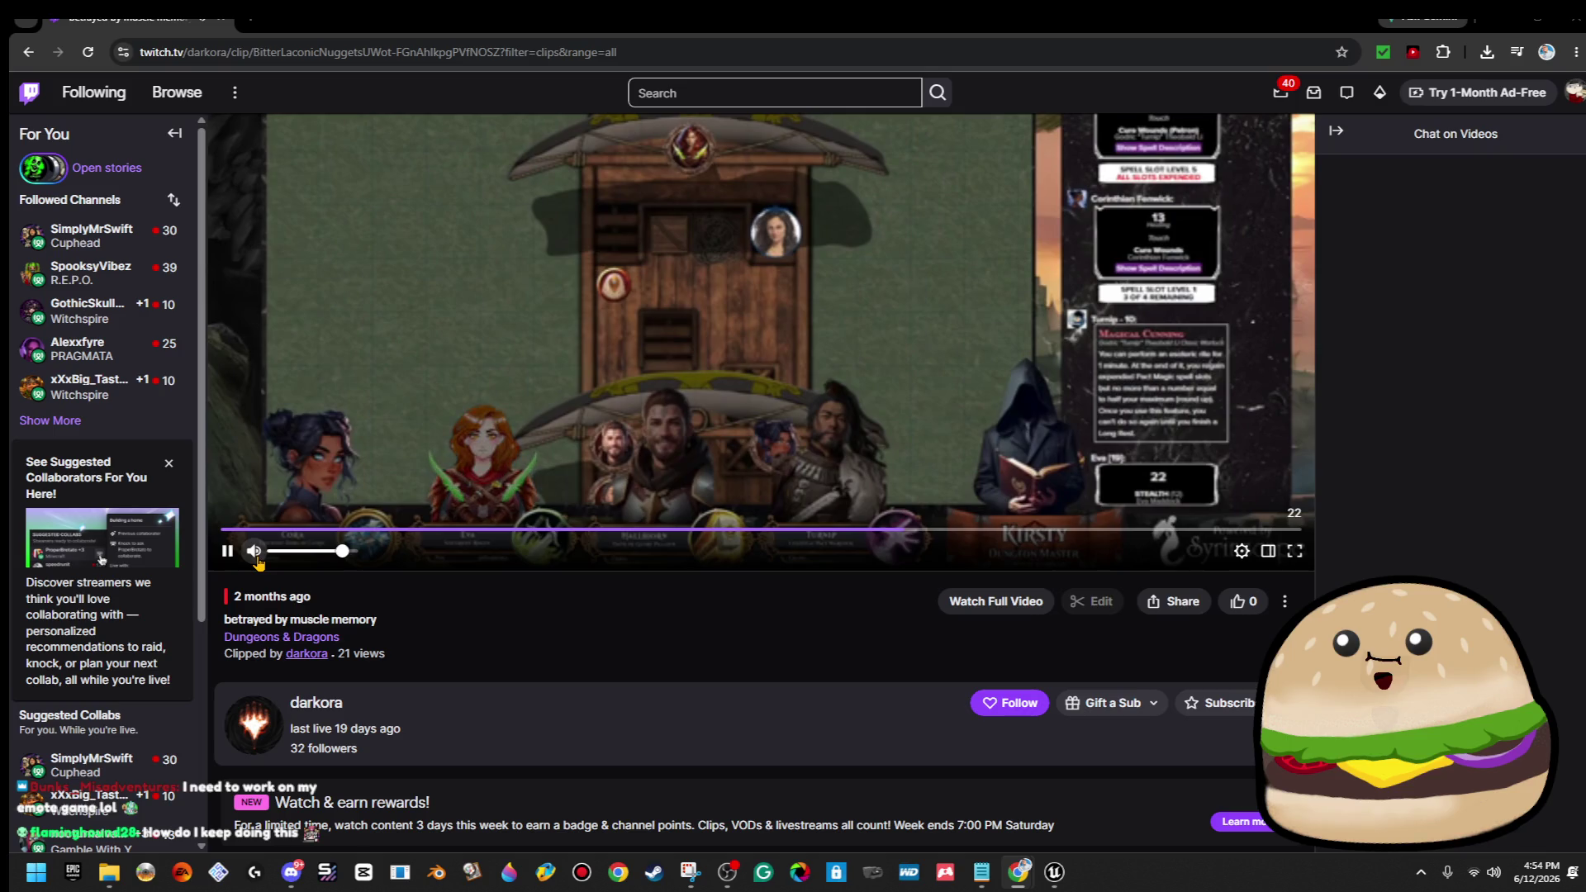
pyautogui.click(228, 551)
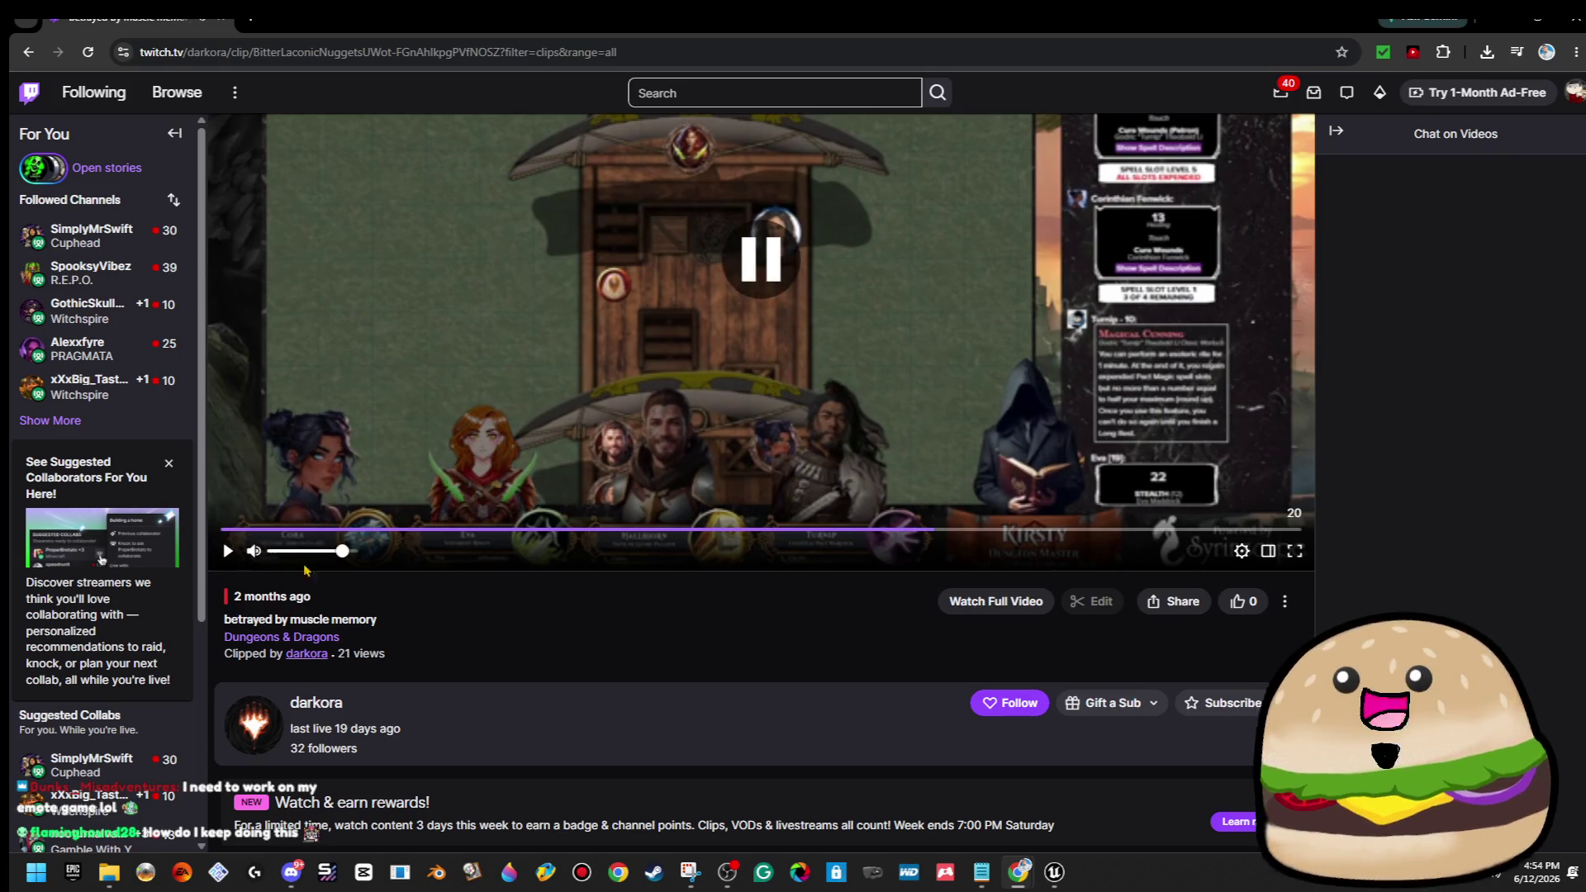
pyautogui.click(1503, 18)
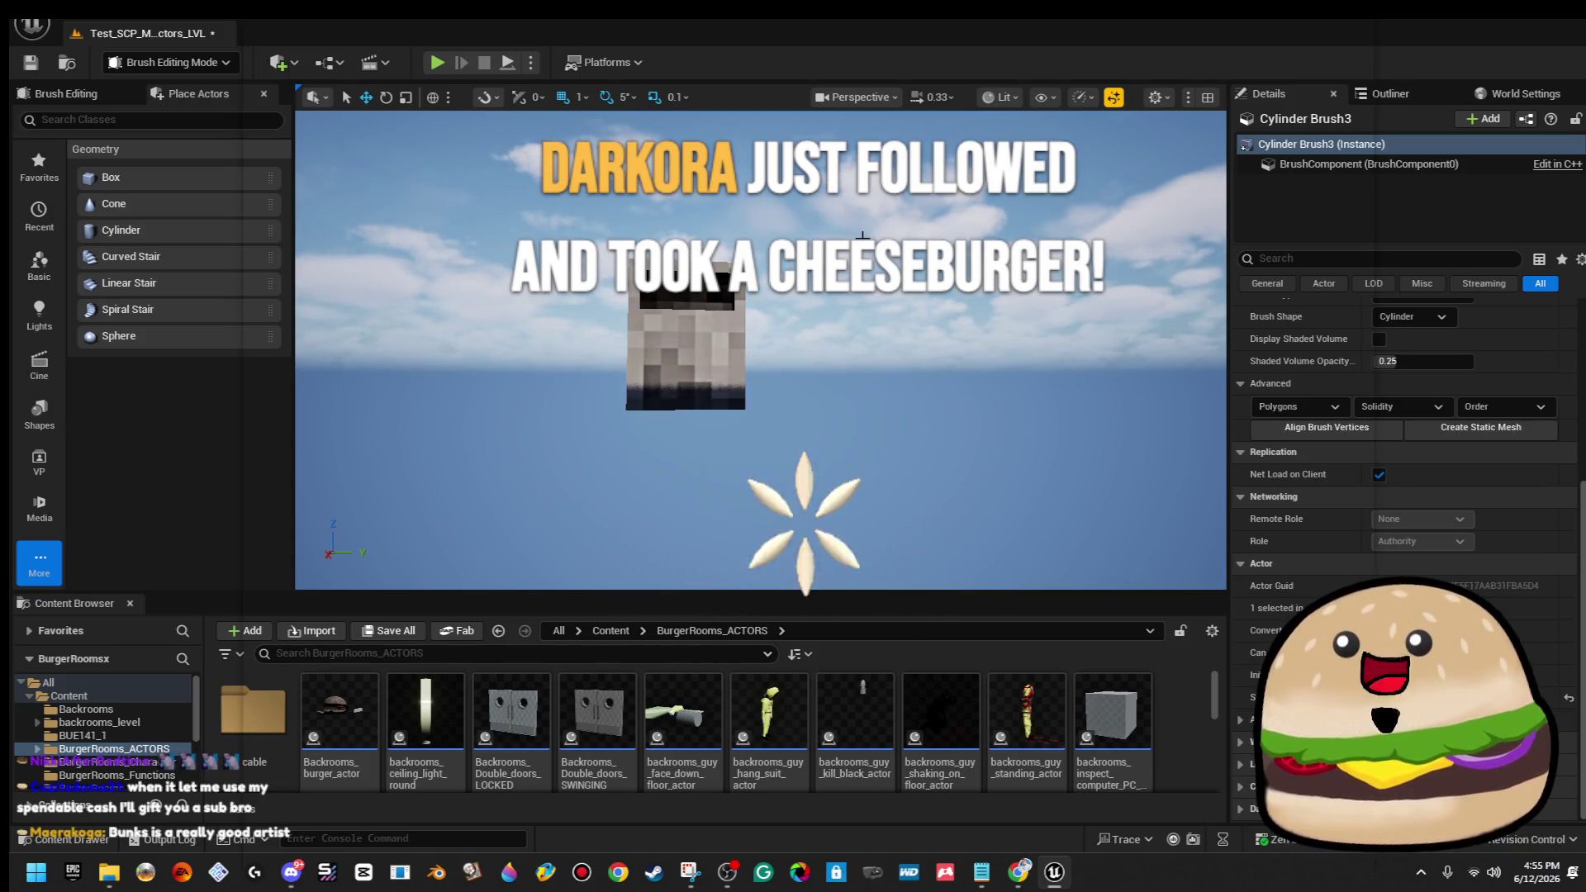
# Focus on Cylinder Brush3 and shrink it to a uniform 0.05 scale.
pyautogui.press('f')
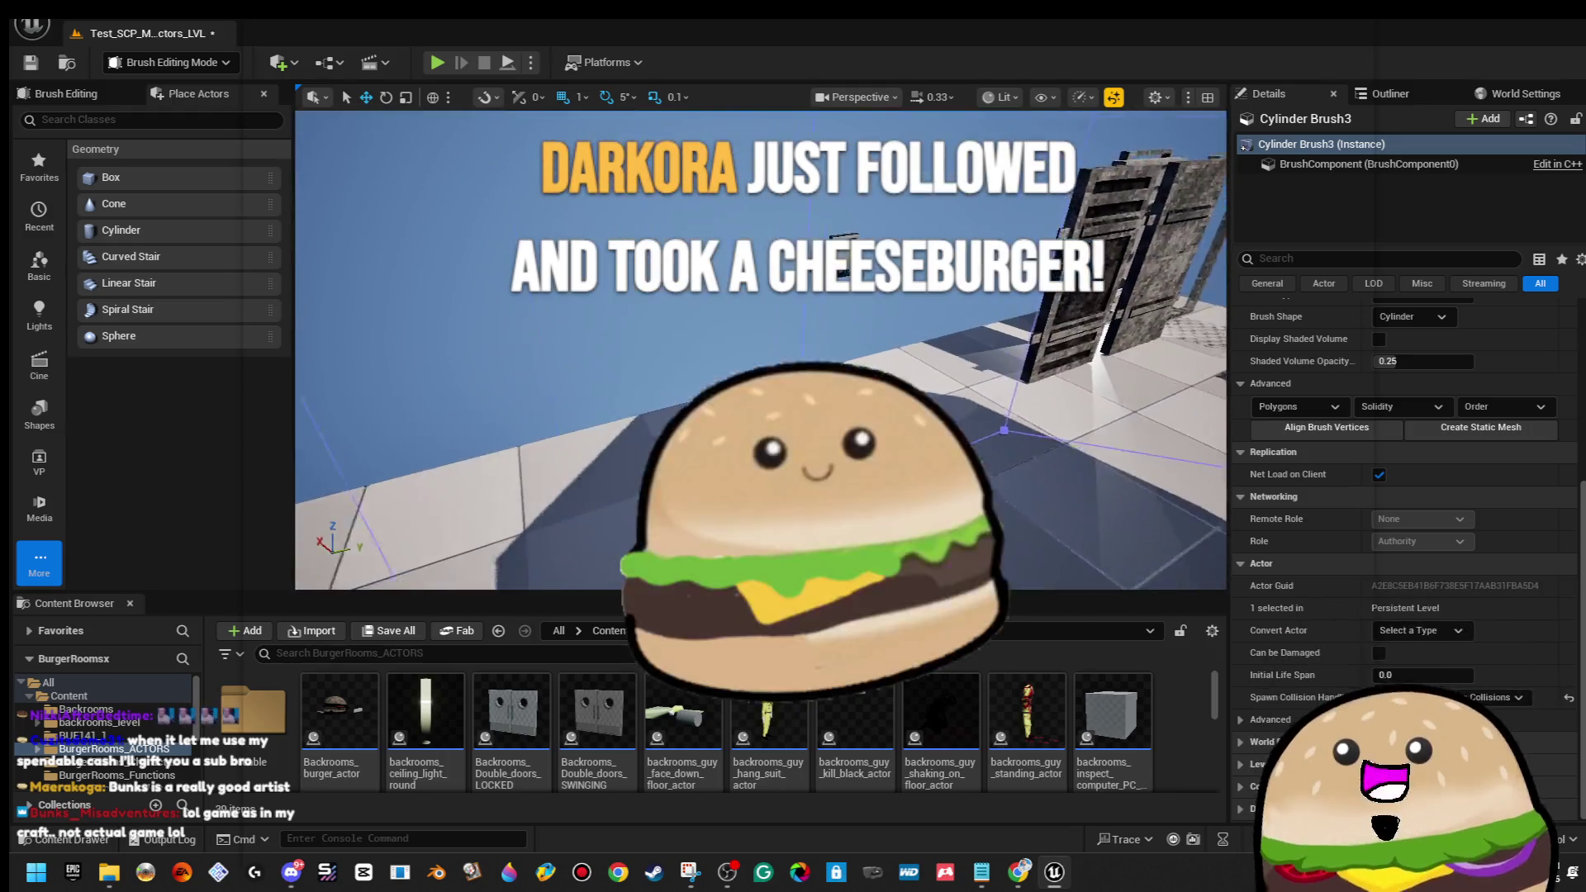
pyautogui.scroll(5, 1414, 377)
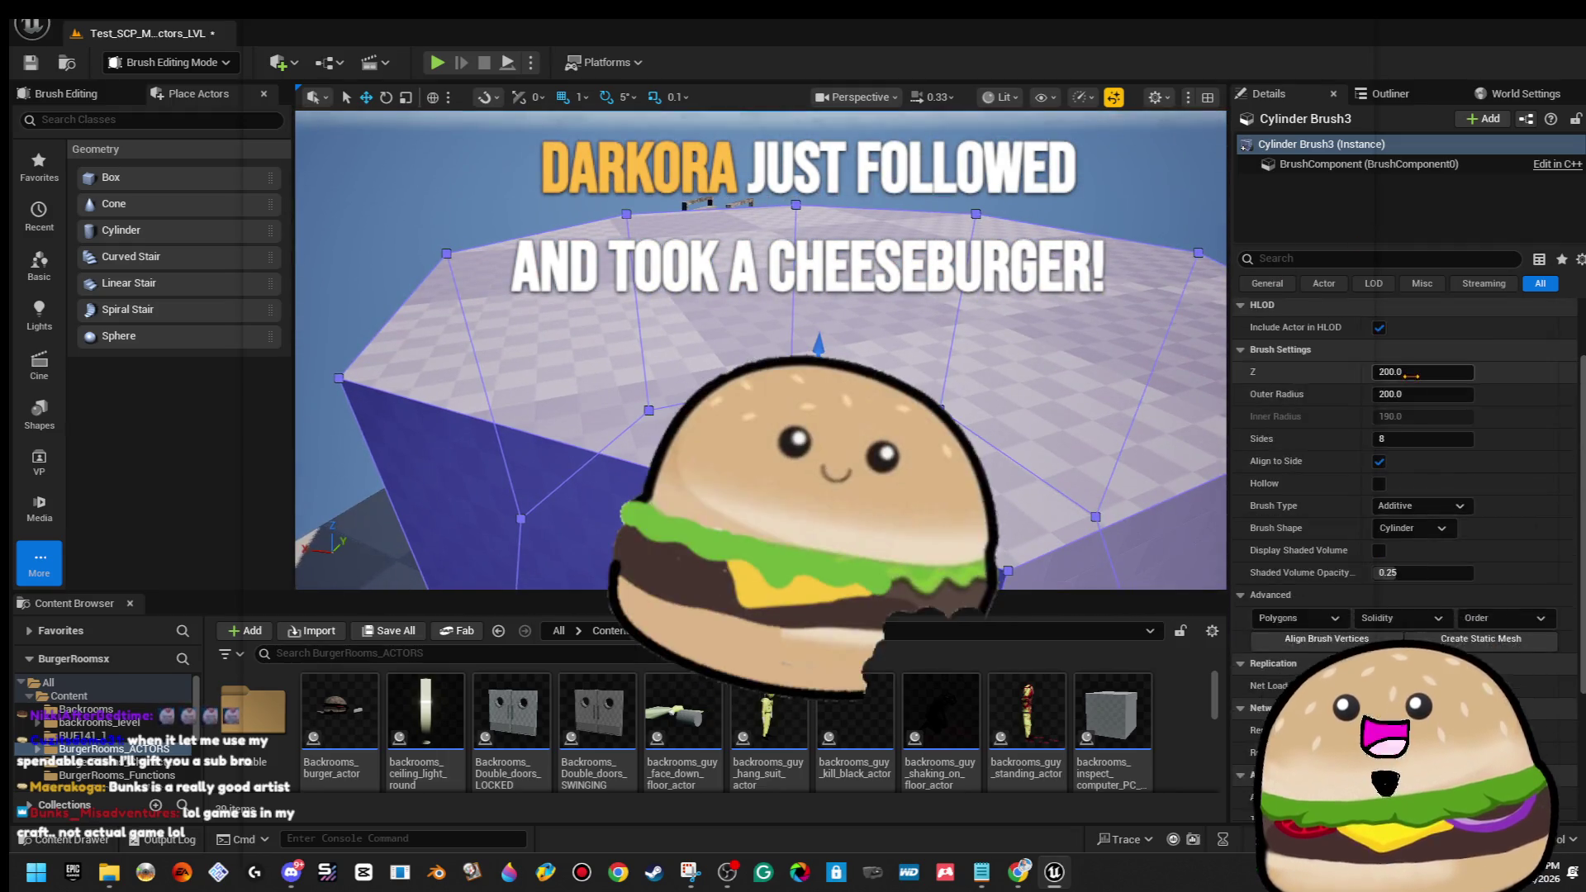
pyautogui.click(1408, 376)
pyautogui.click(1333, 376)
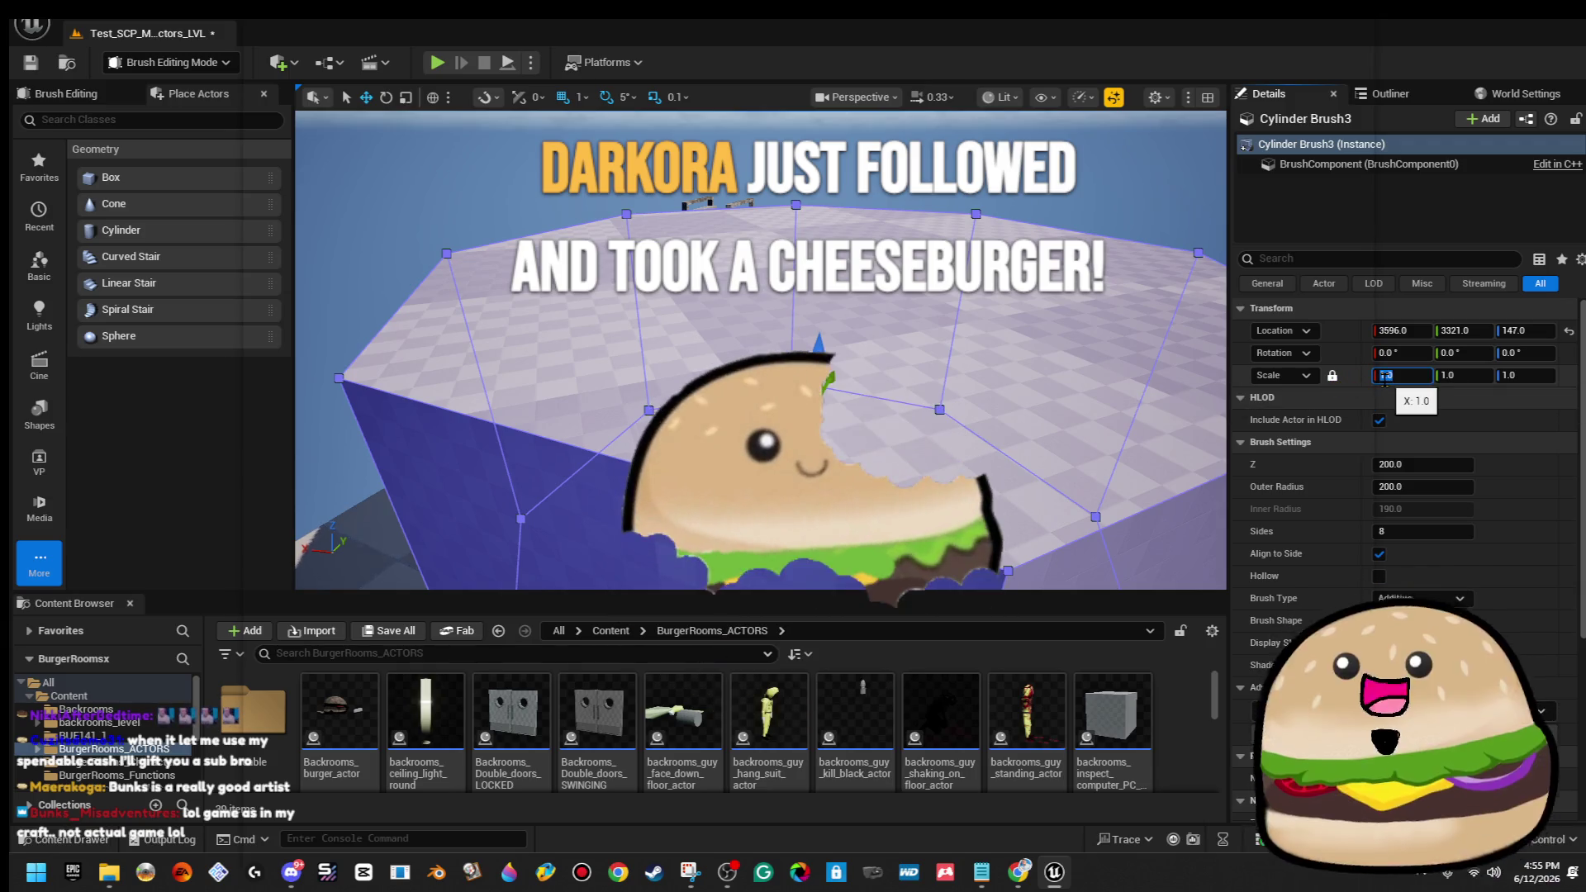
pyautogui.write('0-1')
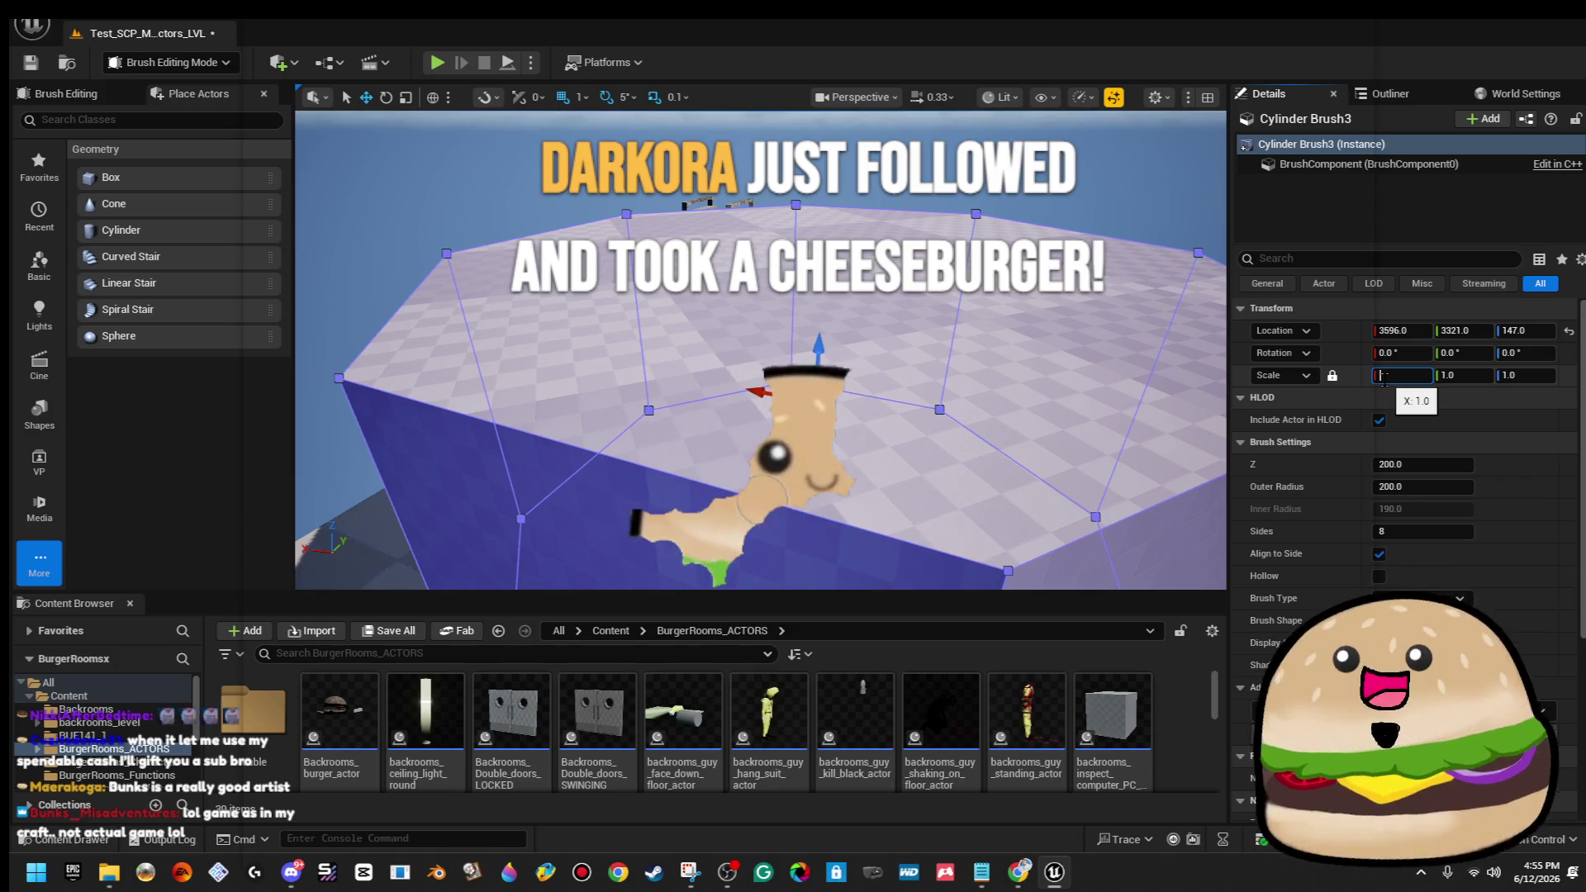
pyautogui.write('5')
pyautogui.press('Return')
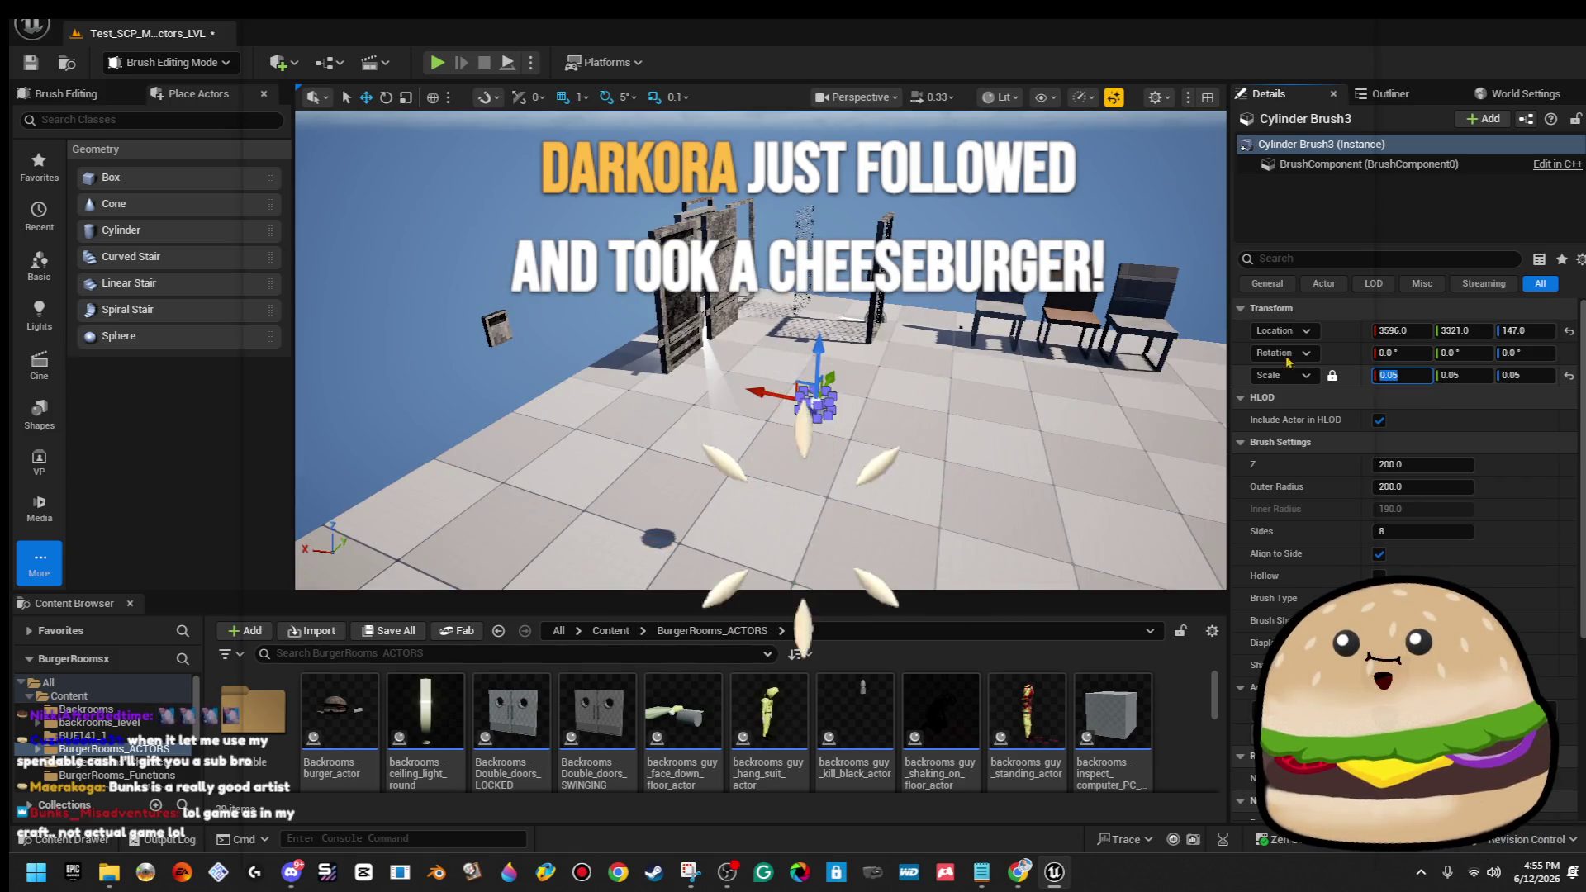
# Inspect the small cylinder against the wall, then delete Cylinder Brush3.
pyautogui.moveTo(846, 389)
pyautogui.mouseDown()
pyautogui.moveTo(616, 358)
pyautogui.moveTo(509, 322)
pyautogui.mouseUp()
pyautogui.press('f')
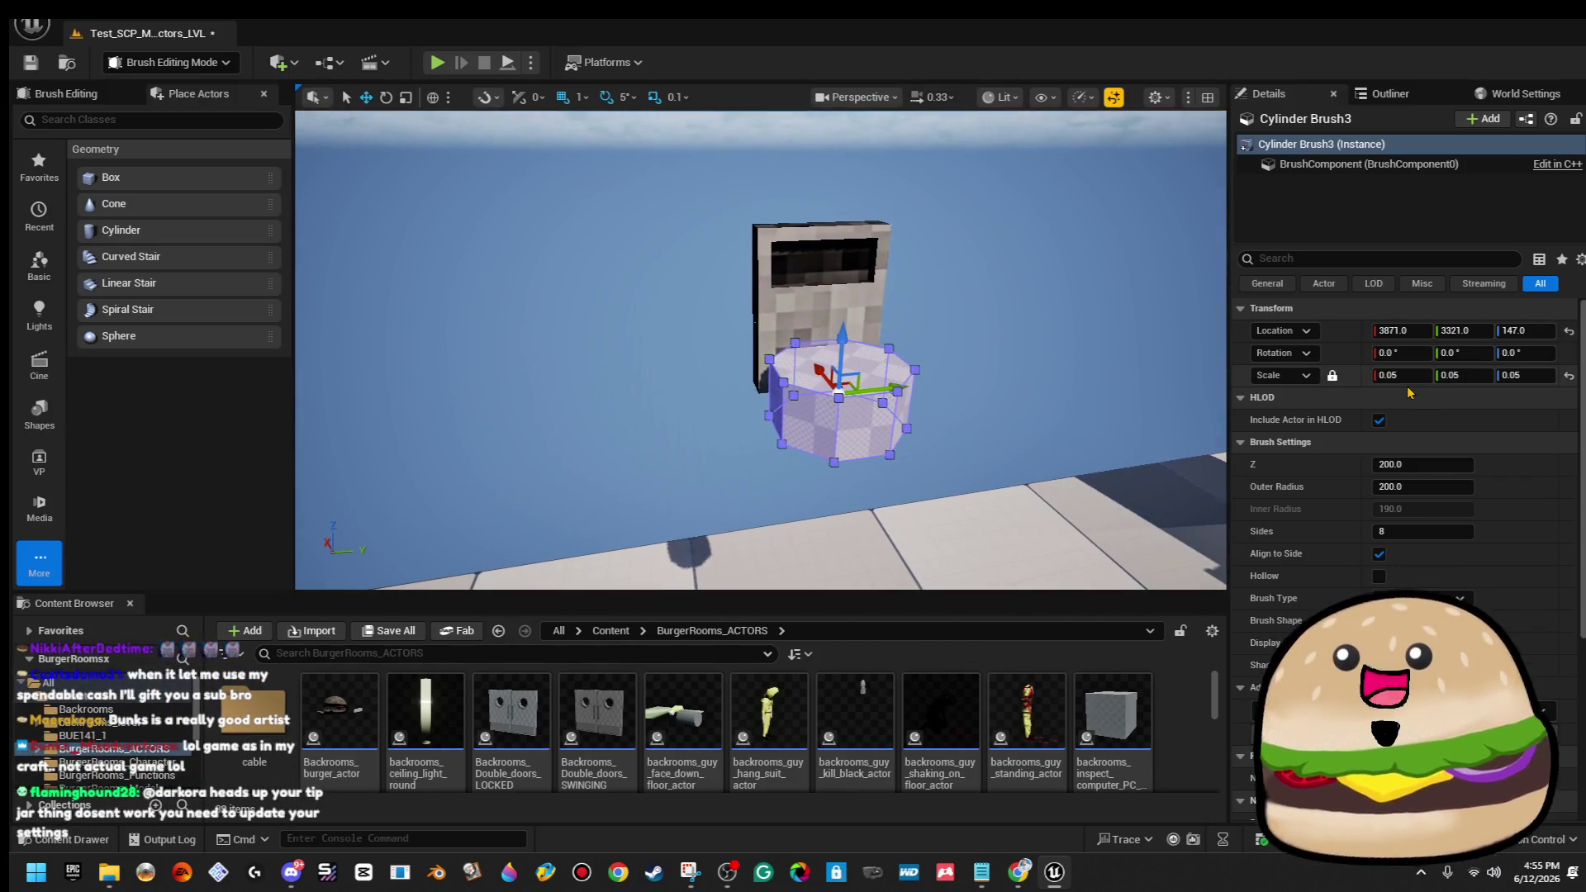
pyautogui.moveTo(1052, 375); pyautogui.dragTo(1039, 377)
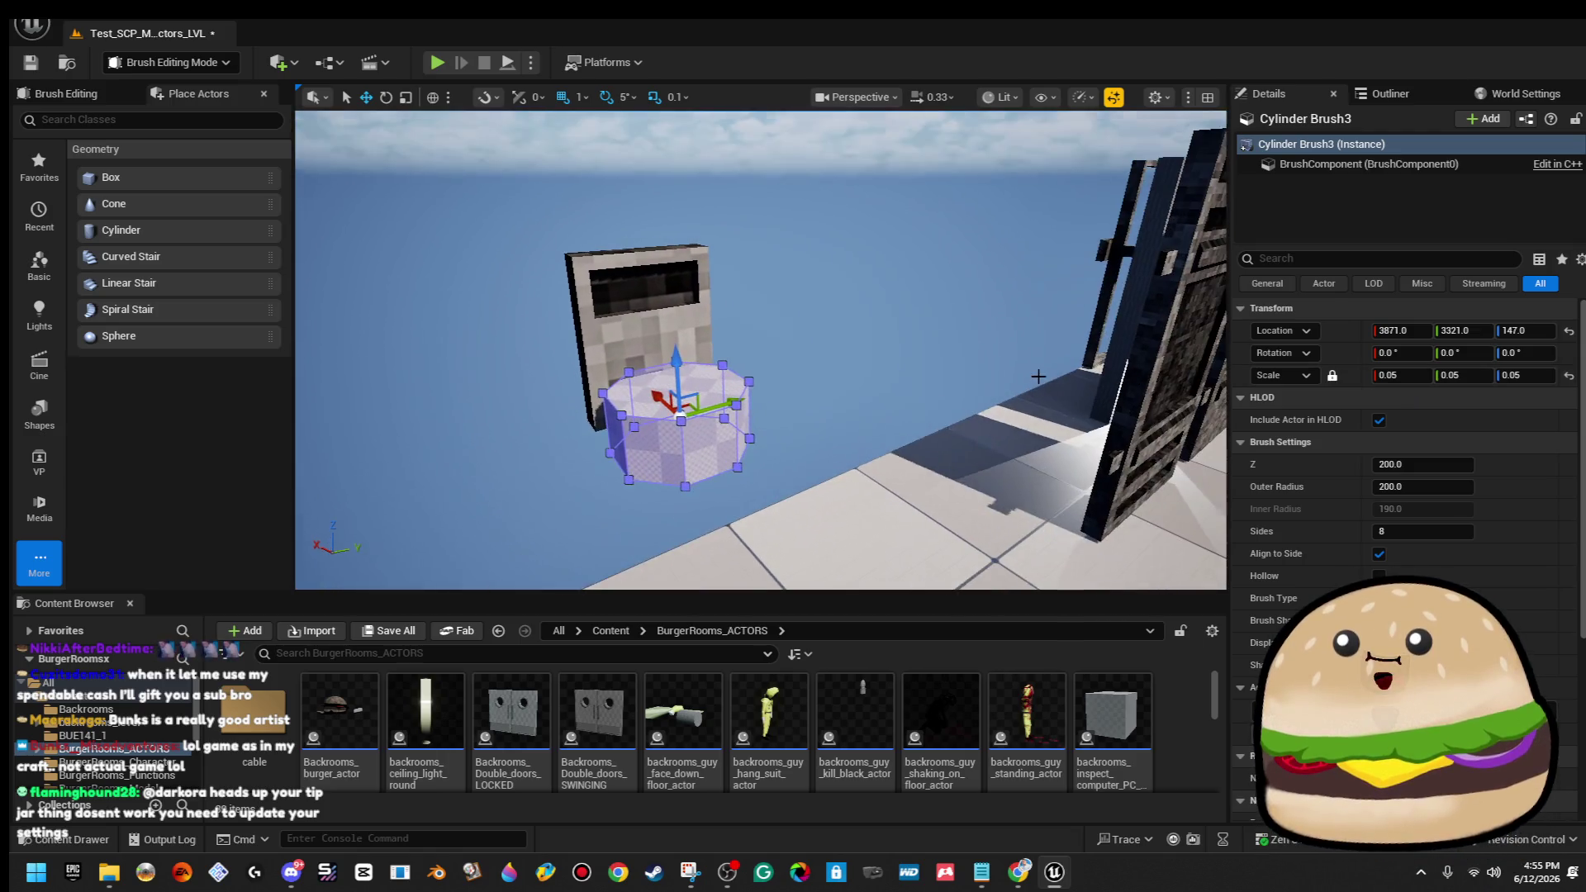
pyautogui.press('Delete')
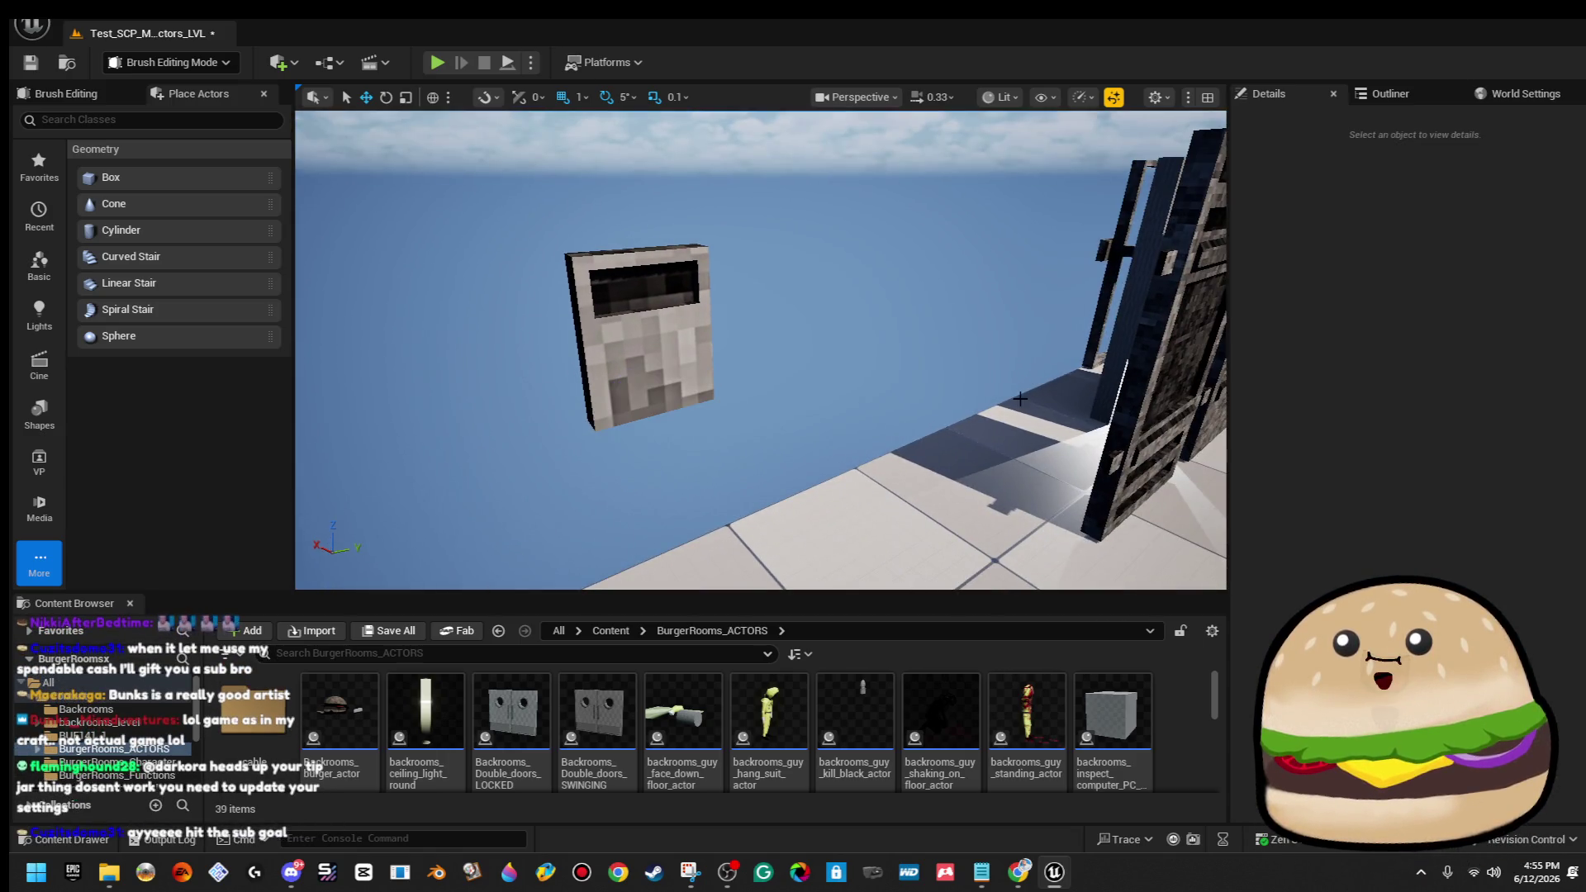
# Undo the deletion so Cylinder Brush3 returns at 3871, 3321, 147.
pyautogui.hotkey('ctrl', 'z')
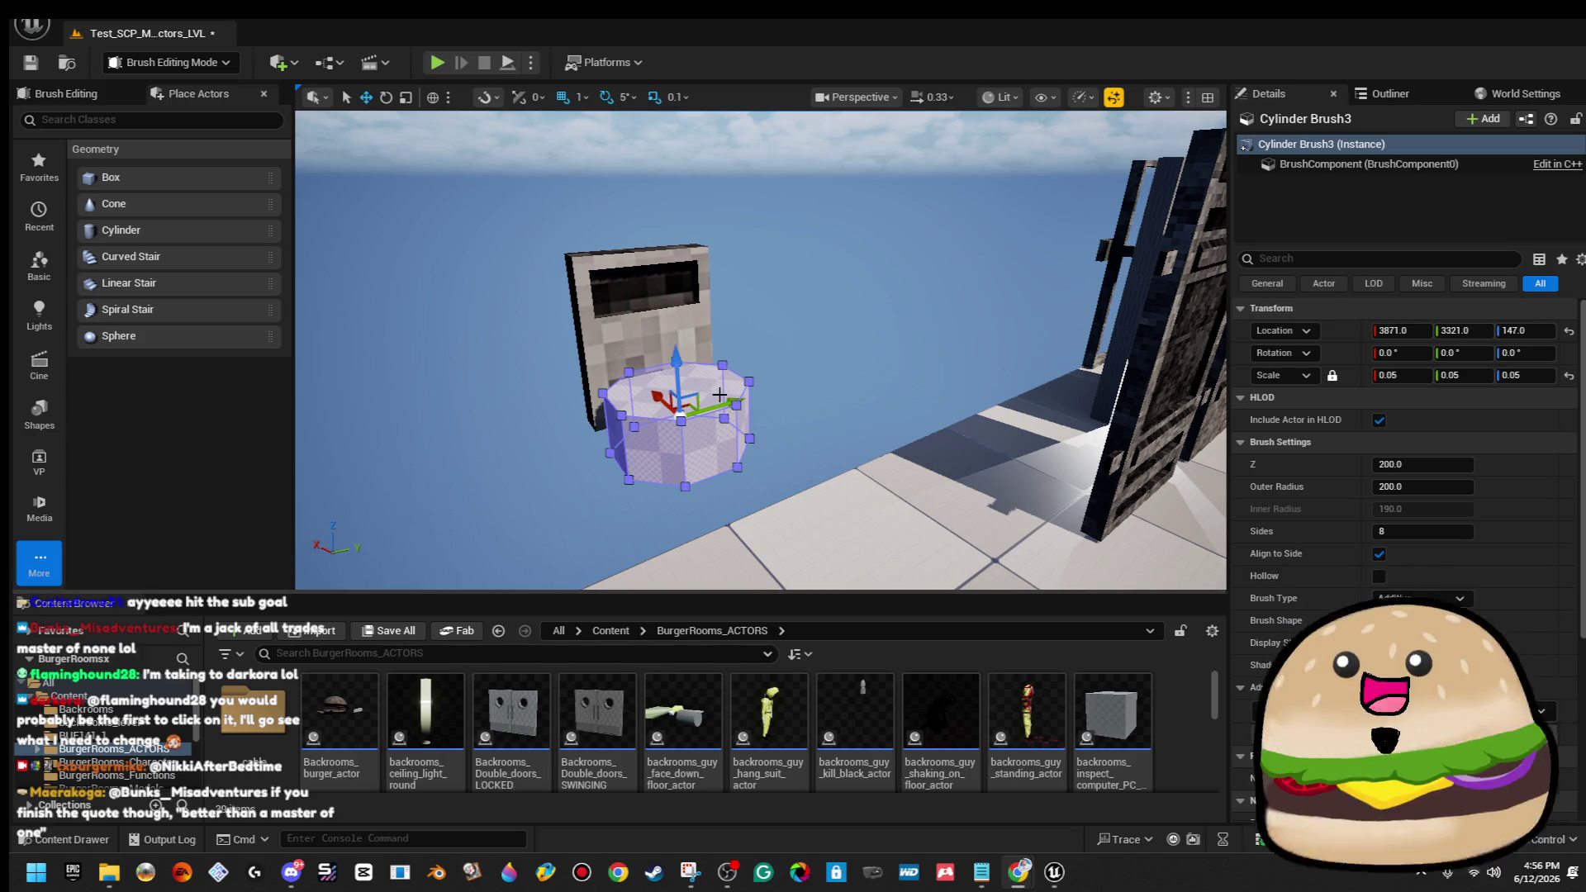
# Give the cylinder brush 16 sides and a uniform scale of 0.035.
pyautogui.scroll(5, 736, 370)
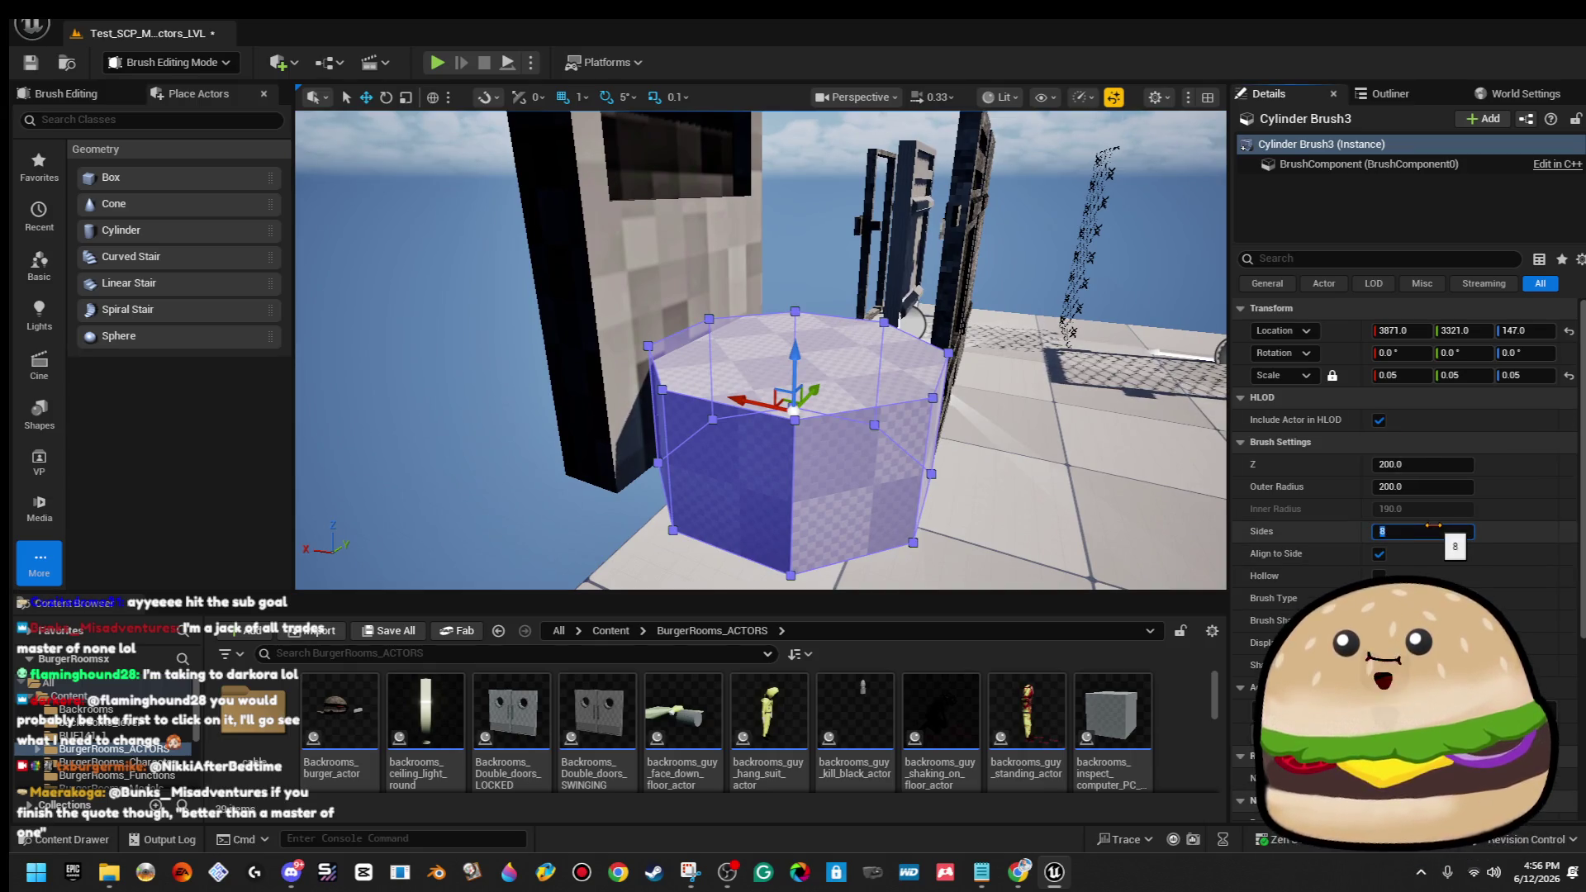
pyautogui.write('16')
pyautogui.press('Return')
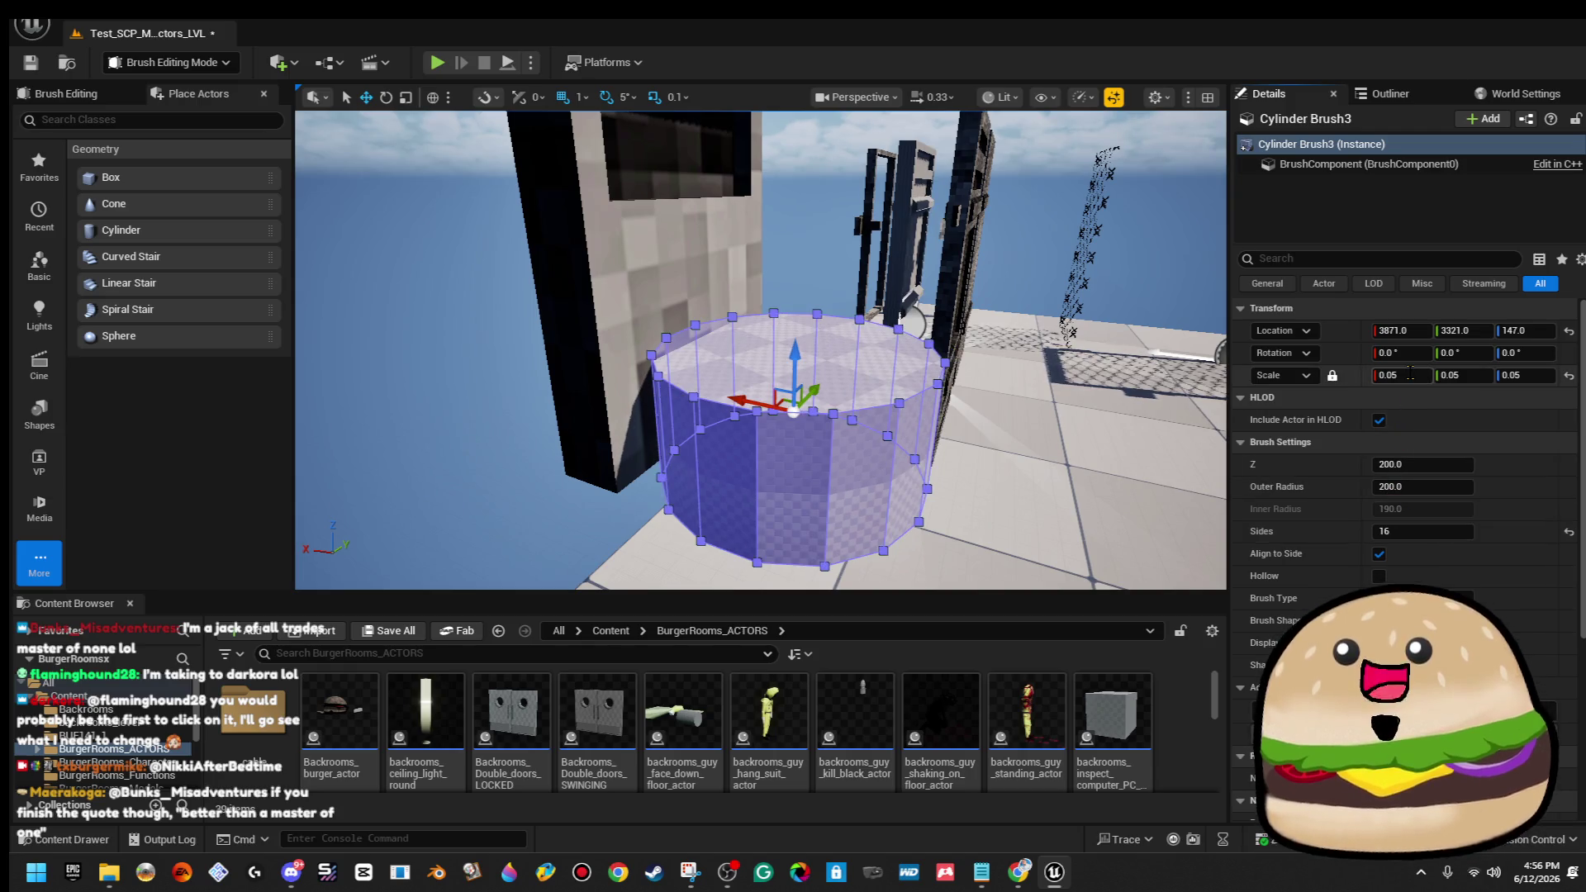
pyautogui.write('2')
pyautogui.press('Return')
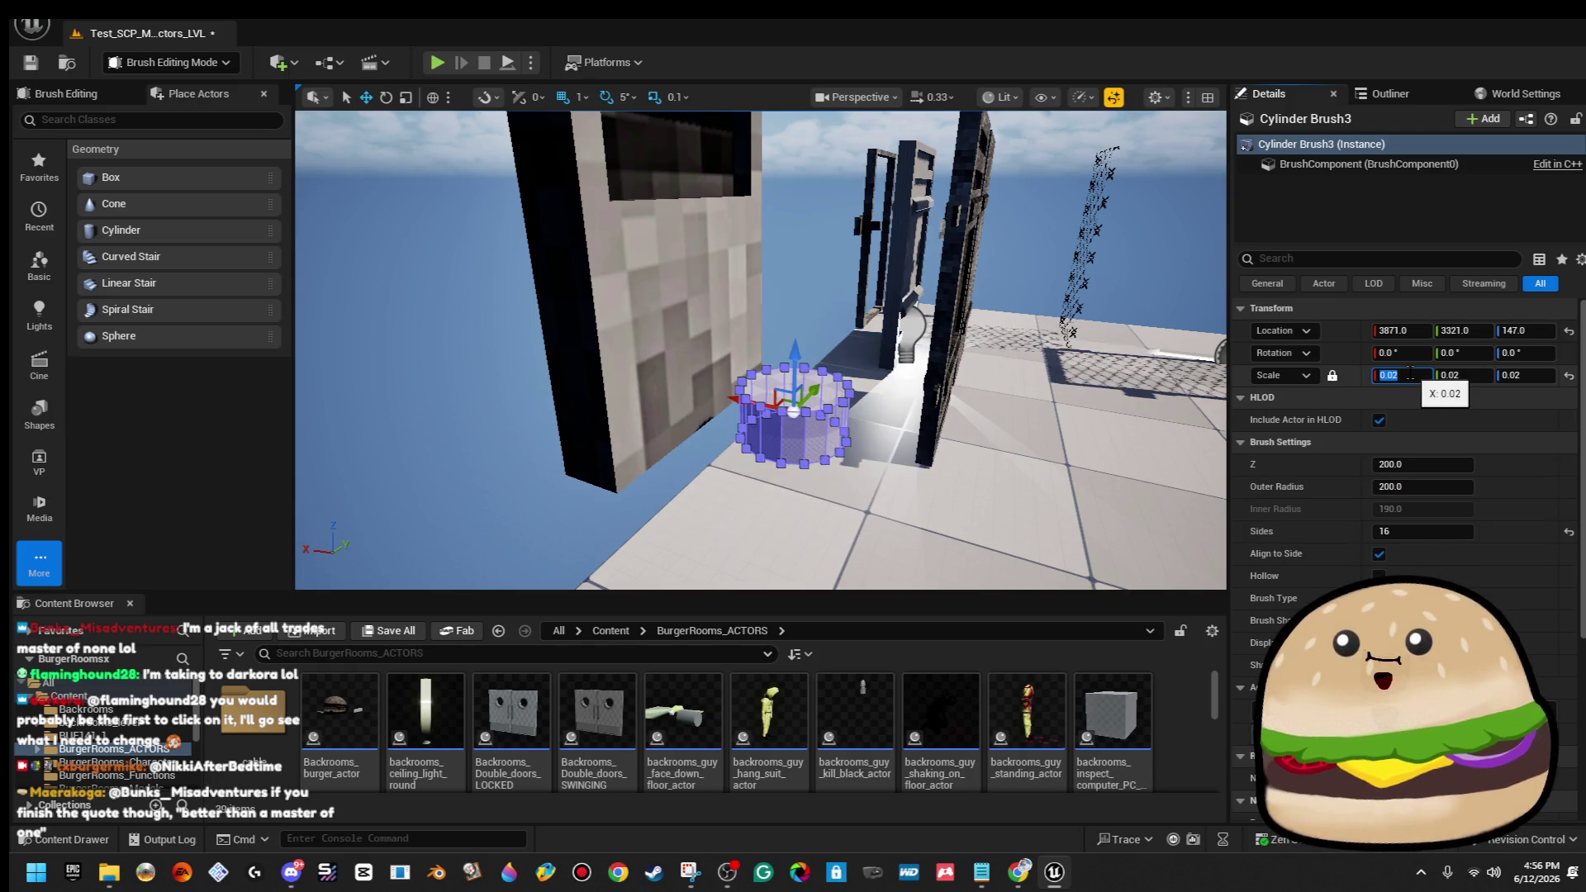
pyautogui.write('3')
pyautogui.press('Return')
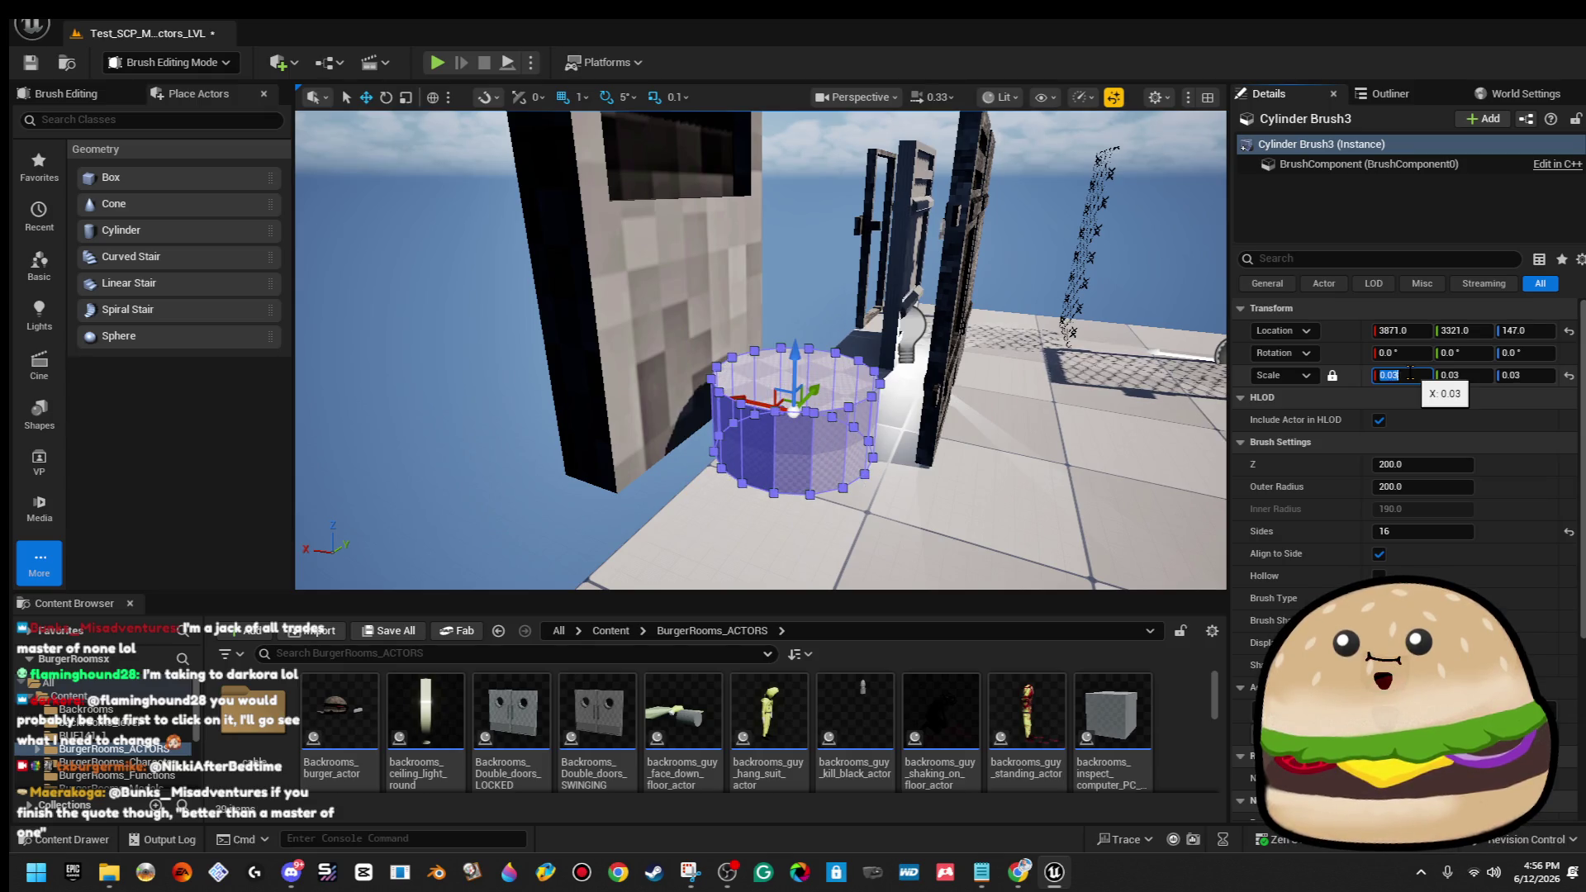
pyautogui.write('5')
pyautogui.press('Return')
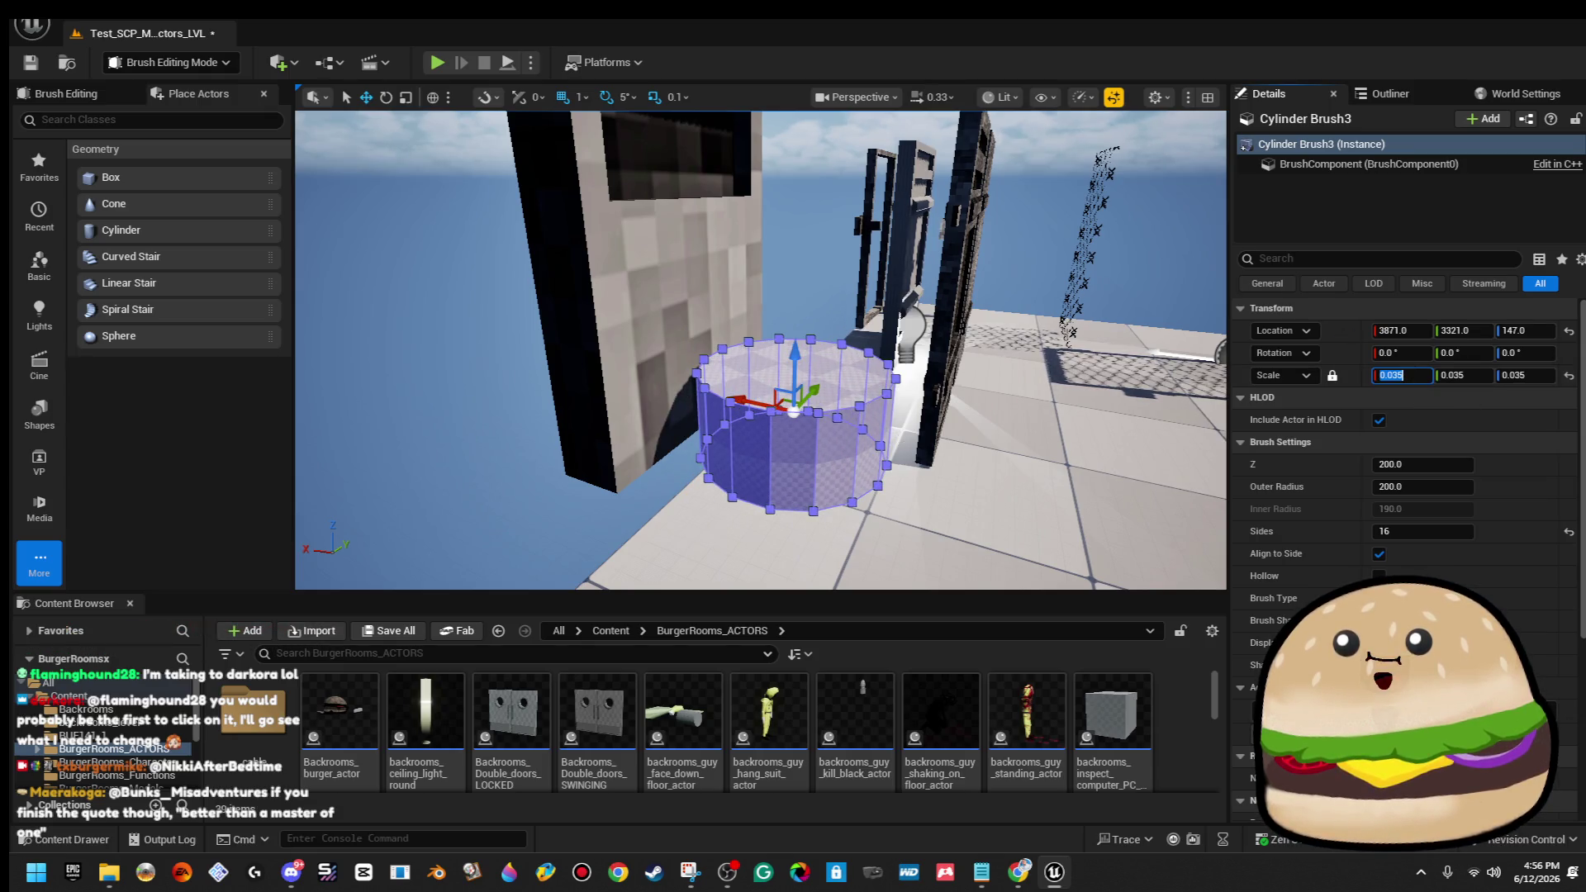
# Rotate the cylinder about 90° onto its side and move it against the switch panel.
pyautogui.press('e')
pyautogui.moveTo(868, 371); pyautogui.dragTo(826, 338)
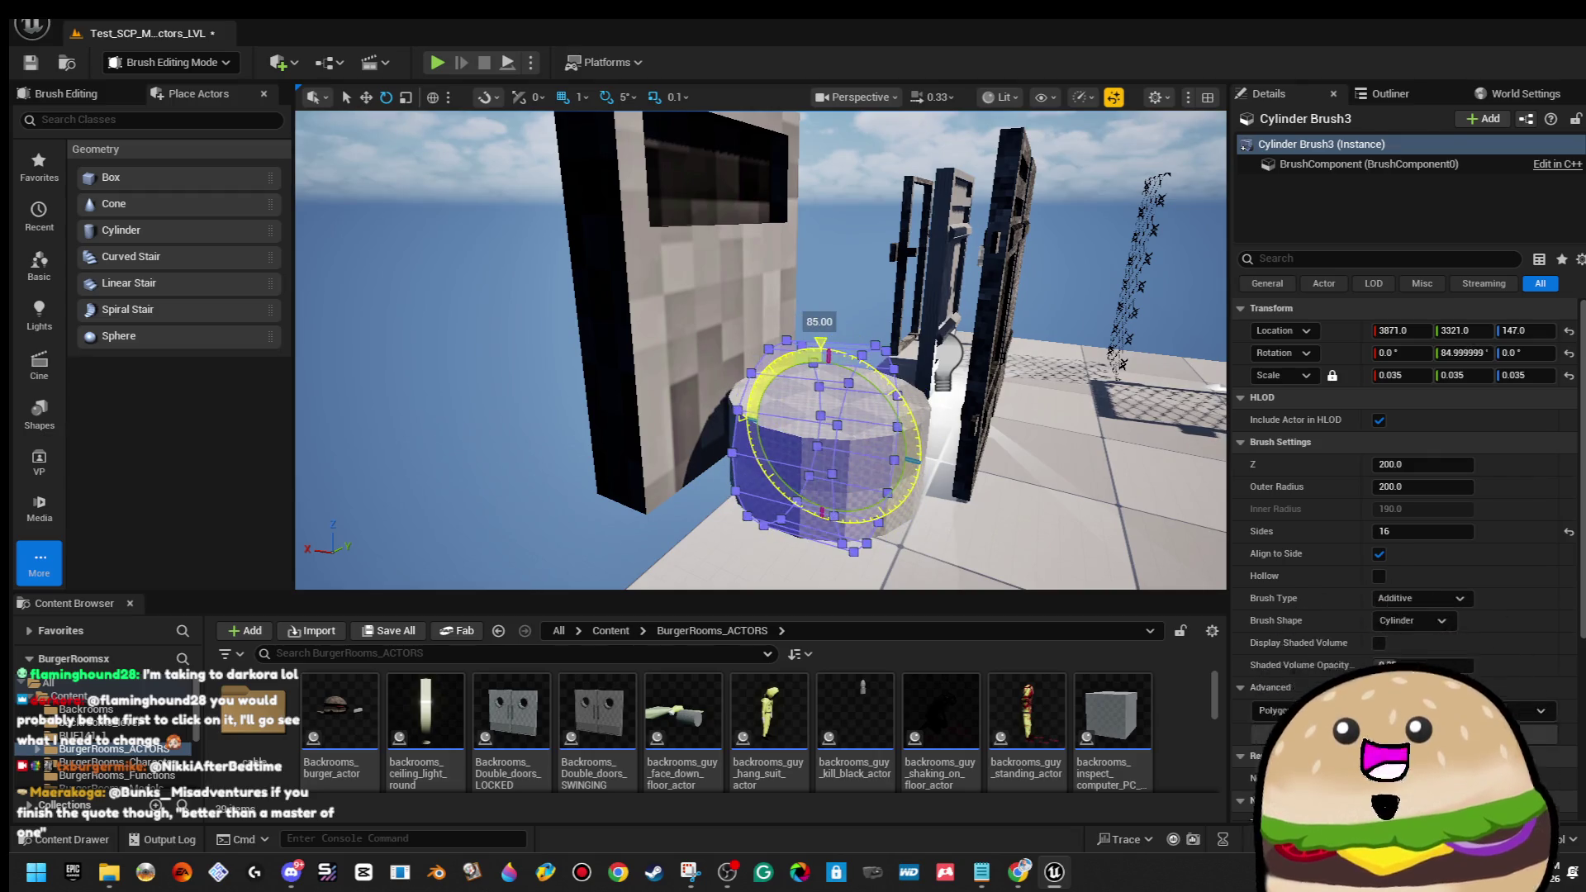
pyautogui.press('w')
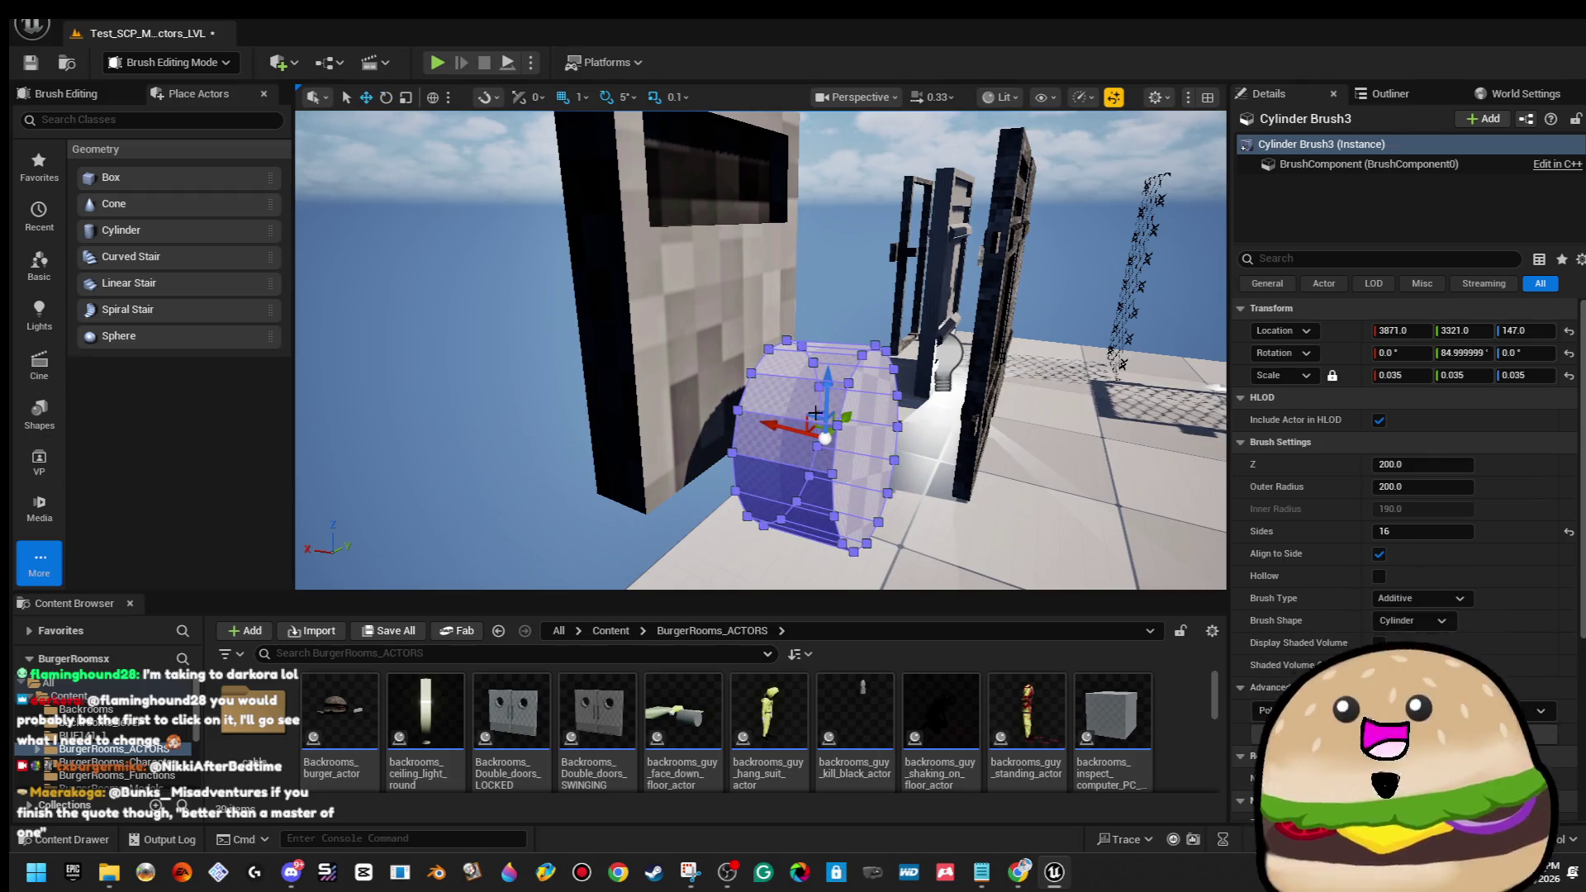
pyautogui.moveTo(807, 415); pyautogui.dragTo(717, 339)
pyautogui.press('f')
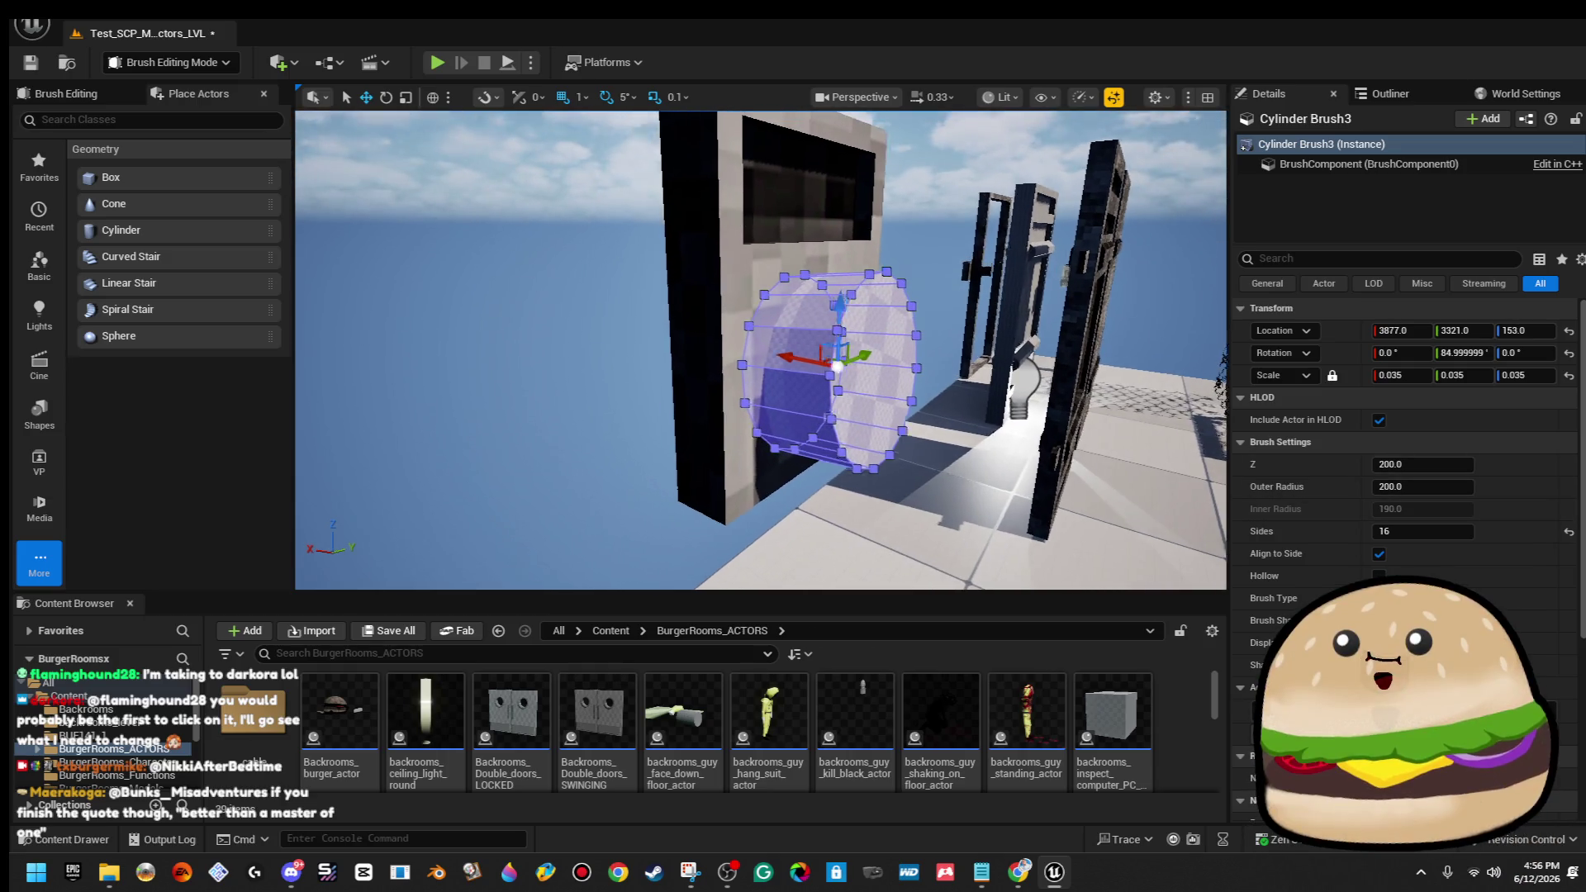
pyautogui.press('e')
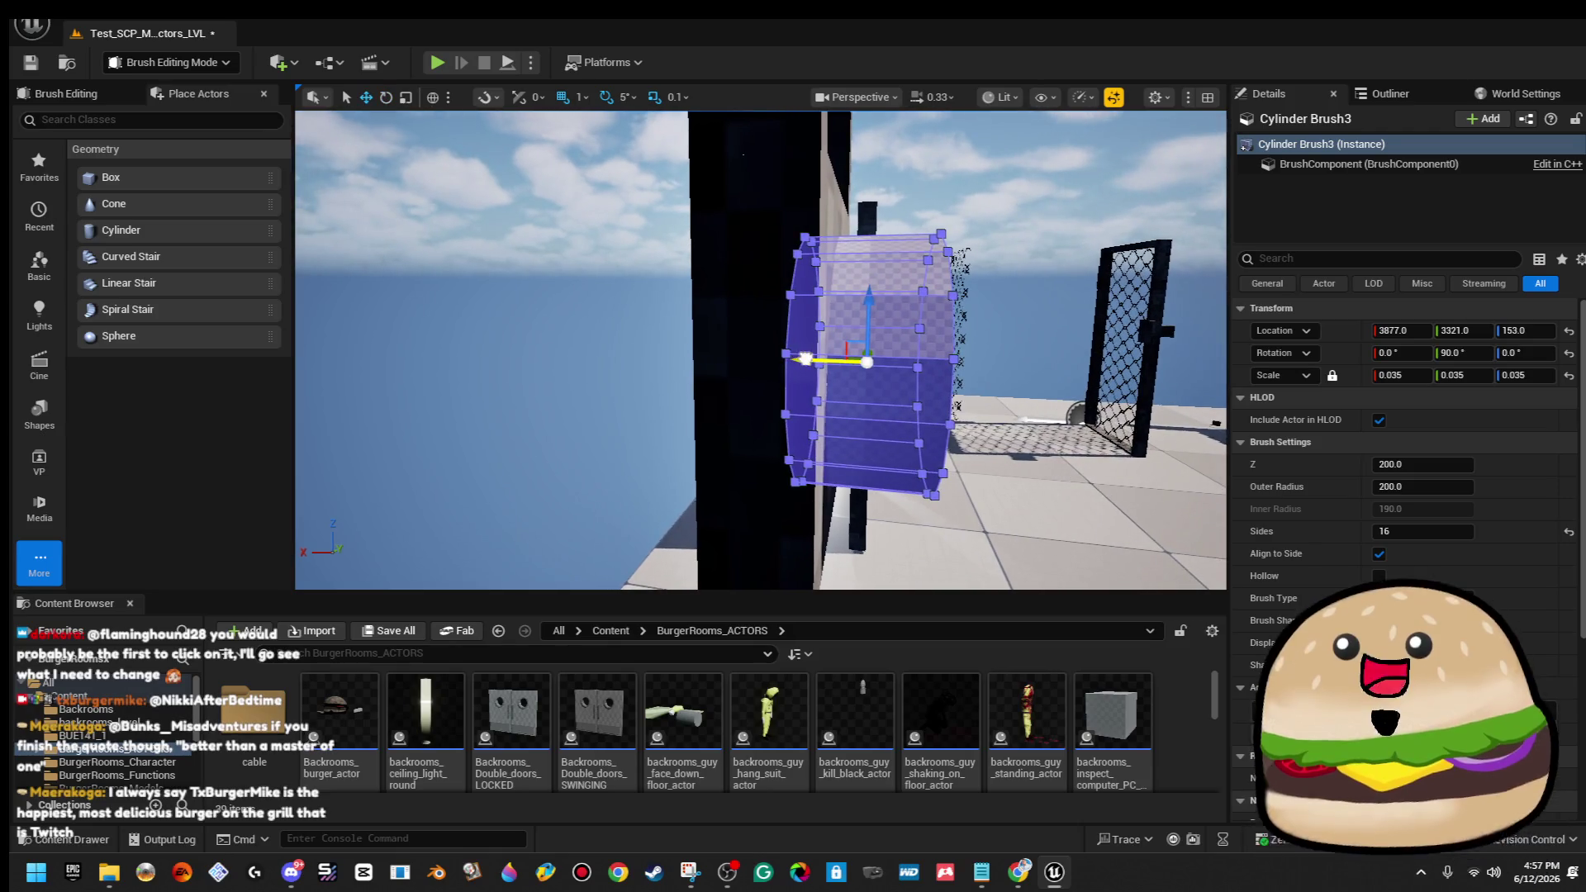
# Nudge the cylinder 2 units along X and view the panel at an angle.
pyautogui.moveTo(805, 359); pyautogui.dragTo(809, 360)
pyautogui.scroll(-5, 698, 347)
pyautogui.scroll(4, 836, 379)
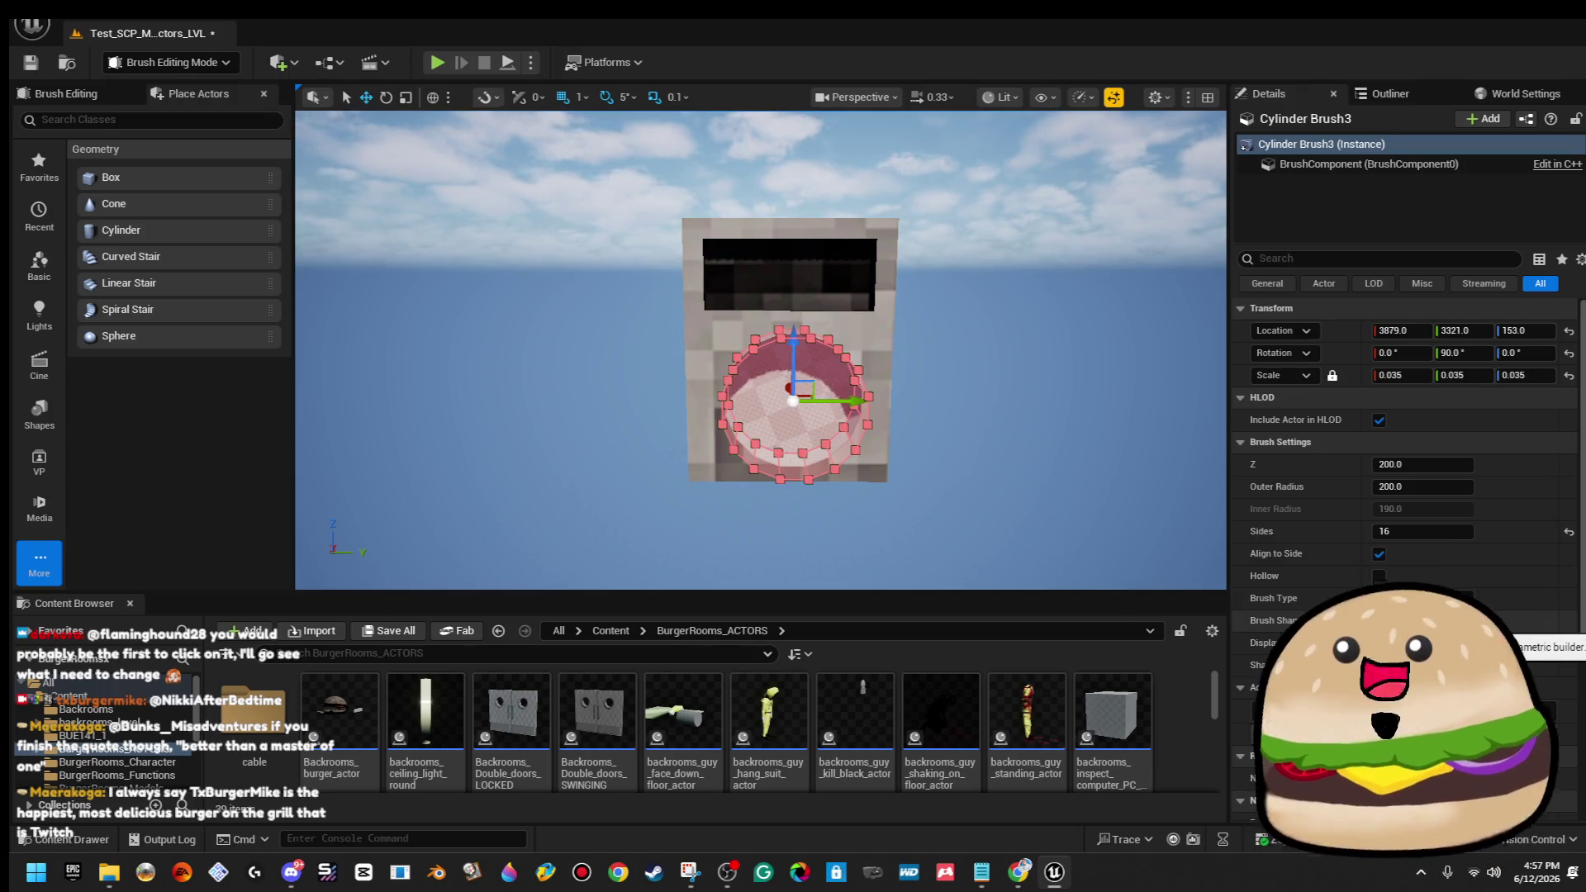
pyautogui.moveTo(1064, 461)
pyautogui.mouseDown()
pyautogui.moveTo(1107, 500)
pyautogui.moveTo(1057, 450)
pyautogui.mouseUp()
# Drag the switch panel box brush's bottom vertices down to lengthen the panel.
pyautogui.click(1098, 492)
pyautogui.moveTo(743, 314); pyautogui.dragTo(719, 289)
pyautogui.moveTo(942, 273); pyautogui.dragTo(387, 408)
pyautogui.moveTo(518, 294); pyautogui.dragTo(525, 330)
pyautogui.click(944, 288)
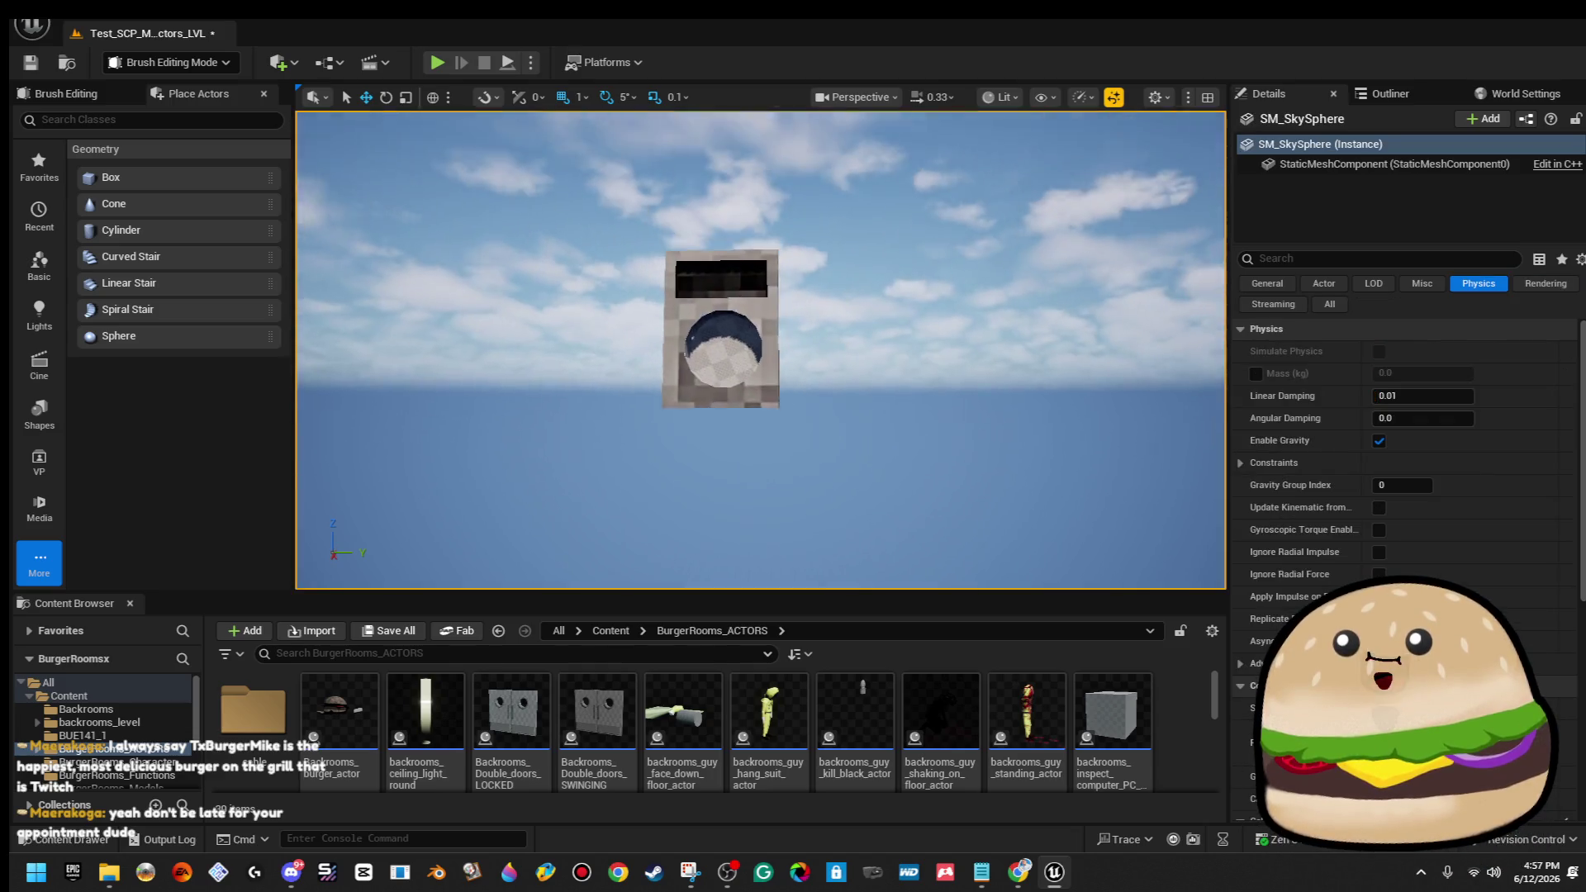
# Shift the cylinder brush about one unit along Y to 3320.7 and check the round hole.
pyautogui.scroll(3, 860, 364)
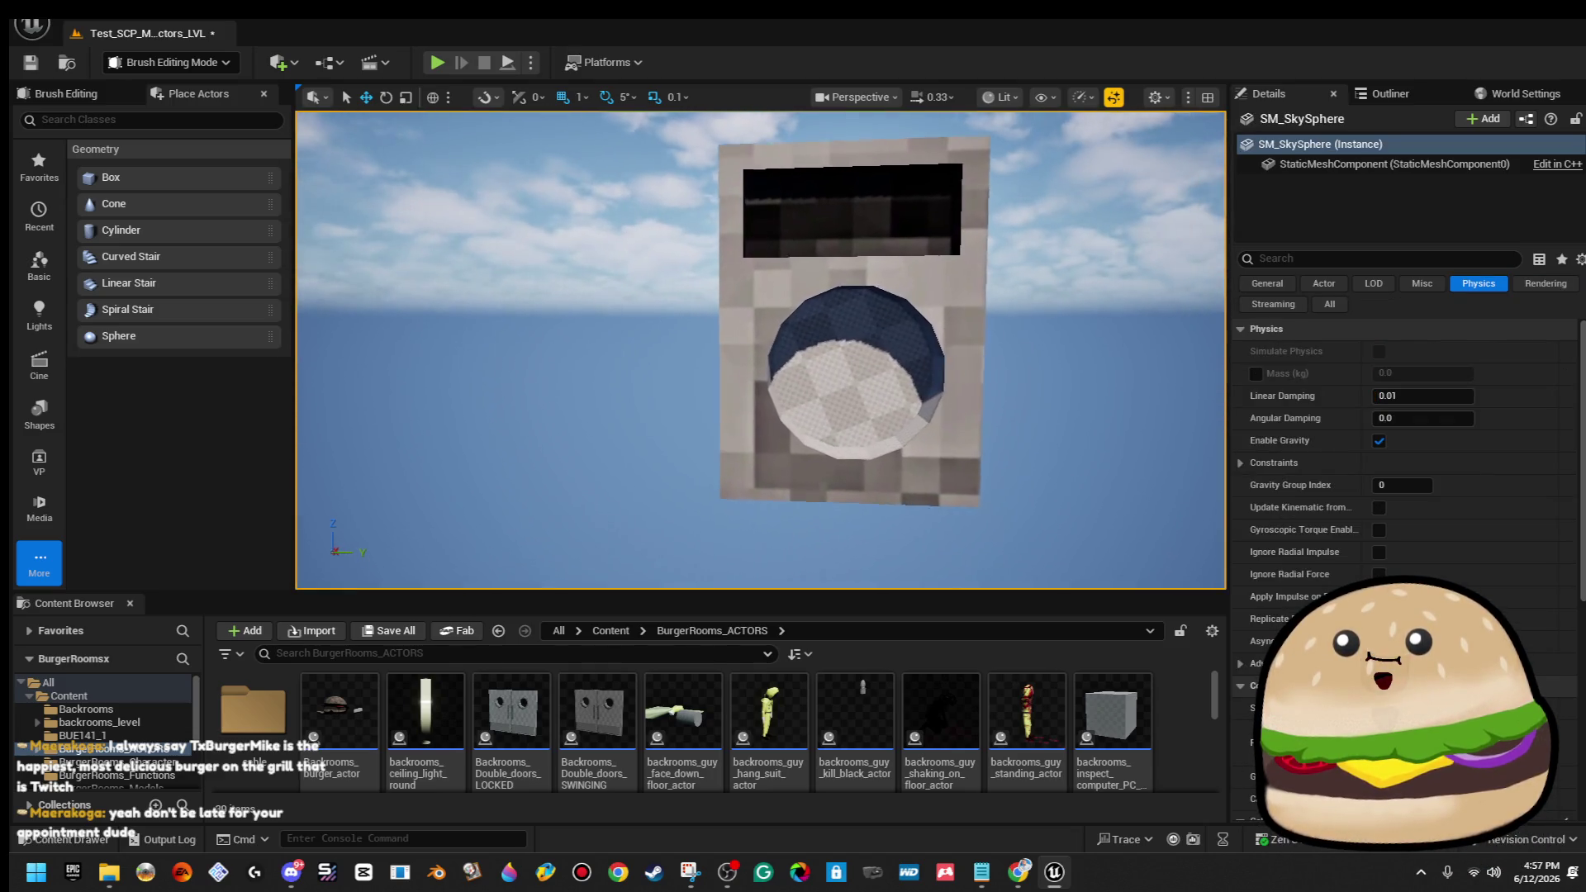
pyautogui.click(868, 350)
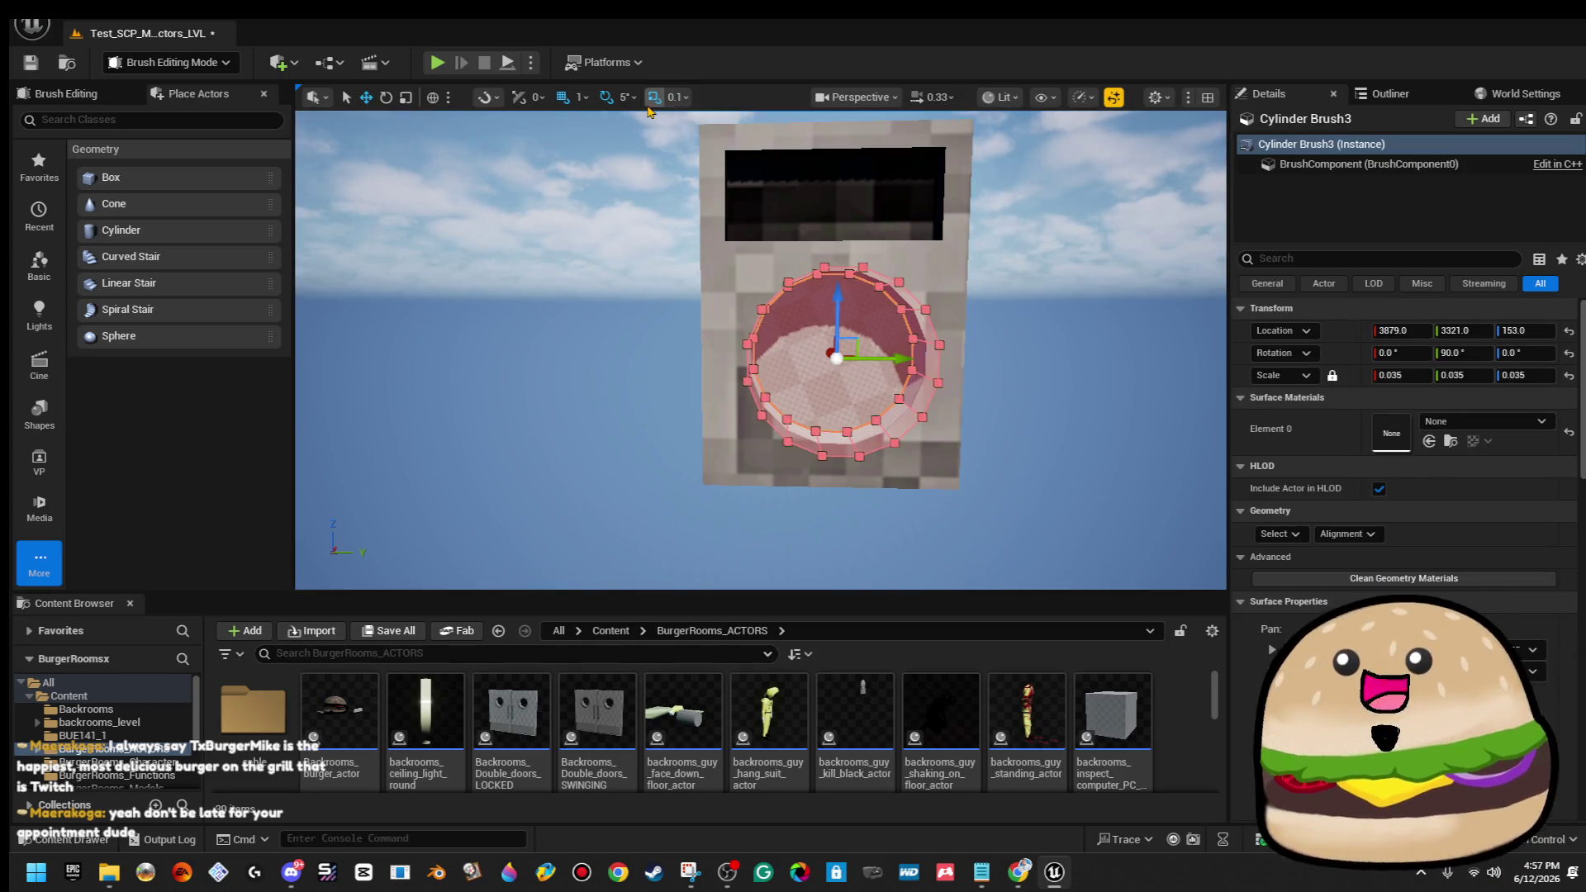
pyautogui.moveTo(902, 359); pyautogui.dragTo(905, 358)
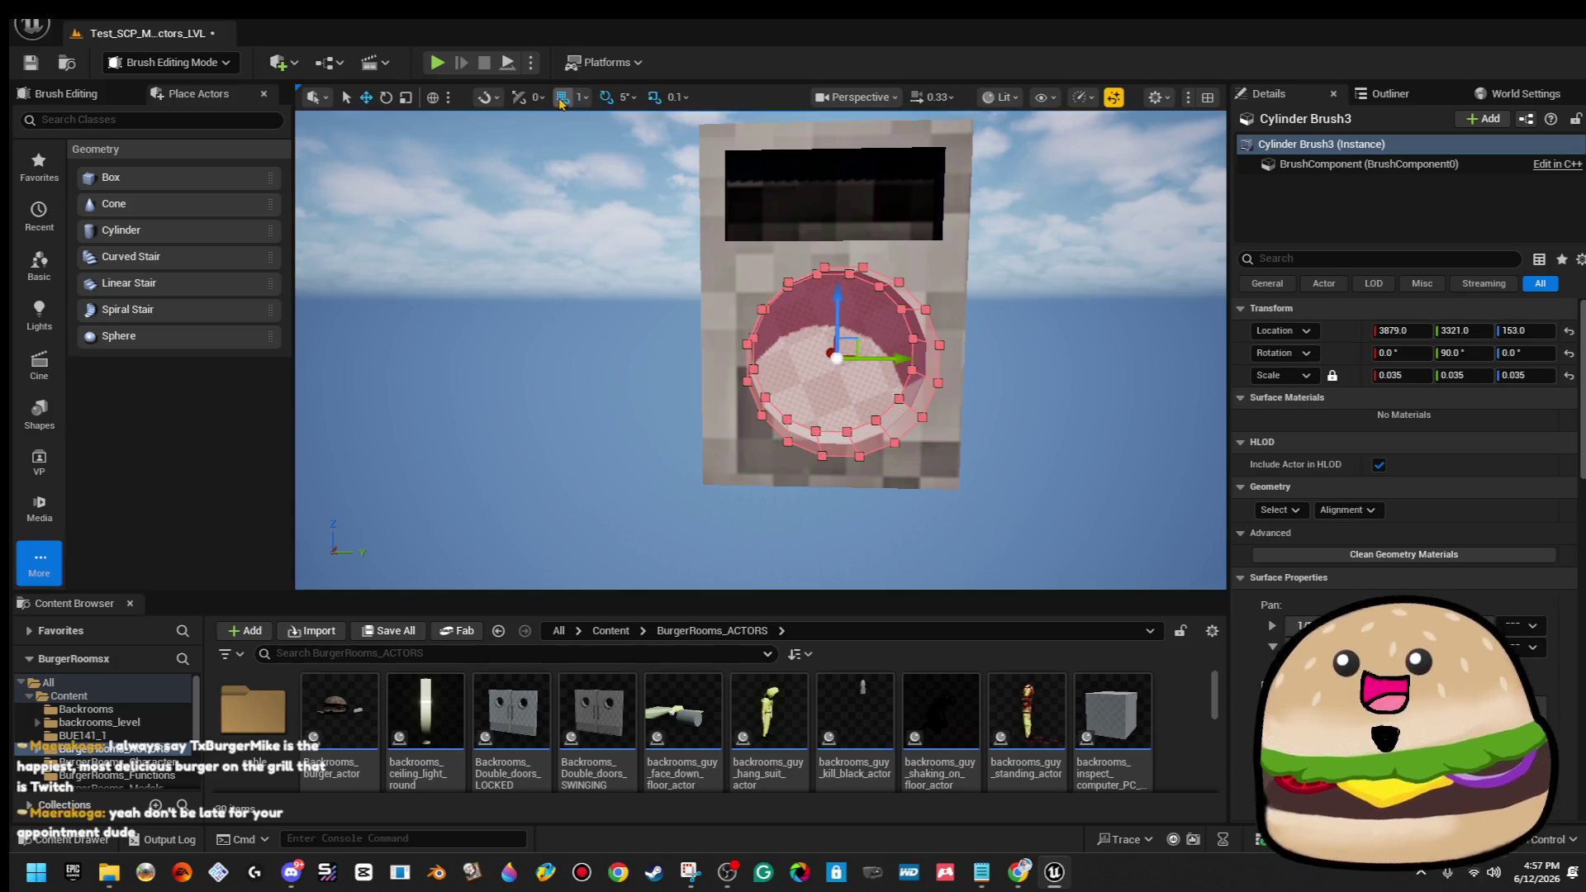
pyautogui.moveTo(898, 358); pyautogui.dragTo(894, 359)
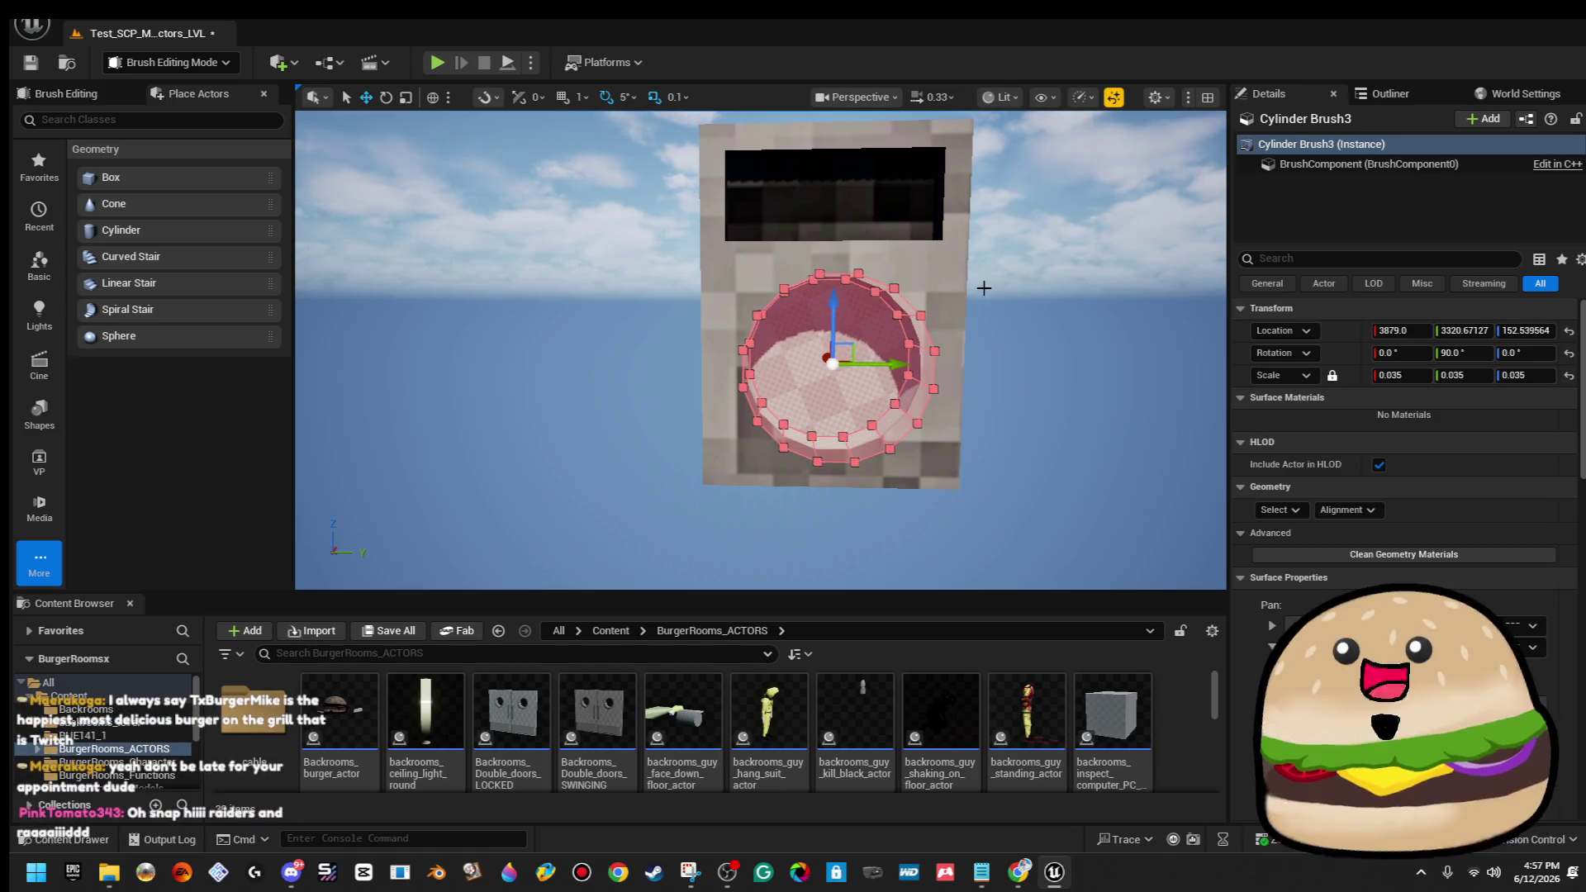
pyautogui.click(1033, 274)
pyautogui.moveTo(1049, 329)
pyautogui.mouseDown()
pyautogui.moveTo(983, 338)
pyautogui.moveTo(886, 393)
pyautogui.mouseUp()
pyautogui.click(885, 393)
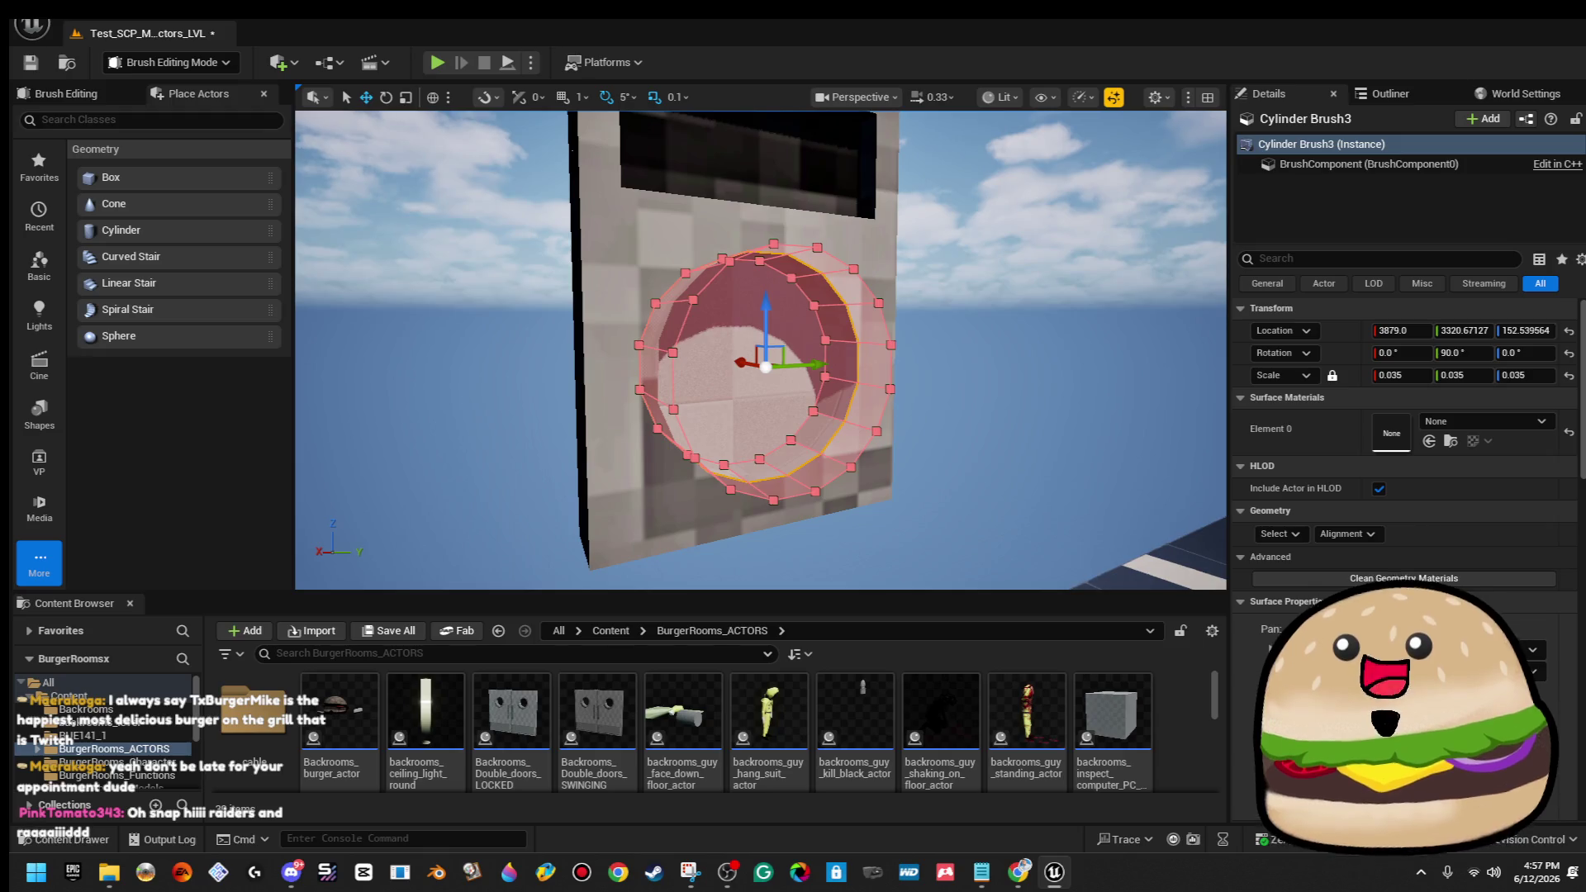
pyautogui.scroll(-1, 1532, 637)
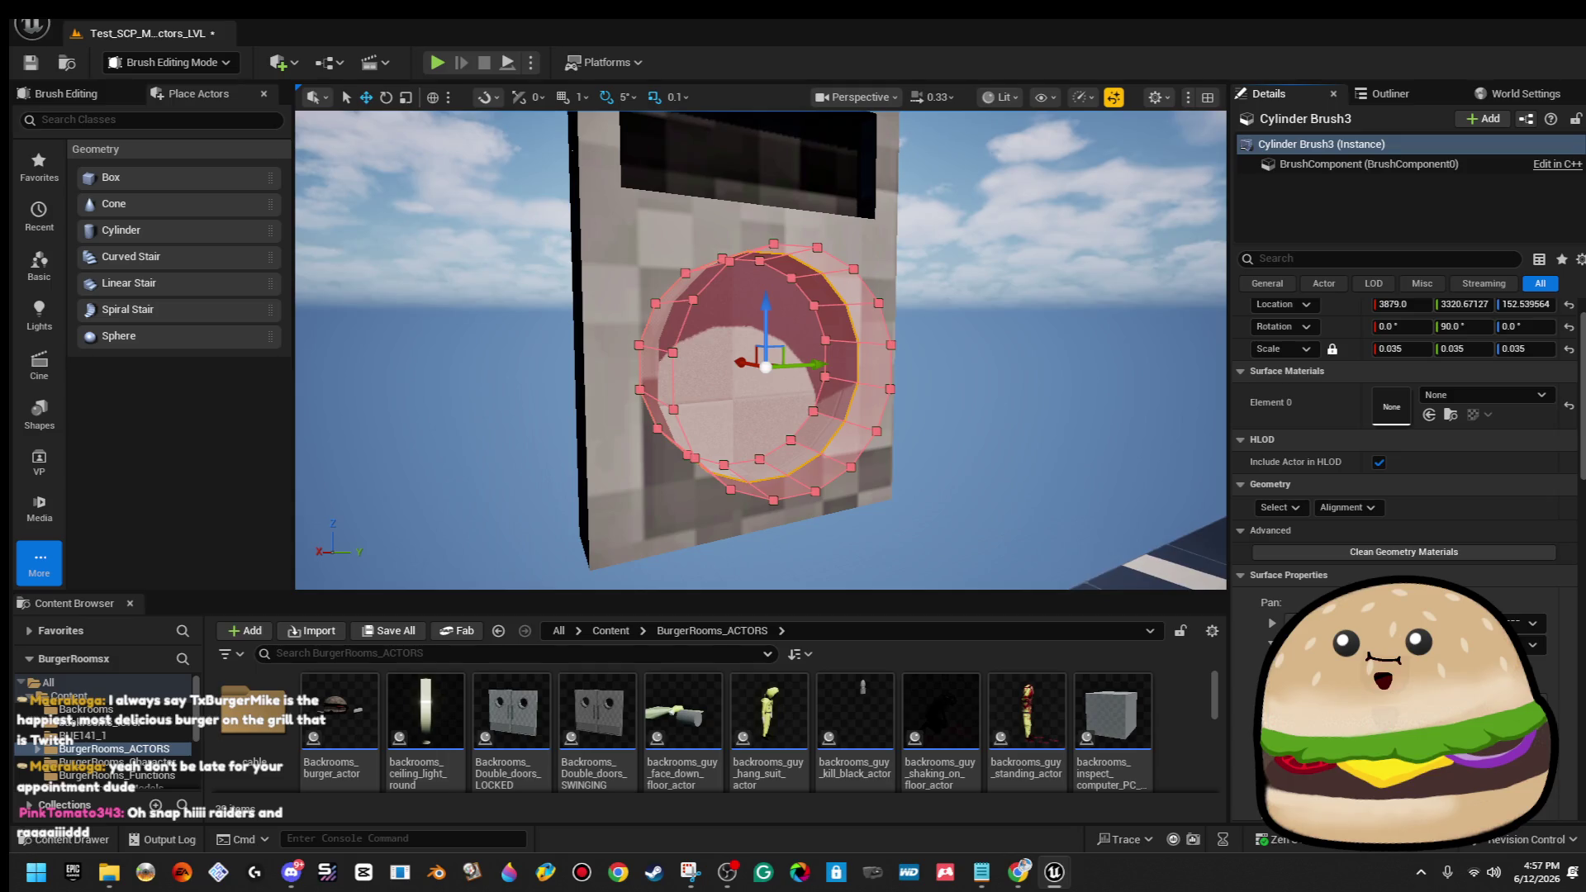
pyautogui.click(1051, 411)
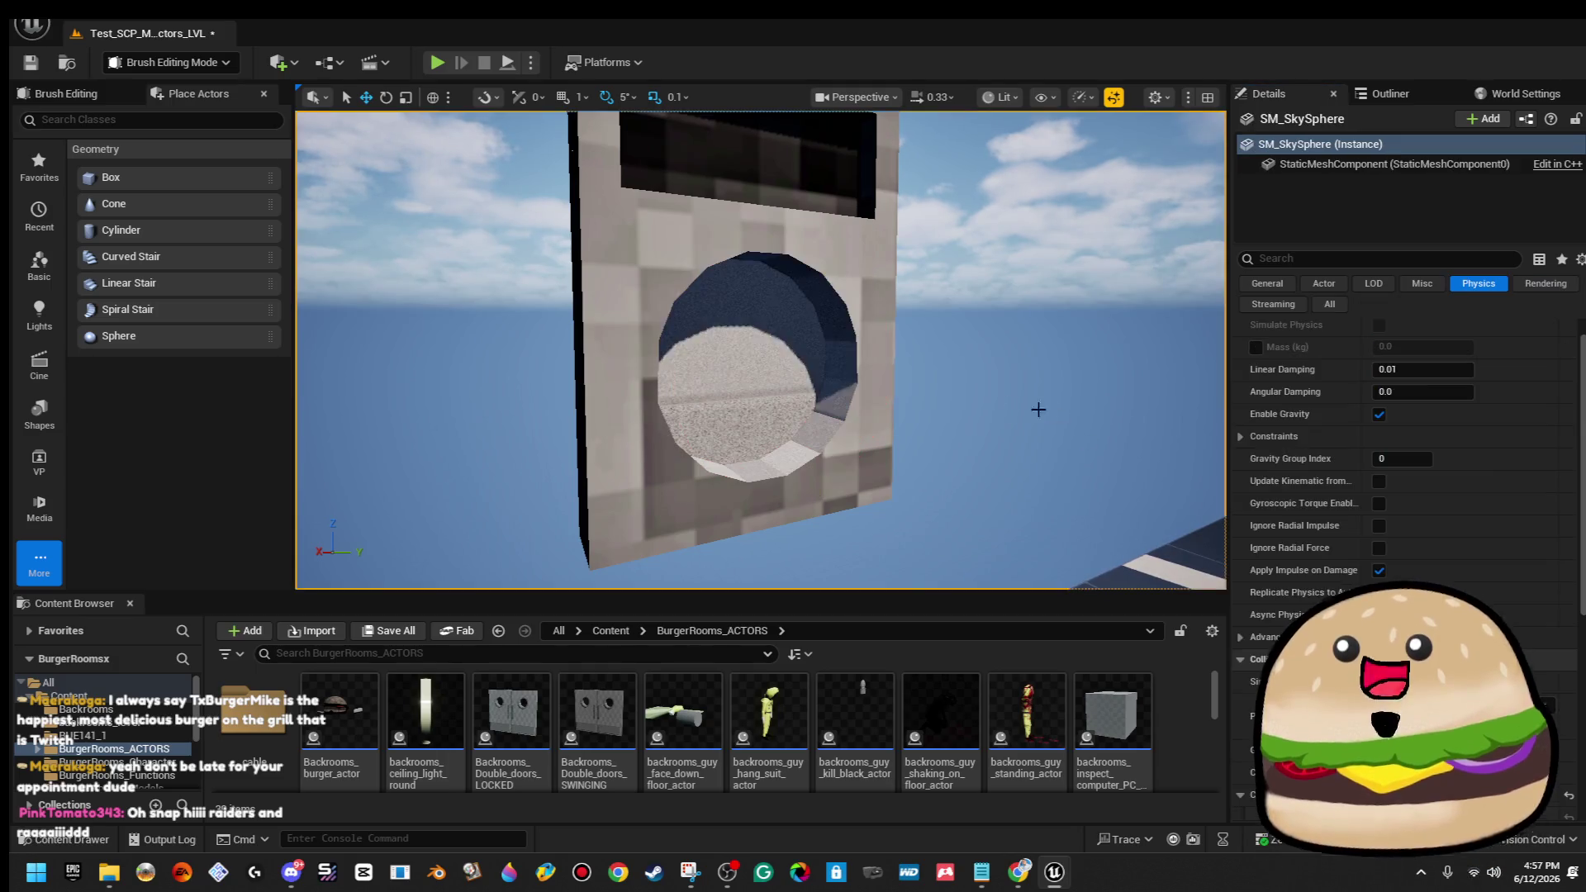
# Select the cylinder brush's surfaces and apply the dark SCP floor material to them.
pyautogui.click(765, 371)
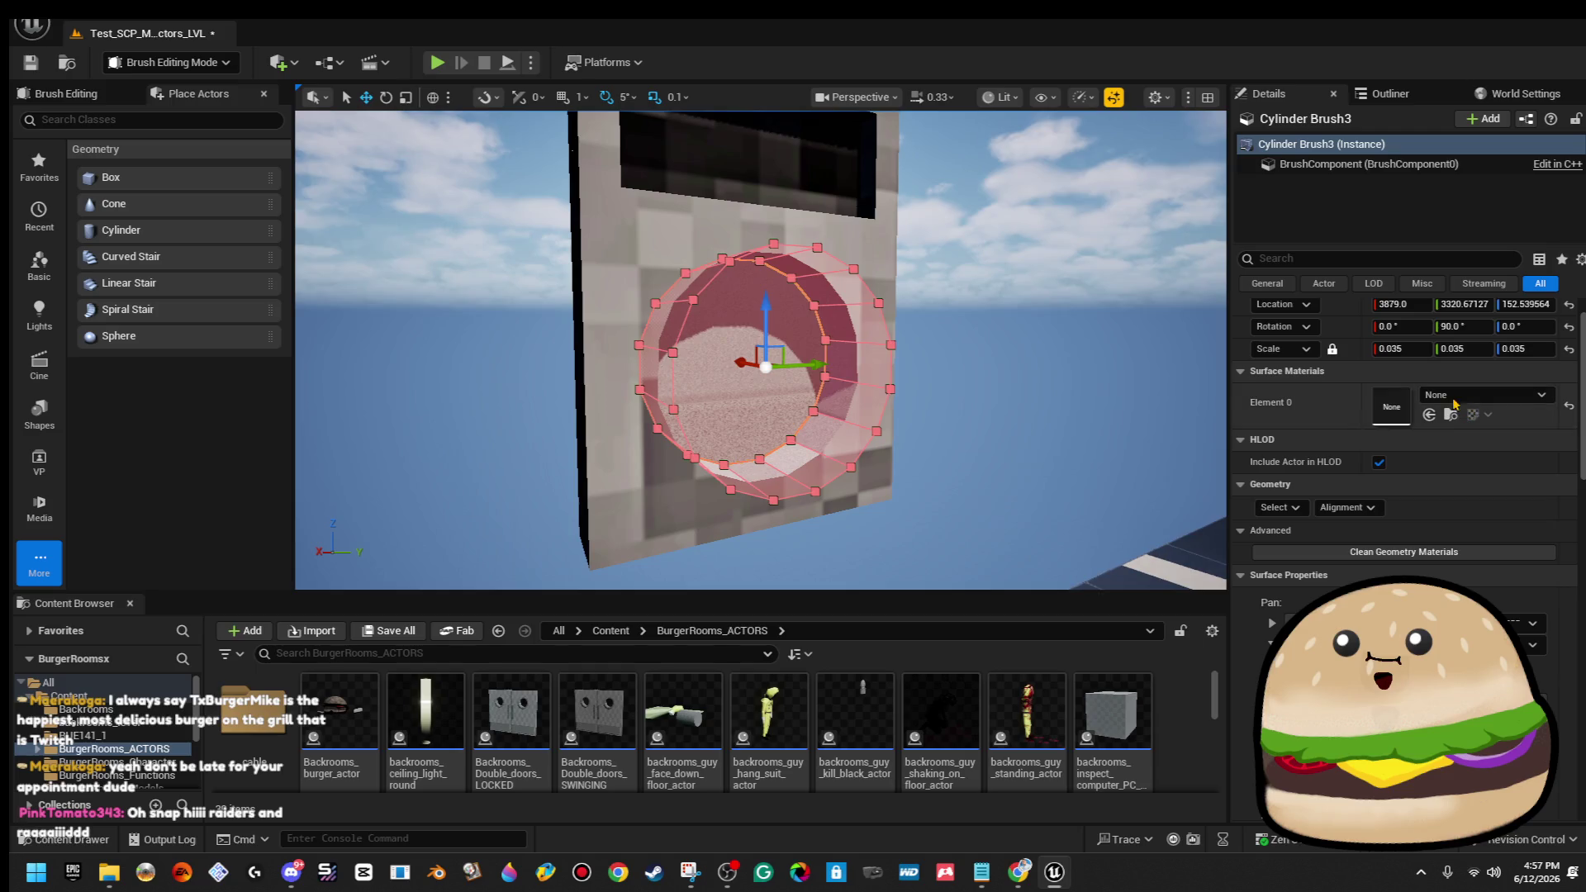
pyautogui.click(1279, 507)
pyautogui.click(1305, 529)
pyautogui.click(1499, 401)
pyautogui.write('scp floo')
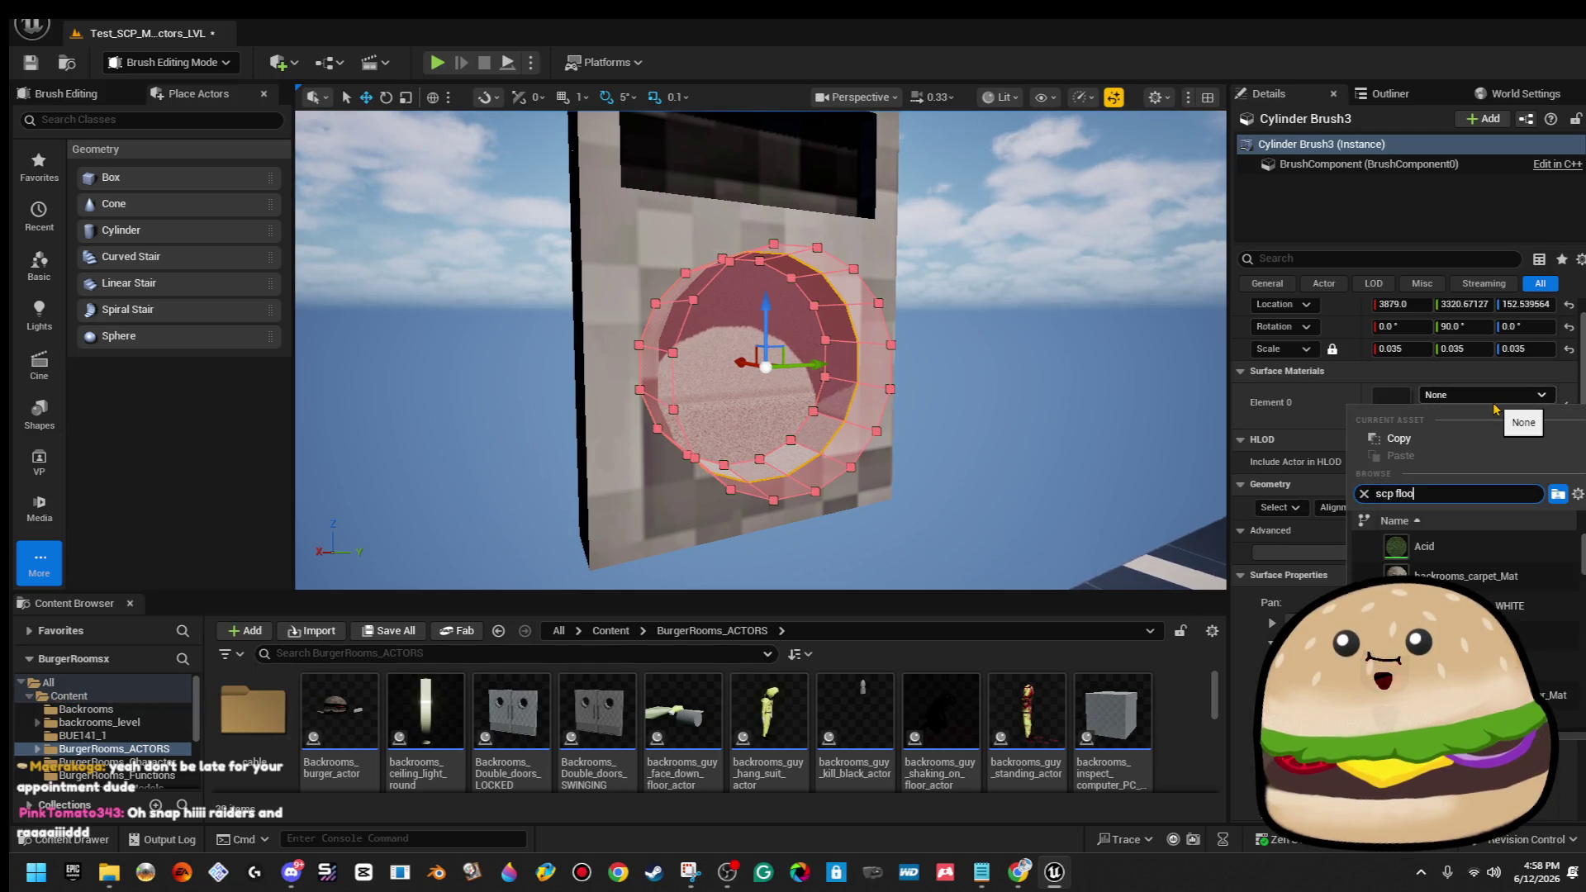
pyautogui.click(1424, 546)
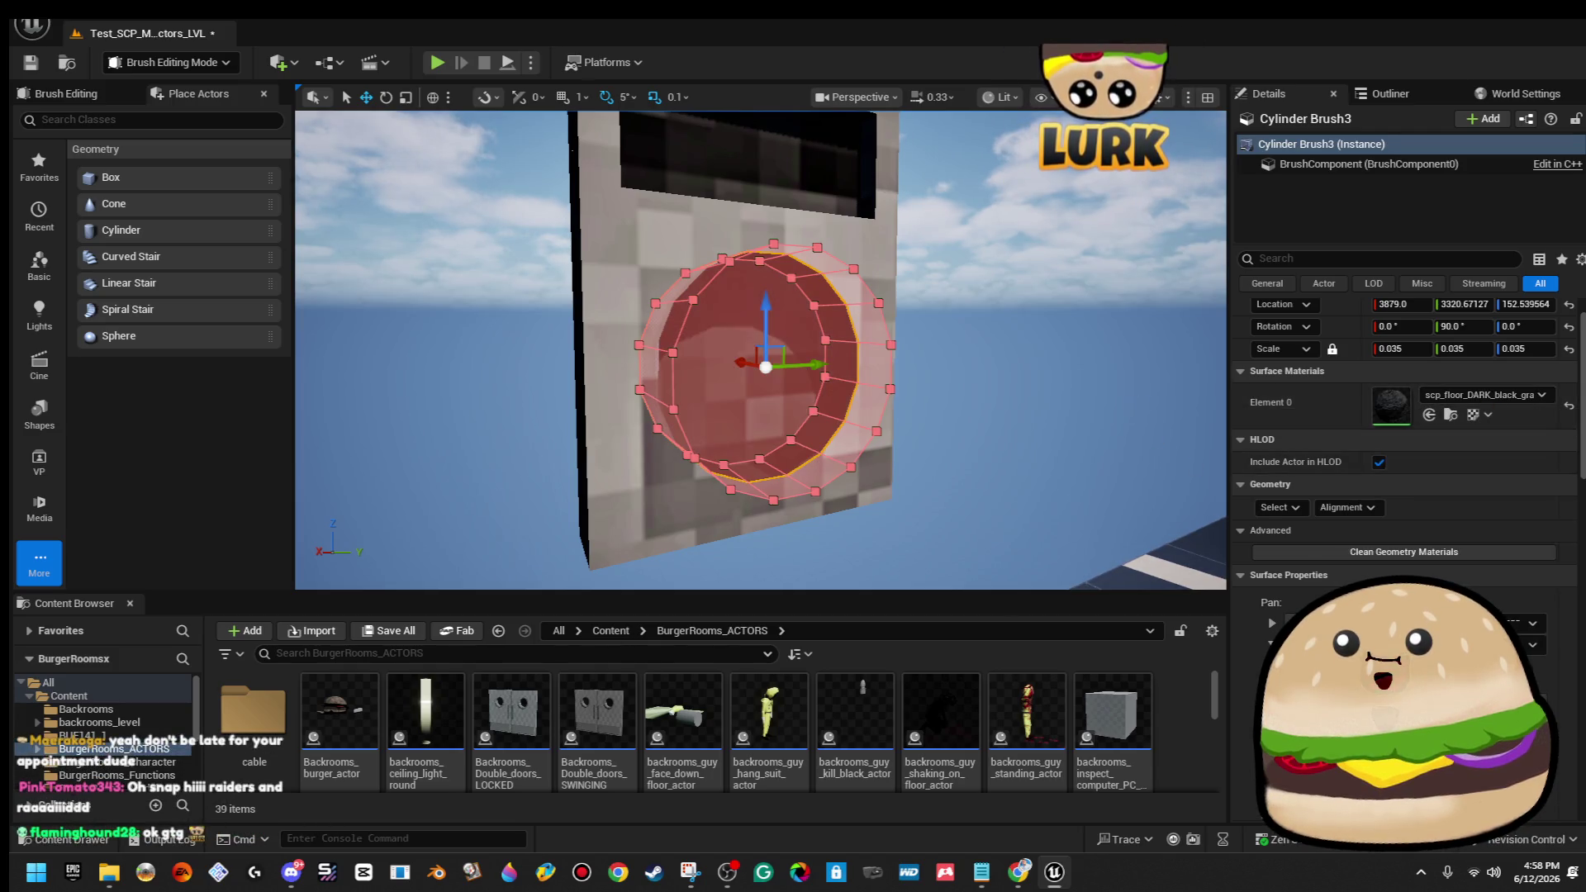
pyautogui.click(495, 248)
pyautogui.scroll(-5, 496, 248)
pyautogui.moveTo(1001, 295); pyautogui.dragTo(1002, 295)
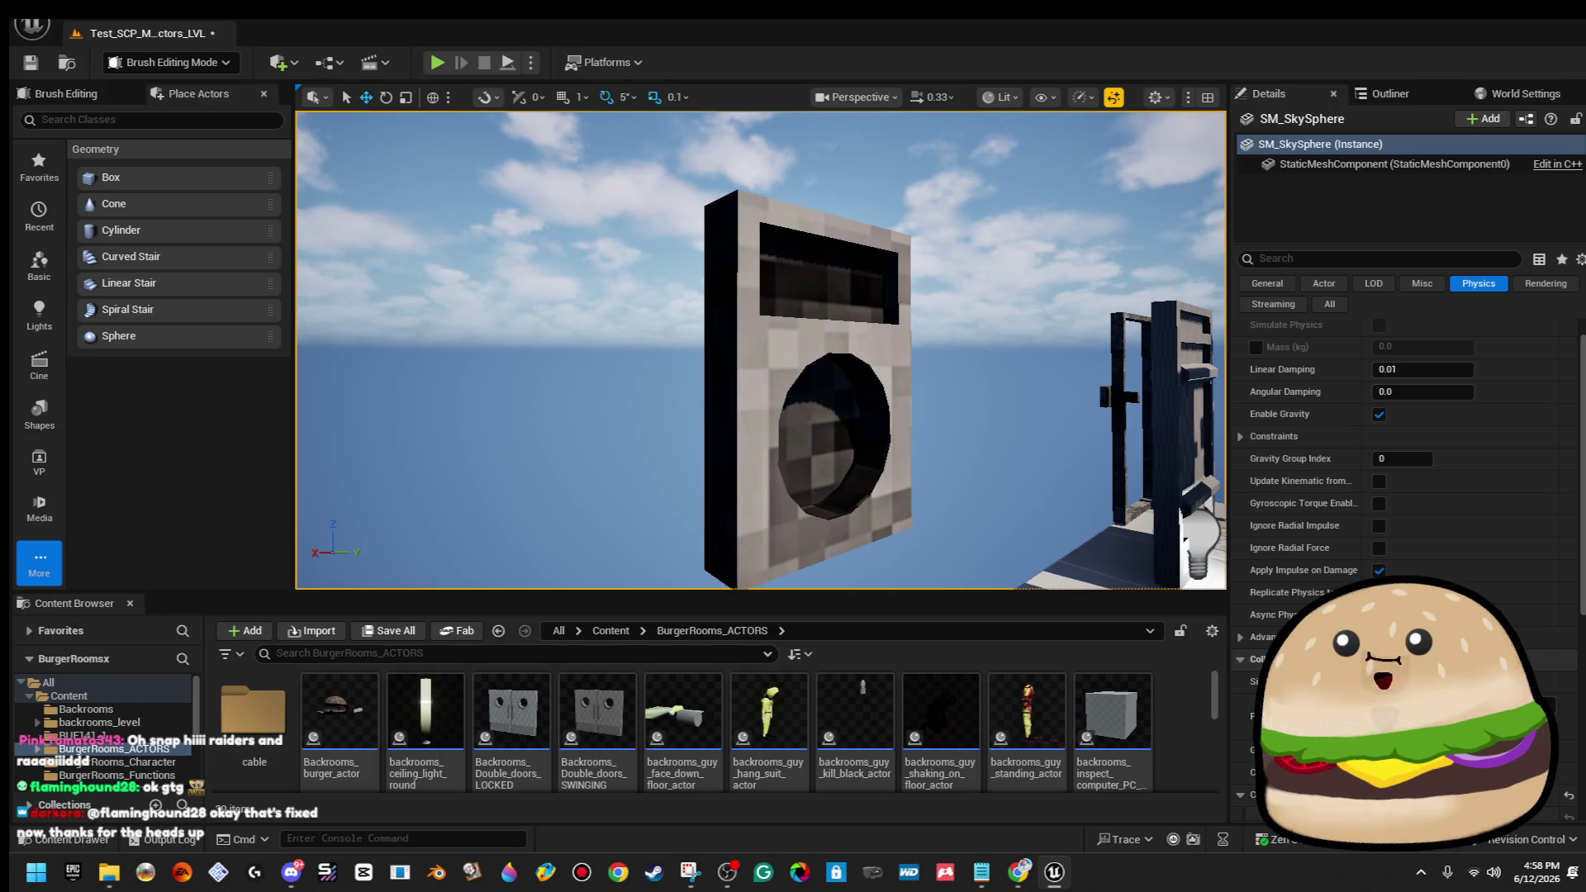
pyautogui.scroll(5, 761, 350)
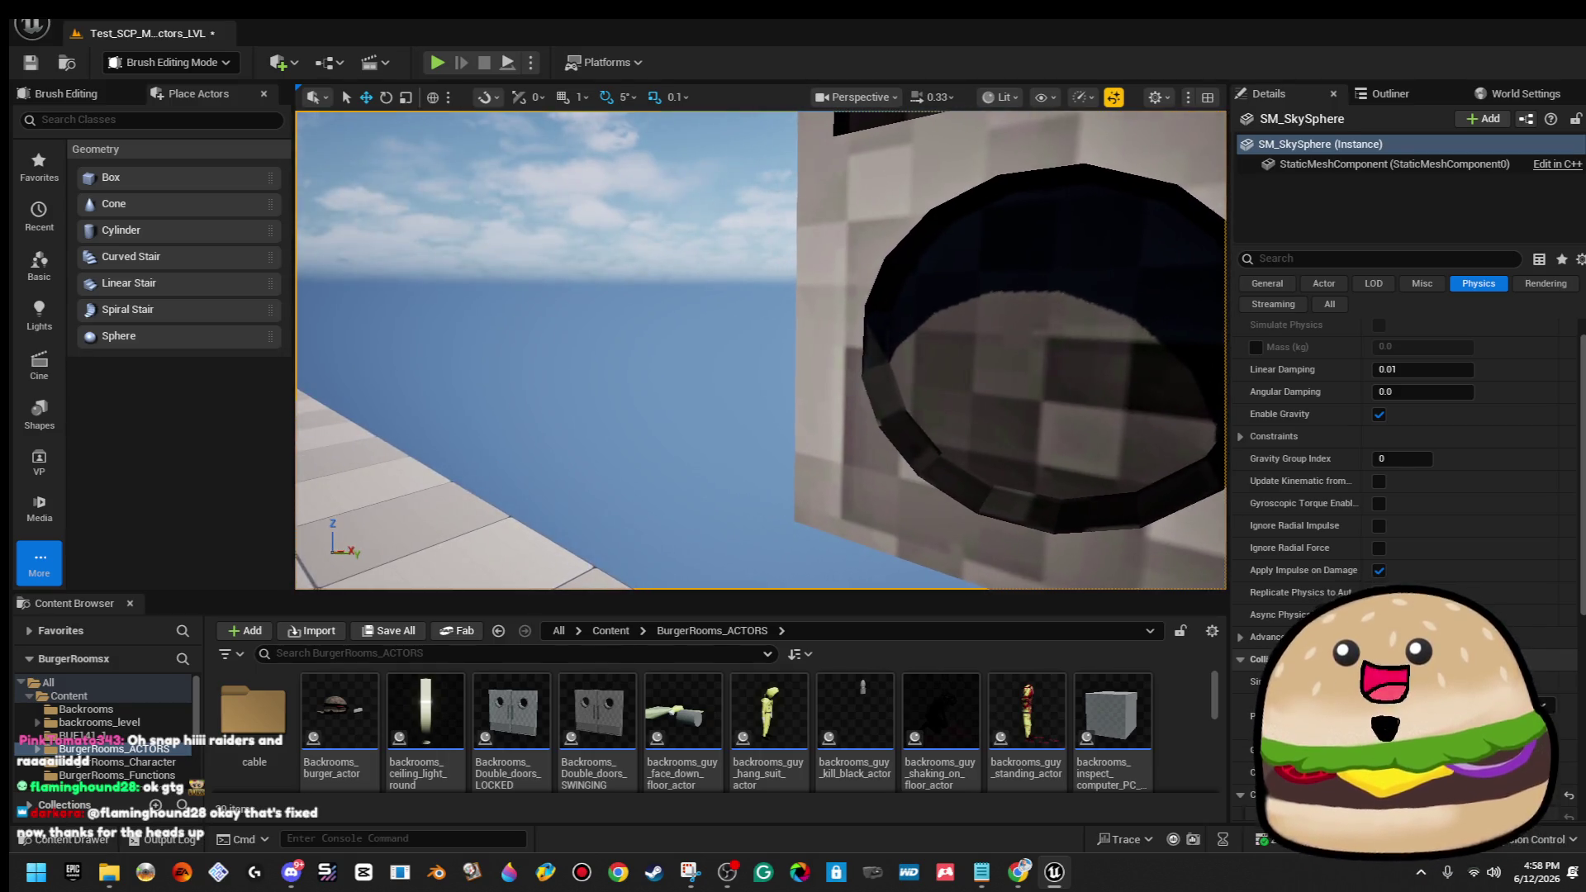
# Apply the light grey SCP floor material to the cylinder's selected surface and preview it.
pyautogui.click(992, 355)
pyautogui.press('f')
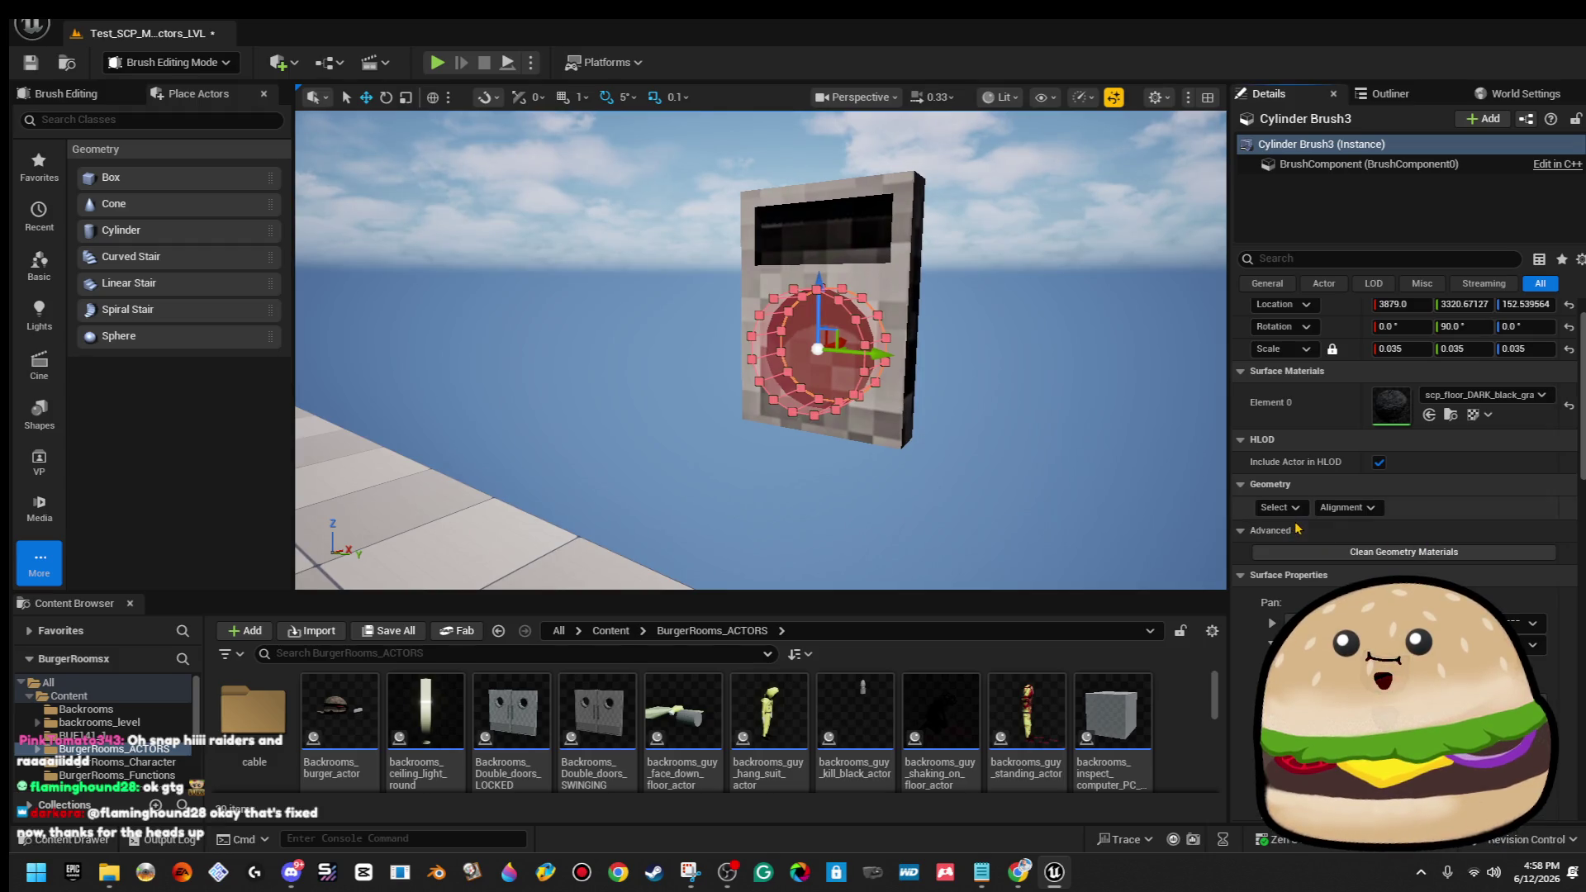
pyautogui.press('Escape')
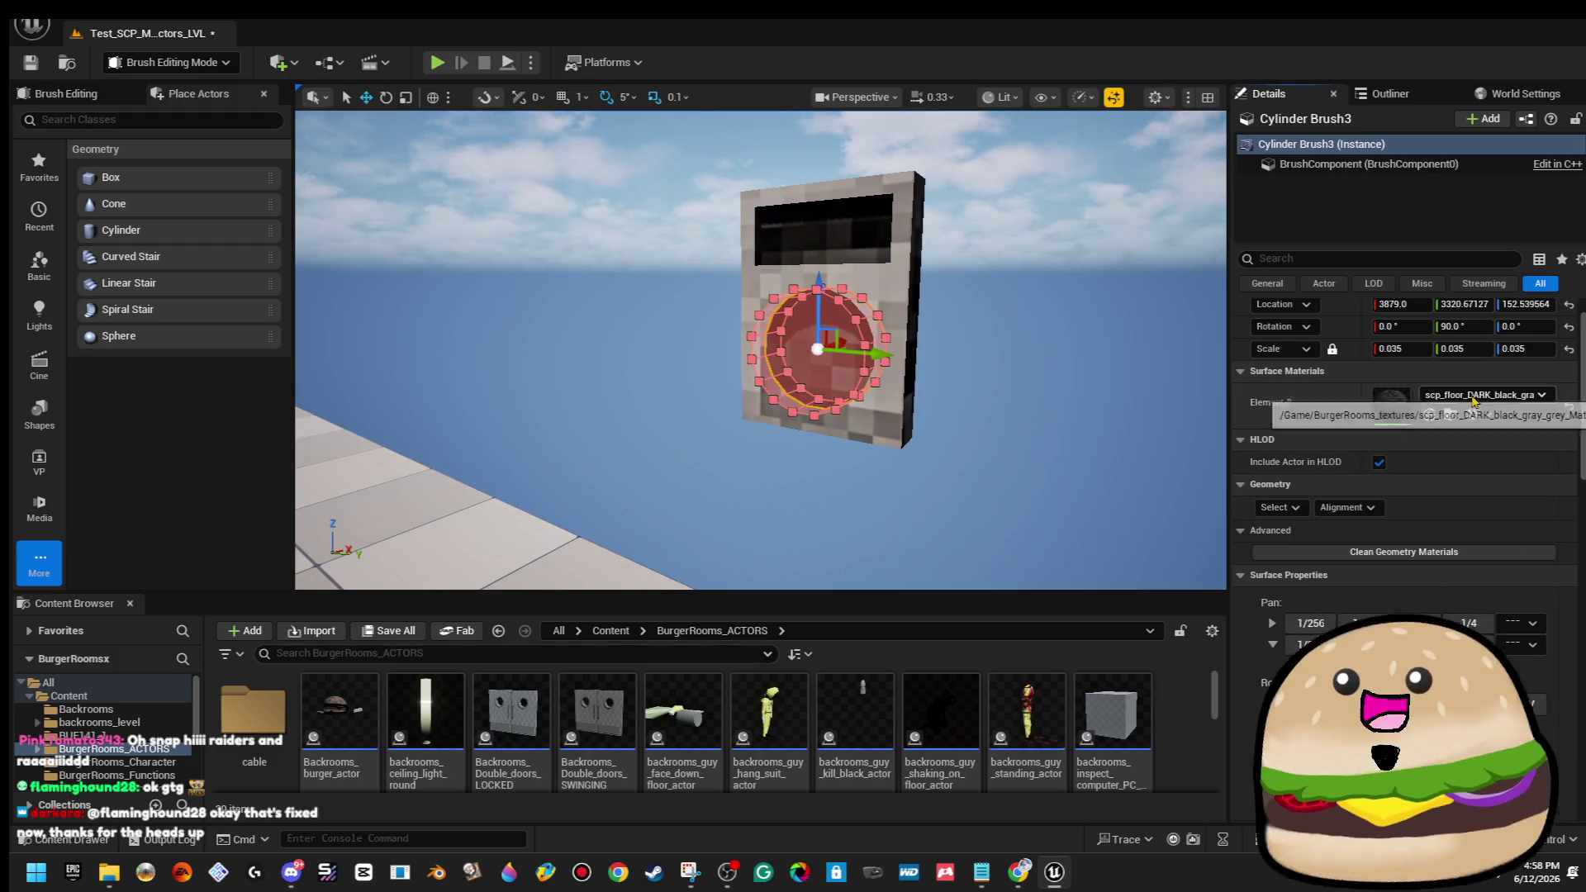
pyautogui.click(1473, 395)
pyautogui.click(1478, 593)
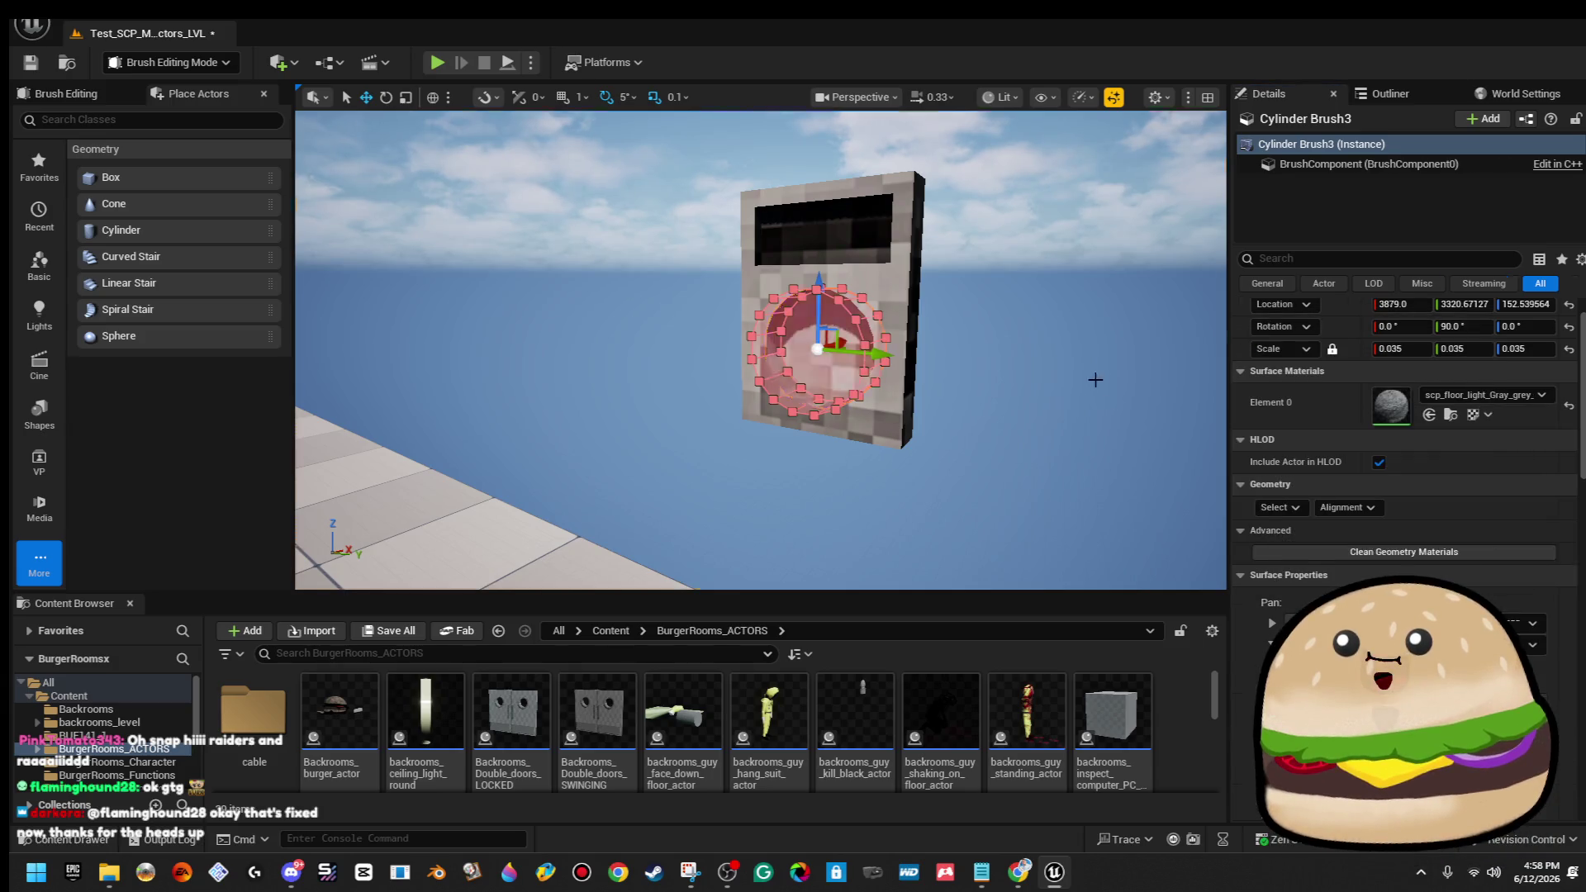
pyautogui.click(992, 207)
pyautogui.scroll(5, 1028, 352)
# Select all matching surfaces of the hole brush and apply scp_floor_light_Gray_grey_Mat.
pyautogui.click(1028, 352)
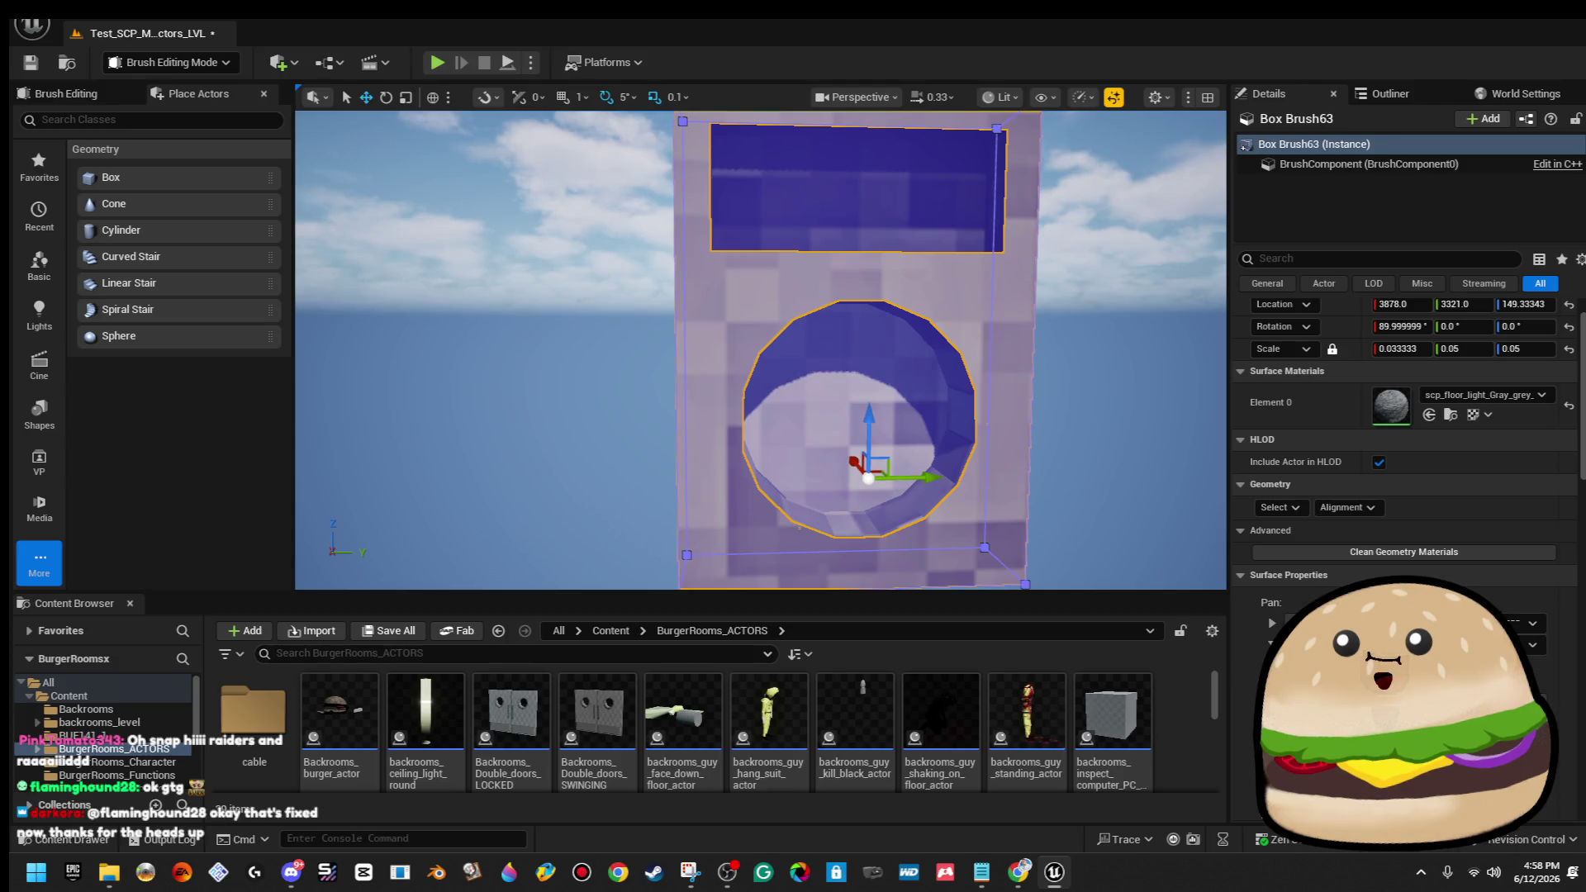
pyautogui.click(1074, 331)
pyautogui.click(942, 371)
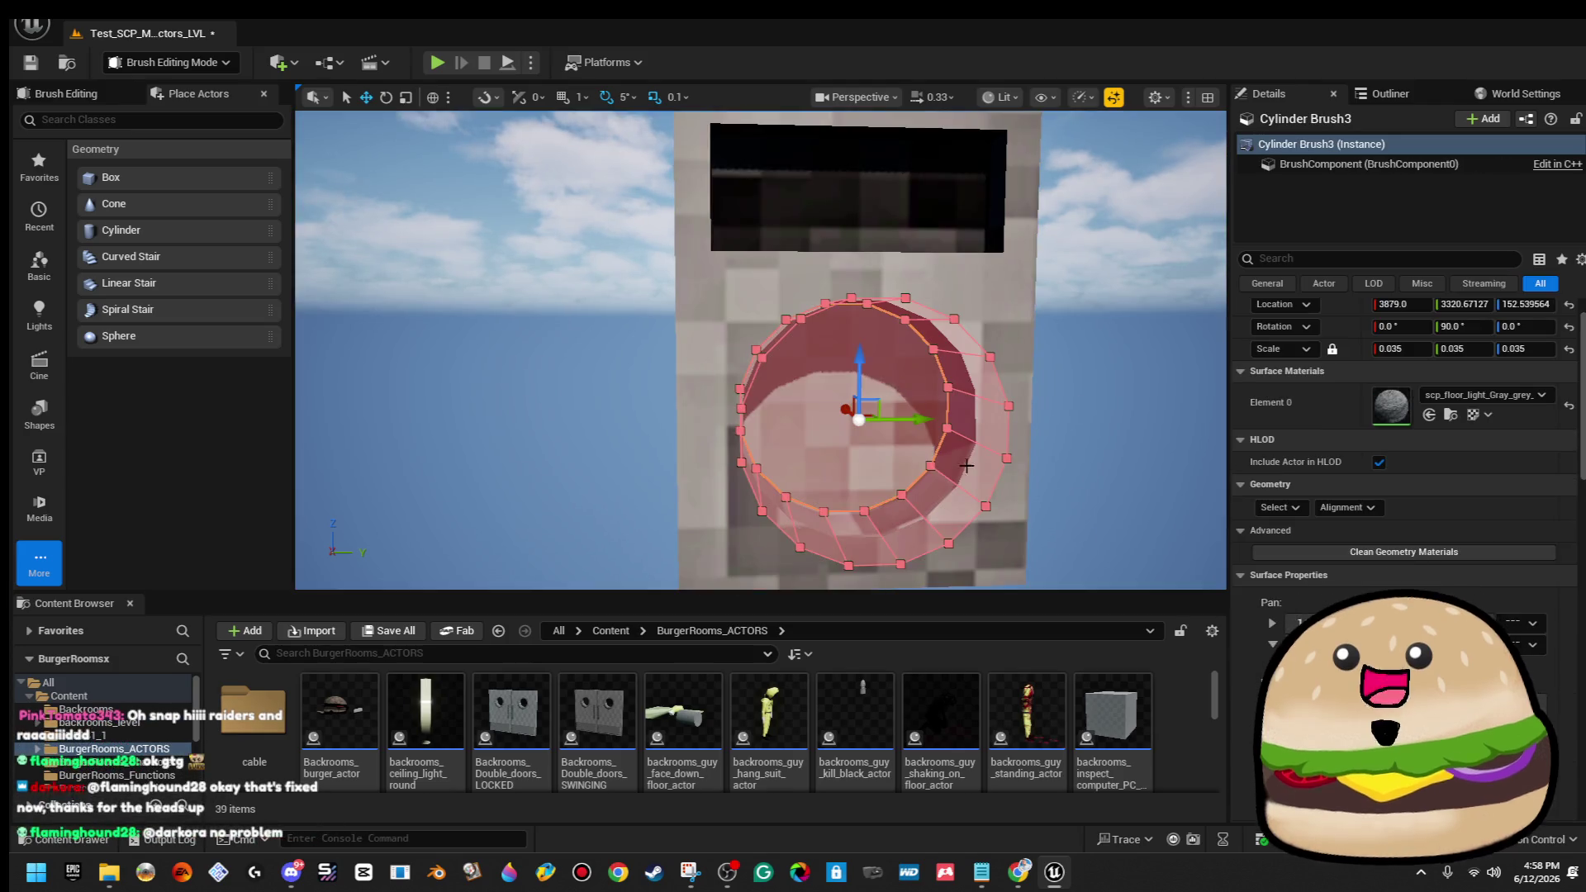
pyautogui.click(1279, 507)
pyautogui.click(1322, 557)
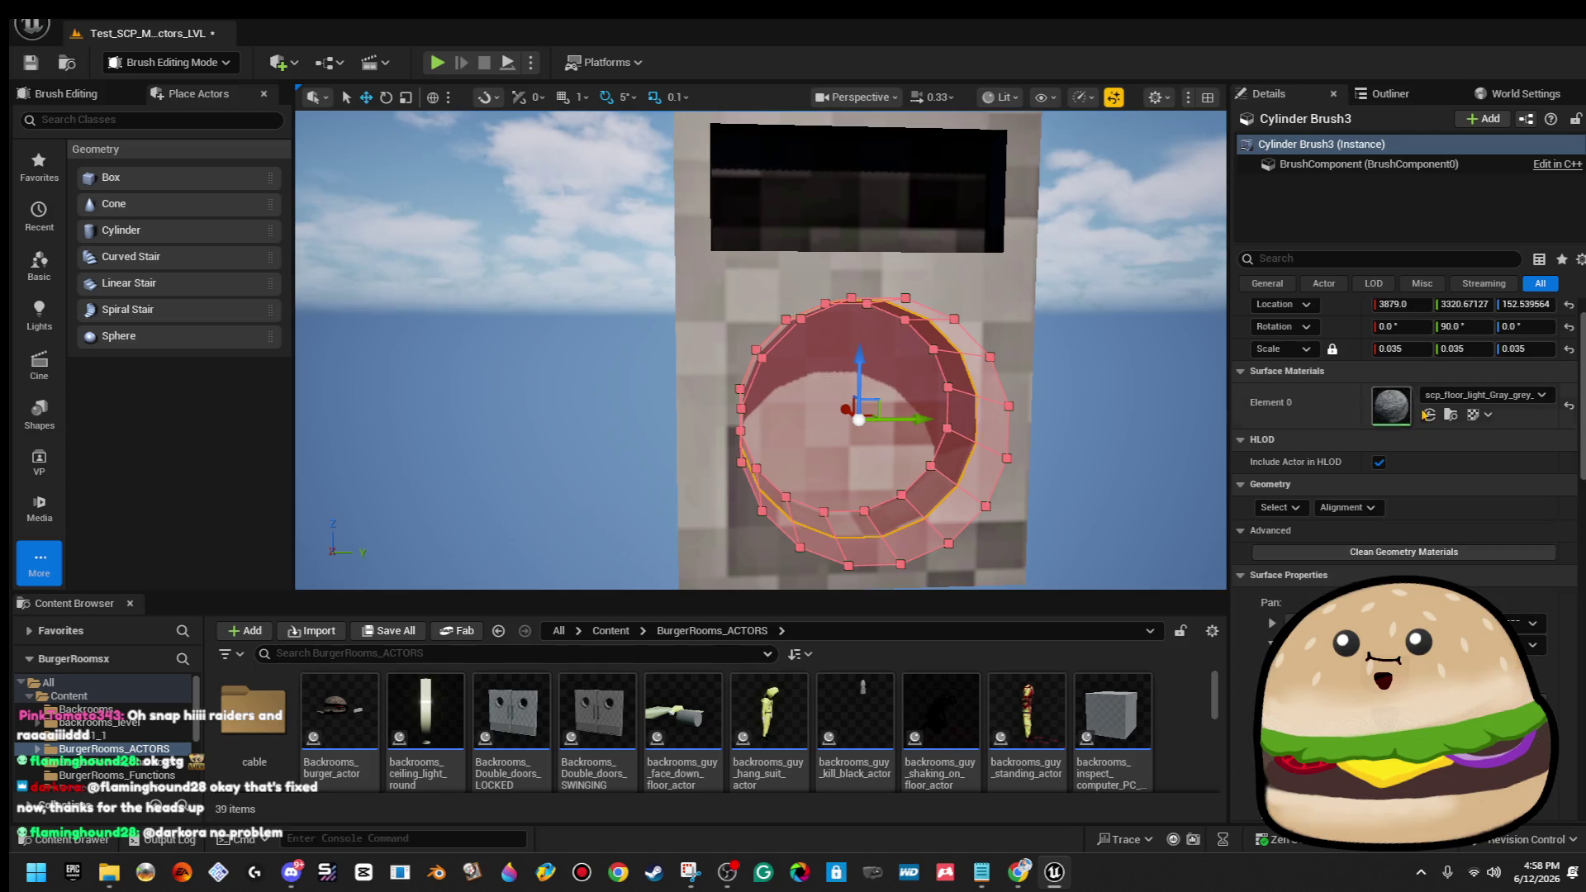
pyautogui.click(1455, 406)
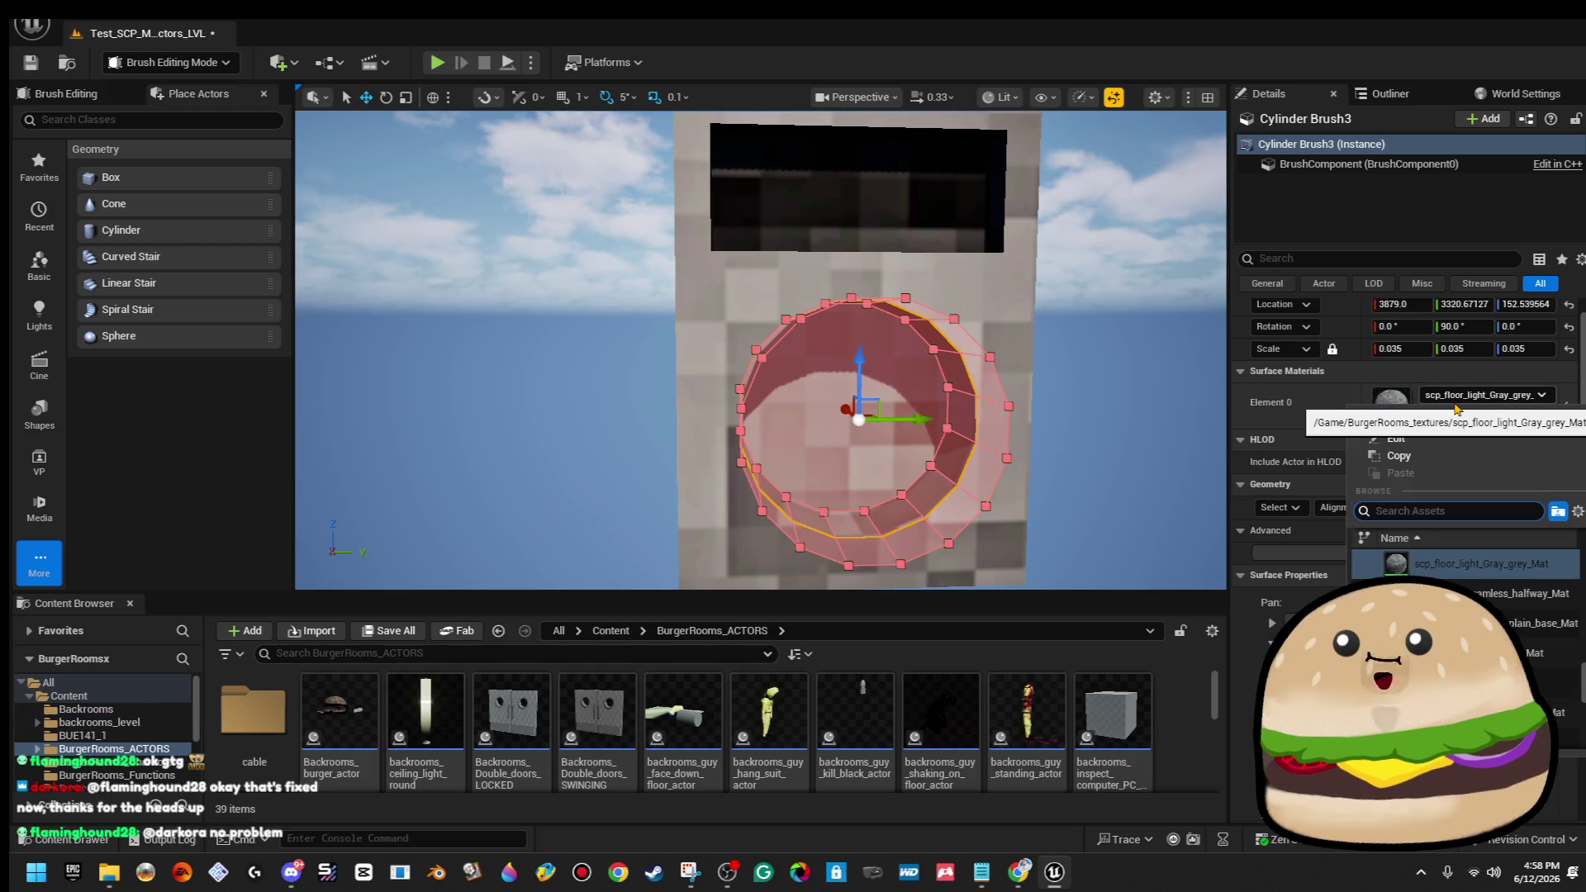
pyautogui.write('b')
pyautogui.press('BackSpace')
pyautogui.press('BackSpace')
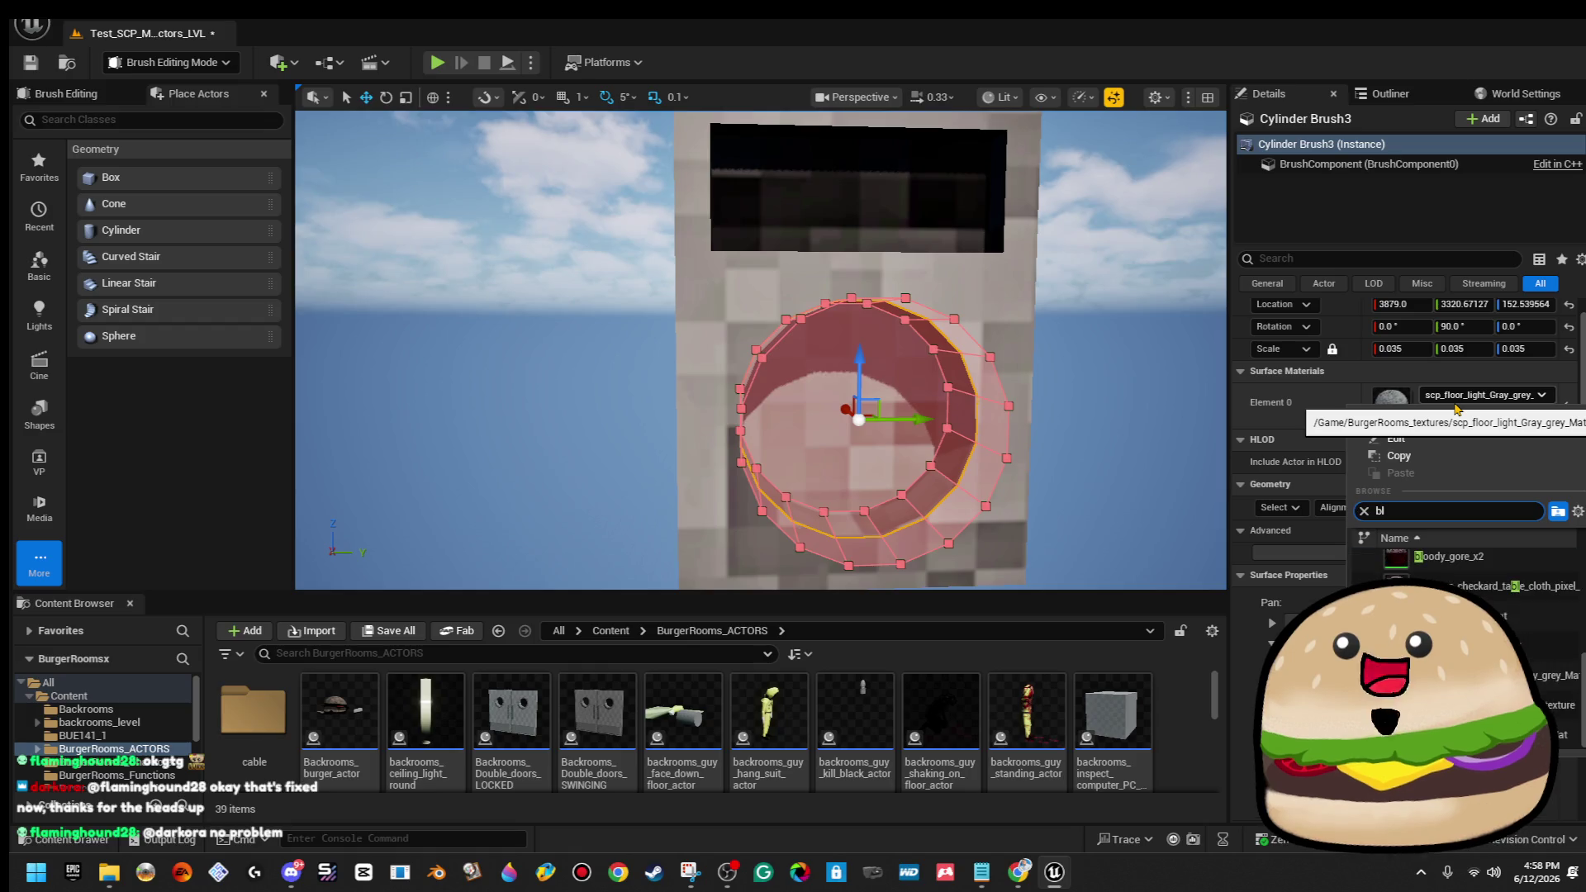
pyautogui.write('scp_fl')
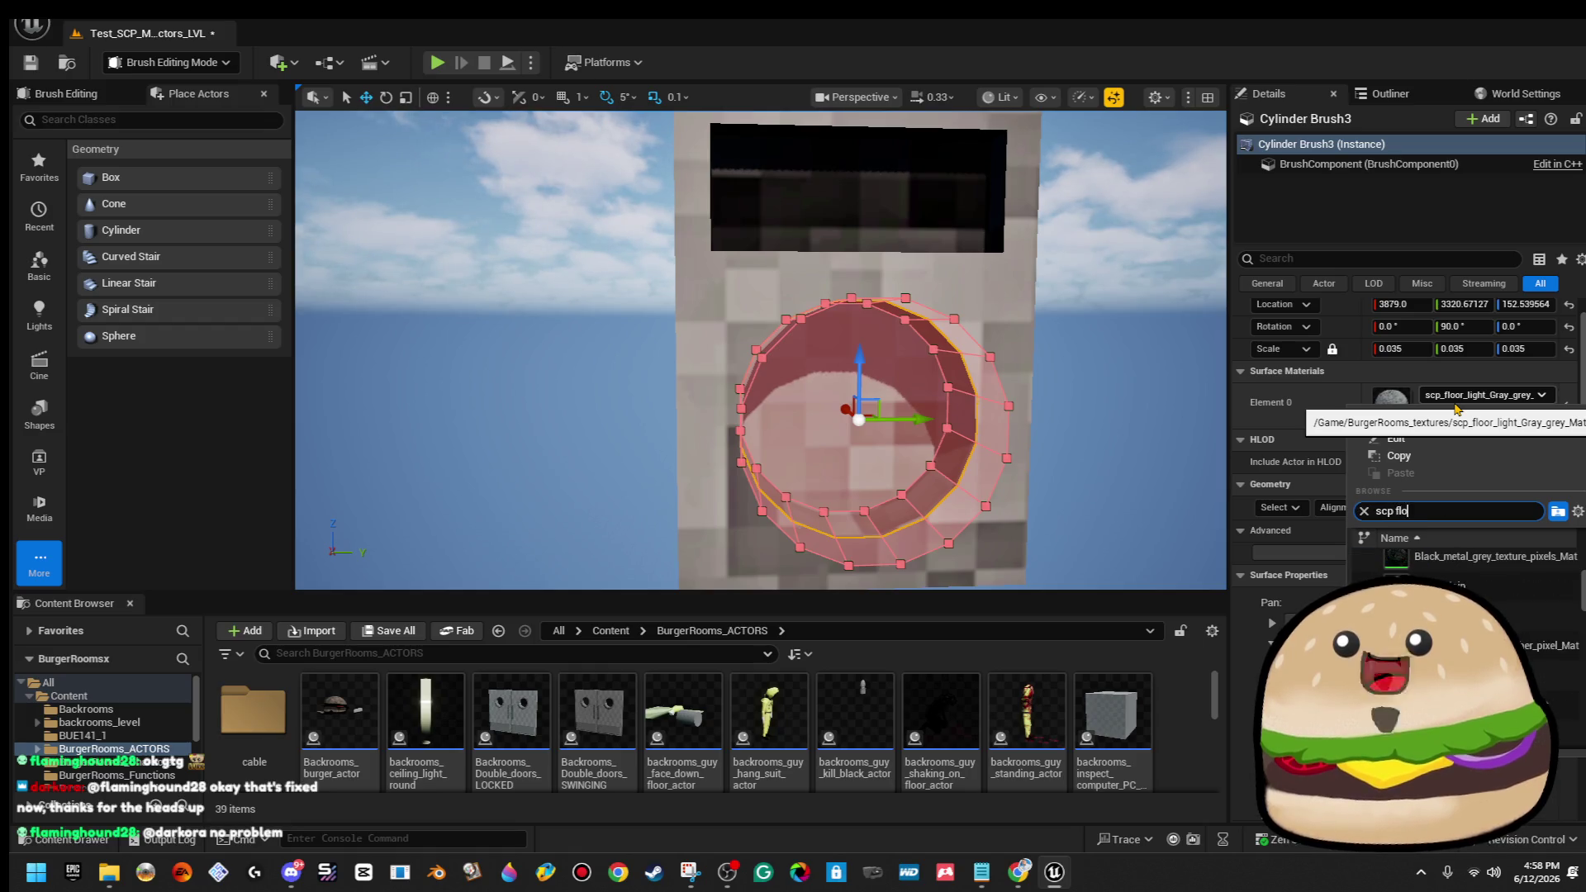
pyautogui.write('oor')
pyautogui.click(1426, 562)
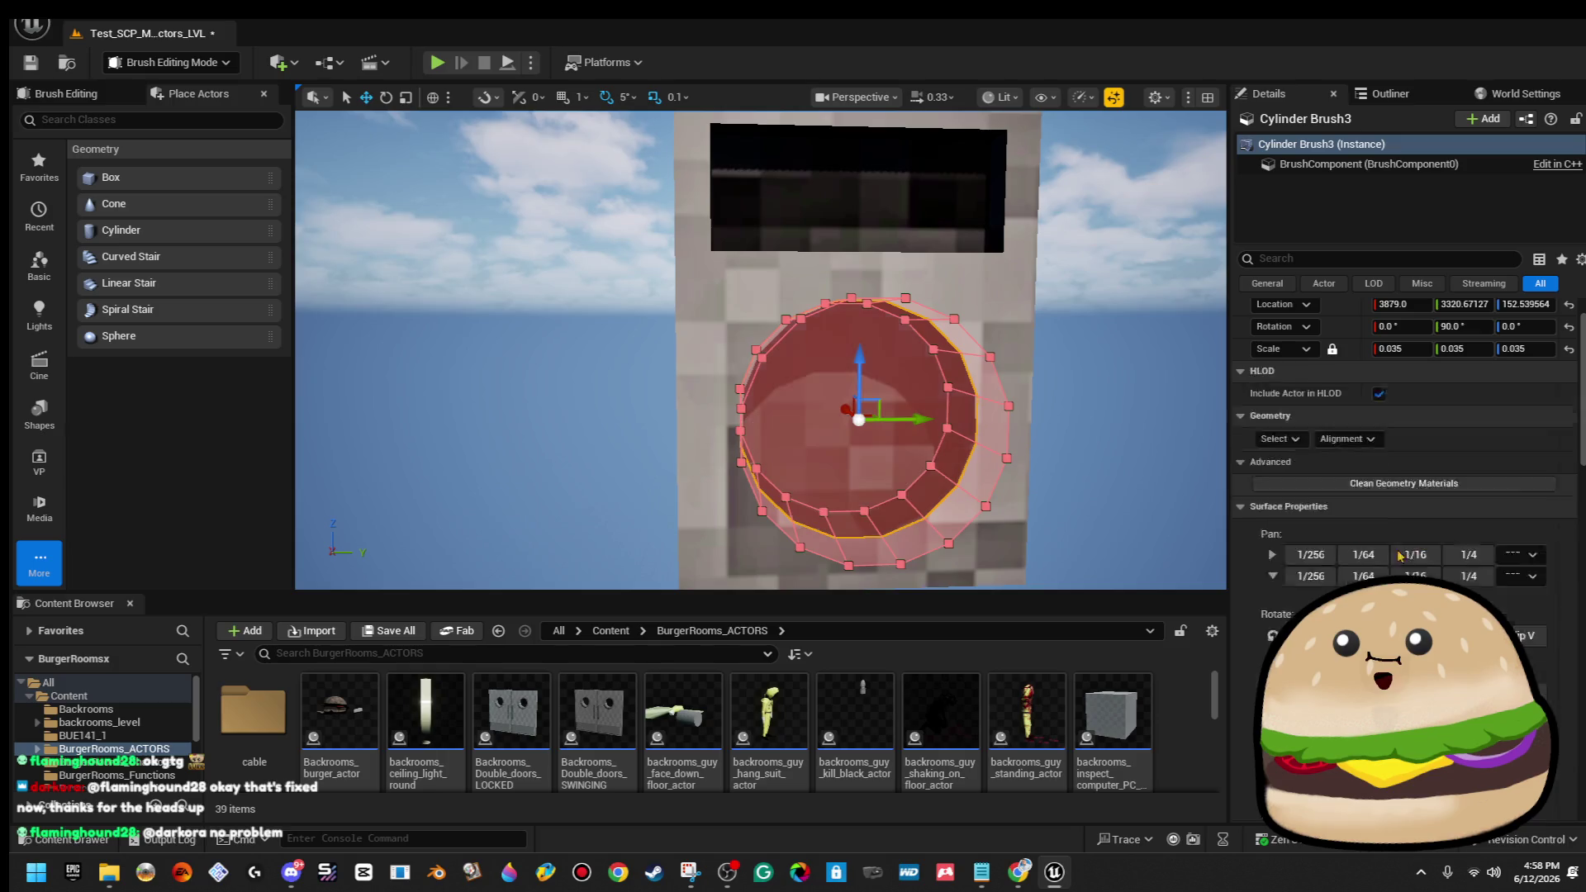
pyautogui.click(1136, 347)
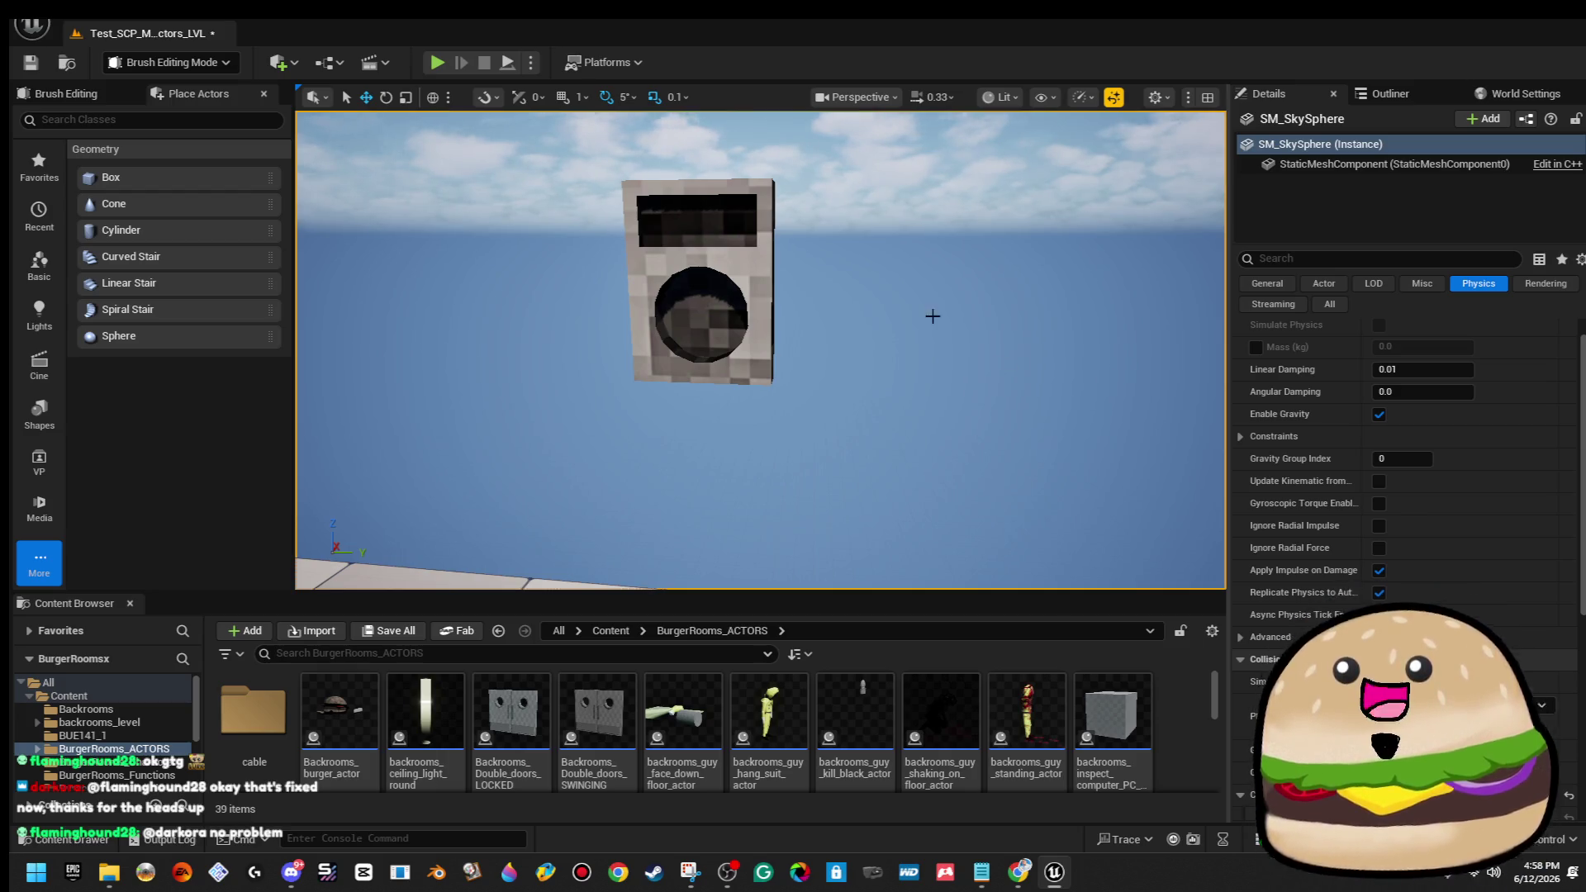
pyautogui.click(697, 219)
# Duplicate the box, cylinder and plate brushes to the right with an Alt-drag.
pyautogui.keyDown('ctrl'); pyautogui.click(691, 309); pyautogui.keyUp('ctrl')
pyautogui.keyDown('ctrl'); pyautogui.click(653, 363); pyautogui.keyUp('ctrl')
pyautogui.moveTo(774, 326); pyautogui.dragTo(774, 325)
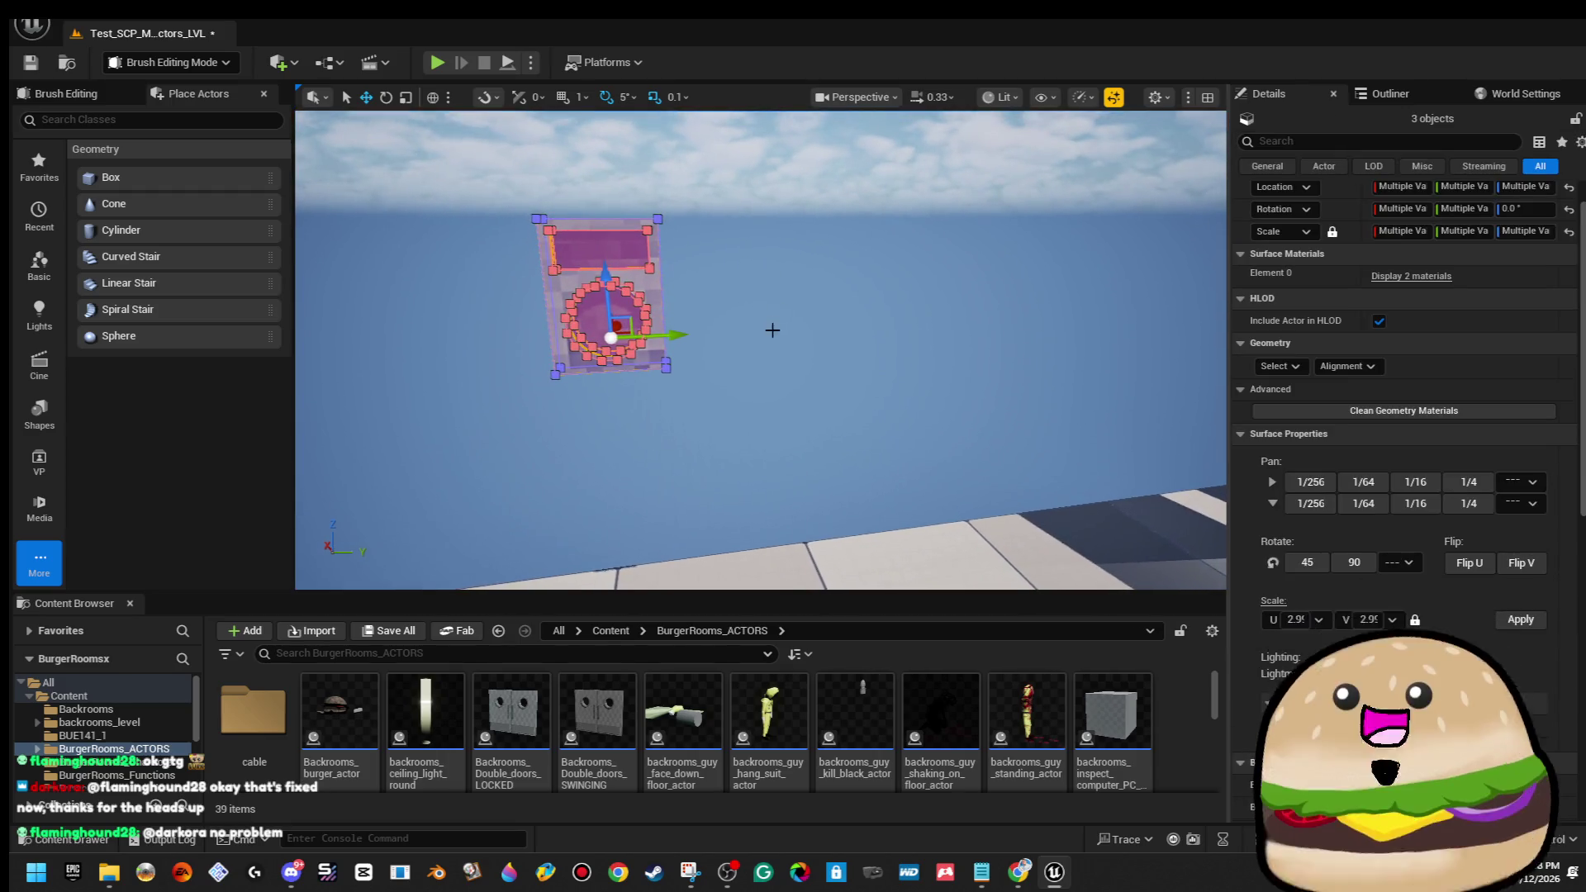
pyautogui.moveTo(669, 330)
pyautogui.mouseDown()
pyautogui.moveTo(805, 332)
pyautogui.moveTo(835, 302)
pyautogui.mouseUp()
pyautogui.click(794, 331)
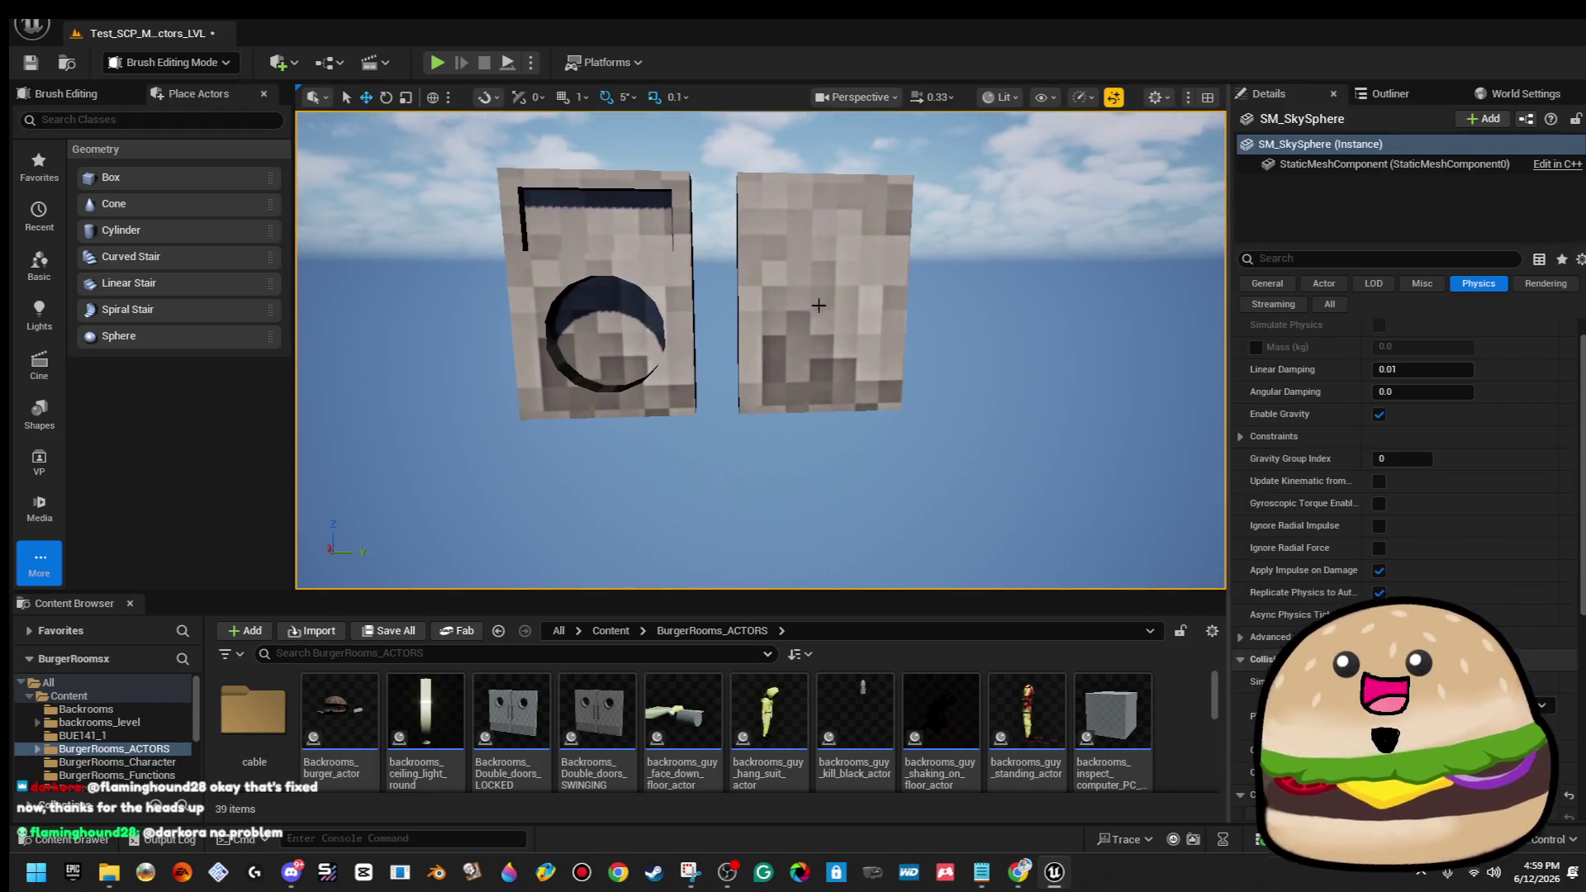
# In Wireframe, cut and paste the copy's hole and slot brushes so they carve the new plate.
pyautogui.click(1004, 97)
pyautogui.click(1037, 186)
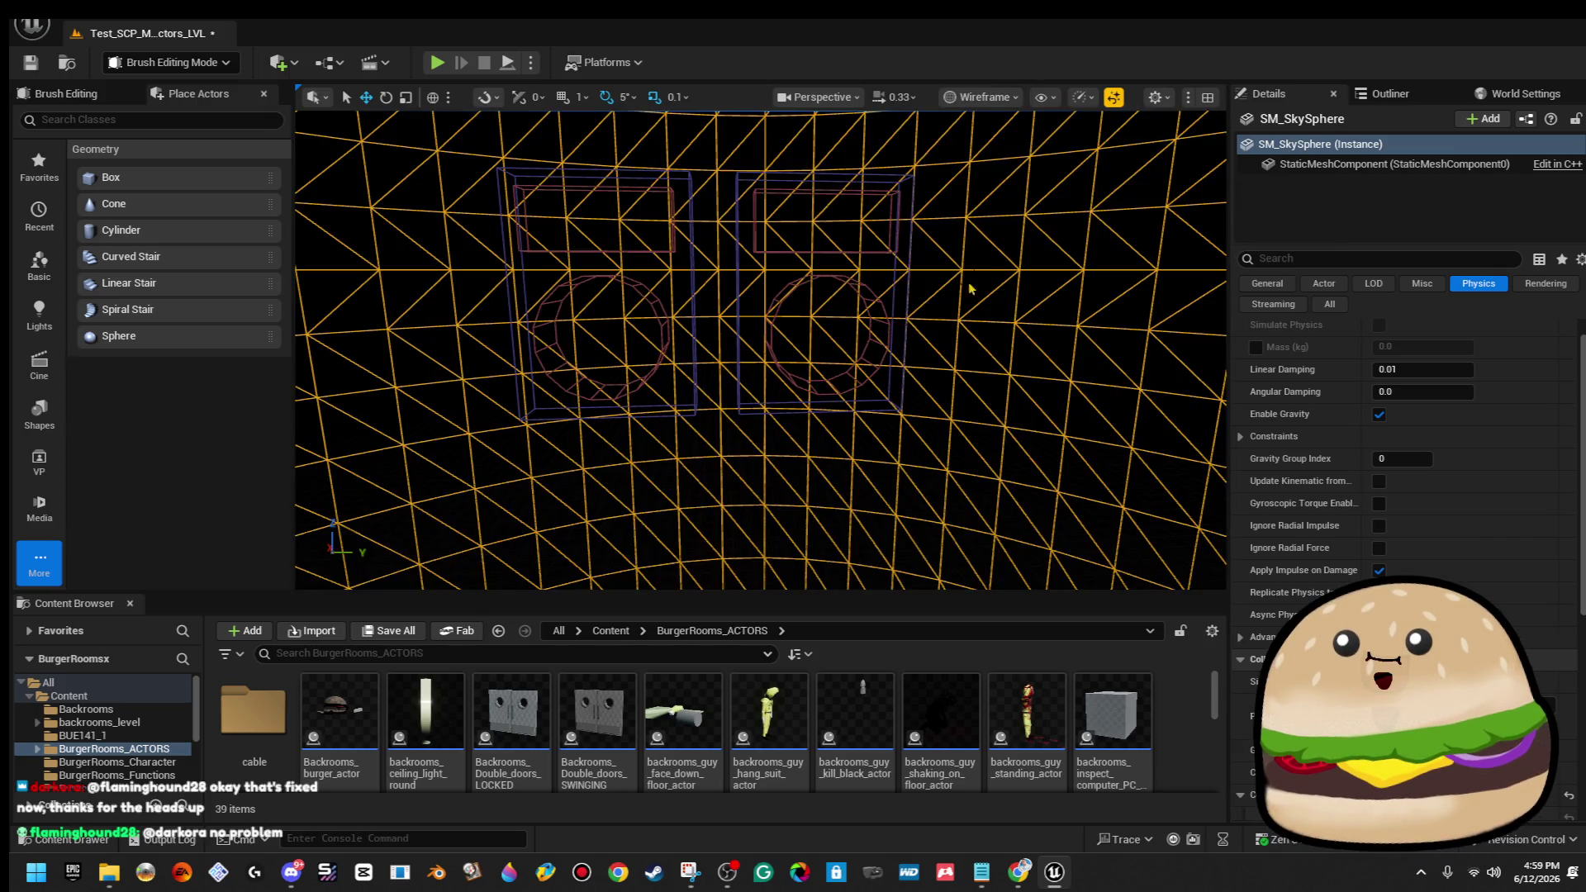
pyautogui.click(874, 305)
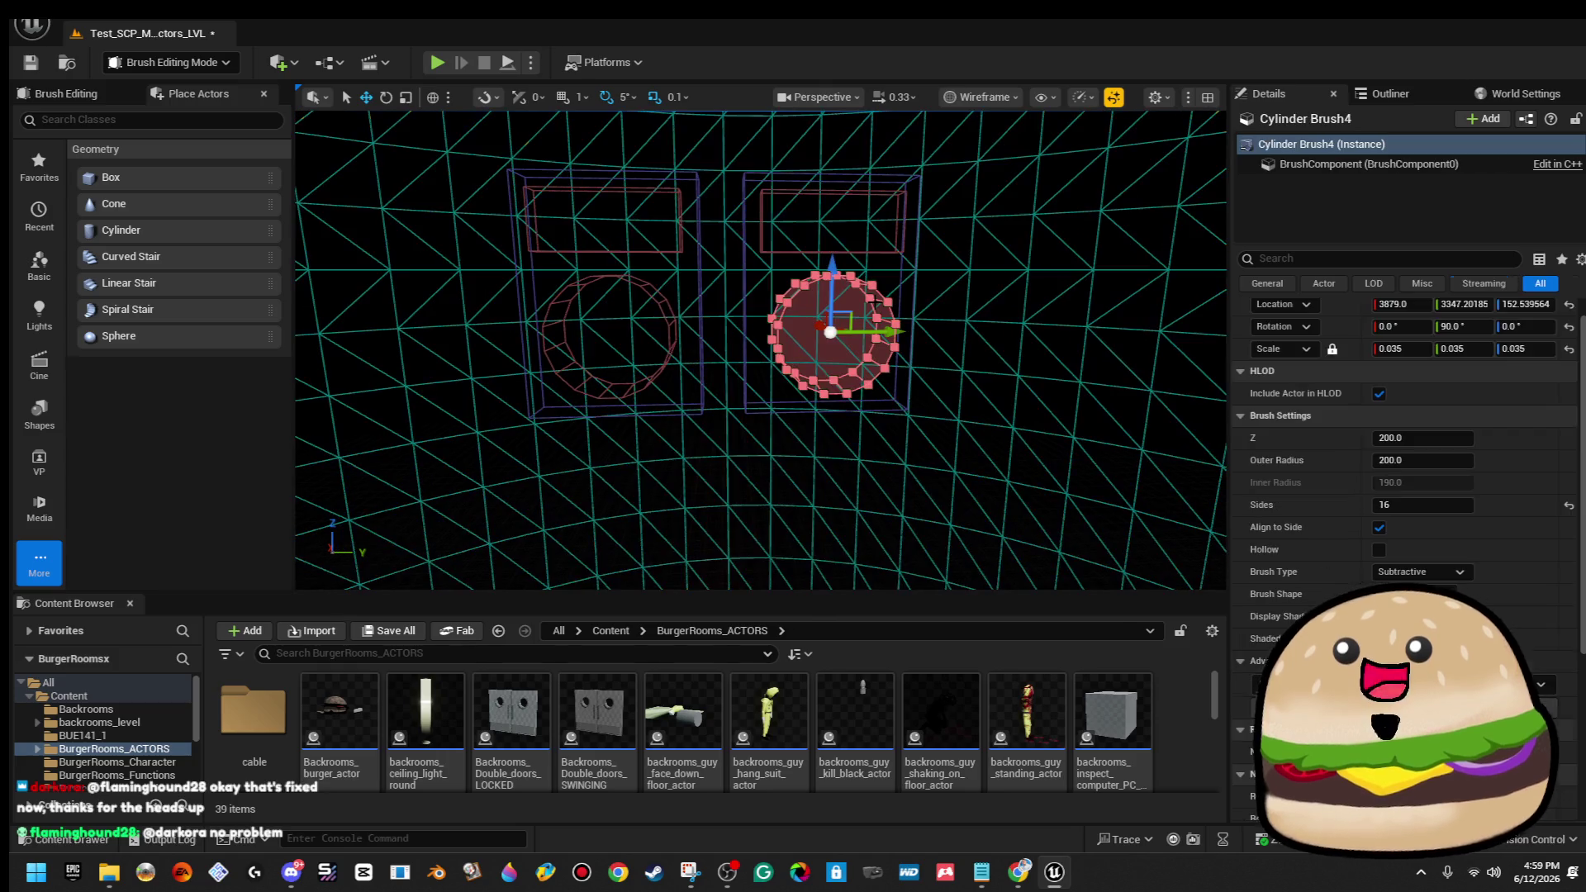
pyautogui.keyDown('ctrl'); pyautogui.click(898, 244); pyautogui.keyUp('ctrl')
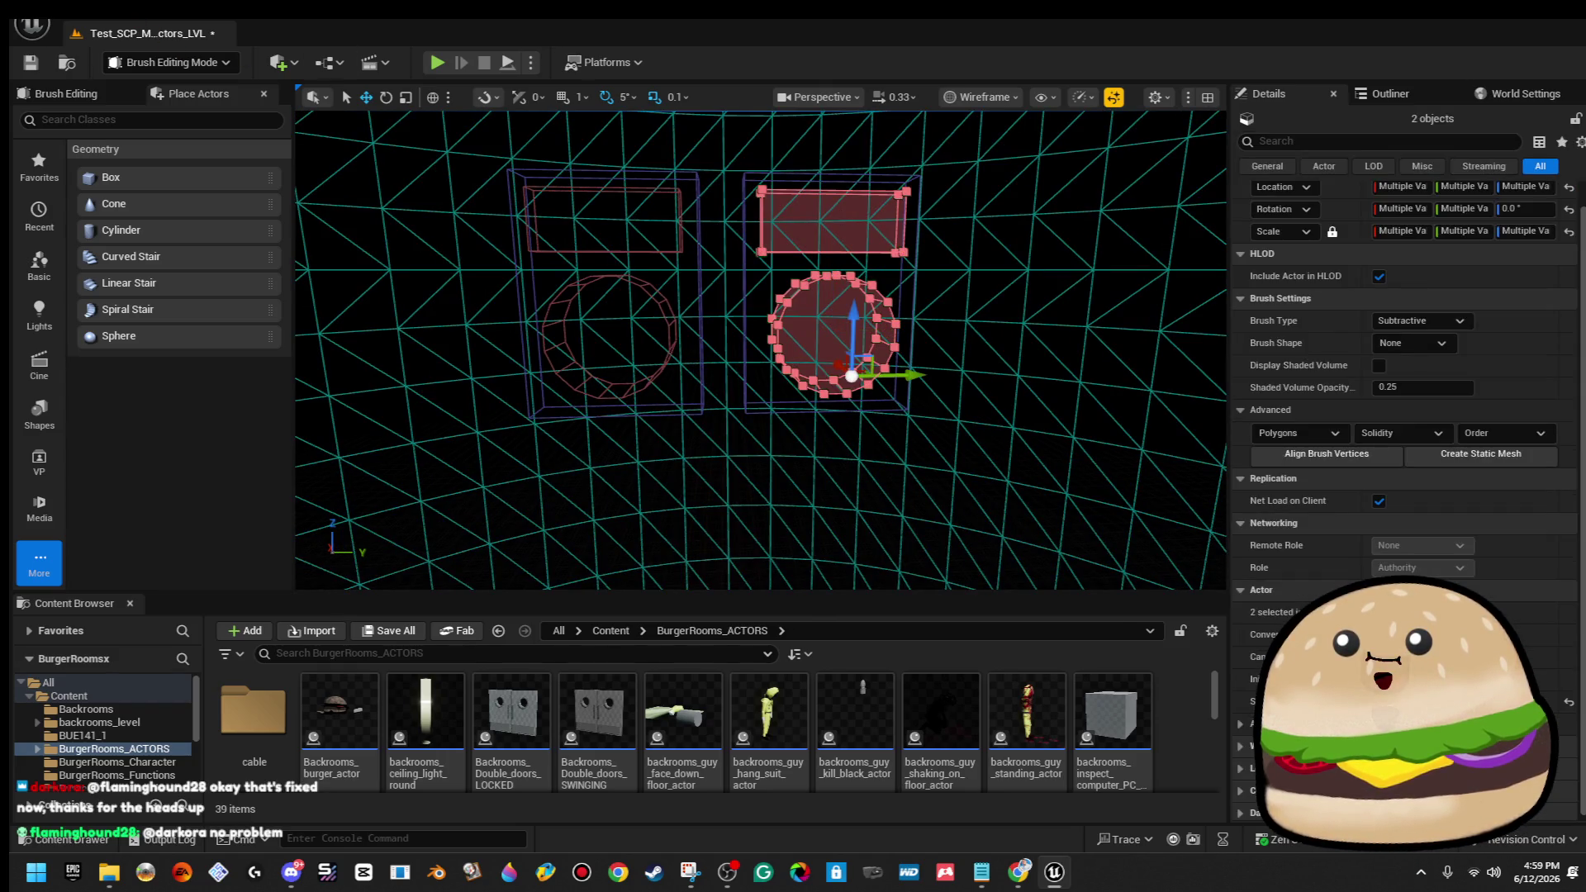
pyautogui.click(32, 25)
pyautogui.click(154, 141)
pyautogui.click(32, 25)
pyautogui.click(153, 177)
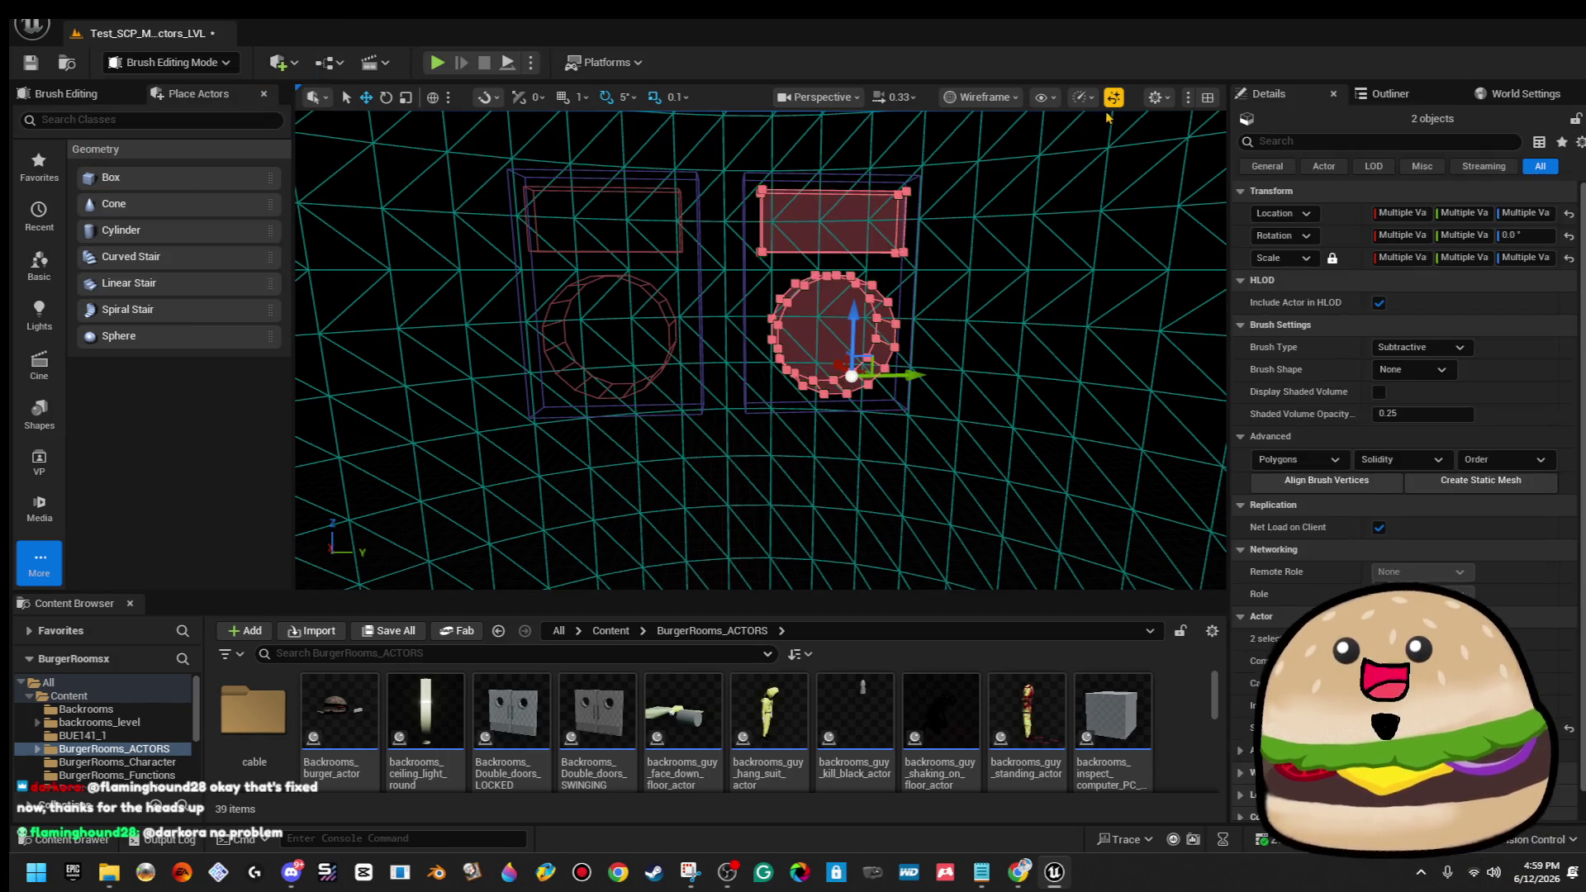
# Return the viewport to Lit and angle the view to show both plates.
pyautogui.click(999, 95)
pyautogui.click(998, 165)
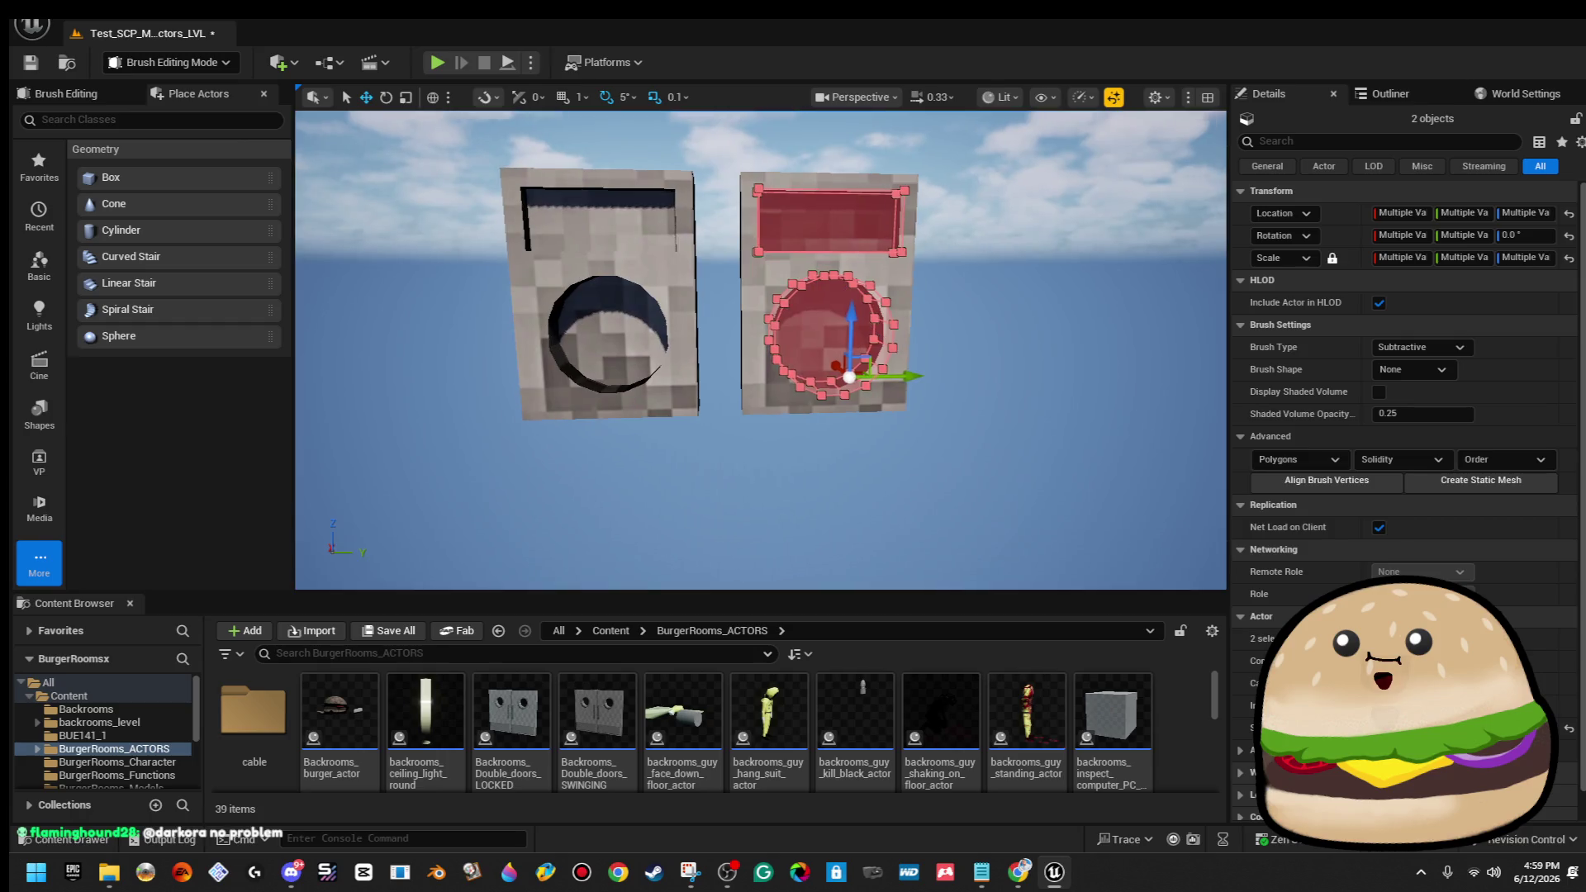
pyautogui.click(983, 238)
pyautogui.moveTo(876, 257); pyautogui.dragTo(934, 254)
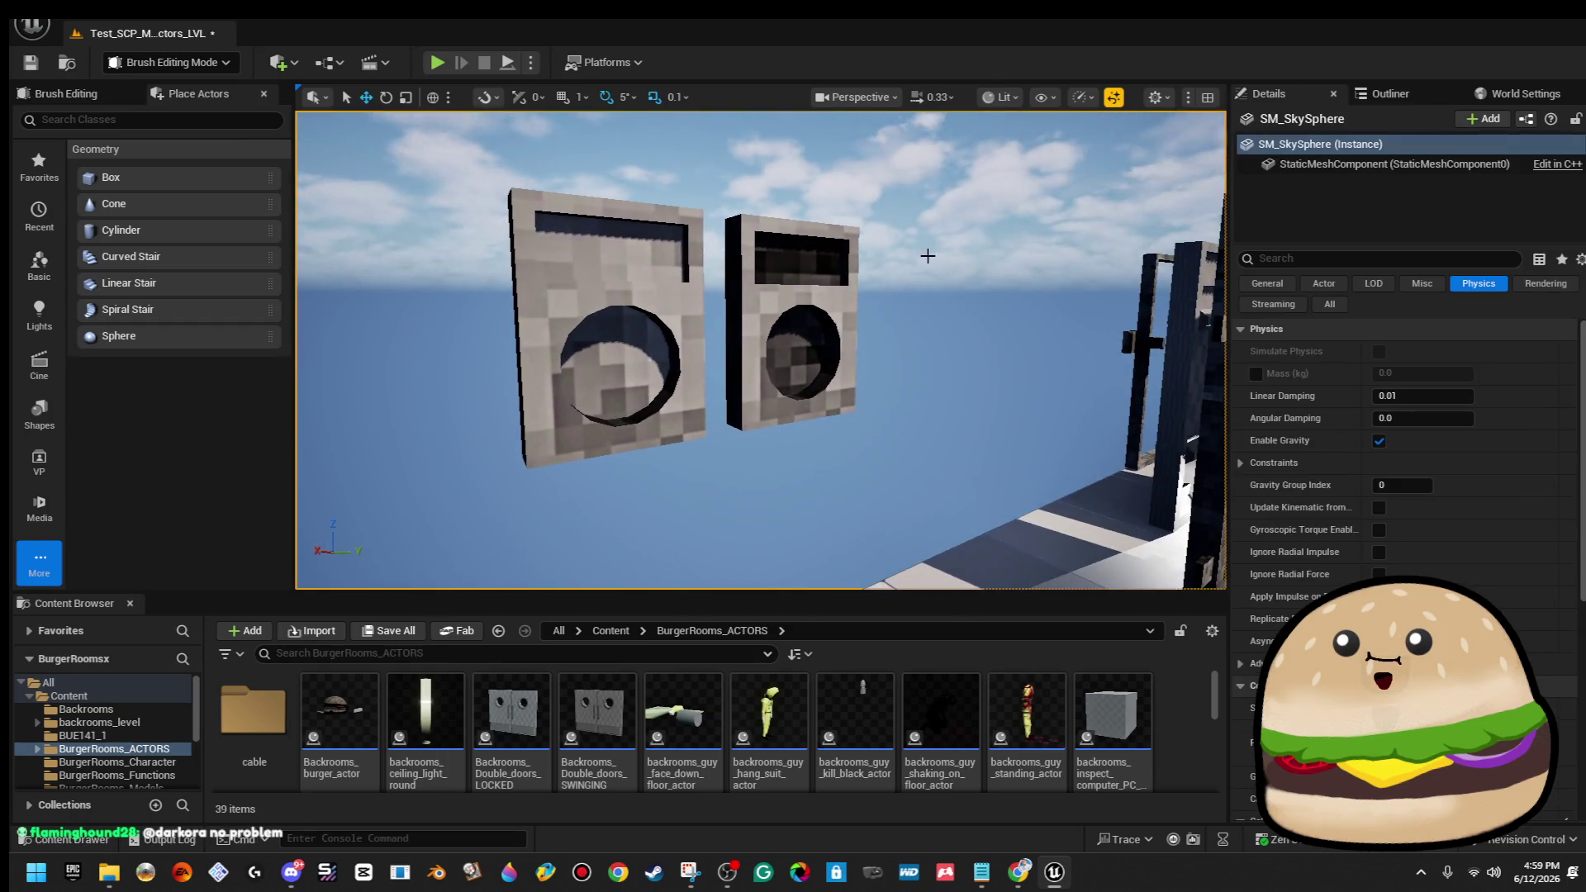
# Apply scp_floor_DARK_black_gray_grey_Mat to Element 0 of the left plate's hole and slot brushes.
pyautogui.click(620, 387)
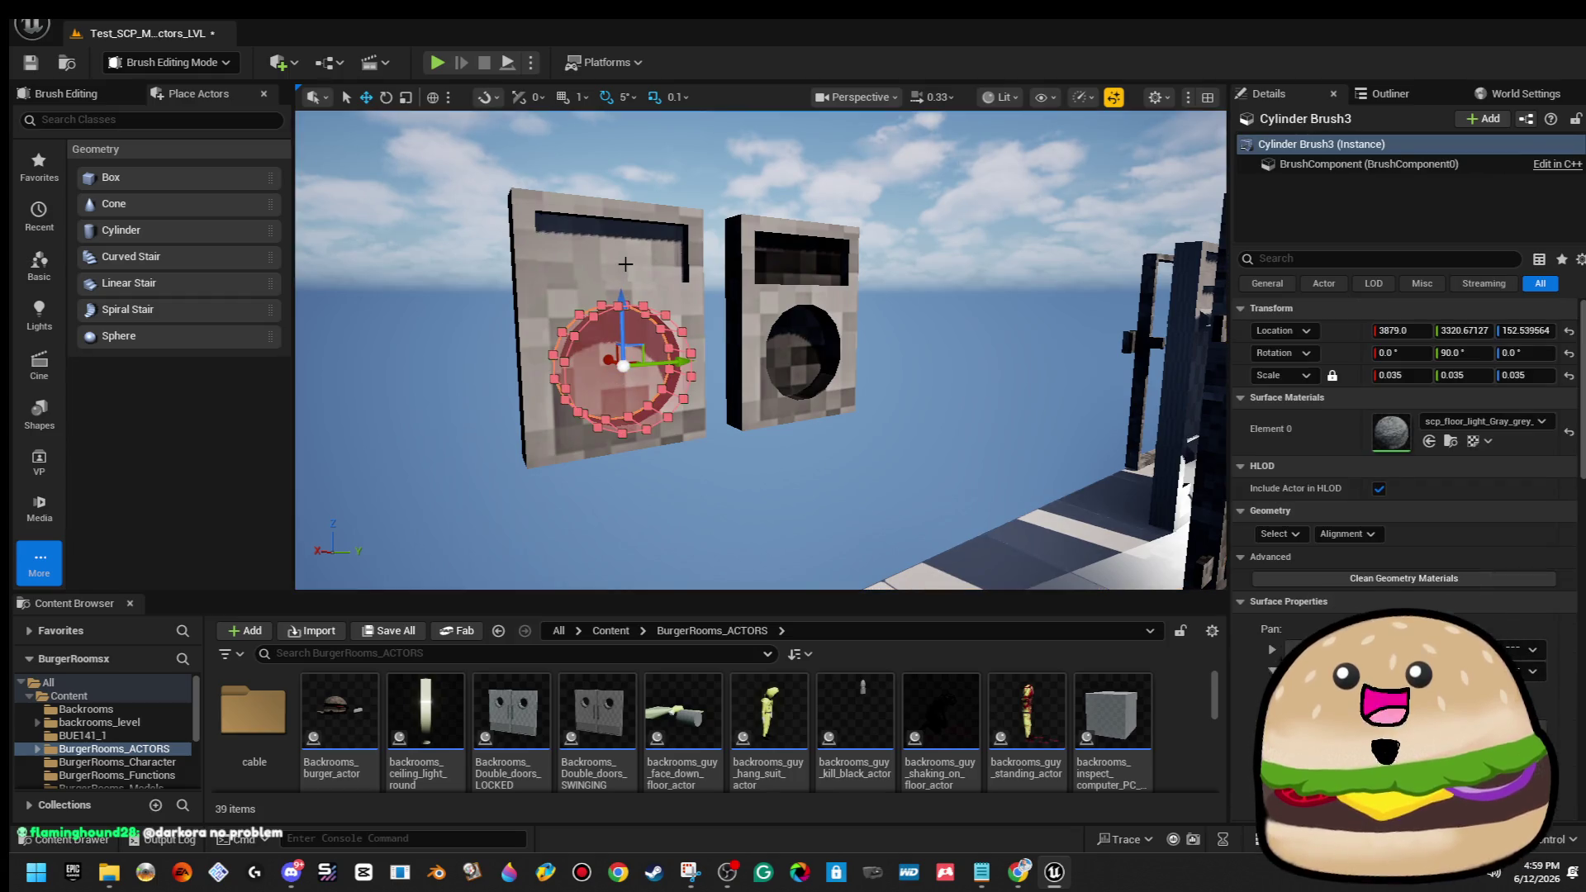
pyautogui.keyDown('ctrl'); pyautogui.click(625, 263); pyautogui.keyUp('ctrl')
pyautogui.click(1280, 416)
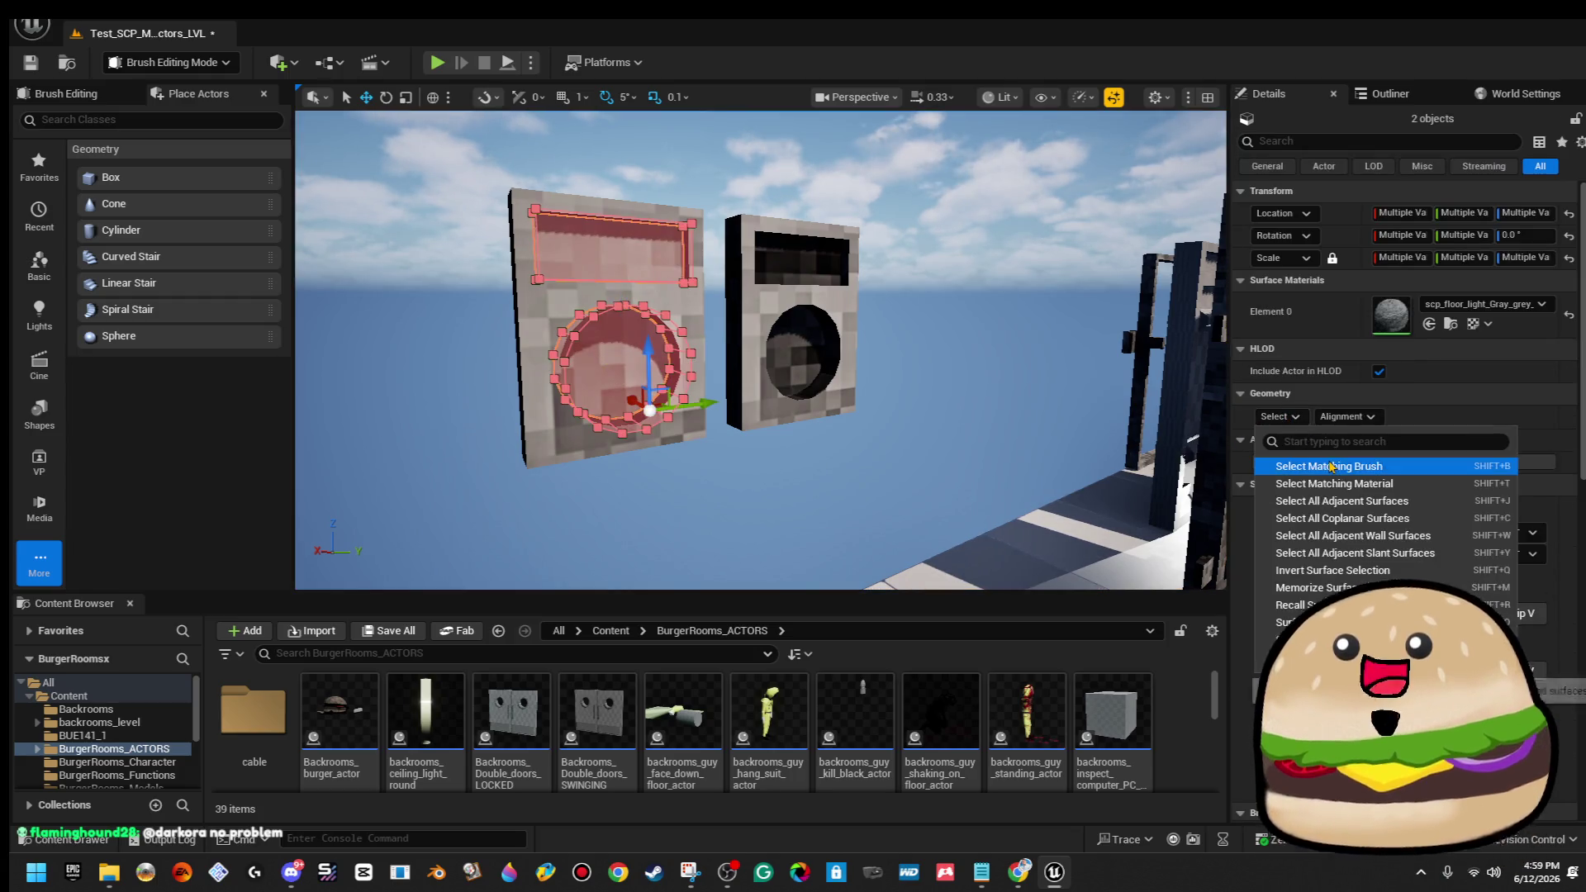
pyautogui.click(1326, 464)
pyautogui.click(1440, 304)
pyautogui.click(1493, 326)
pyautogui.write('scp_f')
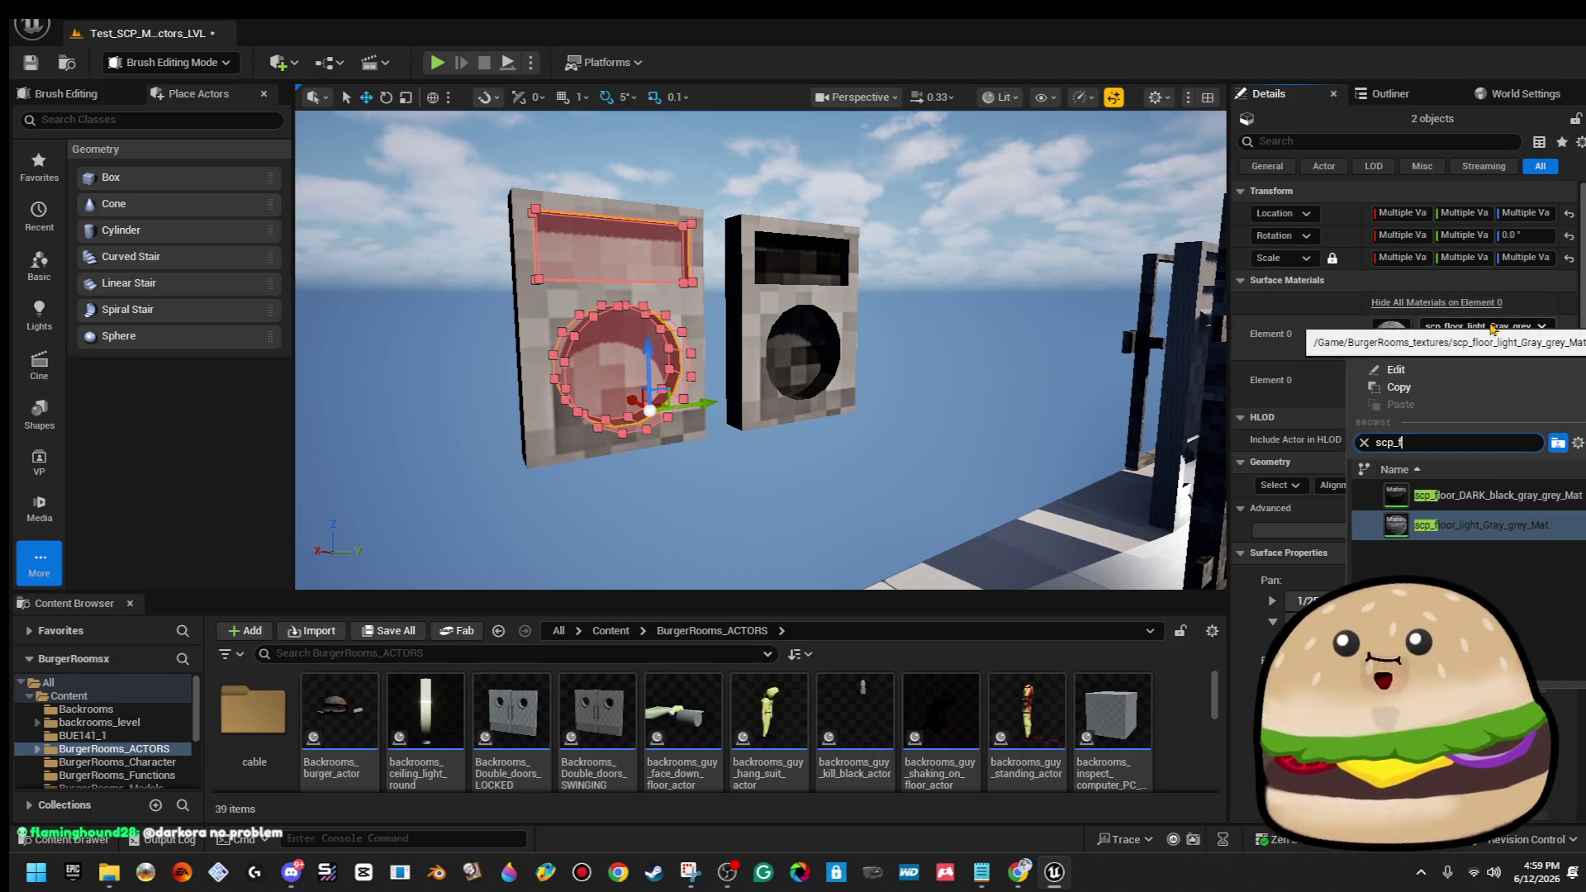
pyautogui.click(1481, 525)
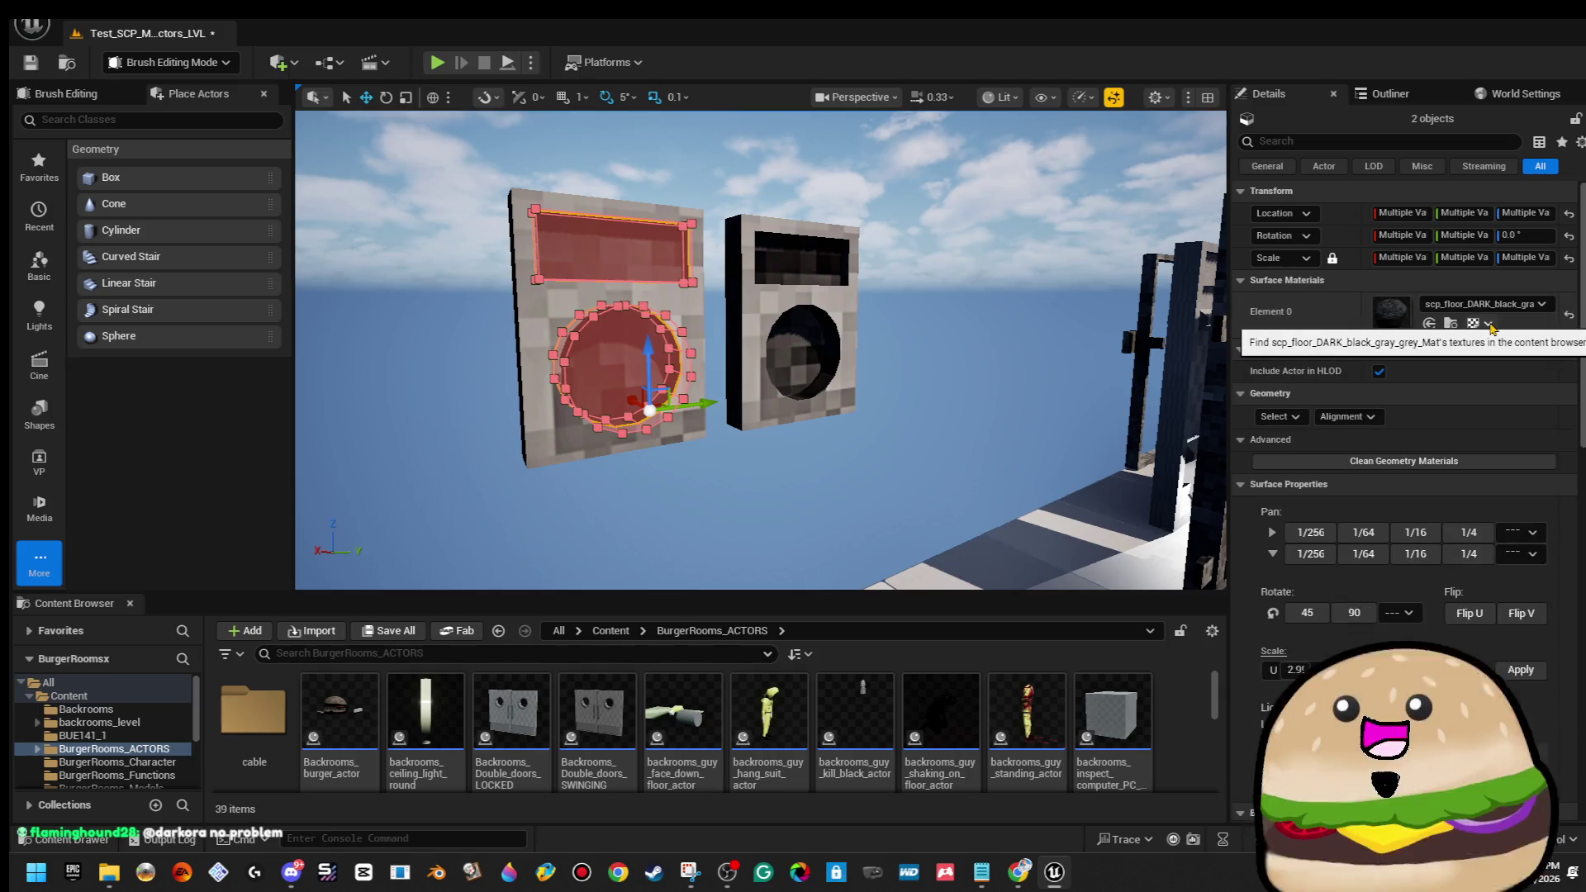
pyautogui.click(1053, 280)
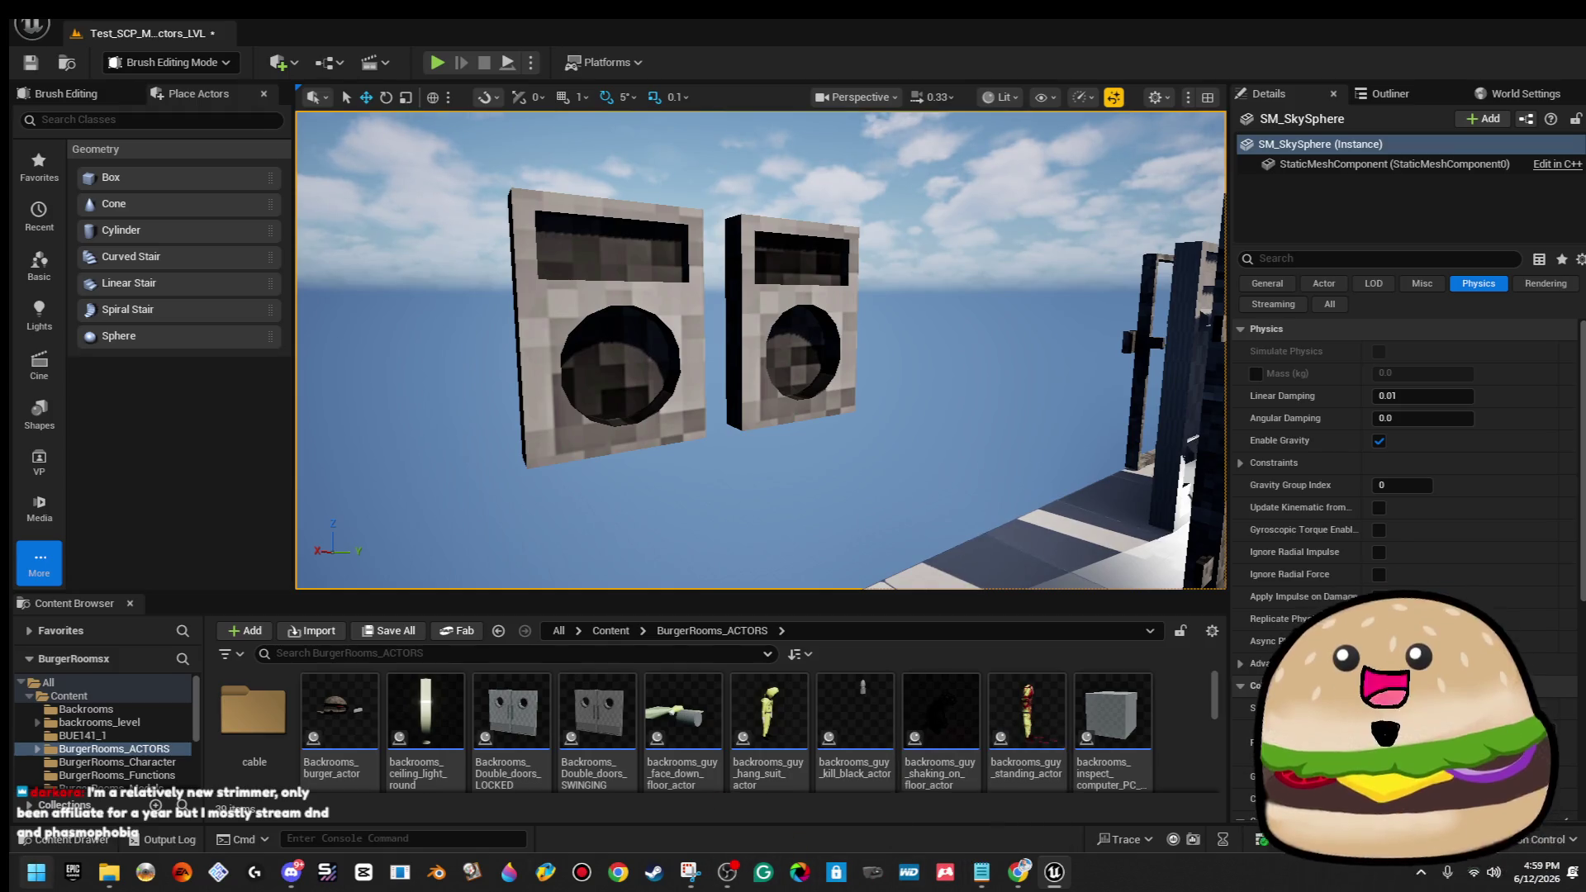
pyautogui.click(35, 872)
# Launch Microsoft Edge and go to the Twitch website.
pyautogui.write('ed')
pyautogui.click(220, 284)
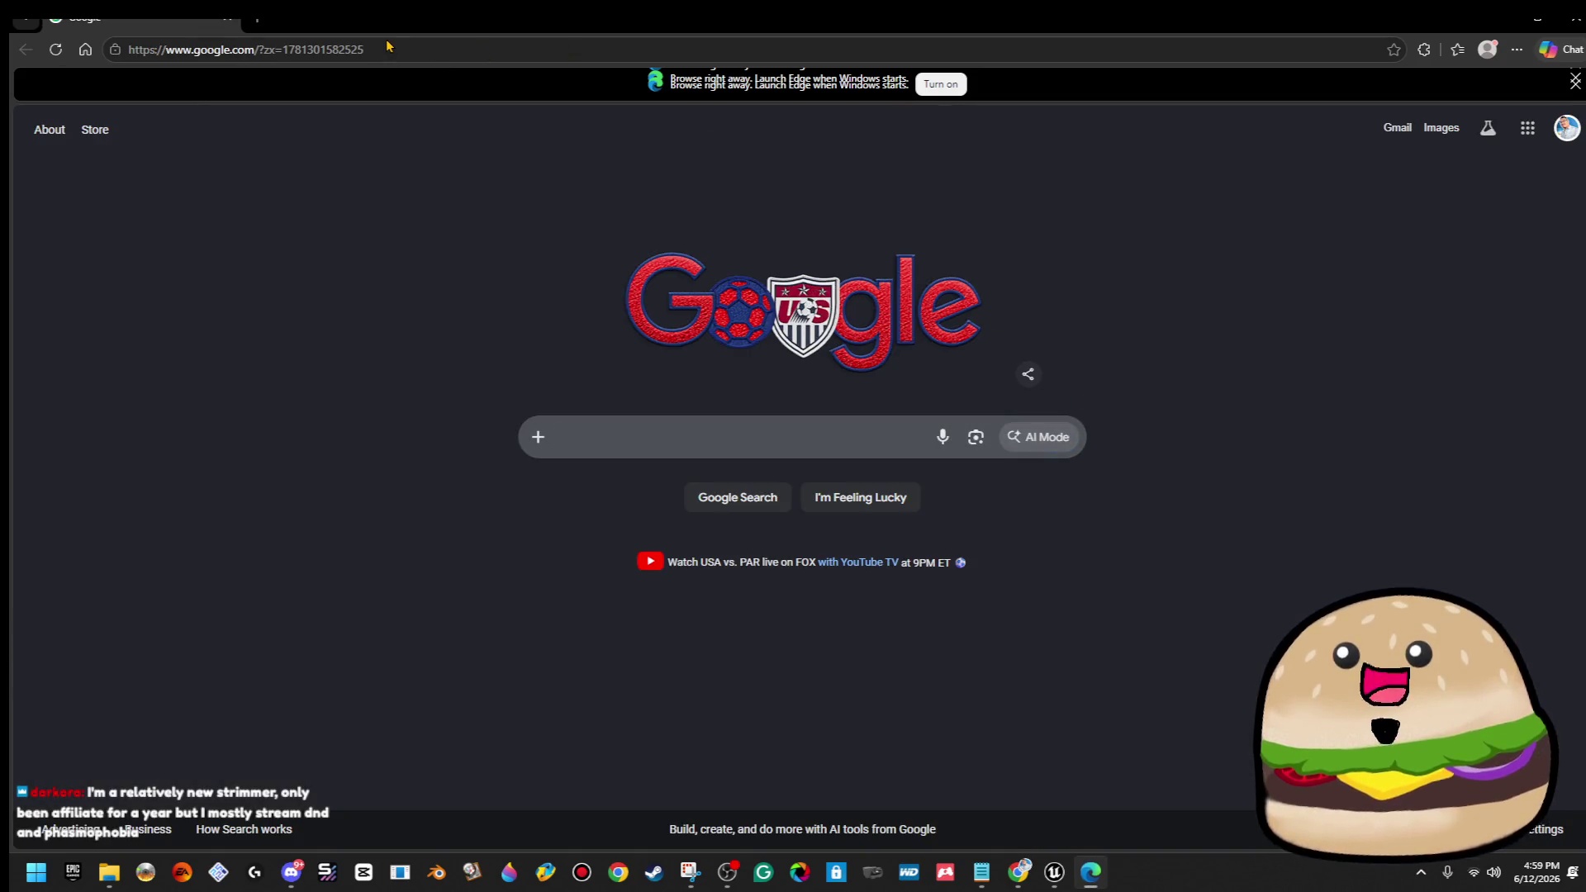
pyautogui.click(388, 46)
pyautogui.write('twitch.tv')
pyautogui.press('Return')
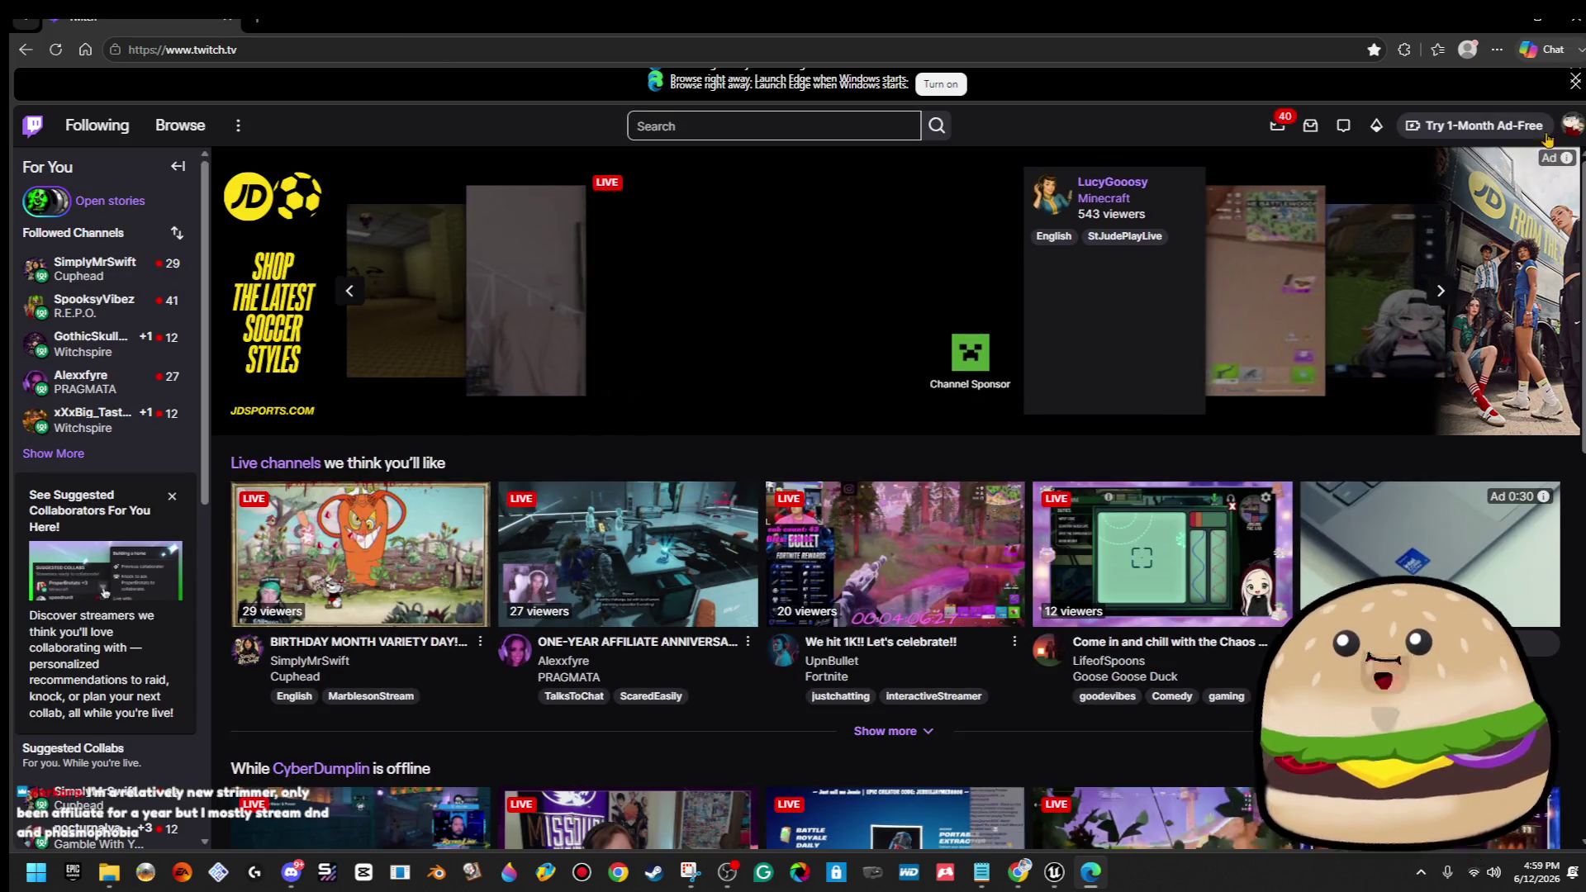
# View your own channel page, then go to the Creator Dashboard.
pyautogui.click(1572, 126)
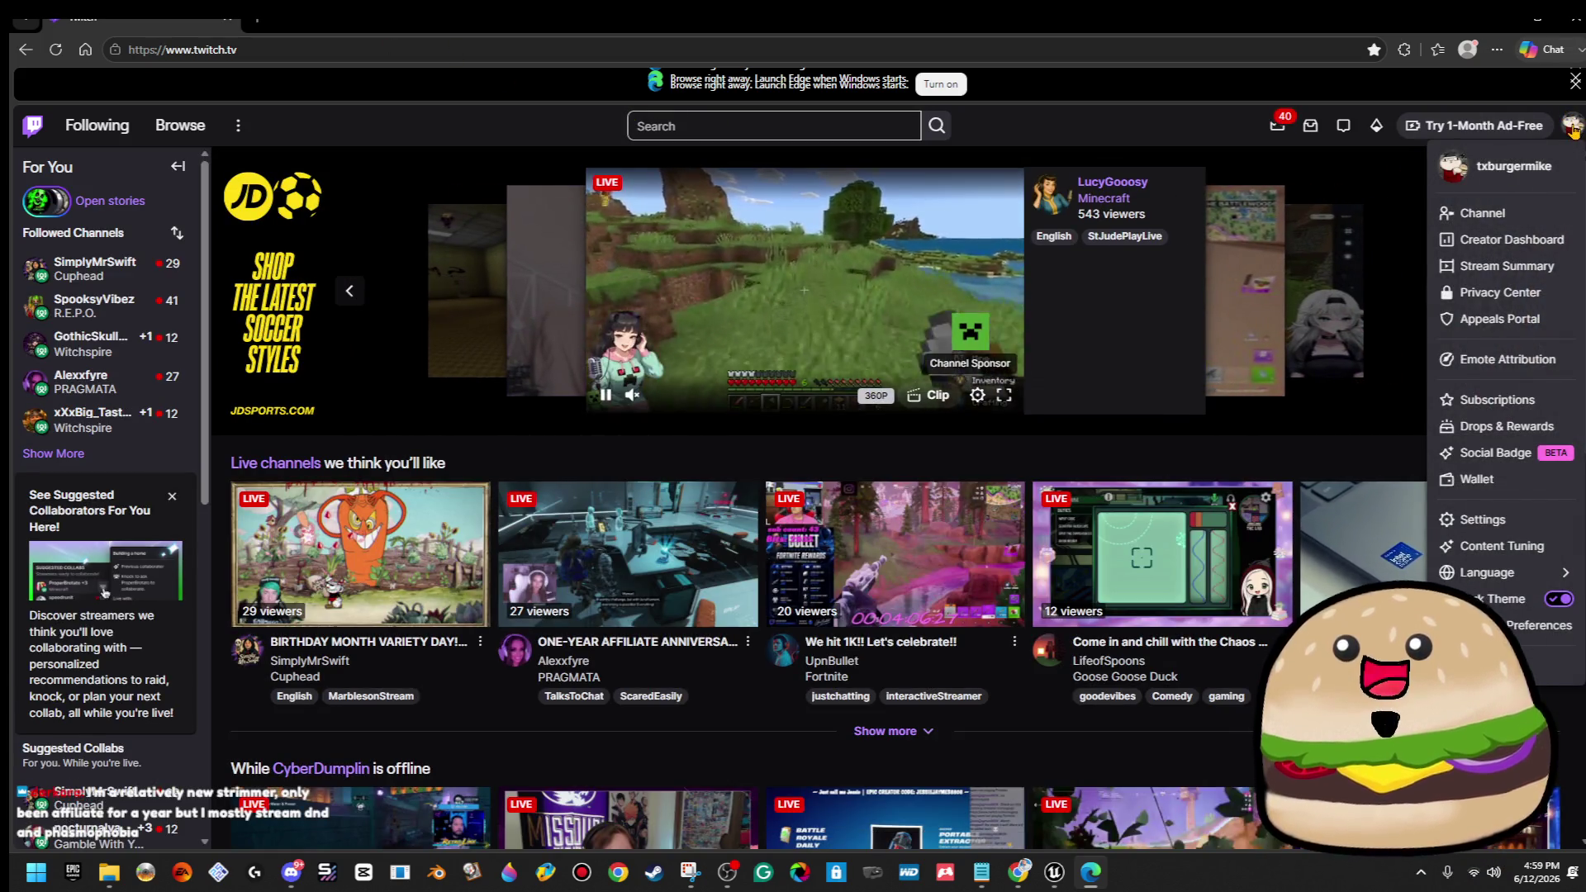
pyautogui.click(1503, 215)
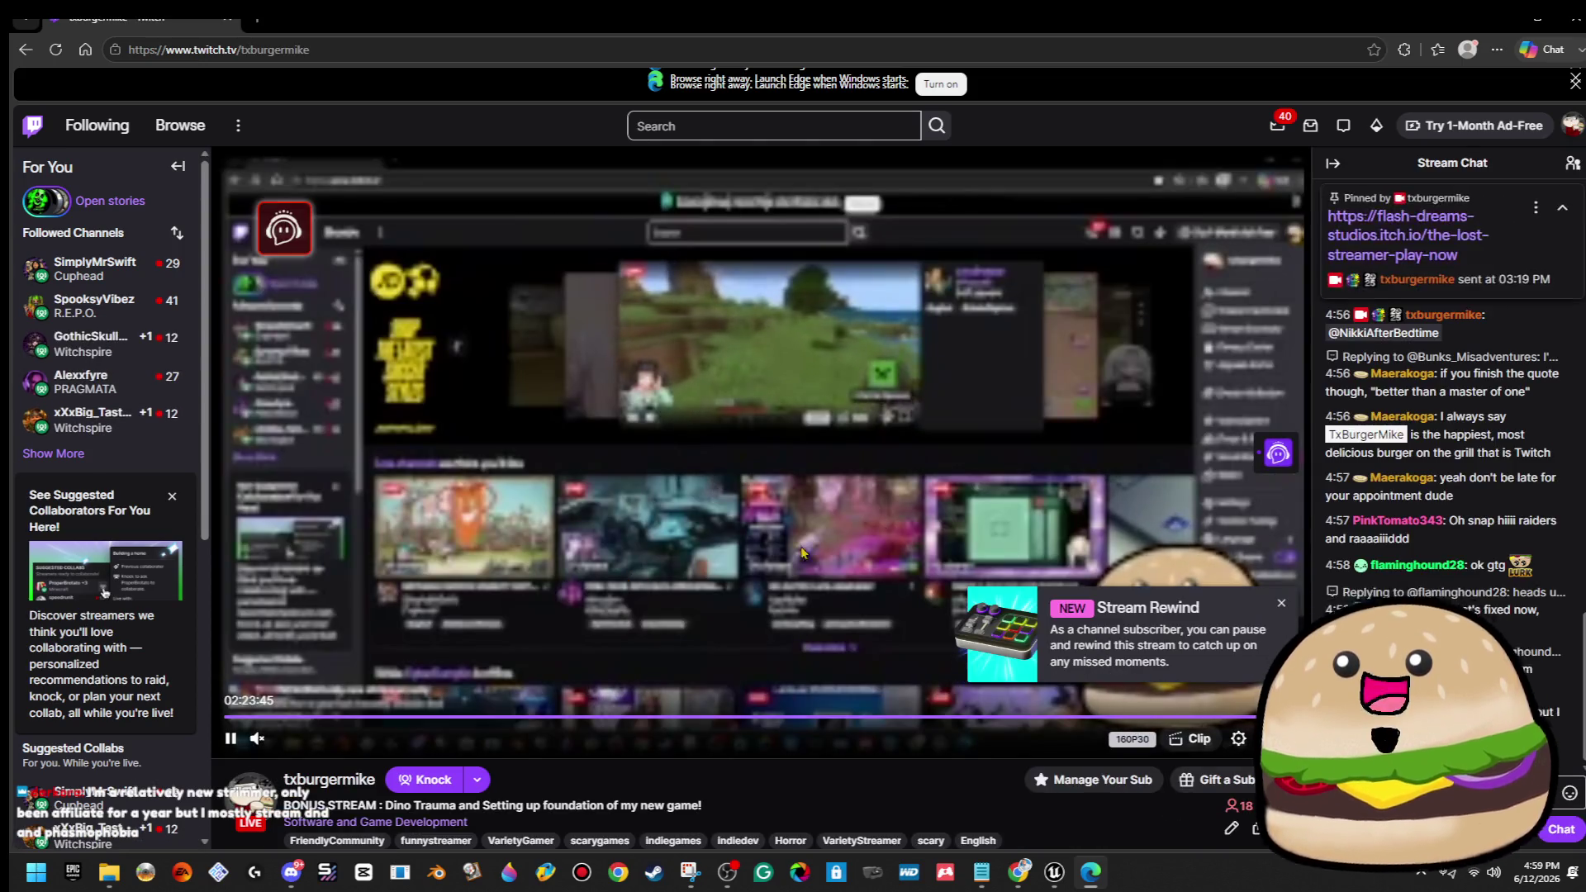
pyautogui.click(1572, 125)
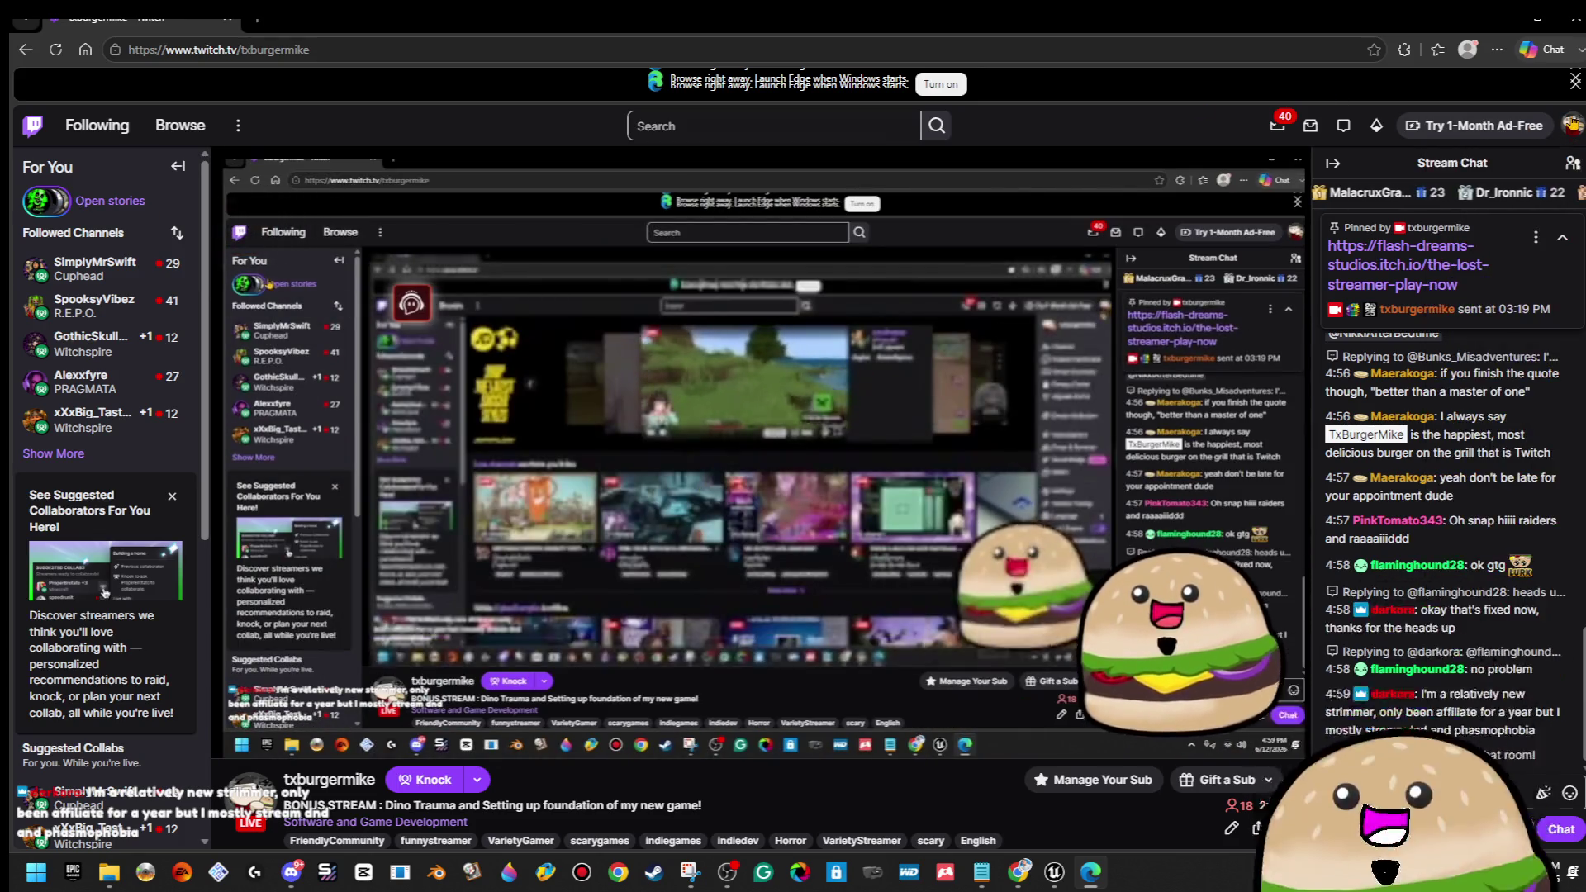
pyautogui.click(1536, 240)
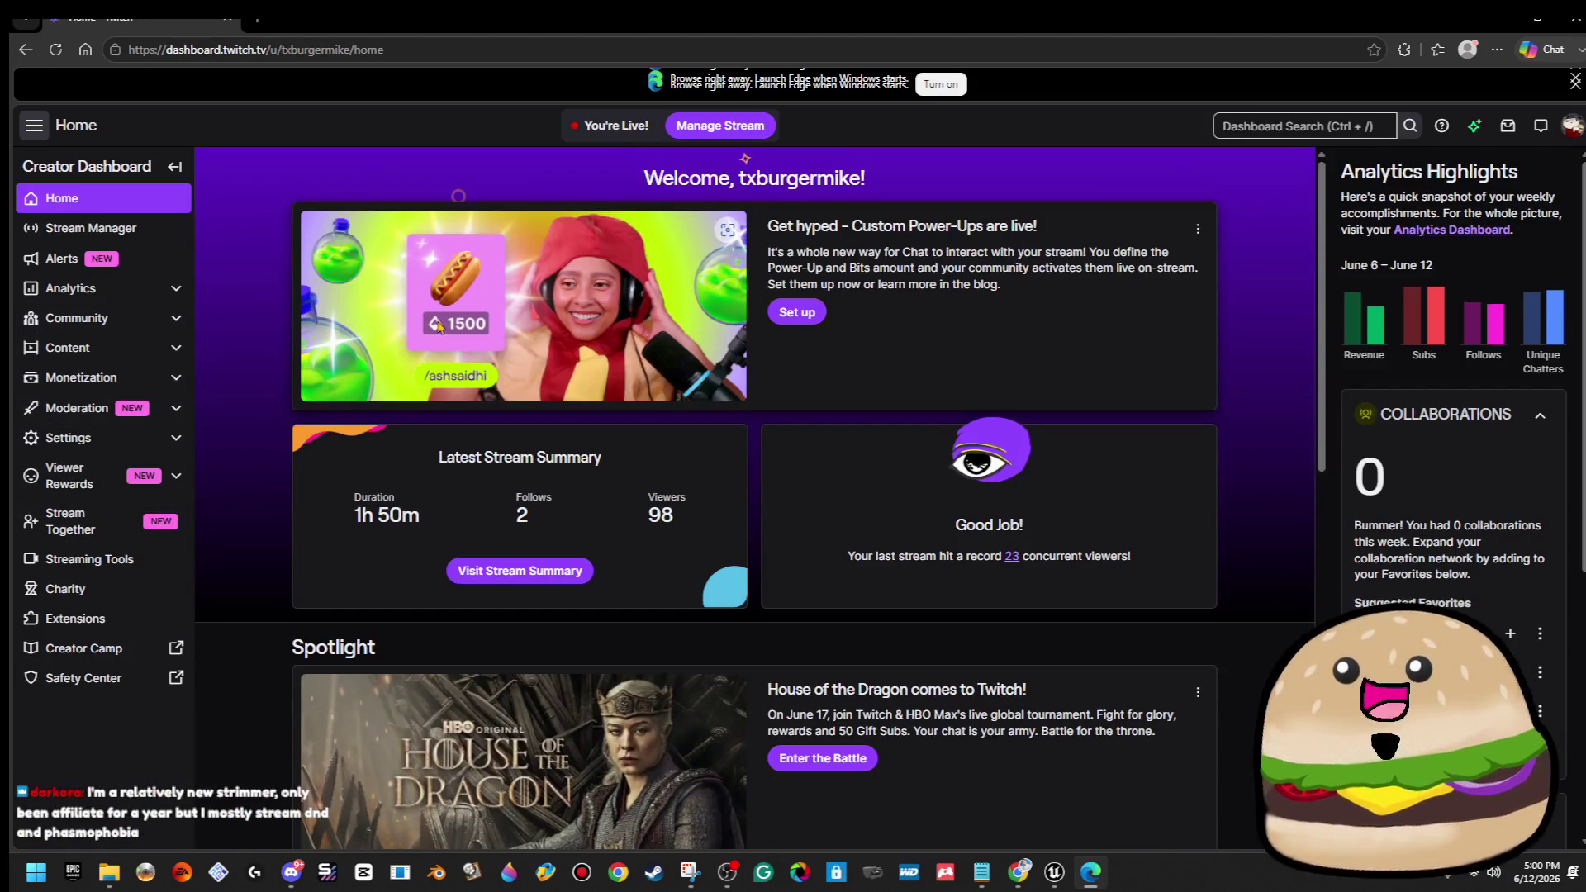
# Open the Stream Manager and check two chatters' user cards.
pyautogui.click(152, 229)
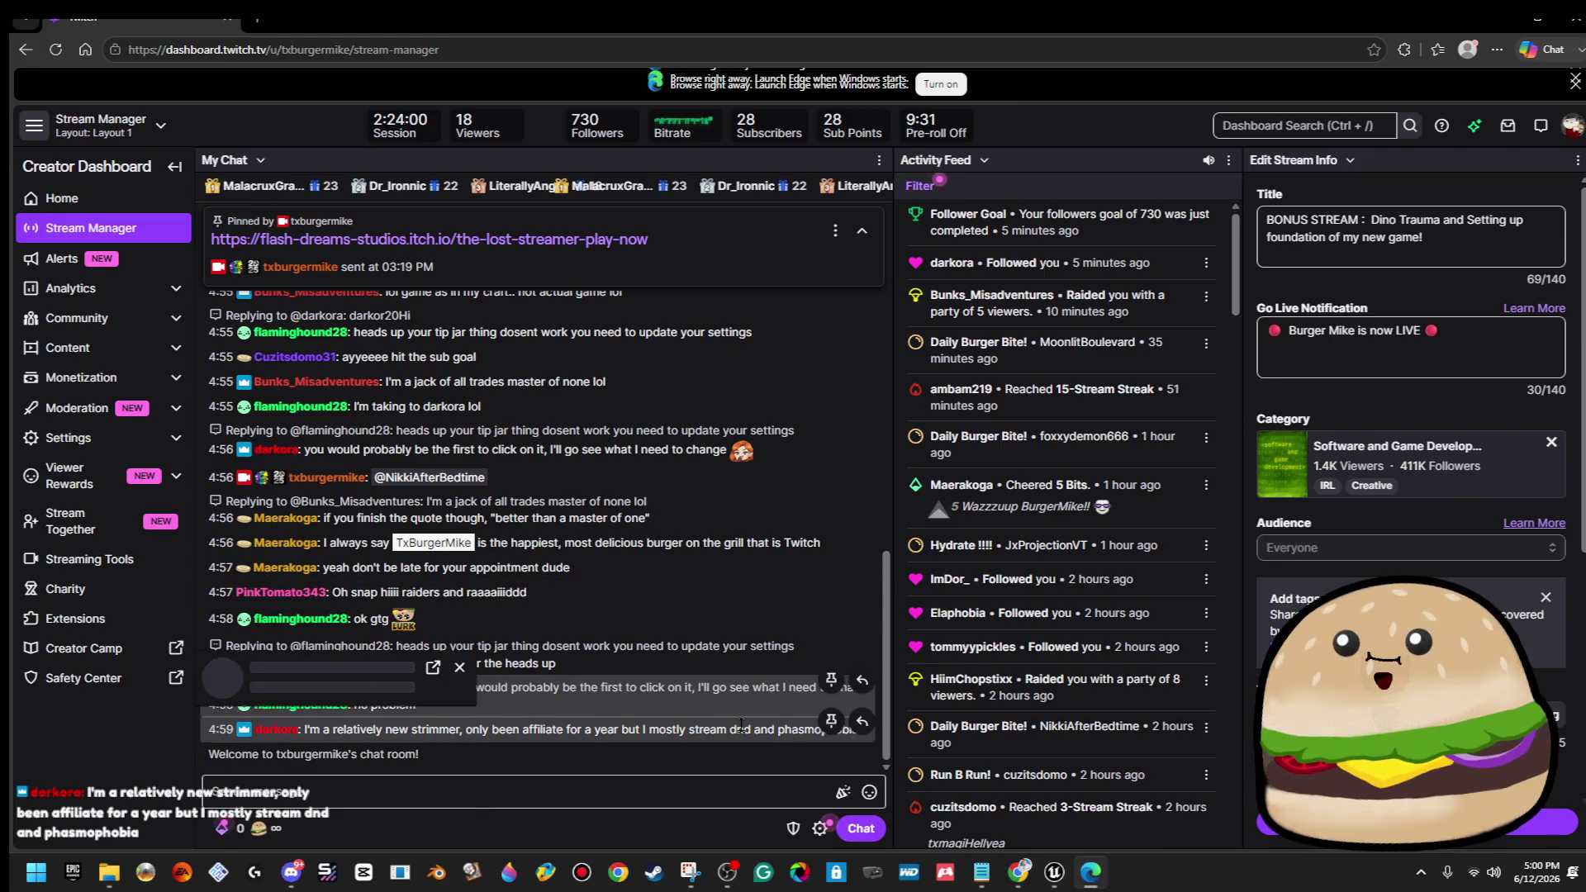
pyautogui.click(299, 705)
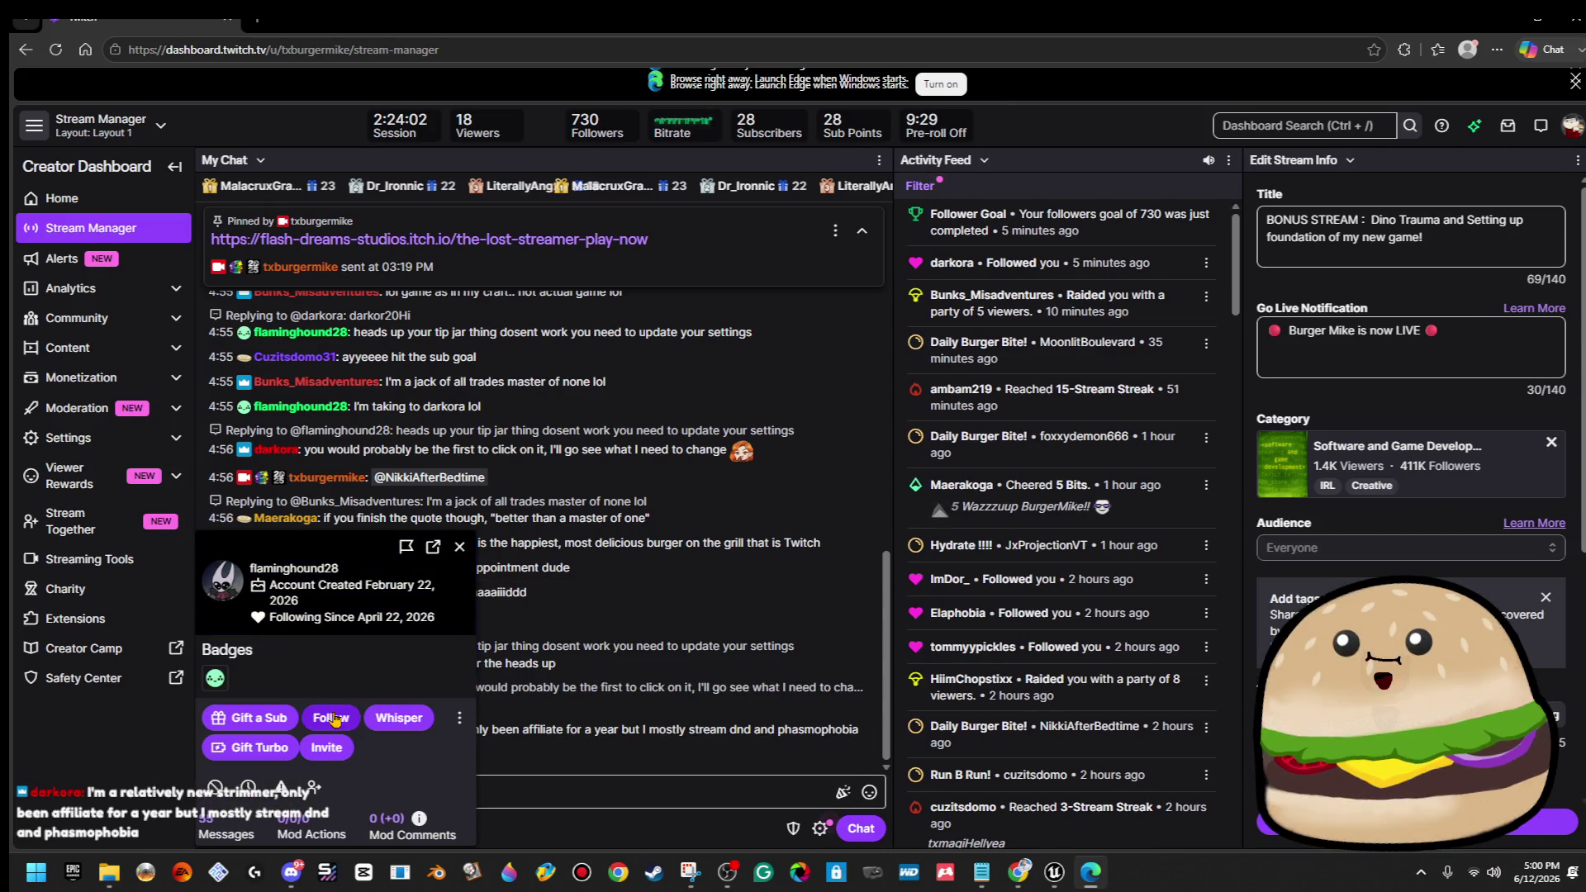
pyautogui.click(456, 552)
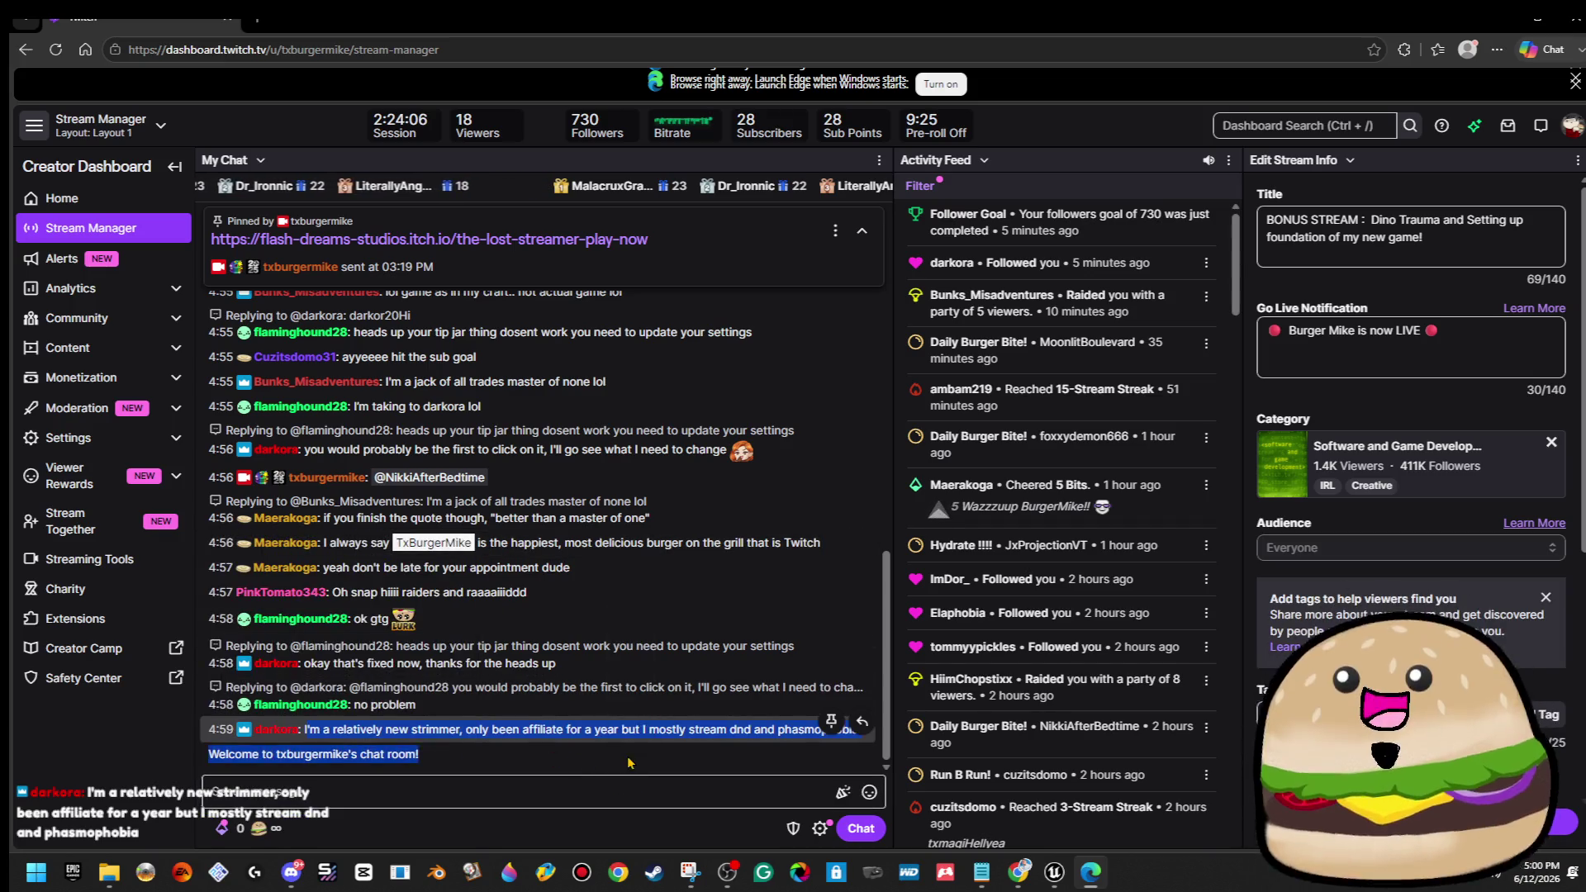
pyautogui.click(611, 797)
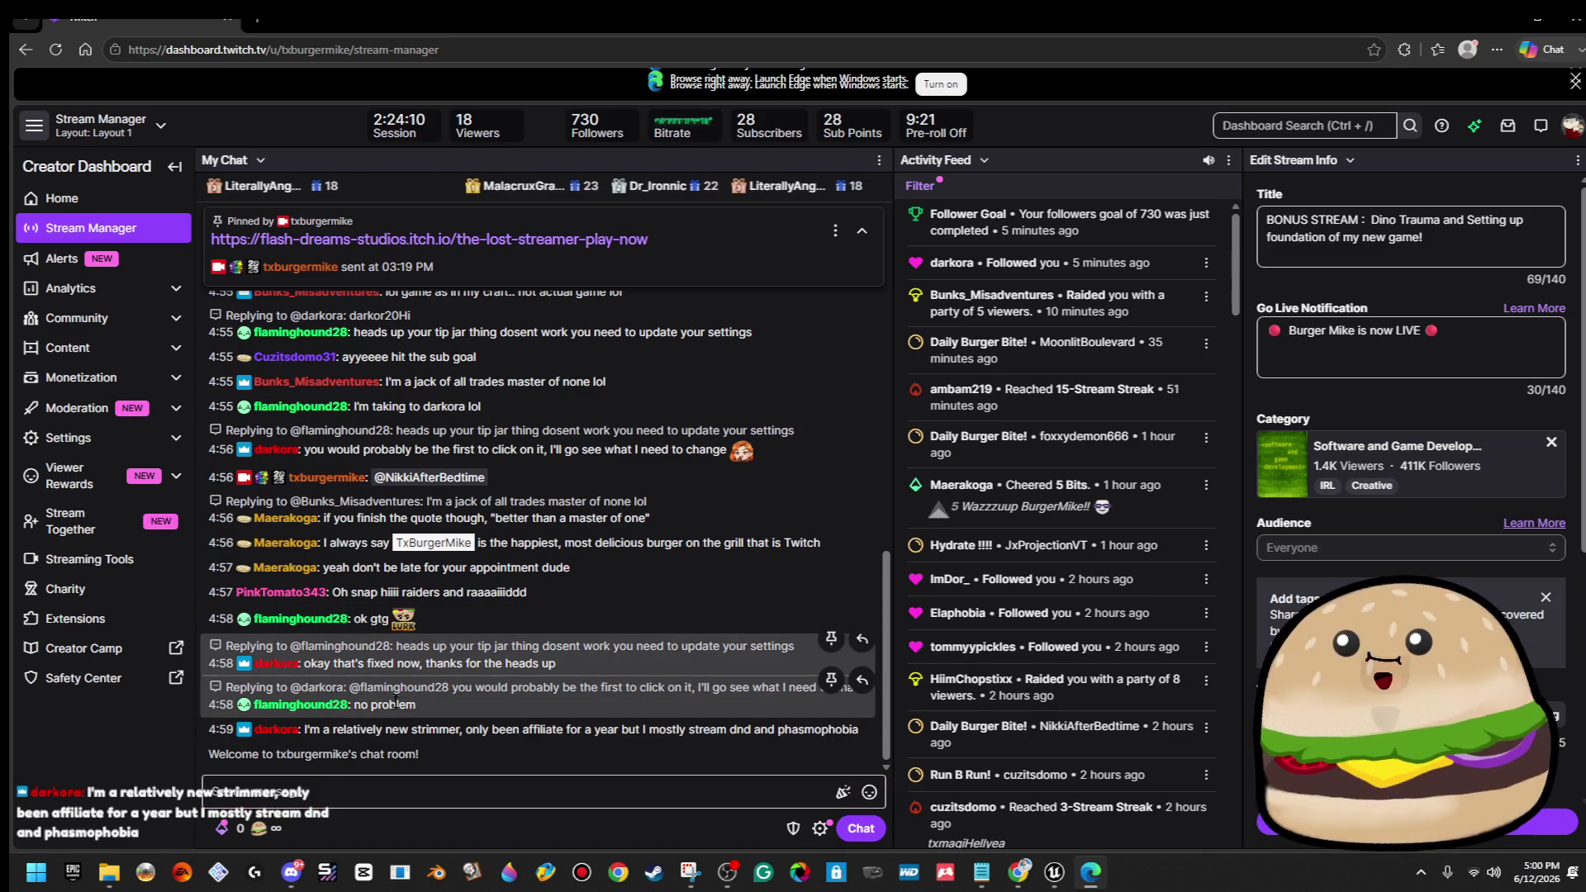
pyautogui.click(271, 729)
pyautogui.click(271, 729)
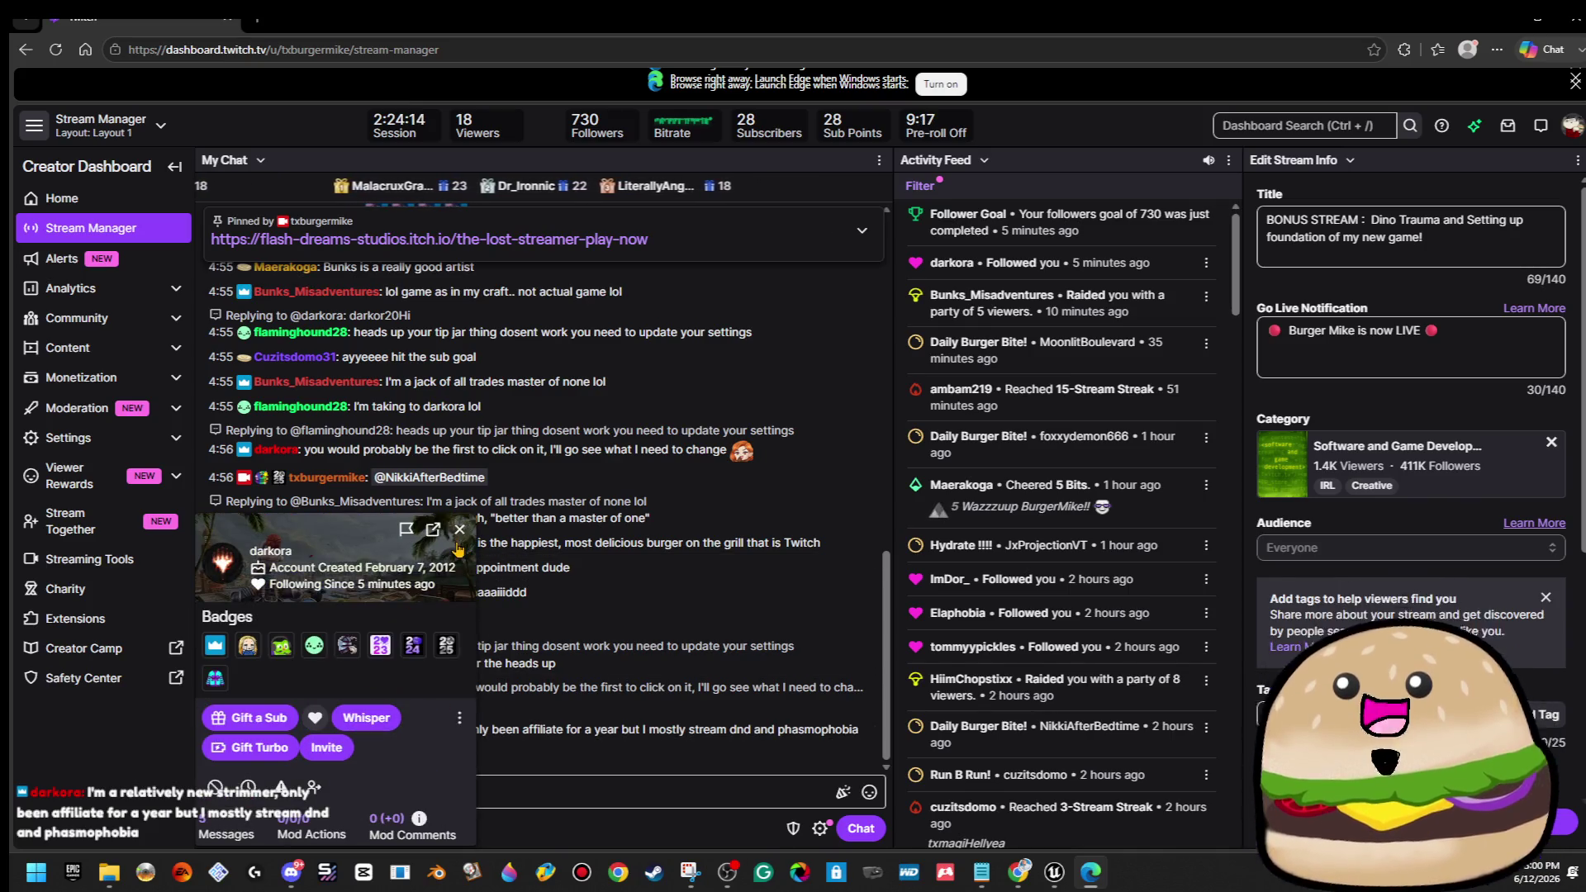
pyautogui.click(460, 529)
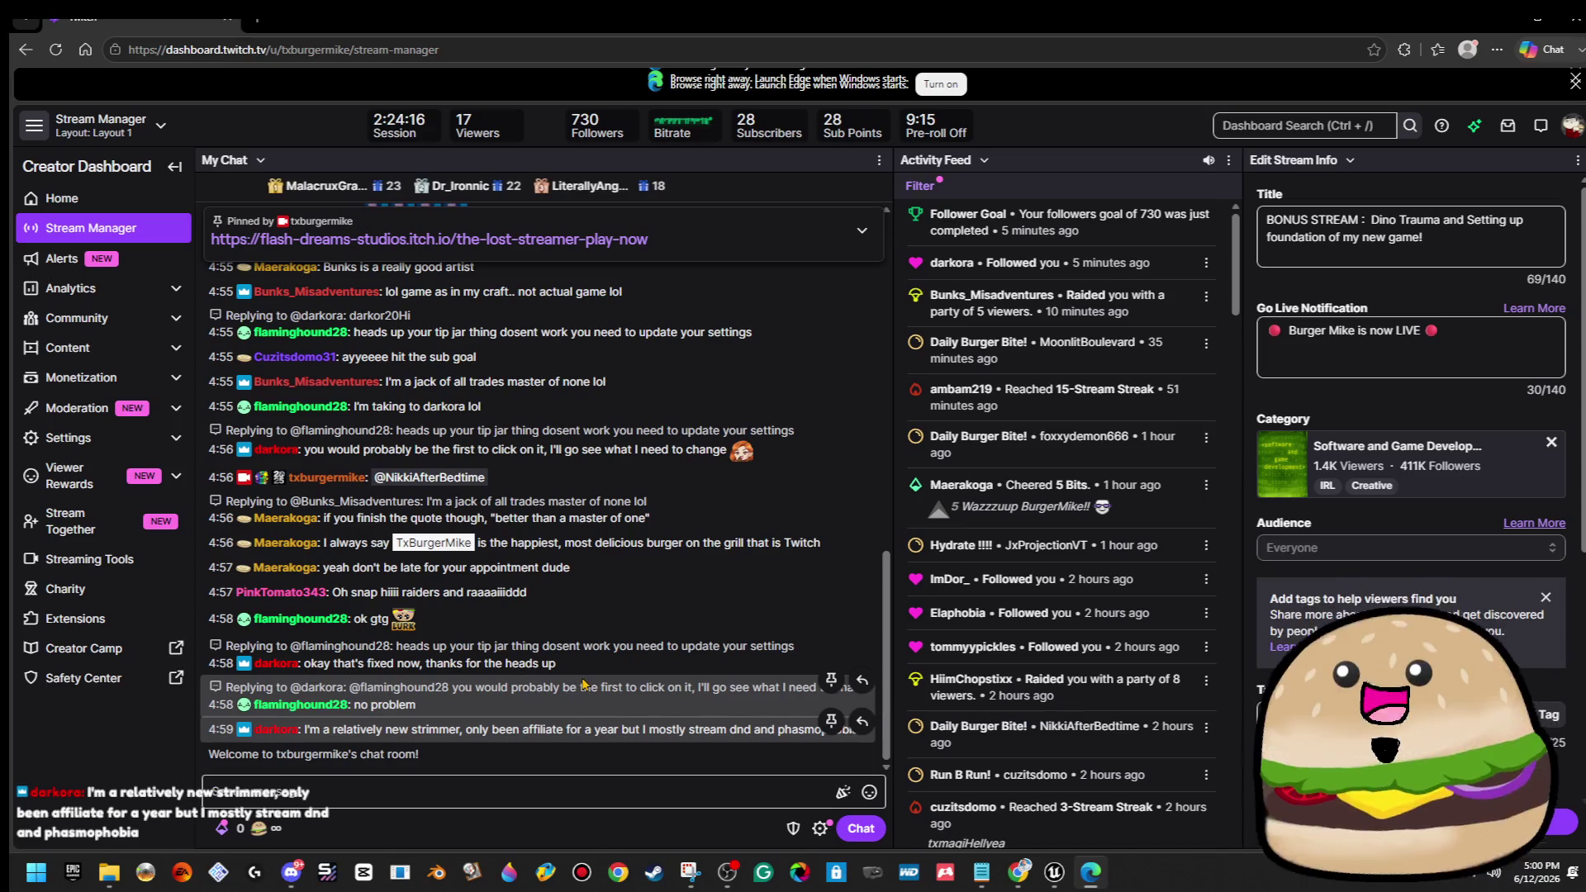
pyautogui.click(512, 791)
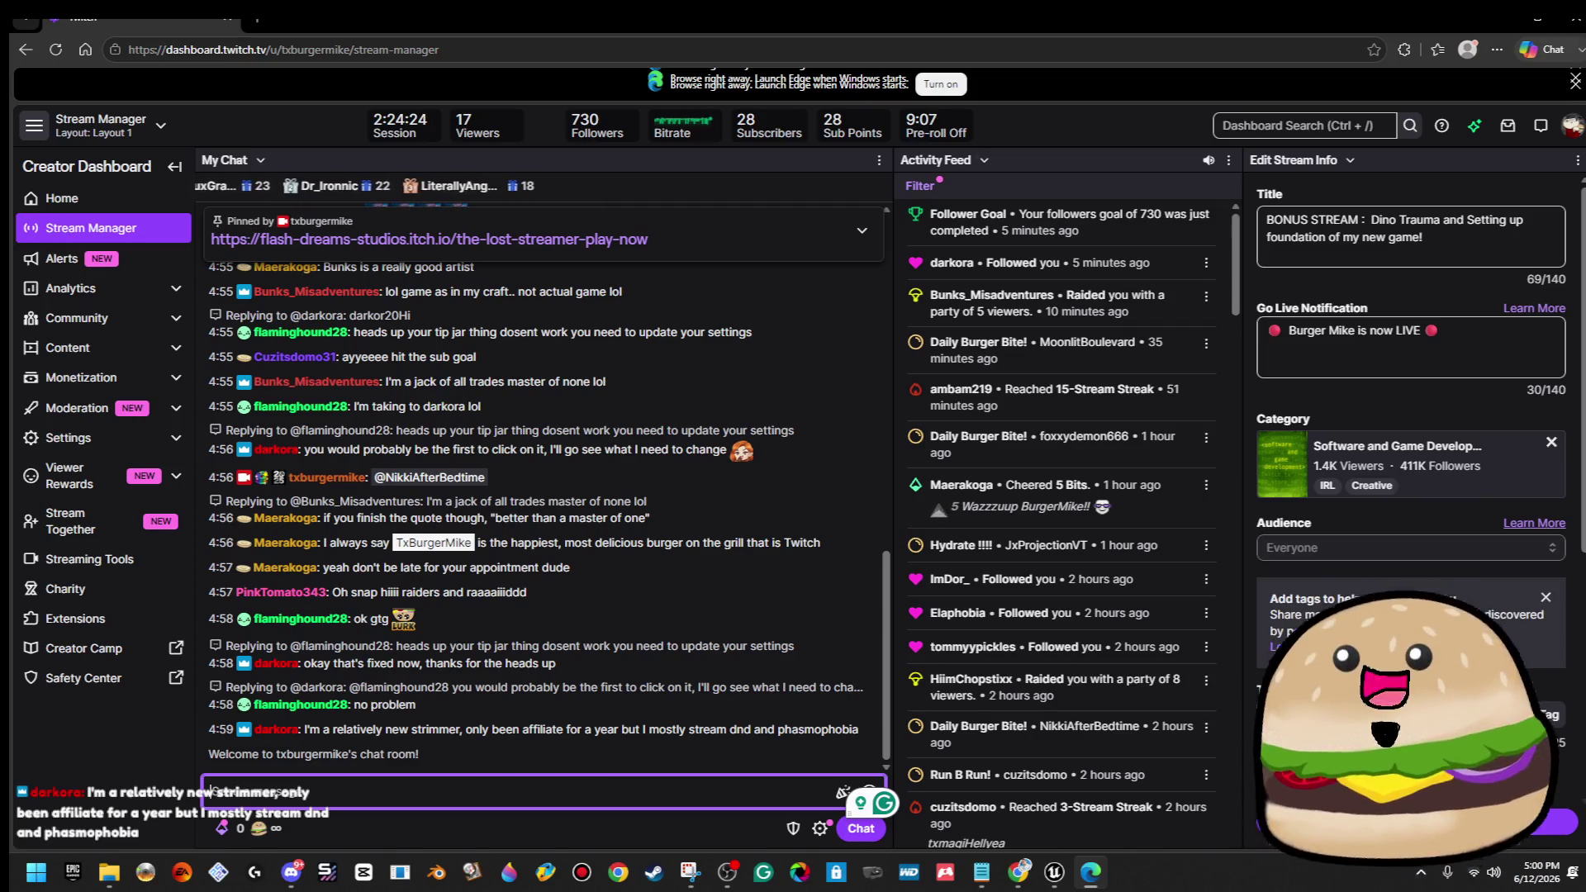
# Scroll through the recent chat, then close Edge to return to Unreal Editor.
pyautogui.scroll(2, 542, 659)
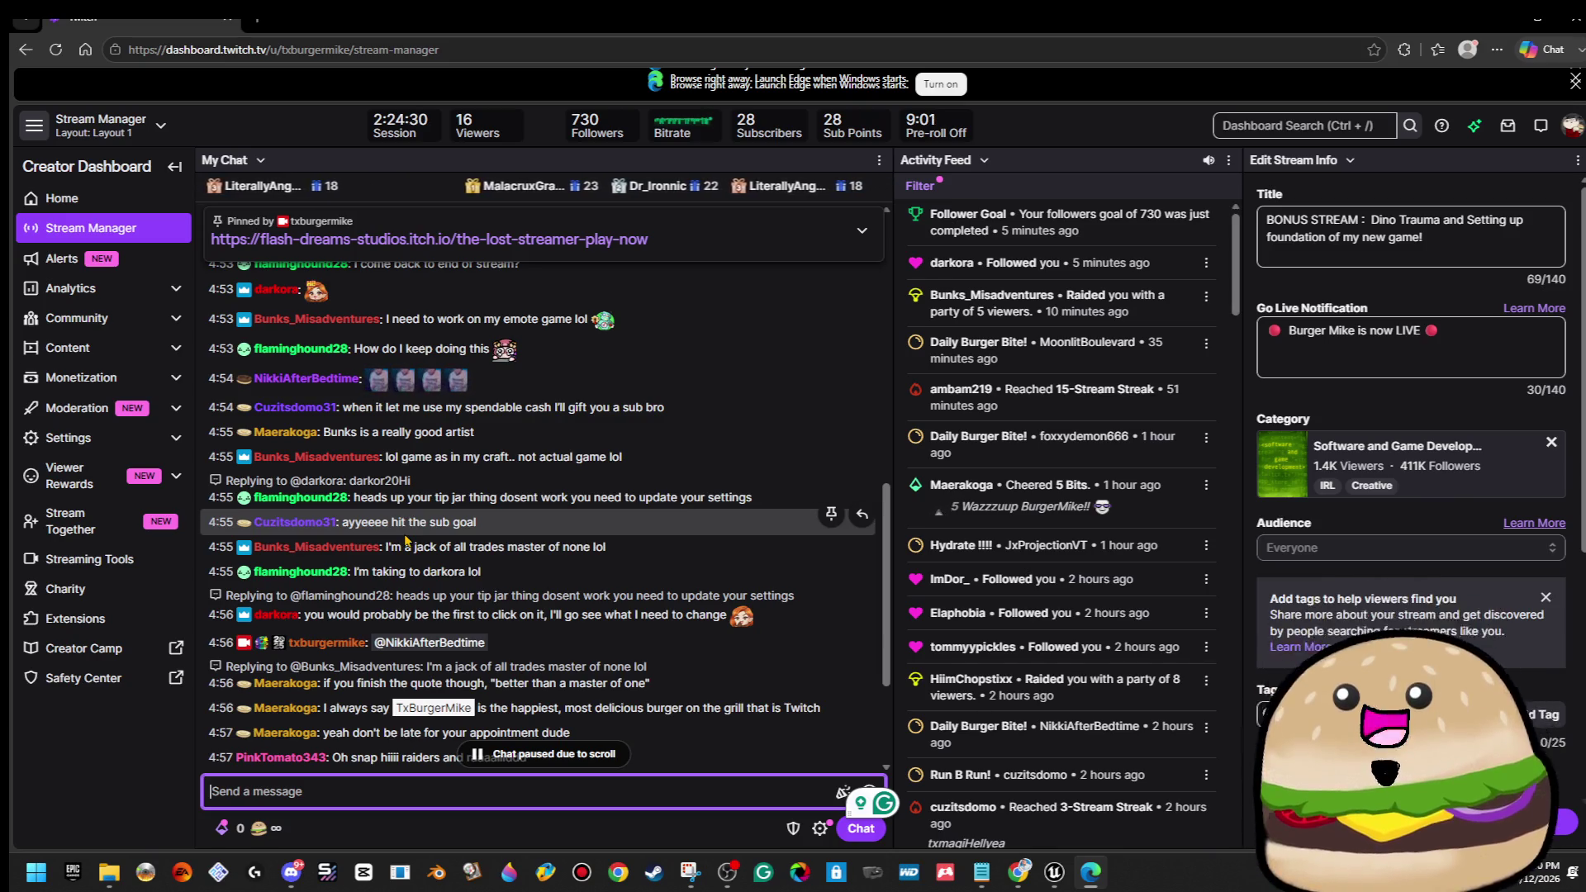
pyautogui.scroll(-3, 413, 545)
pyautogui.scroll(-1, 416, 547)
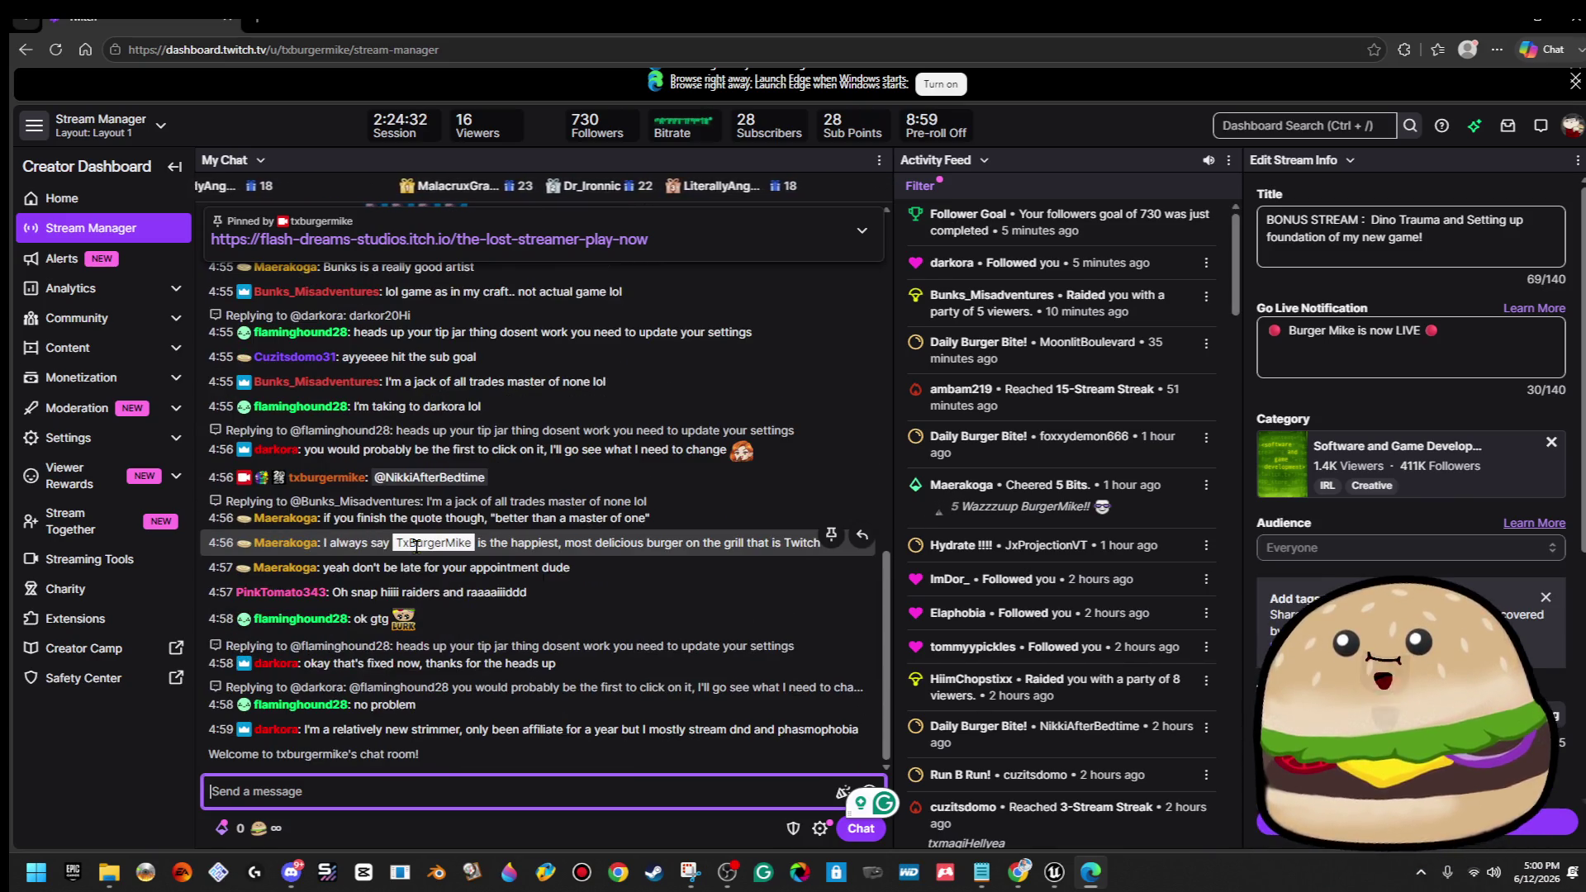
pyautogui.scroll(2, 463, 554)
pyautogui.scroll(-2, 561, 570)
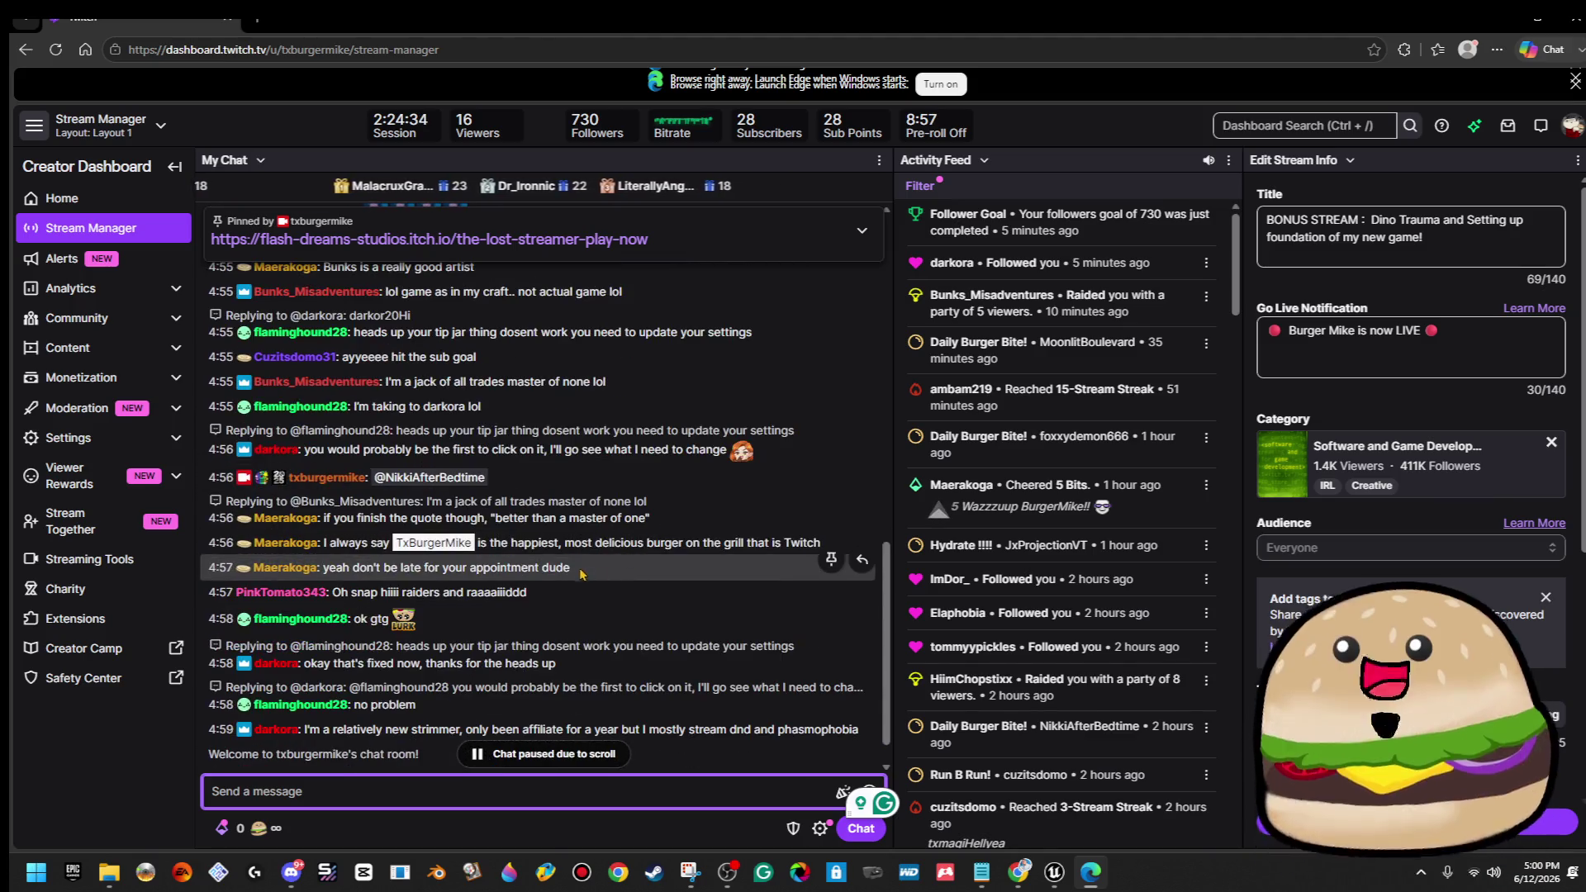
pyautogui.click(618, 516)
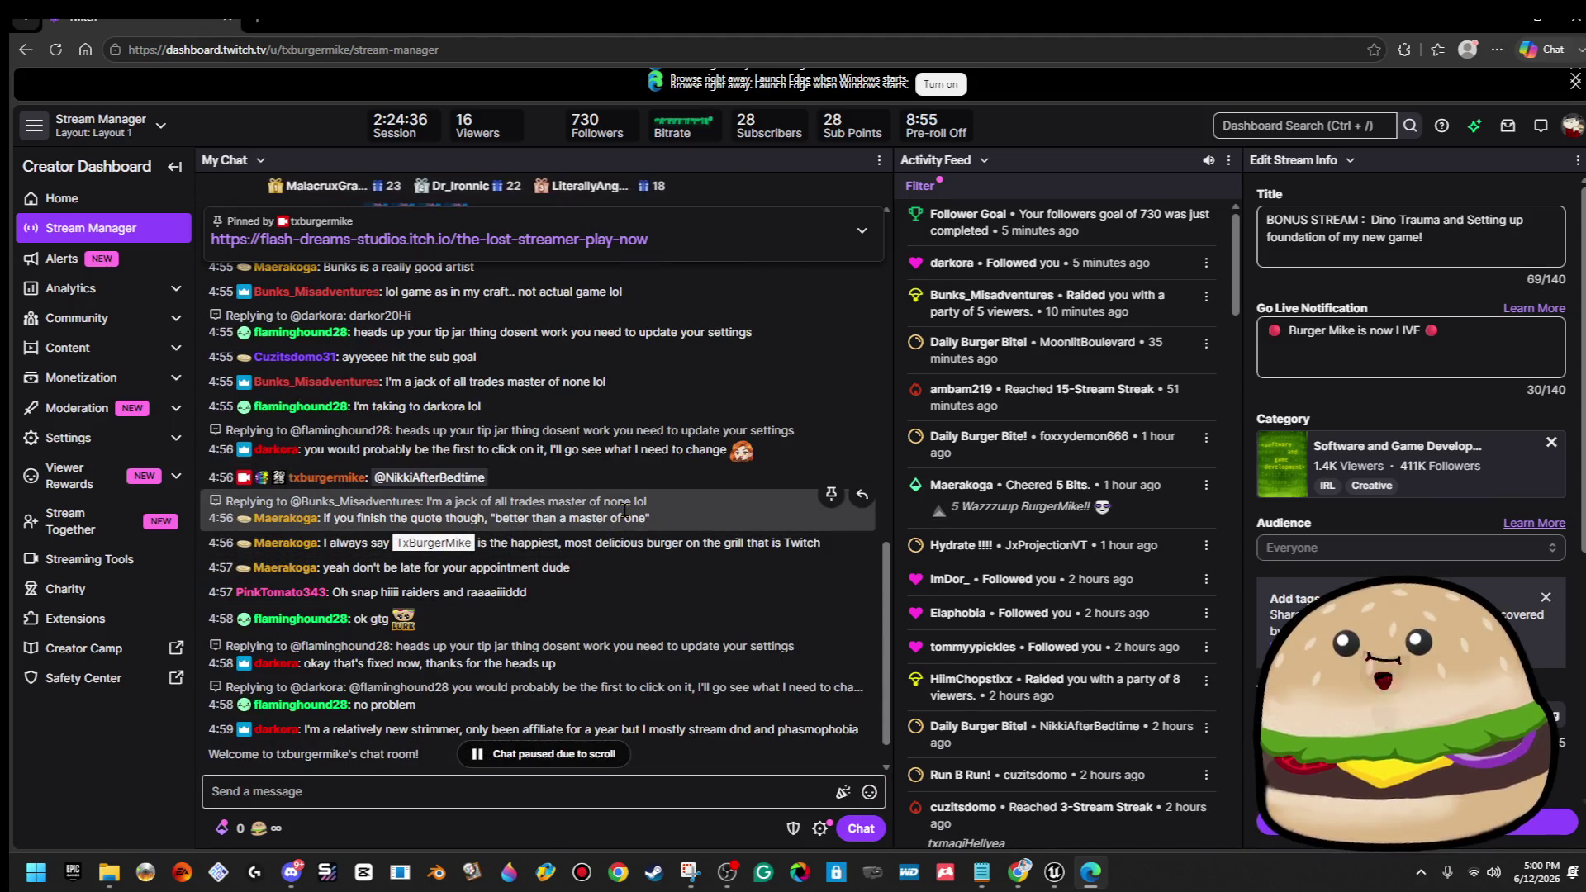
pyautogui.scroll(3, 625, 510)
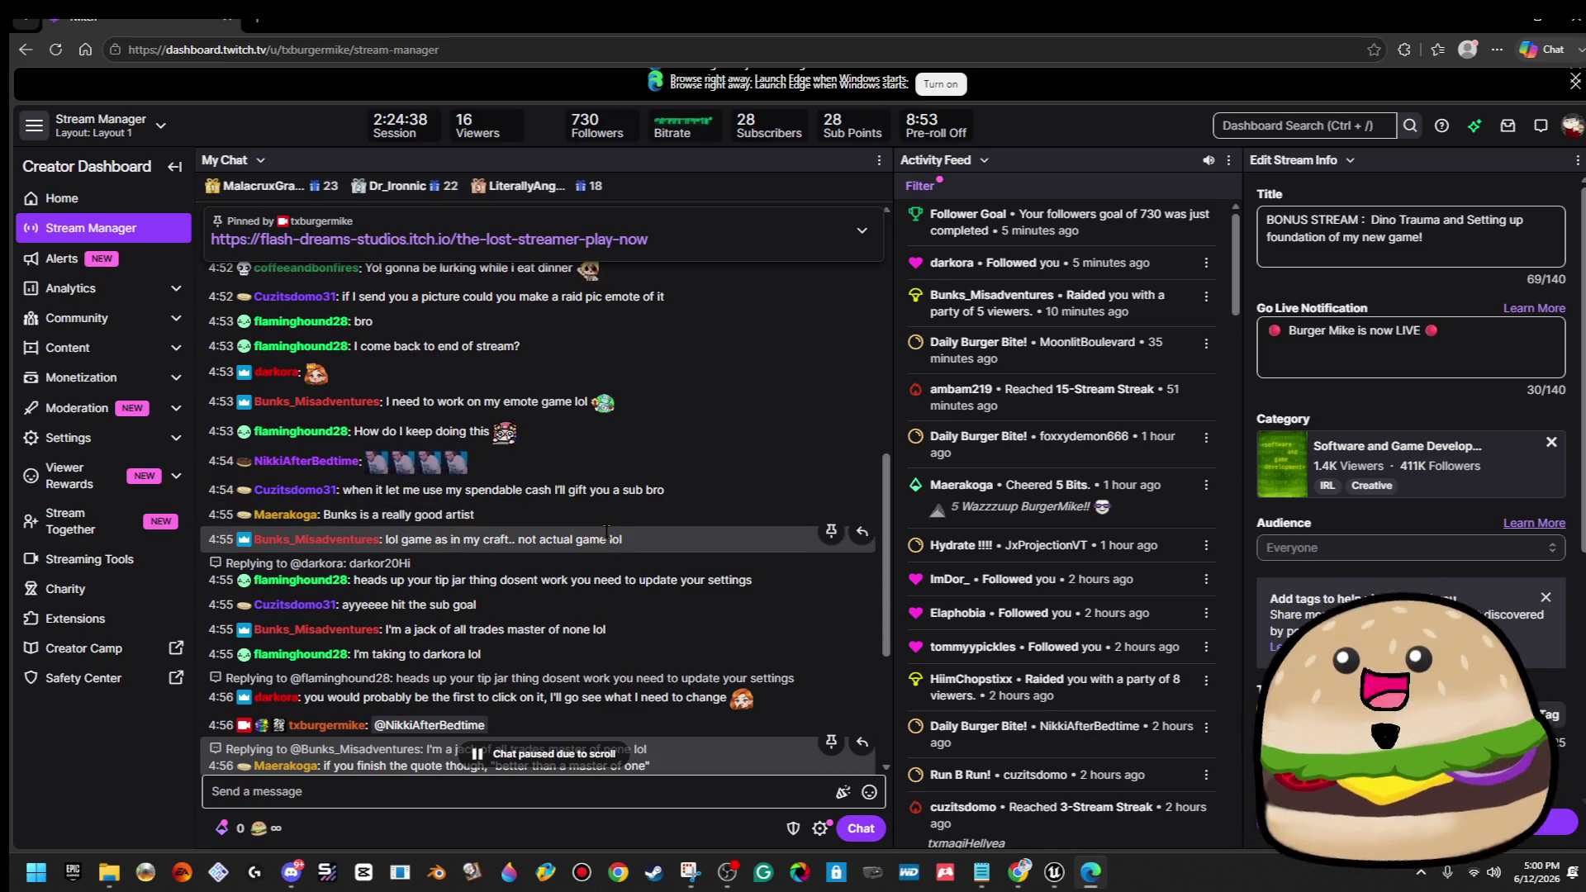
pyautogui.scroll(2, 611, 537)
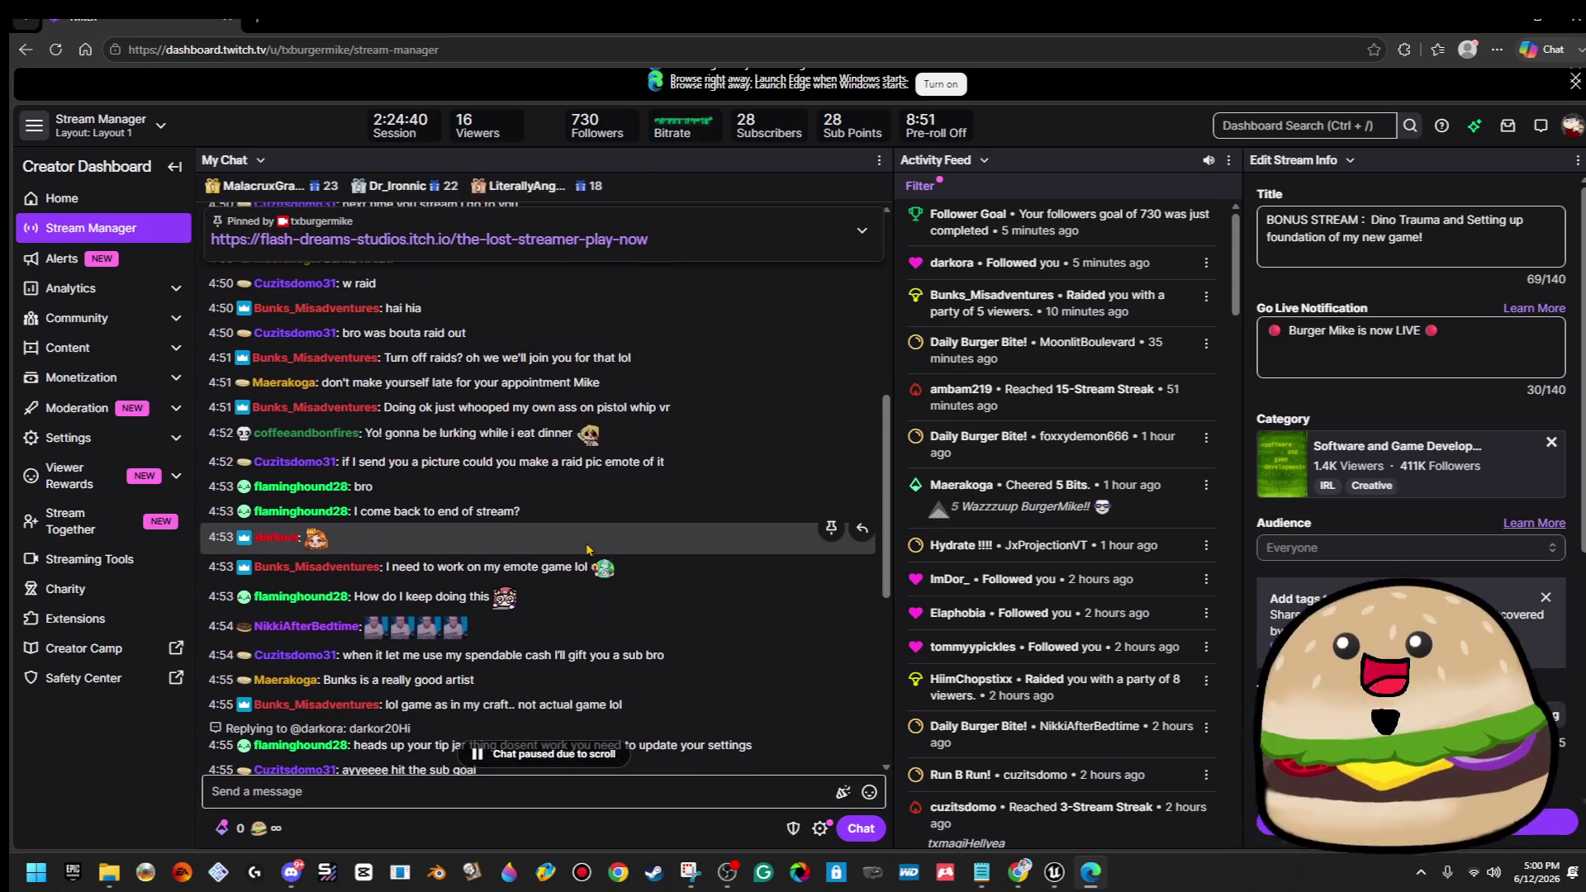
pyautogui.scroll(-5, 586, 549)
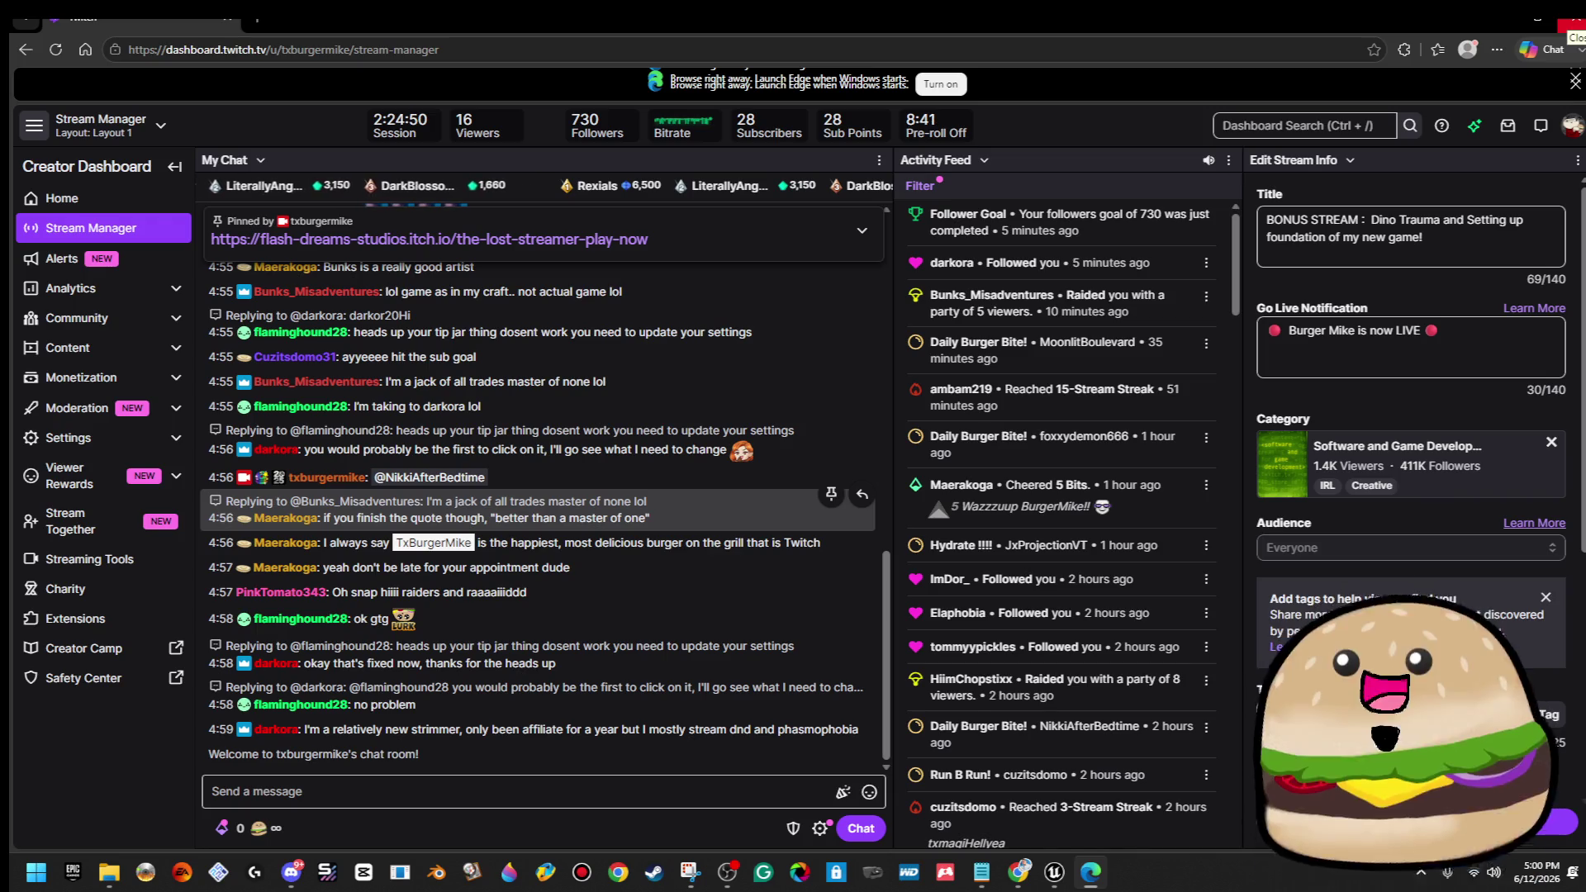
pyautogui.click(1570, 23)
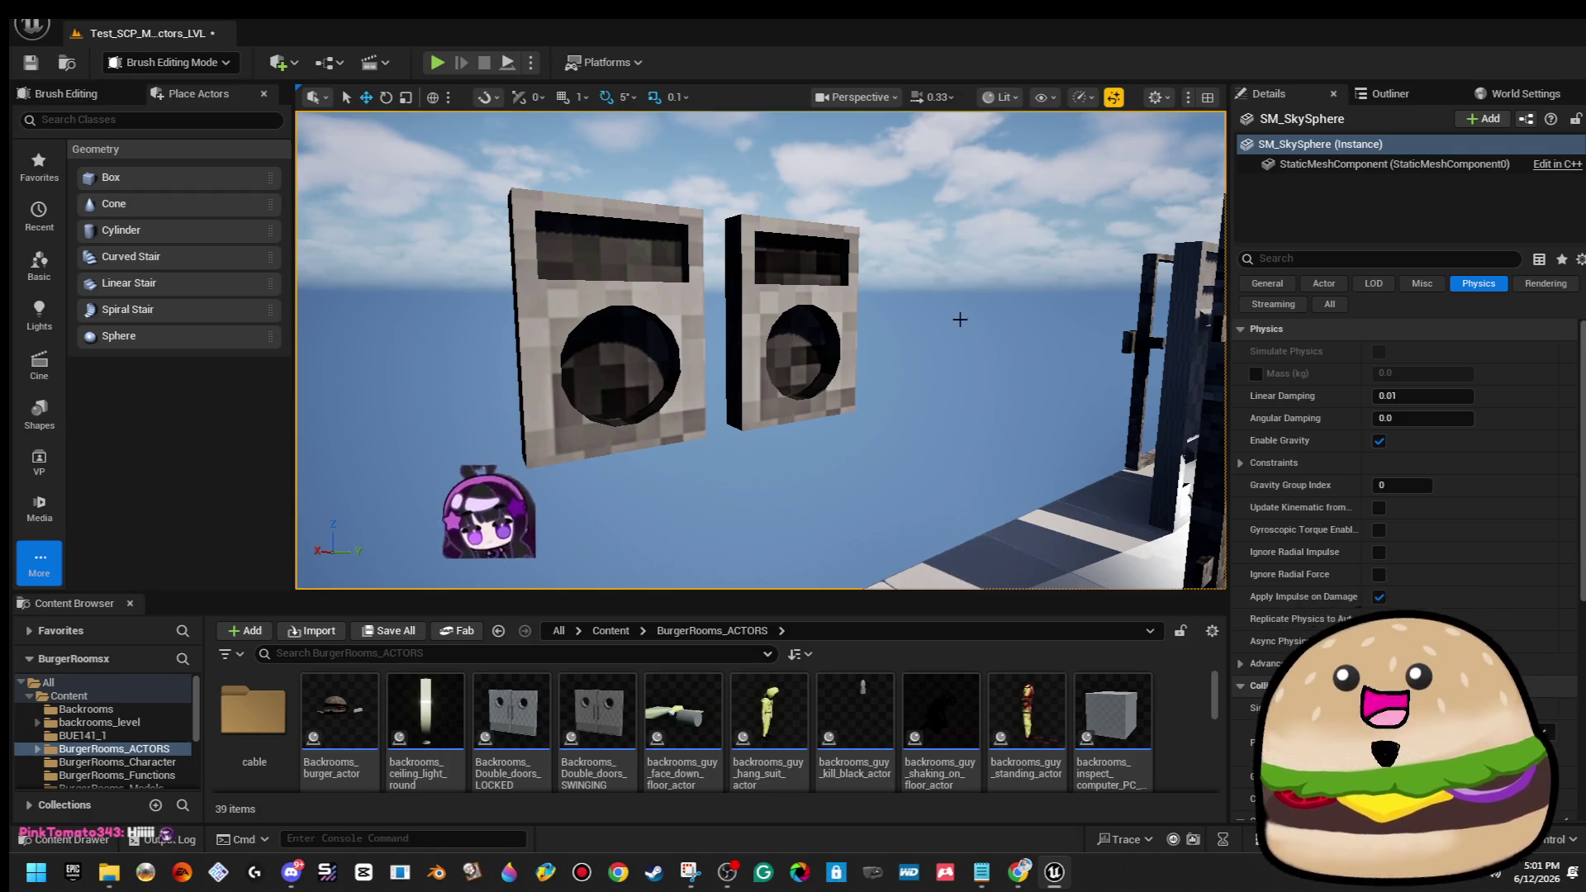
# Select the right switch plate's three brushes and start Create Static Mesh from Details.
pyautogui.click(797, 258)
pyautogui.keyDown('ctrl'); pyautogui.click(797, 364); pyautogui.keyUp('ctrl')
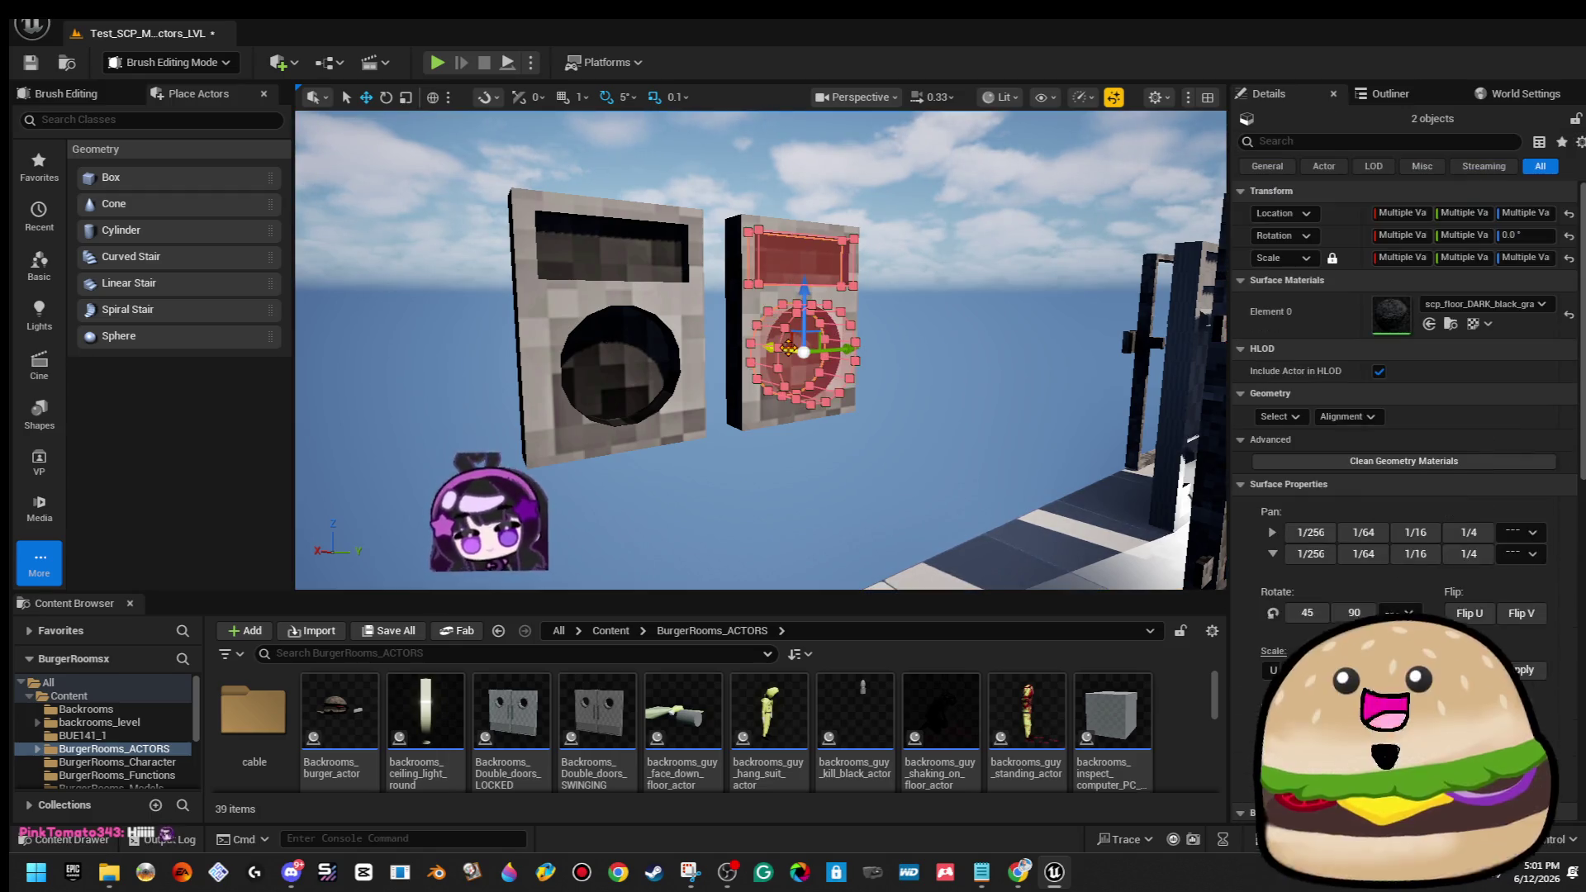
pyautogui.keyDown('ctrl'); pyautogui.click(753, 301); pyautogui.keyUp('ctrl')
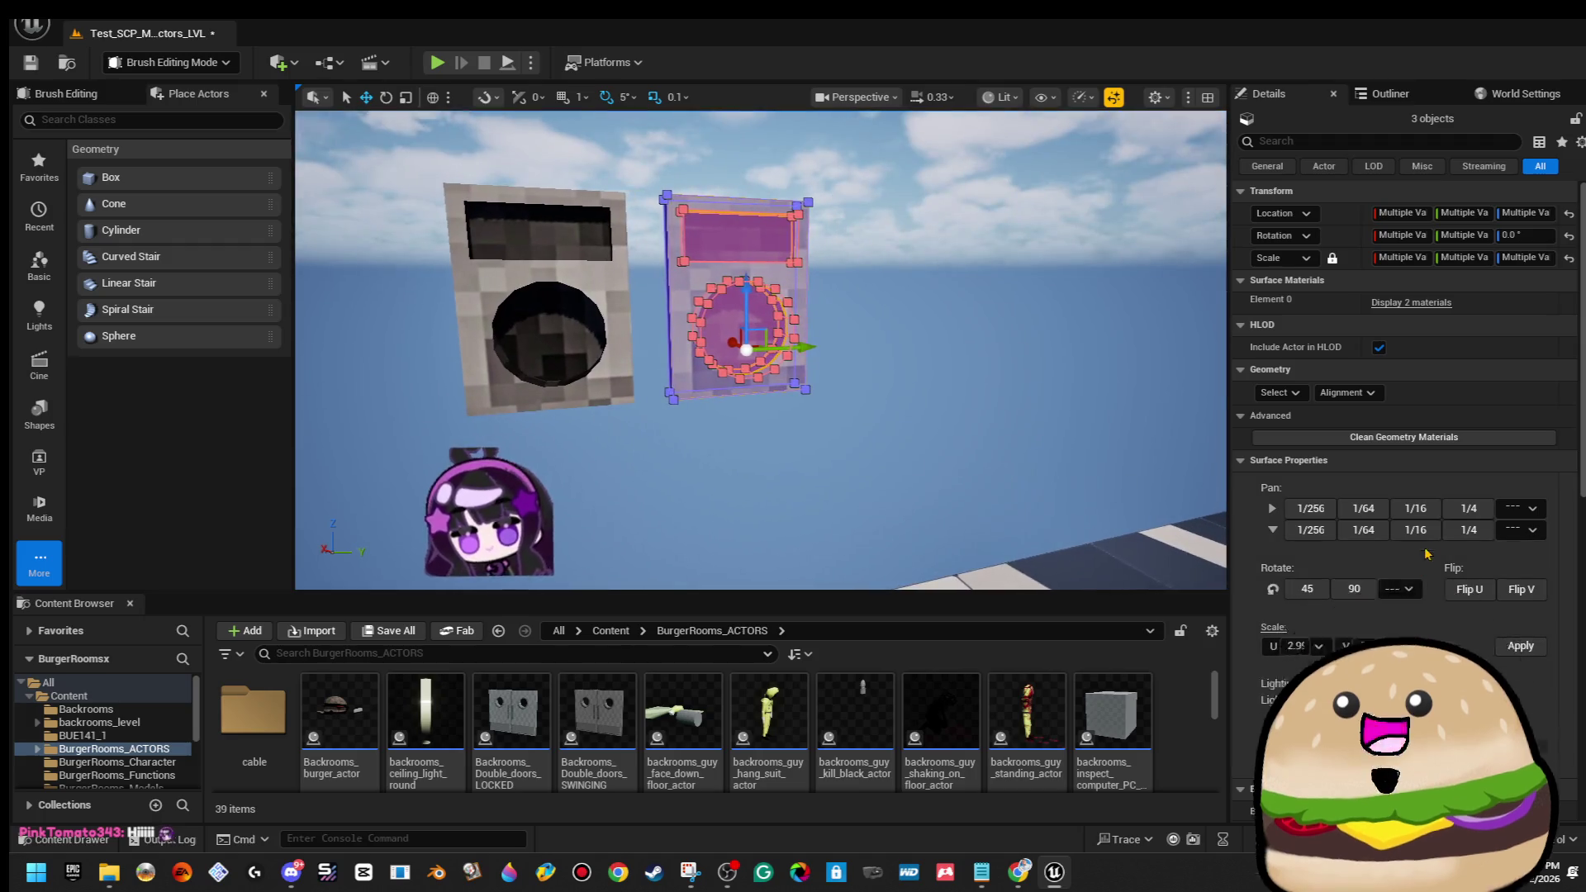
pyautogui.scroll(-5, 1493, 585)
pyautogui.scroll(-4, 1493, 585)
pyautogui.click(1481, 449)
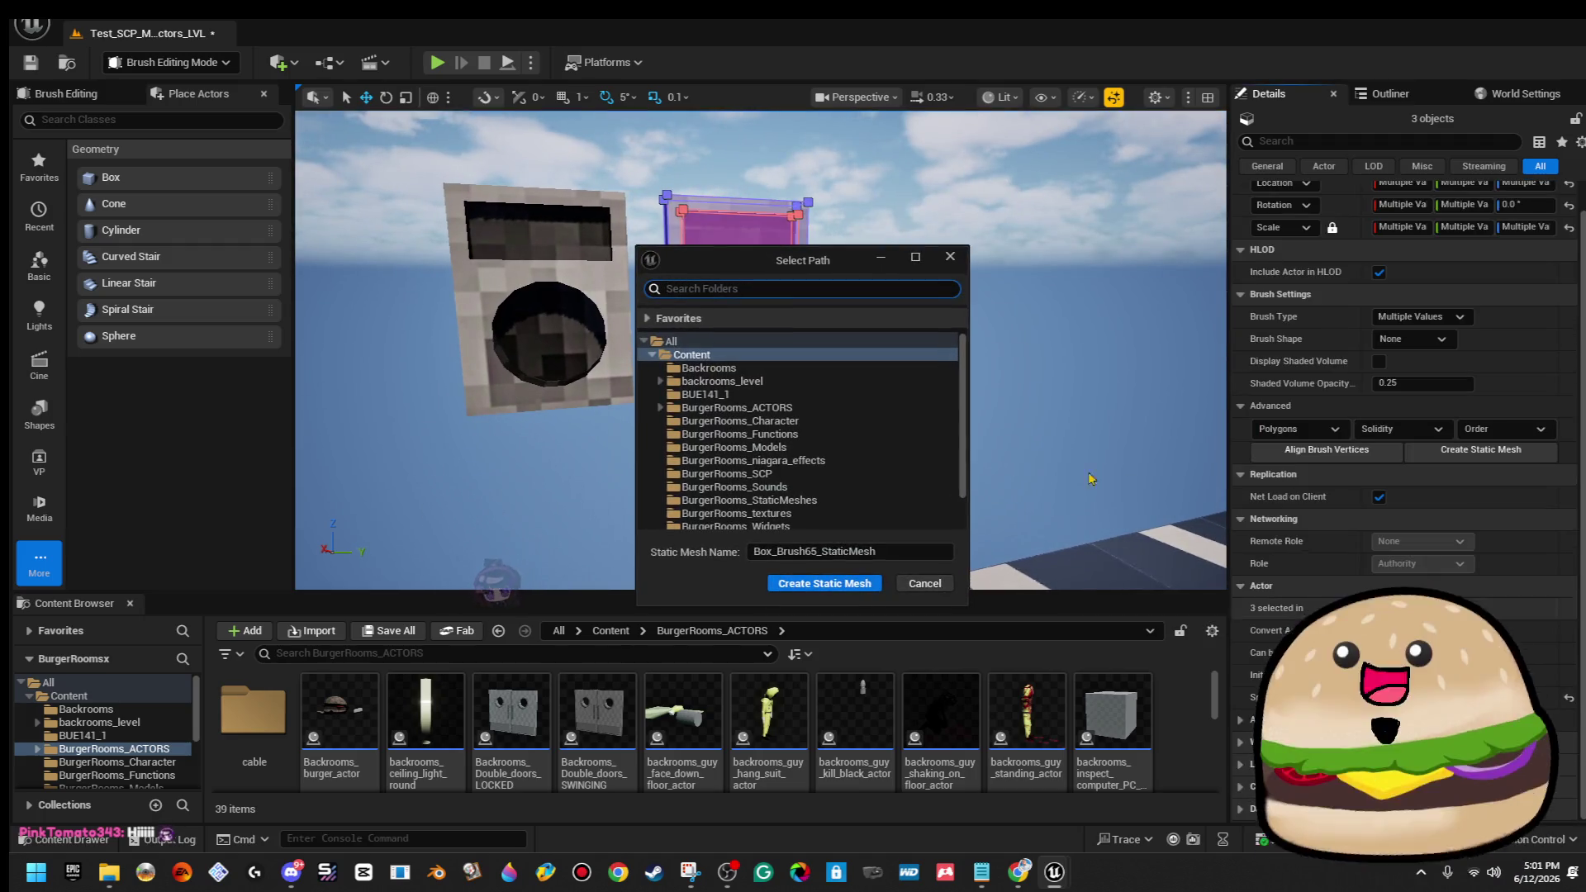
# Save the mesh as Scp_Door_switch_MESH in BurgerRooms_StaticMeshes and create it.
pyautogui.click(796, 409)
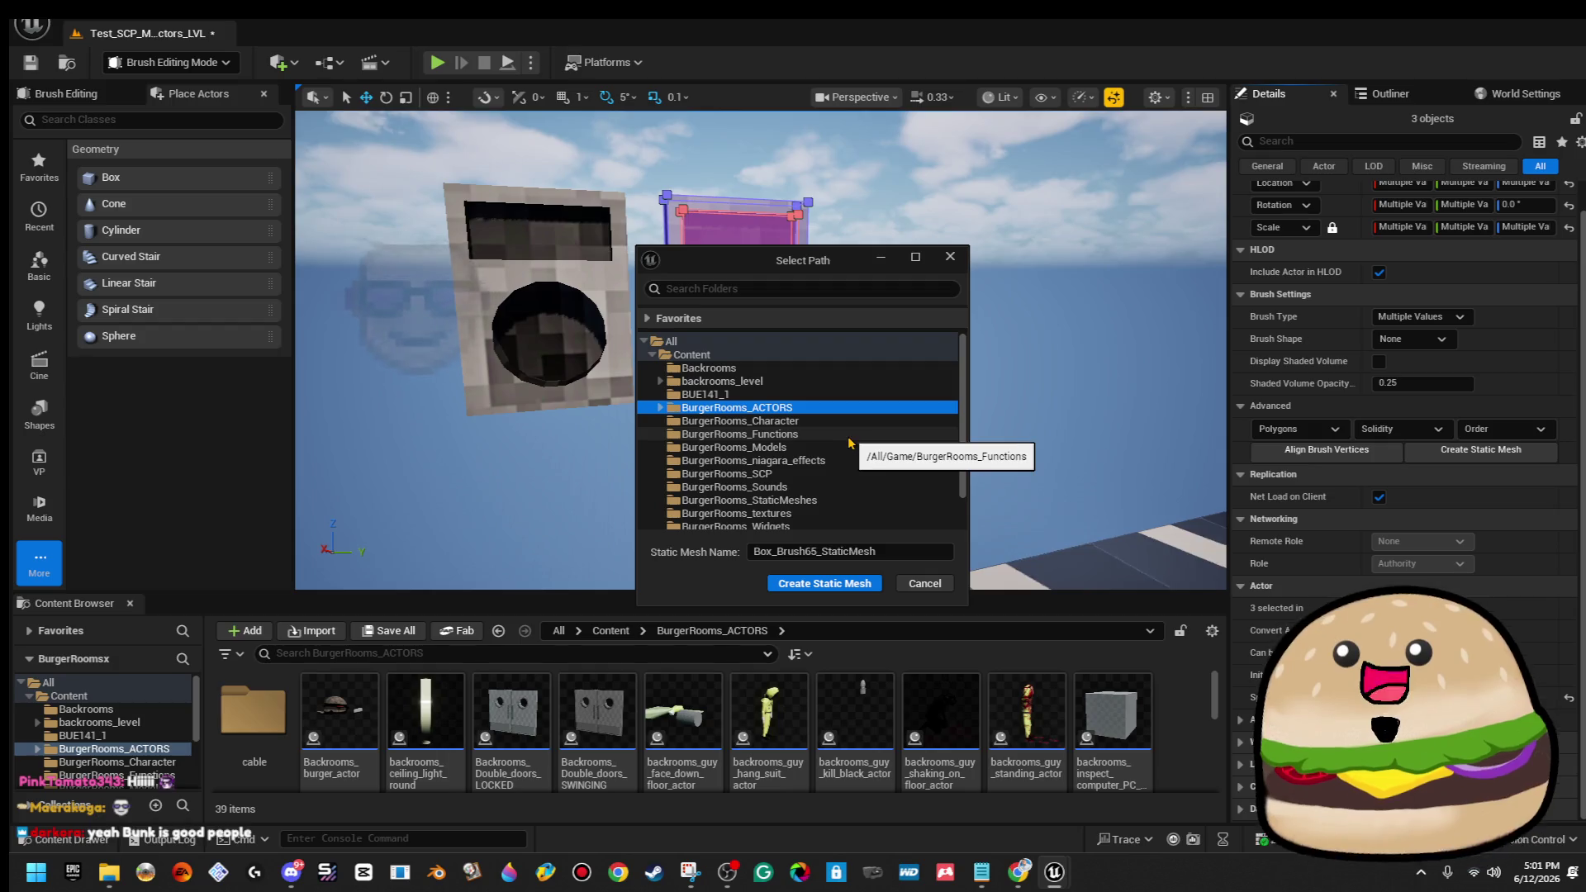
pyautogui.scroll(-1, 903, 443)
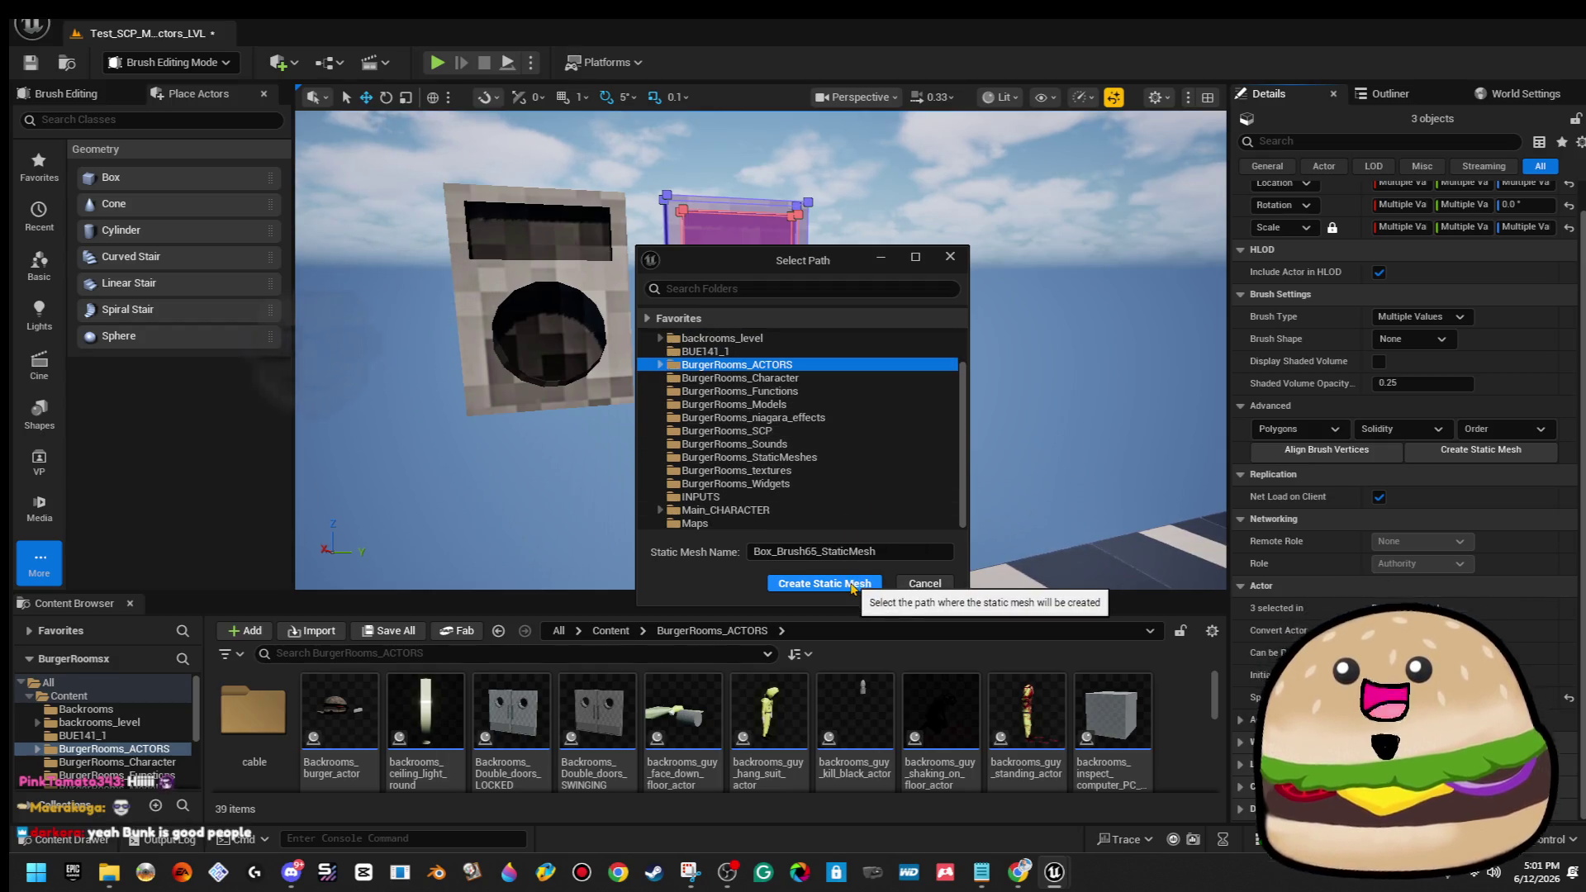
pyautogui.click(855, 457)
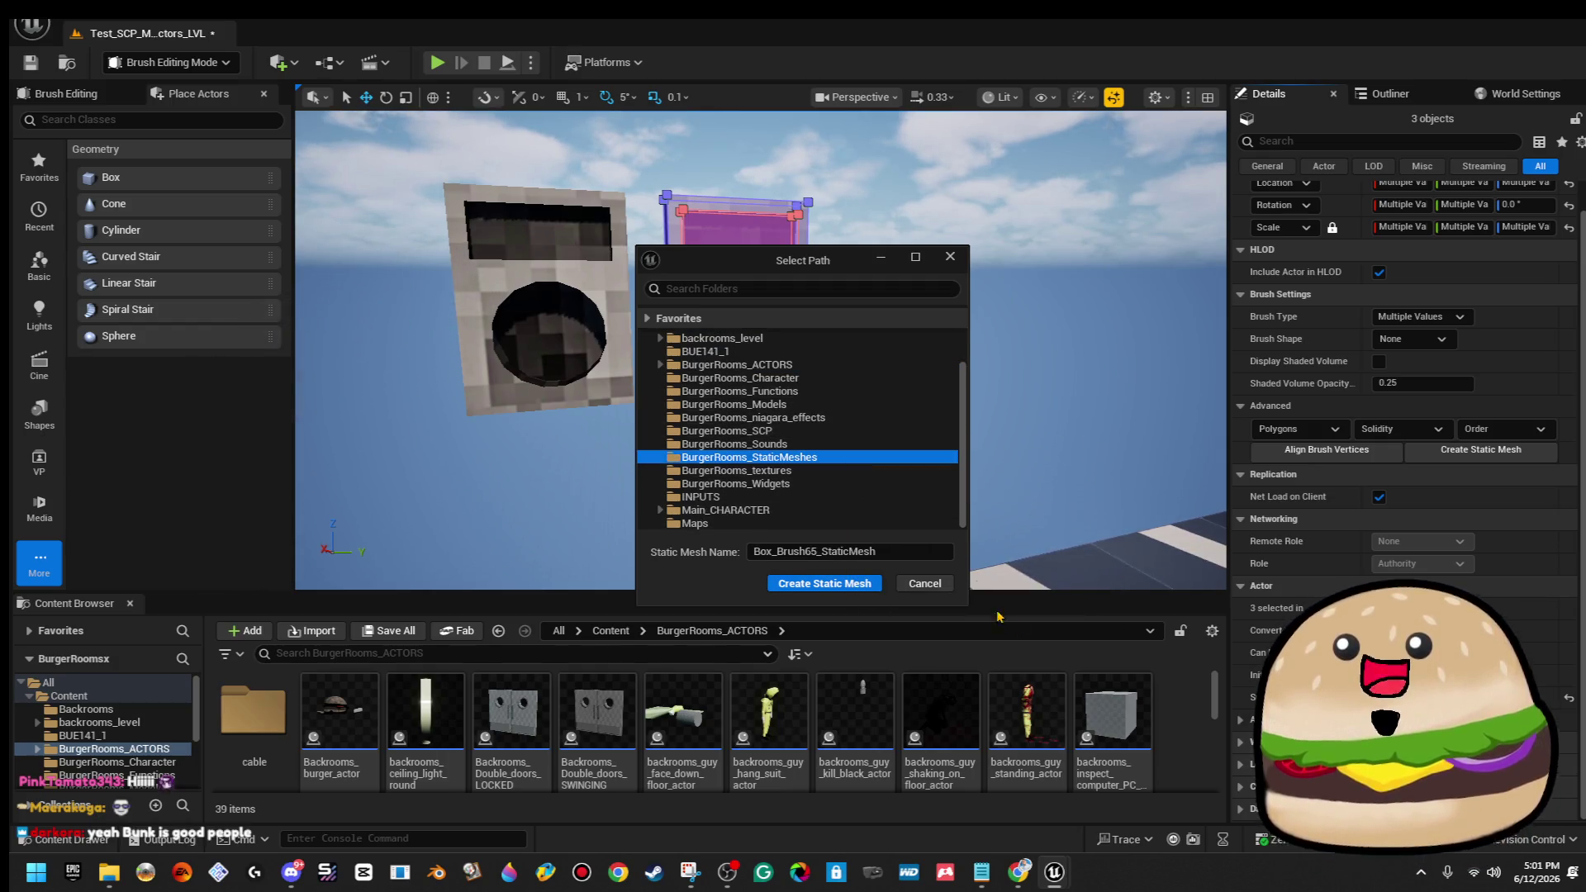
pyautogui.click(909, 552)
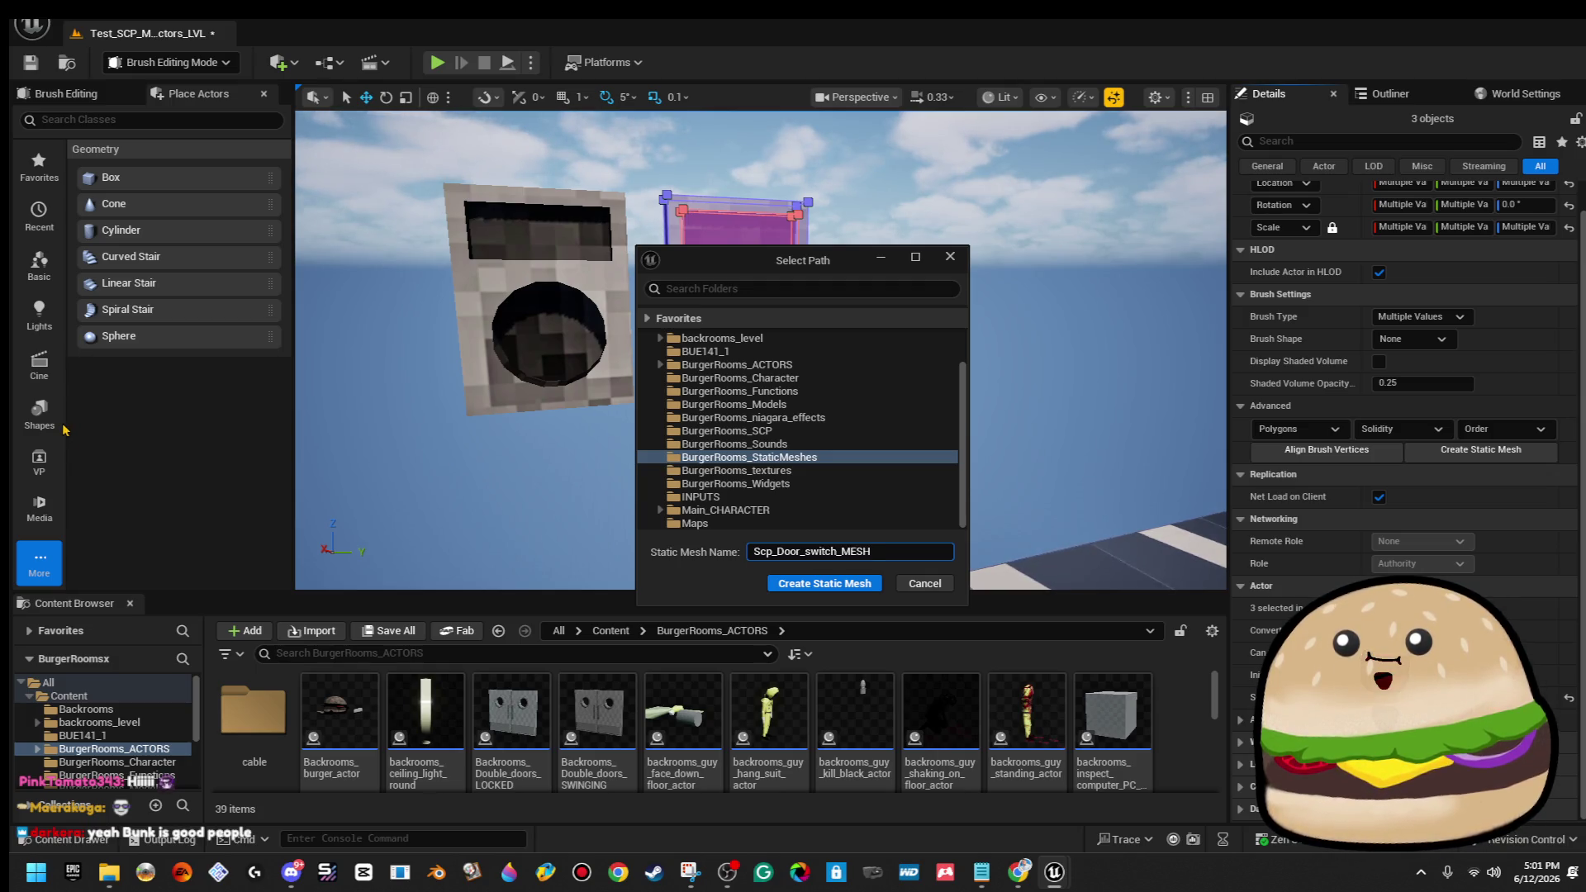
pyautogui.write('Scp_Door_switch_MESH')
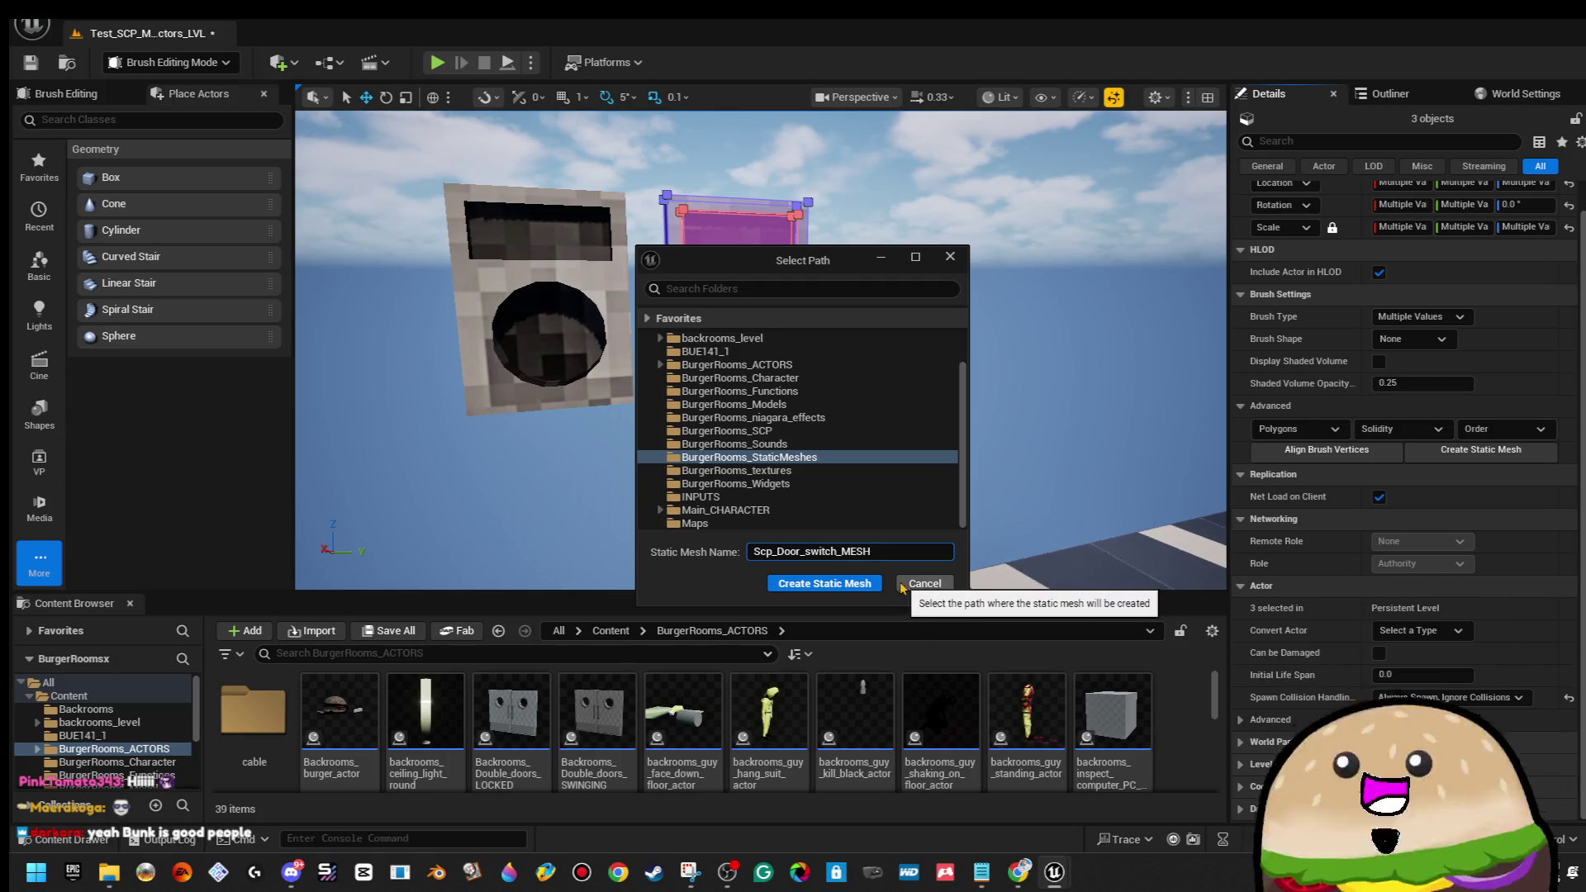
pyautogui.doubleClick(789, 551)
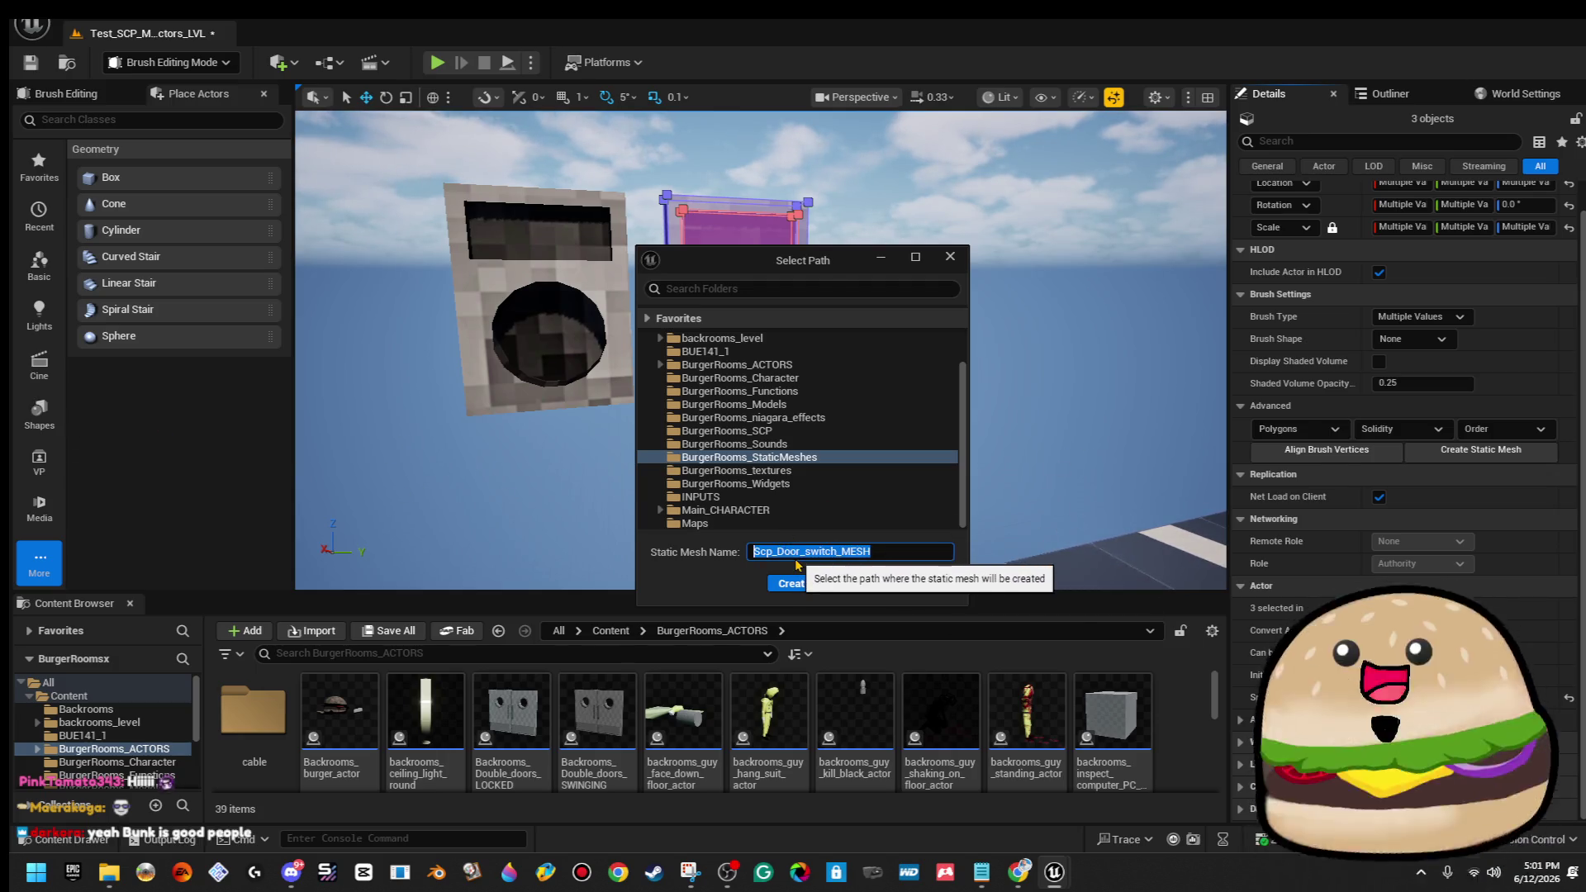
pyautogui.click(794, 551)
pyautogui.doubleClick(794, 551)
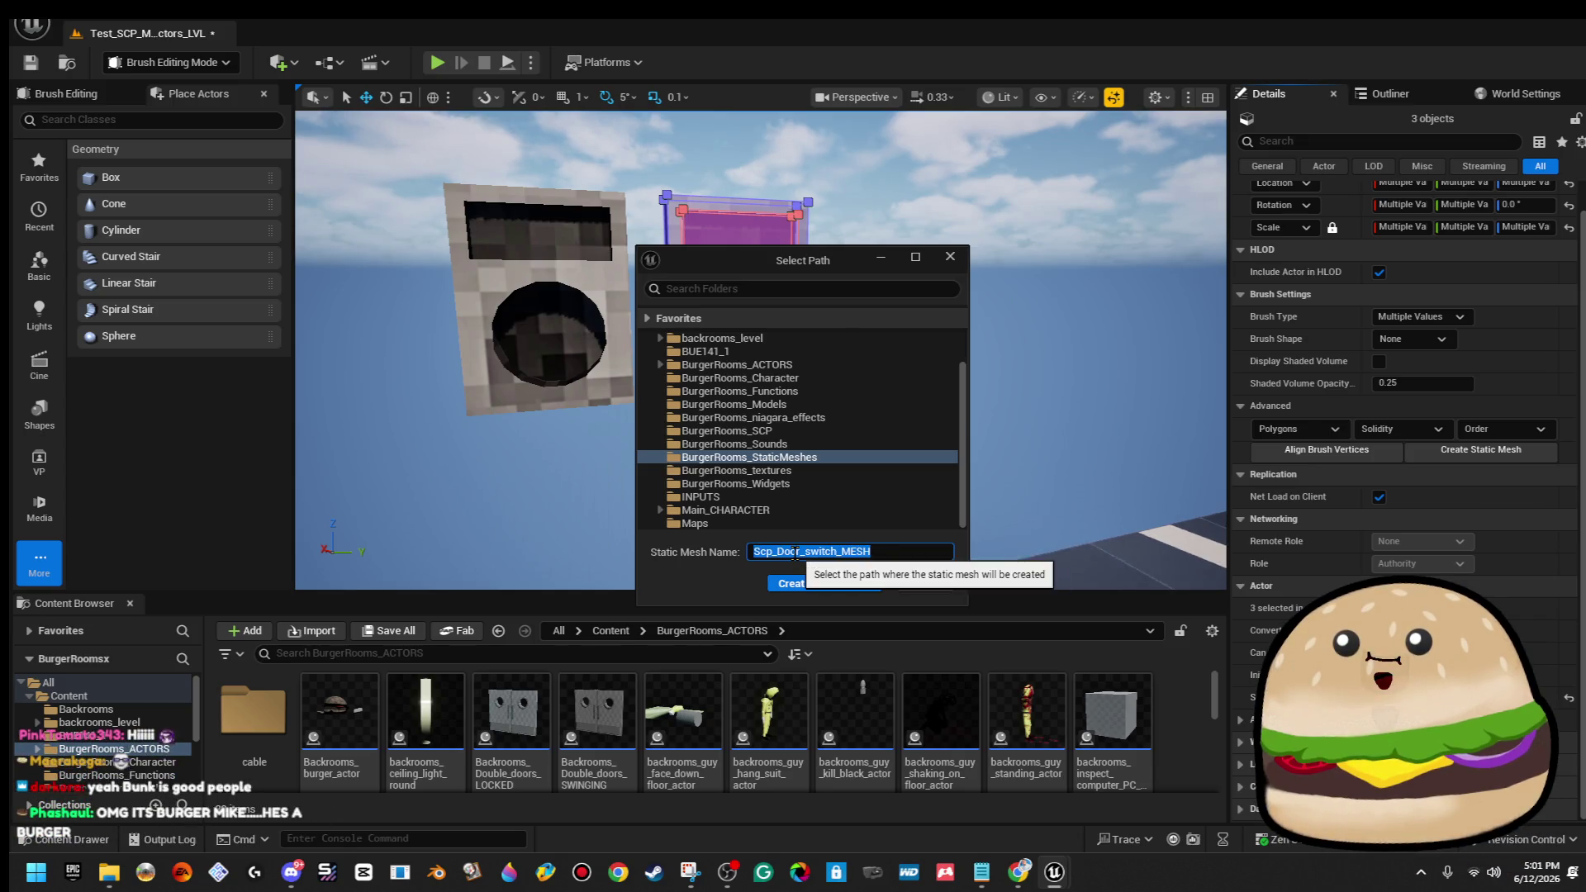
pyautogui.rightClick(795, 553)
pyautogui.click(860, 626)
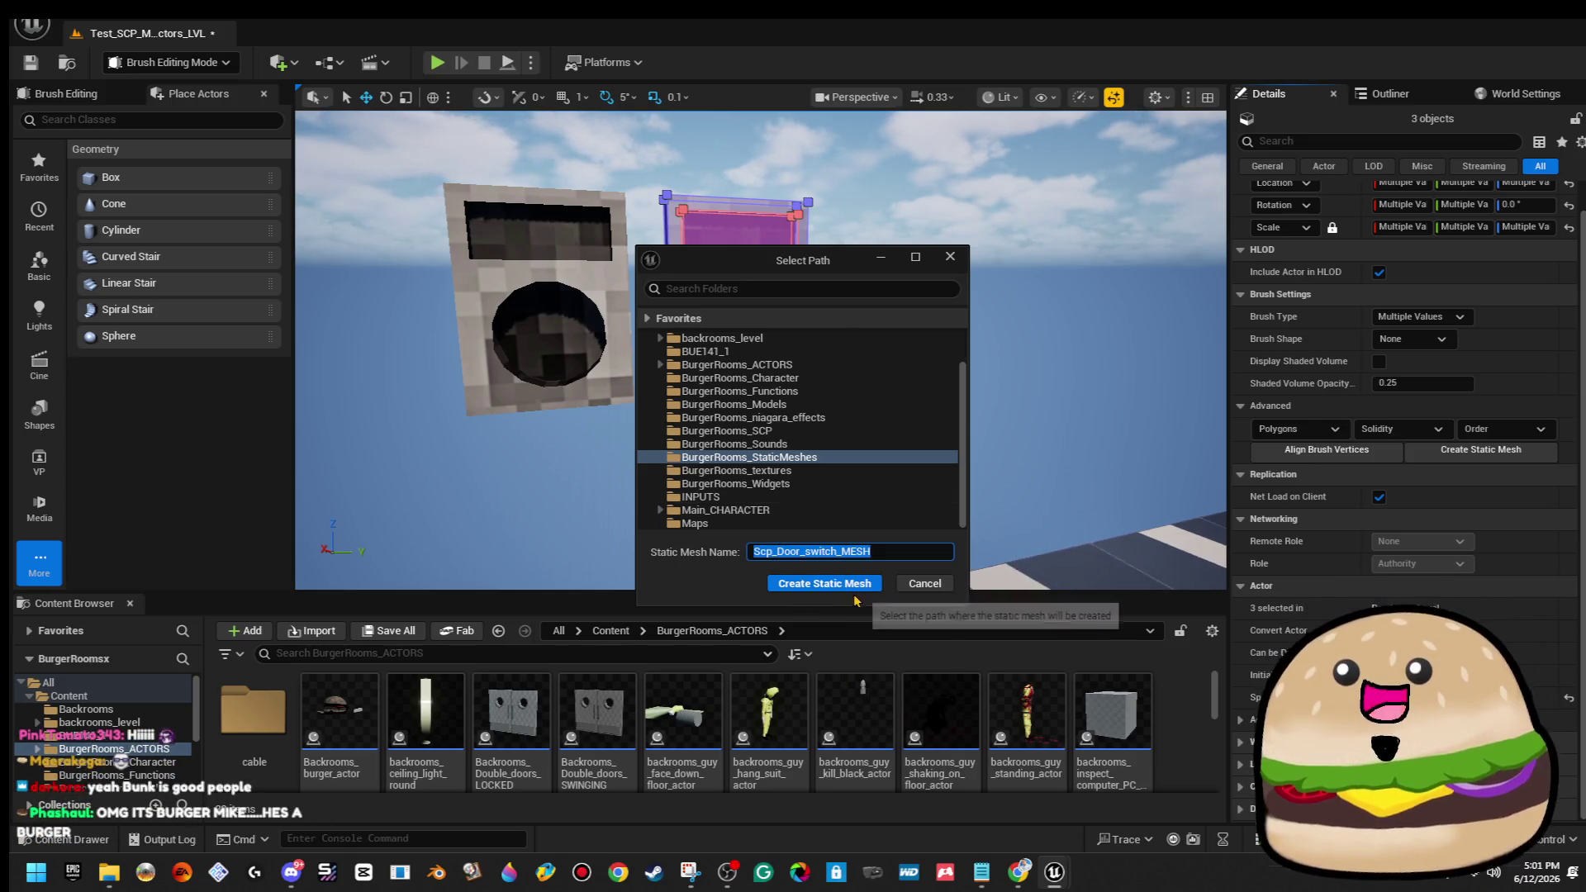
pyautogui.click(849, 584)
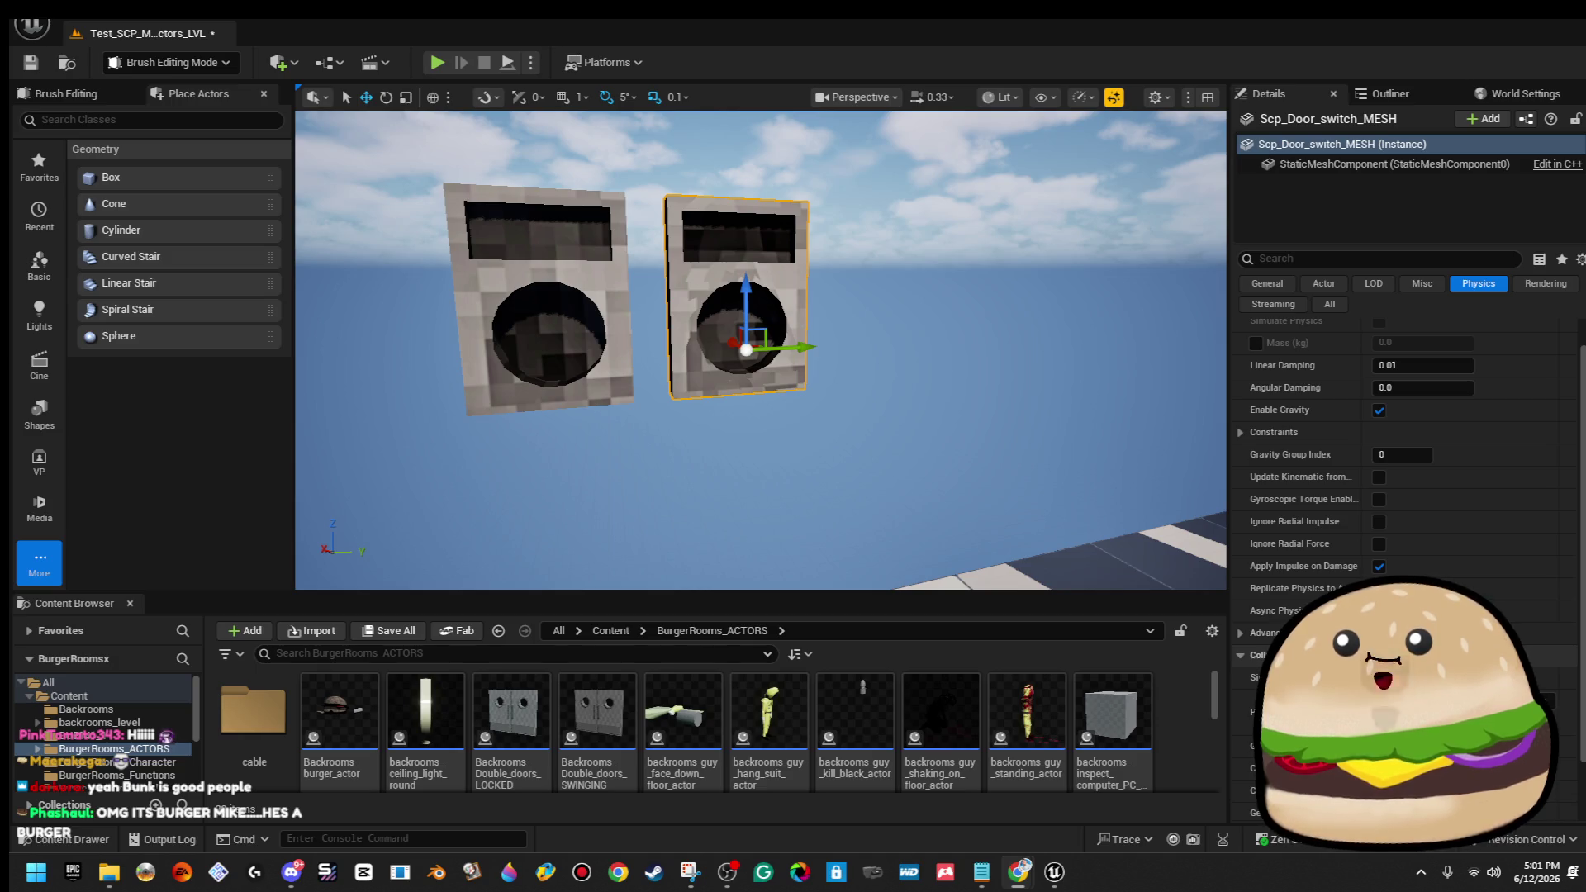
# Open Scp_Door_switch_MESH in the static mesh editor from the level.
pyautogui.moveTo(860, 330); pyautogui.dragTo(860, 429)
pyautogui.moveTo(862, 338)
pyautogui.mouseDown()
pyautogui.moveTo(856, 297)
pyautogui.moveTo(867, 351)
pyautogui.mouseUp()
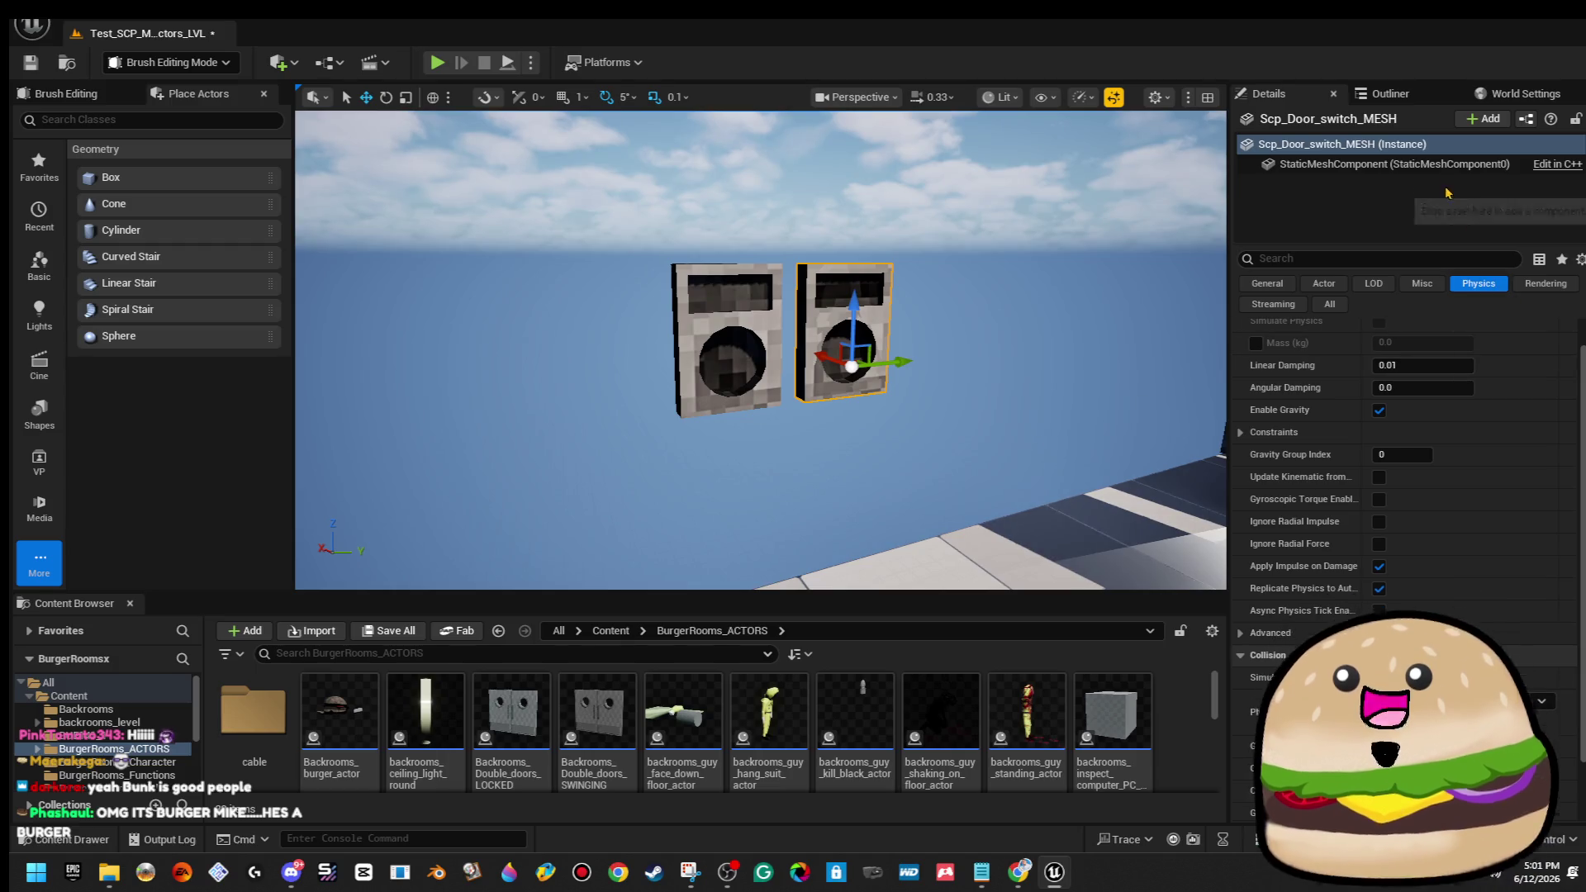
pyautogui.rightClick(850, 284)
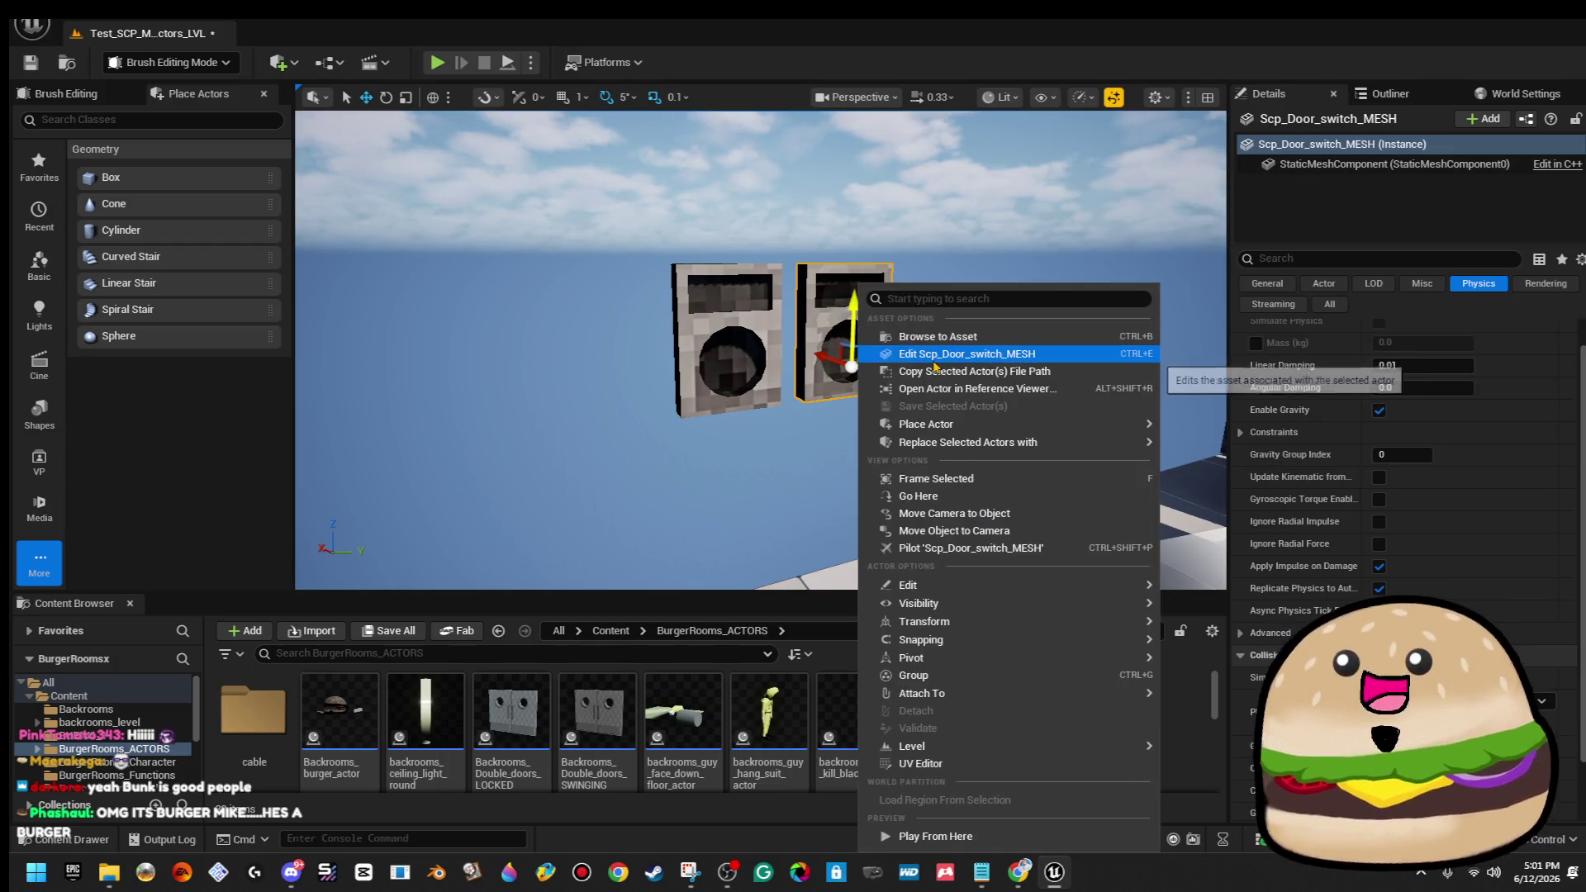
pyautogui.click(938, 364)
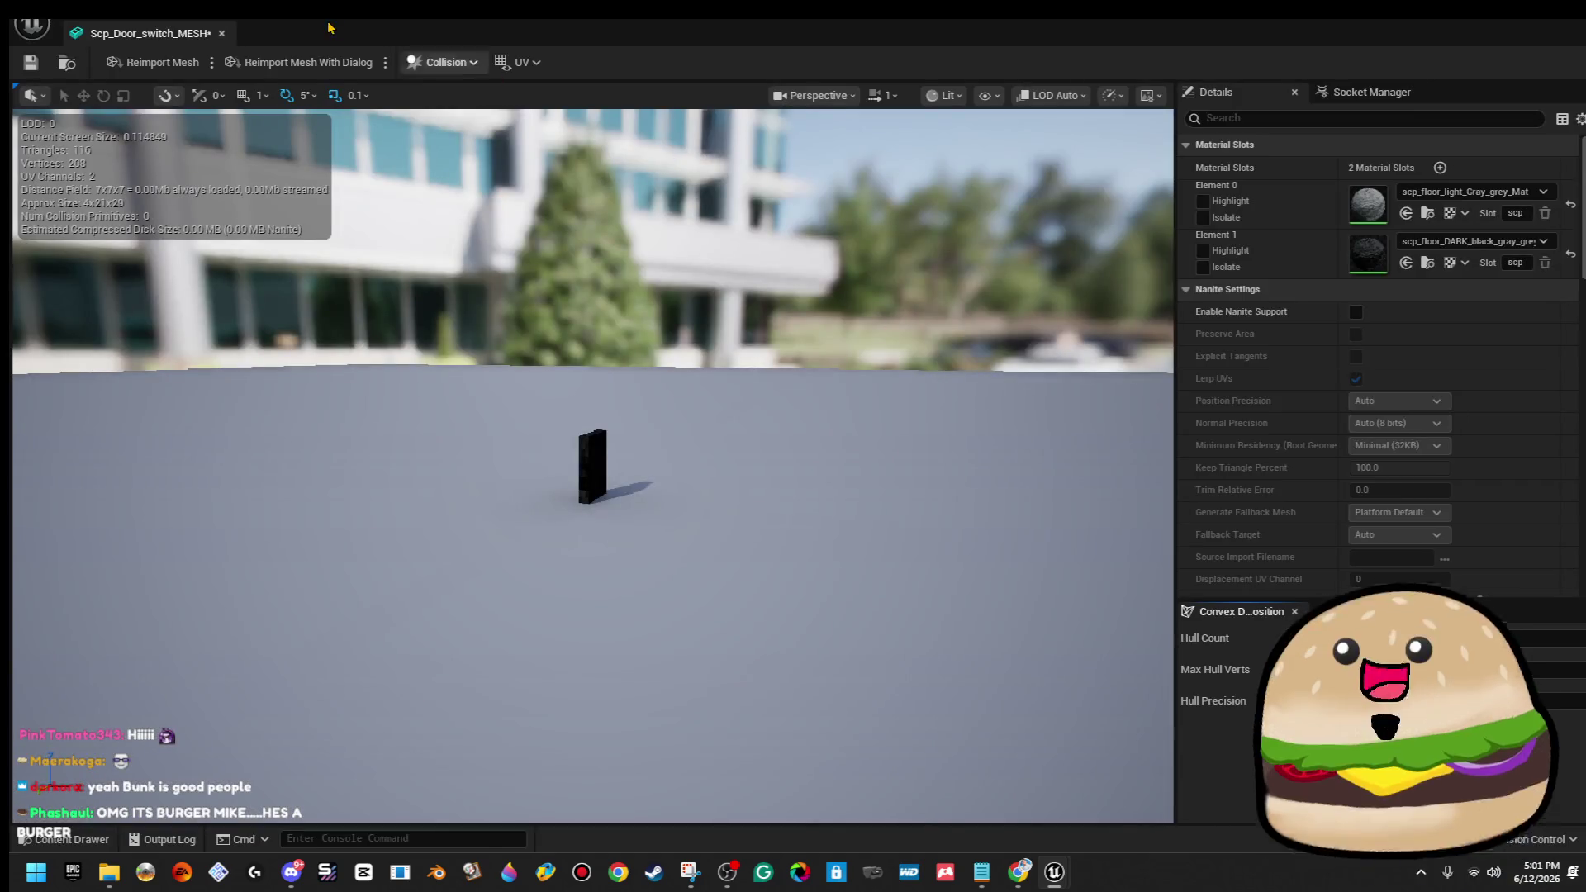
# Add a simplified box collision to the mesh and close the editor.
pyautogui.click(446, 62)
pyautogui.click(278, 109)
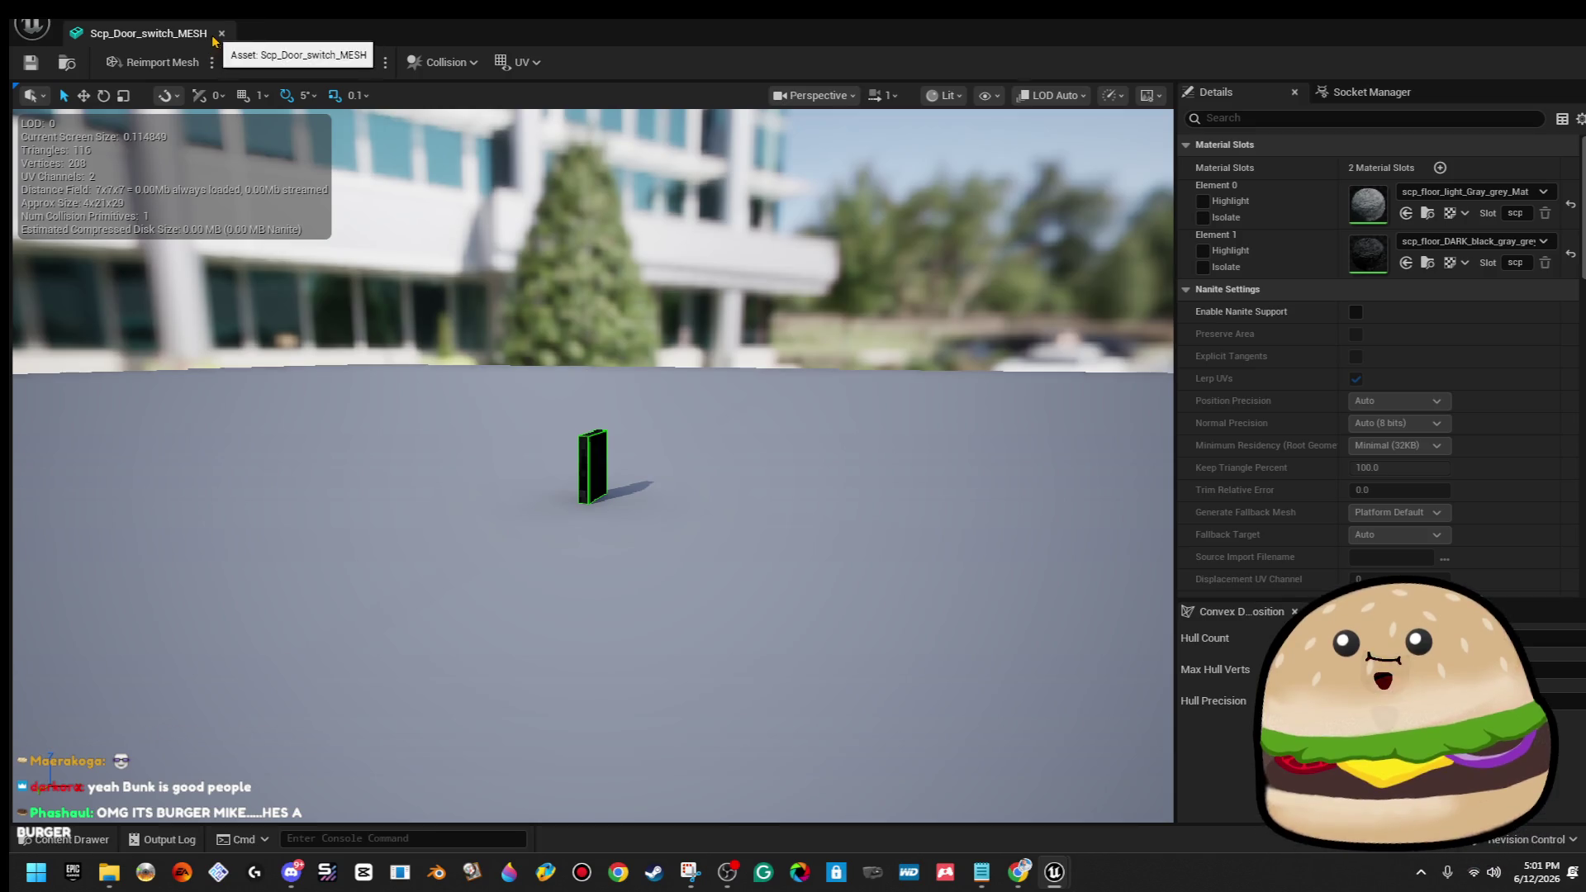
pyautogui.click(221, 33)
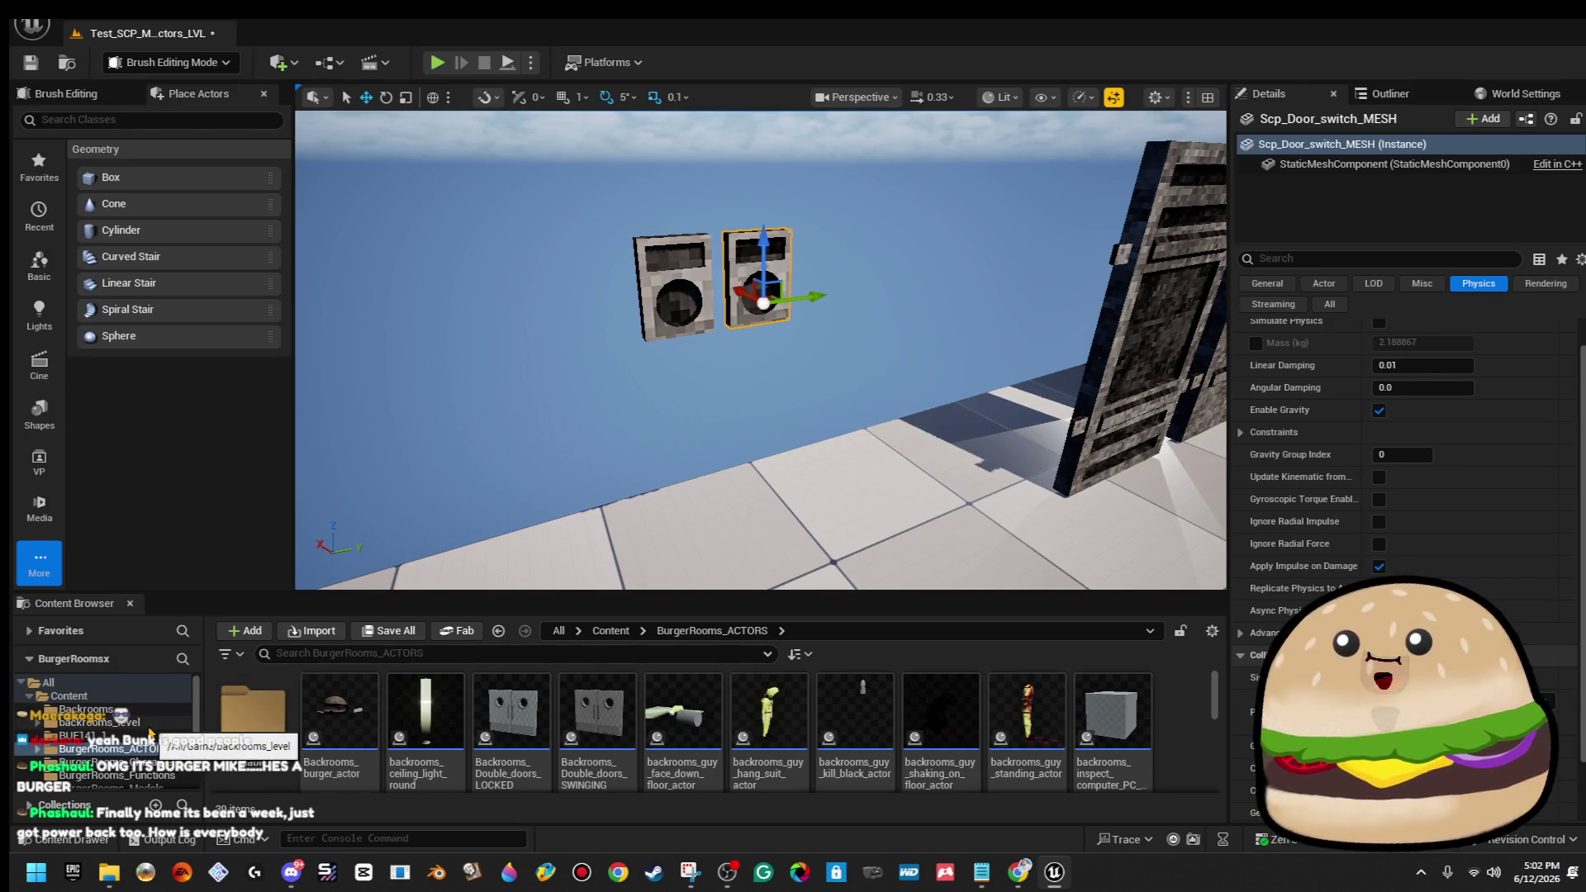
pyautogui.scroll(-2, 151, 733)
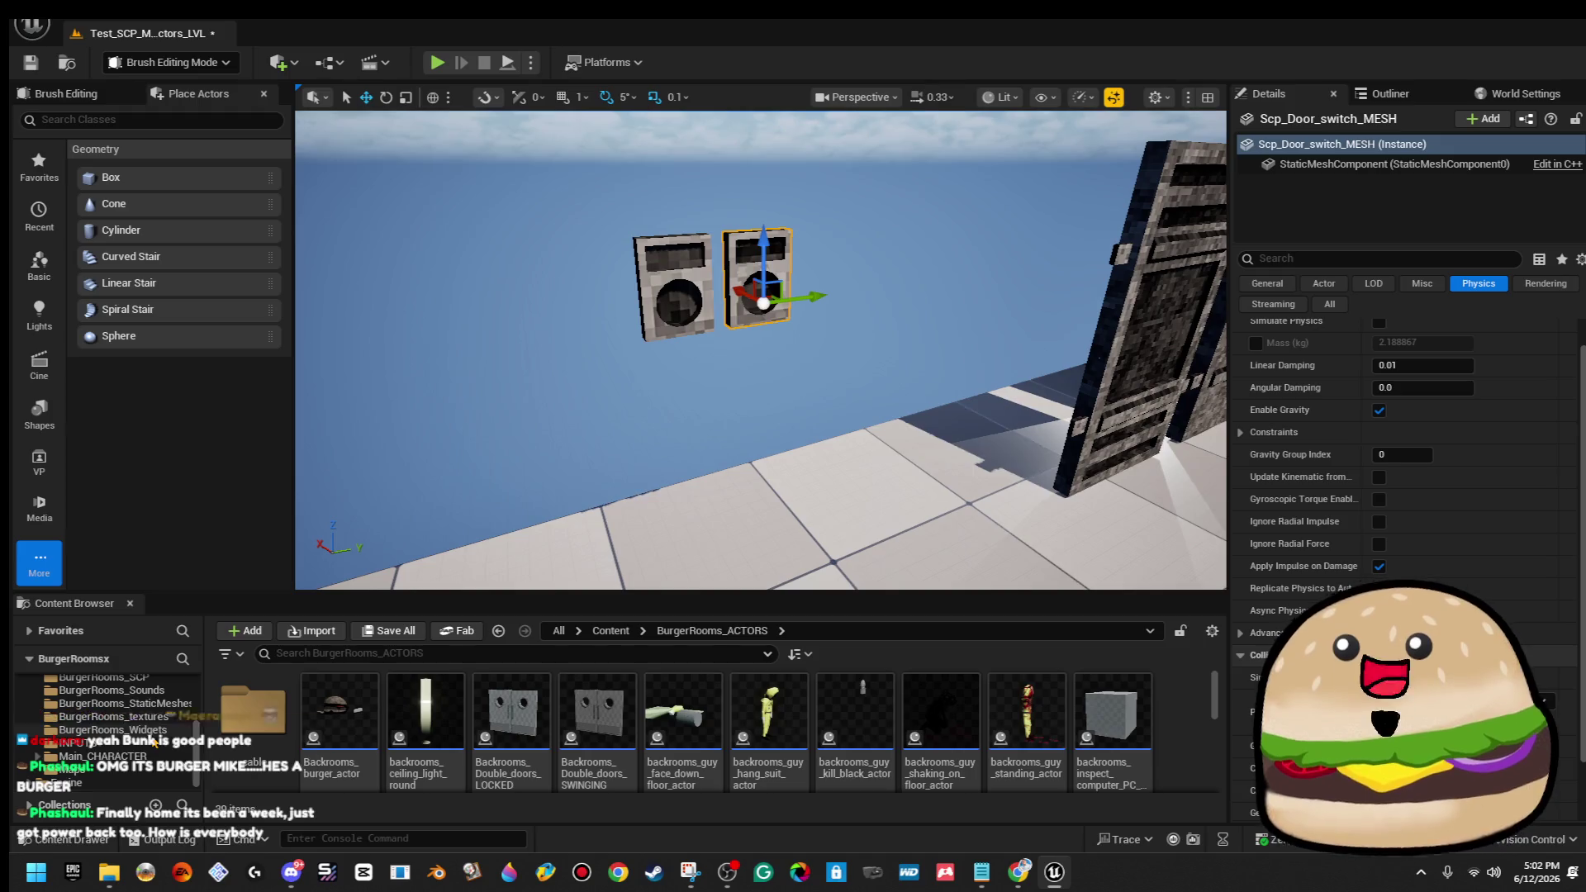
pyautogui.scroll(-2, 165, 745)
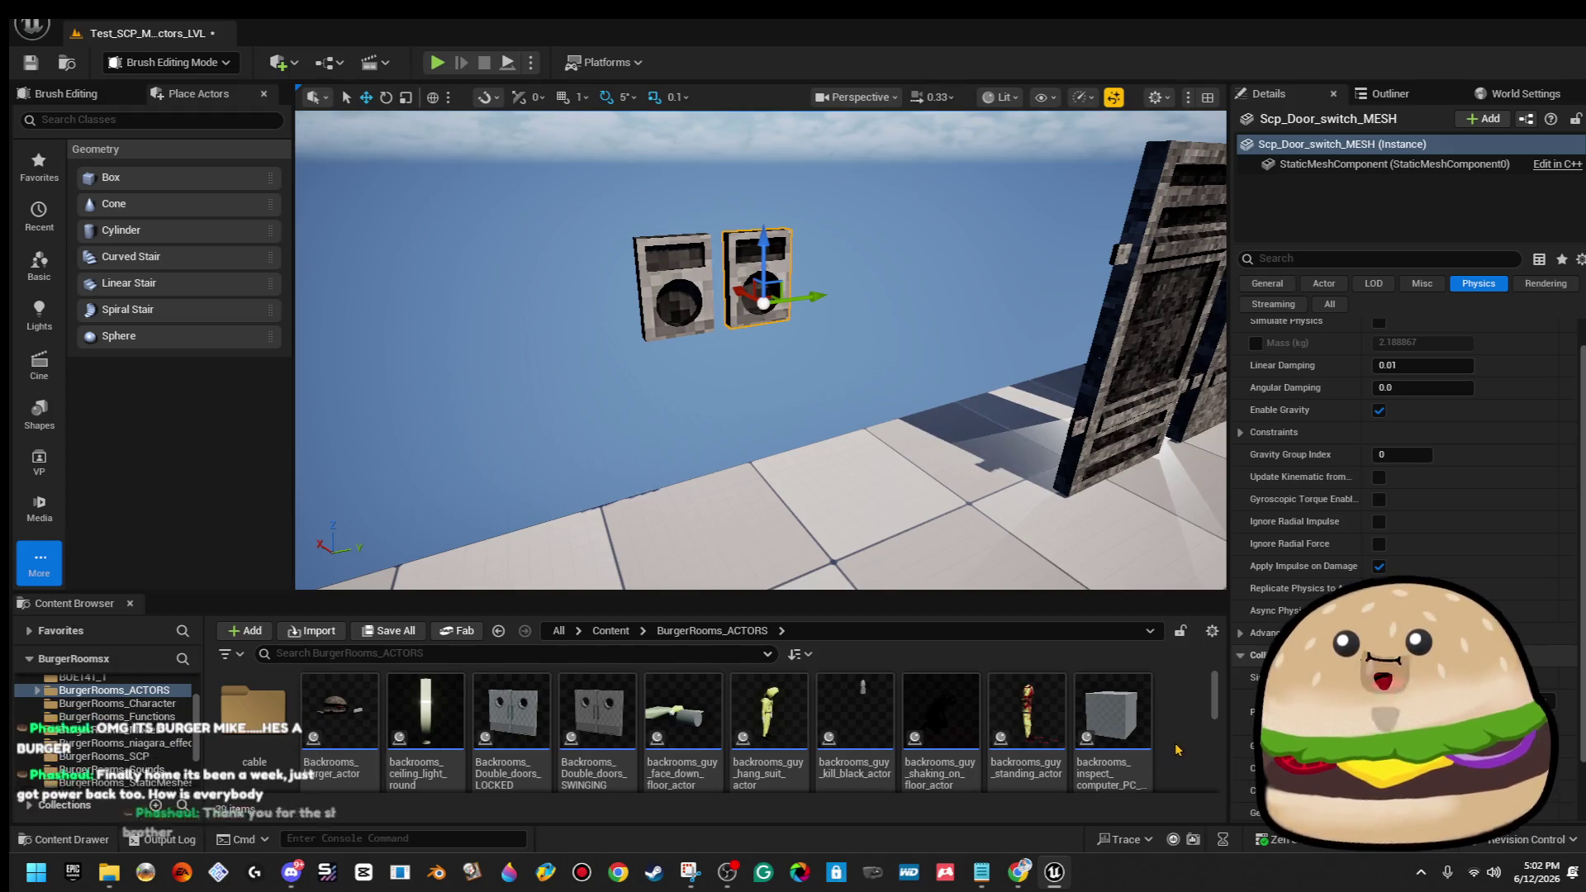
# Create an Actor Blueprint named SCP_Door_Lock_Button_switch_actor_press and open it for editing.
pyautogui.rightClick(1174, 749)
pyautogui.click(1283, 264)
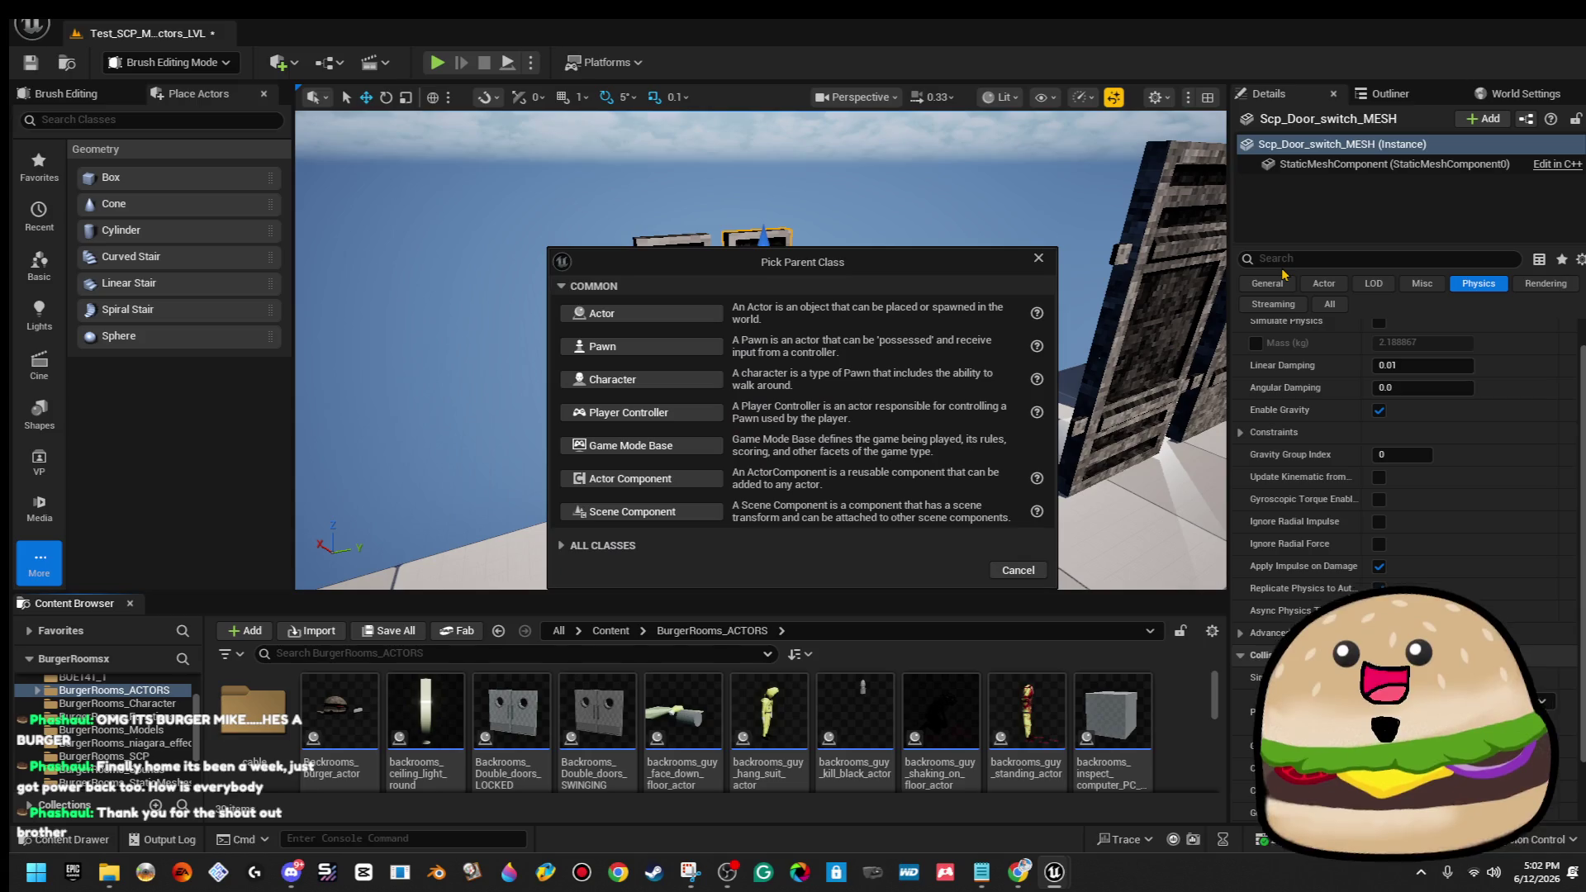
pyautogui.click(609, 315)
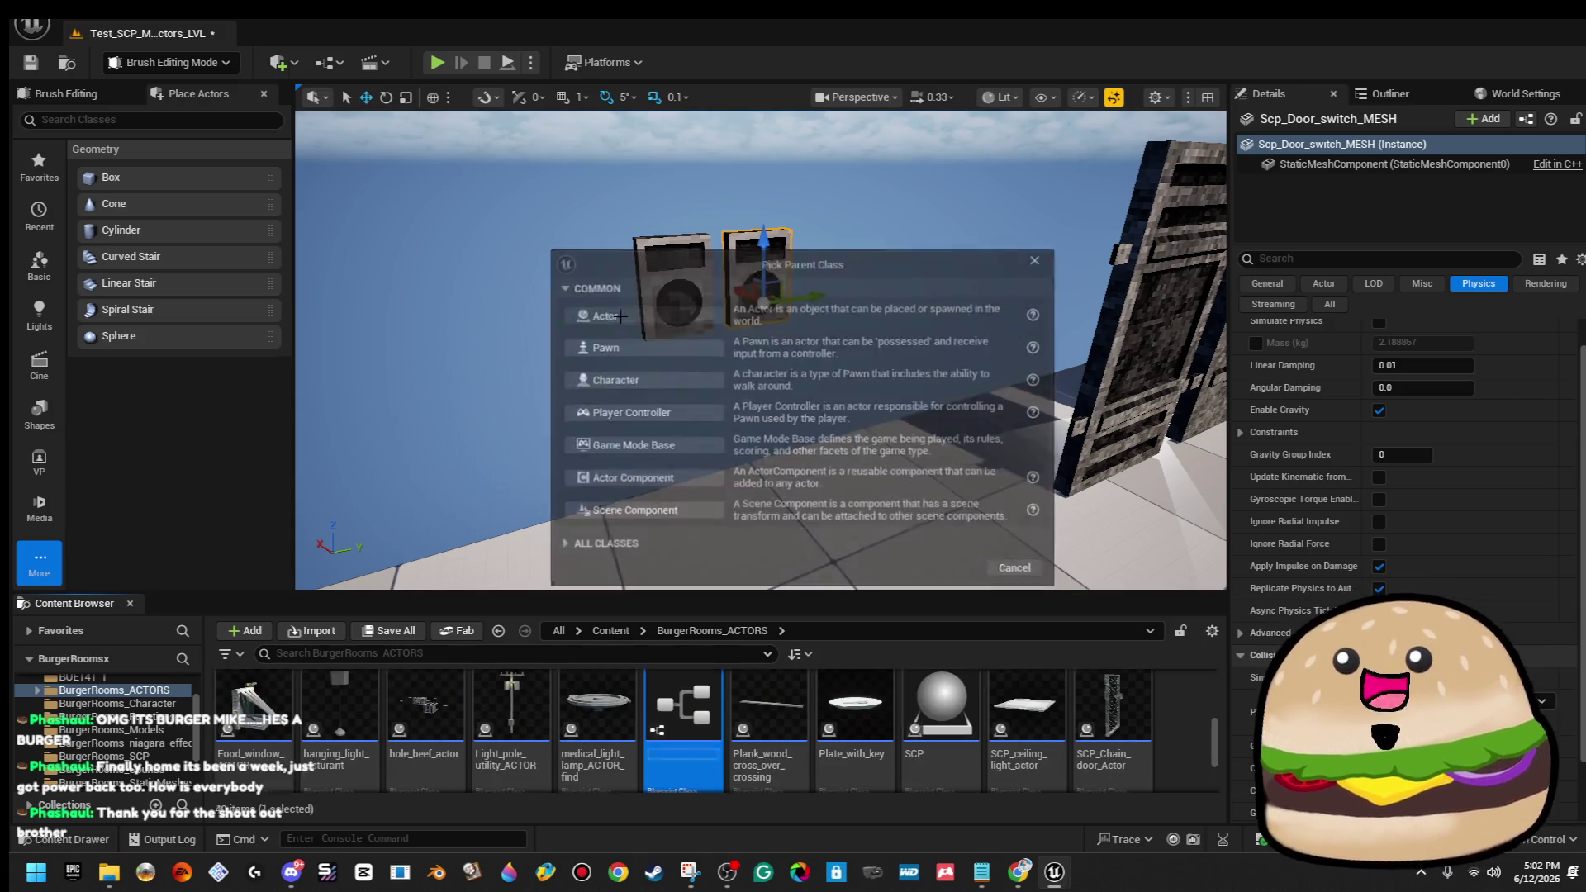
pyautogui.write('SCP_Door')
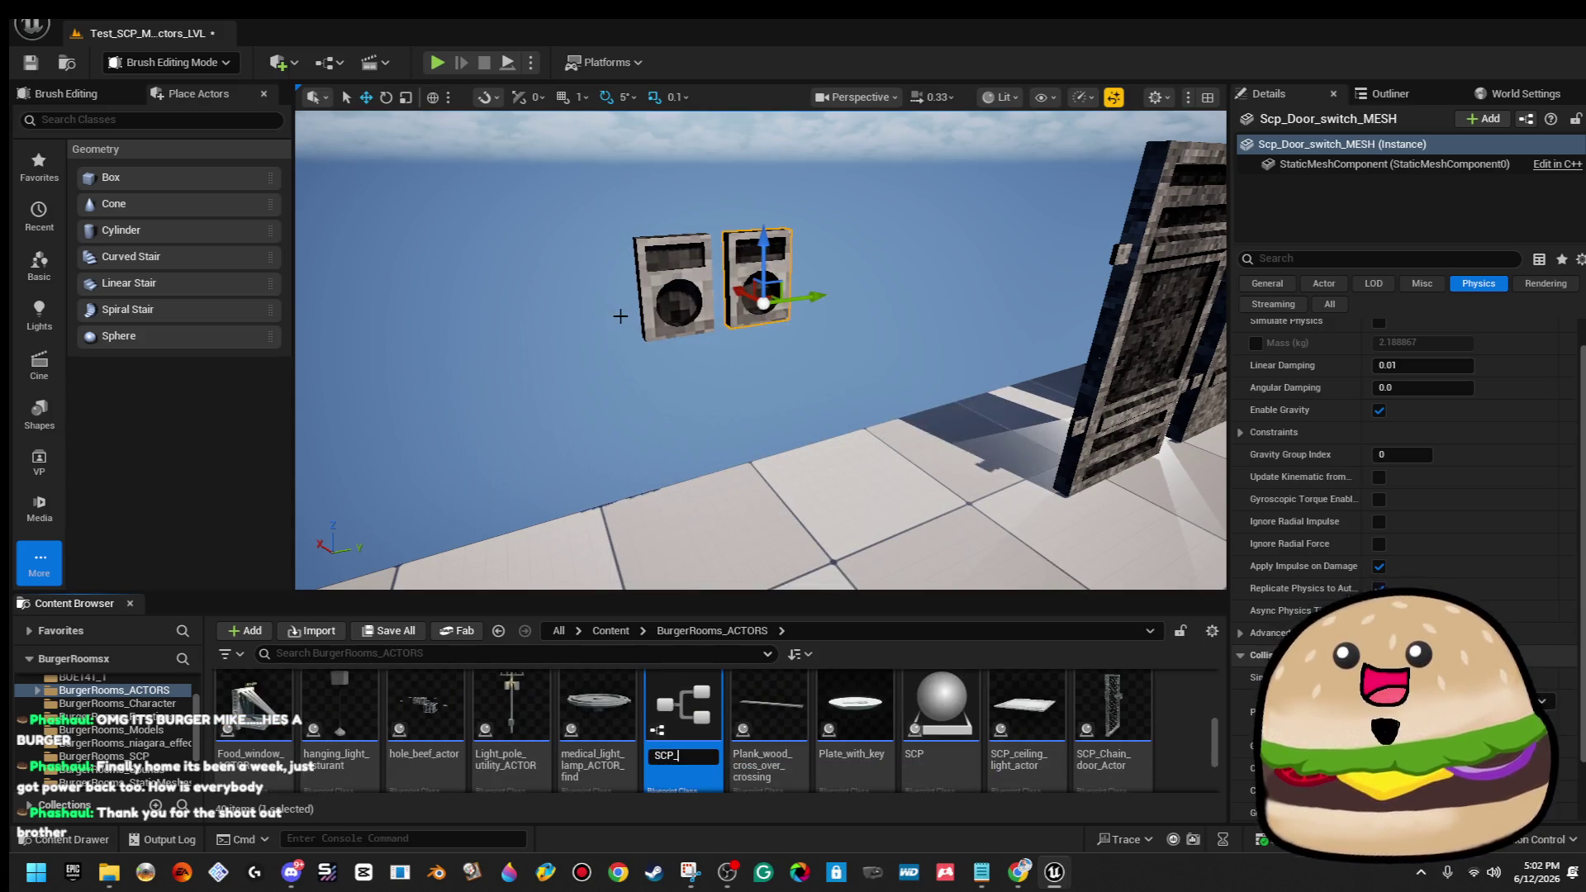
pyautogui.write('_L')
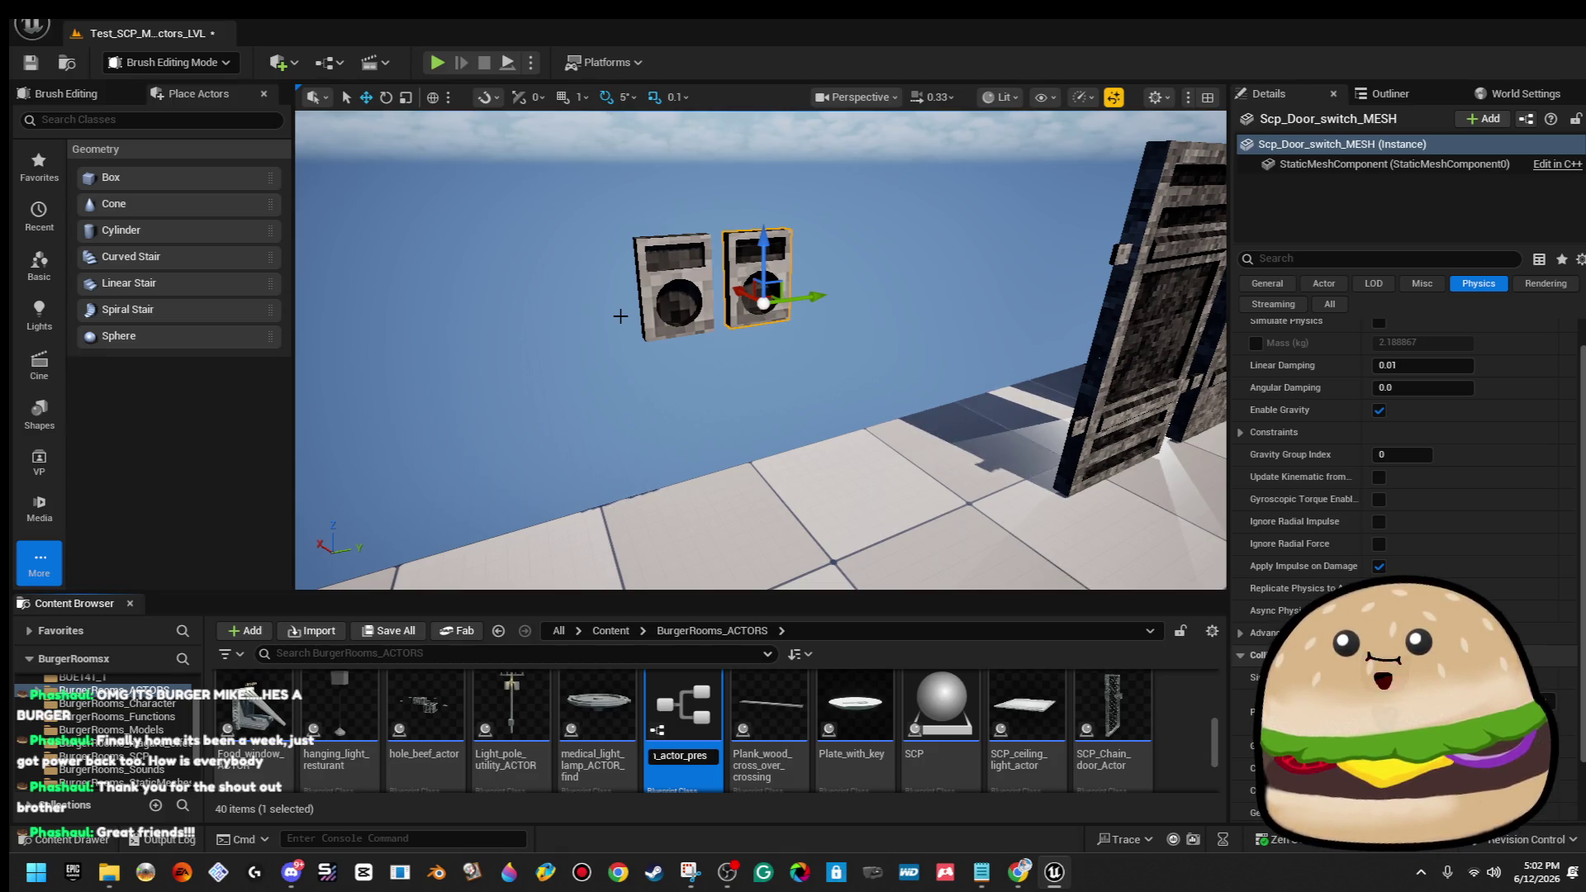
pyautogui.write('s')
pyautogui.press('Return')
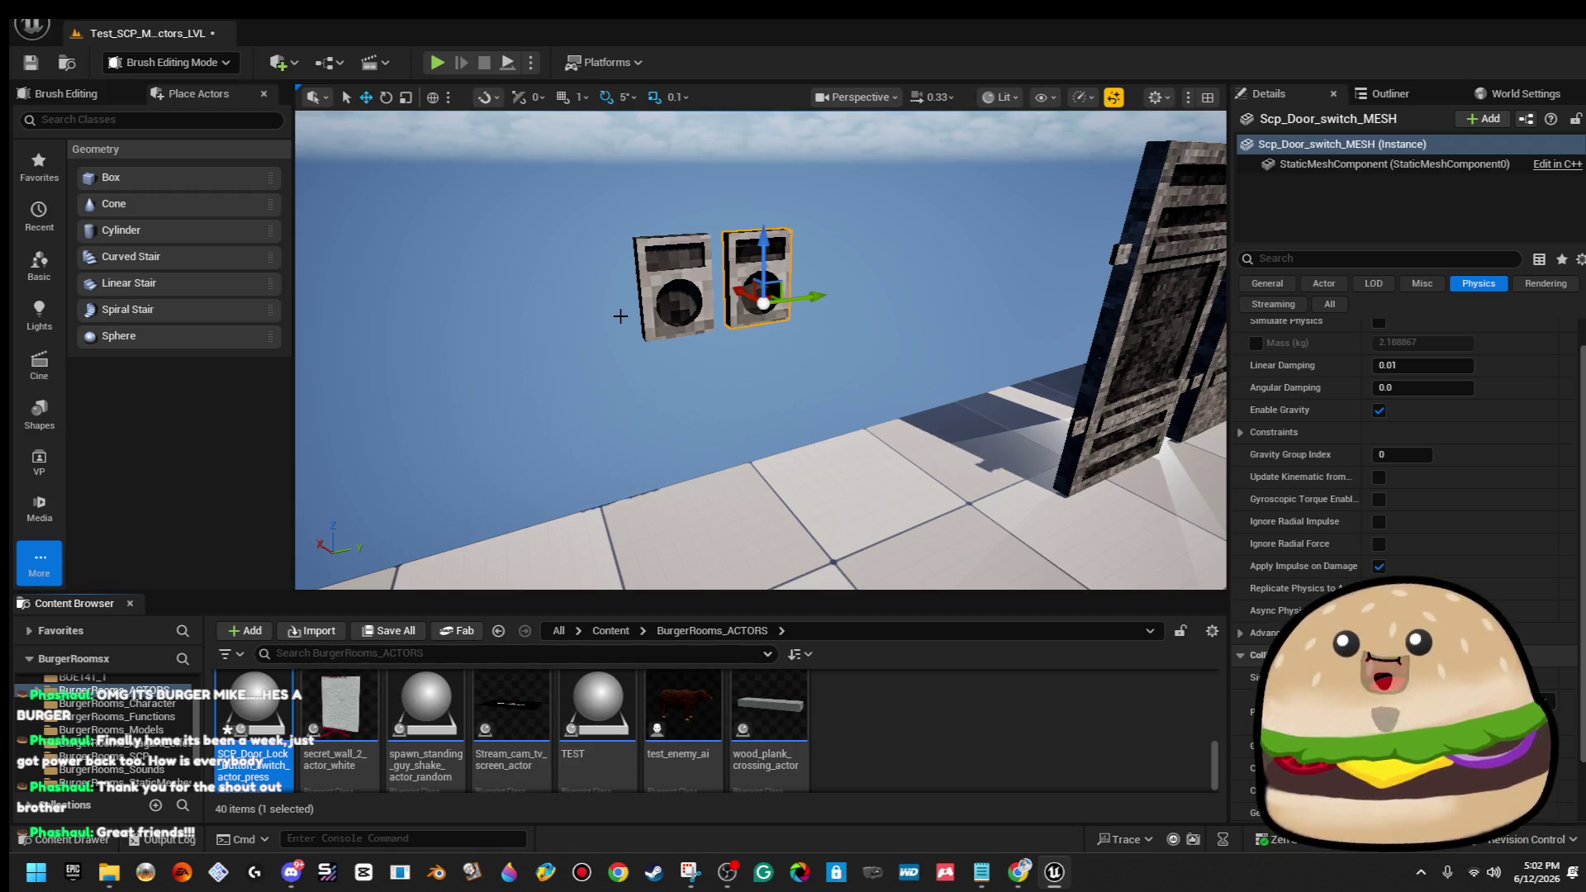
pyautogui.doubleClick(256, 717)
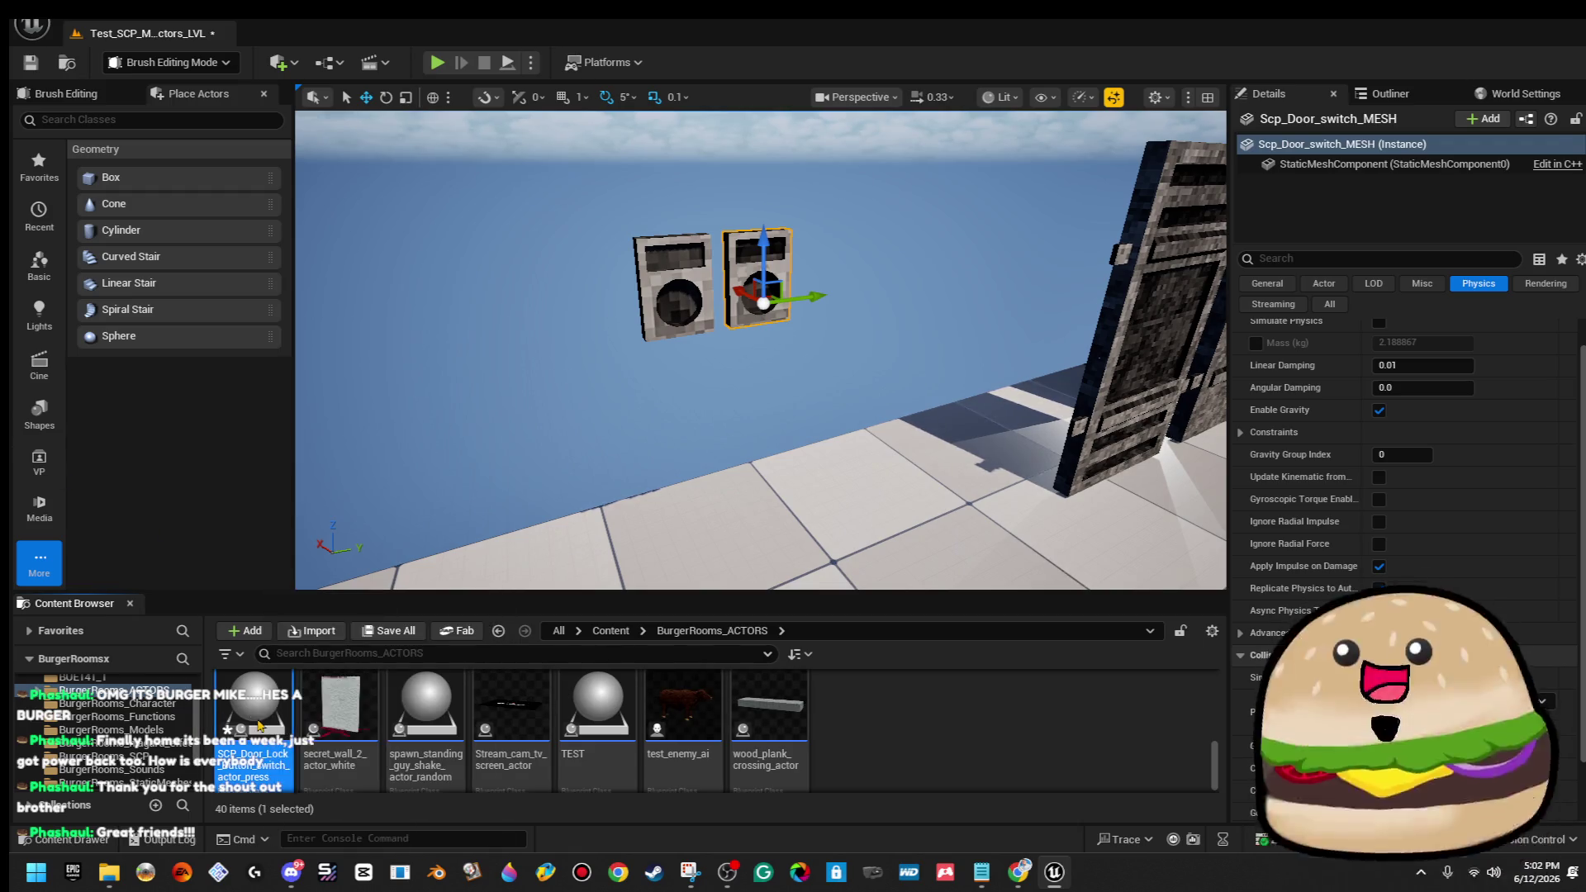
# Add an Arrow component named Arrow to the Blueprint.
pyautogui.click(95, 163)
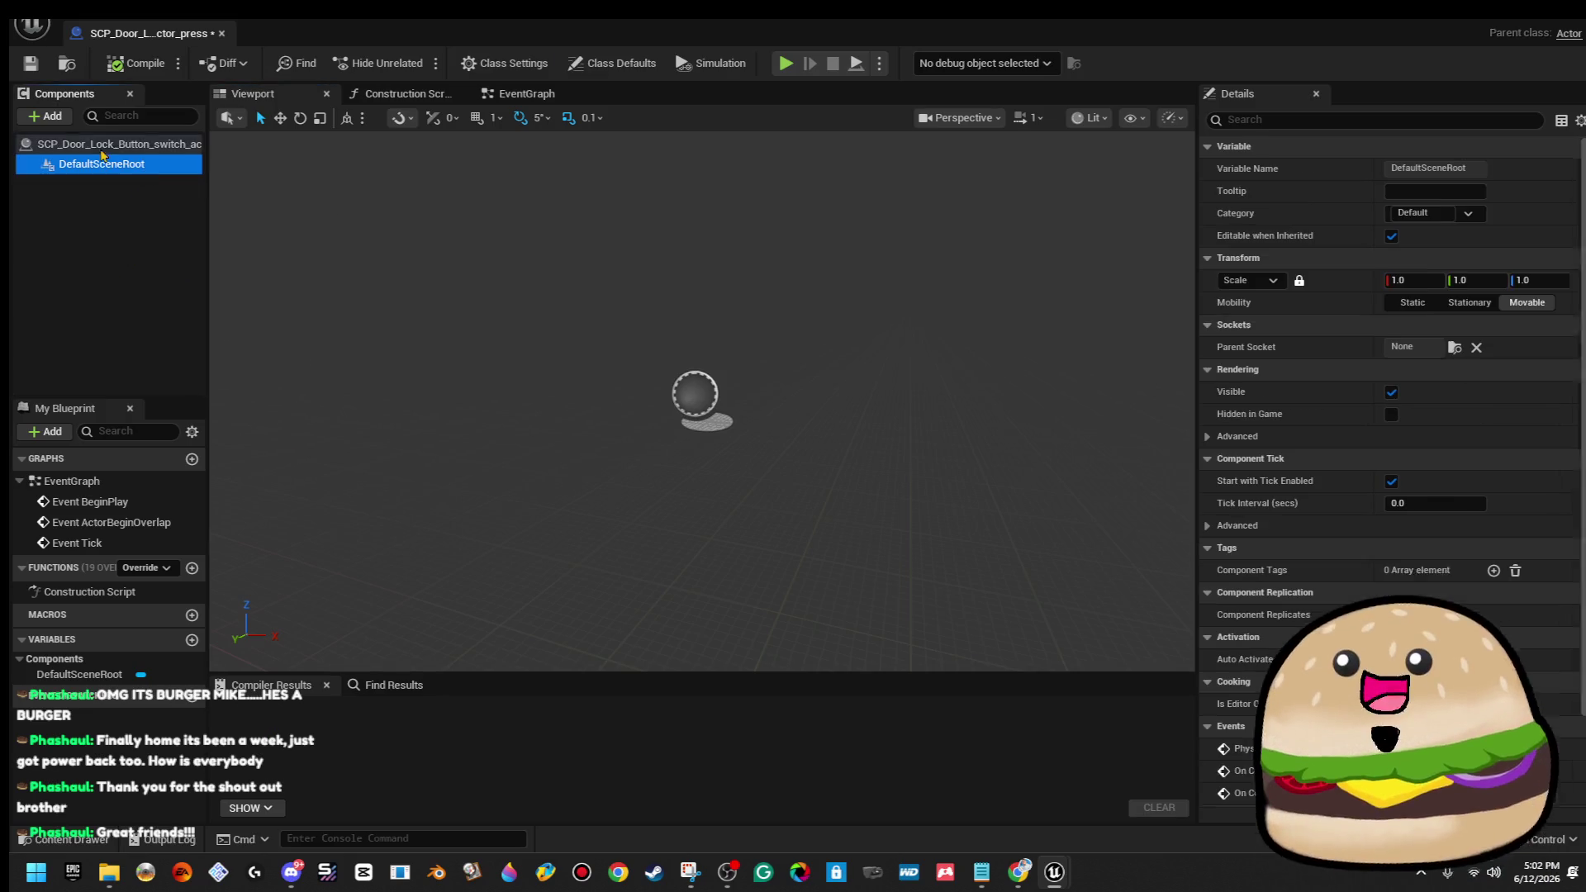
pyautogui.click(48, 115)
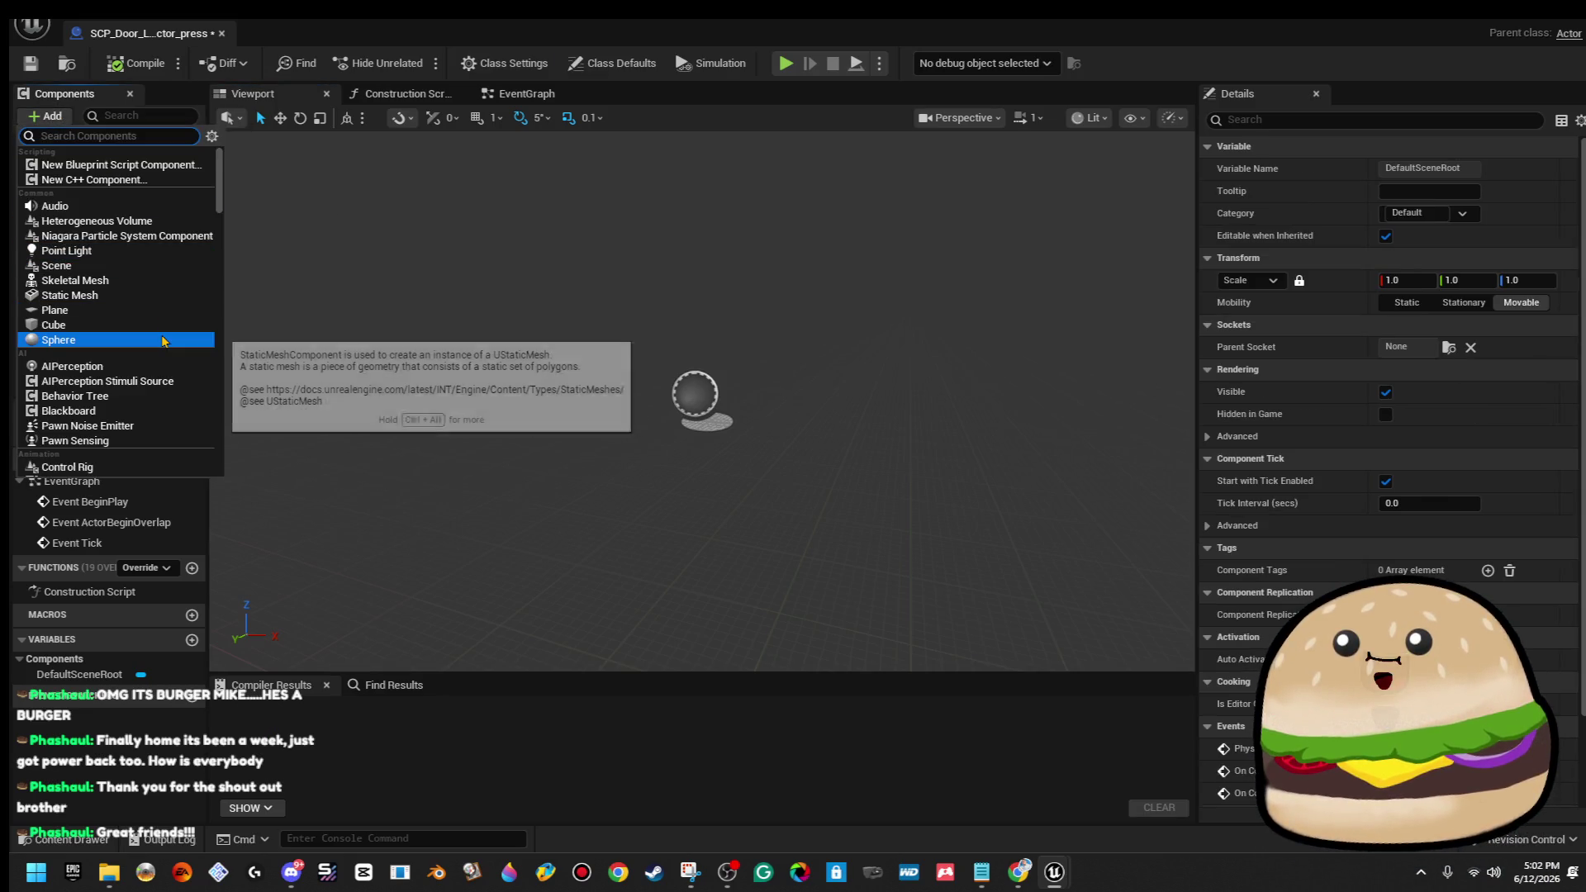
pyautogui.write('arrow')
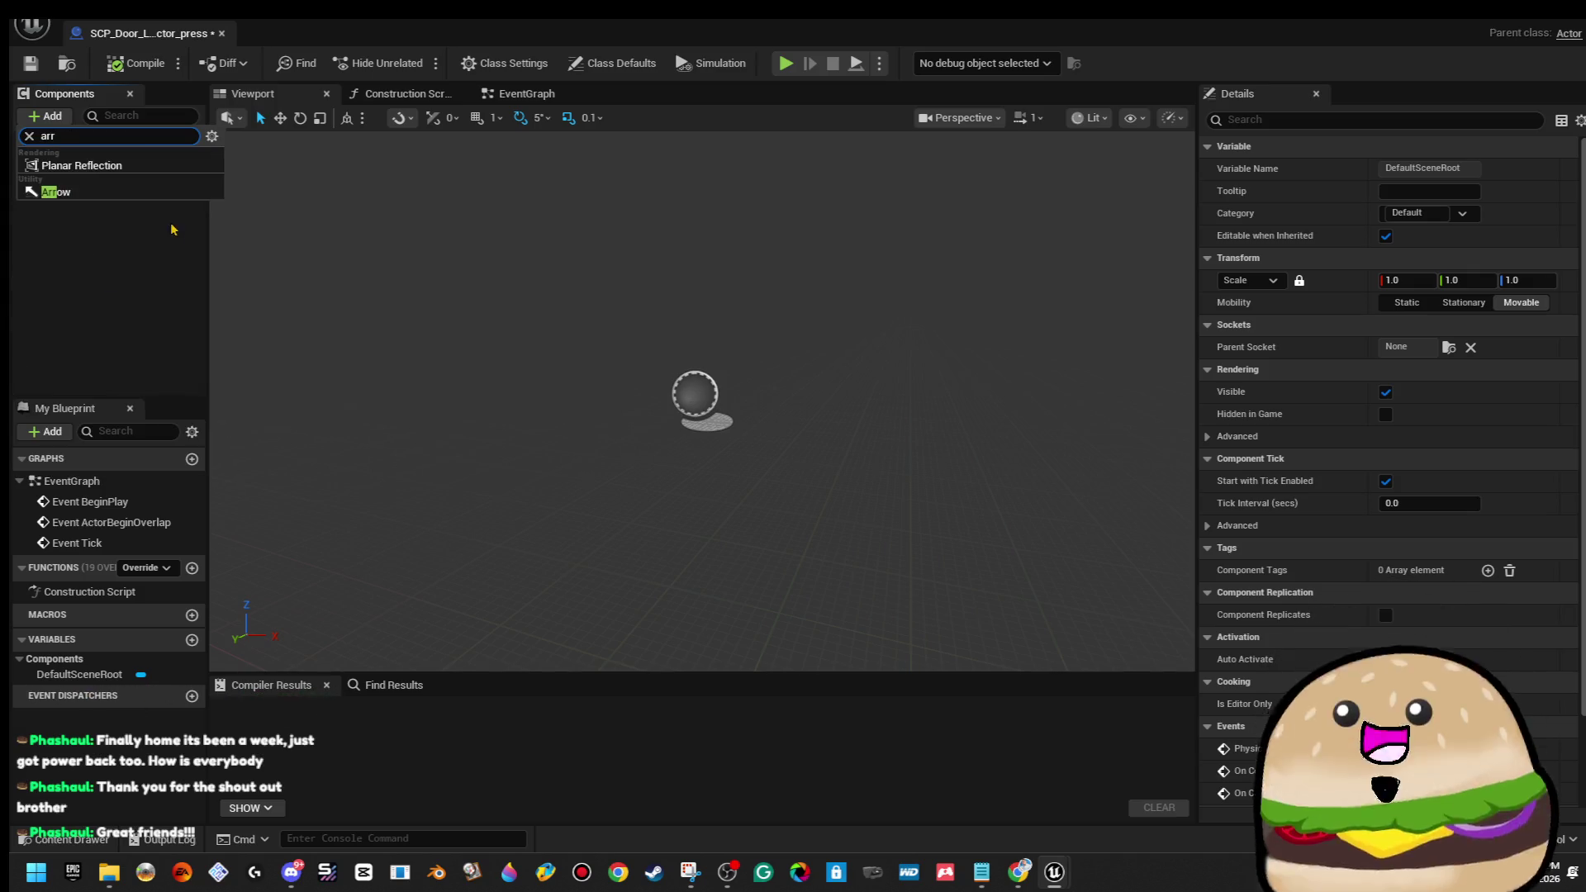
pyautogui.click(163, 195)
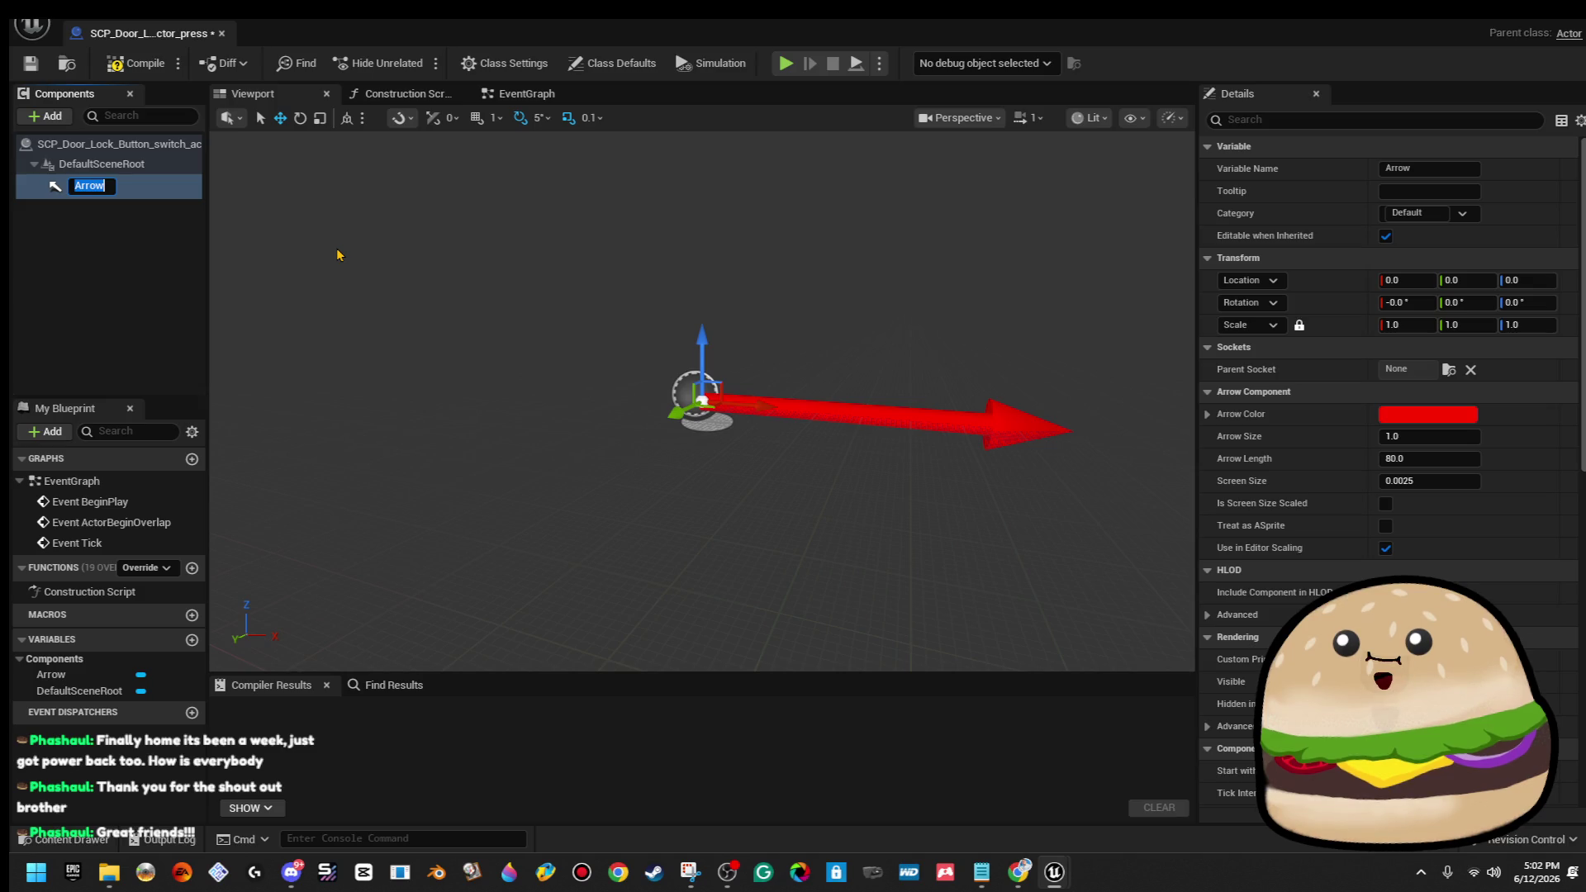
pyautogui.click(466, 270)
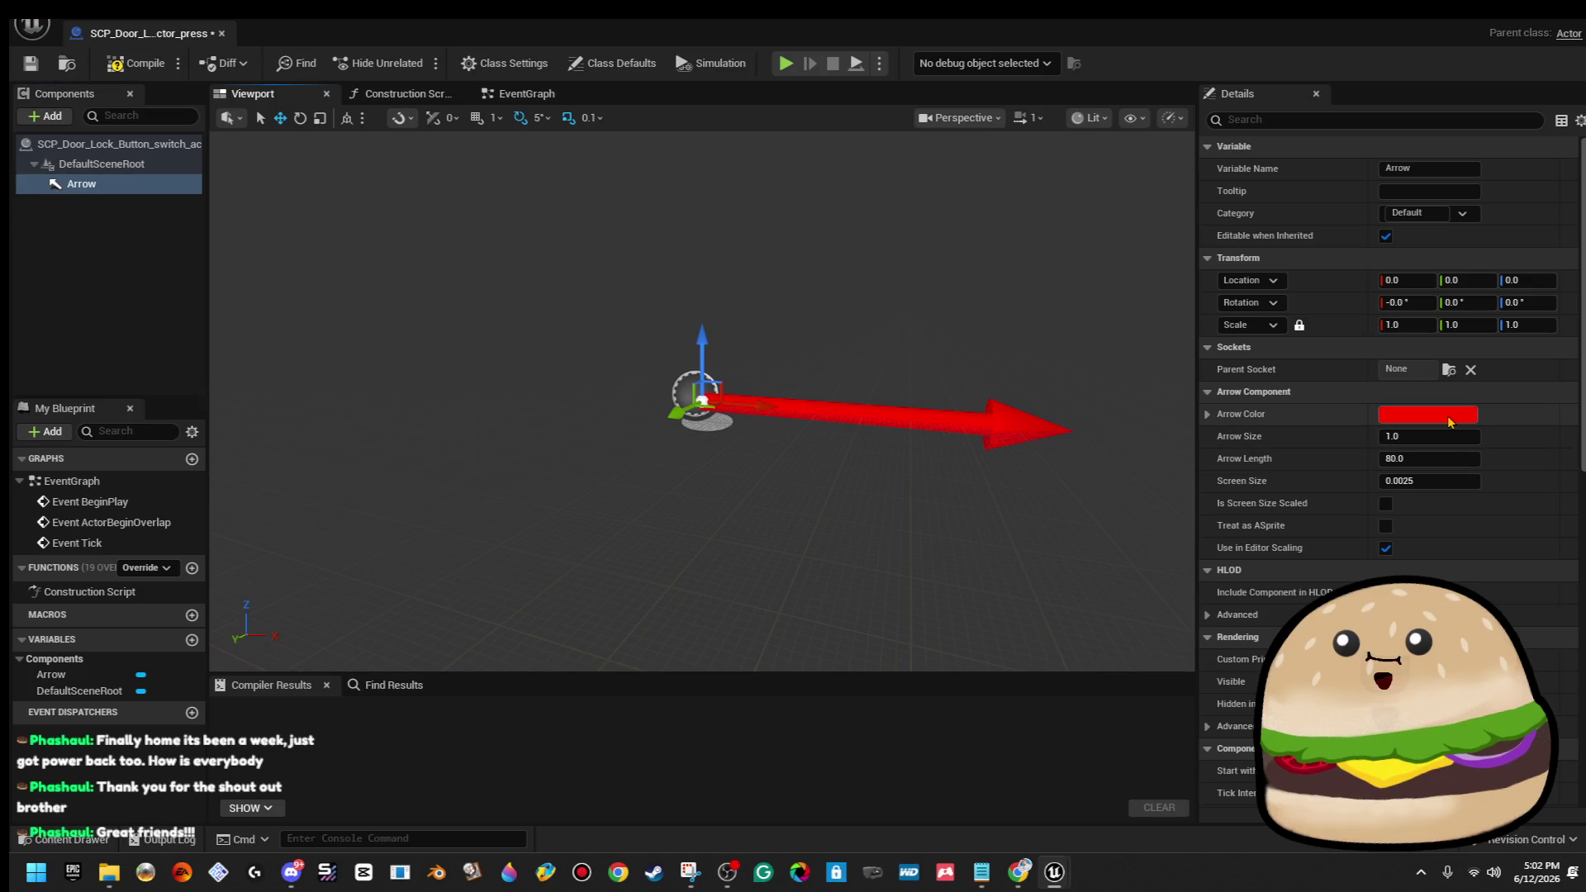
# Recolour the arrow from red to magenta and compile the Blueprint.
pyautogui.click(1449, 421)
pyautogui.moveTo(1208, 513)
pyautogui.mouseDown()
pyautogui.moveTo(1221, 443)
pyautogui.moveTo(1183, 422)
pyautogui.mouseUp()
pyautogui.click(867, 64)
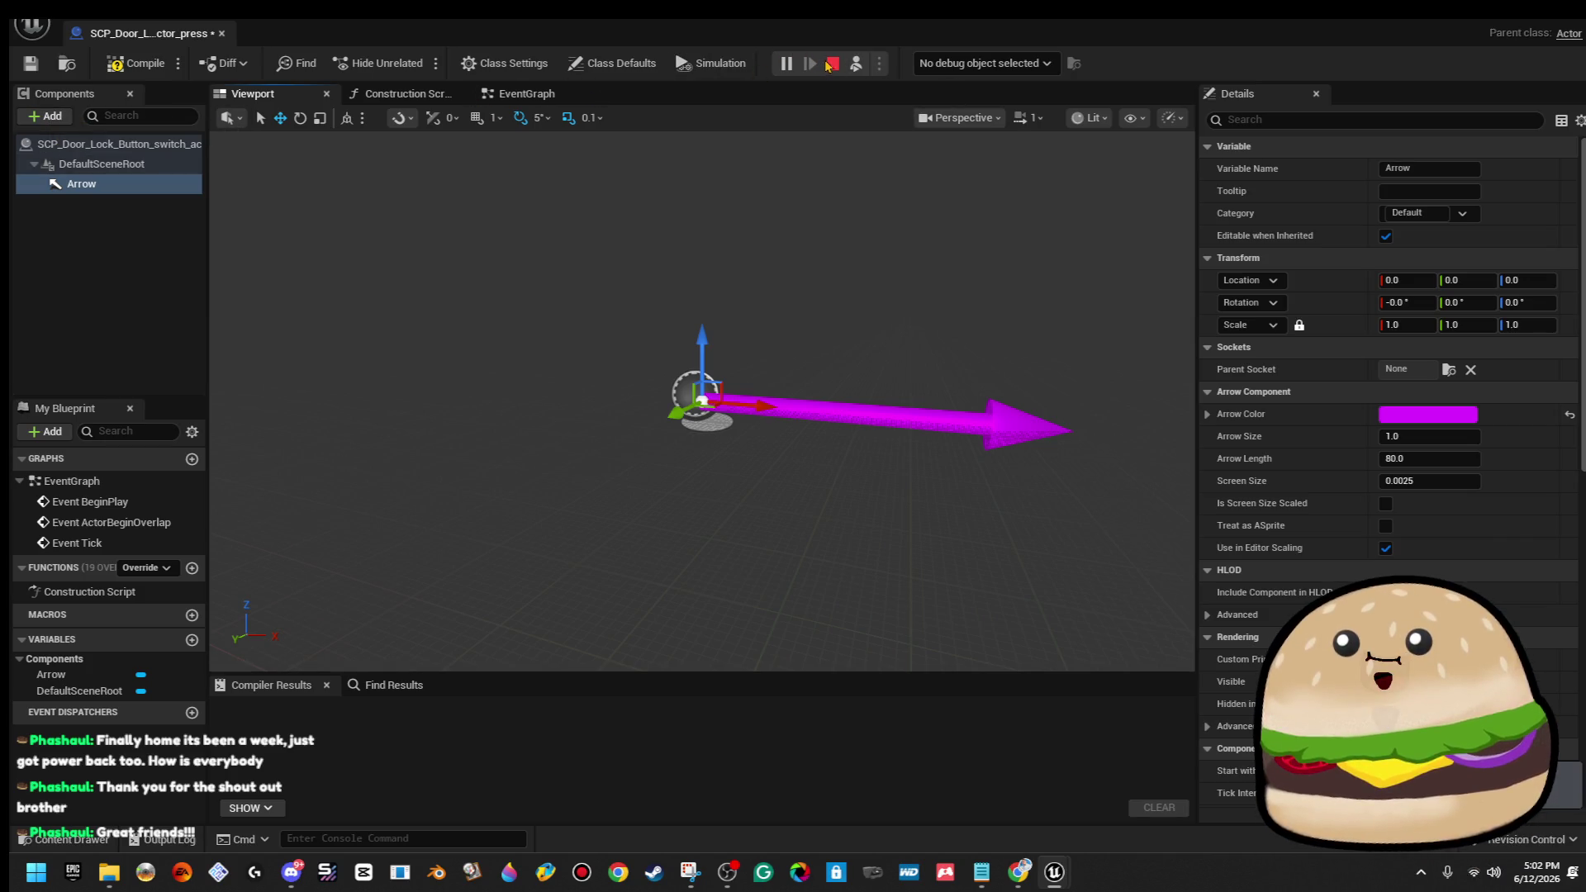
pyautogui.click(145, 64)
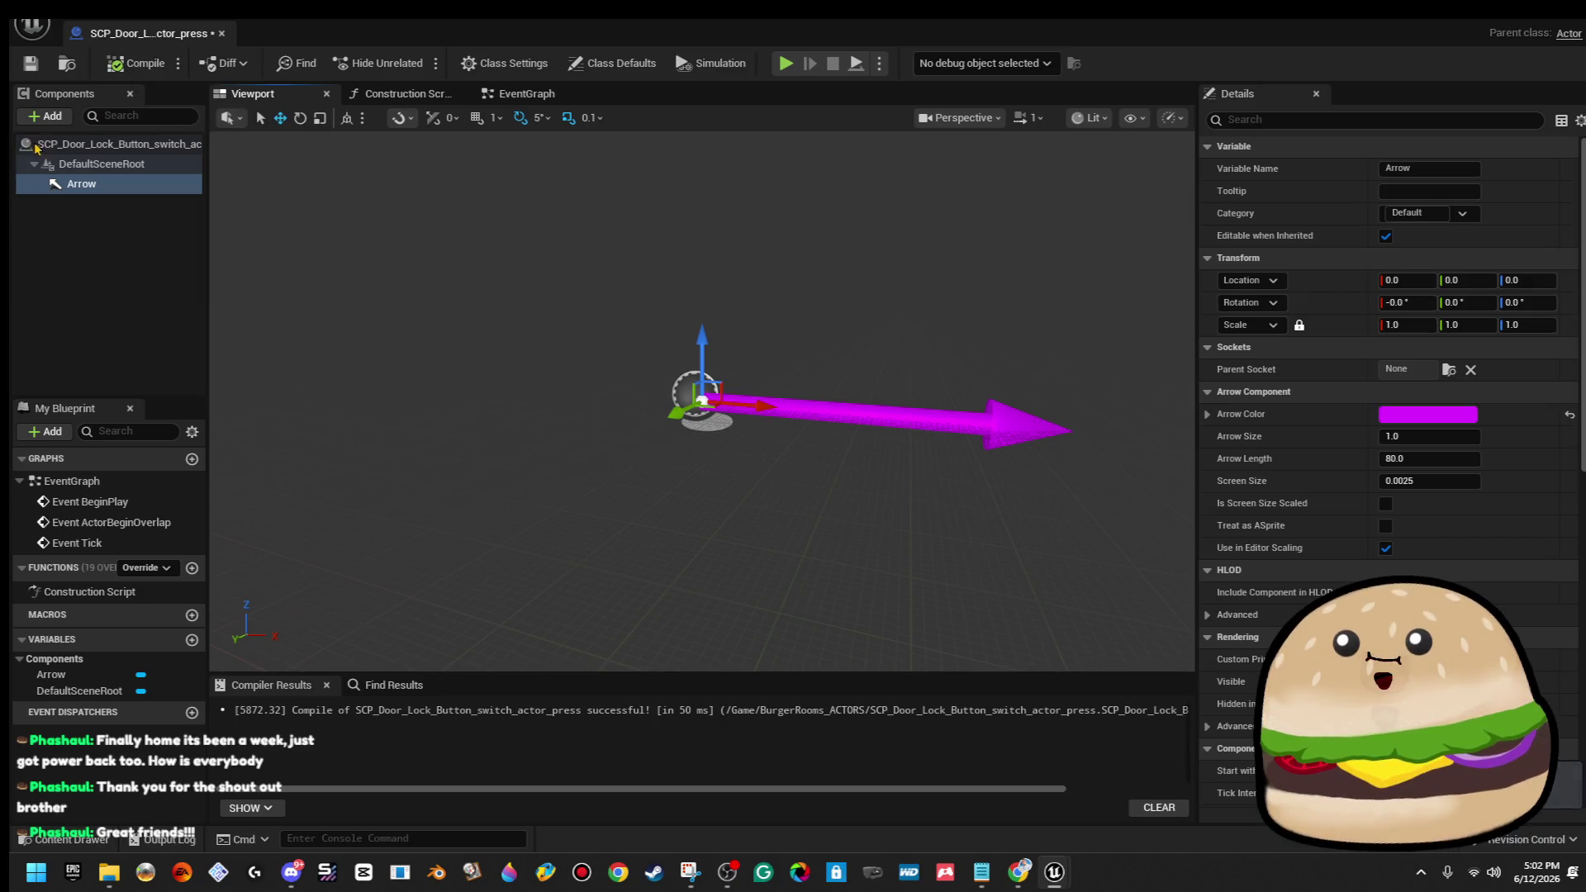
pyautogui.click(46, 116)
# Add a StaticMesh component and attach it directly to DefaultSceneRoot.
pyautogui.write('stat')
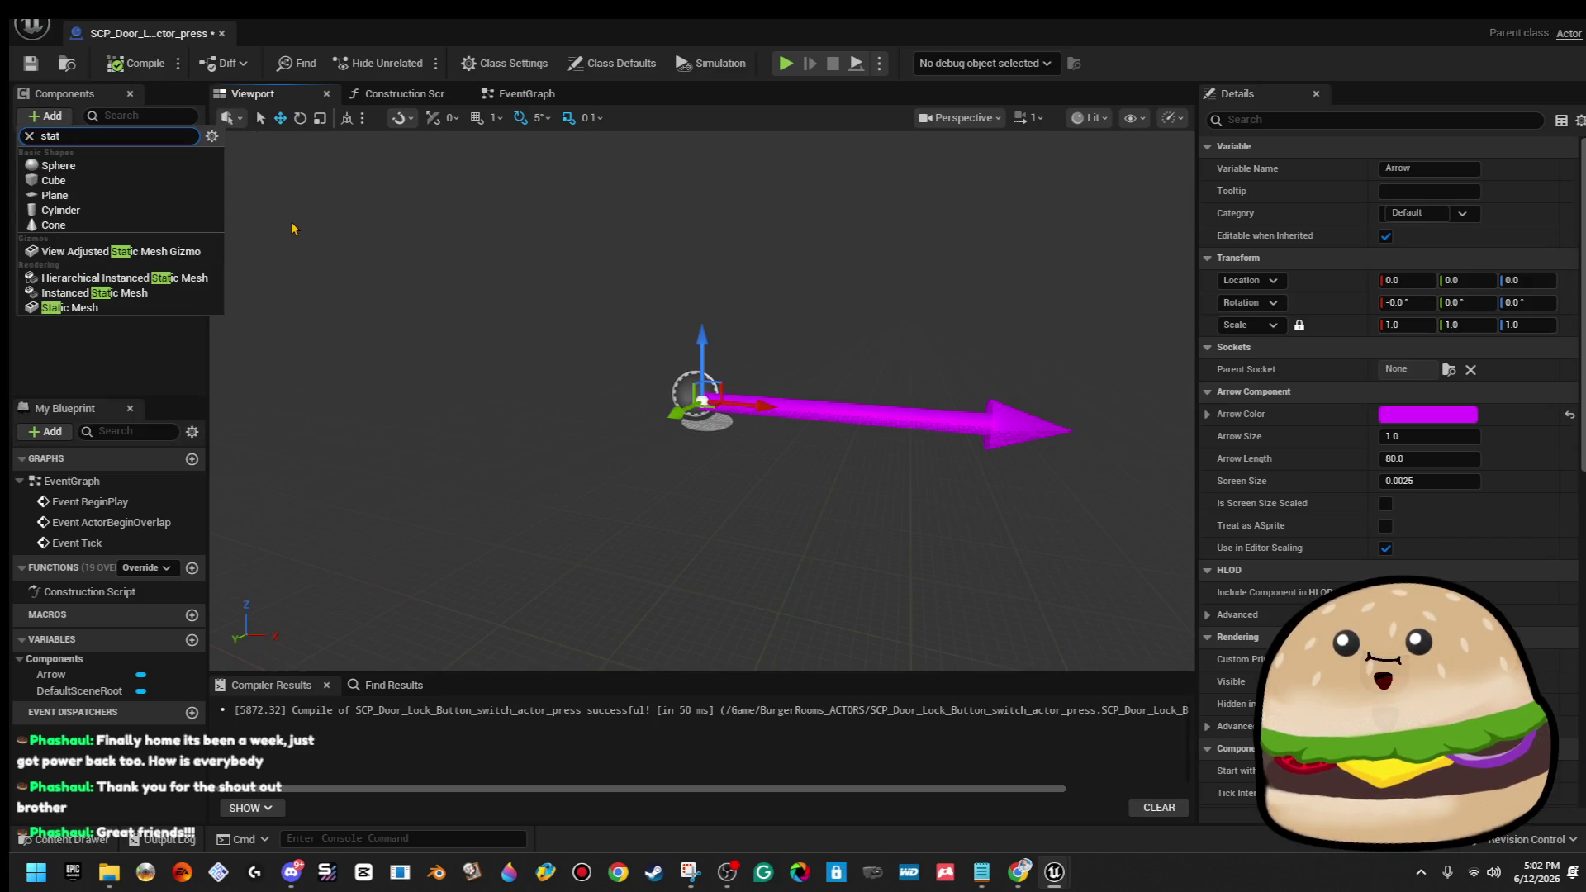
pyautogui.click(184, 314)
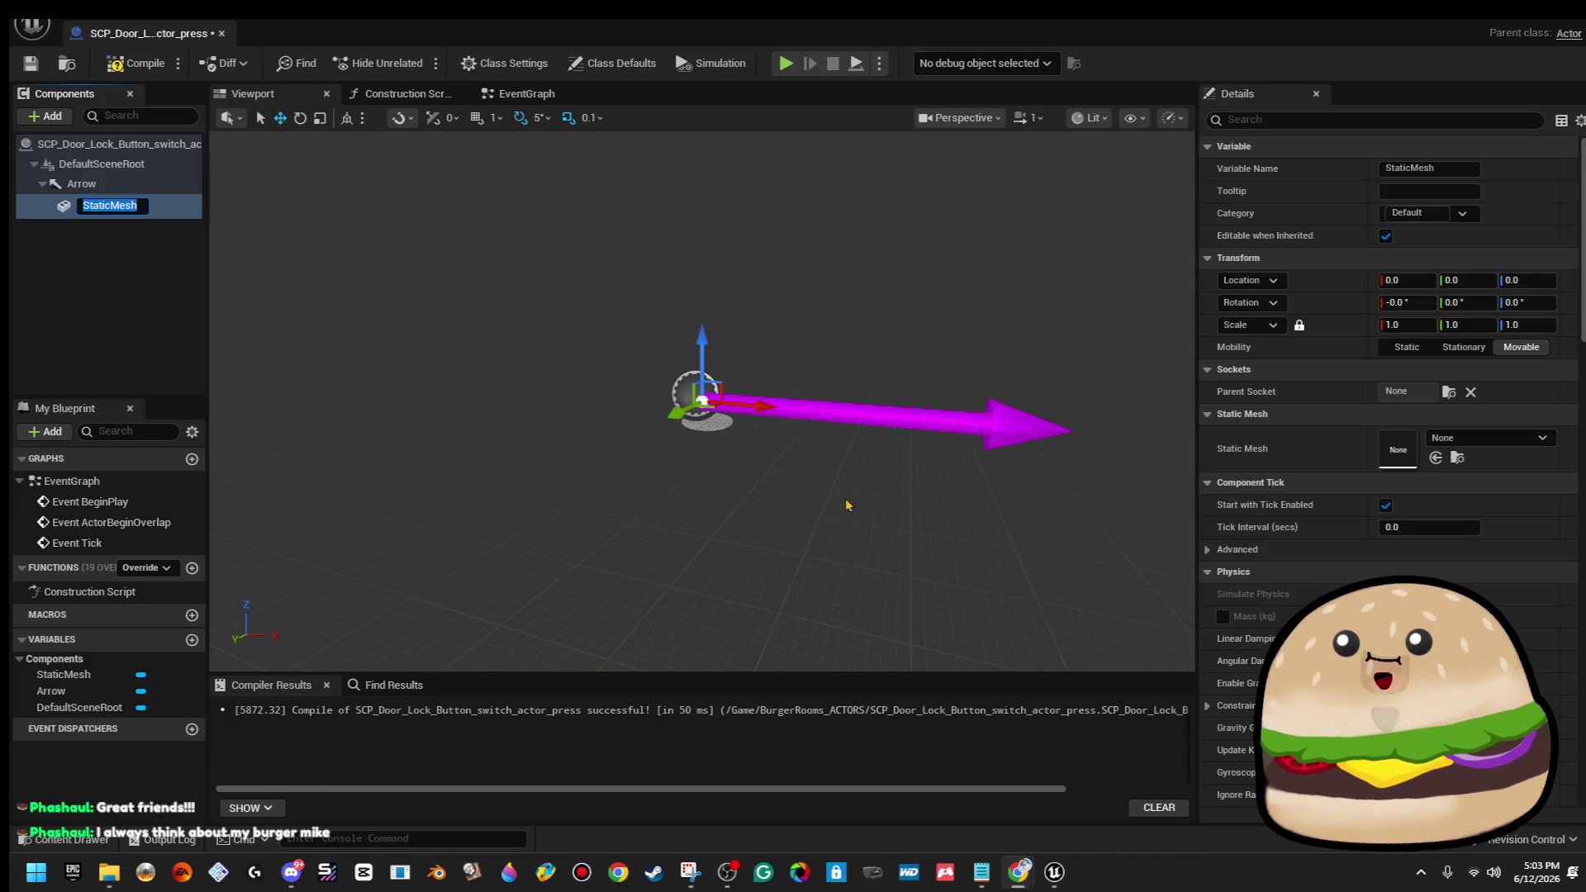
pyautogui.press('Return')
pyautogui.moveTo(917, 415)
pyautogui.mouseDown()
pyautogui.moveTo(785, 421)
pyautogui.moveTo(867, 430)
pyautogui.moveTo(880, 415)
pyautogui.mouseUp()
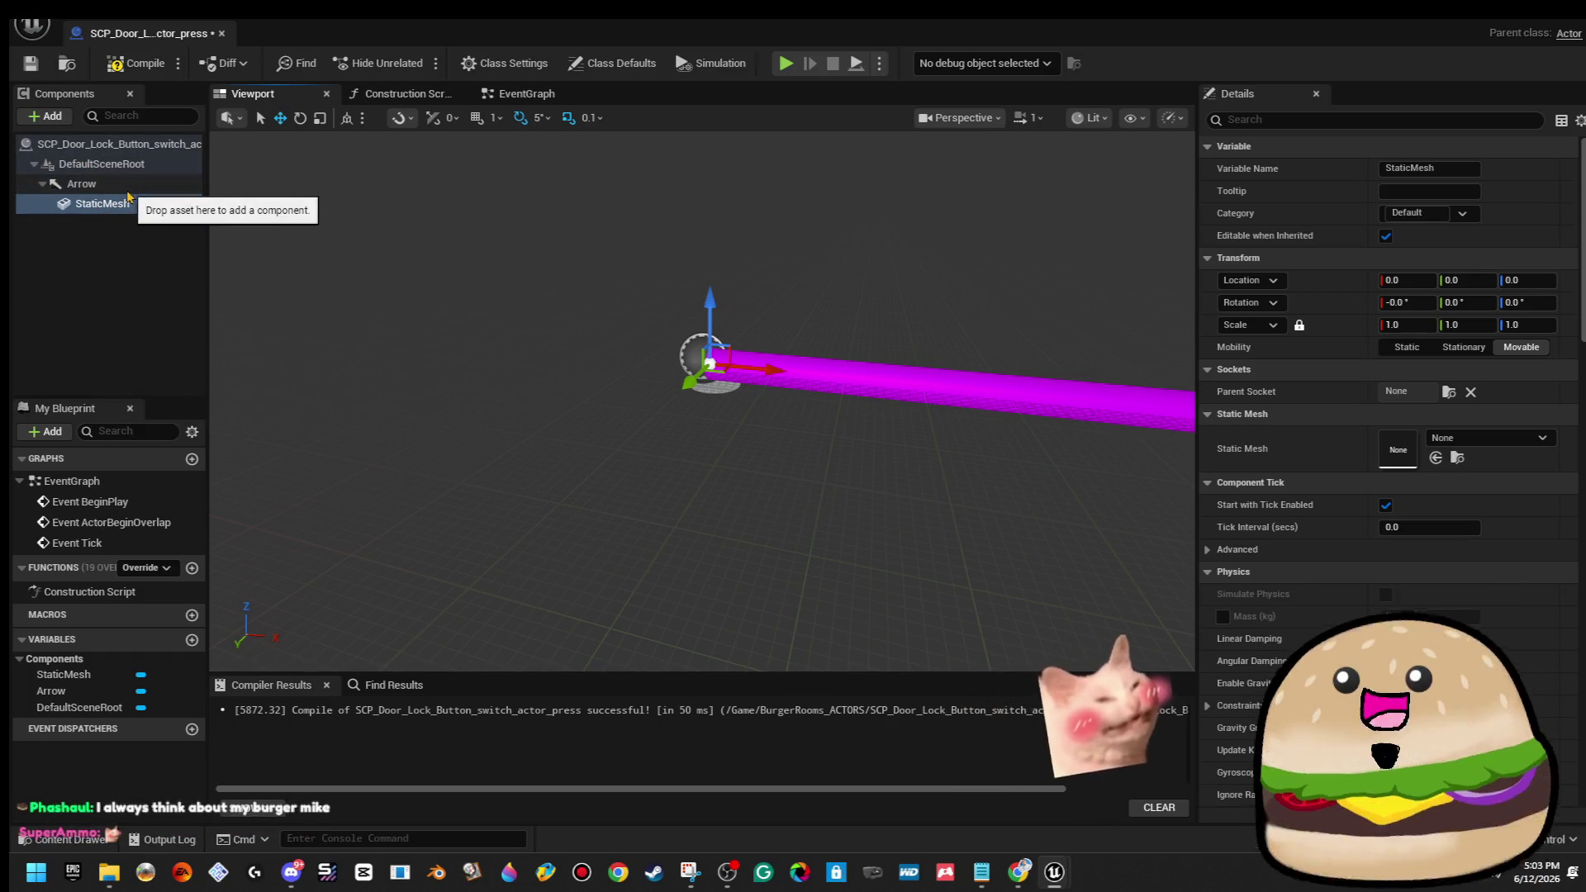
pyautogui.moveTo(132, 202); pyautogui.dragTo(139, 169)
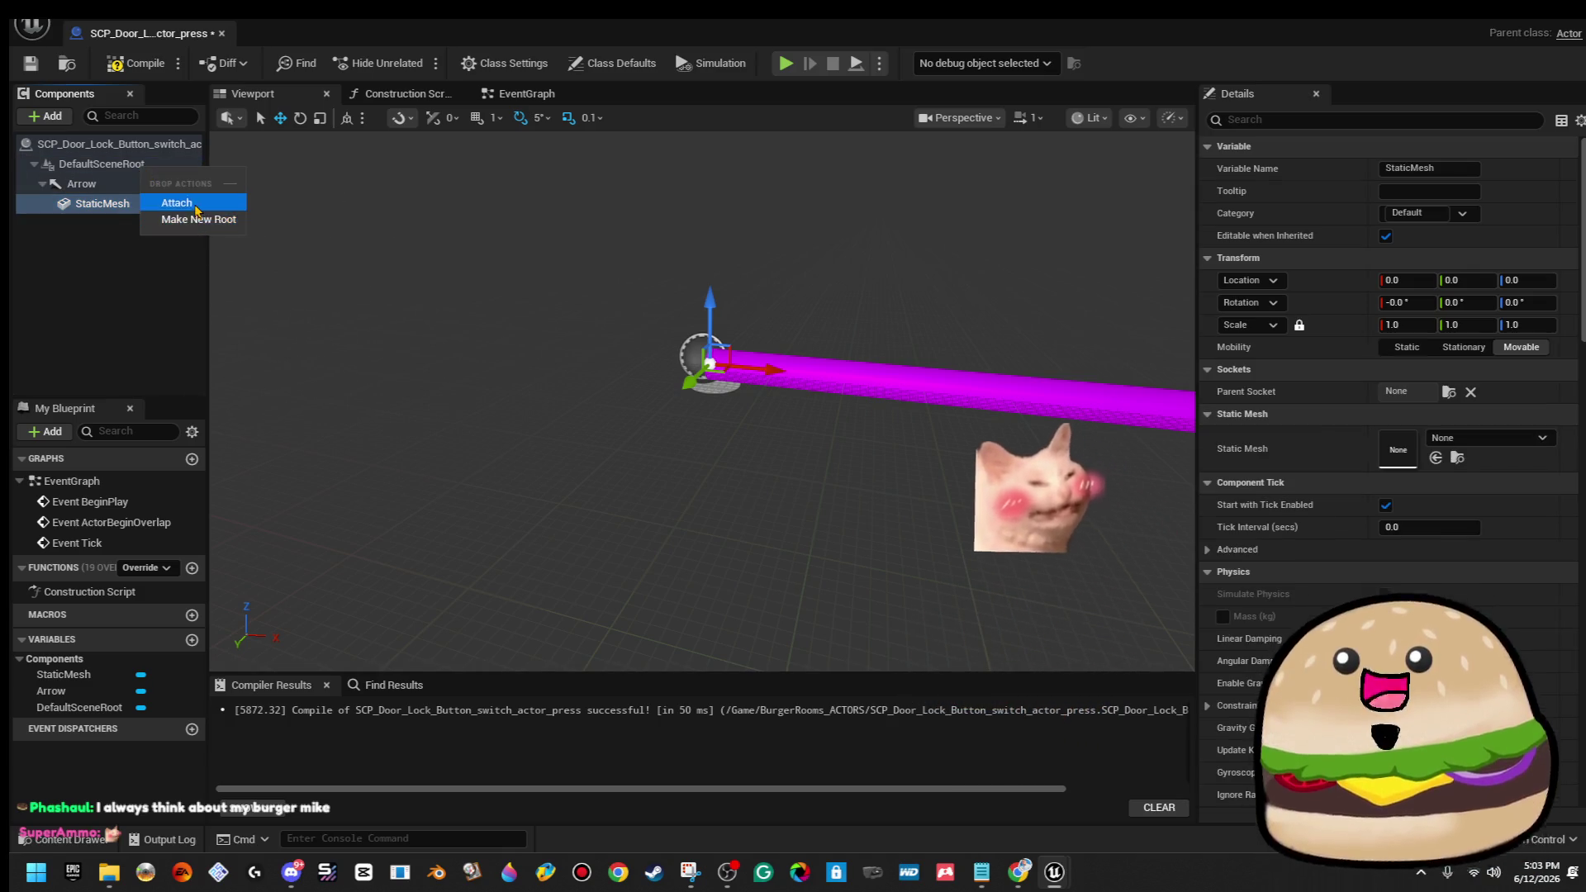
pyautogui.click(178, 203)
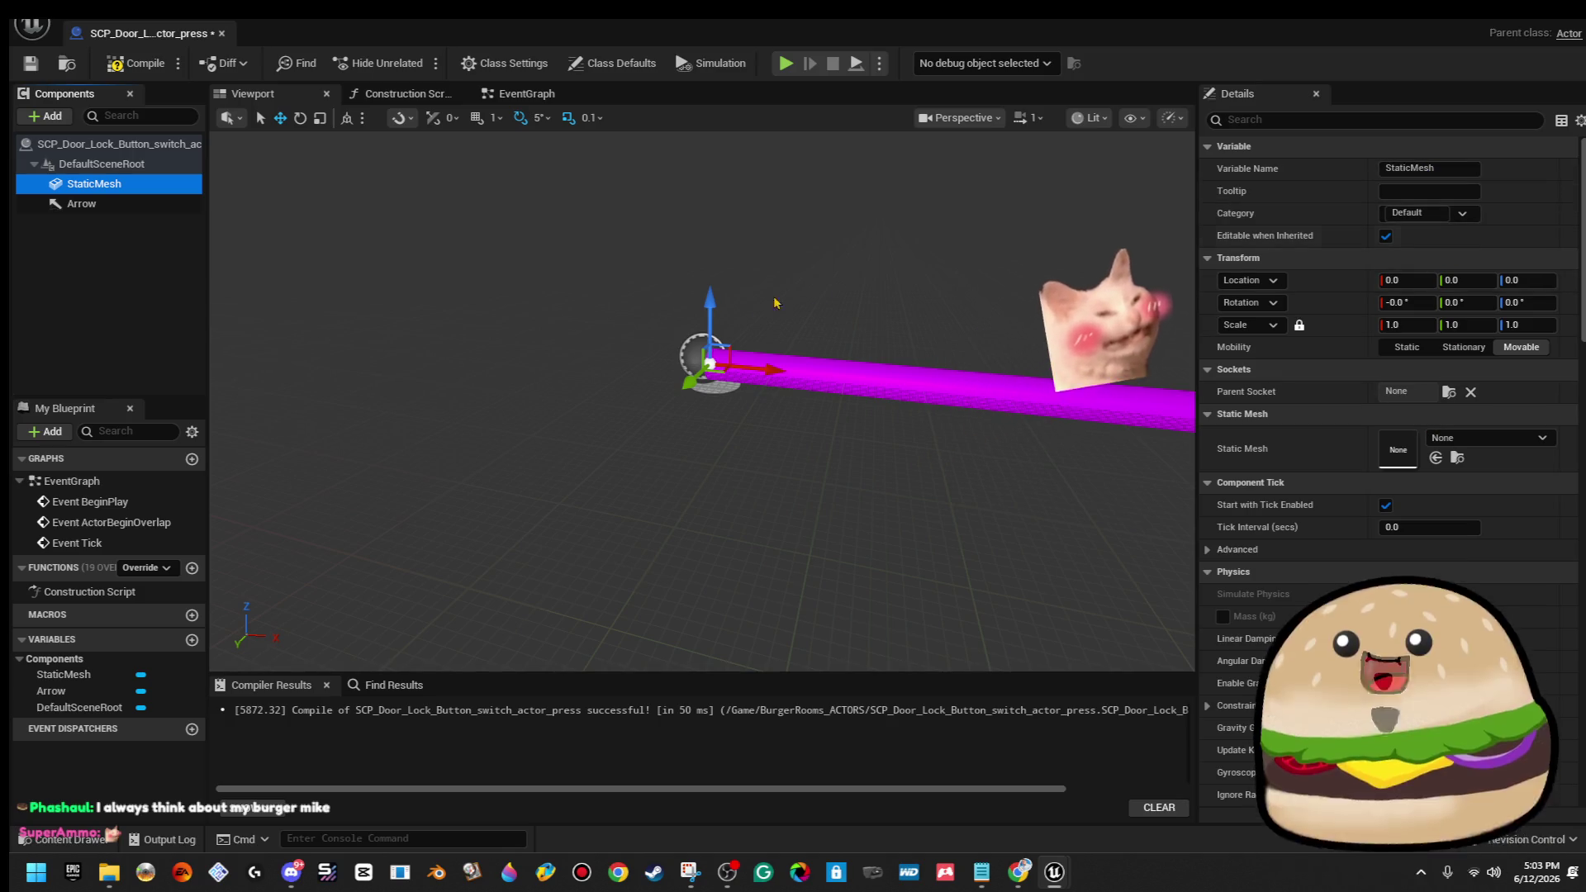
pyautogui.moveTo(578, 331); pyautogui.dragTo(562, 335)
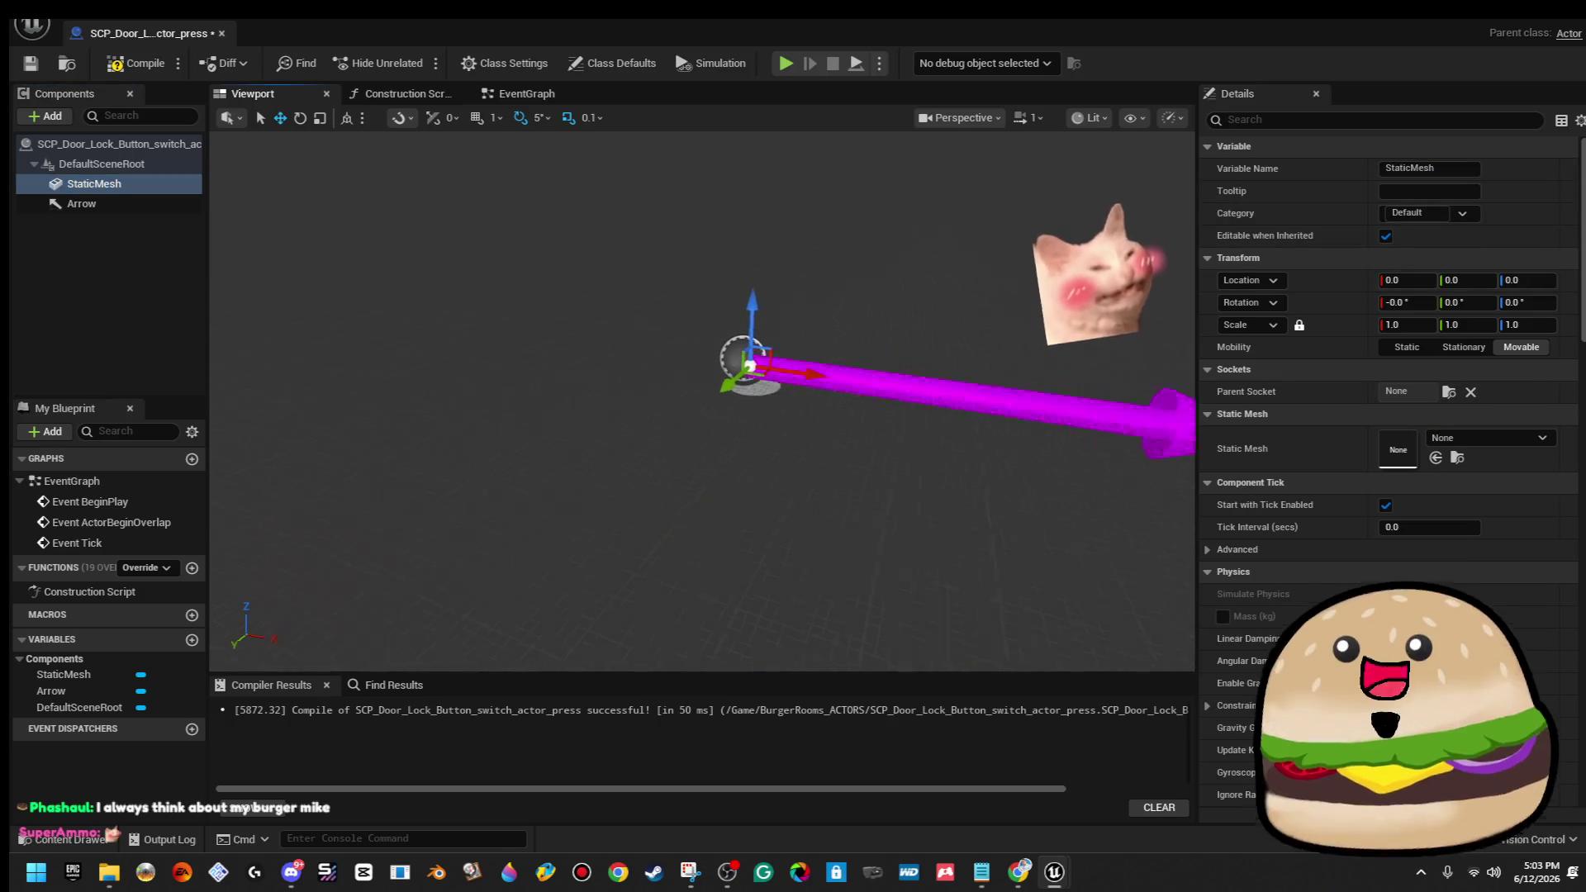
# Assign Scp_Door_switch_MESH to the StaticMesh and rotate it 180° in yaw.
pyautogui.click(1502, 438)
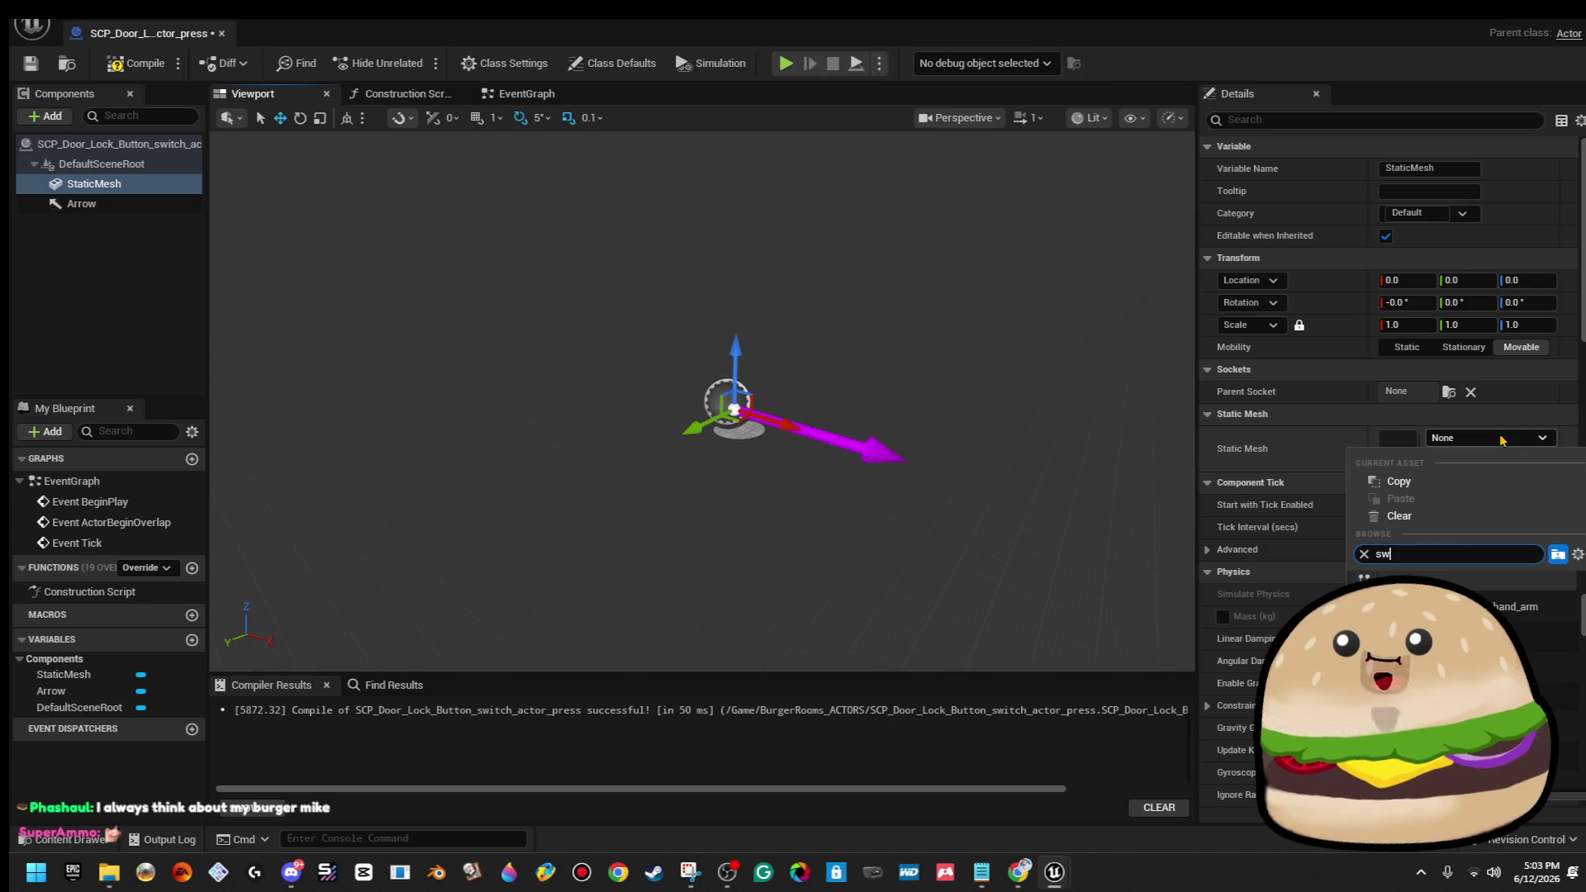
pyautogui.write('switch scp')
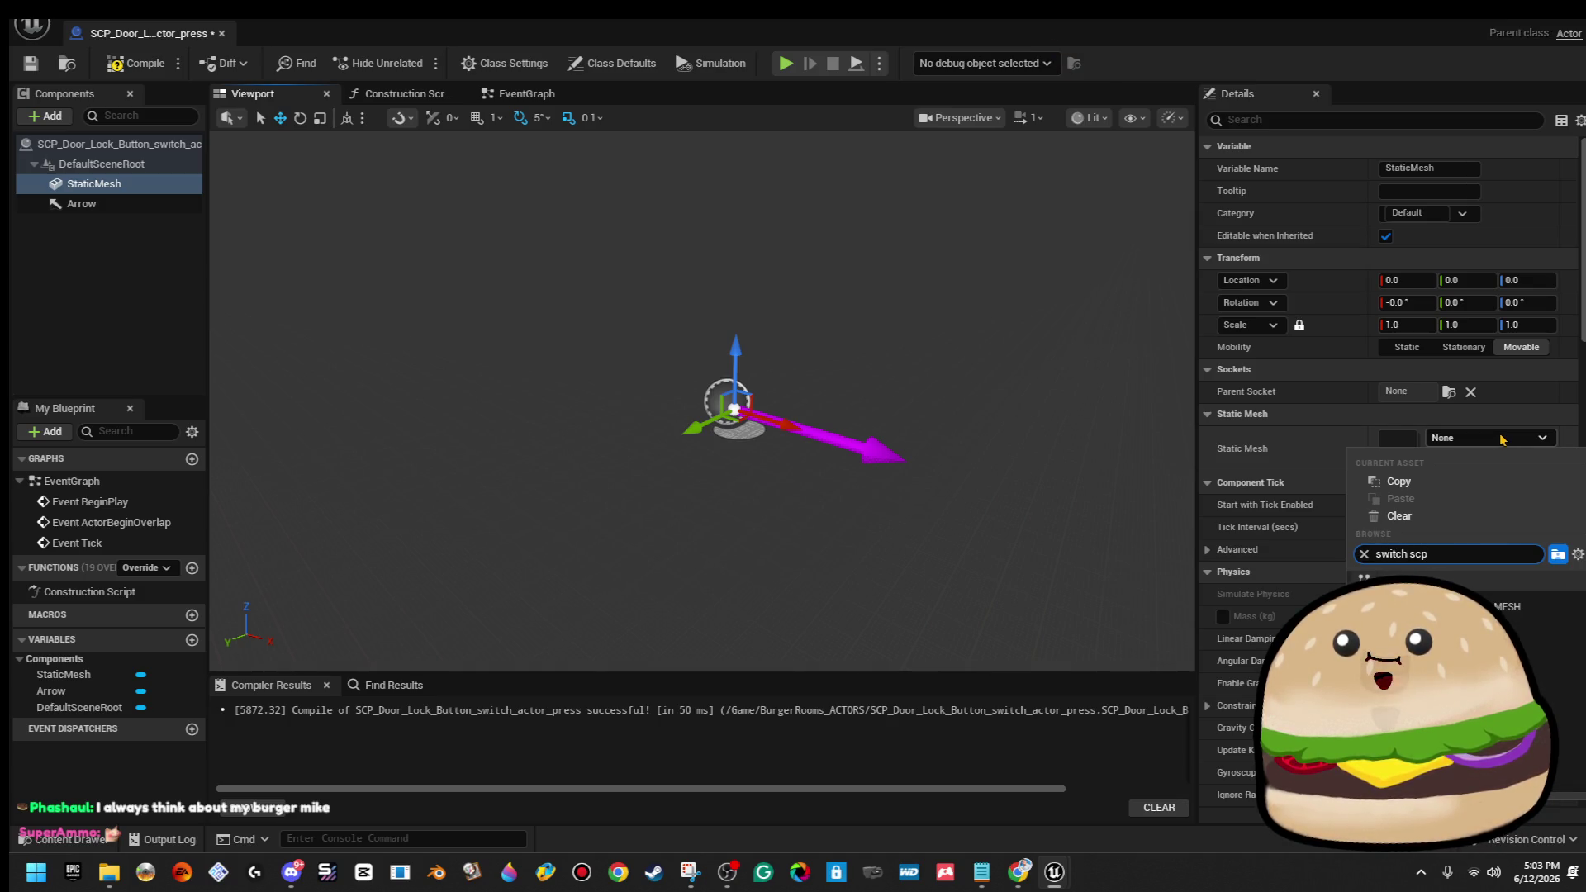
pyautogui.click(1487, 606)
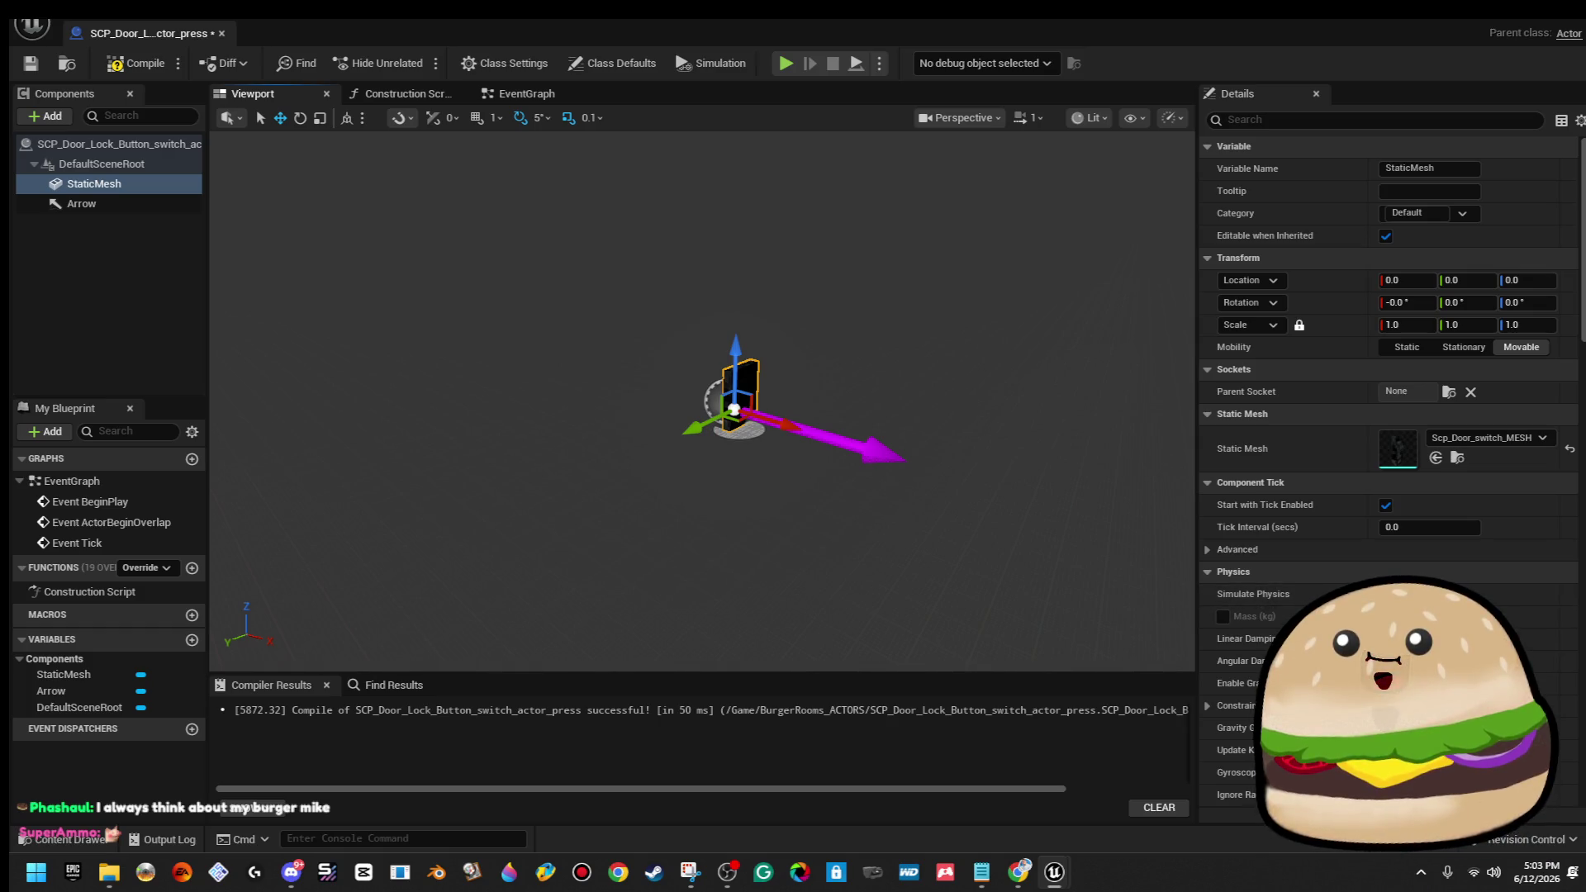
pyautogui.moveTo(702, 397); pyautogui.dragTo(702, 314)
pyautogui.press('e')
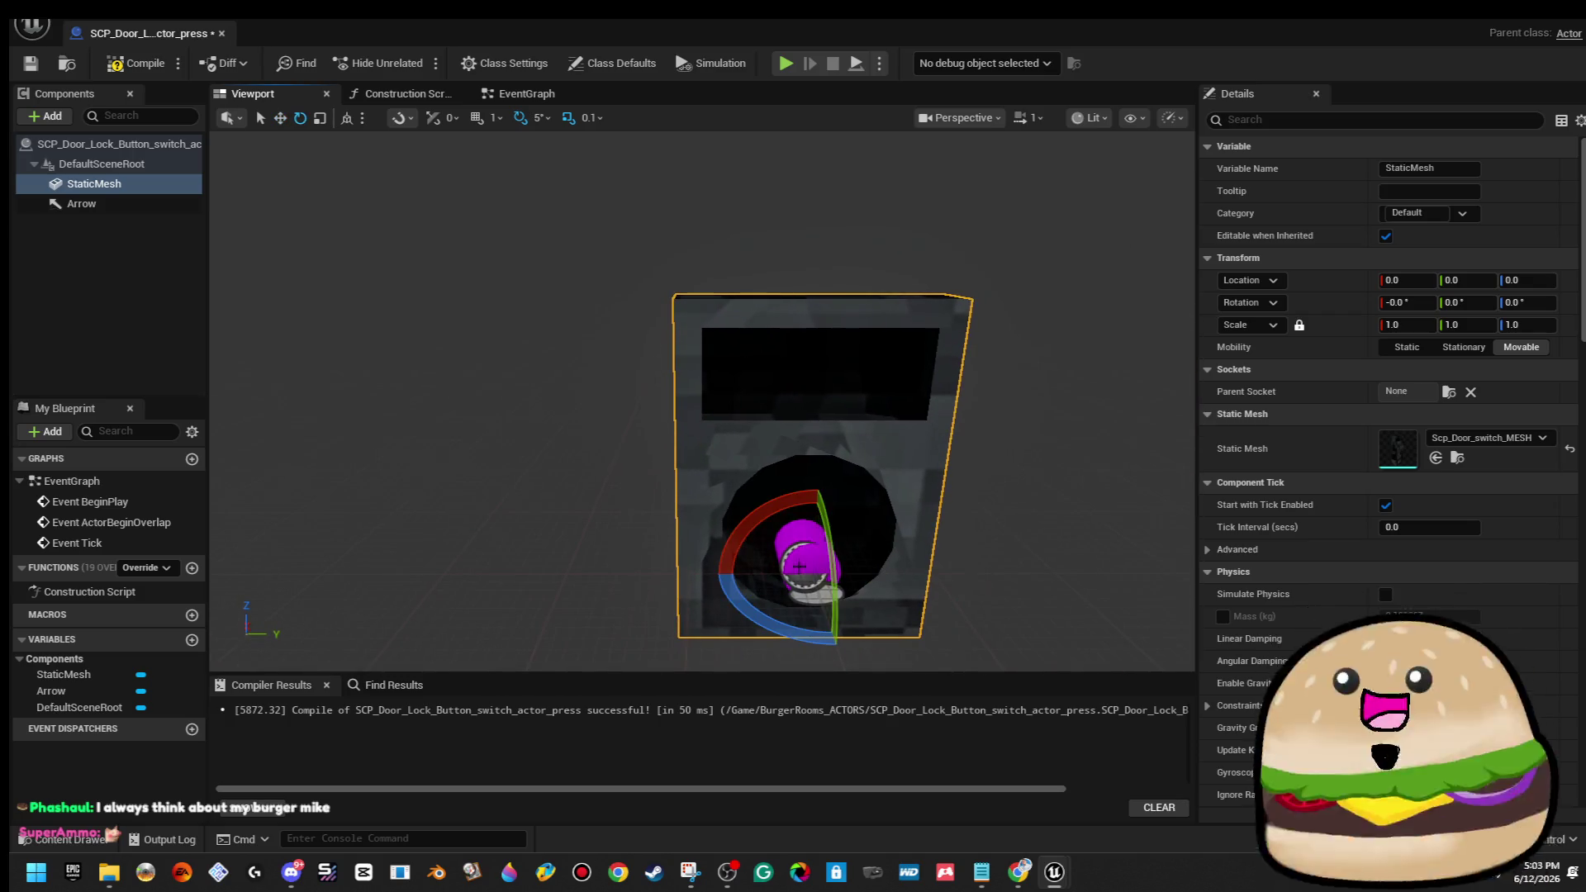
pyautogui.moveTo(796, 625)
pyautogui.mouseDown()
pyautogui.moveTo(876, 644)
pyautogui.moveTo(795, 634)
pyautogui.moveTo(851, 640)
pyautogui.mouseUp()
pyautogui.scroll(-5, 570, 446)
pyautogui.moveTo(702, 396); pyautogui.dragTo(863, 325)
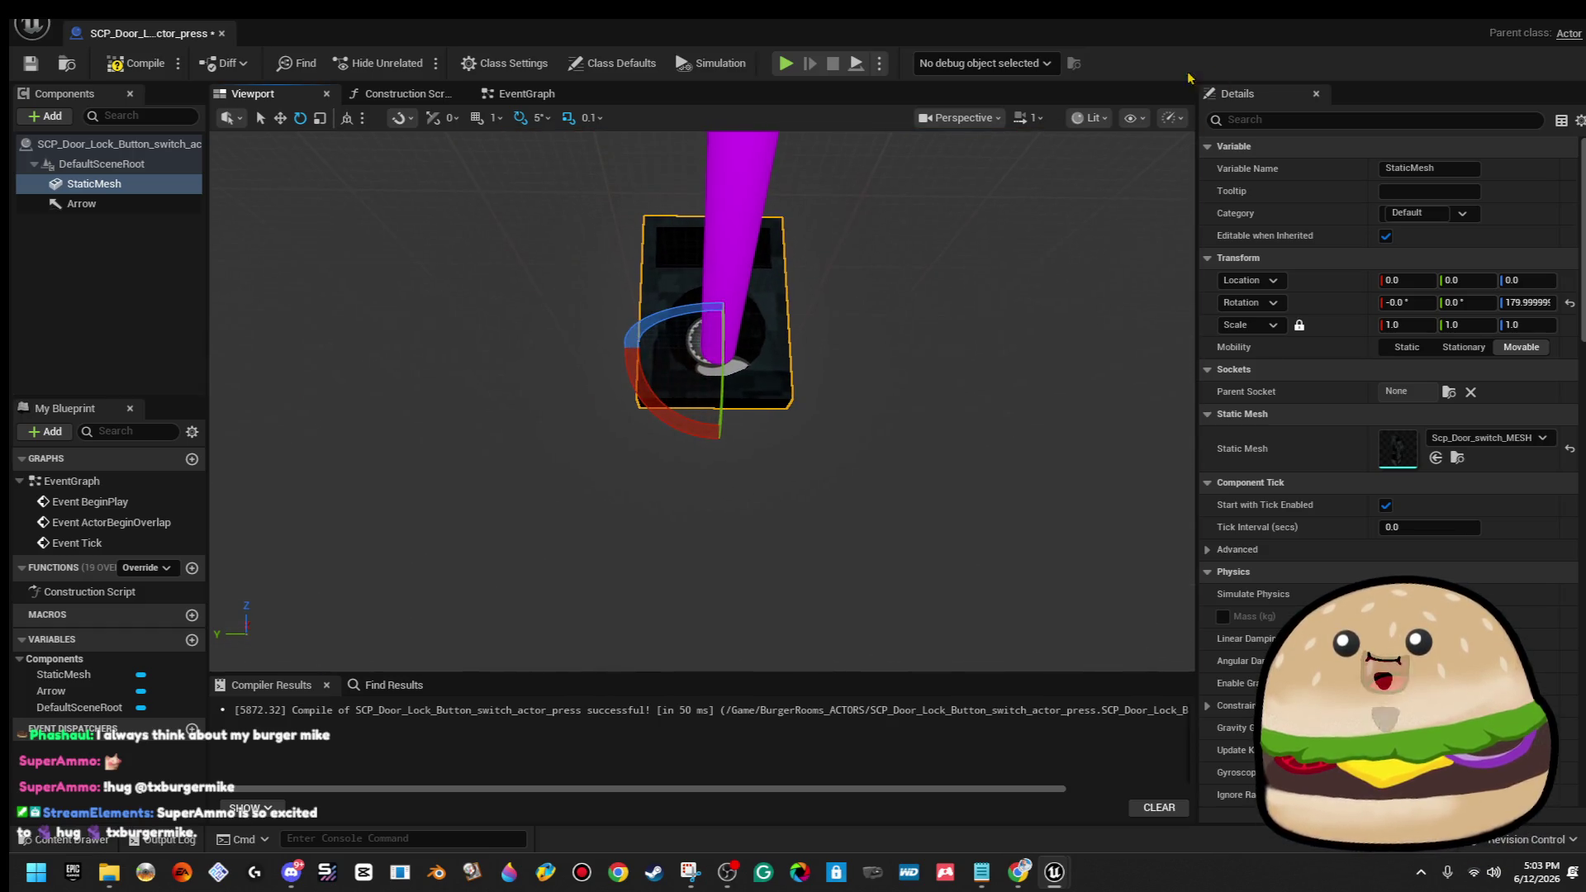
# Set camera speed to 0.033 and move the door mesh slightly down.
pyautogui.click(1027, 121)
pyautogui.click(1028, 141)
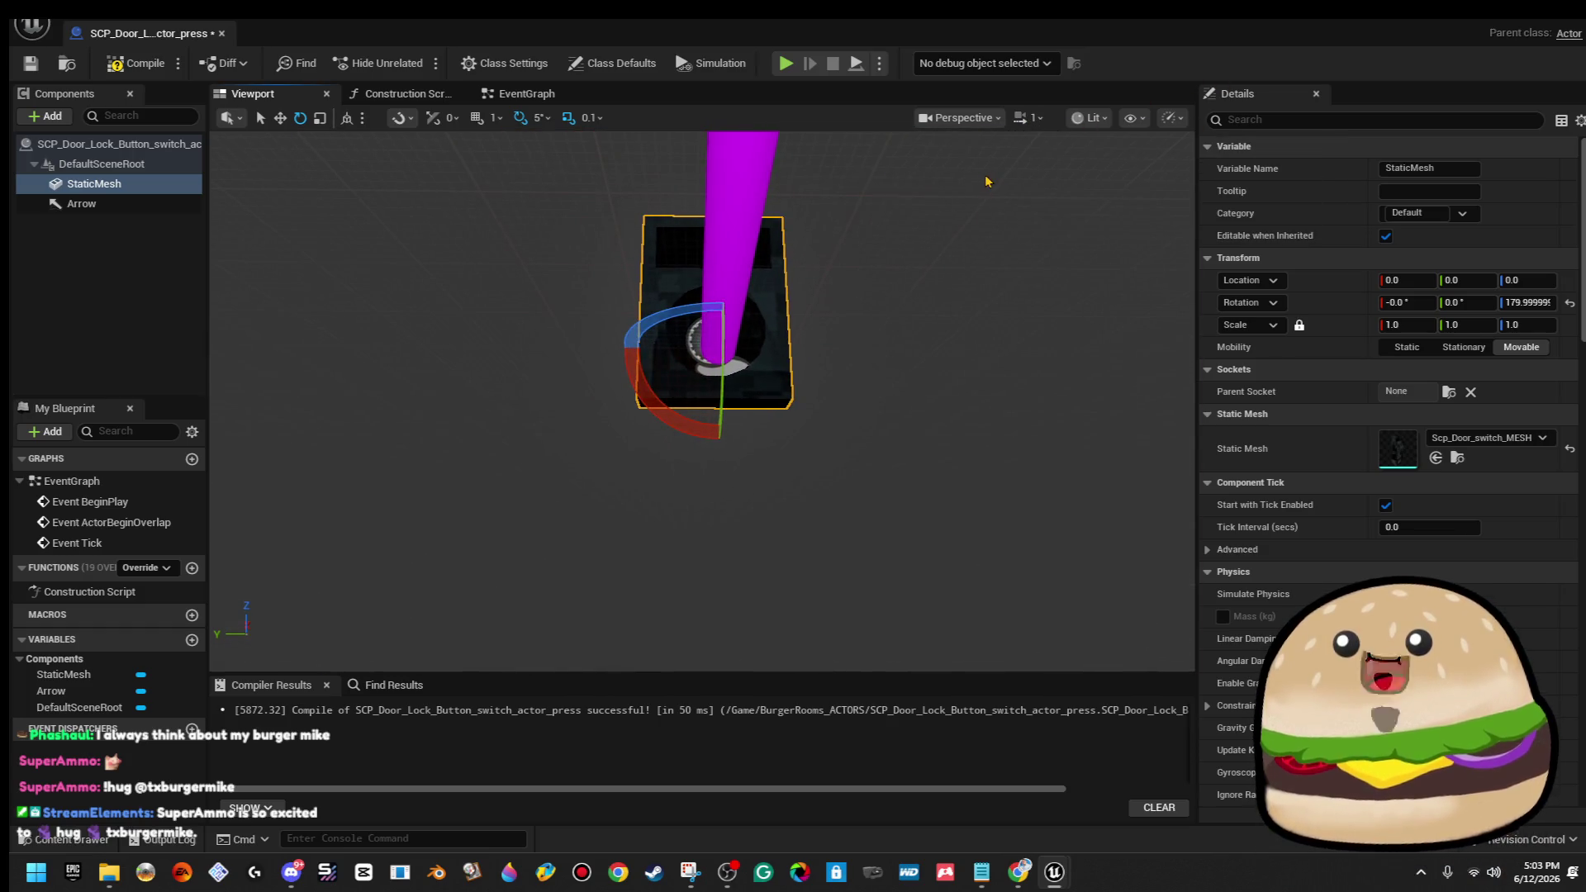
pyautogui.click(1027, 117)
pyautogui.moveTo(1016, 163); pyautogui.dragTo(958, 163)
pyautogui.moveTo(702, 396); pyautogui.dragTo(702, 347)
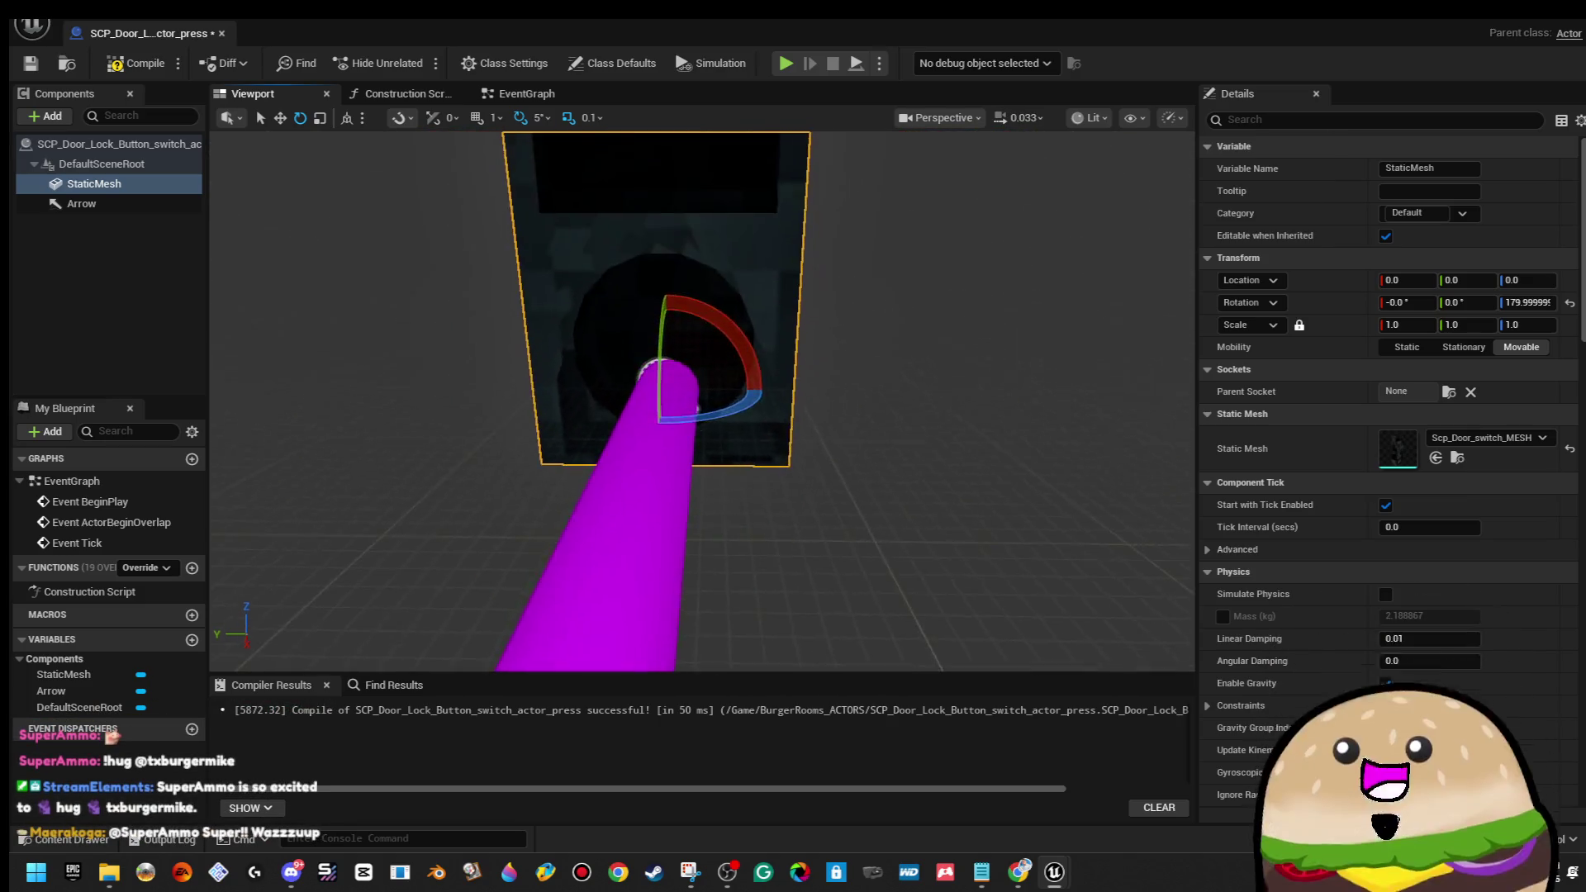
pyautogui.scroll(-3, 885, 343)
pyautogui.press('w')
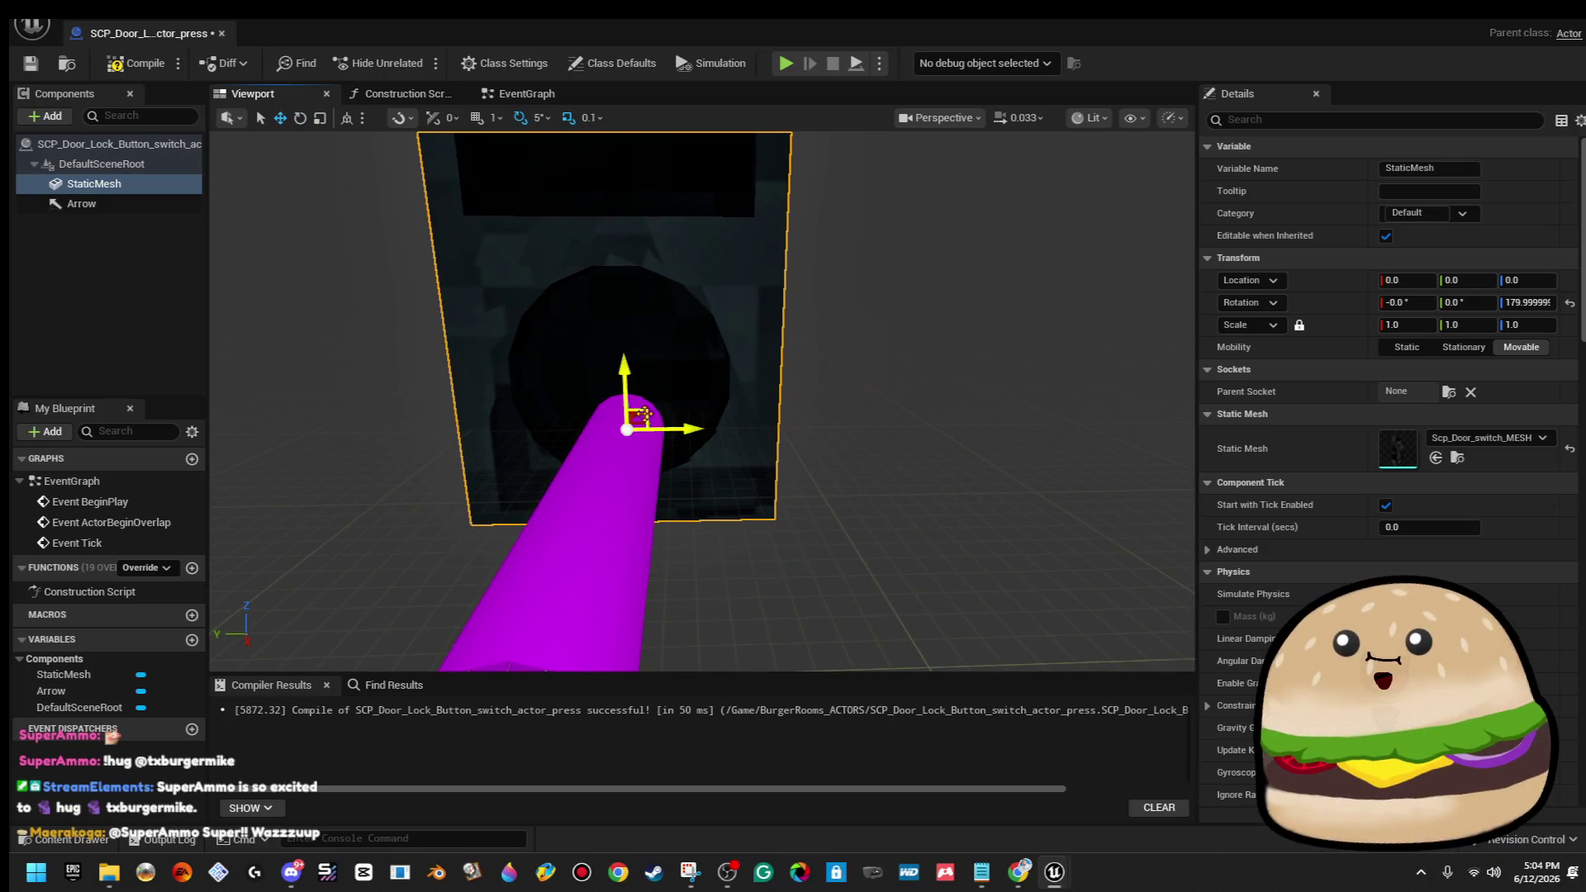
pyautogui.moveTo(647, 415); pyautogui.dragTo(655, 461)
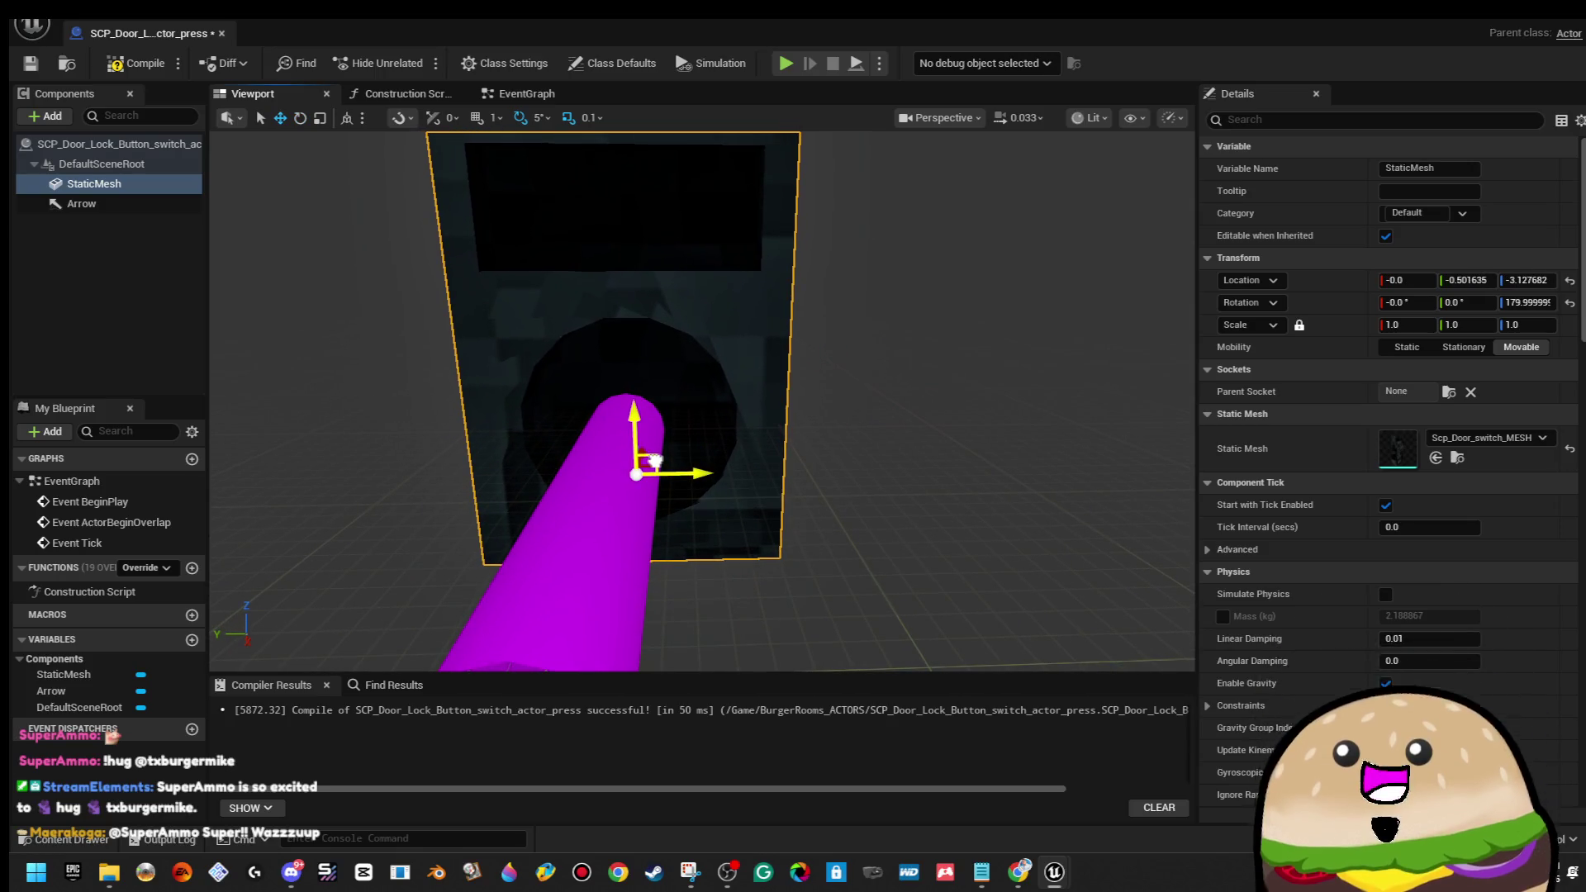
pyautogui.moveTo(821, 355); pyautogui.dragTo(933, 347)
pyautogui.click(51, 115)
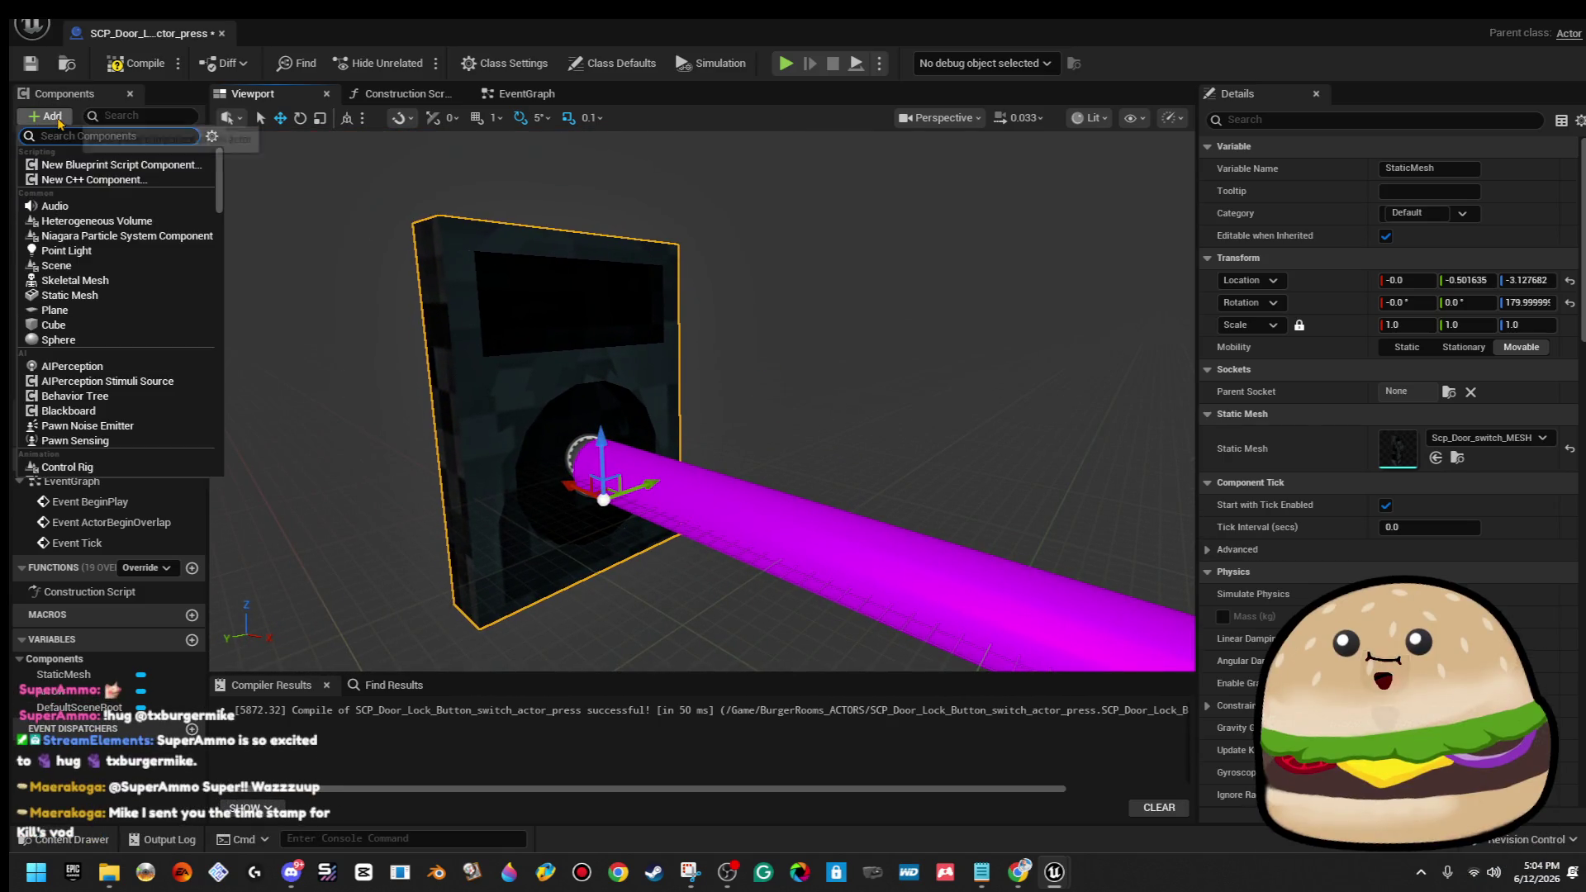
# Add a Cylinder component under StaticMesh and shrink it to 0.01 scale.
pyautogui.write('cyl')
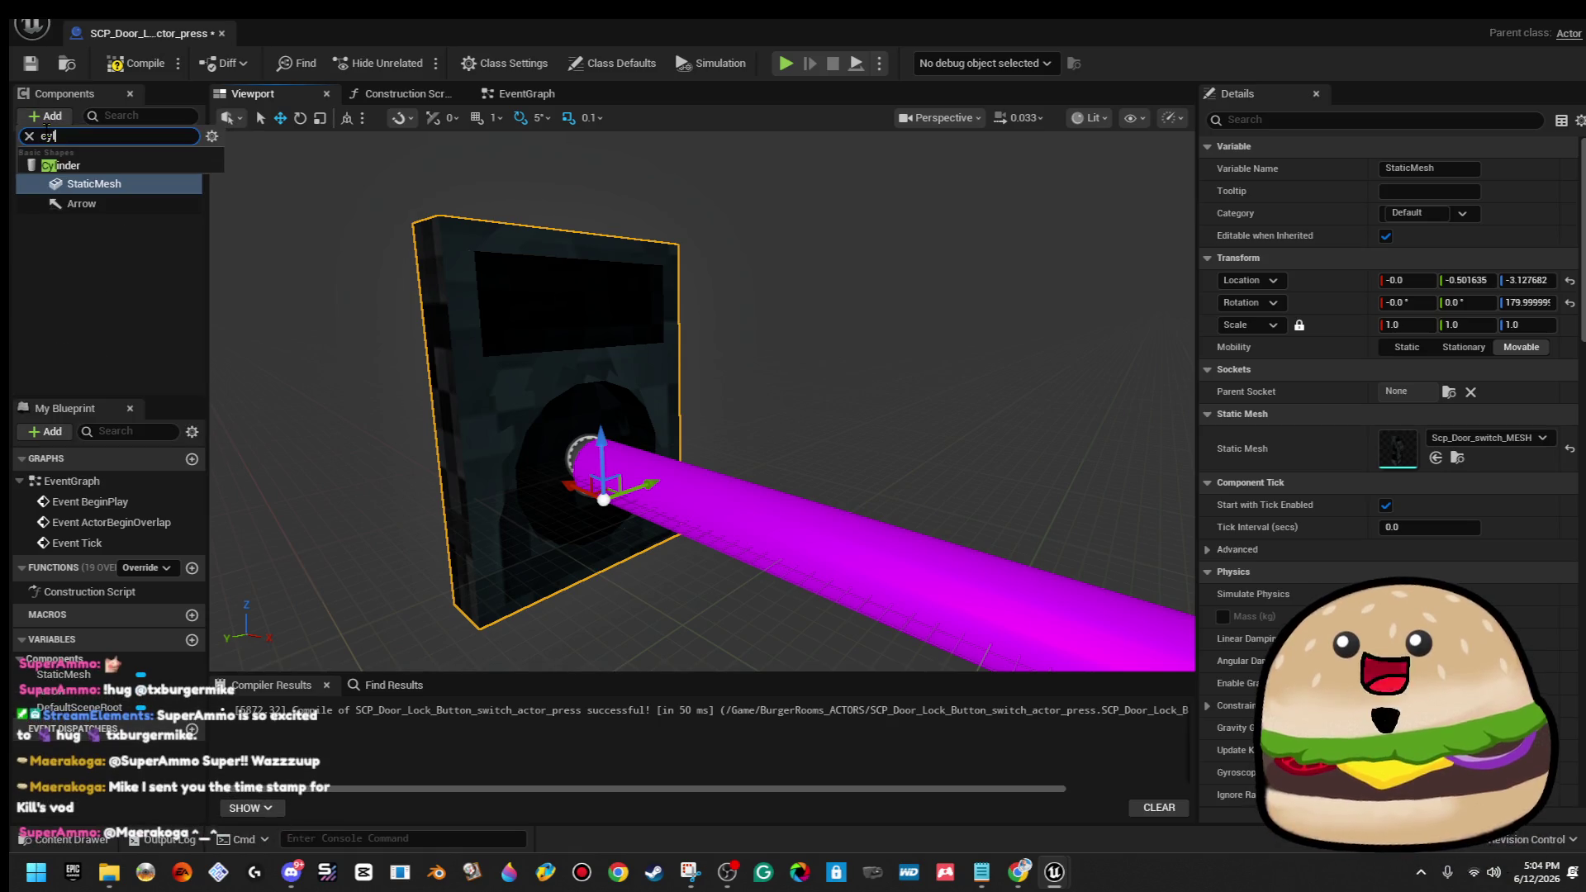
pyautogui.click(55, 164)
pyautogui.press('f')
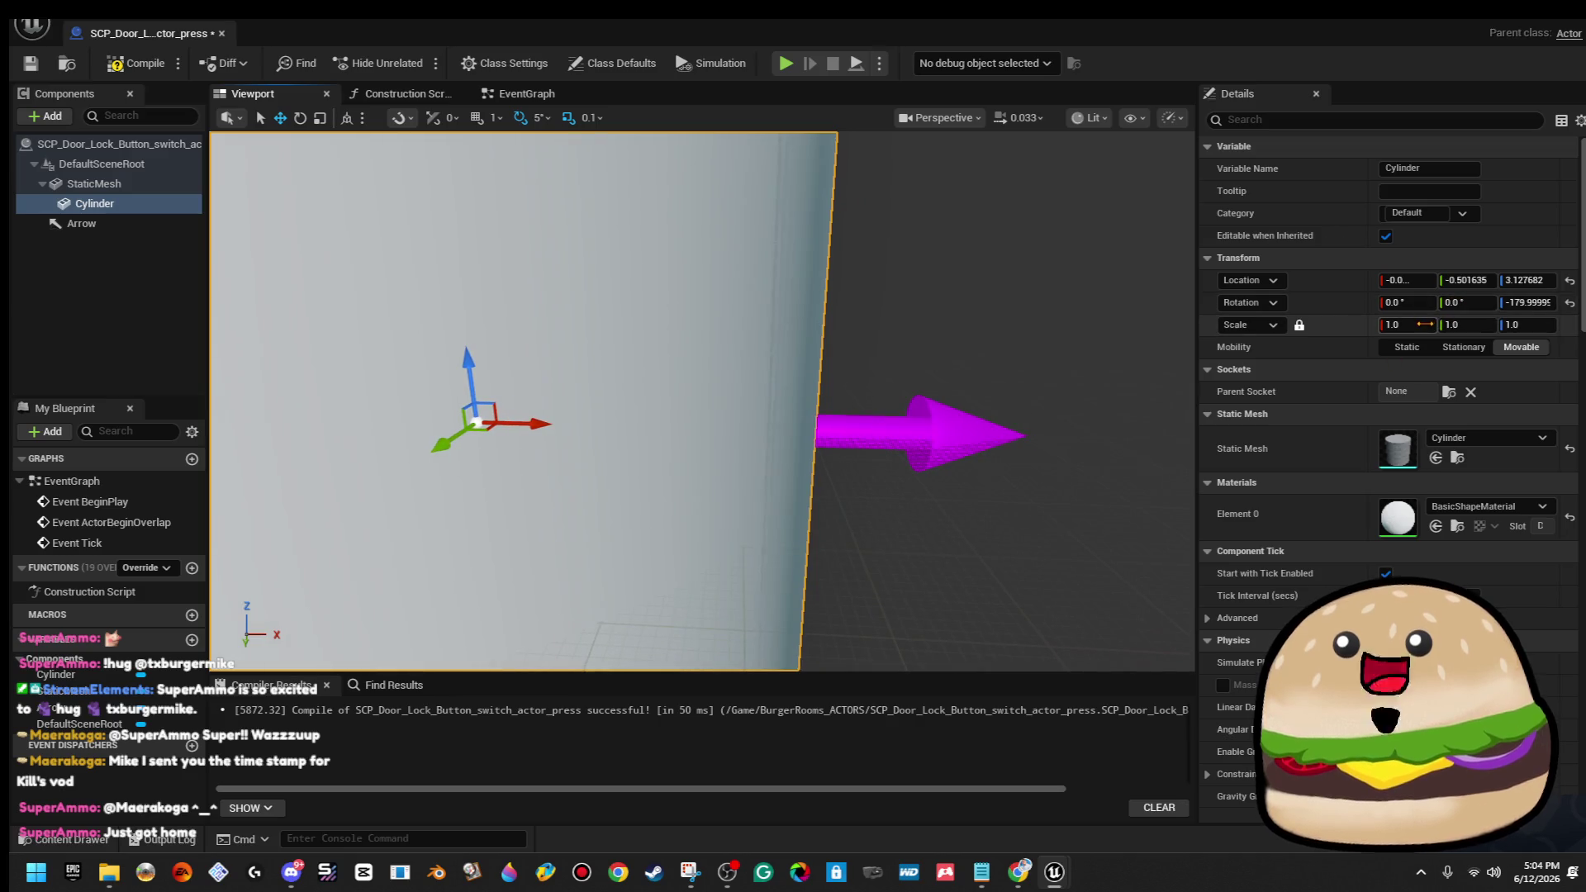
pyautogui.write('1')
pyautogui.press('Return')
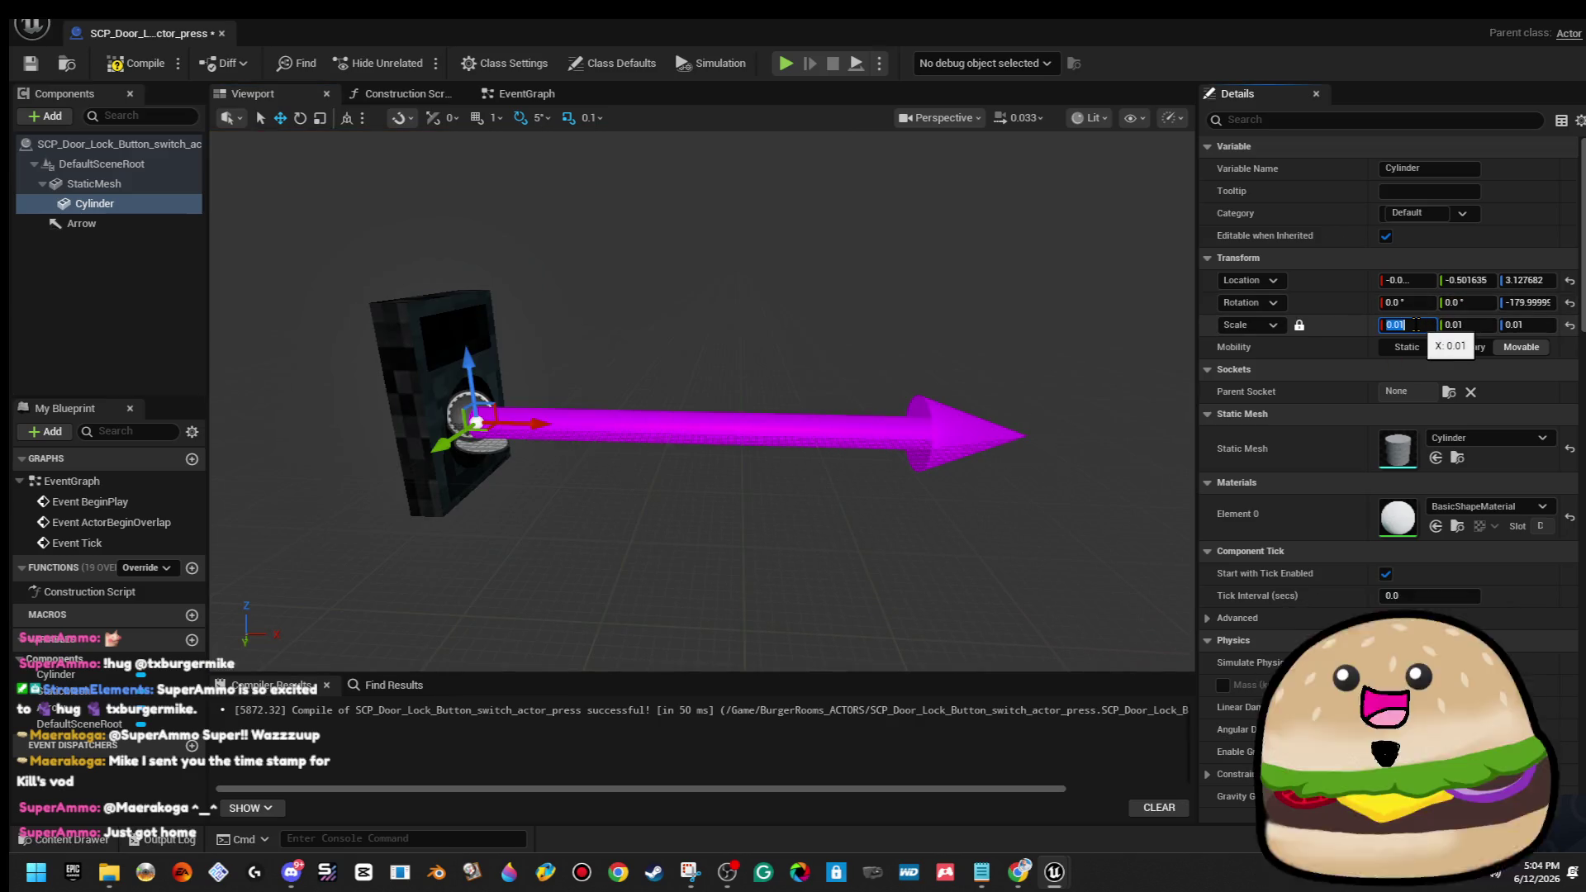
# Slide the cylinder along X and tilt it to point out from the door.
pyautogui.moveTo(711, 318); pyautogui.dragTo(669, 265)
pyautogui.scroll(5, 653, 471)
pyautogui.moveTo(690, 529)
pyautogui.mouseDown()
pyautogui.moveTo(747, 538)
pyautogui.moveTo(570, 500)
pyautogui.mouseUp()
pyautogui.moveTo(684, 493)
pyautogui.mouseDown()
pyautogui.moveTo(667, 499)
pyautogui.moveTo(772, 491)
pyautogui.moveTo(765, 578)
pyautogui.mouseUp()
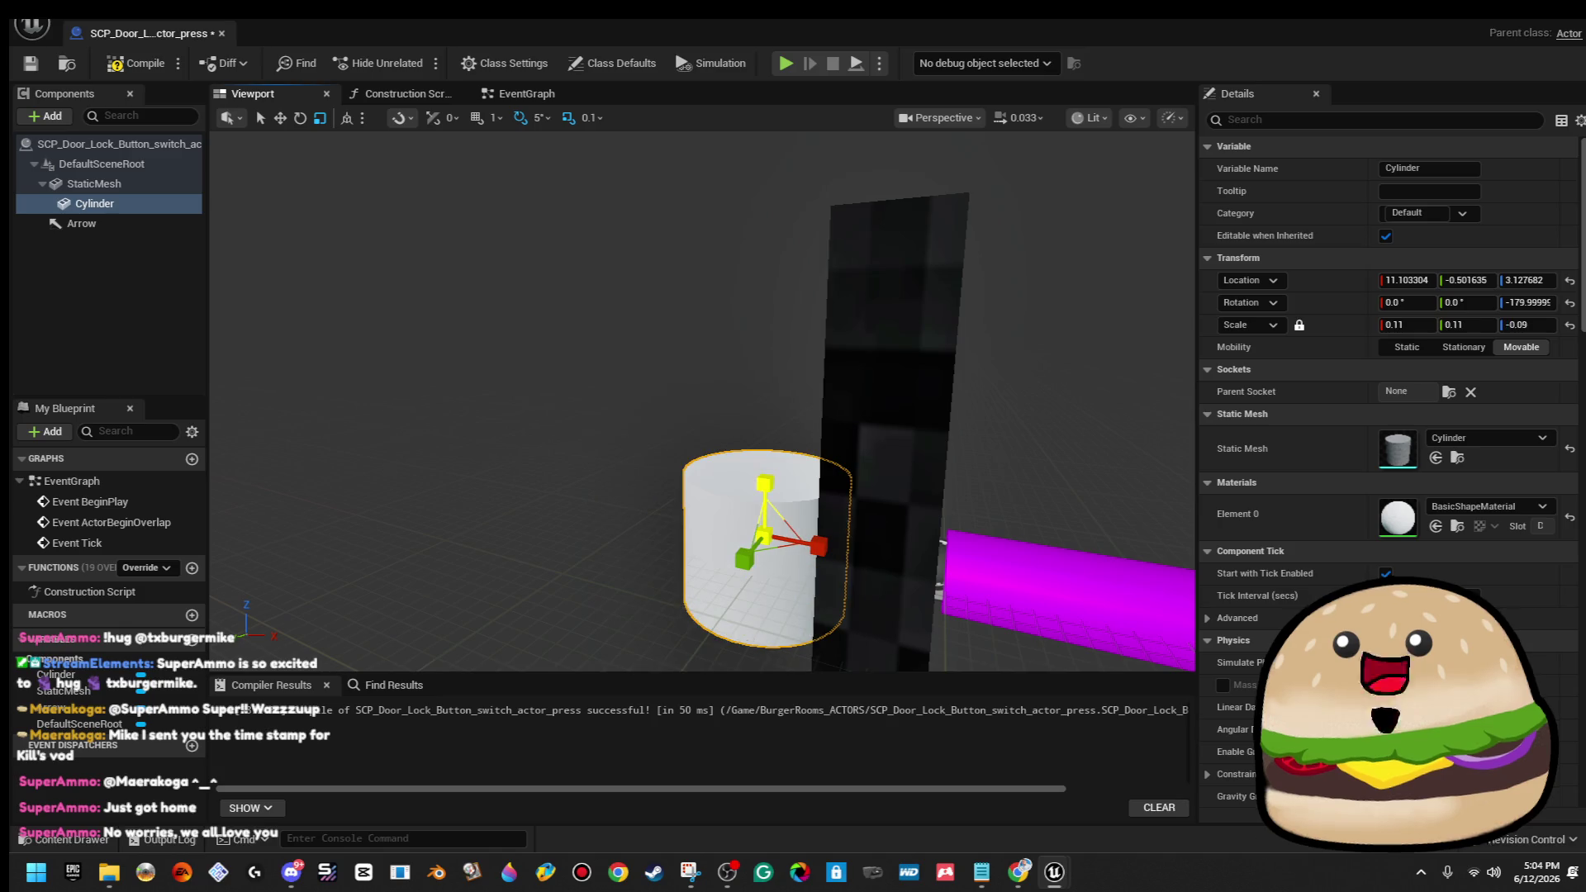
pyautogui.press('e')
pyautogui.moveTo(855, 504)
pyautogui.mouseDown()
pyautogui.moveTo(870, 590)
pyautogui.moveTo(660, 468)
pyautogui.moveTo(789, 533)
pyautogui.mouseUp()
pyautogui.press('w')
pyautogui.moveTo(948, 388); pyautogui.dragTo(950, 388)
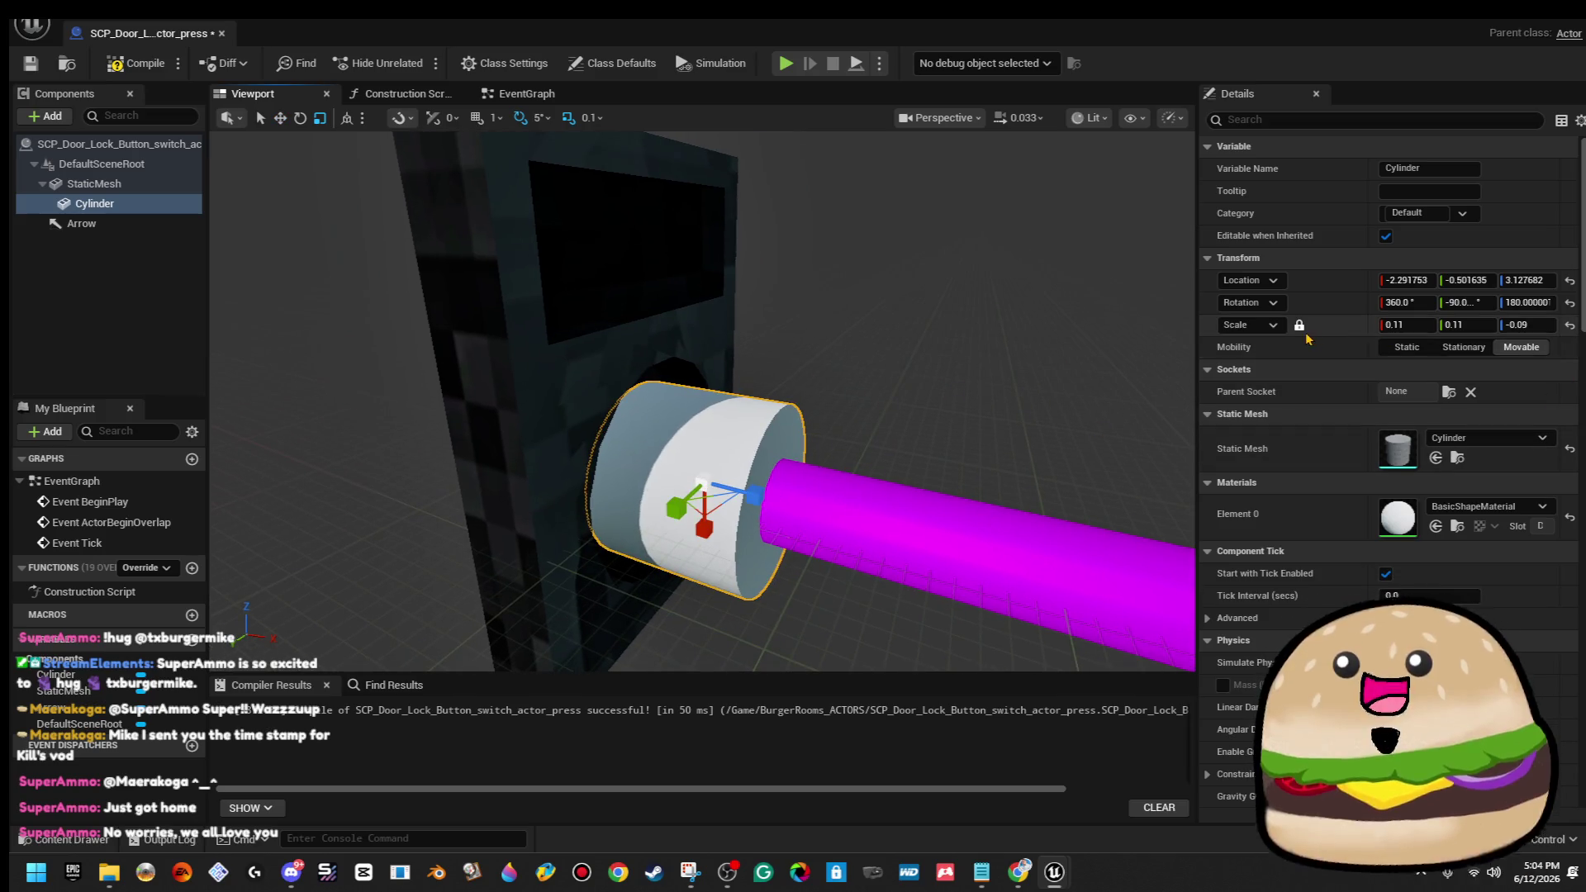
# Flatten the cylinder's Z scale to 0.02, then 0.05, and move it onto the round socket.
pyautogui.click(1551, 325)
pyautogui.moveTo(1163, 408)
pyautogui.mouseDown()
pyautogui.moveTo(746, 414)
pyautogui.moveTo(867, 463)
pyautogui.mouseUp()
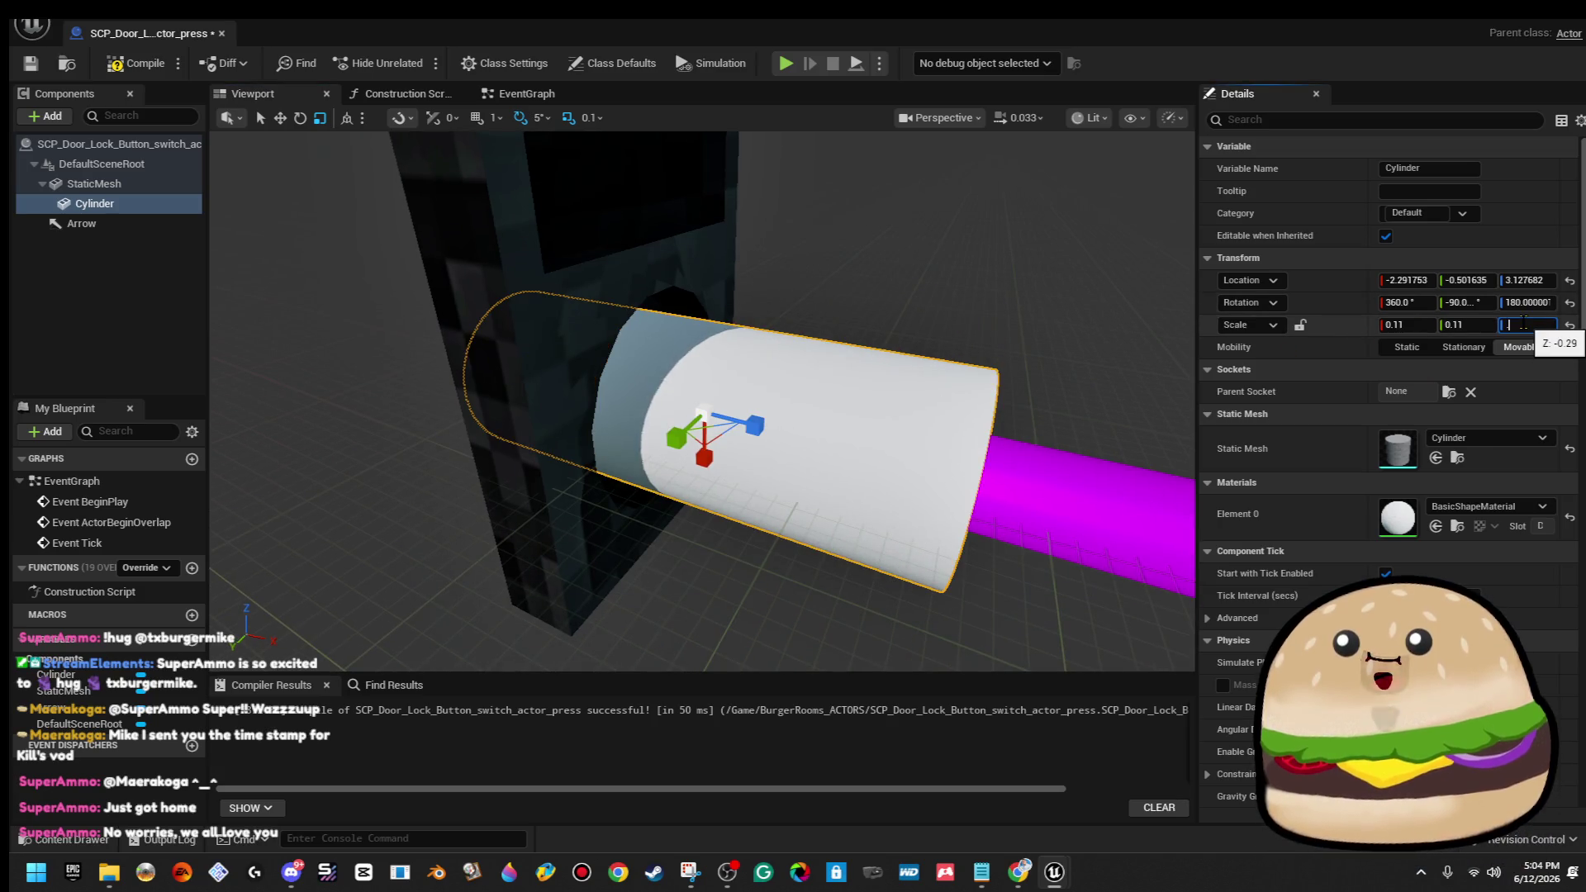
pyautogui.write('0.02')
pyautogui.press('Return')
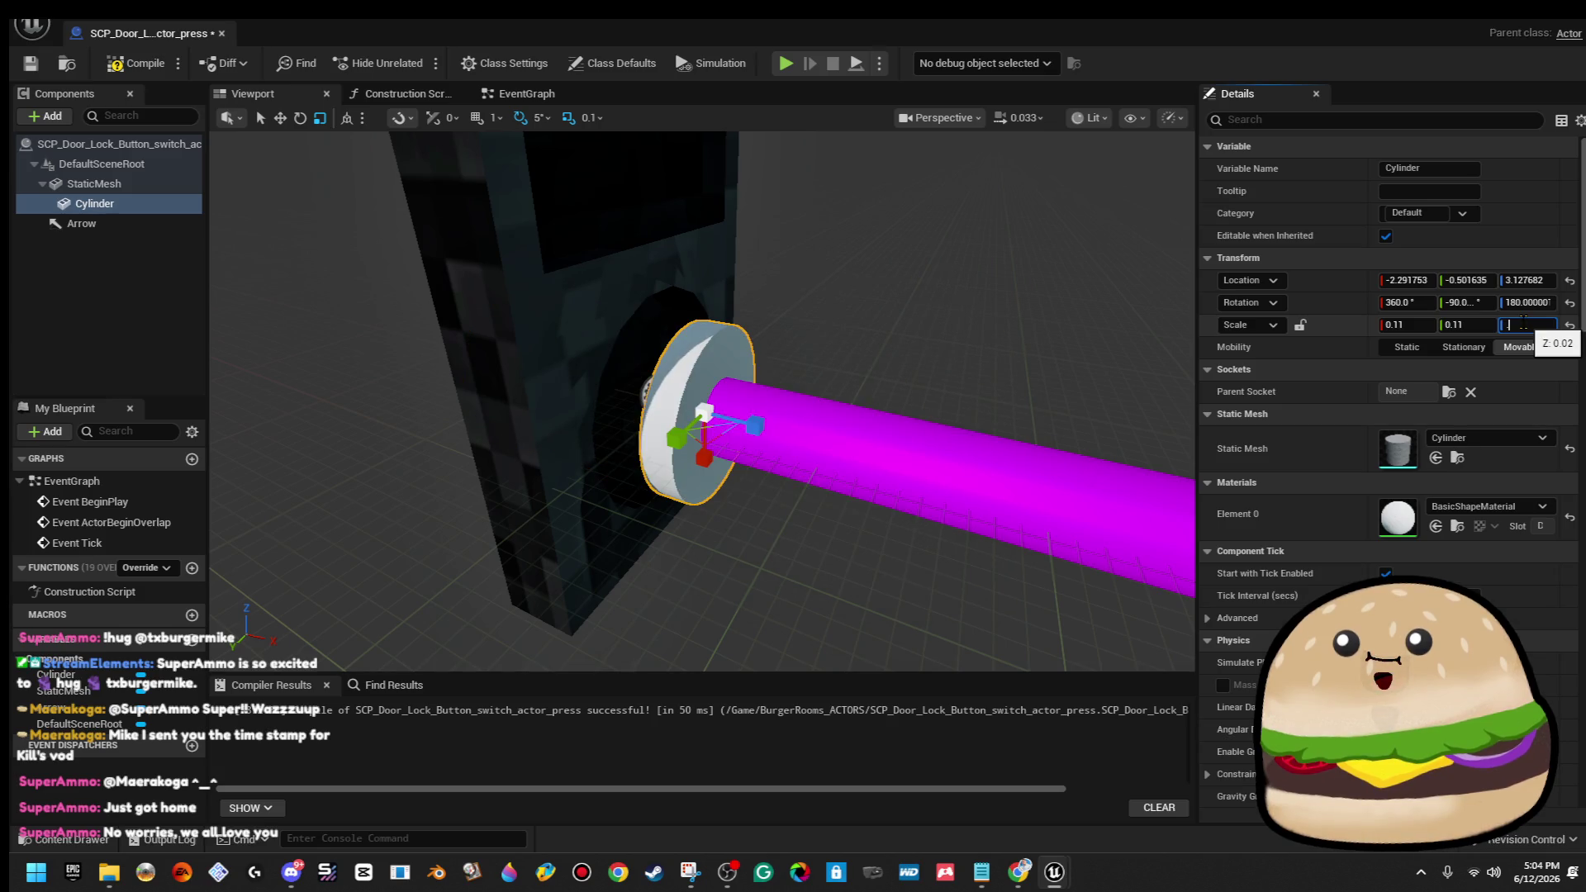
pyautogui.press('Return')
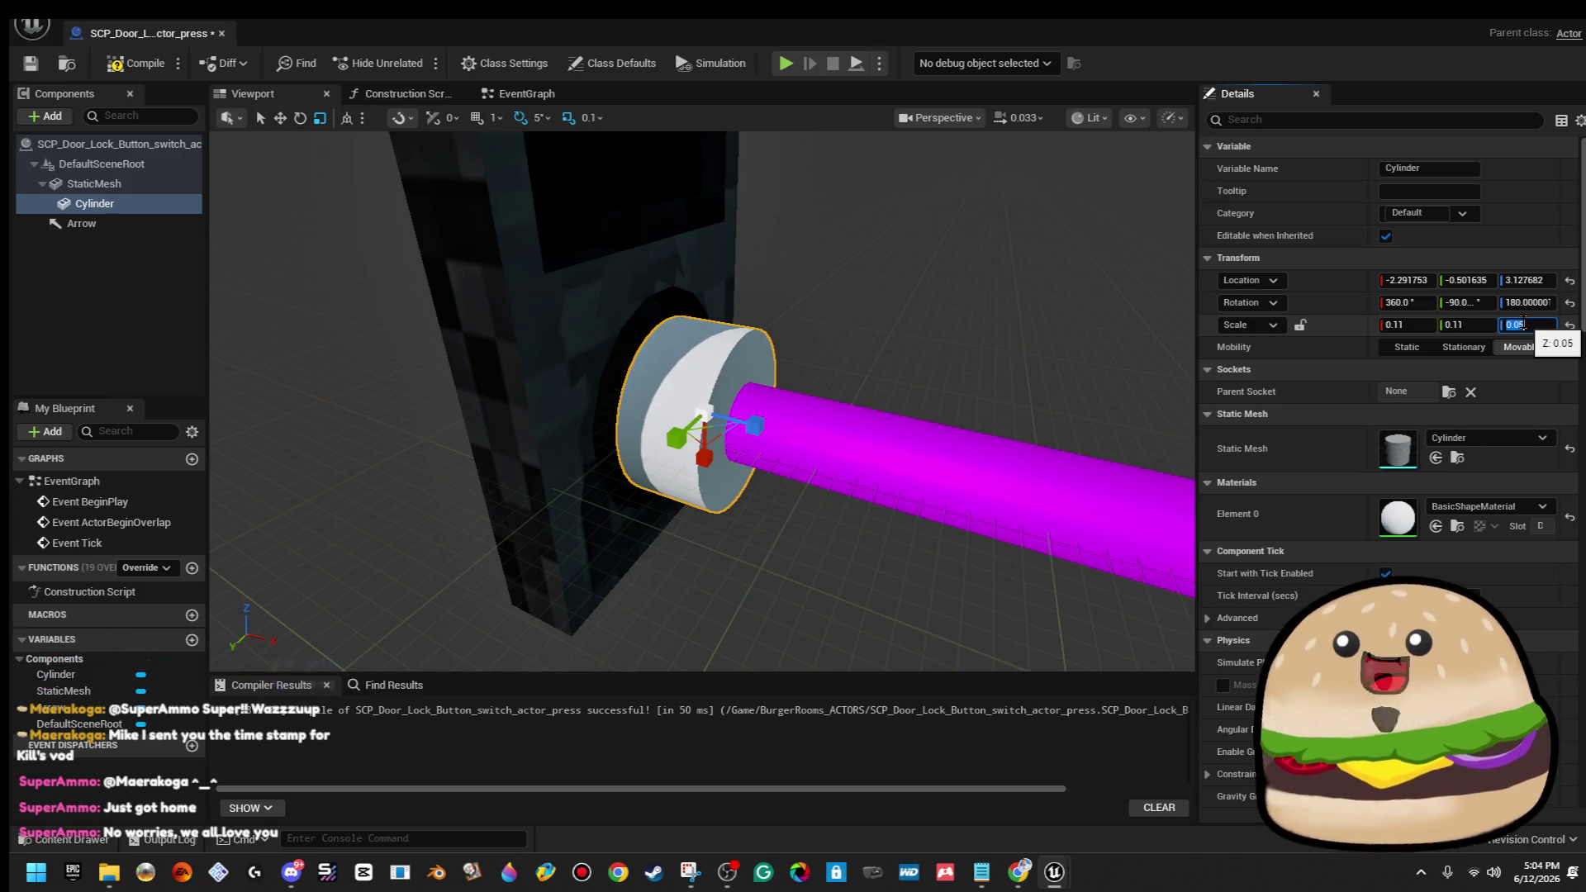
pyautogui.scroll(5, 748, 413)
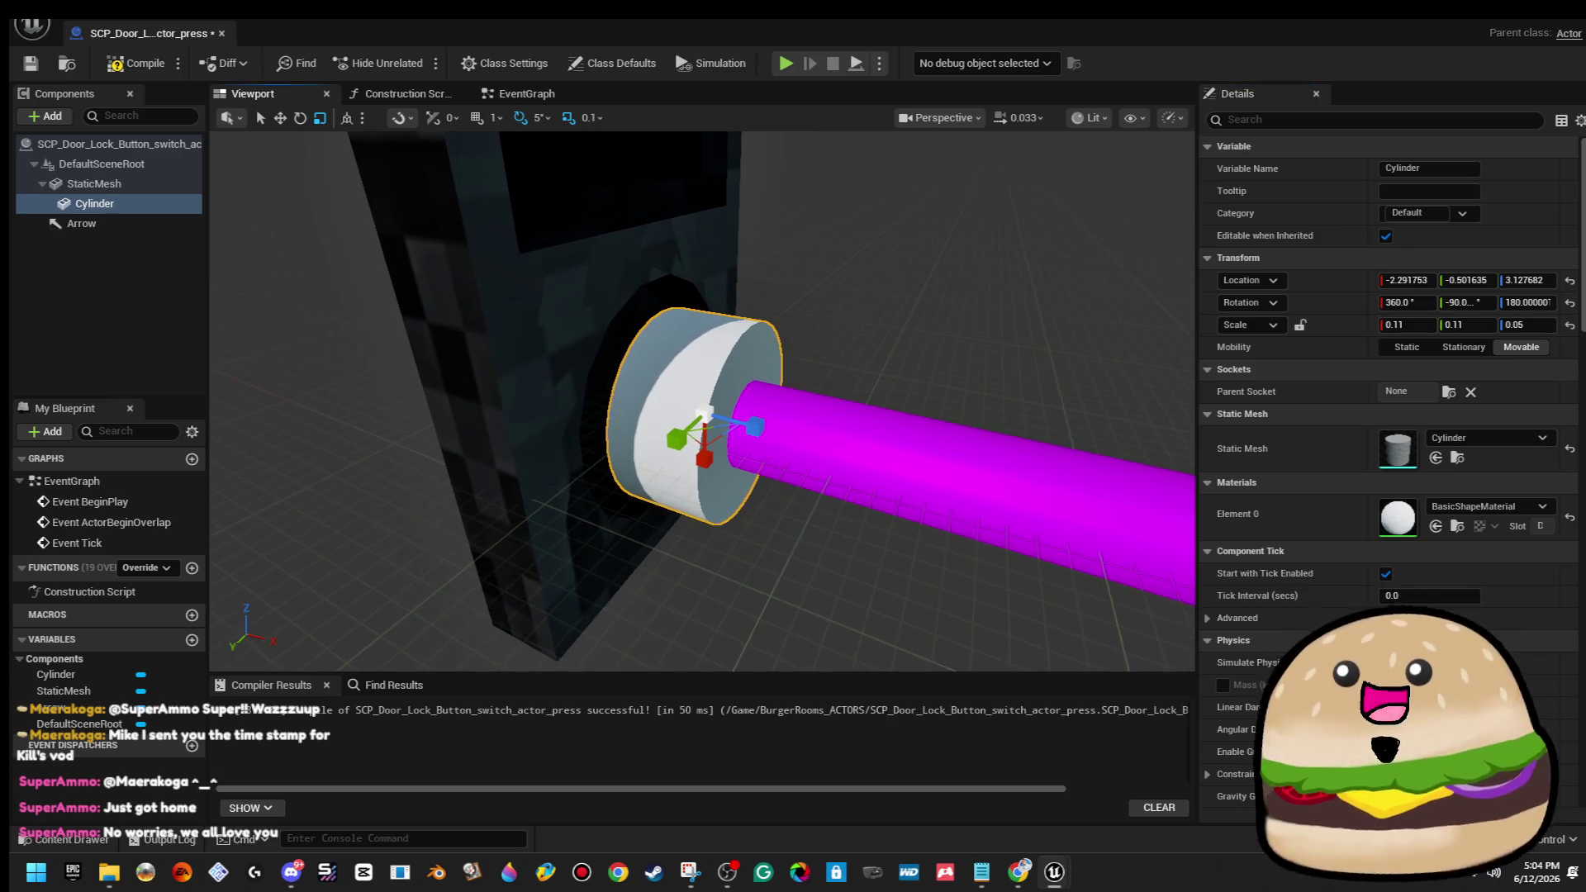
pyautogui.moveTo(766, 440); pyautogui.dragTo(811, 365)
pyautogui.moveTo(784, 257); pyautogui.dragTo(727, 281)
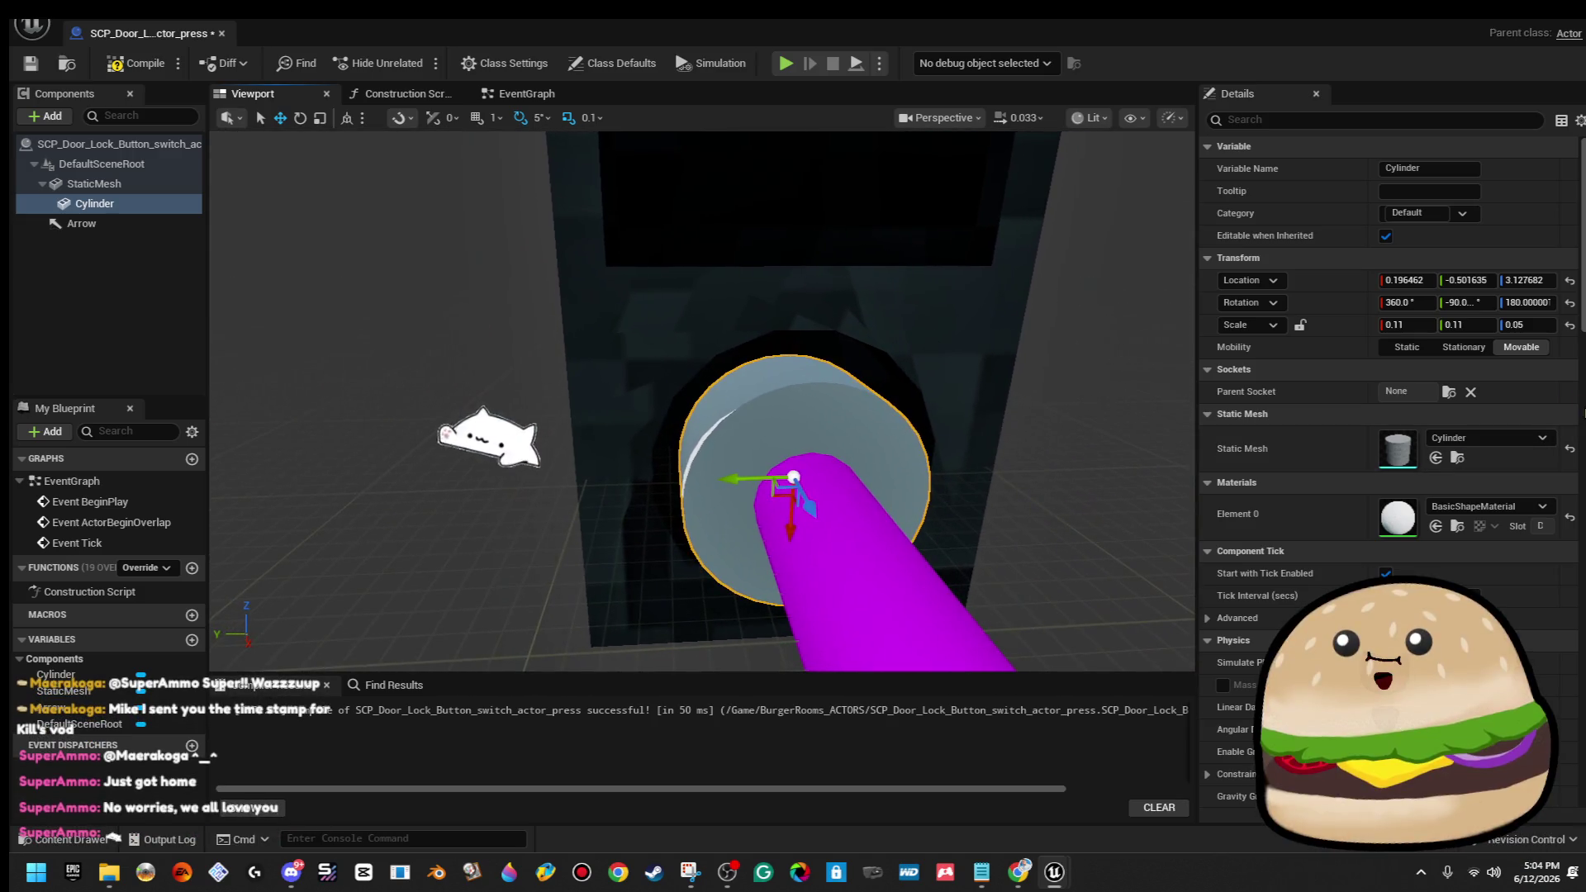
# Try Z scales of 0.06 and 0.08, then settle back on 0.05.
pyautogui.click(1532, 325)
pyautogui.write('0.06')
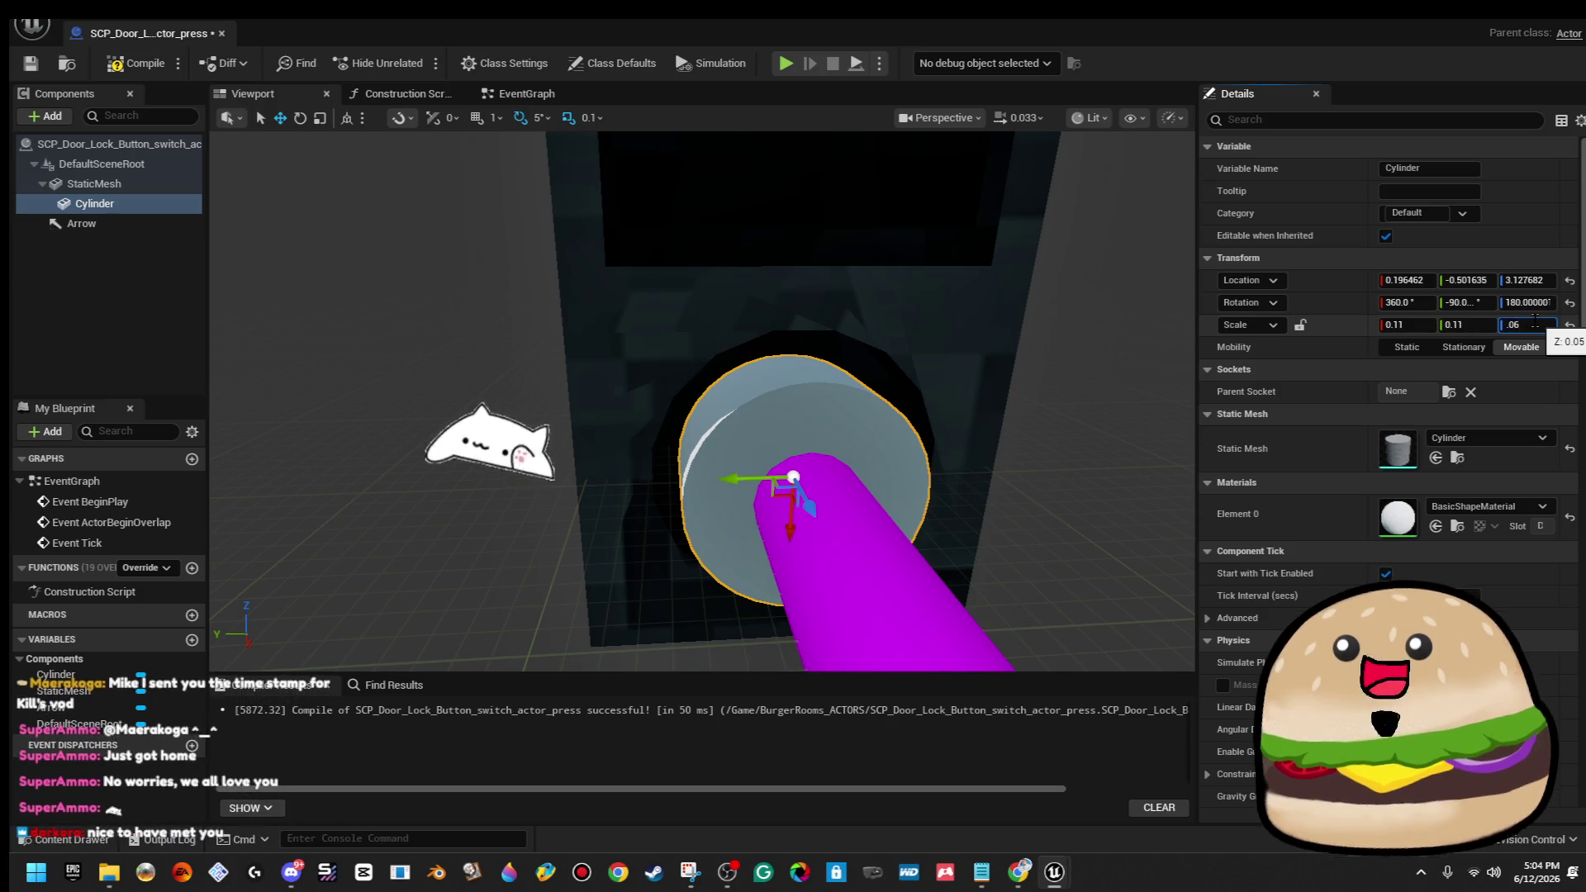
pyautogui.press('Return')
pyautogui.write('8')
pyautogui.press('Return')
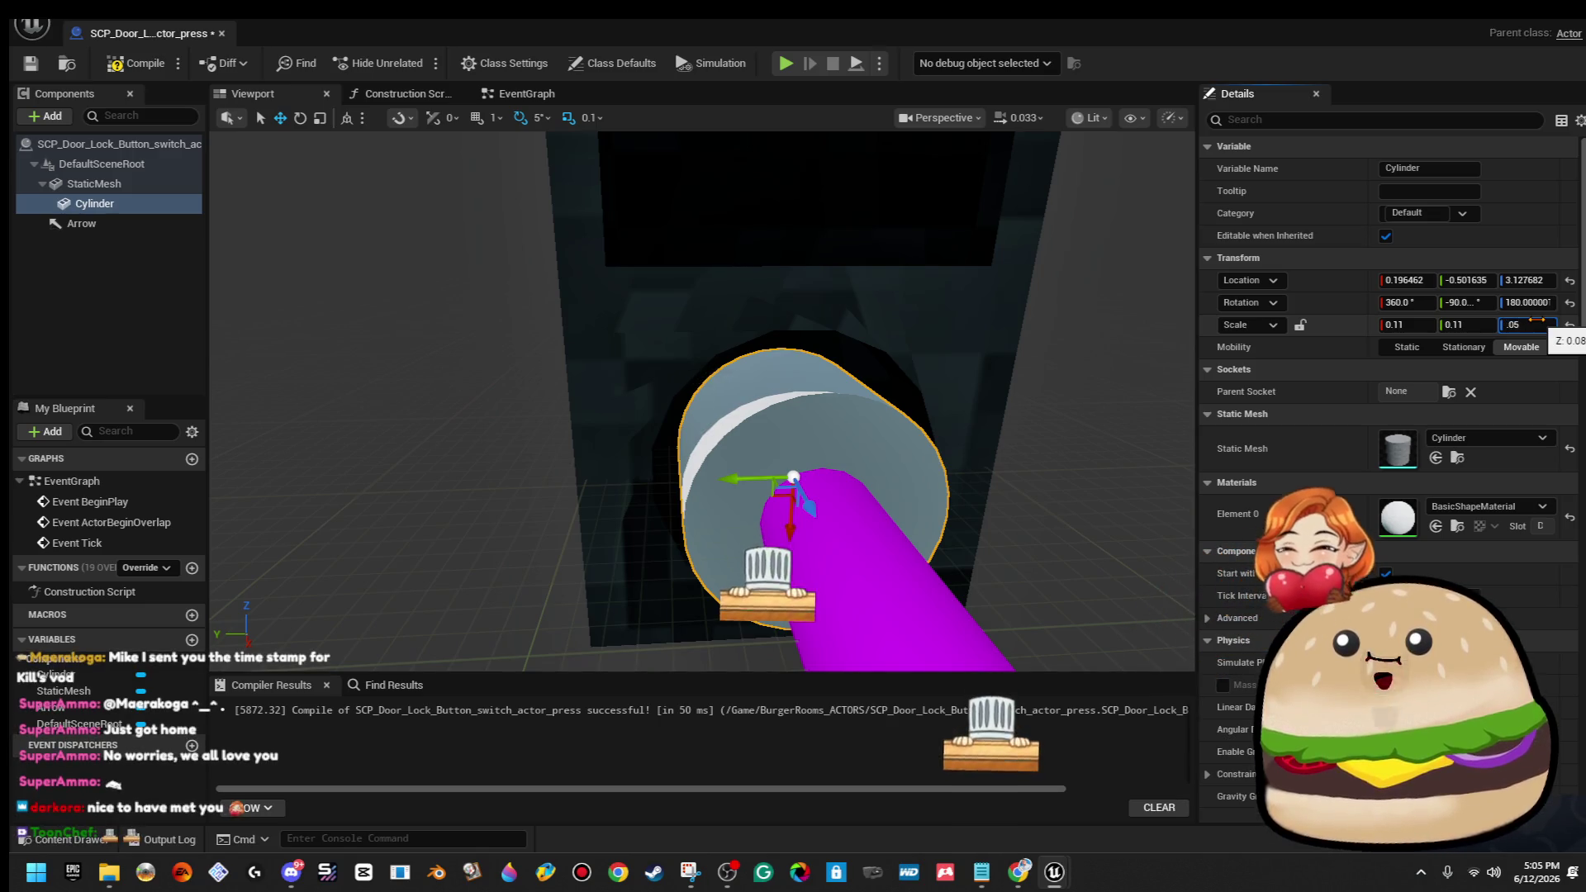
pyautogui.write('0.05')
pyautogui.press('Return')
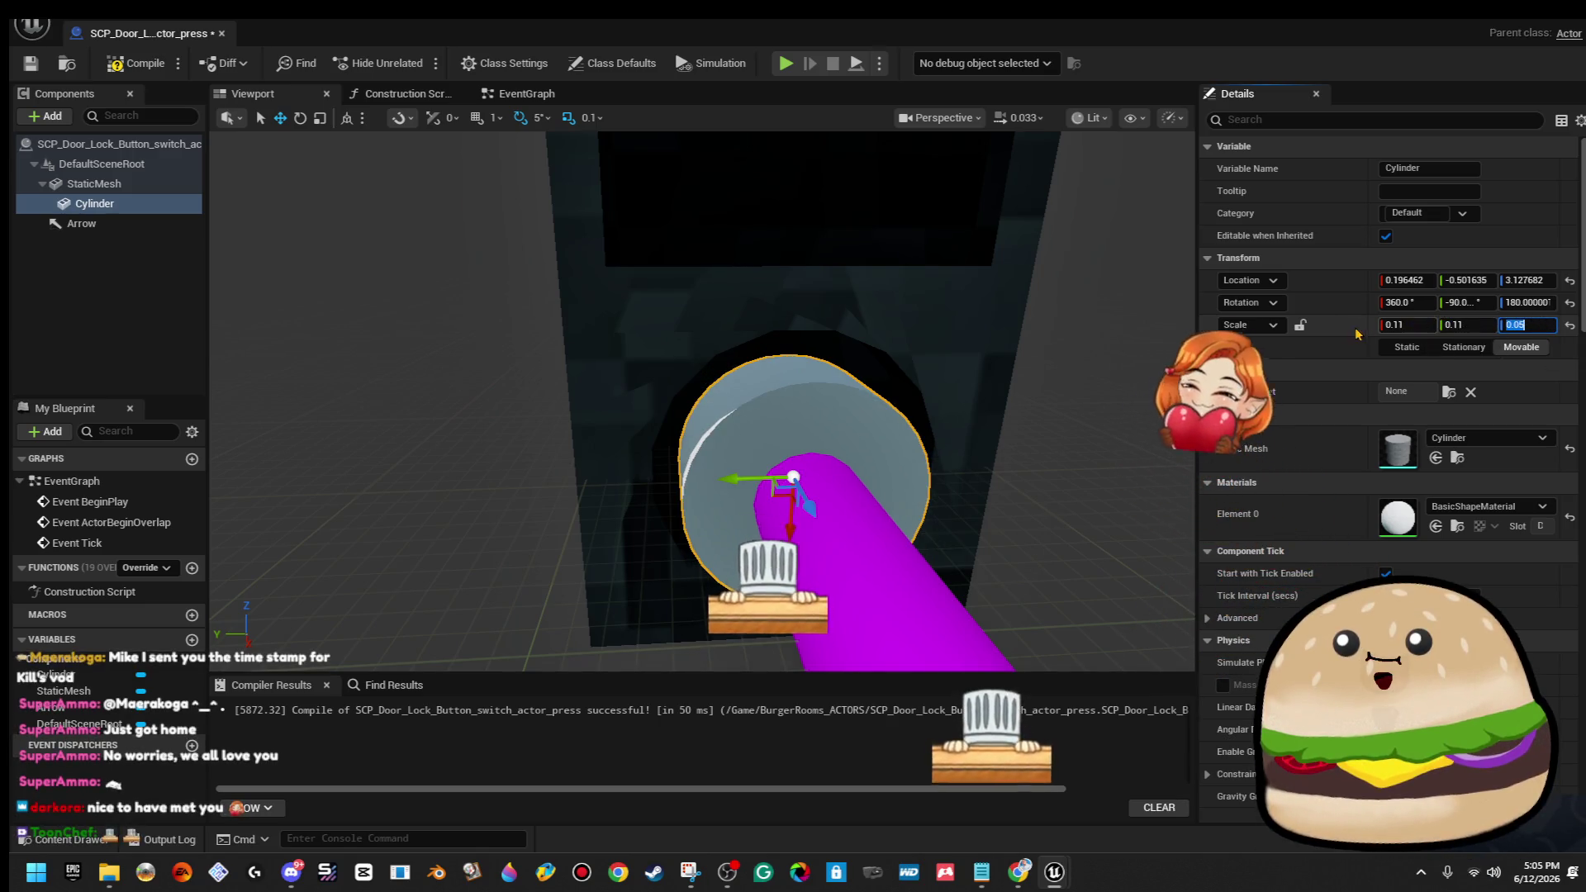
# Set the cylinder's locked uniform scale to 0.13 via Scale X.
pyautogui.click(1378, 331)
pyautogui.click(1378, 327)
pyautogui.write('0.013')
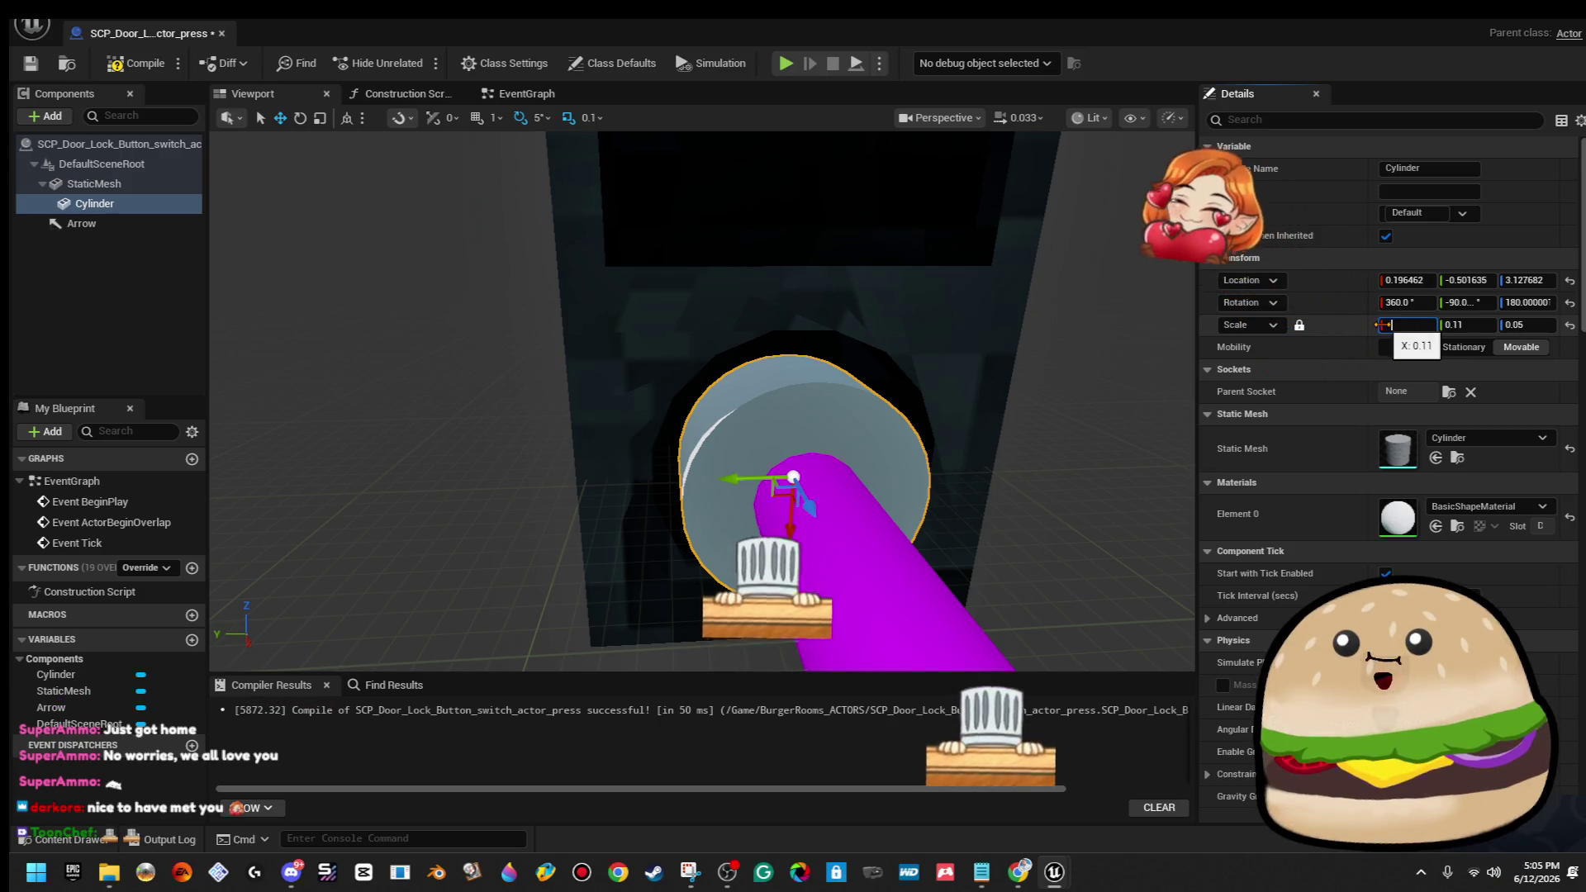
pyautogui.press('Return')
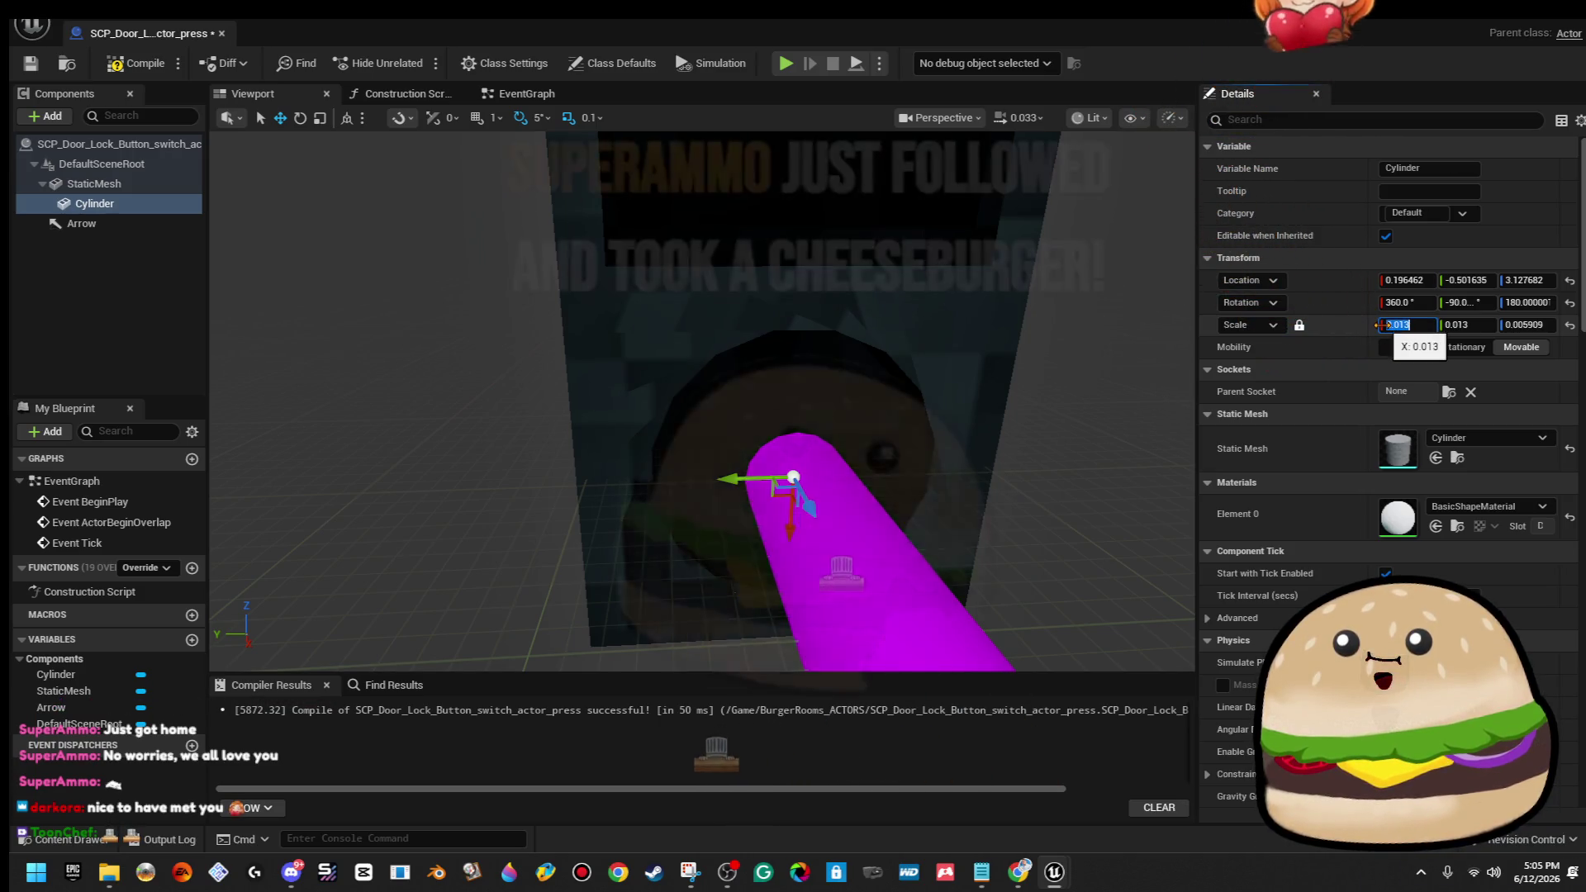
pyautogui.write('13')
pyautogui.write('0.13')
pyautogui.press('Return')
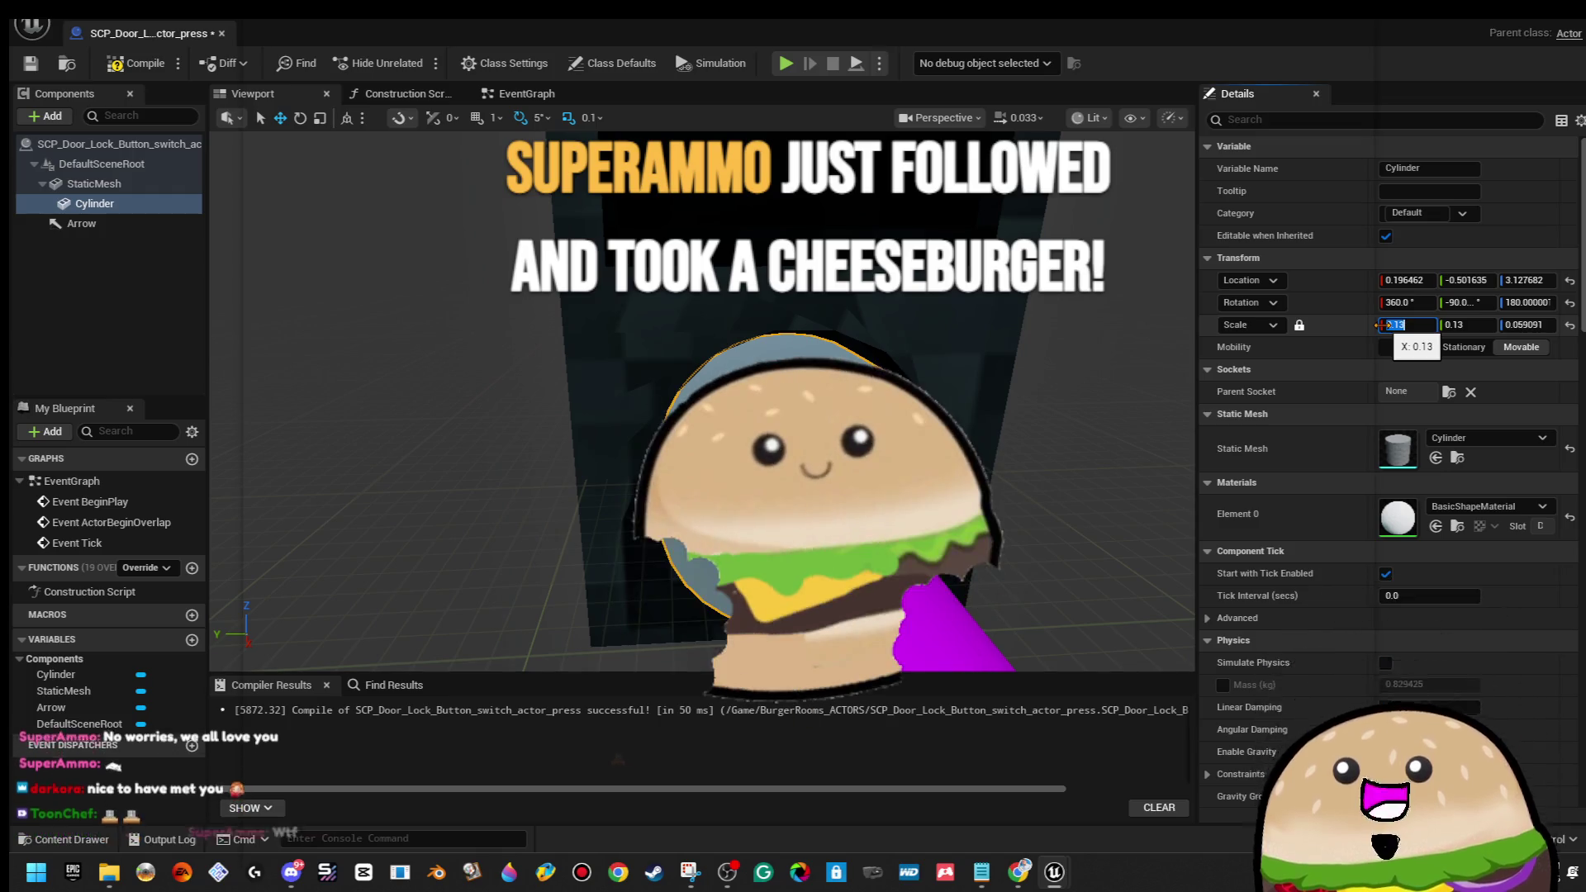
pyautogui.moveTo(908, 496)
pyautogui.mouseDown()
pyautogui.moveTo(818, 455)
pyautogui.moveTo(768, 454)
pyautogui.moveTo(912, 343)
pyautogui.moveTo(868, 364)
pyautogui.mouseUp()
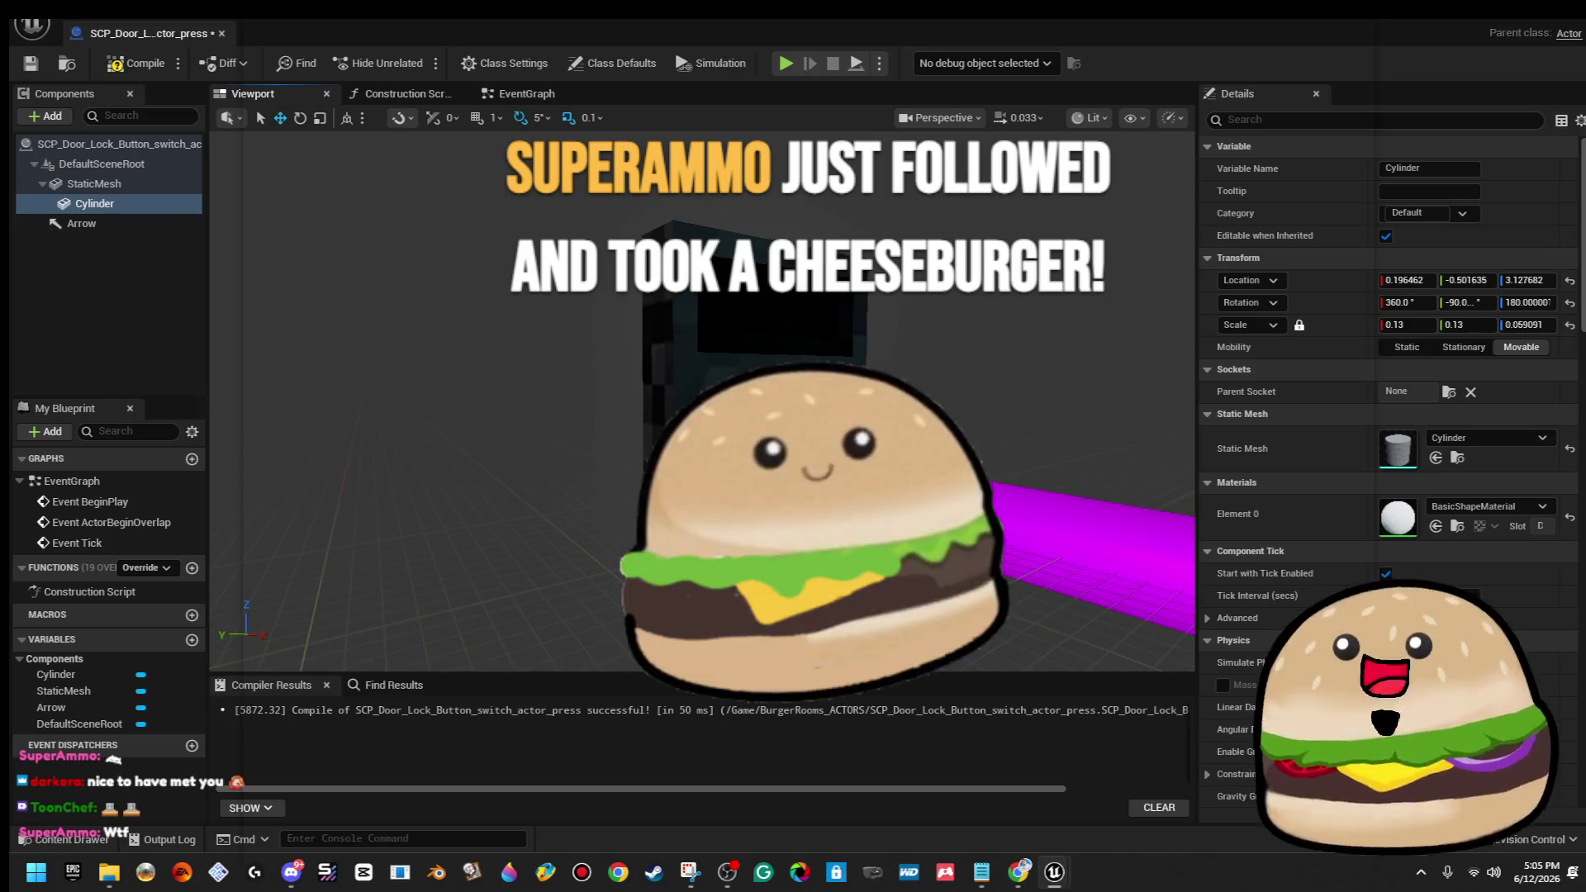
# Attach the Cylinder component under the Arrow and check its placement on the switch.
pyautogui.moveTo(94, 204); pyautogui.dragTo(82, 225)
pyautogui.moveTo(868, 364); pyautogui.dragTo(826, 385)
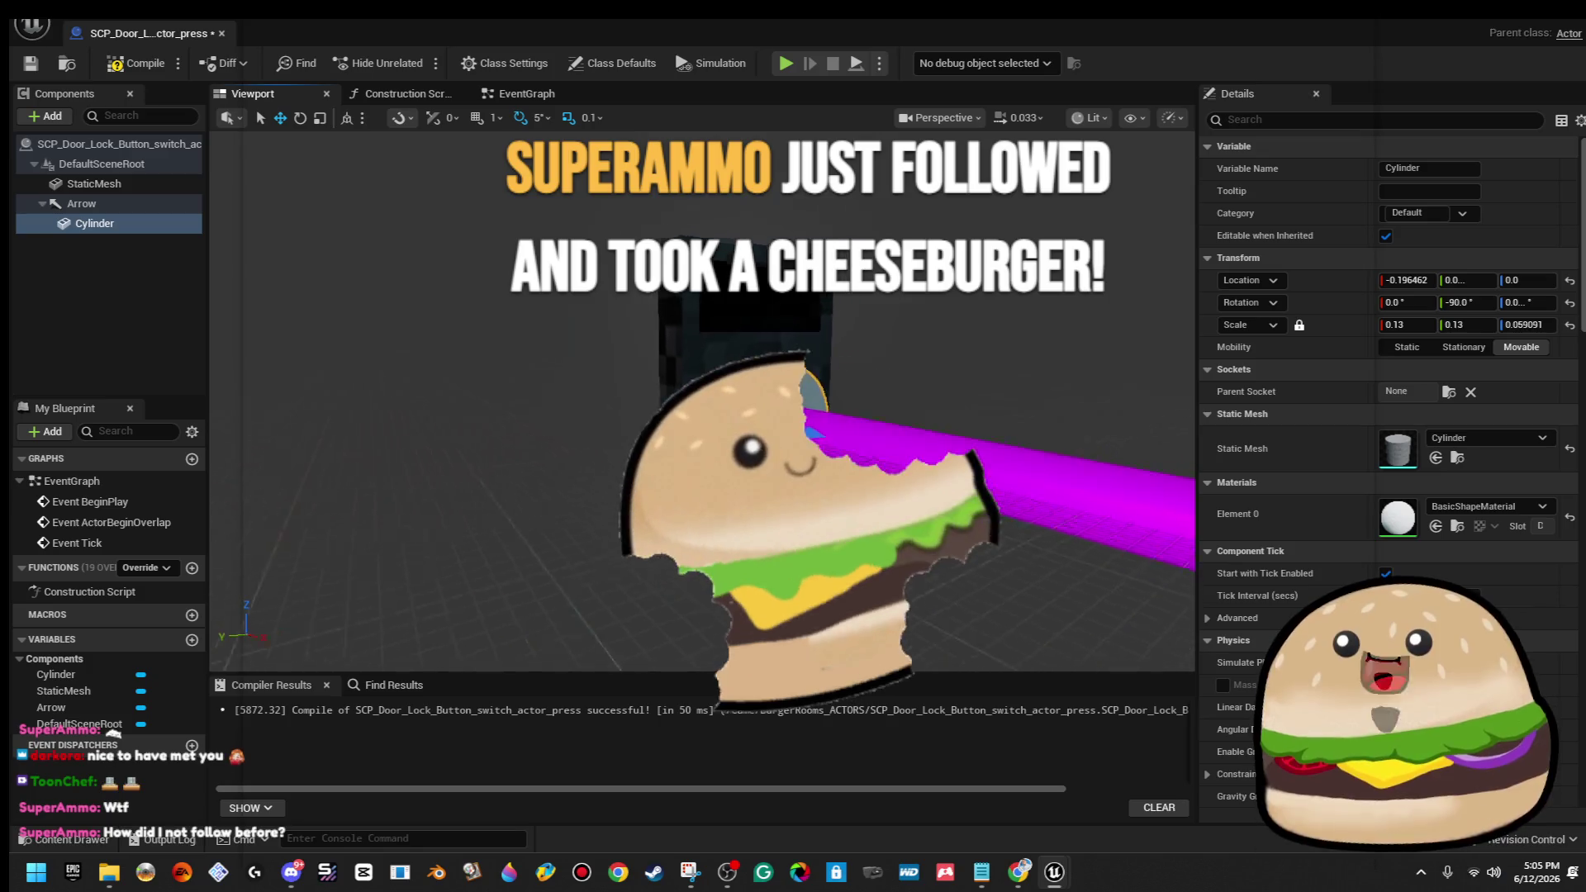
pyautogui.click(174, 223)
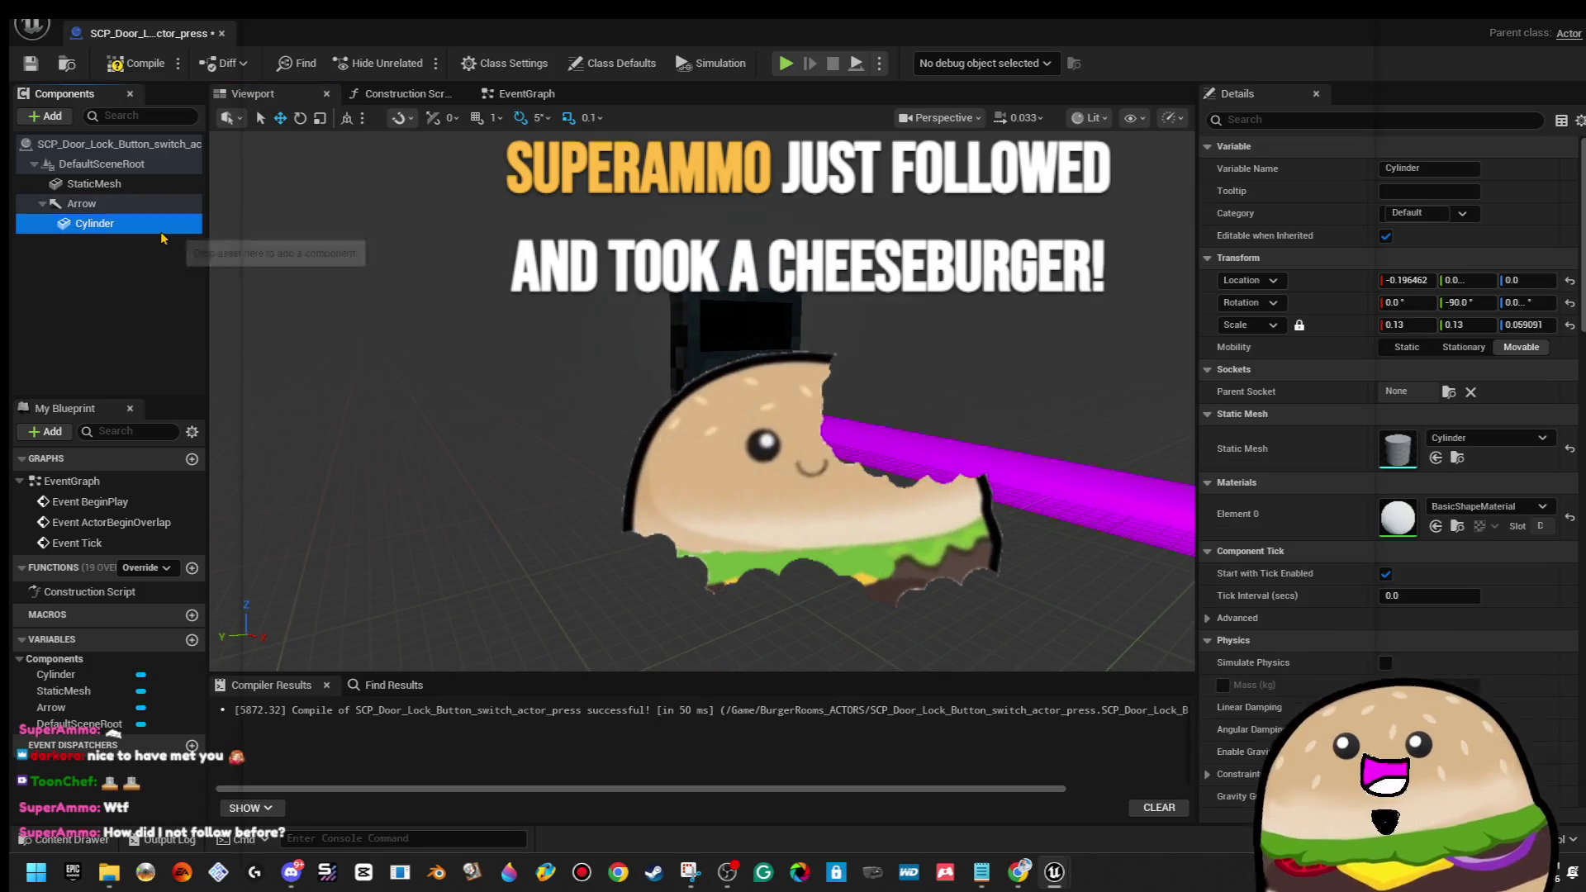
pyautogui.moveTo(326, 258)
pyautogui.mouseDown()
pyautogui.moveTo(371, 238)
pyautogui.moveTo(326, 257)
pyautogui.mouseUp()
pyautogui.moveTo(423, 280); pyautogui.dragTo(463, 294)
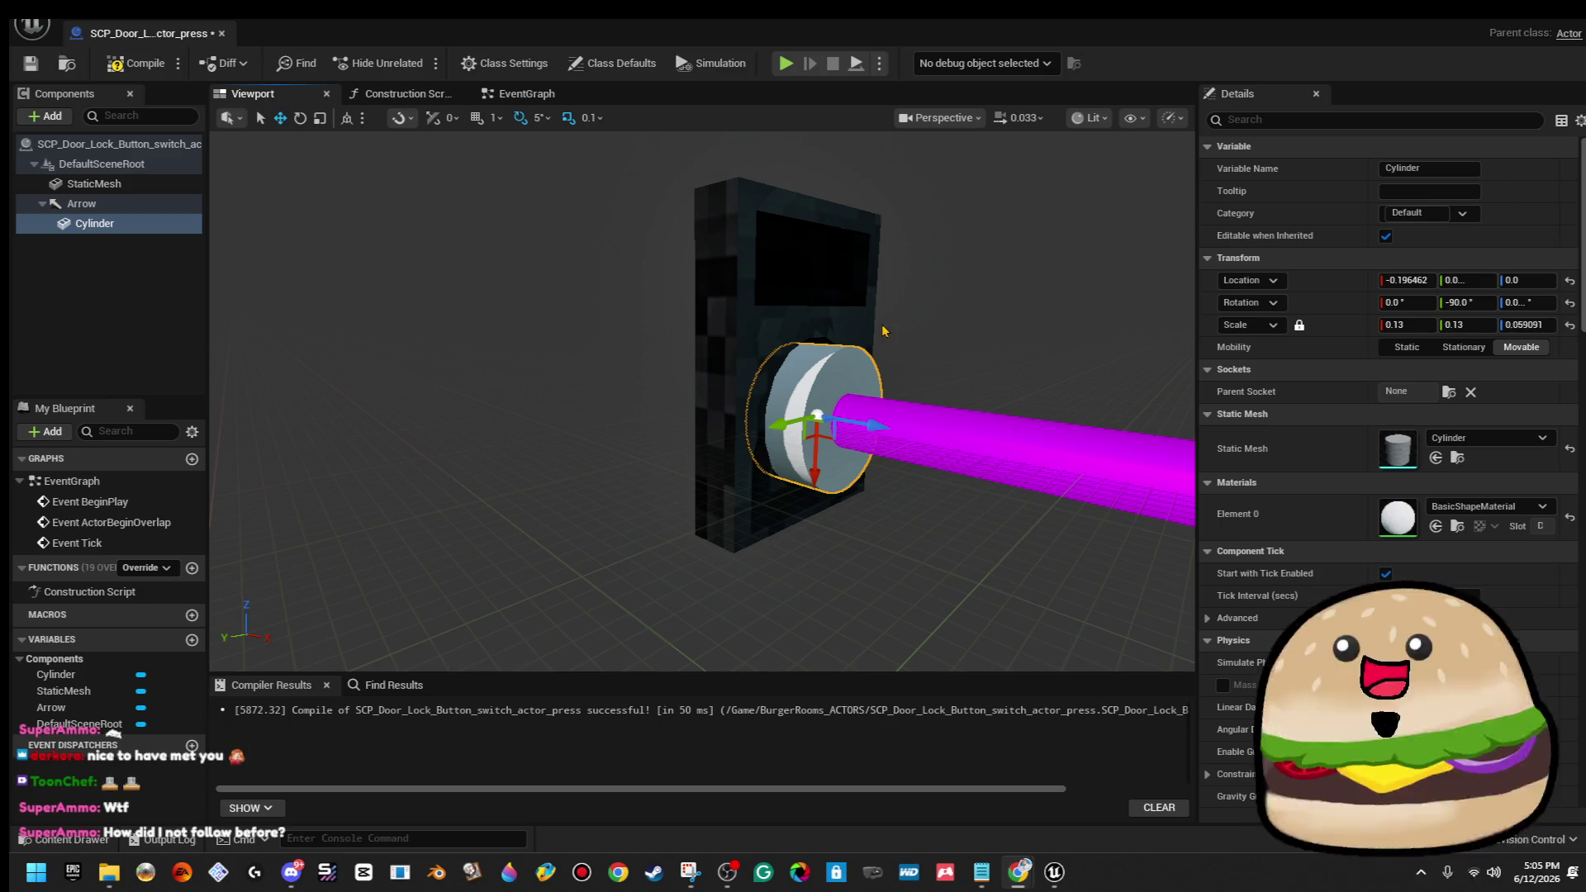
pyautogui.moveTo(884, 353); pyautogui.dragTo(975, 357)
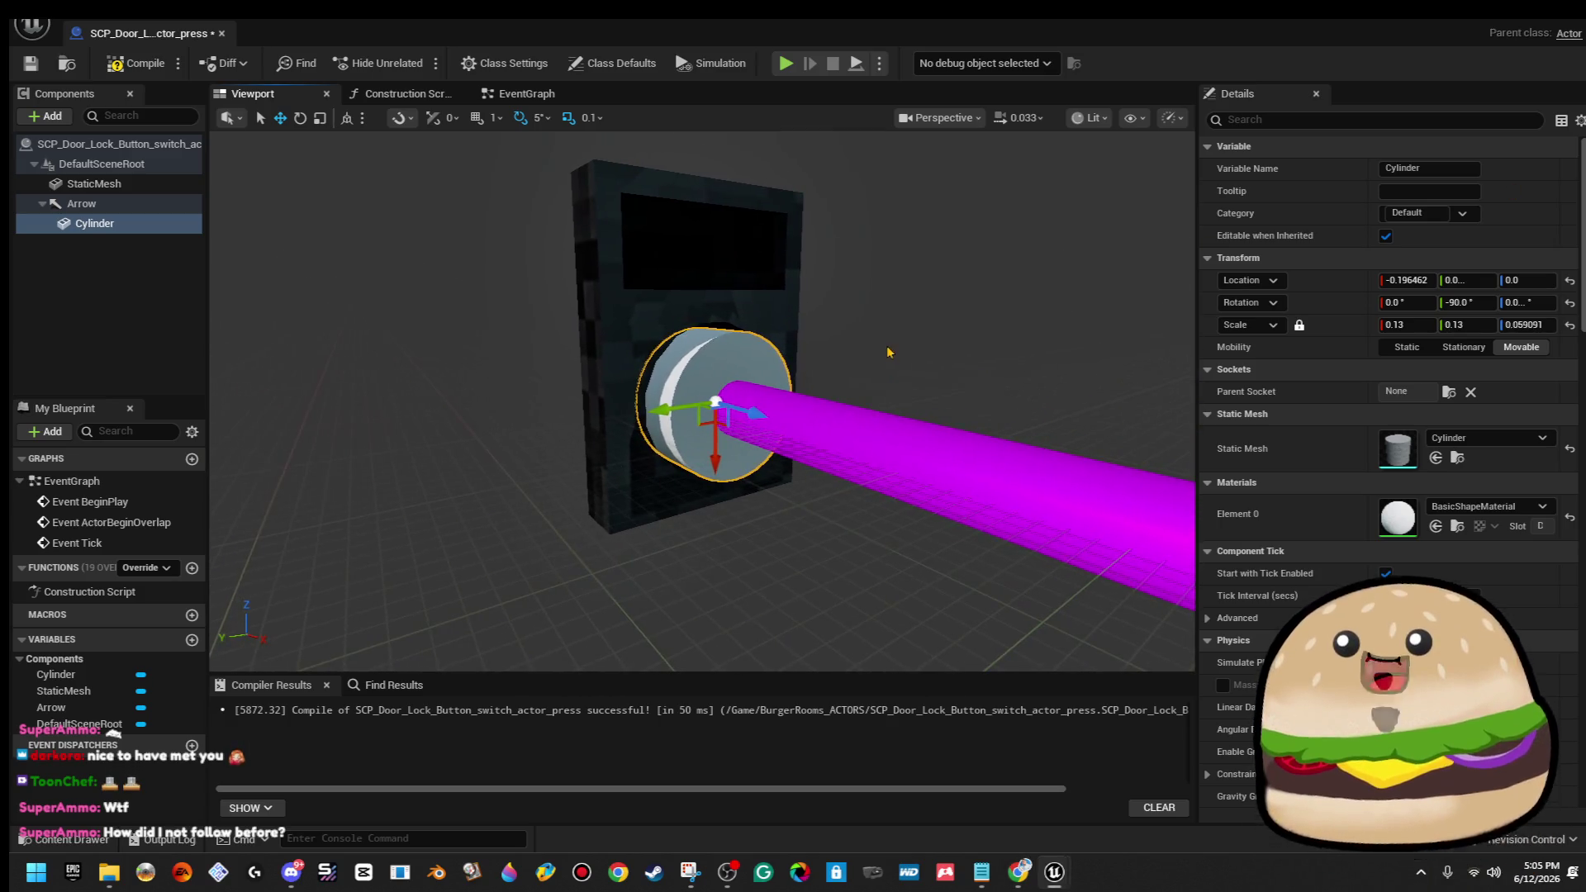
# Apply the Black_plain material to the cylinder's Element 0.
pyautogui.click(1492, 507)
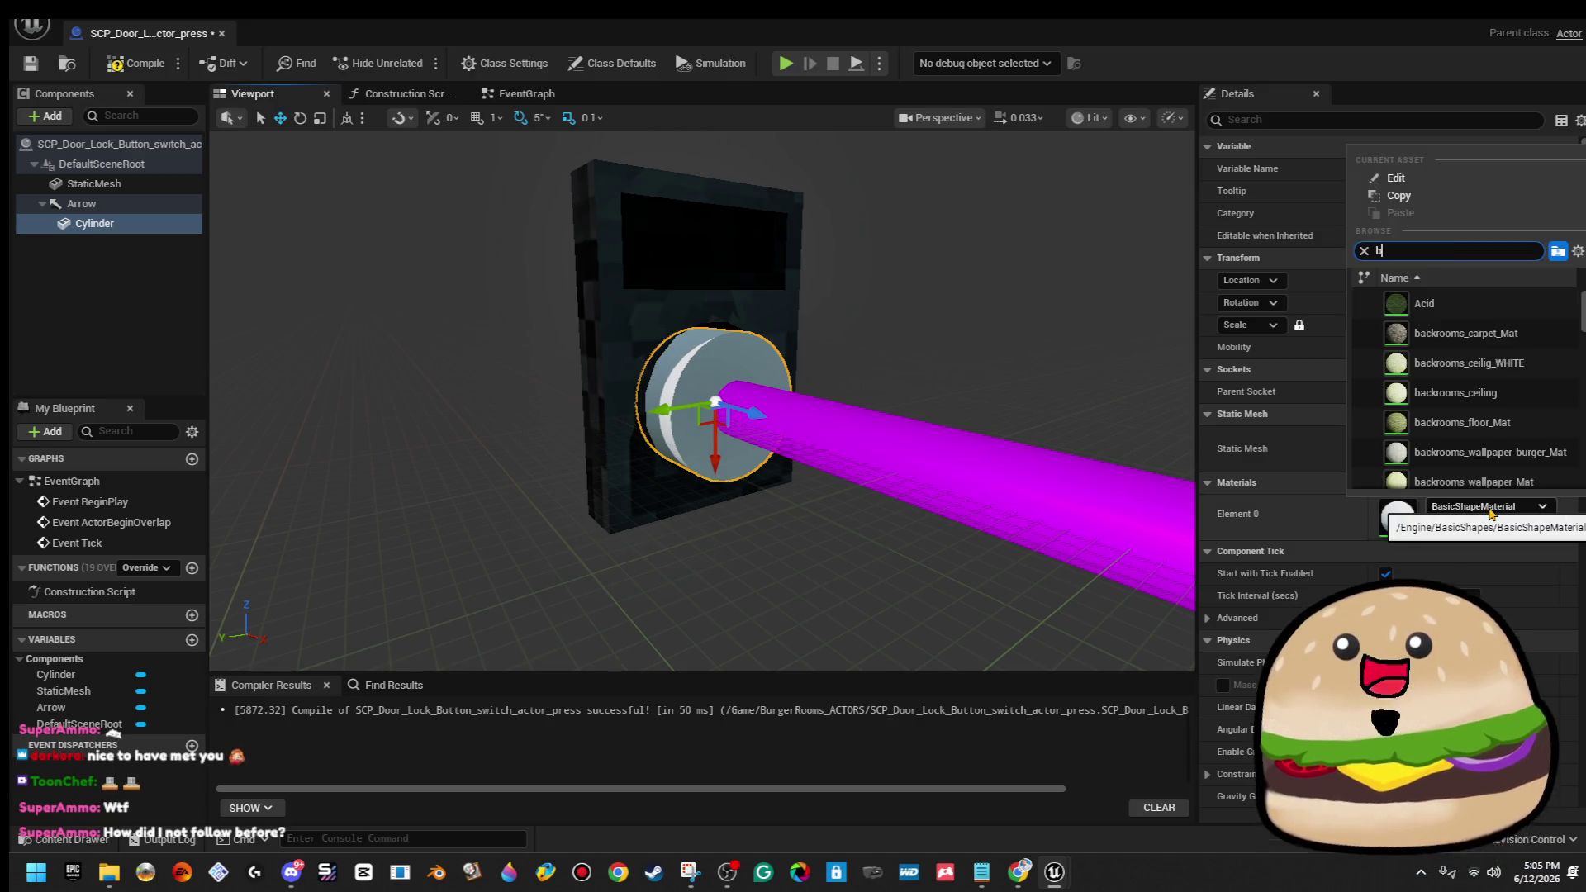
pyautogui.write('ox')
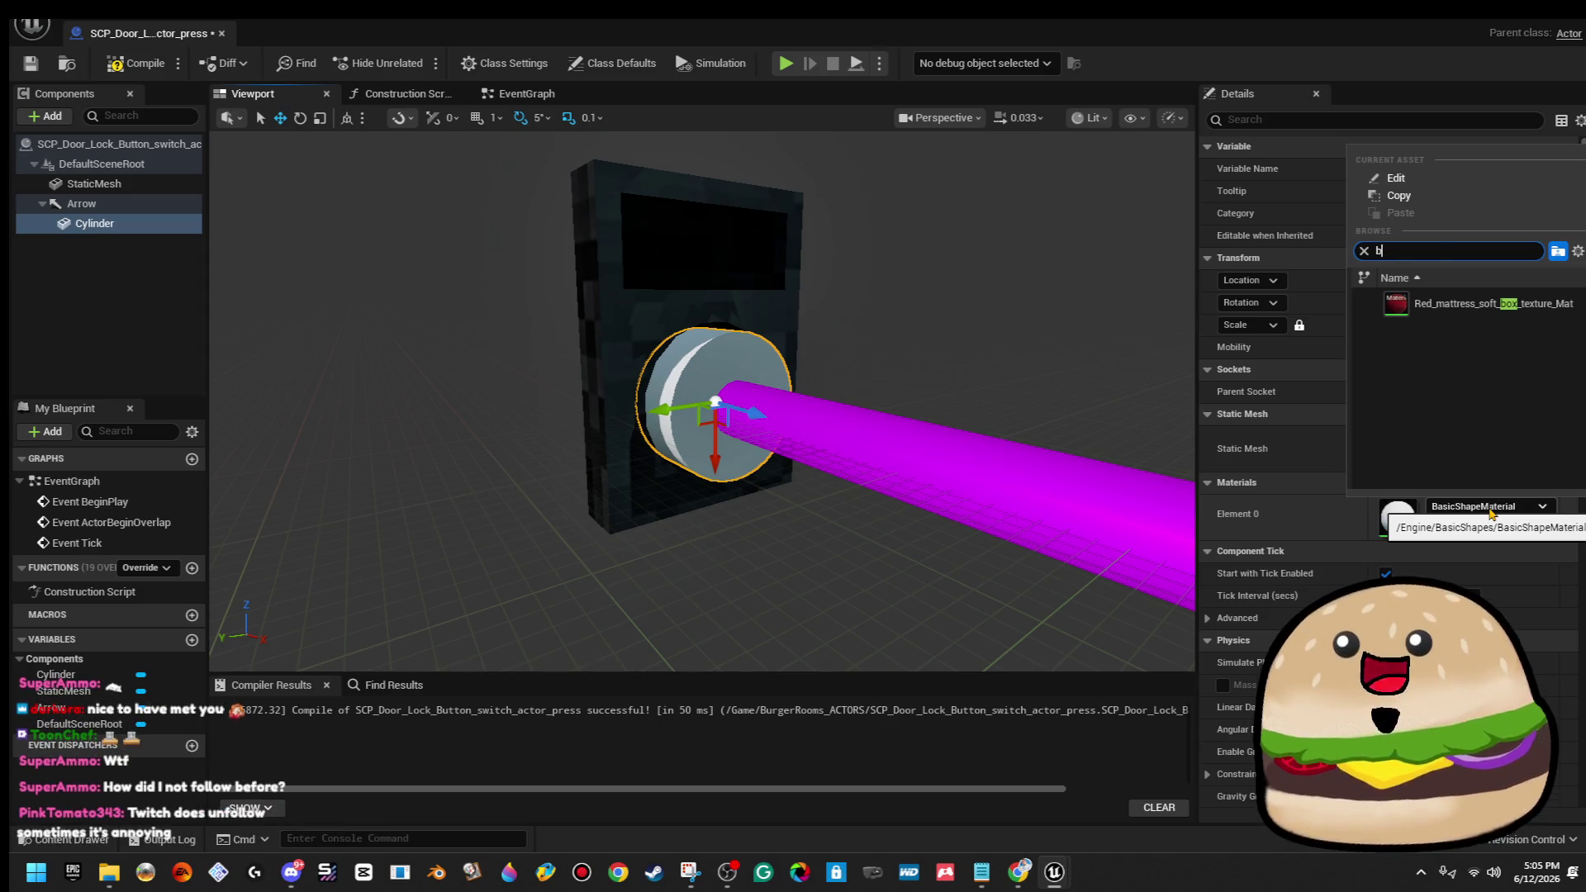
pyautogui.press('BackSpace')
pyautogui.write('n')
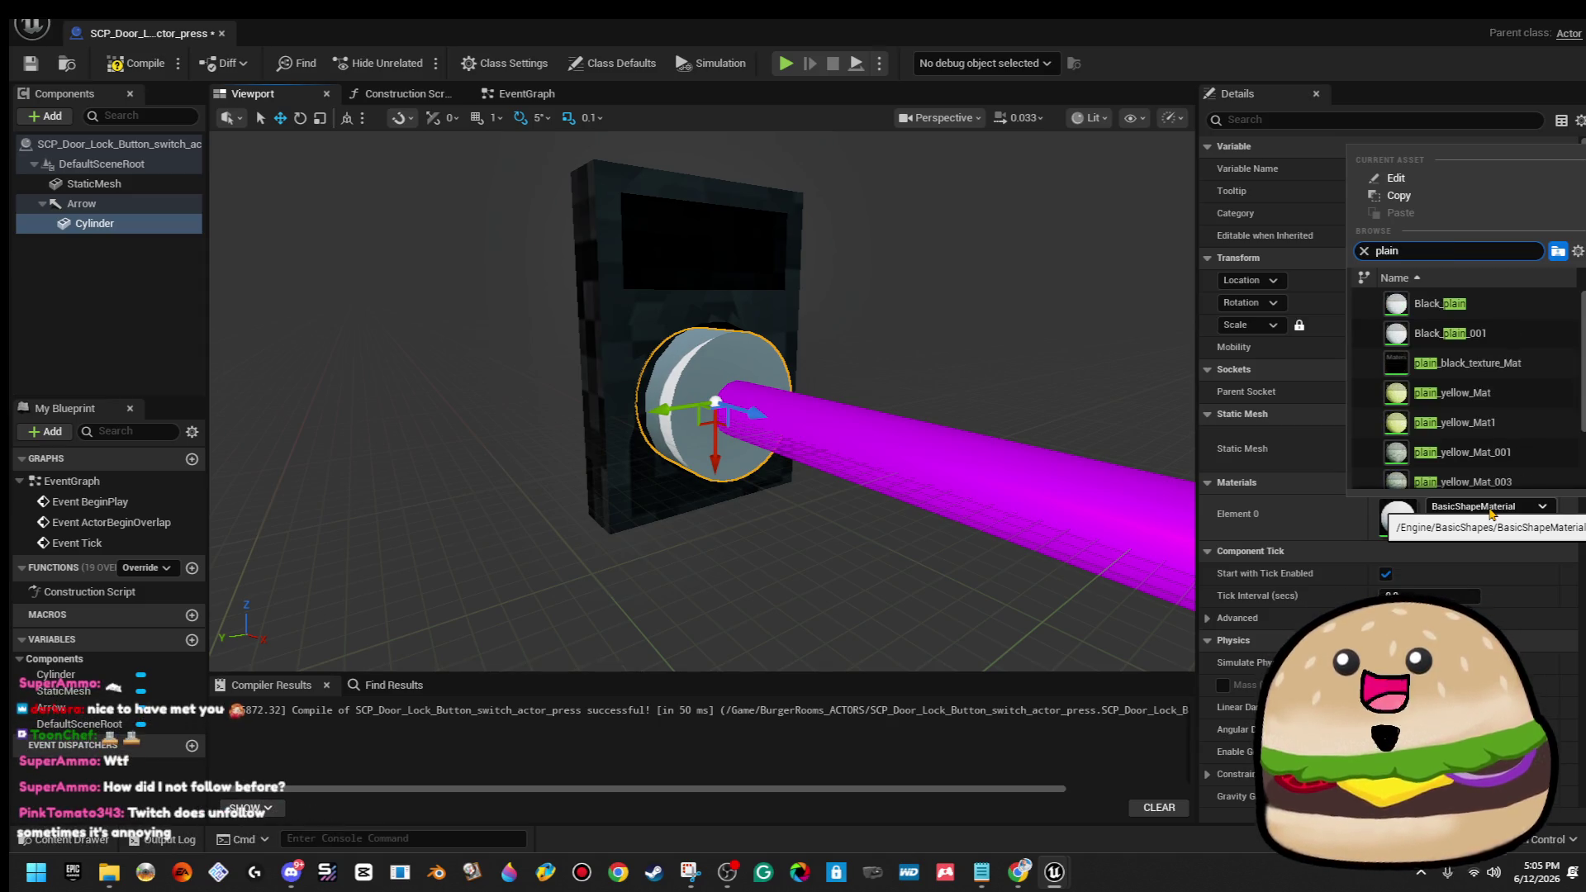
pyautogui.click(1412, 303)
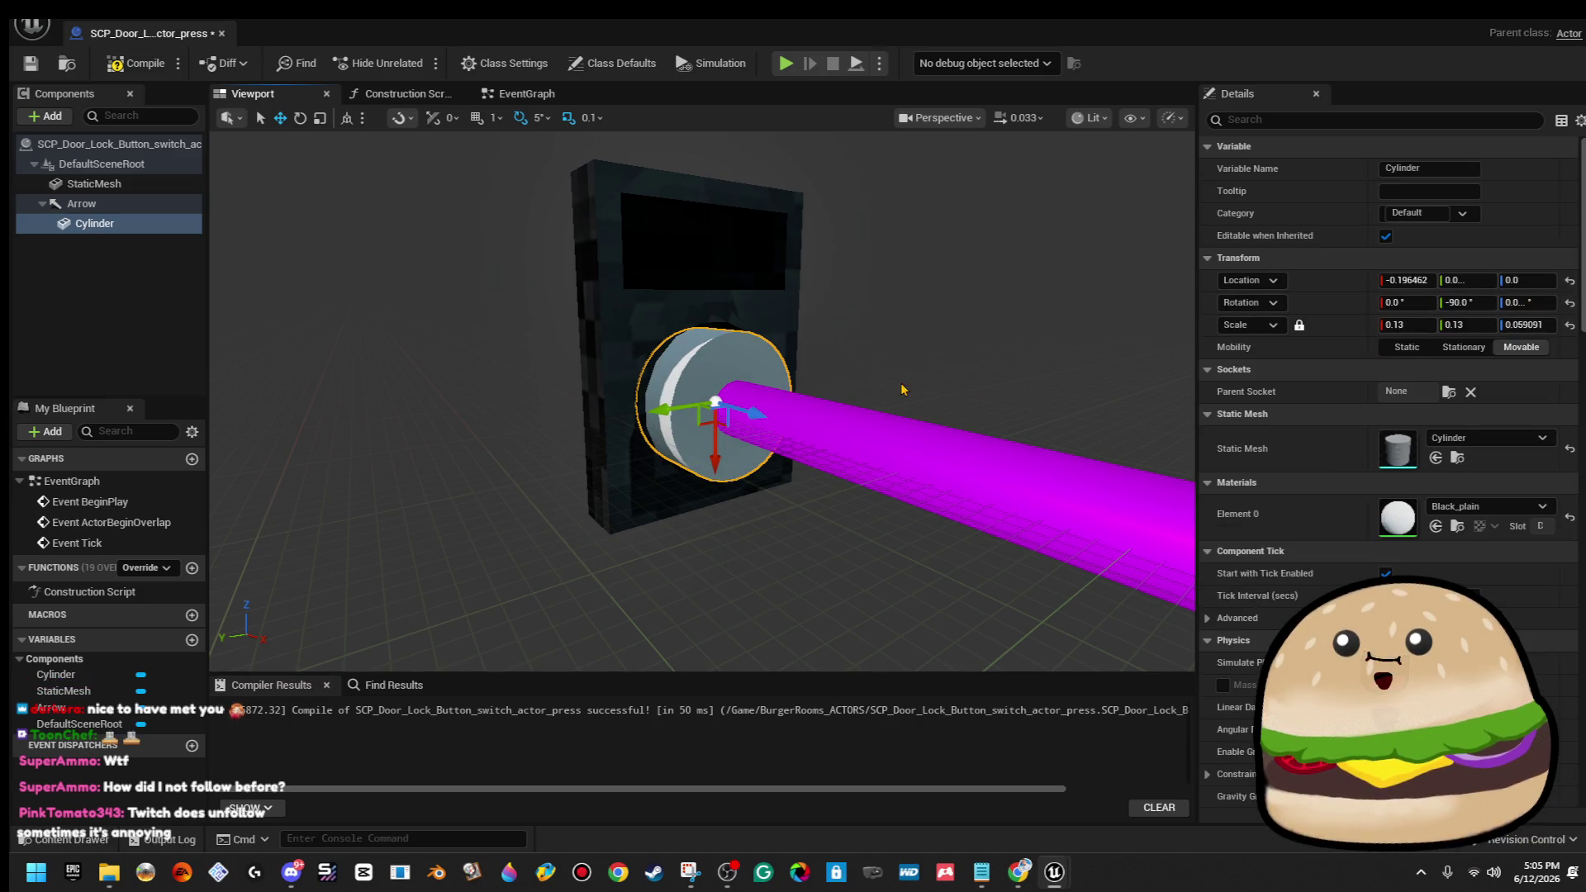
# Try the vending leather material, then brown_backrooms_carpet_Mat, on the cylinder.
pyautogui.click(1471, 506)
pyautogui.write('vend')
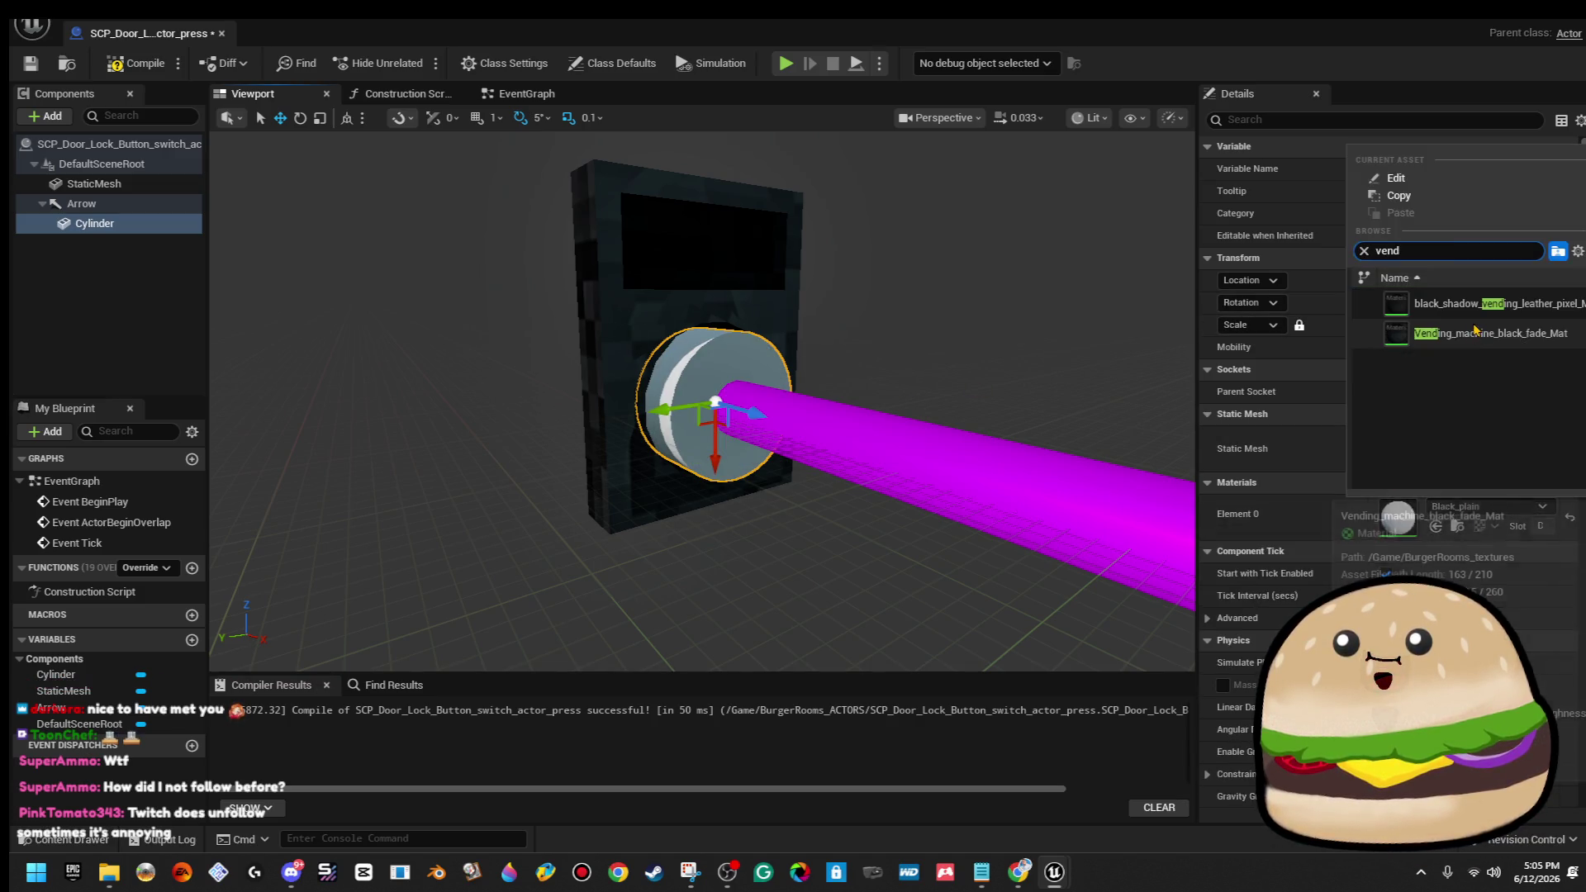
pyautogui.click(1477, 304)
pyautogui.click(1519, 506)
pyautogui.click(1509, 454)
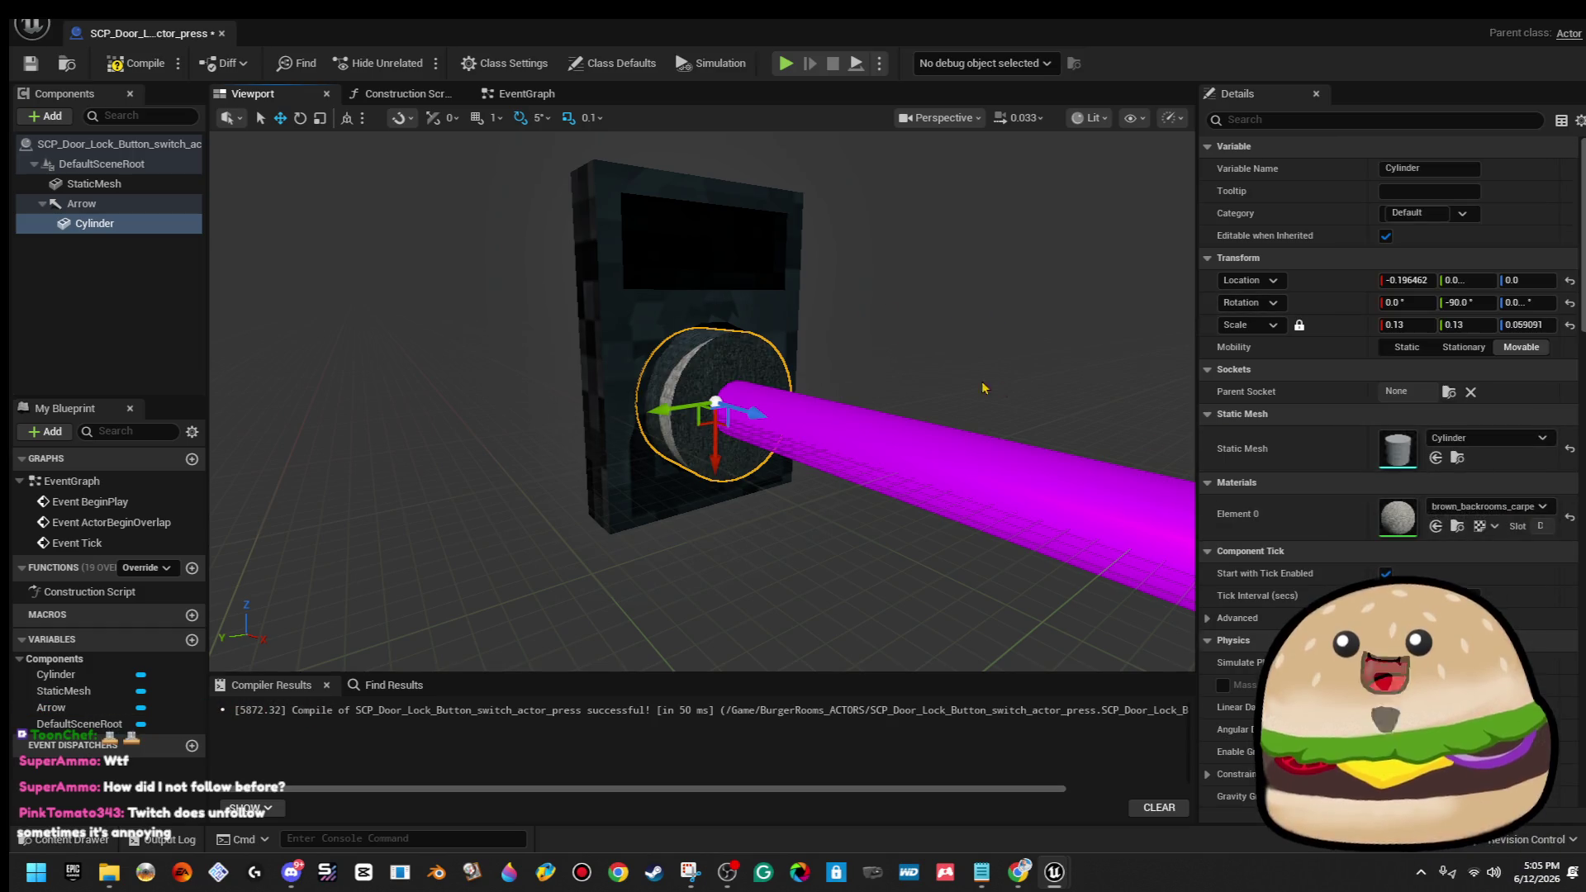
# Delete the Cylinder component from the Blueprint.
pyautogui.scroll(5, 925, 367)
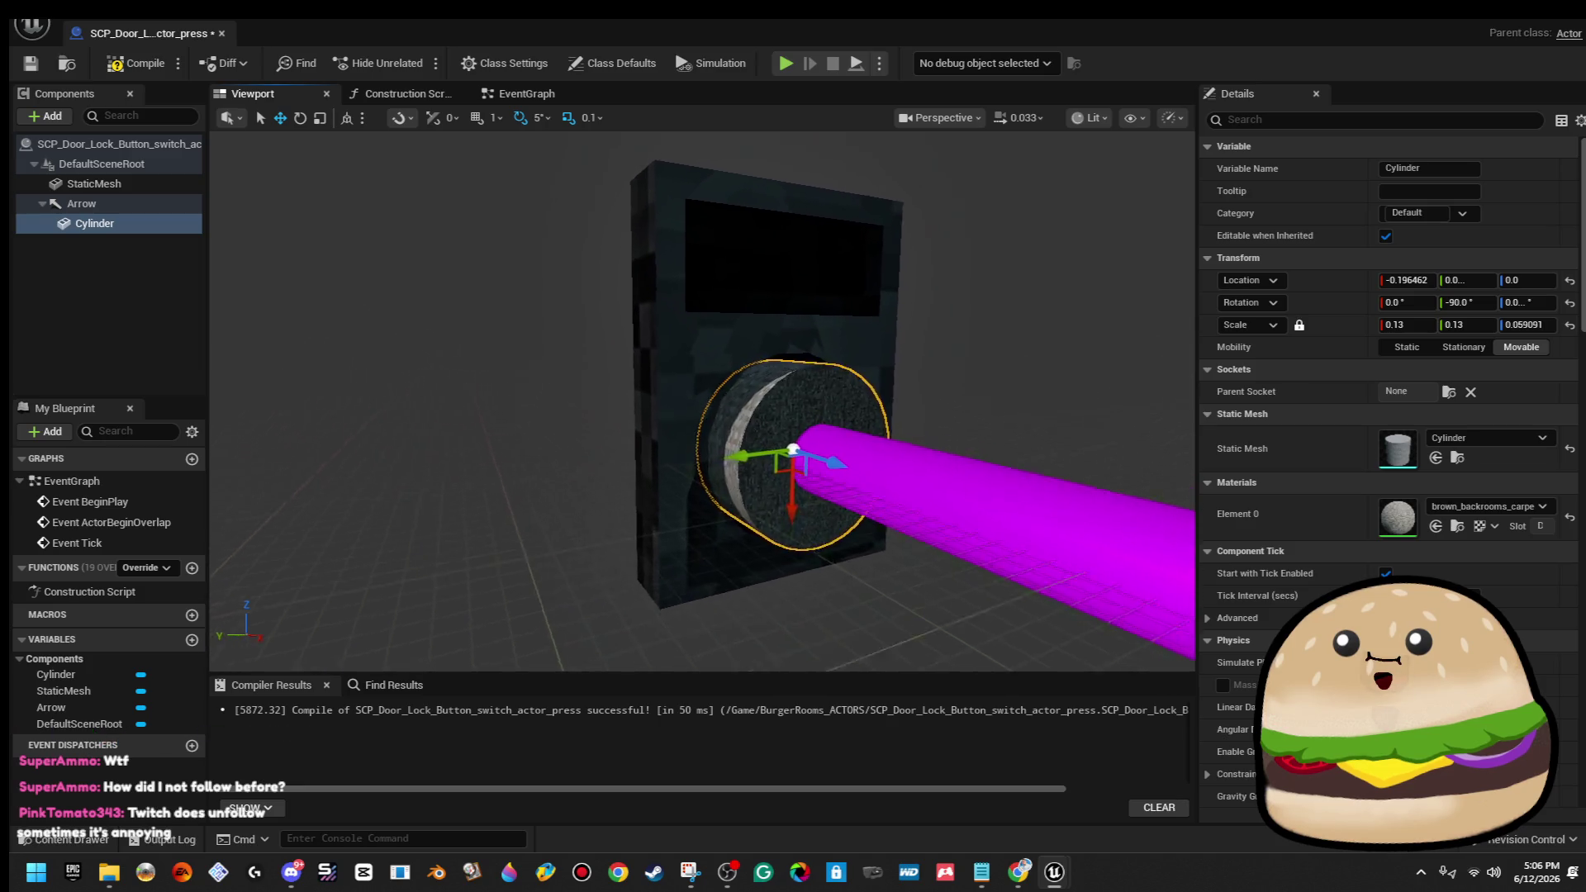
pyautogui.scroll(-5, 924, 362)
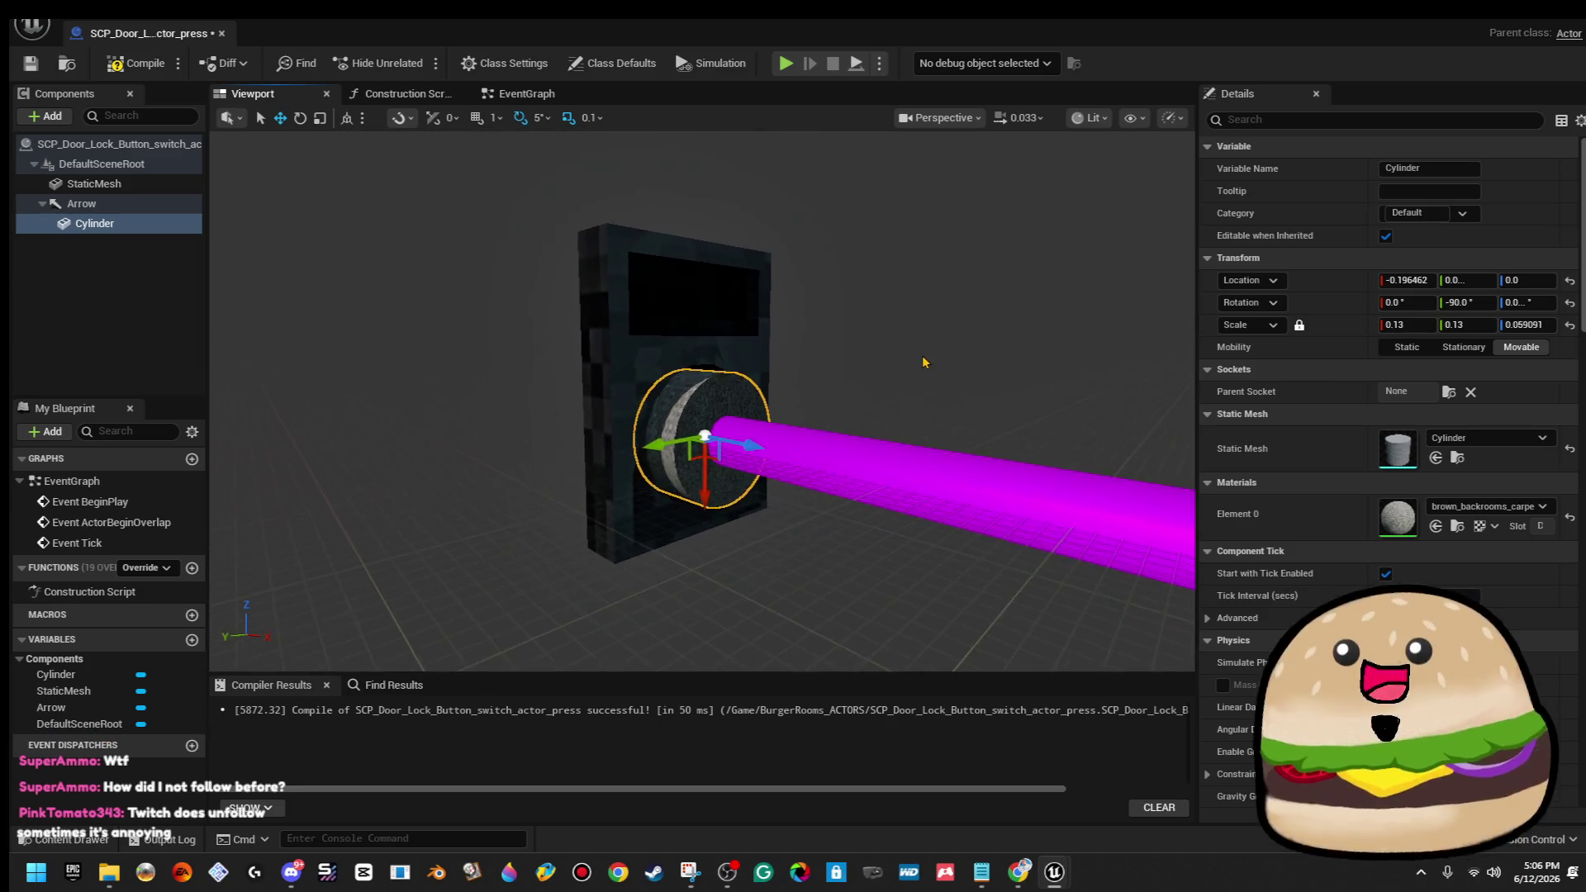
pyautogui.press('Delete')
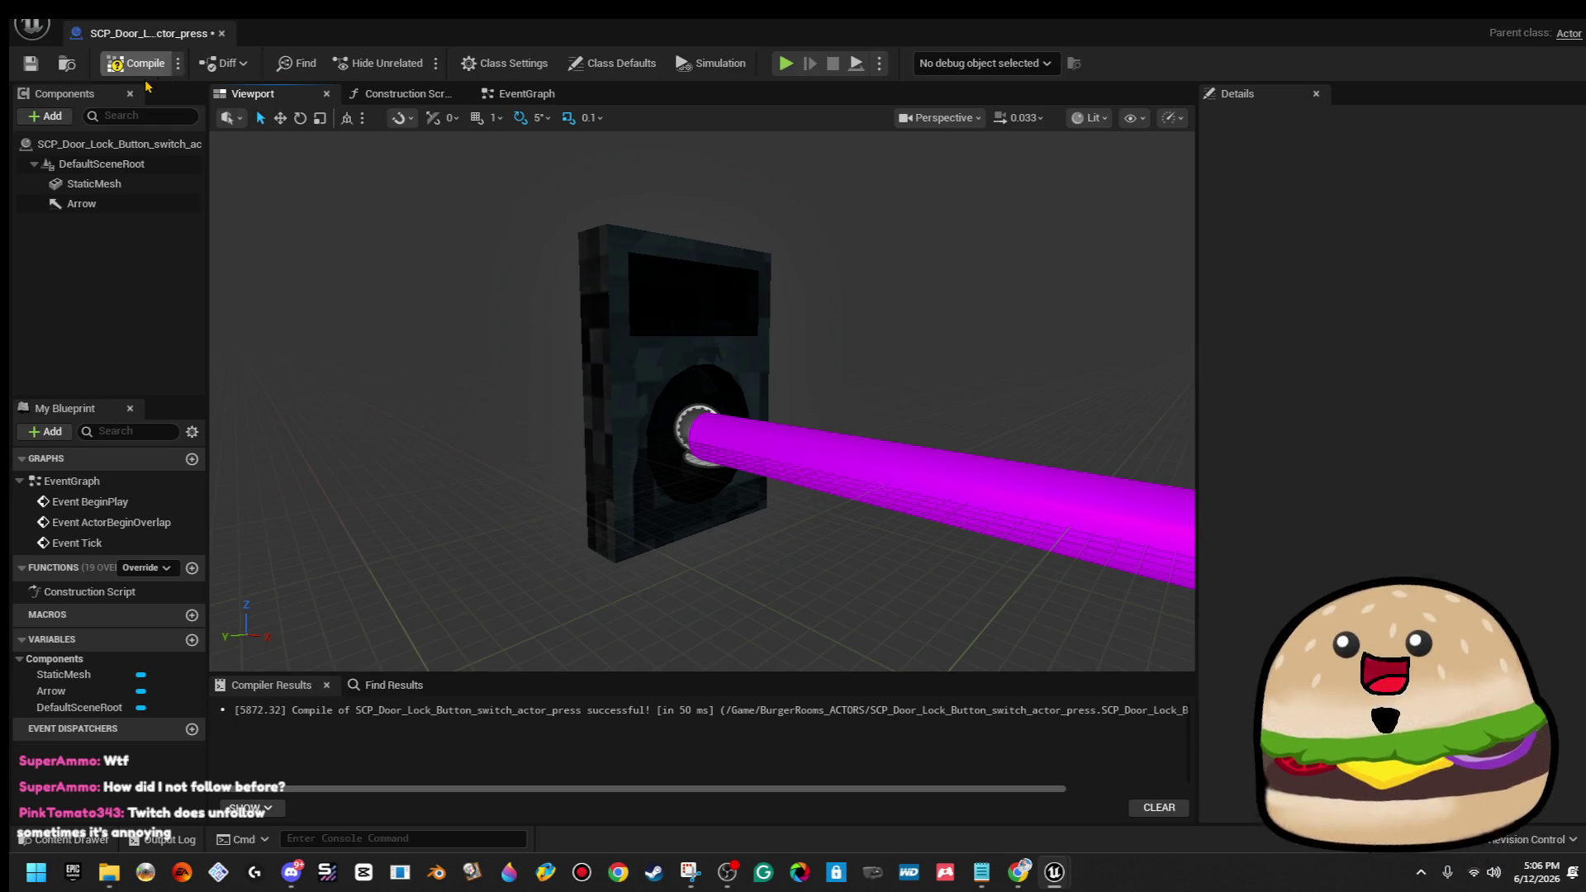
# Close the Blueprint and place a button switch actor in the level rotated 180°.
pyautogui.click(30, 64)
pyautogui.click(221, 33)
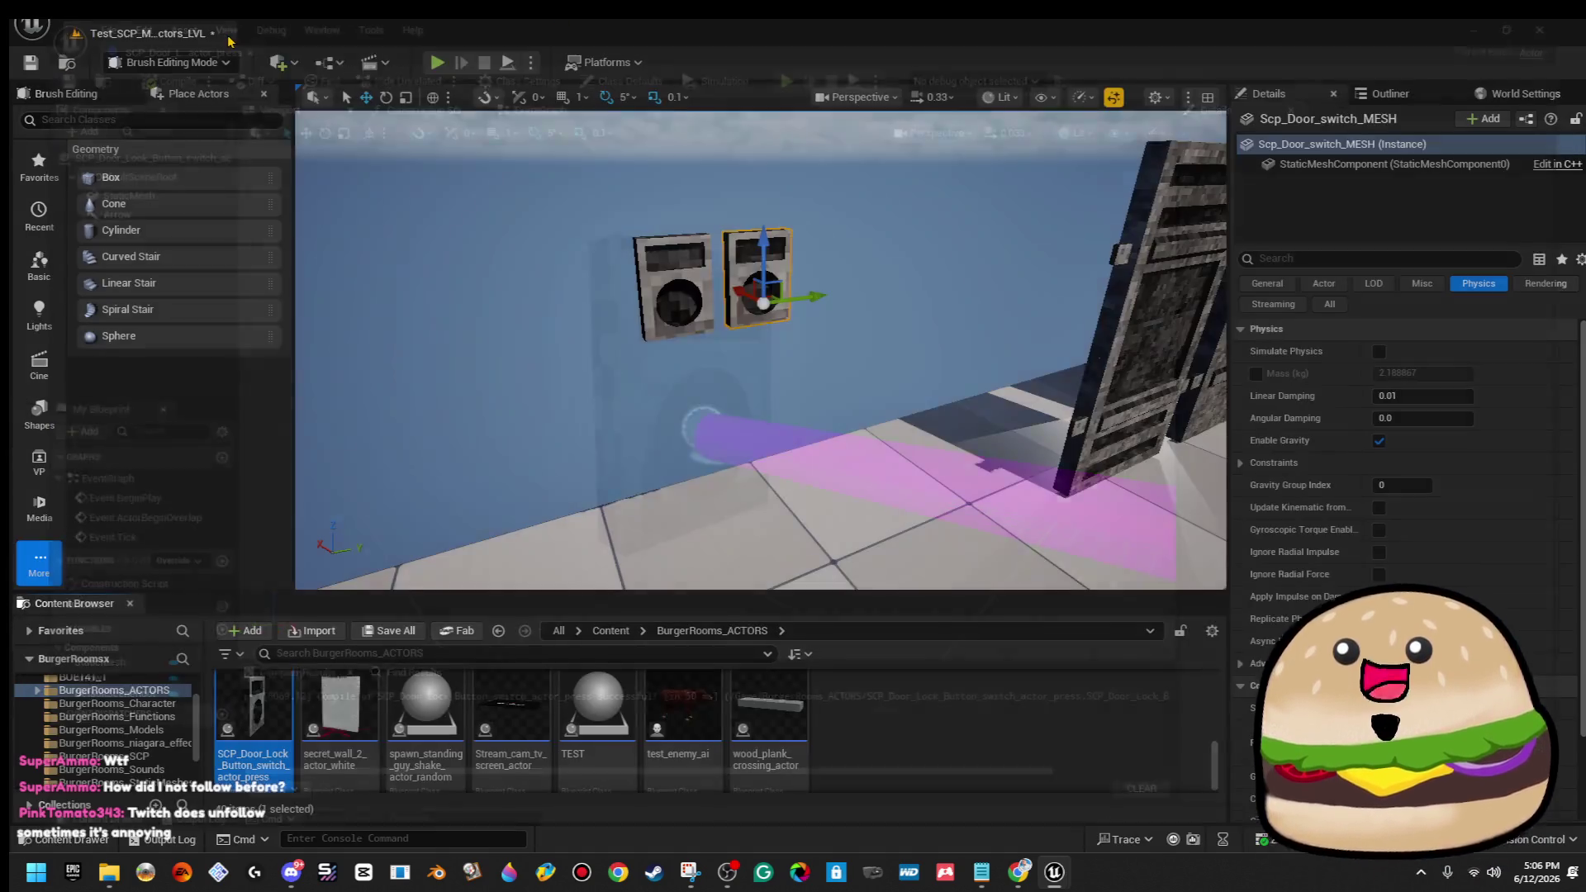
pyautogui.moveTo(254, 706)
pyautogui.mouseDown()
pyautogui.moveTo(476, 550)
pyautogui.moveTo(645, 297)
pyautogui.moveTo(704, 312)
pyautogui.moveTo(682, 291)
pyautogui.moveTo(880, 292)
pyautogui.mouseUp()
pyautogui.press('e')
pyautogui.press('w')
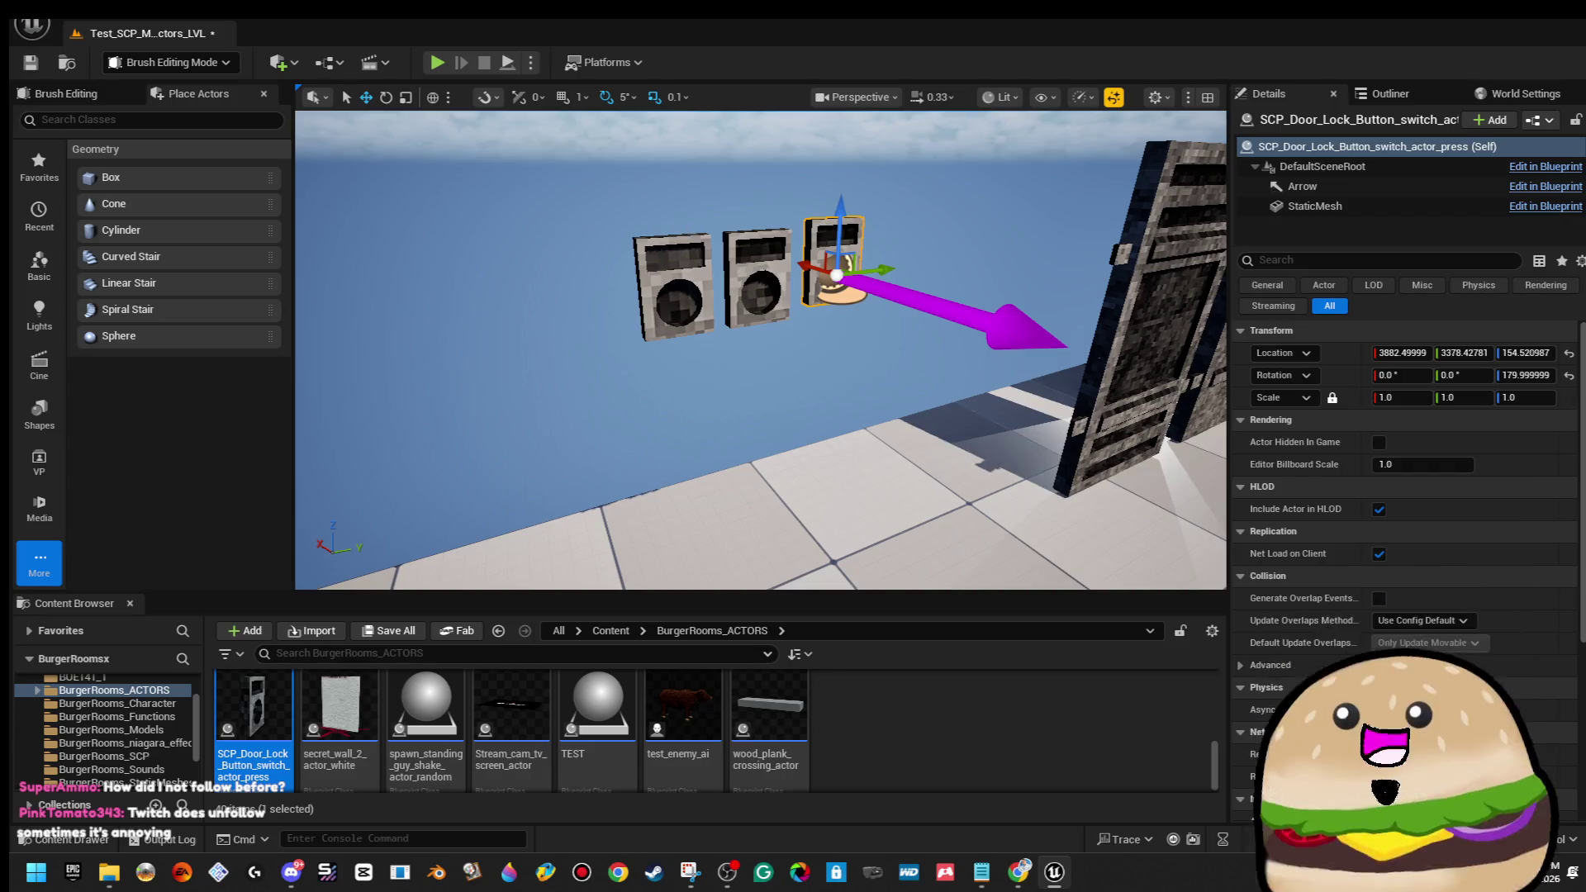
# Delete the middle button switch from the level.
pyautogui.click(681, 209)
pyautogui.click(752, 263)
pyautogui.press('Delete')
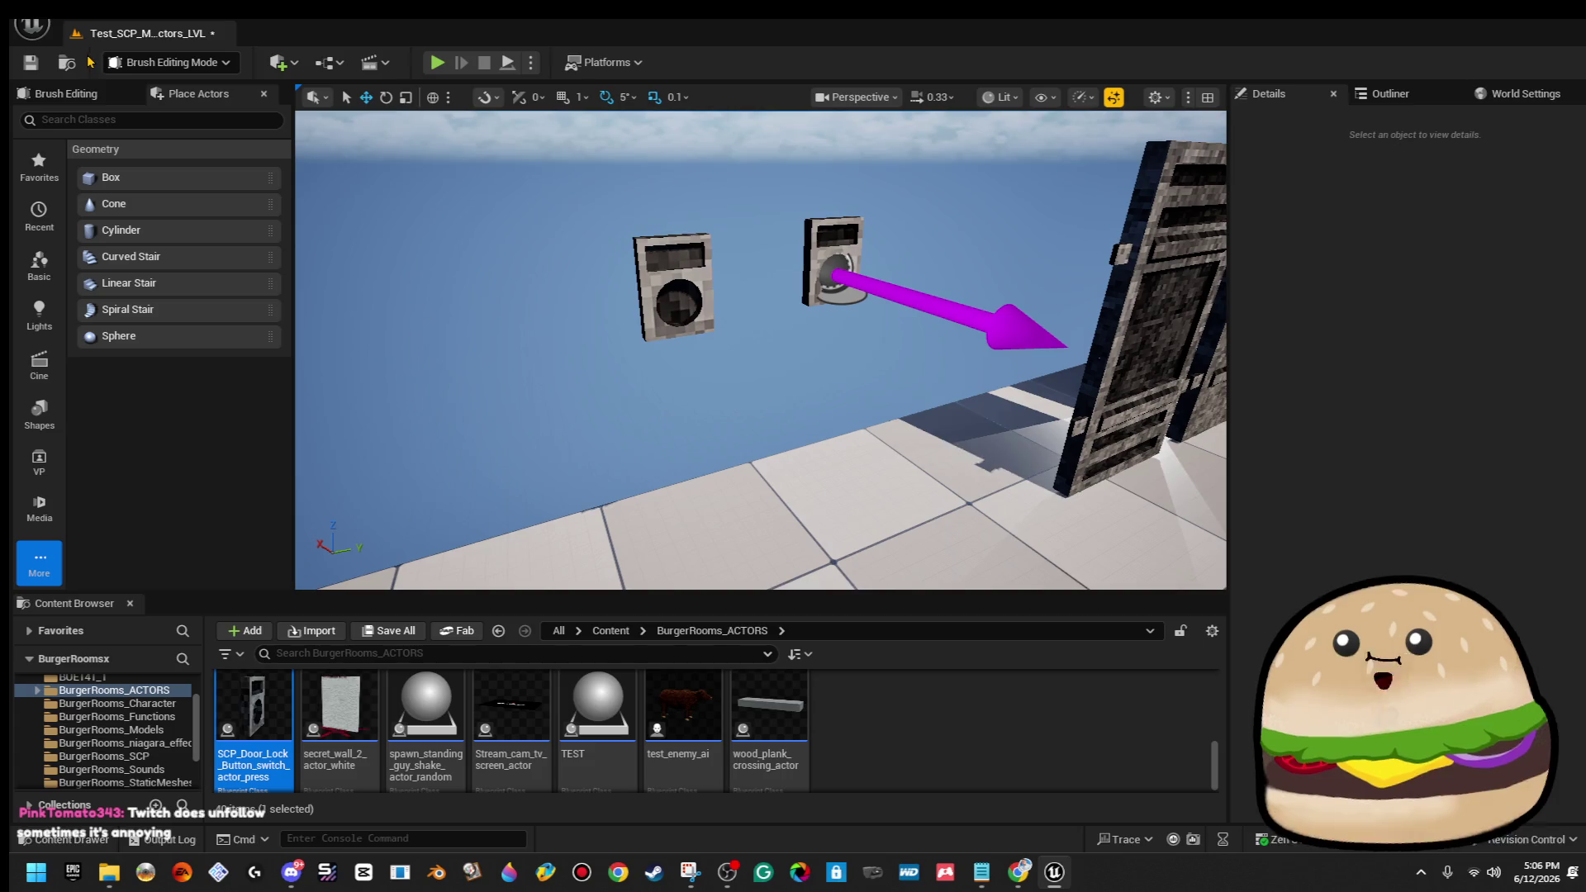
# Save the current level and quit Unreal Engine.
pyautogui.click(33, 25)
pyautogui.click(149, 244)
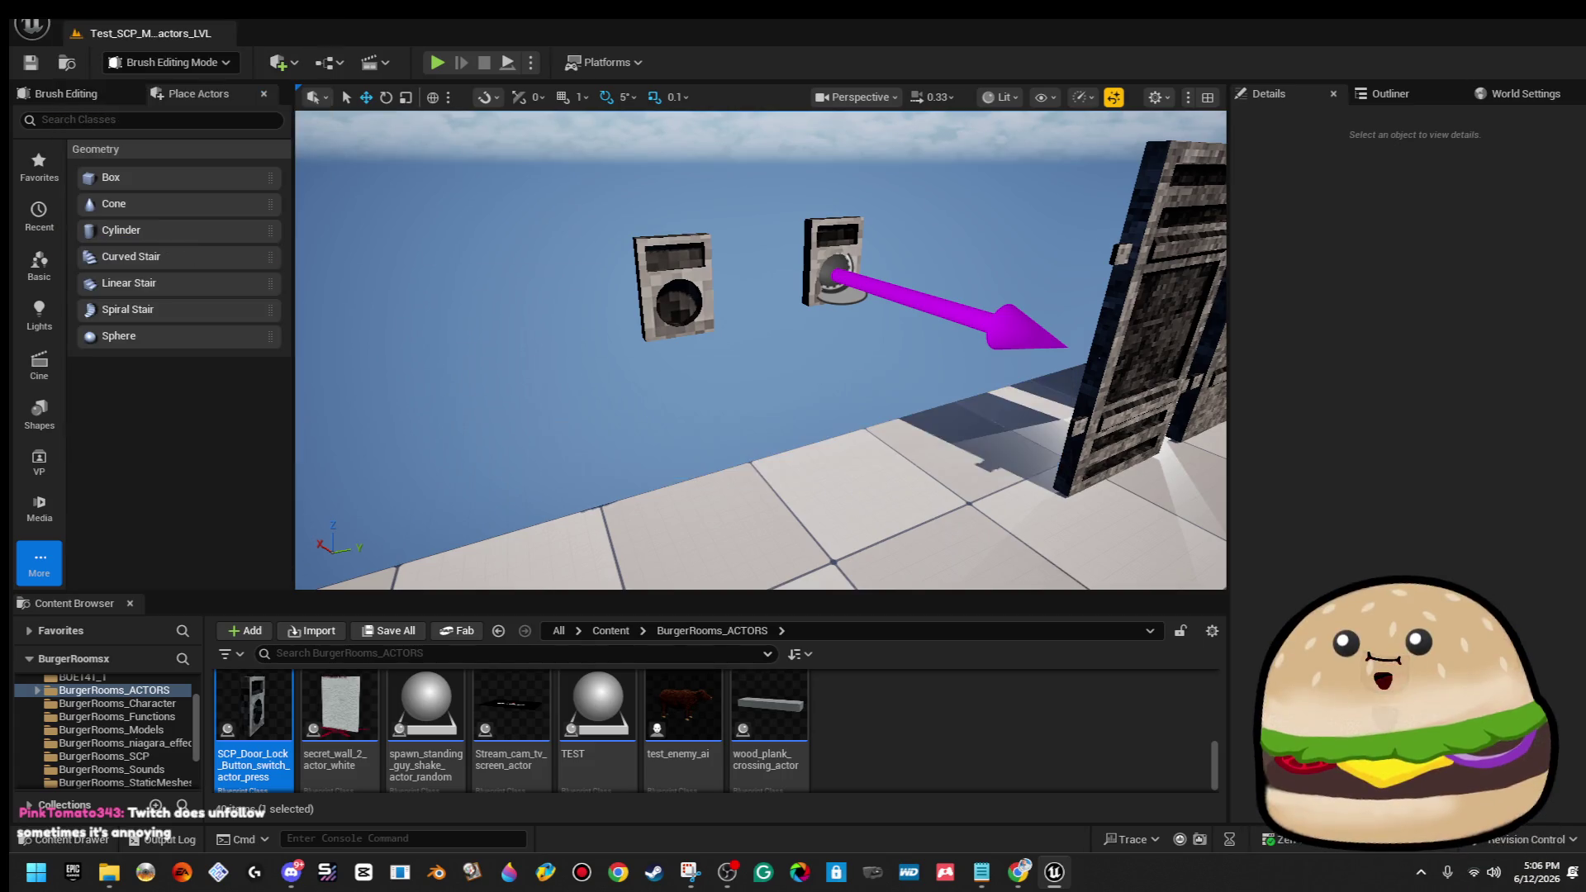
pyautogui.hotkey('alt', 'F4')
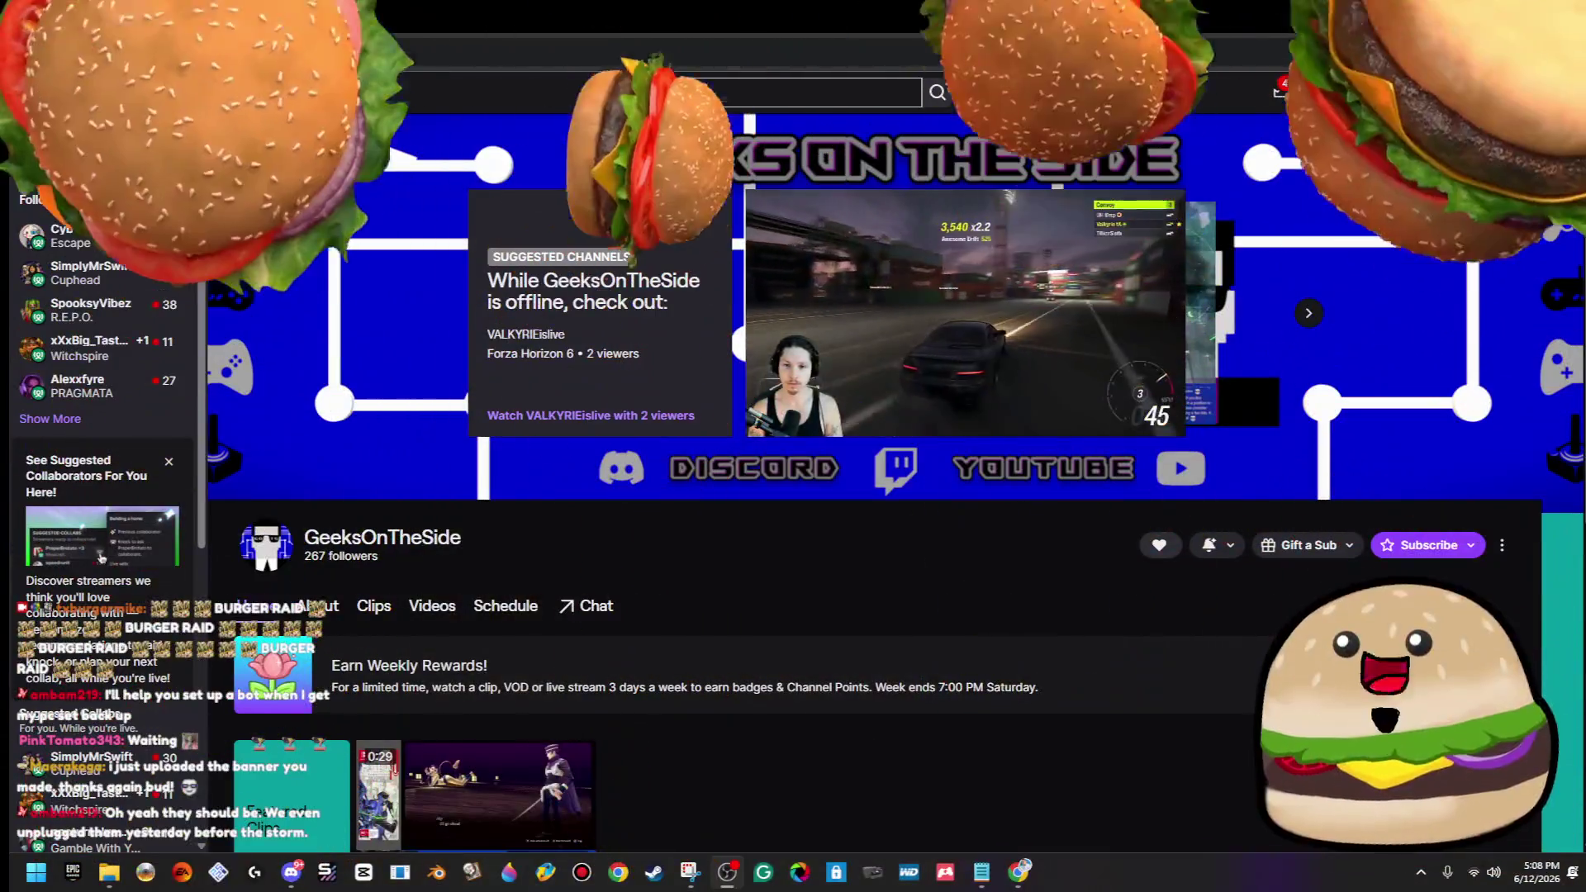
pyautogui.moveTo(1550, 20)
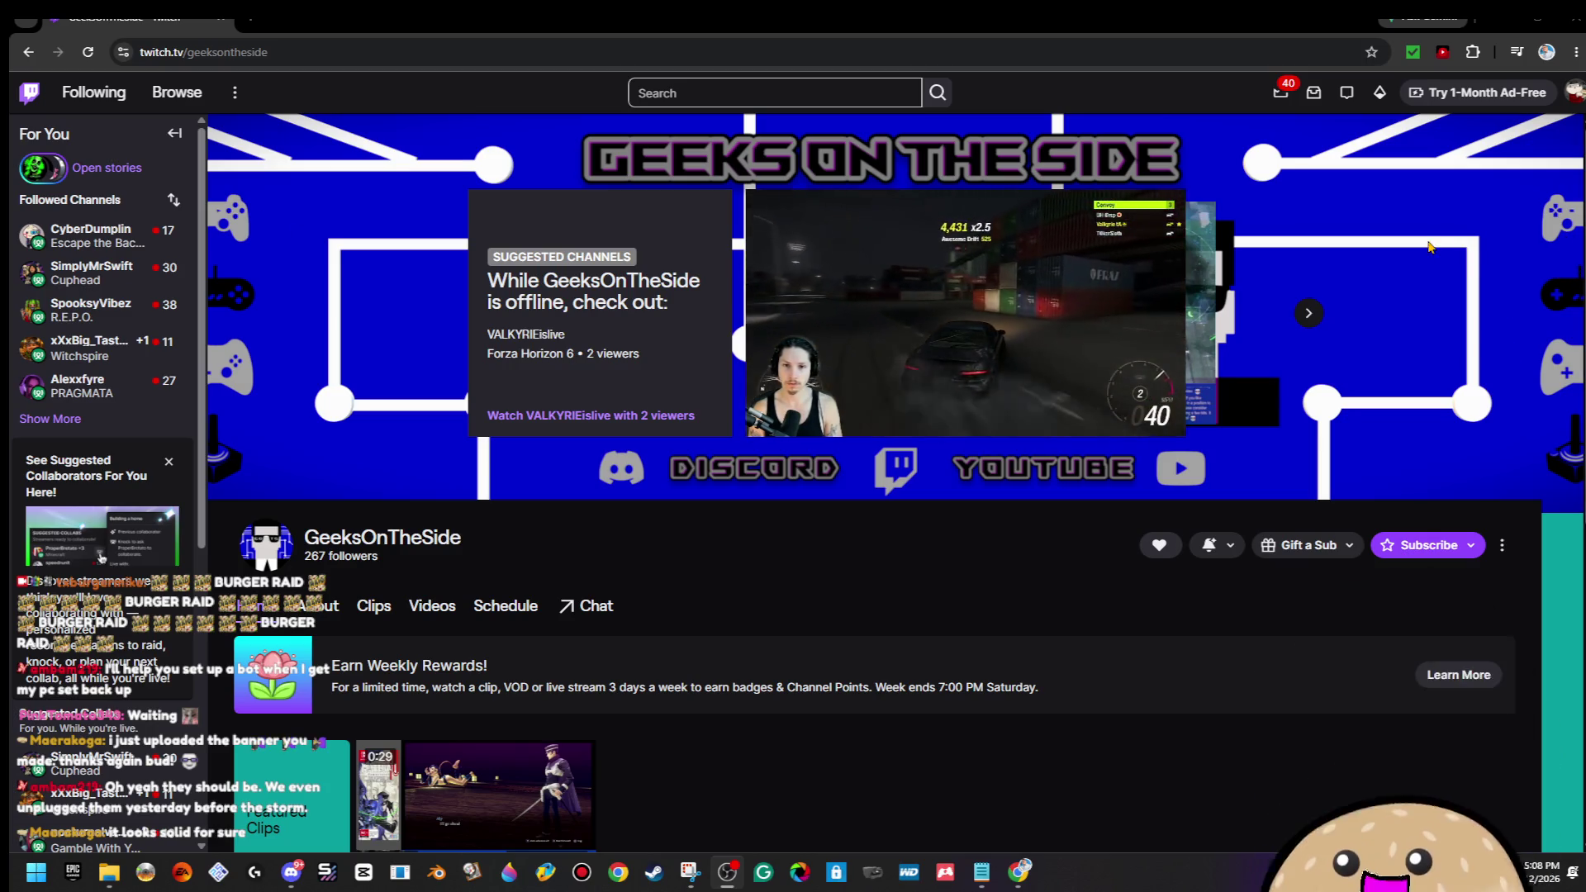
pyautogui.moveTo(997, 341)
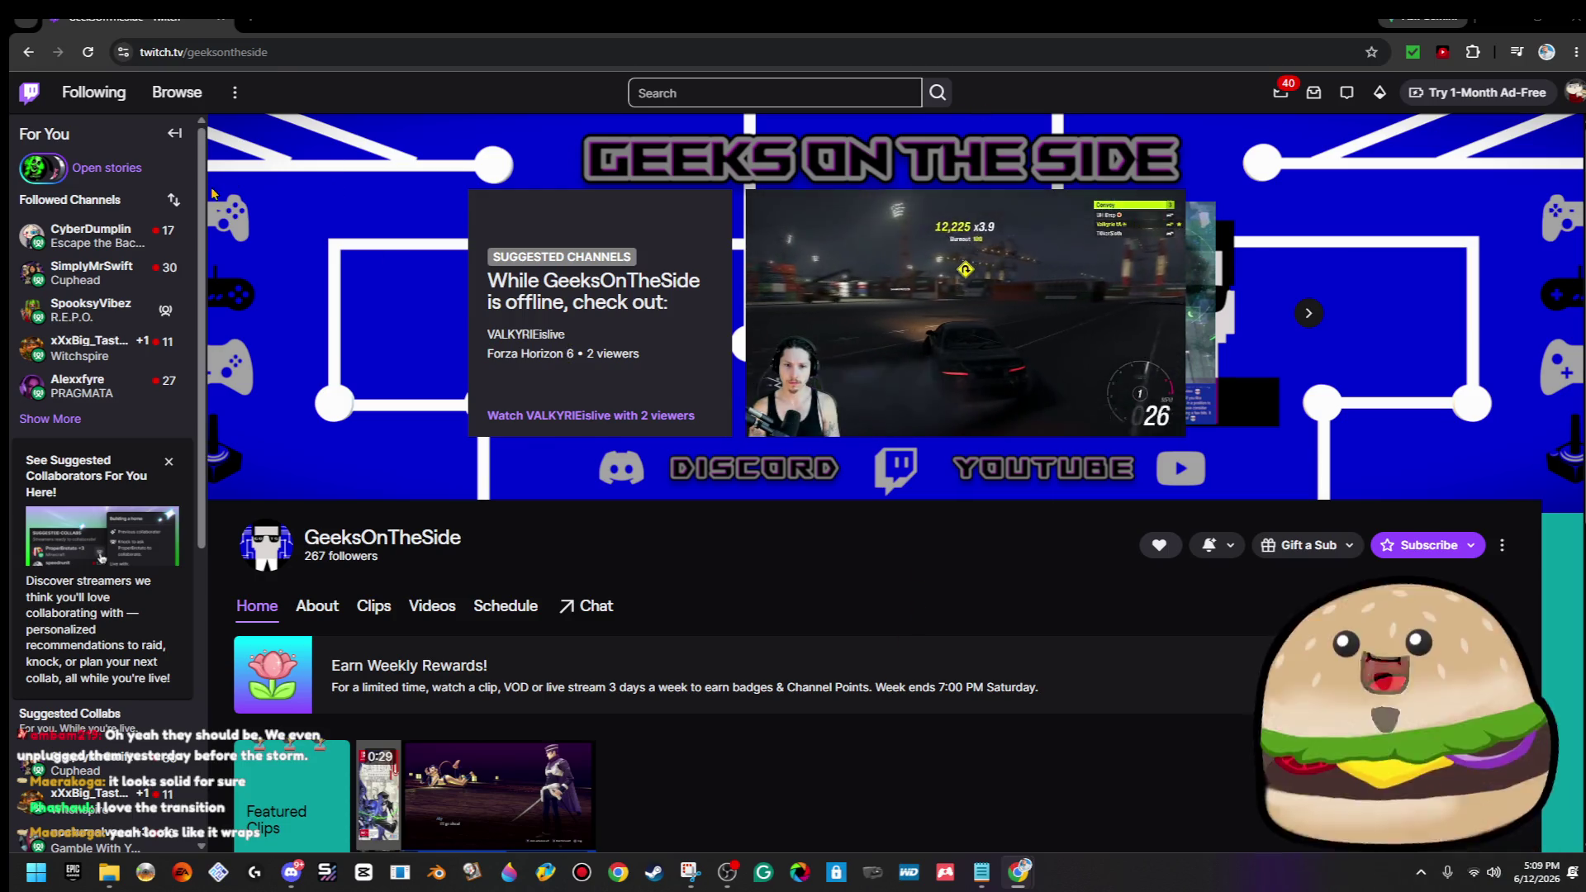
pyautogui.click(1534, 23)
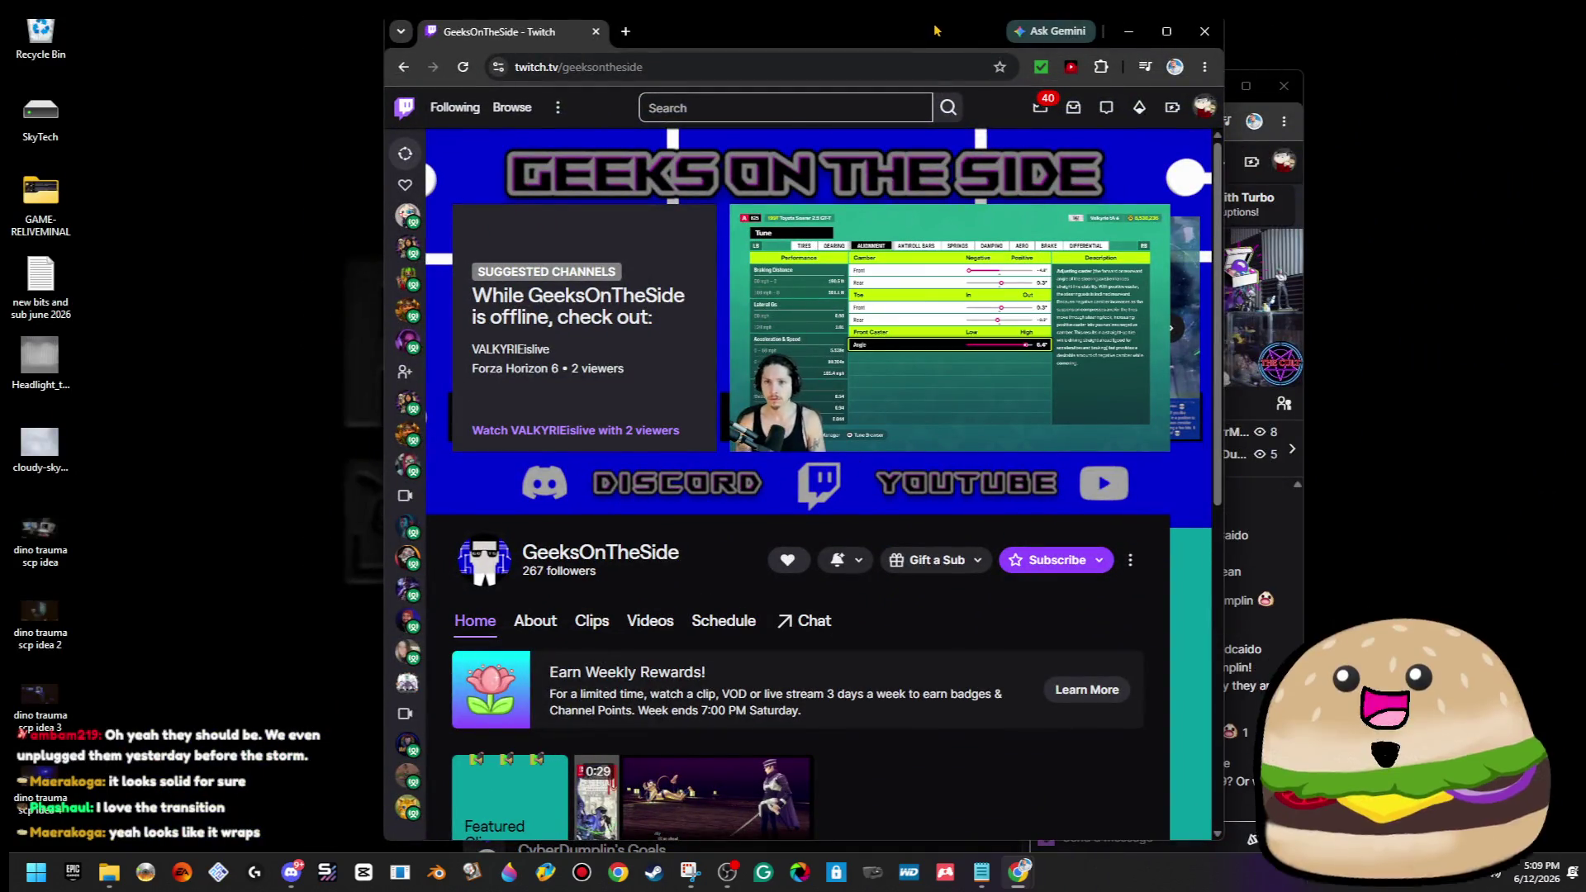
pyautogui.moveTo(1229, 68)
pyautogui.mouseDown()
pyautogui.moveTo(963, 91)
pyautogui.moveTo(1483, 140)
pyautogui.moveTo(972, 128)
pyautogui.mouseUp()
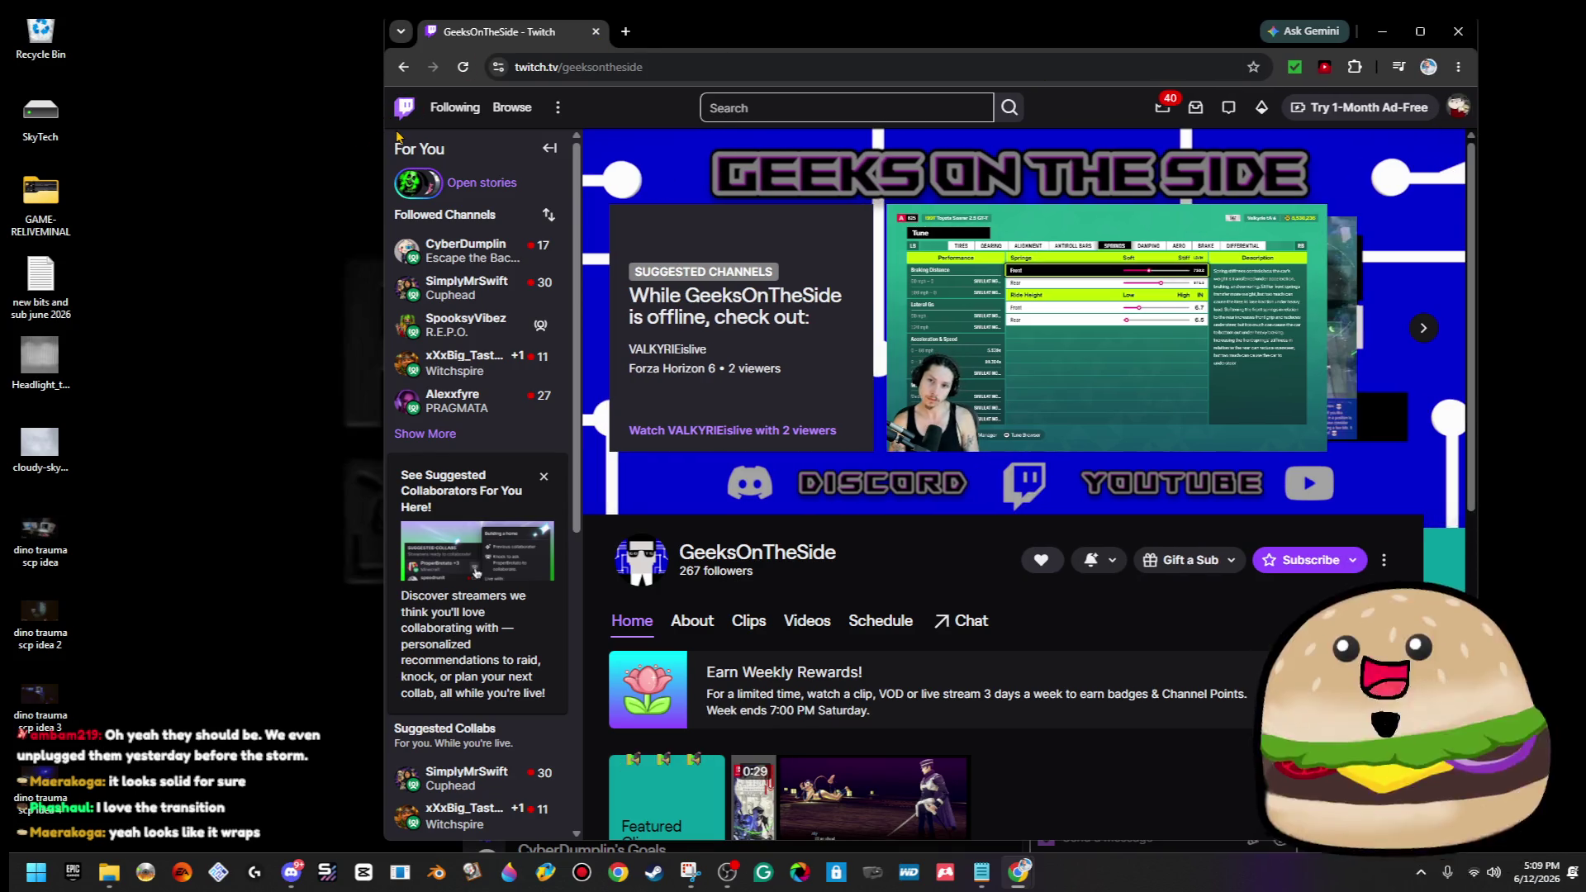
pyautogui.moveTo(390, 136); pyautogui.dragTo(51, 136)
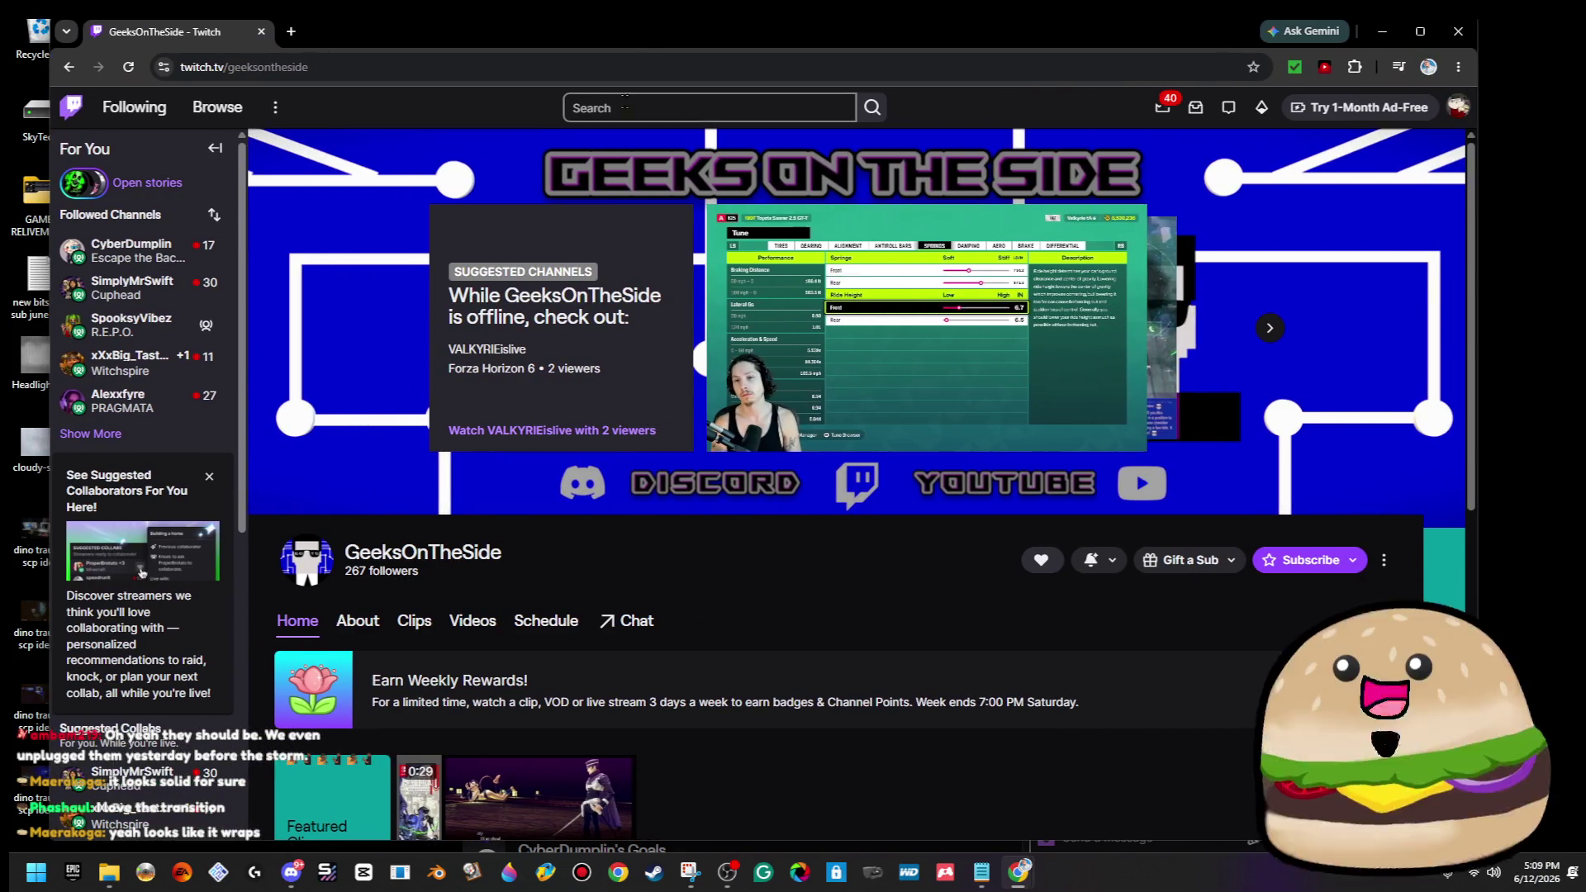
pyautogui.moveTo(788, 20)
pyautogui.mouseDown()
pyautogui.moveTo(810, 240)
pyautogui.moveTo(811, 117)
pyautogui.moveTo(864, 33)
pyautogui.mouseUp()
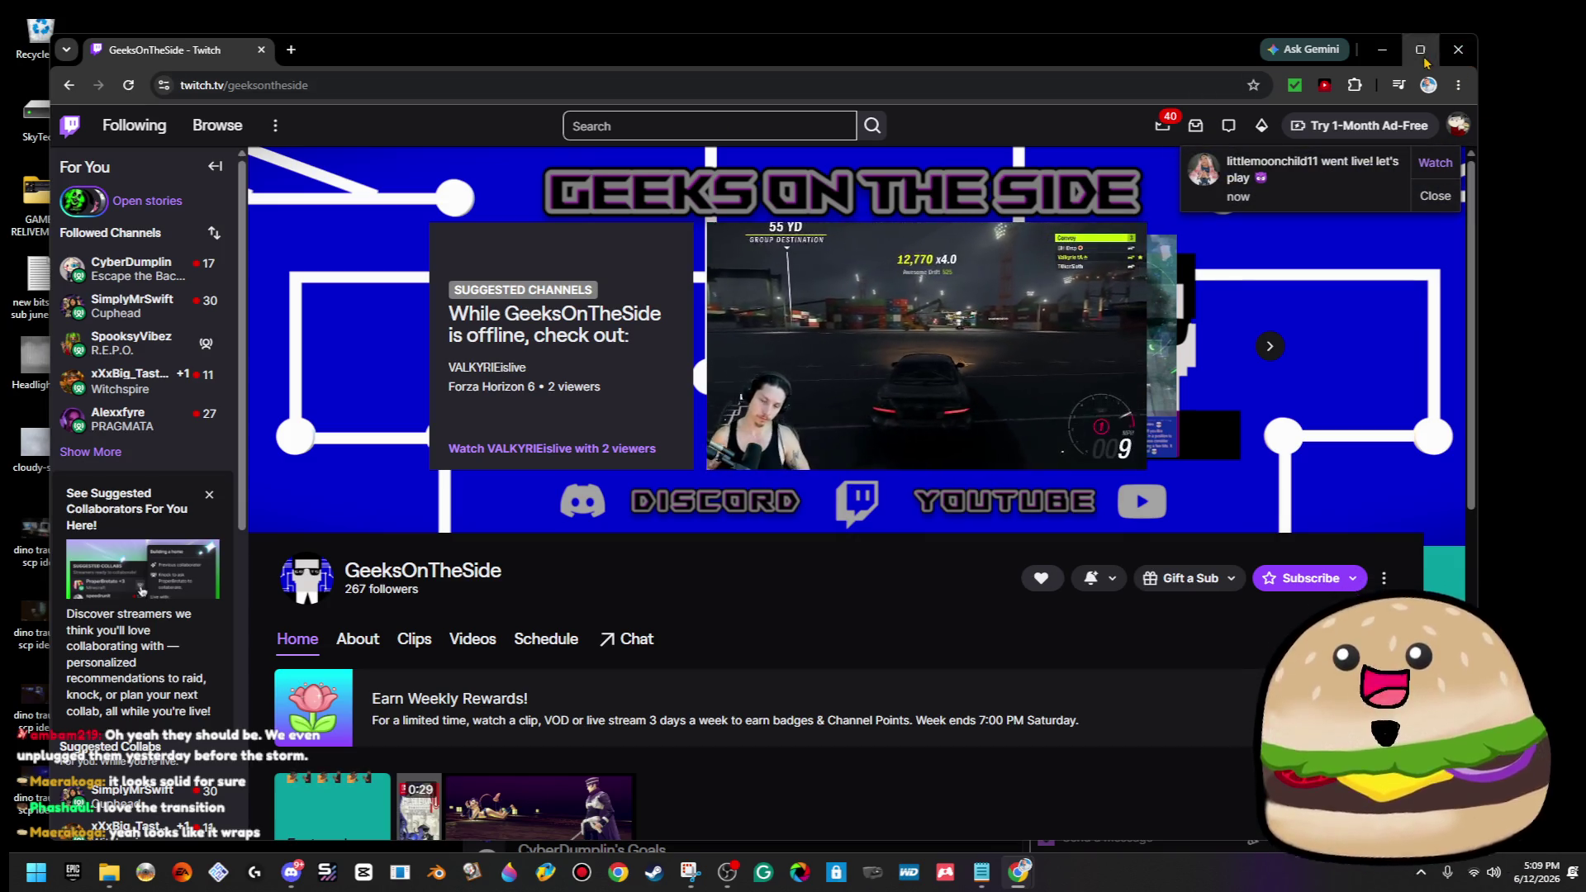
pyautogui.moveTo(1444, 73); pyautogui.dragTo(1553, 23)
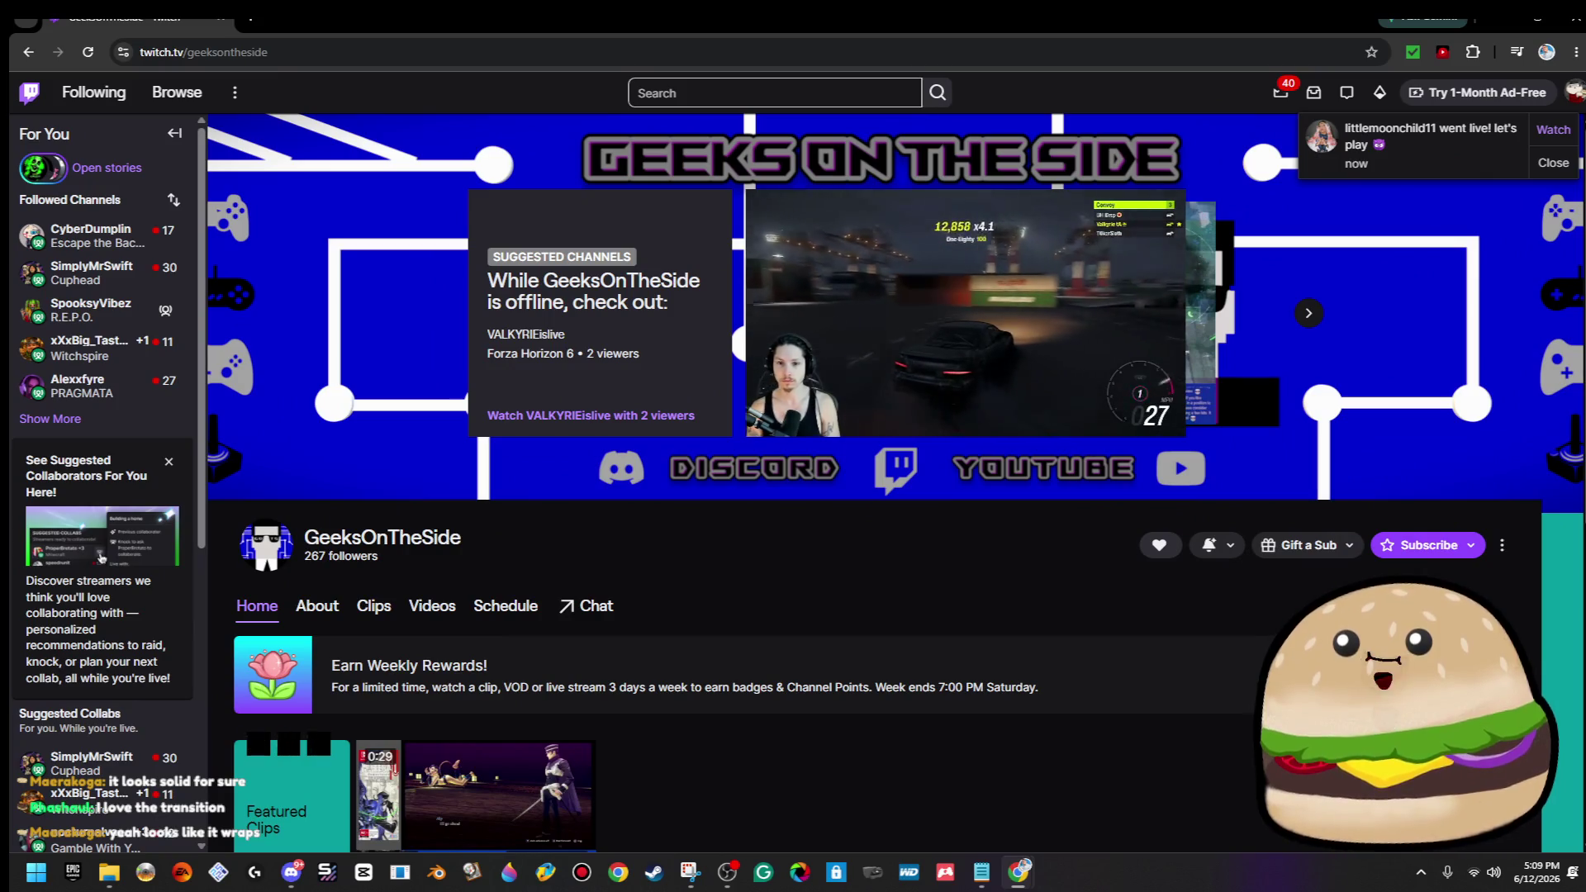